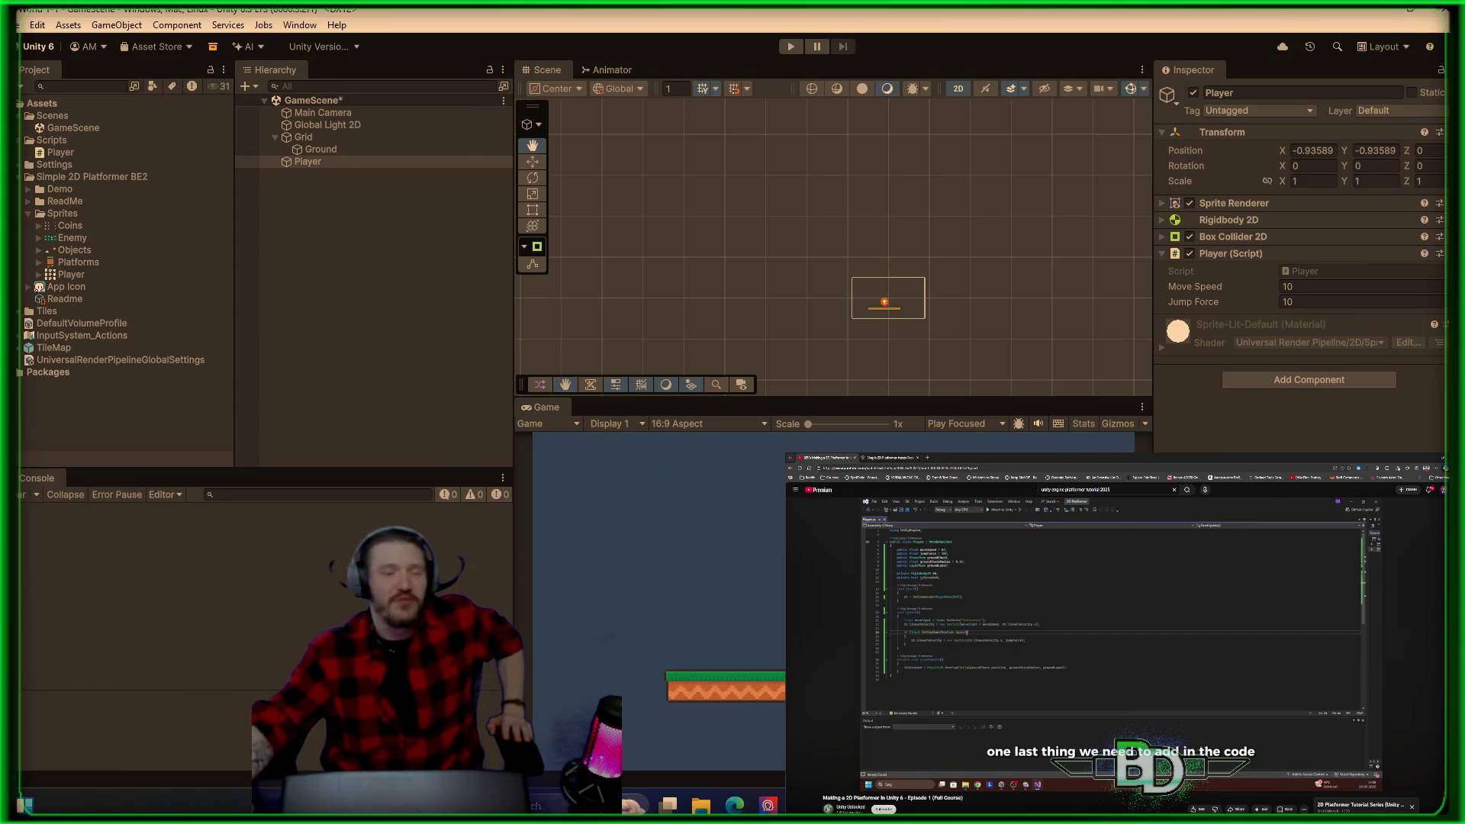
Step: Resume the YouTube tutorial and let it play until the ground check sits at the player's feet
mouse_move(969, 634)
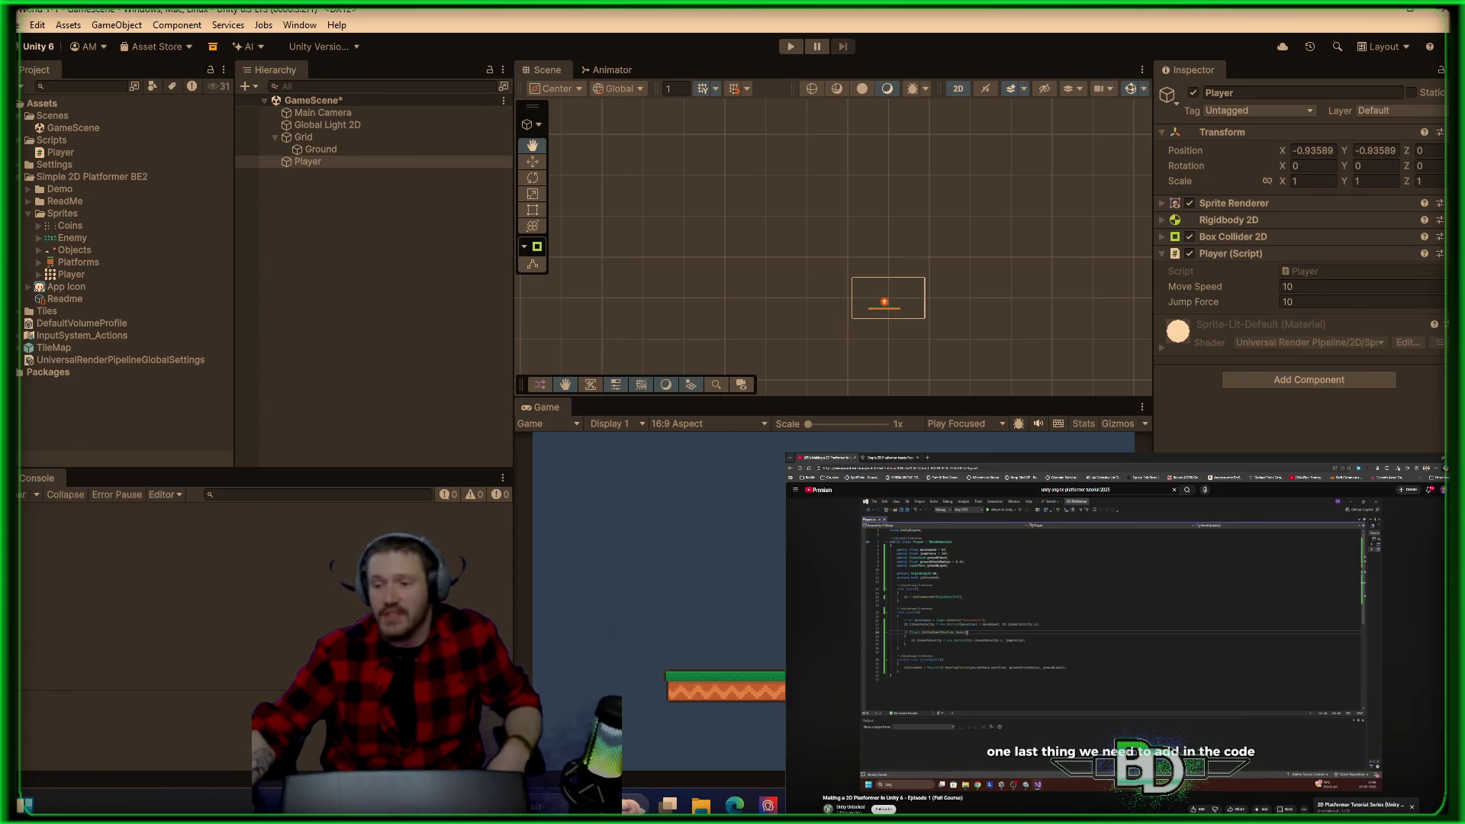
mouse_move(1034, 647)
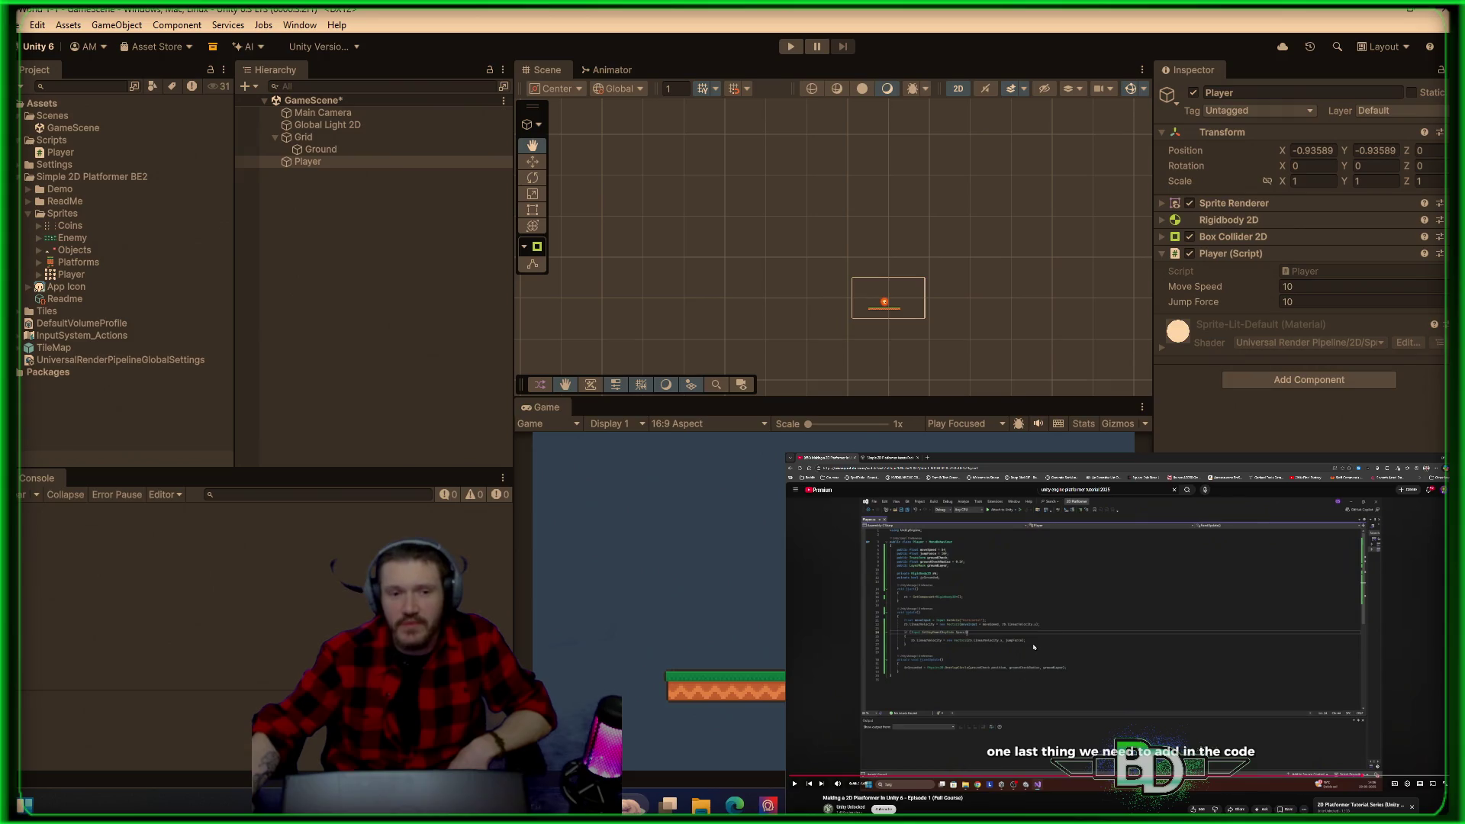
click(1197, 632)
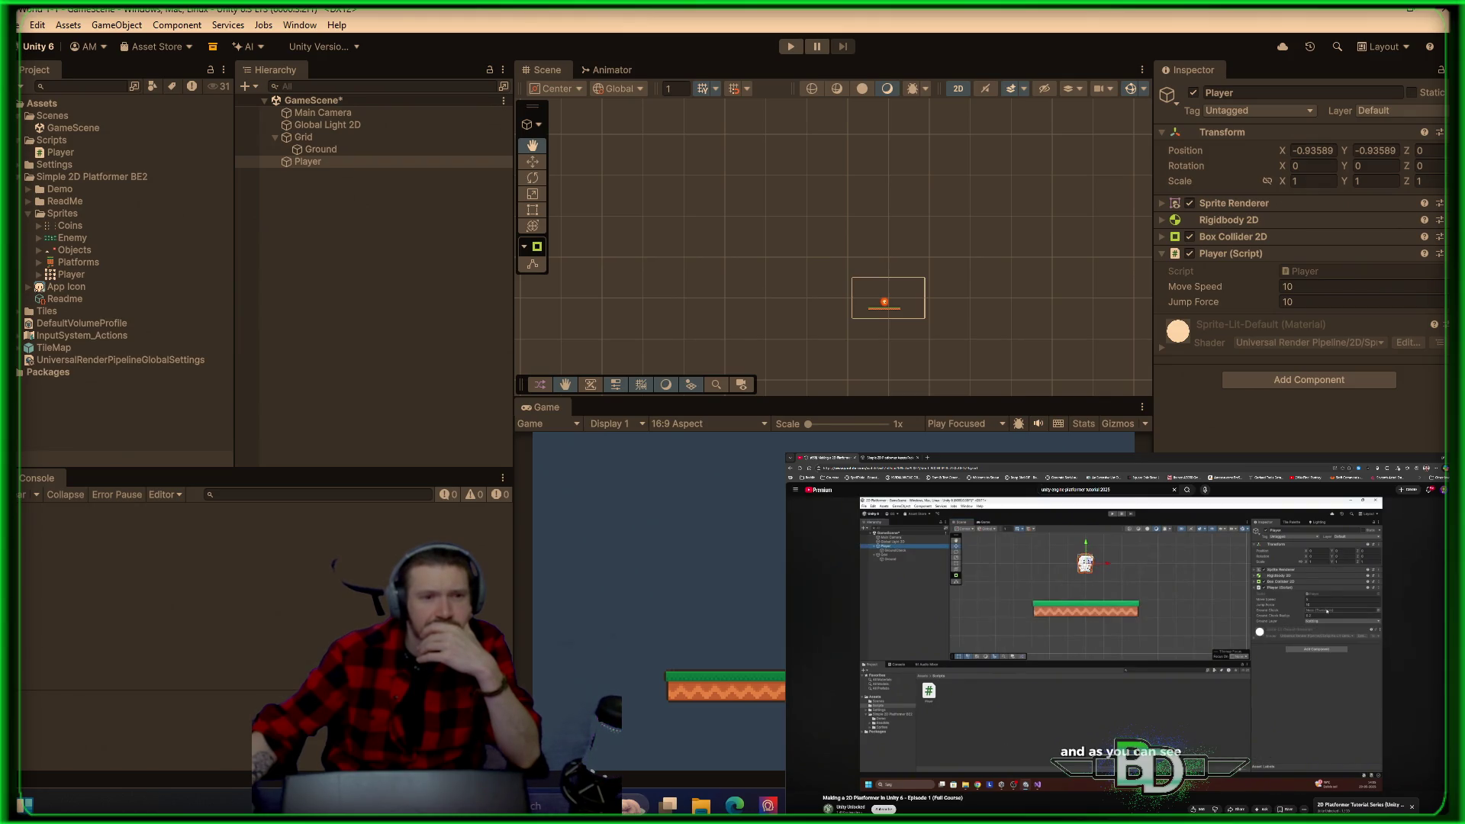
mouse_move(1346, 684)
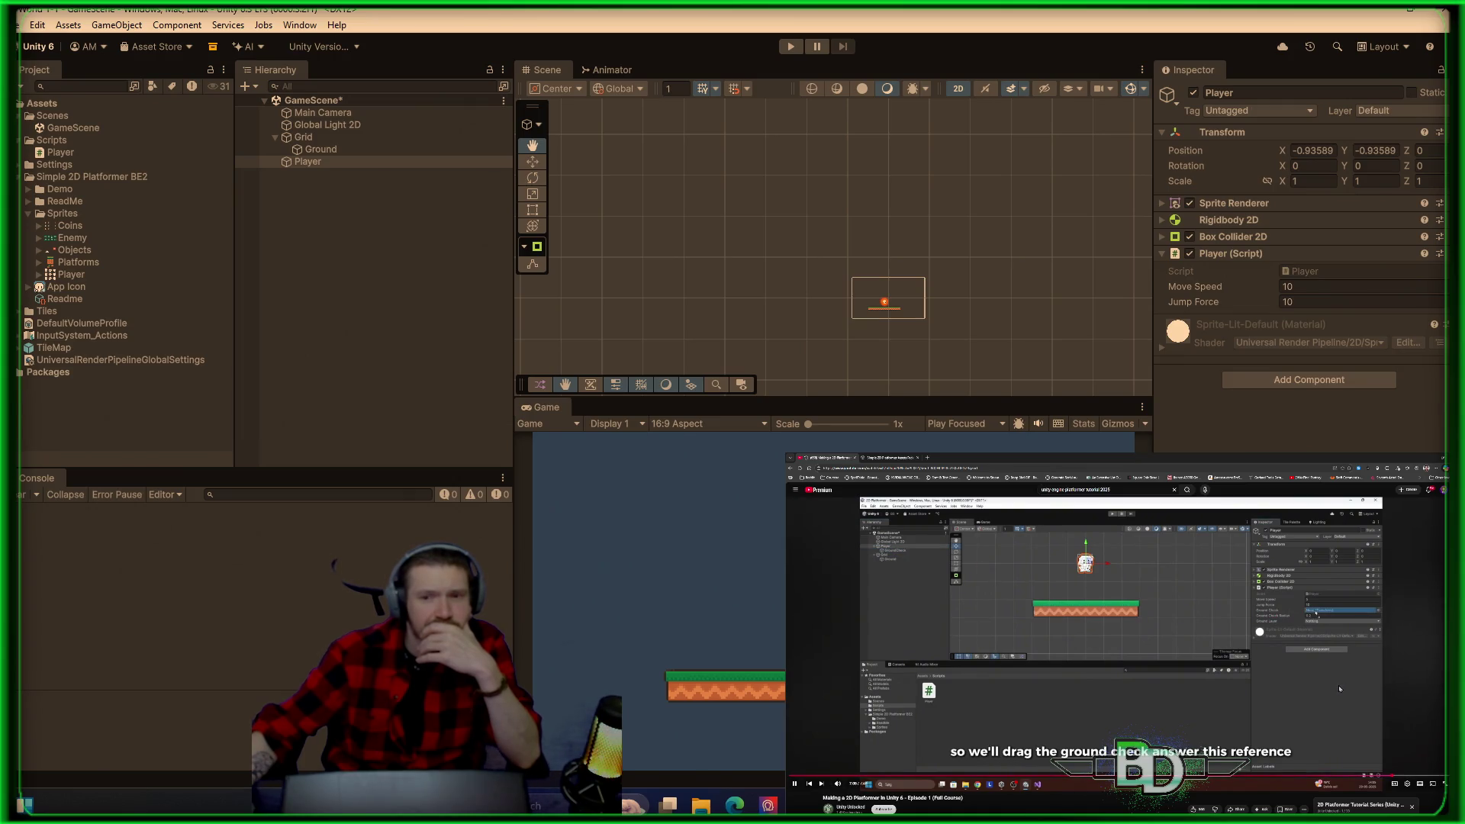
Step: Pause the tutorial and rewind it about 20 seconds to the code section
click(1306, 698)
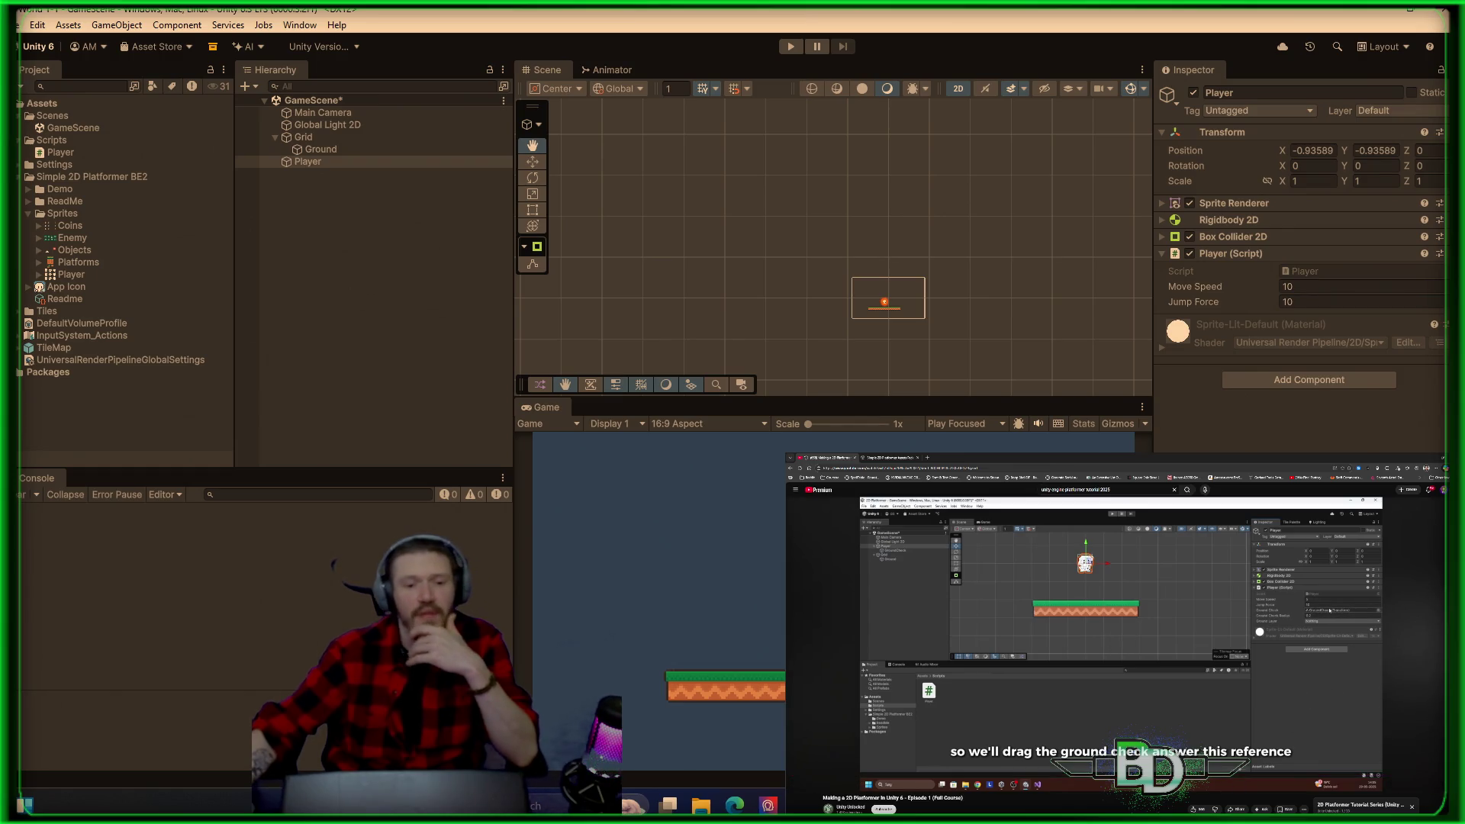
key(Left)
key(Left)
key(Left)
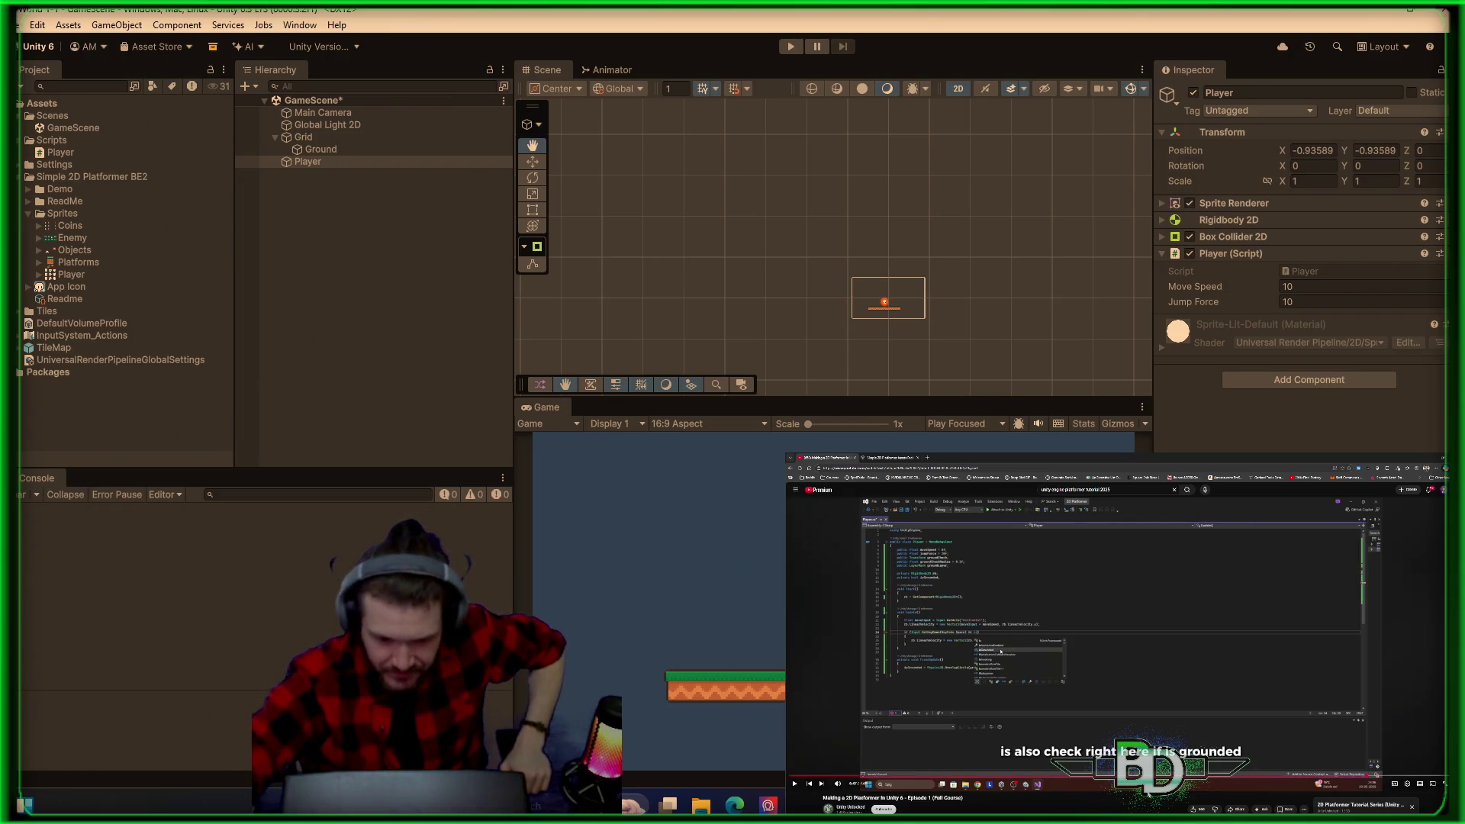
Step: Watch the tutorial's grounded-check code, then go to the end of Player.cs in Visual Studio
key(space)
key(space)
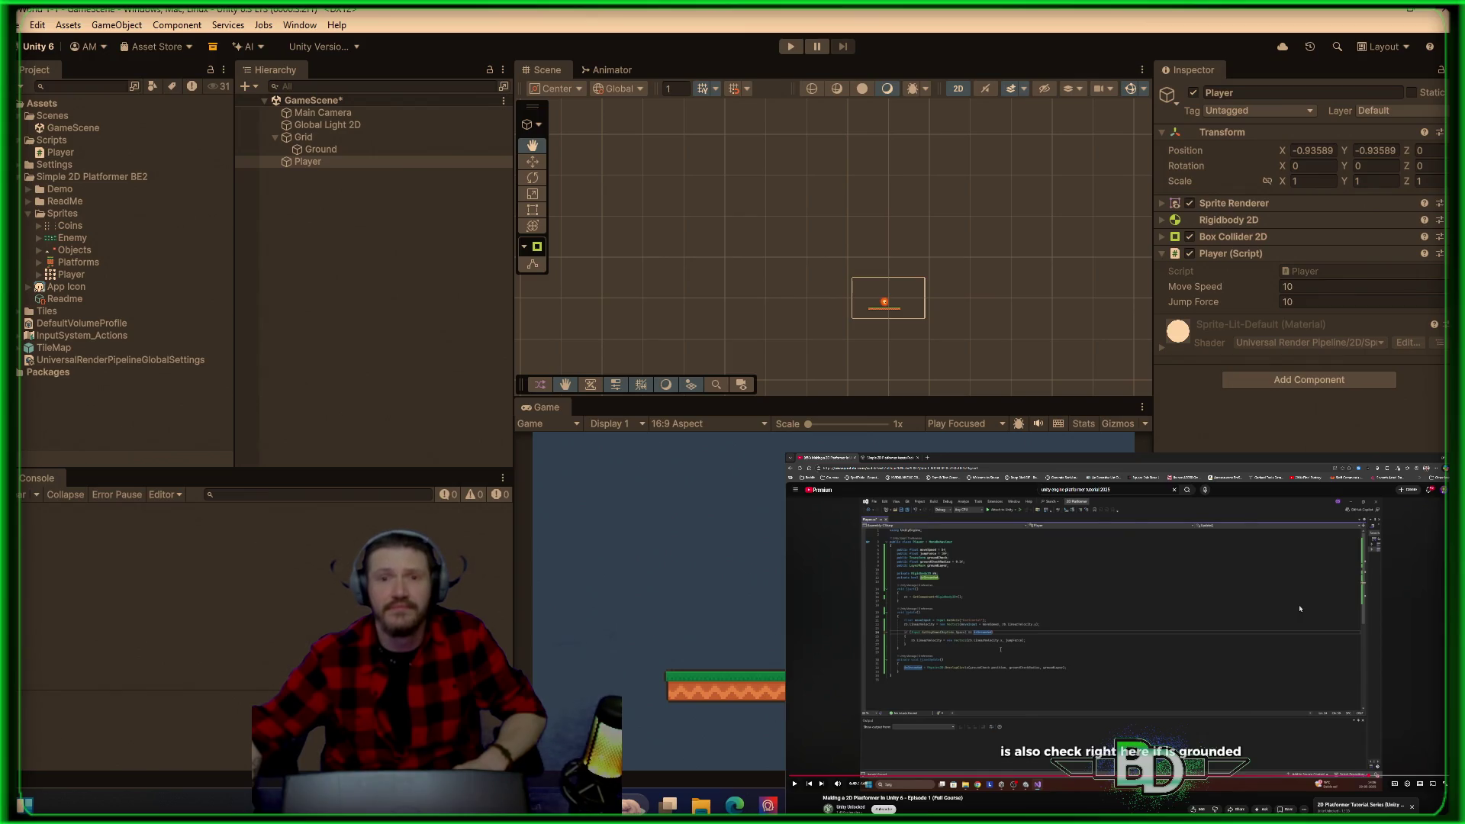
key(alt+Tab)
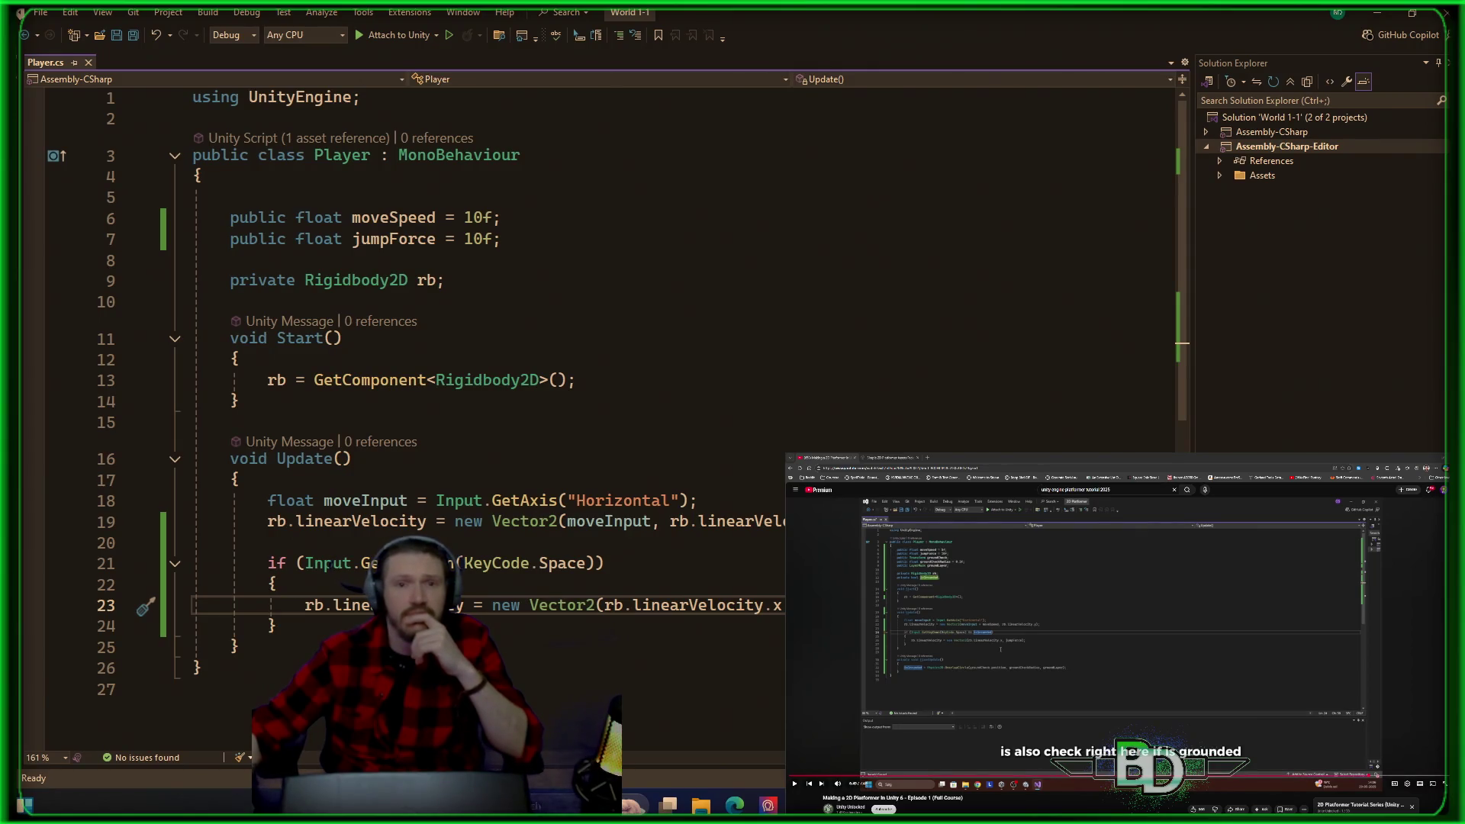
click(772, 703)
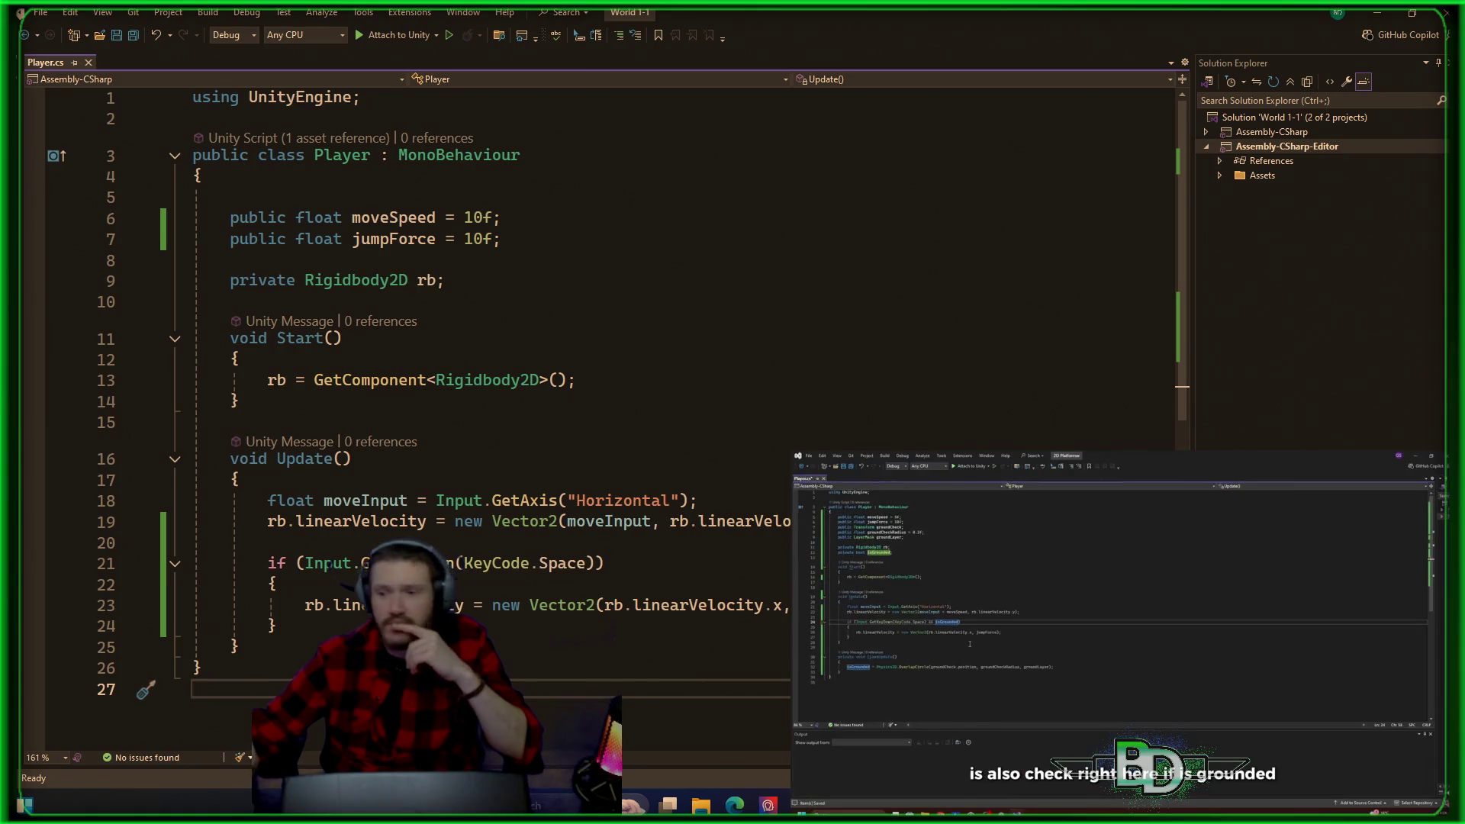
Step: Check where jumpForce is used, then insert an empty line below the jumpForce field on line 7
mouse_move(1442, 781)
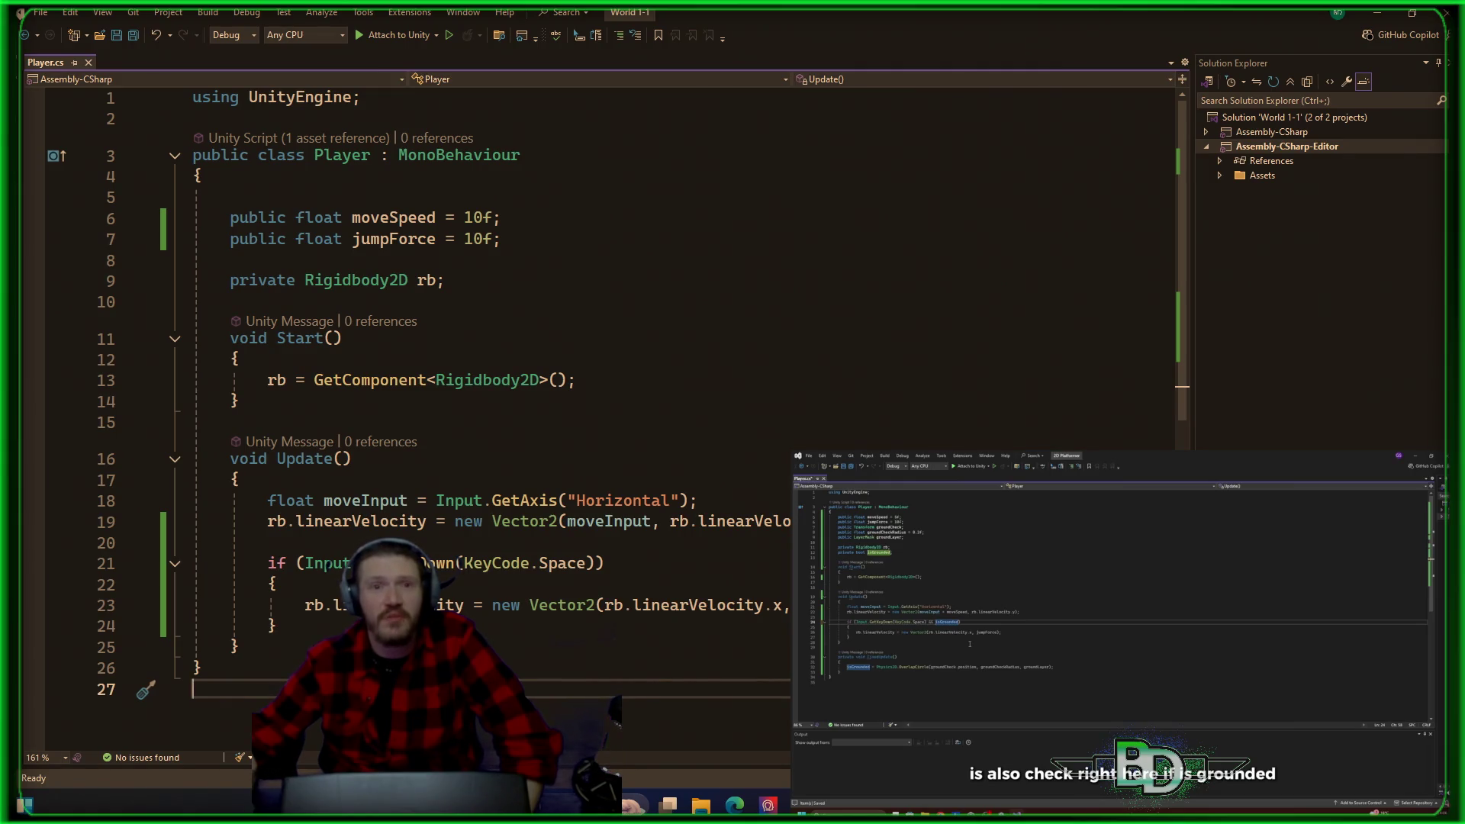
click(839, 605)
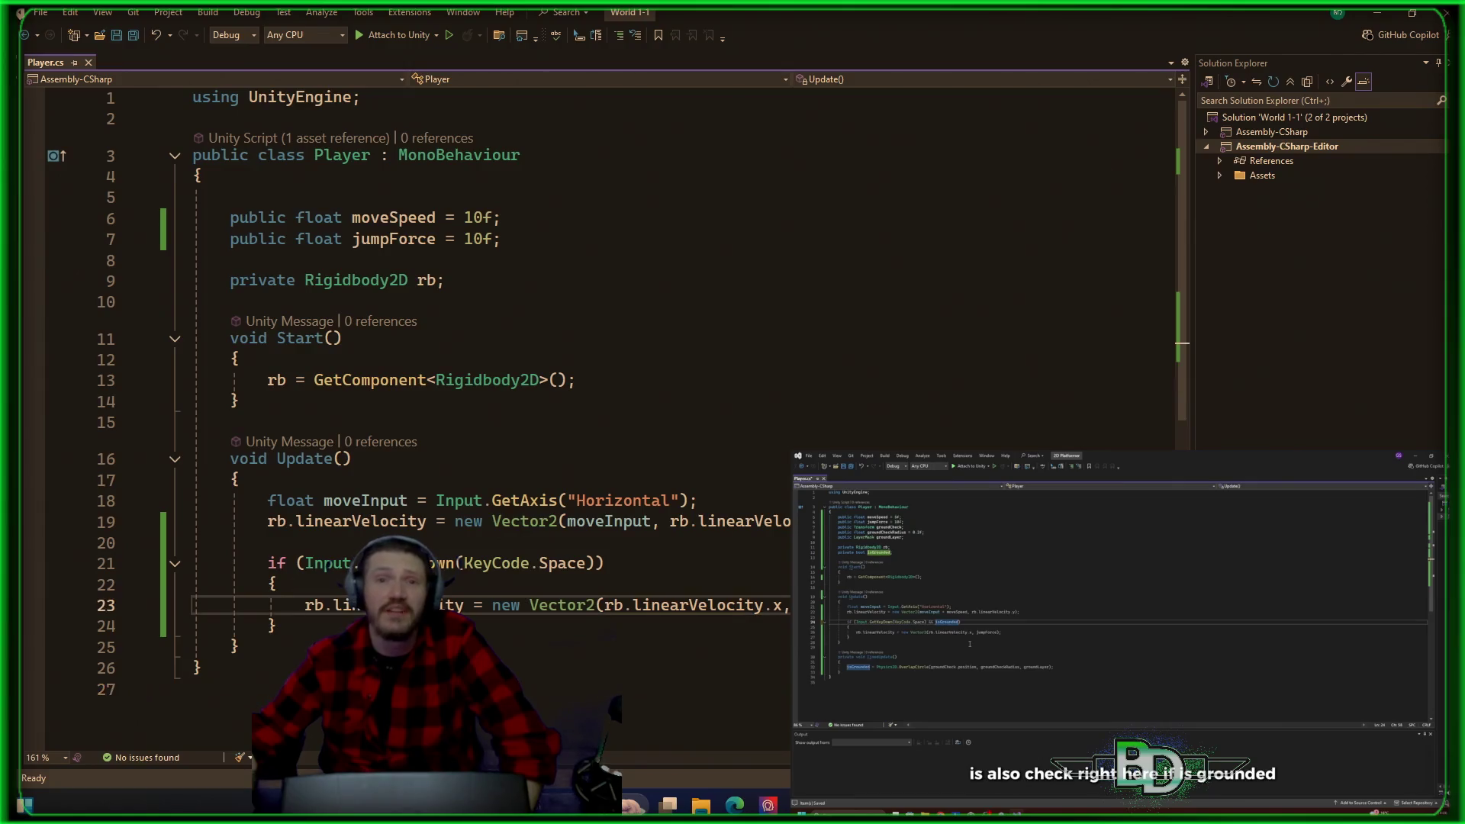
click(641, 738)
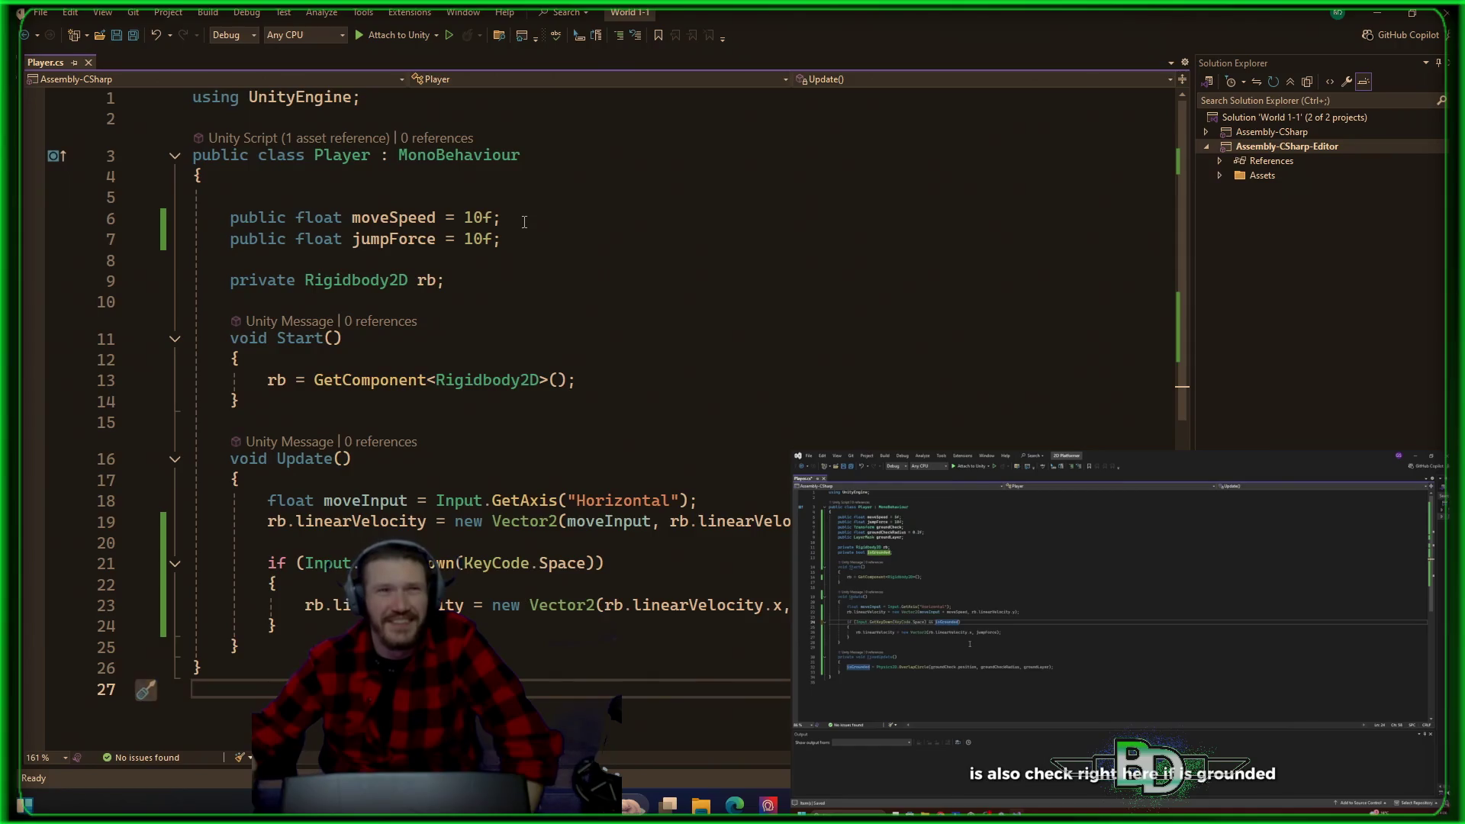
click(688, 257)
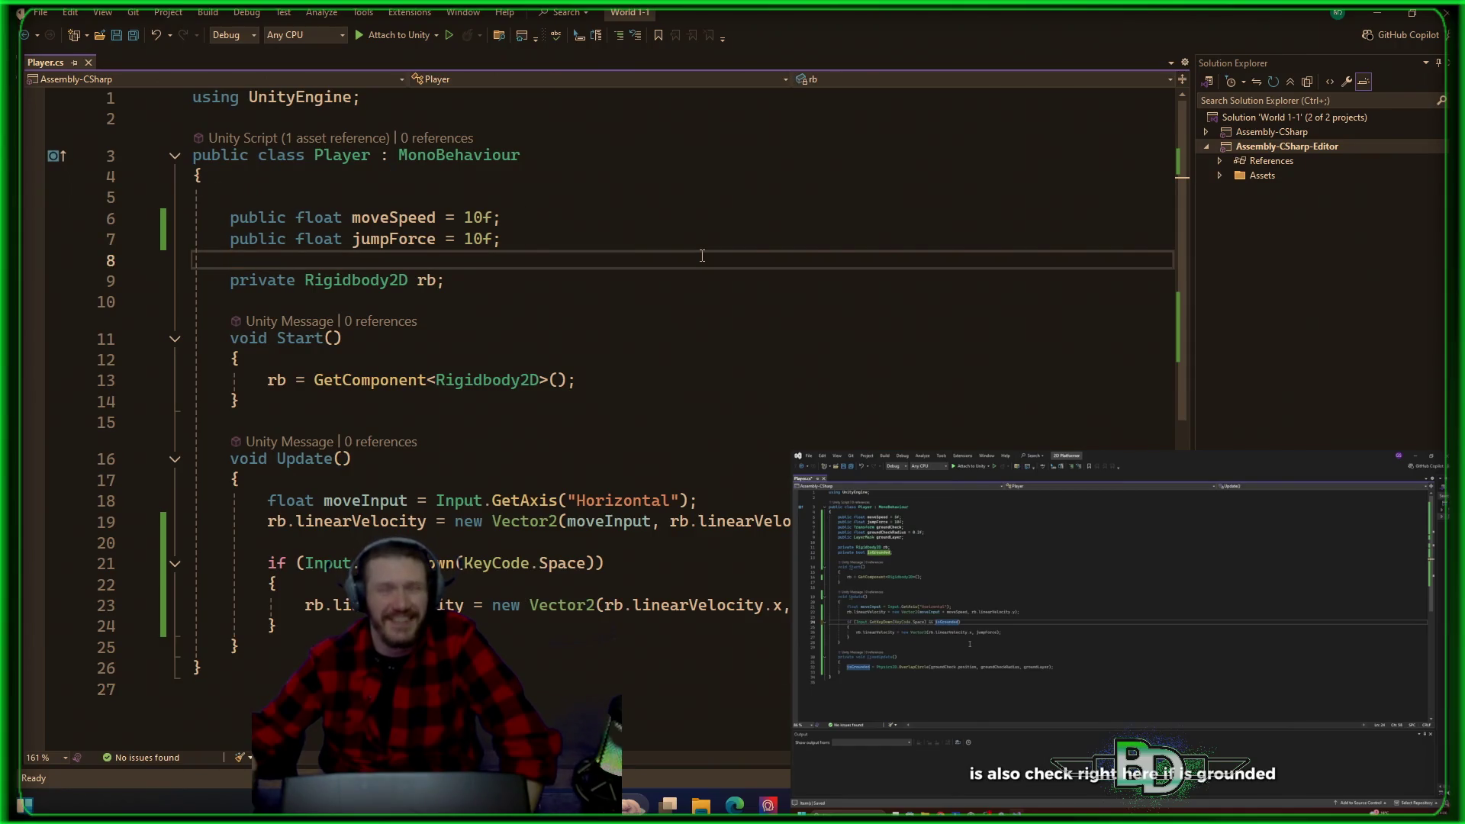
click(665, 223)
click(651, 241)
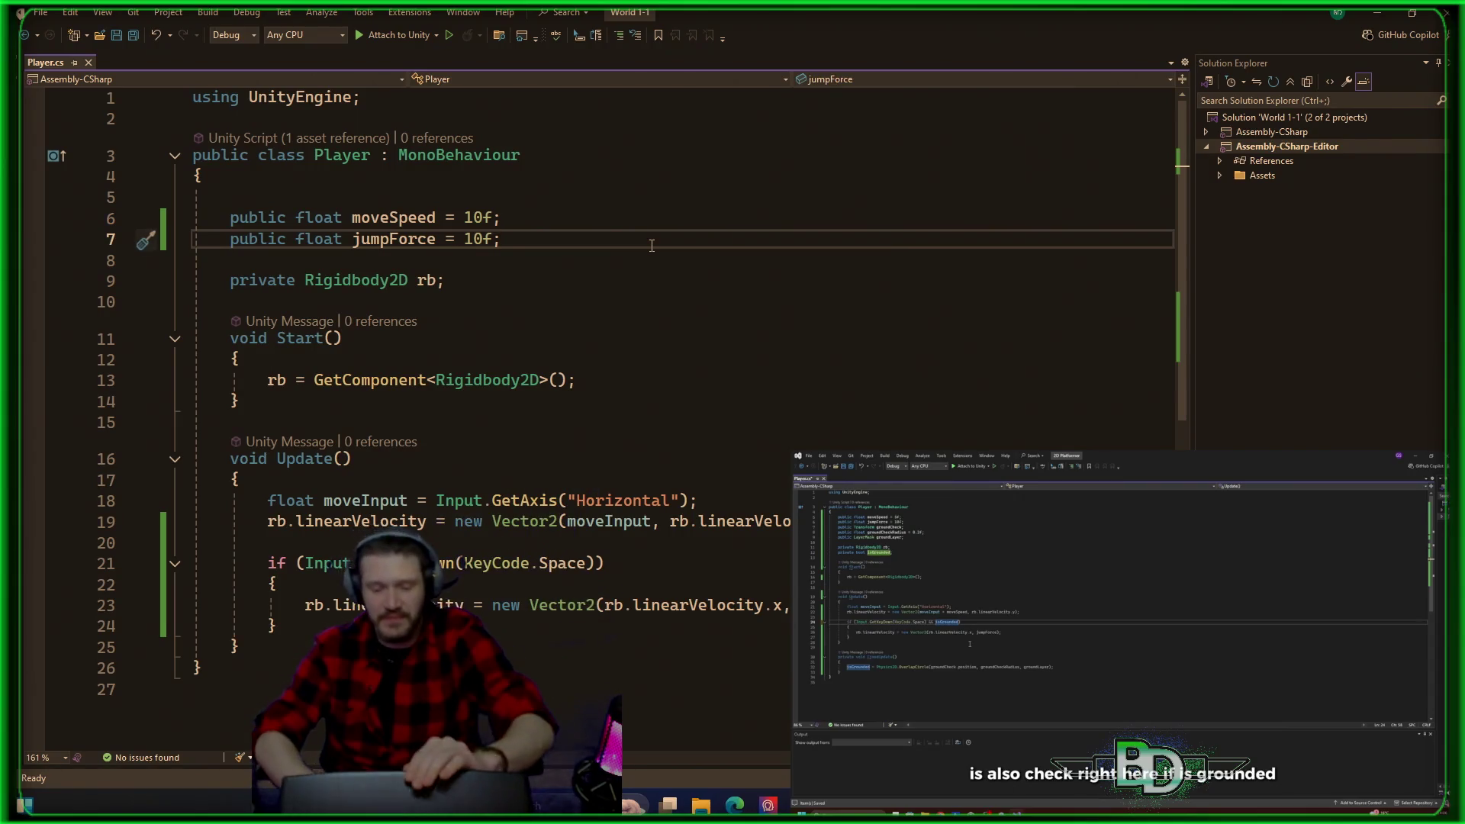
key(Return)
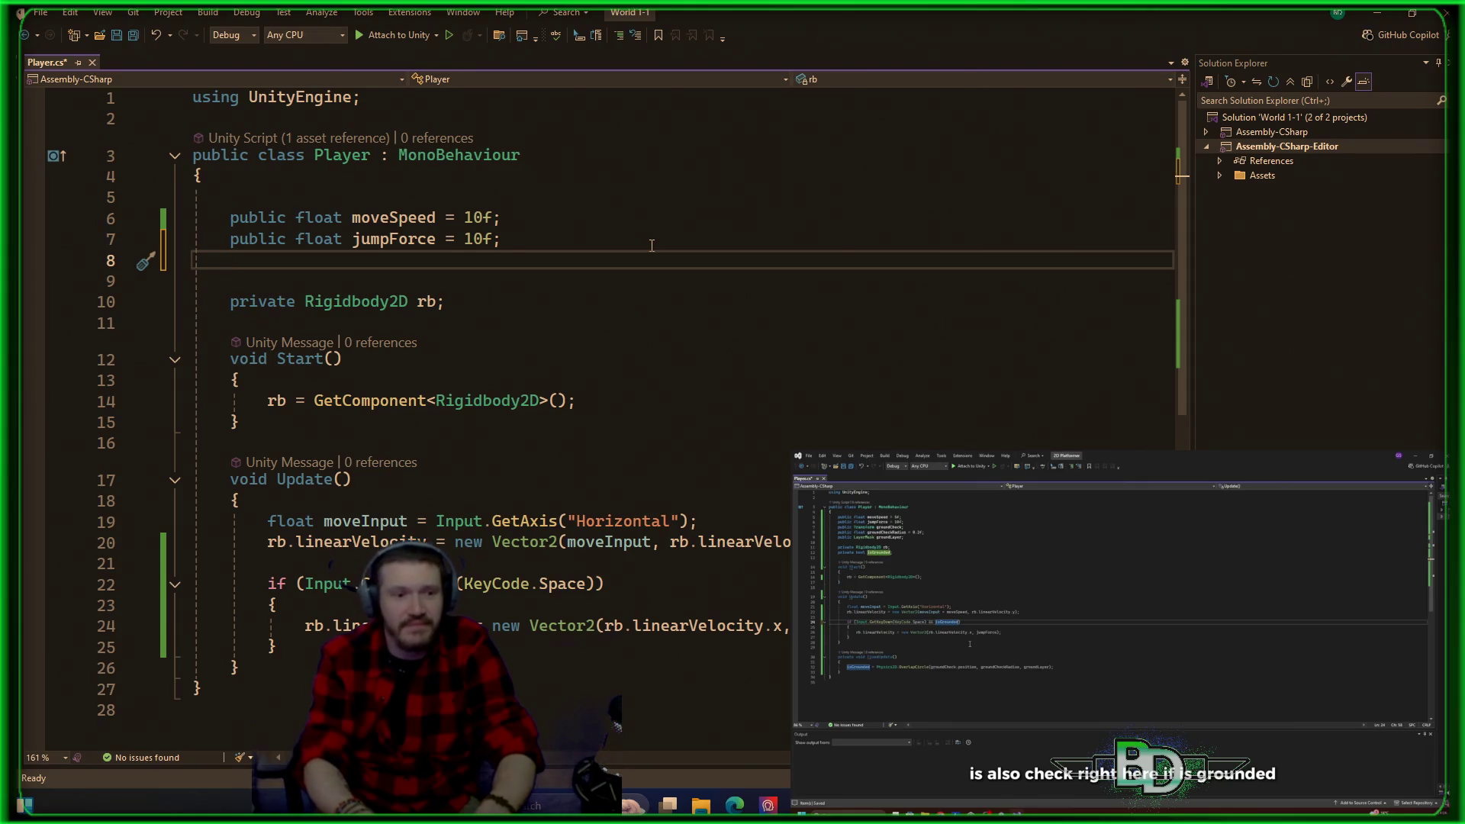
Step: Declare public Transform groundCheck, float groundCheckRadius = 0.2f and LayerMask groundLayer beneath jumpForce
text(pu)
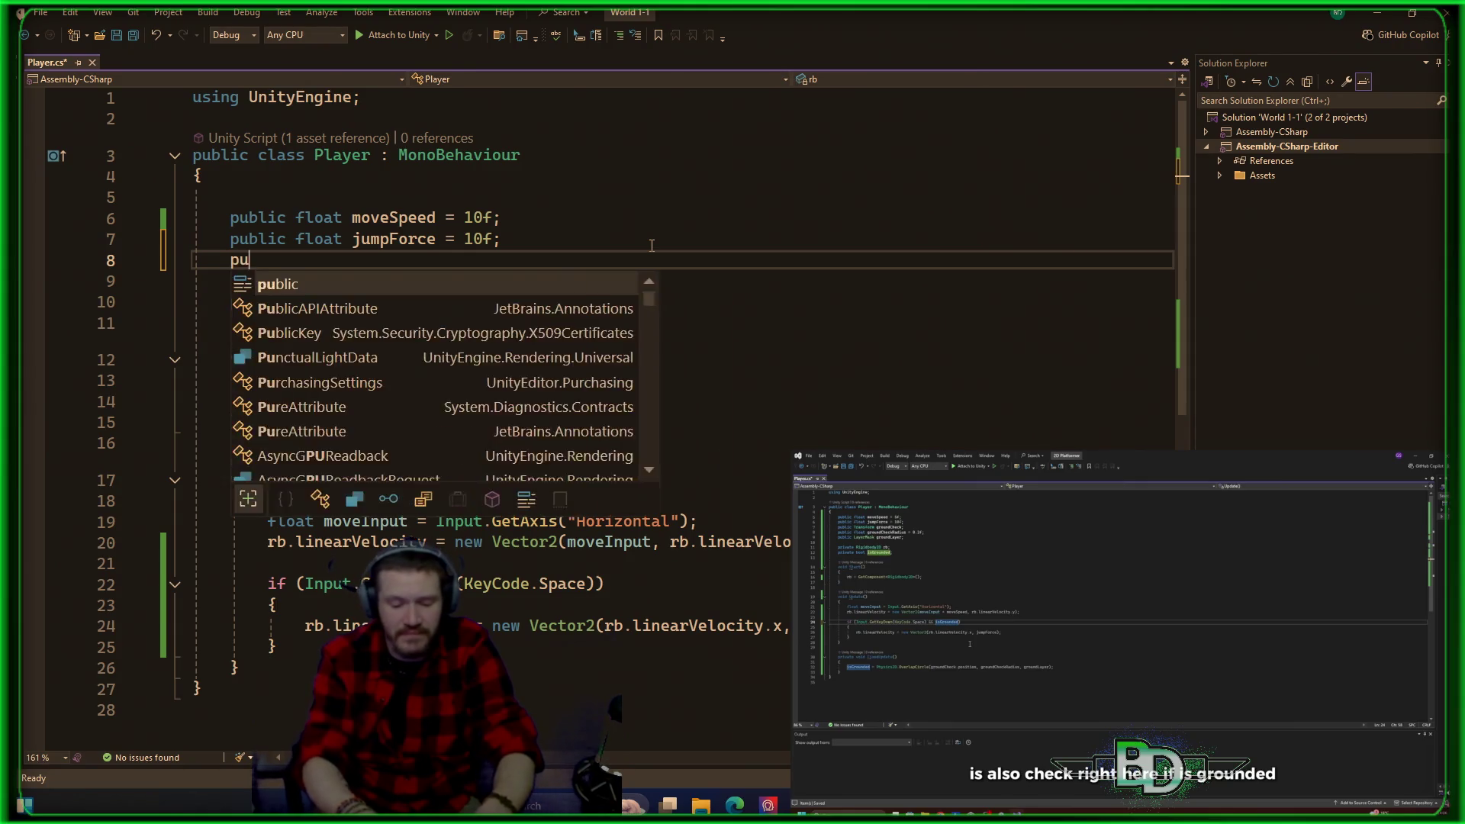
text(blic Transform)
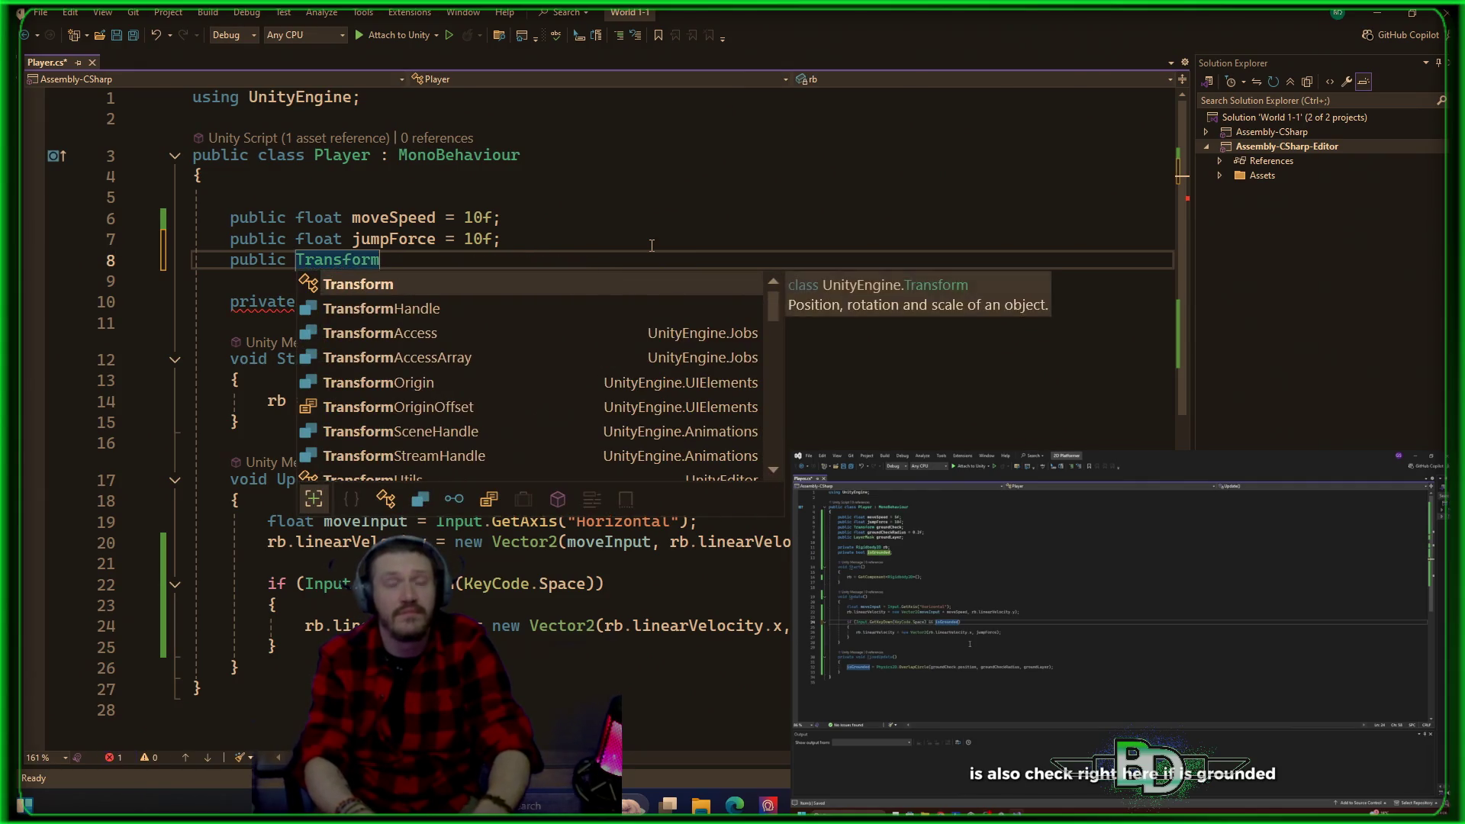
text( gr)
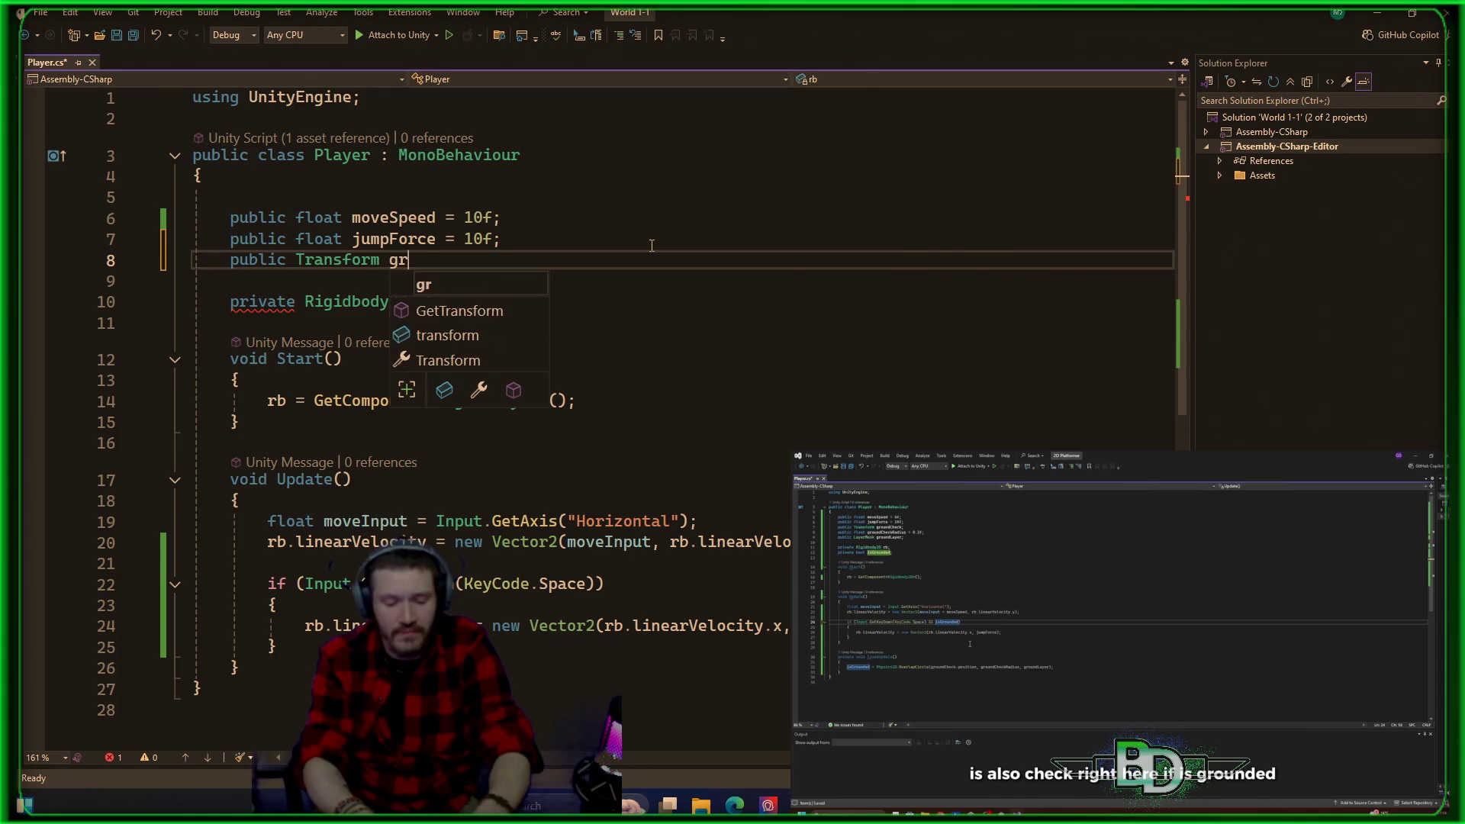
text(oundCheck;)
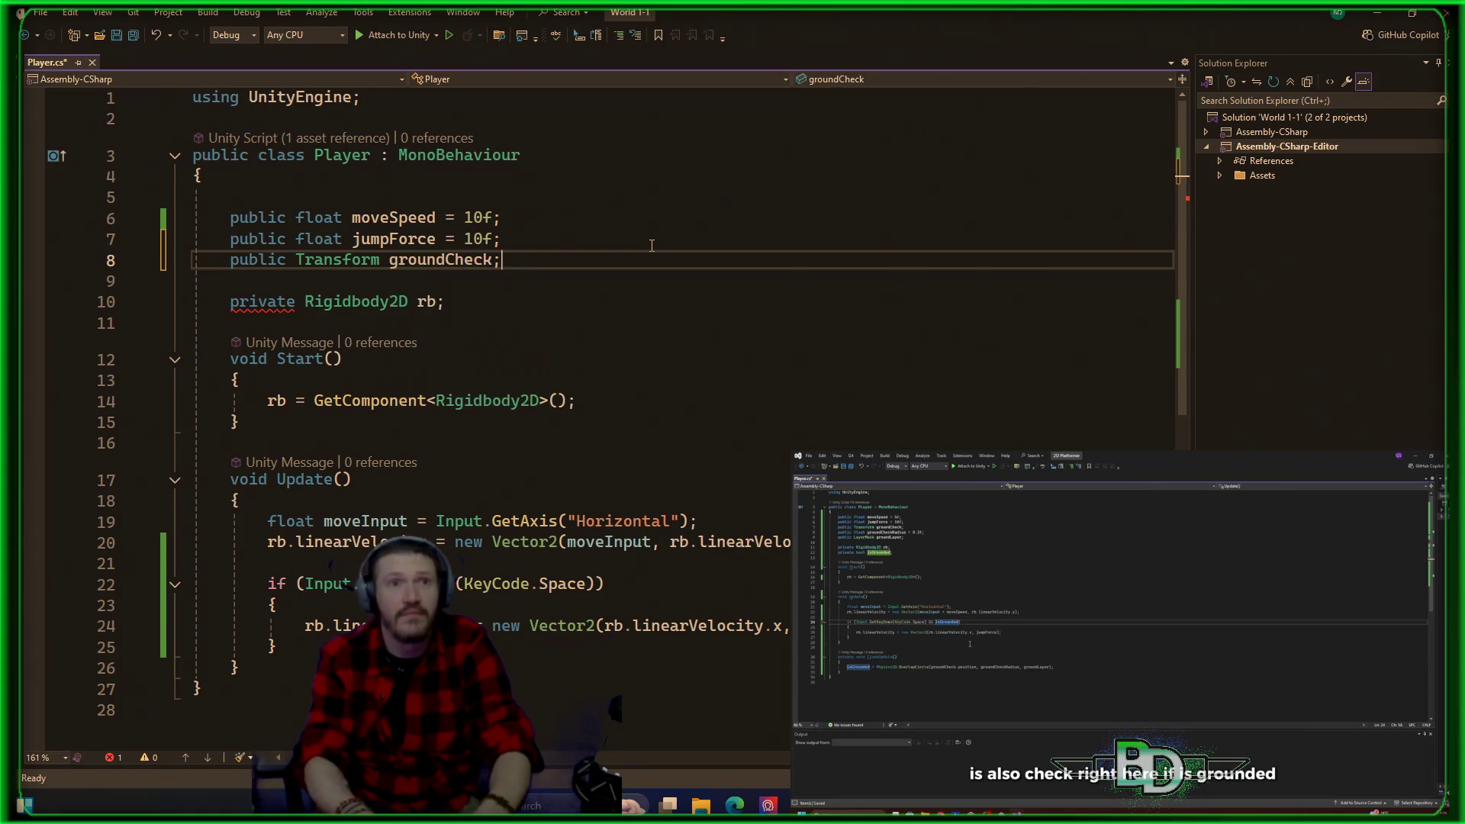
key(Return)
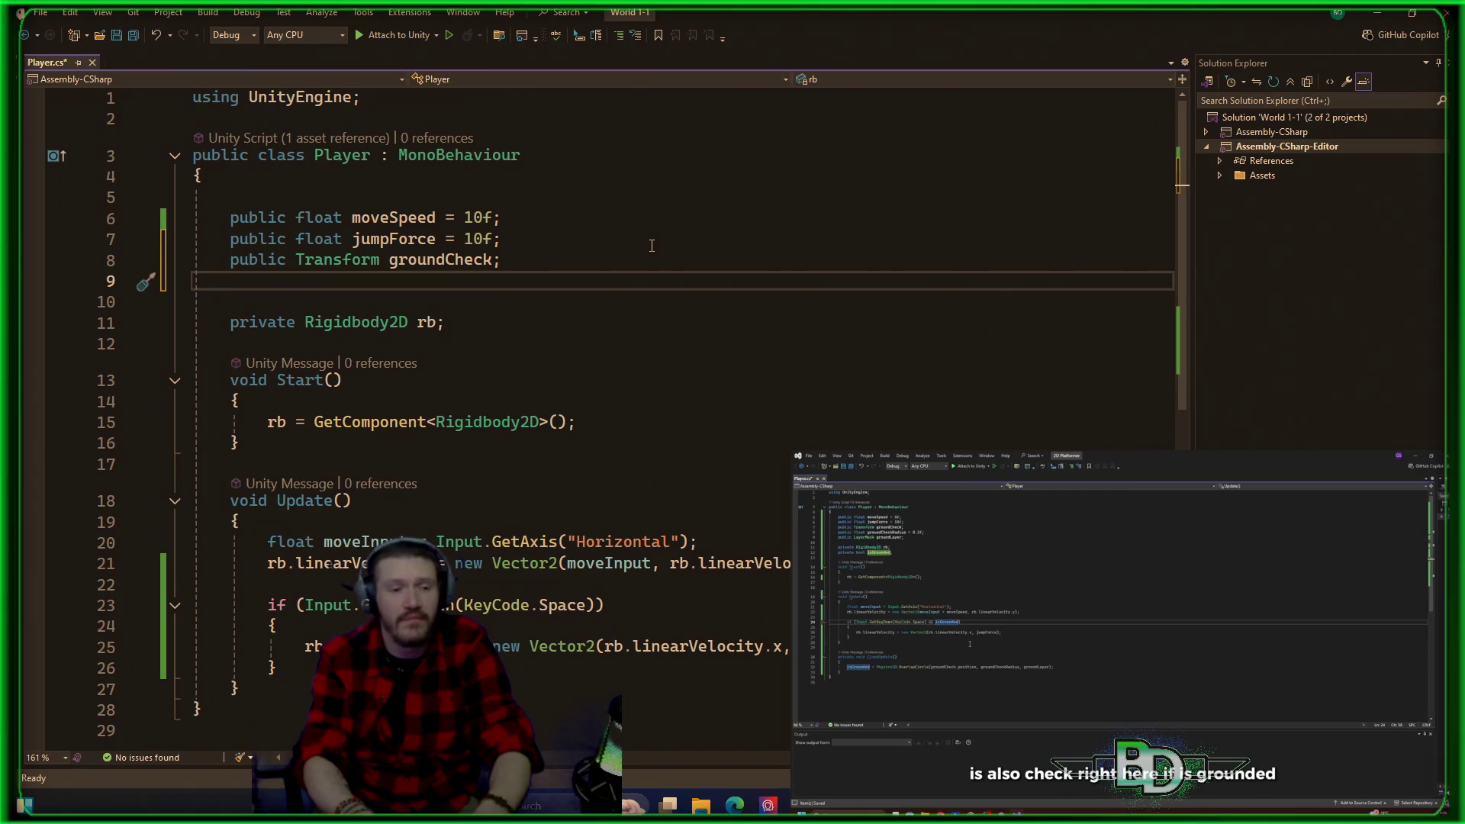
text(public float )
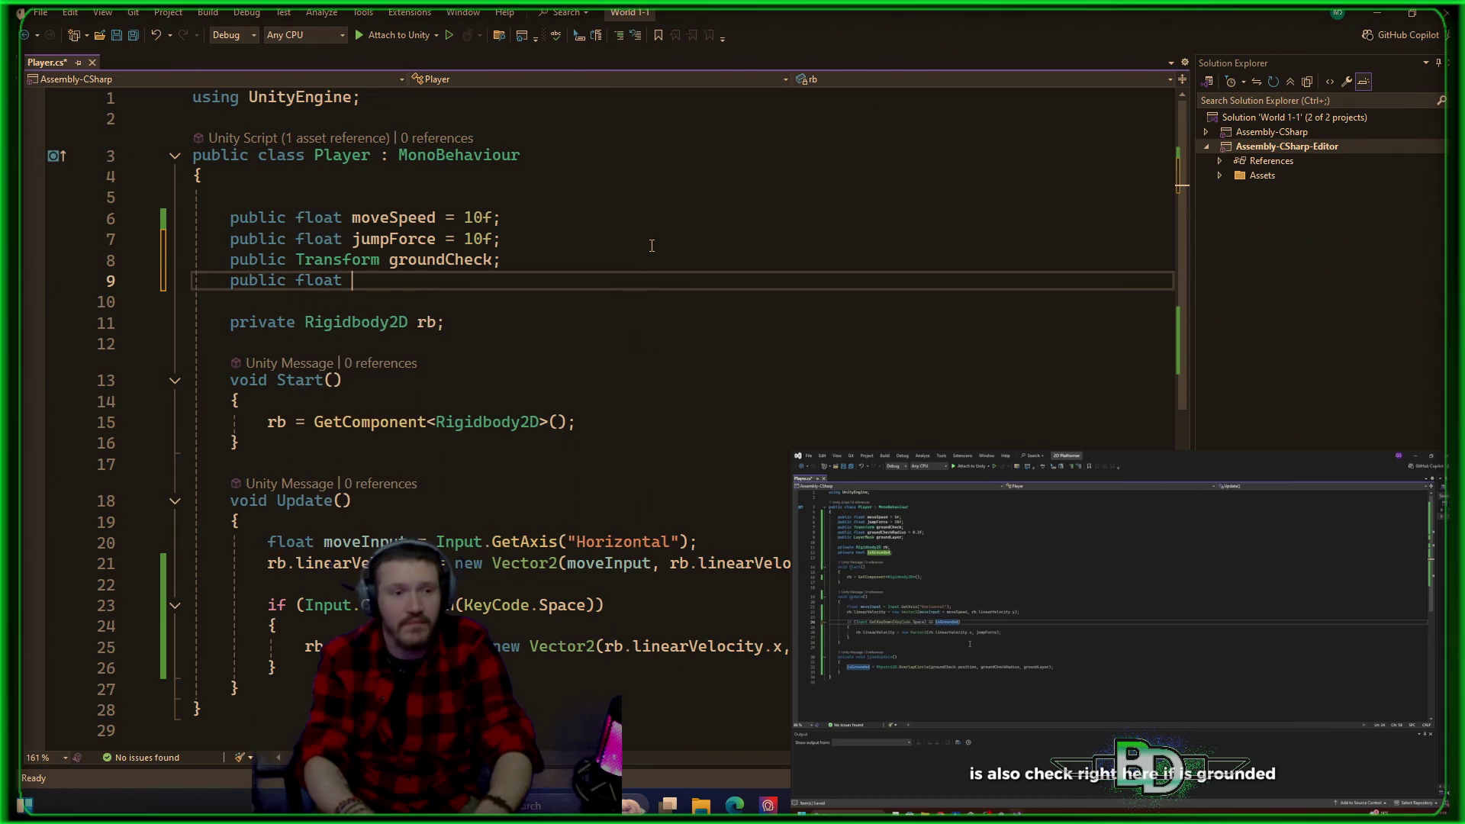
text(groundCheckRadiou)
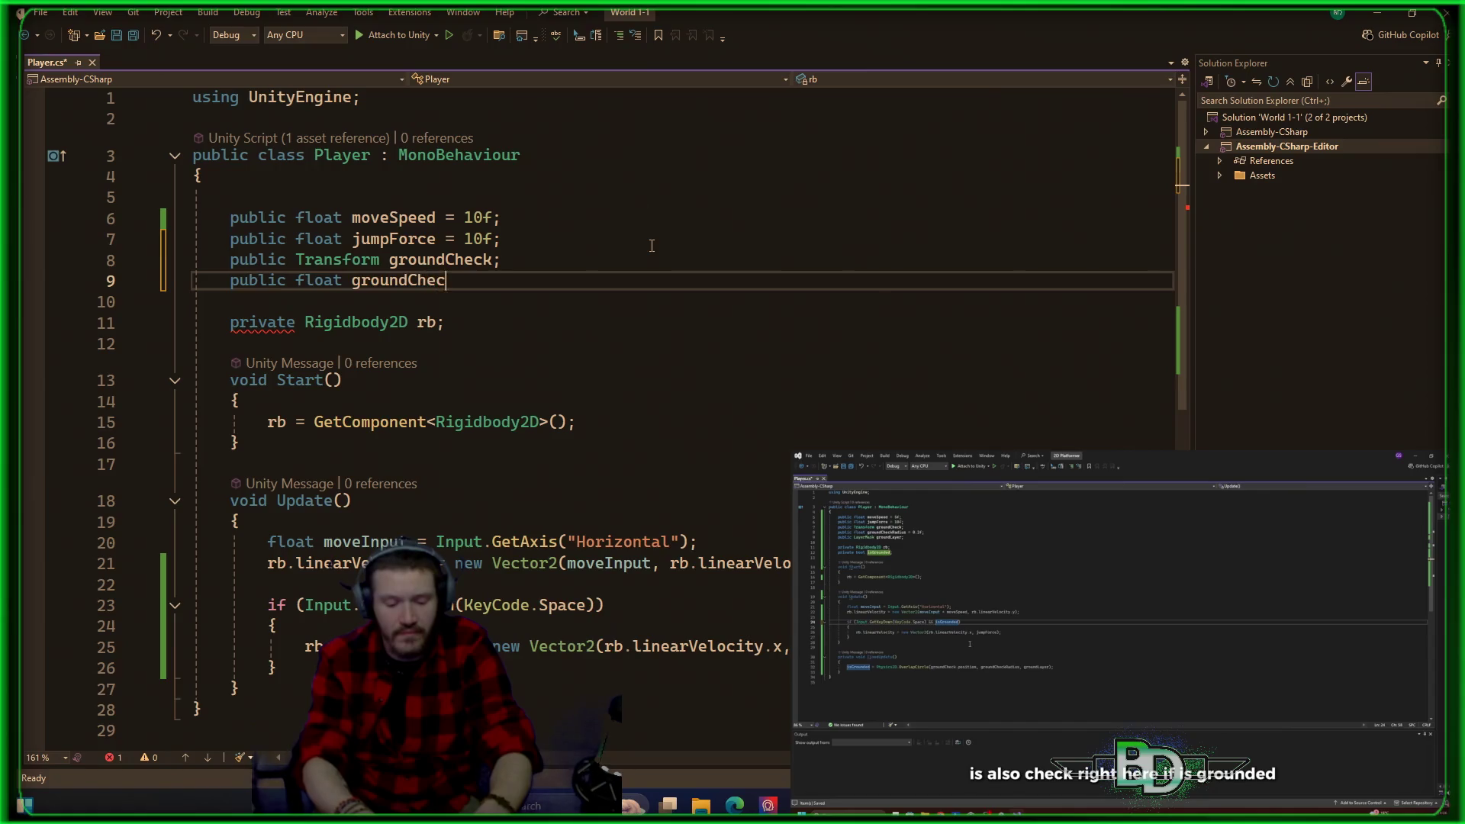
key(BackSpace)
key(BackSpace)
text(us)
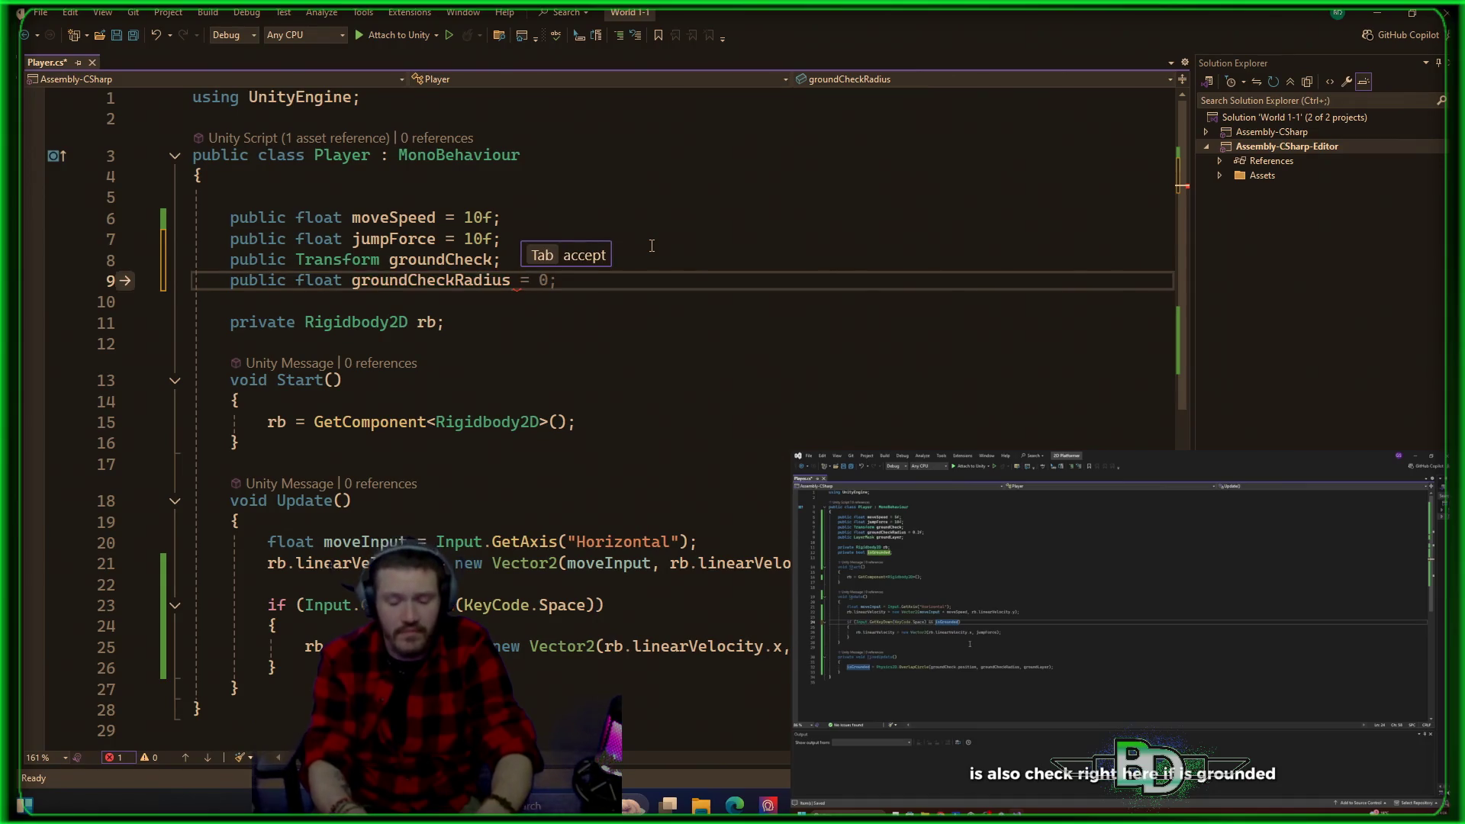
text( = 0.2f)
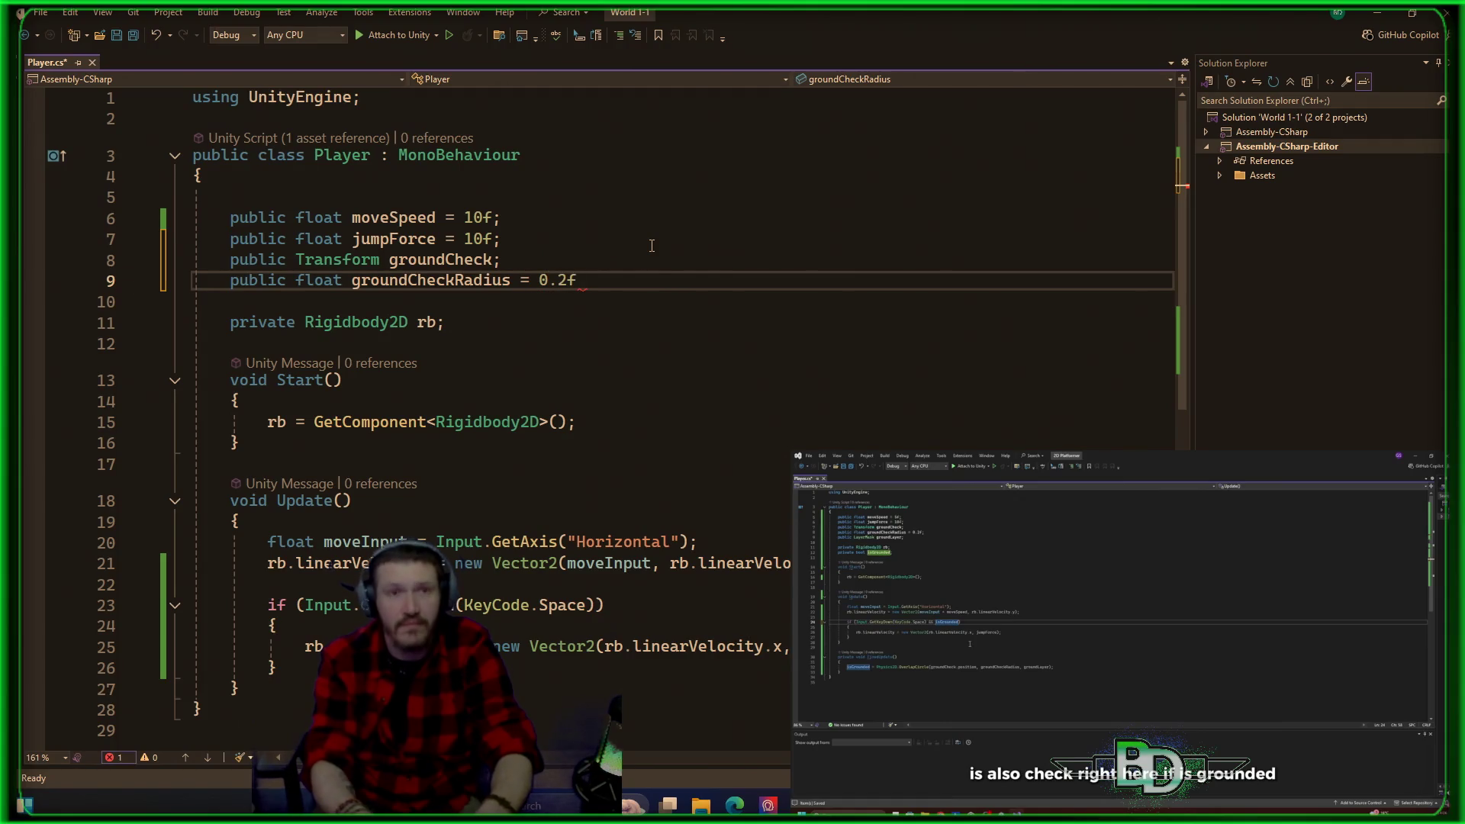
text(;)
key(Return)
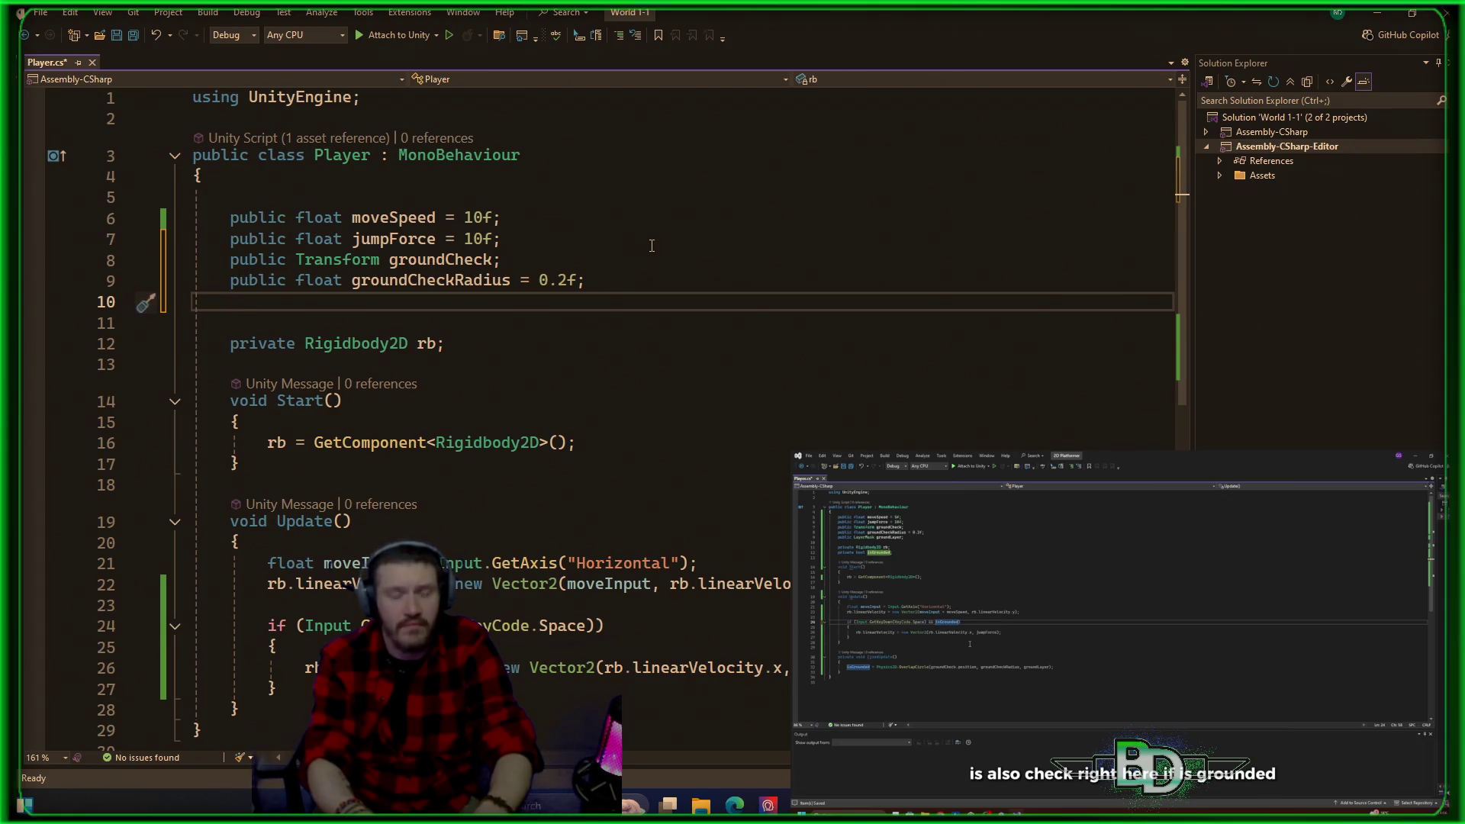
text(public Lay)
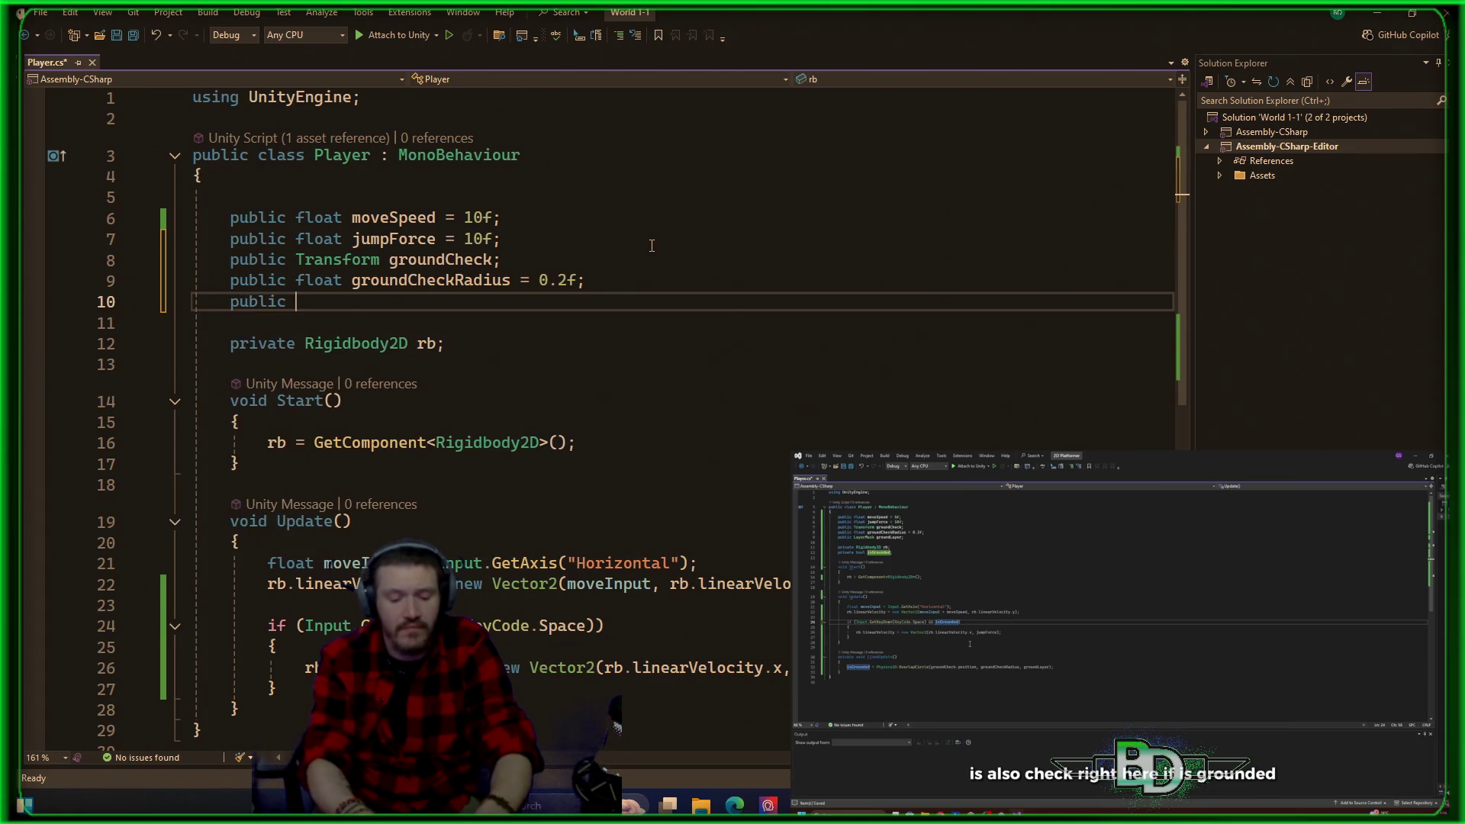
key(Tab)
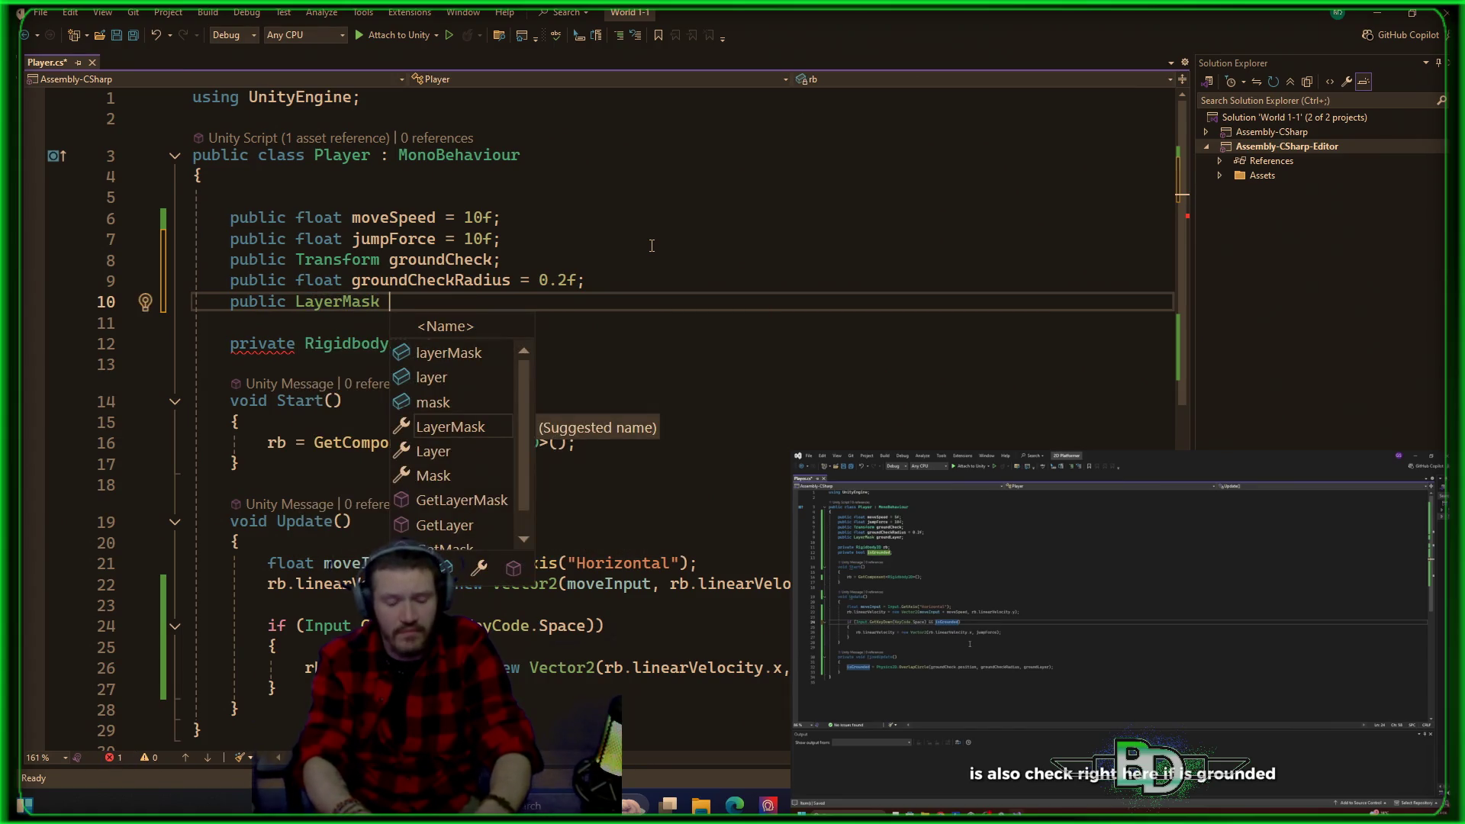
text(groundLayer)
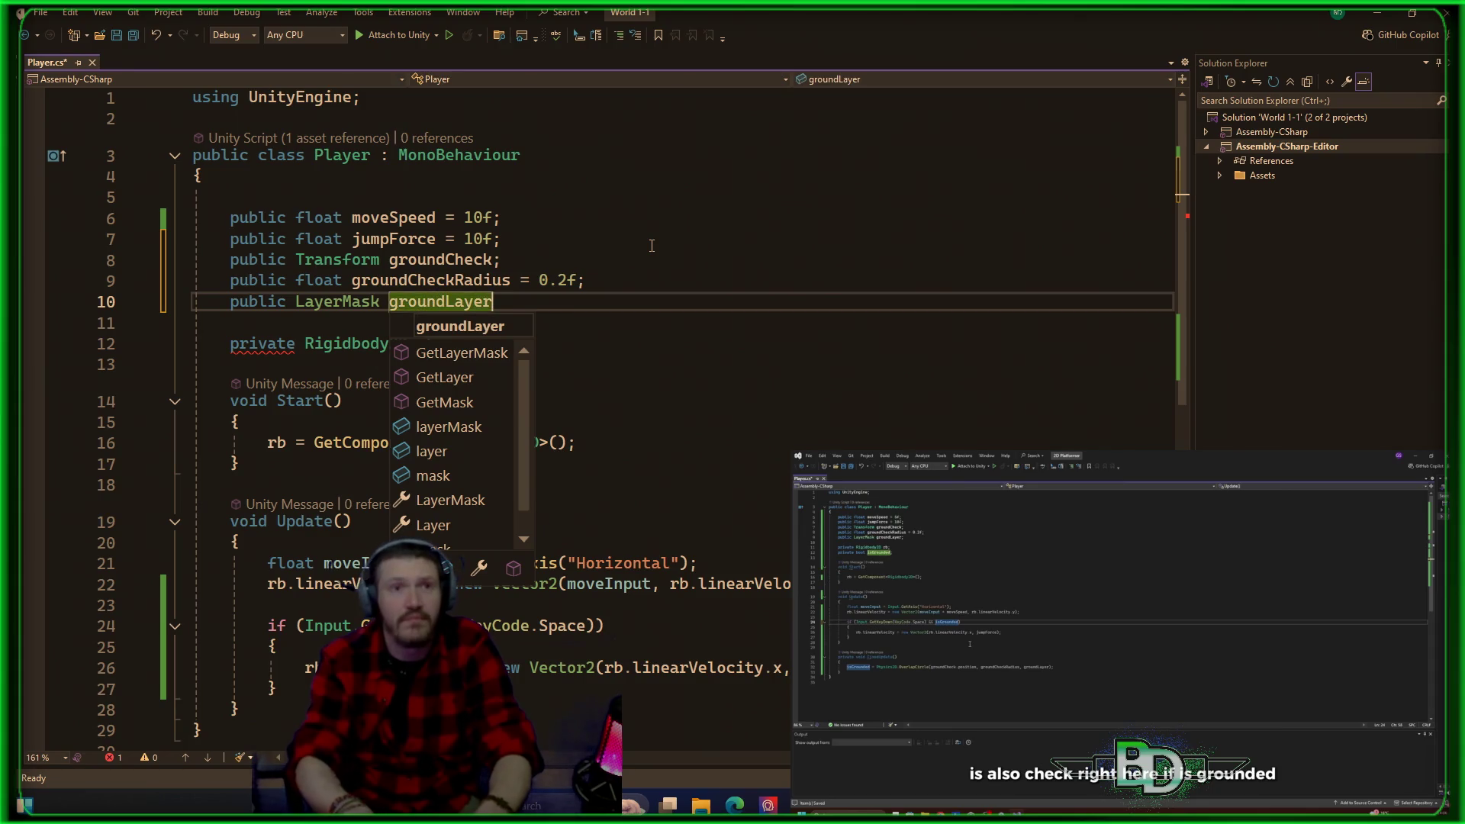
text(;)
key(Down)
key(Down)
key(Down)
key(Down)
key(Down)
key(Down)
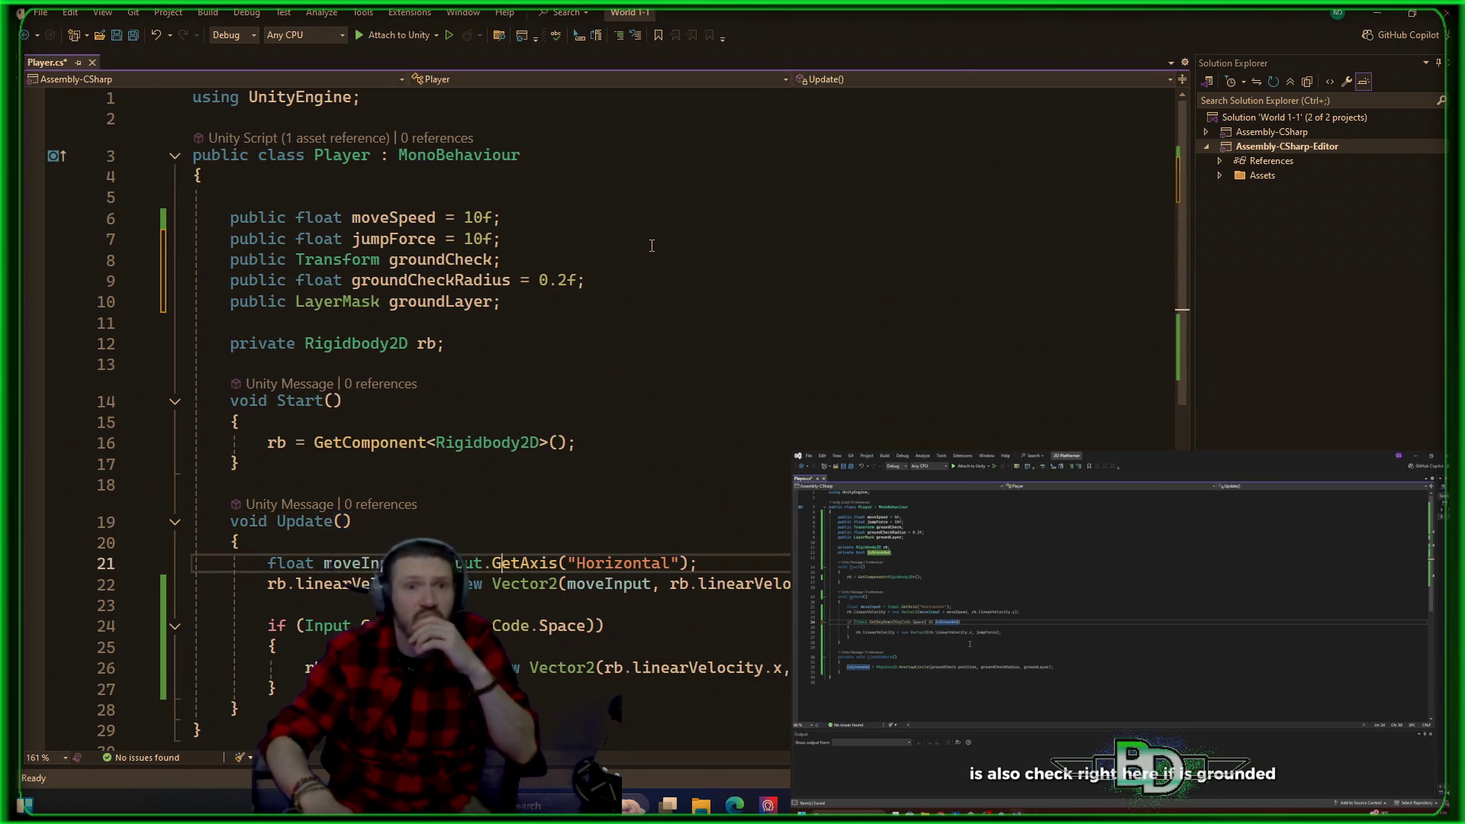
key(ctrl+Right)
key(ctrl+Right)
key(ctrl+Right)
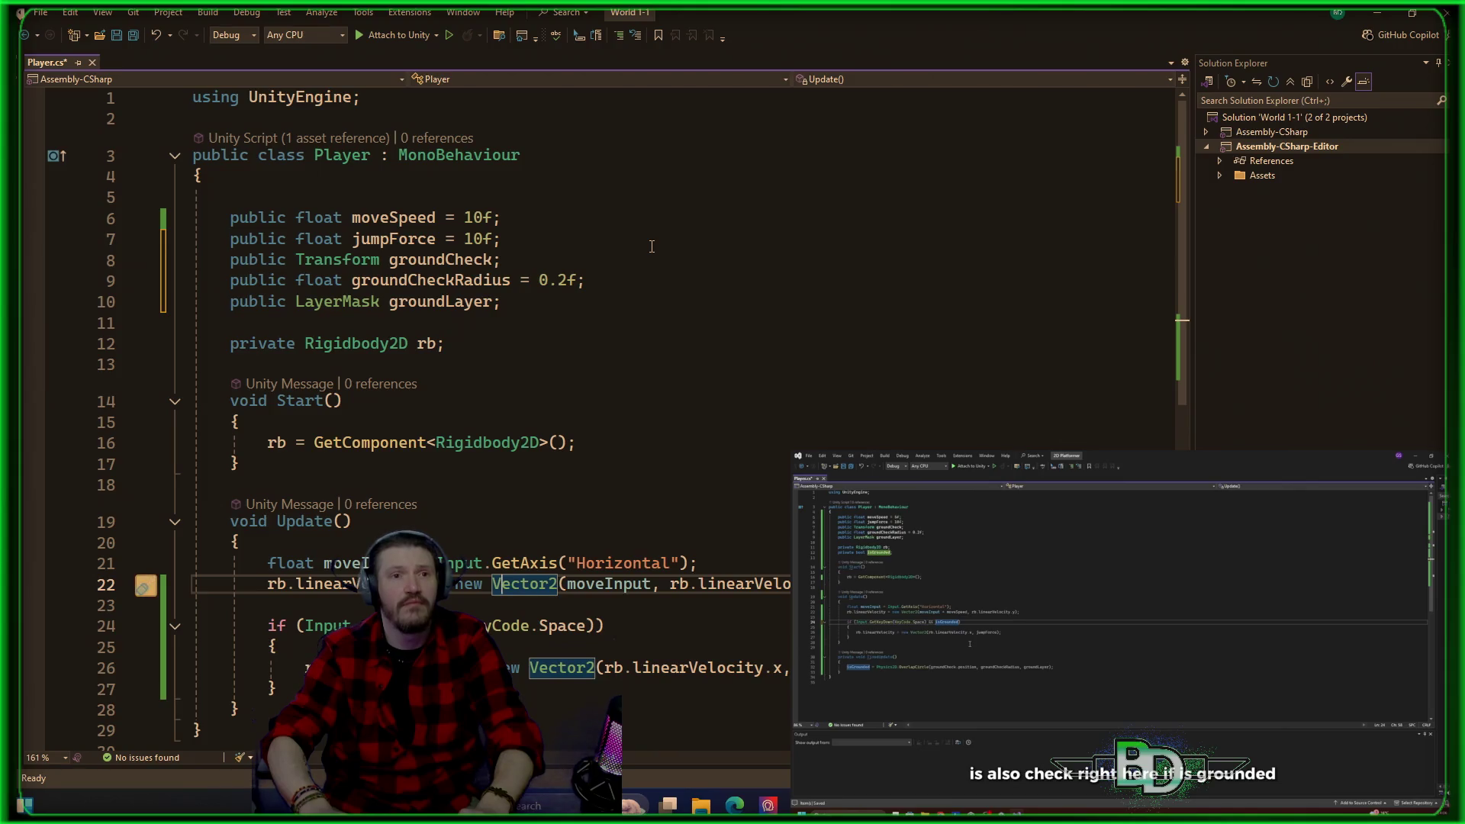
key(Down)
key(Down)
key(Down)
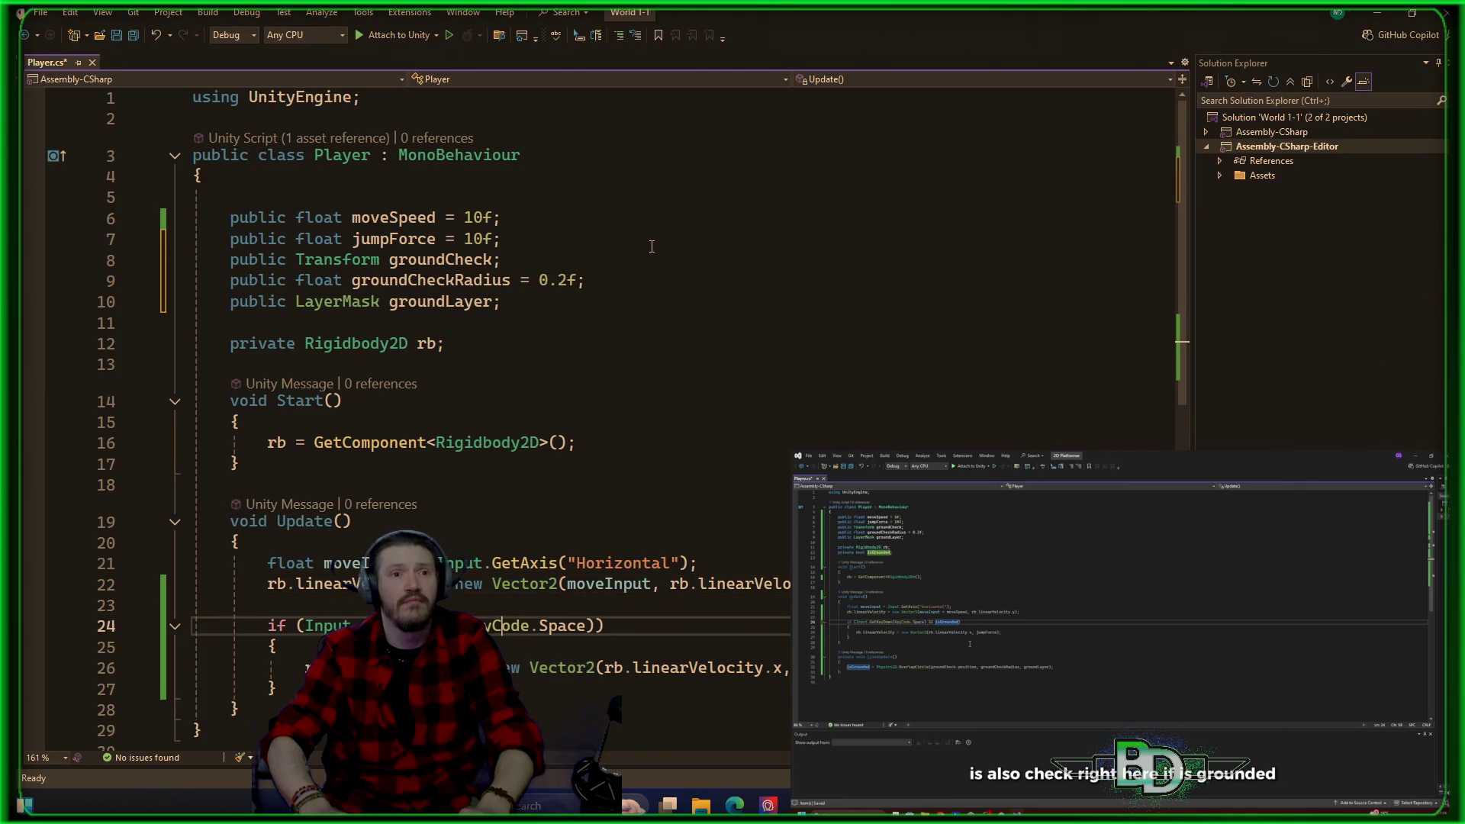
key(Down)
key(Down)
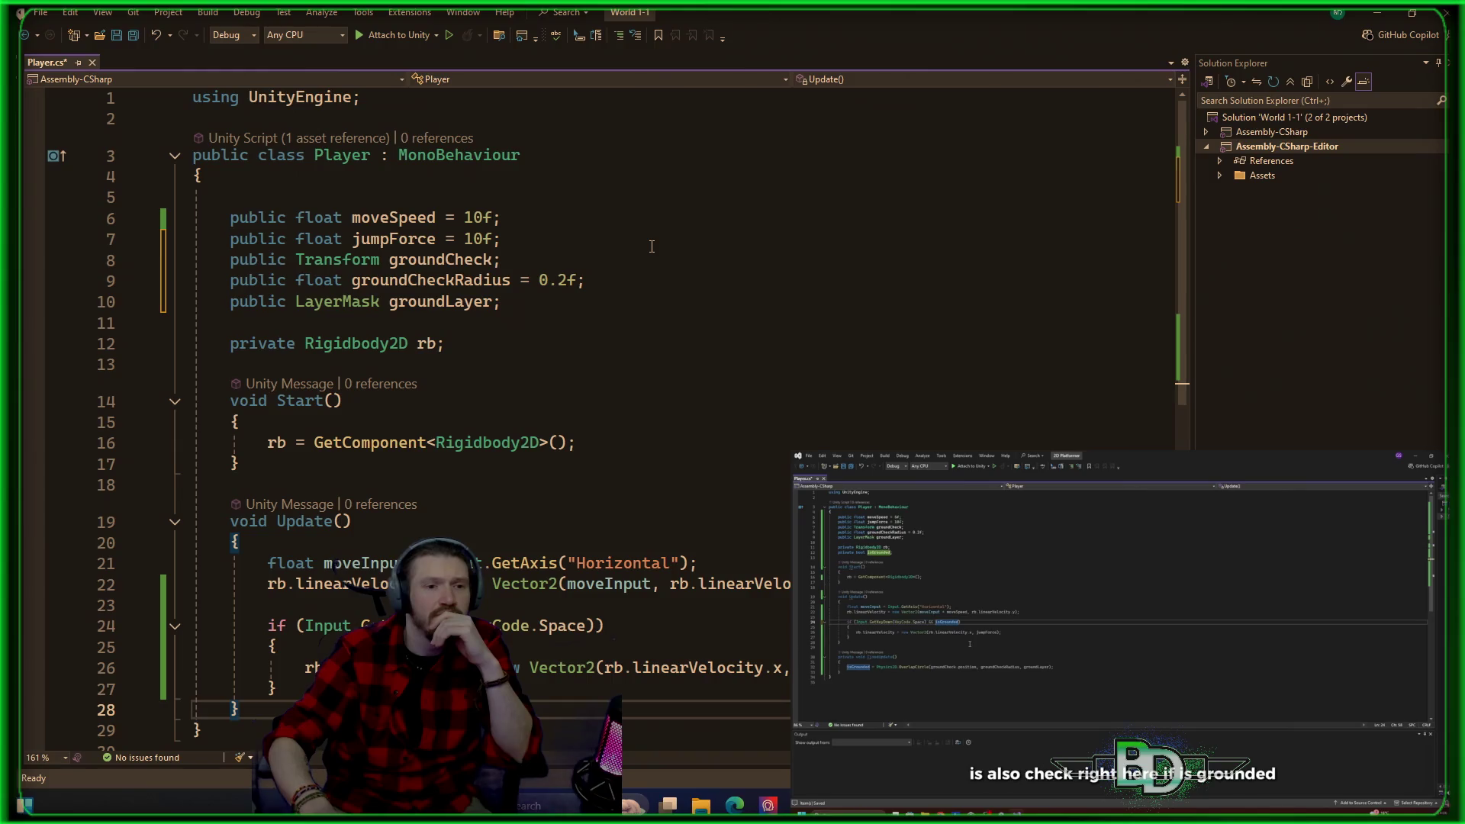
key(Up)
key(Up)
key(Up)
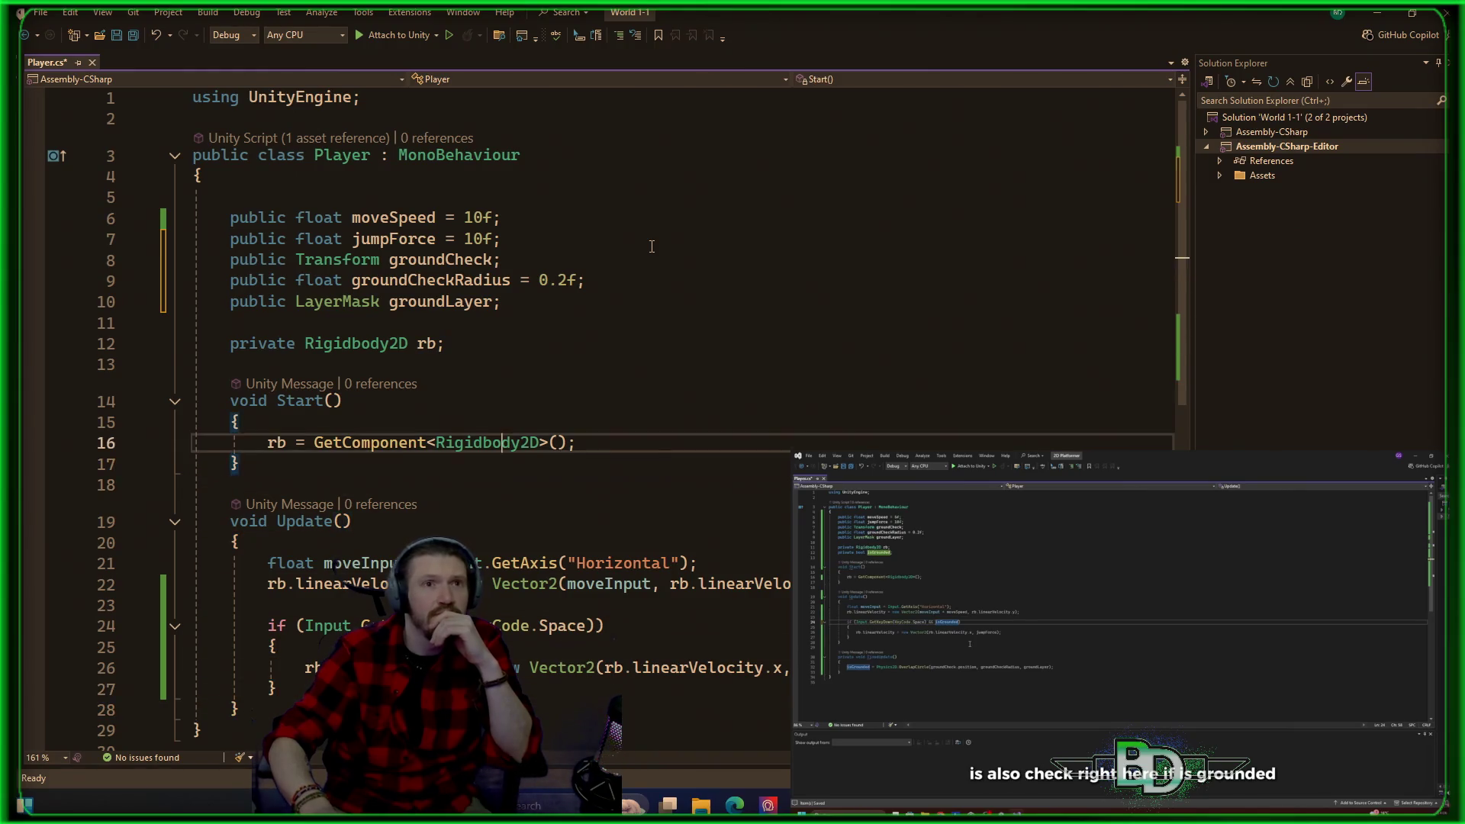
Step: Add a 'private bool isGrounded;' field below the Rigidbody2D field
key(Up)
key(End)
key(Return)
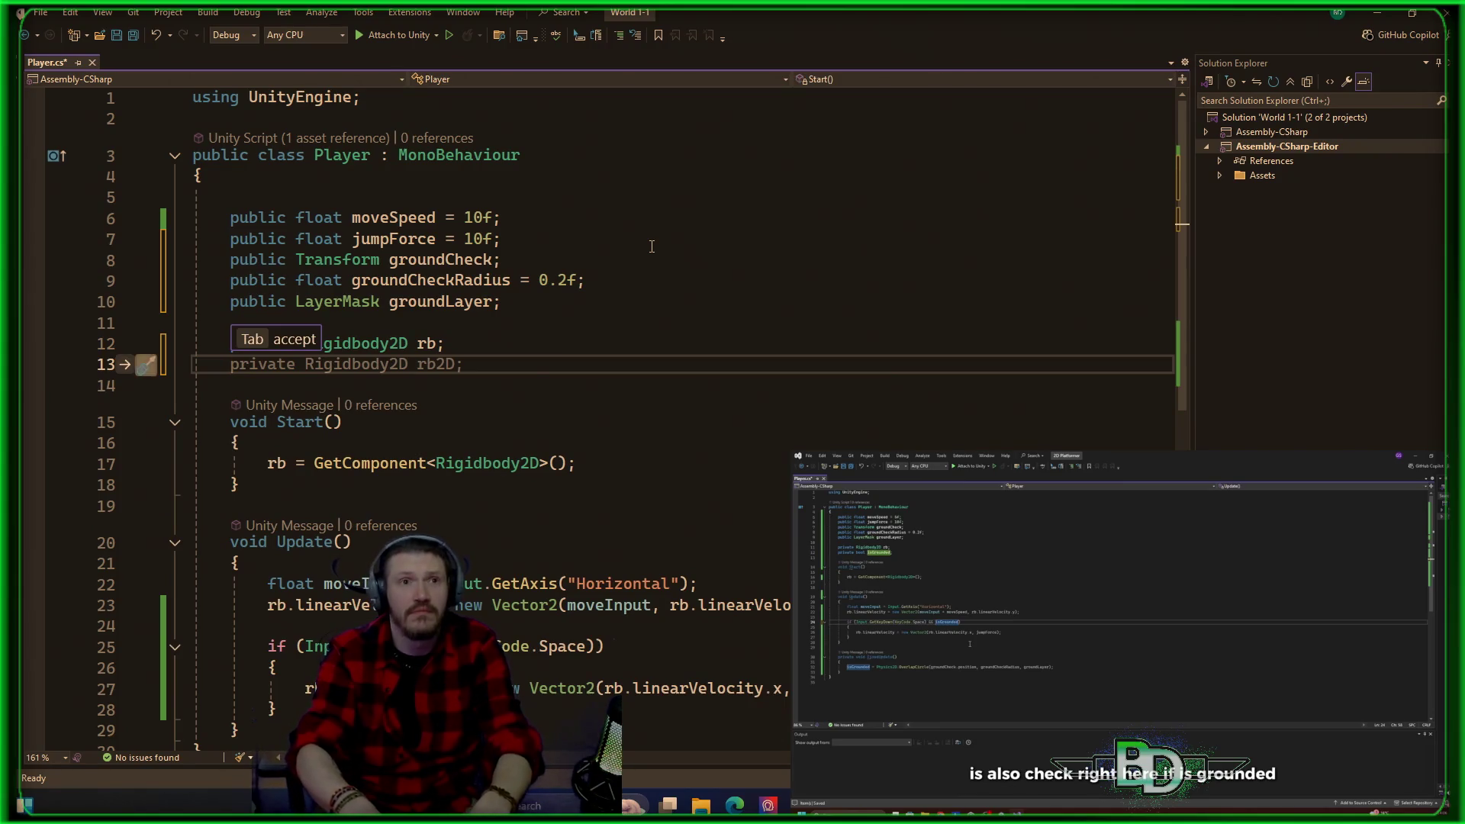
text(private )
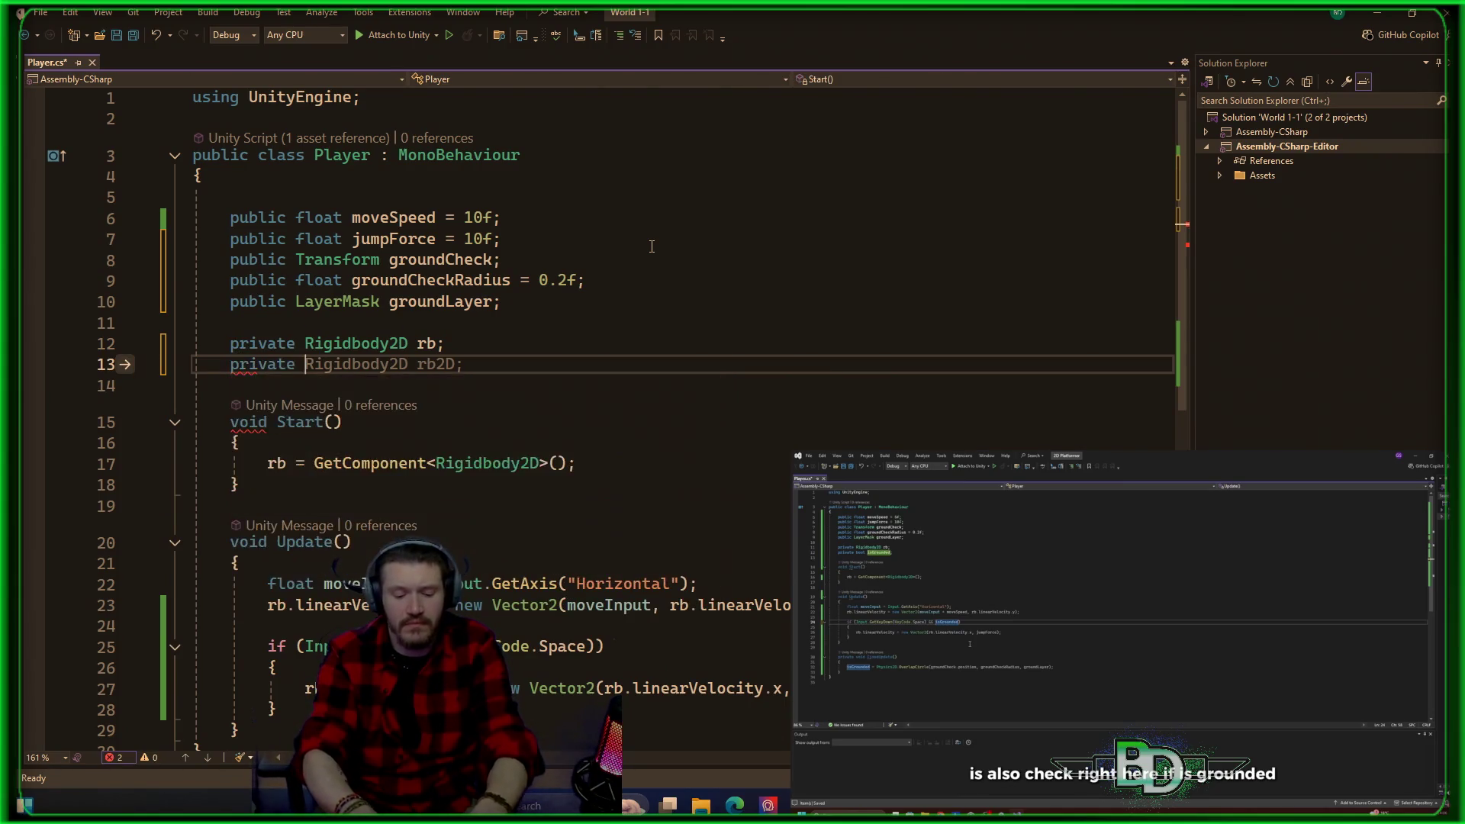
text(bool )
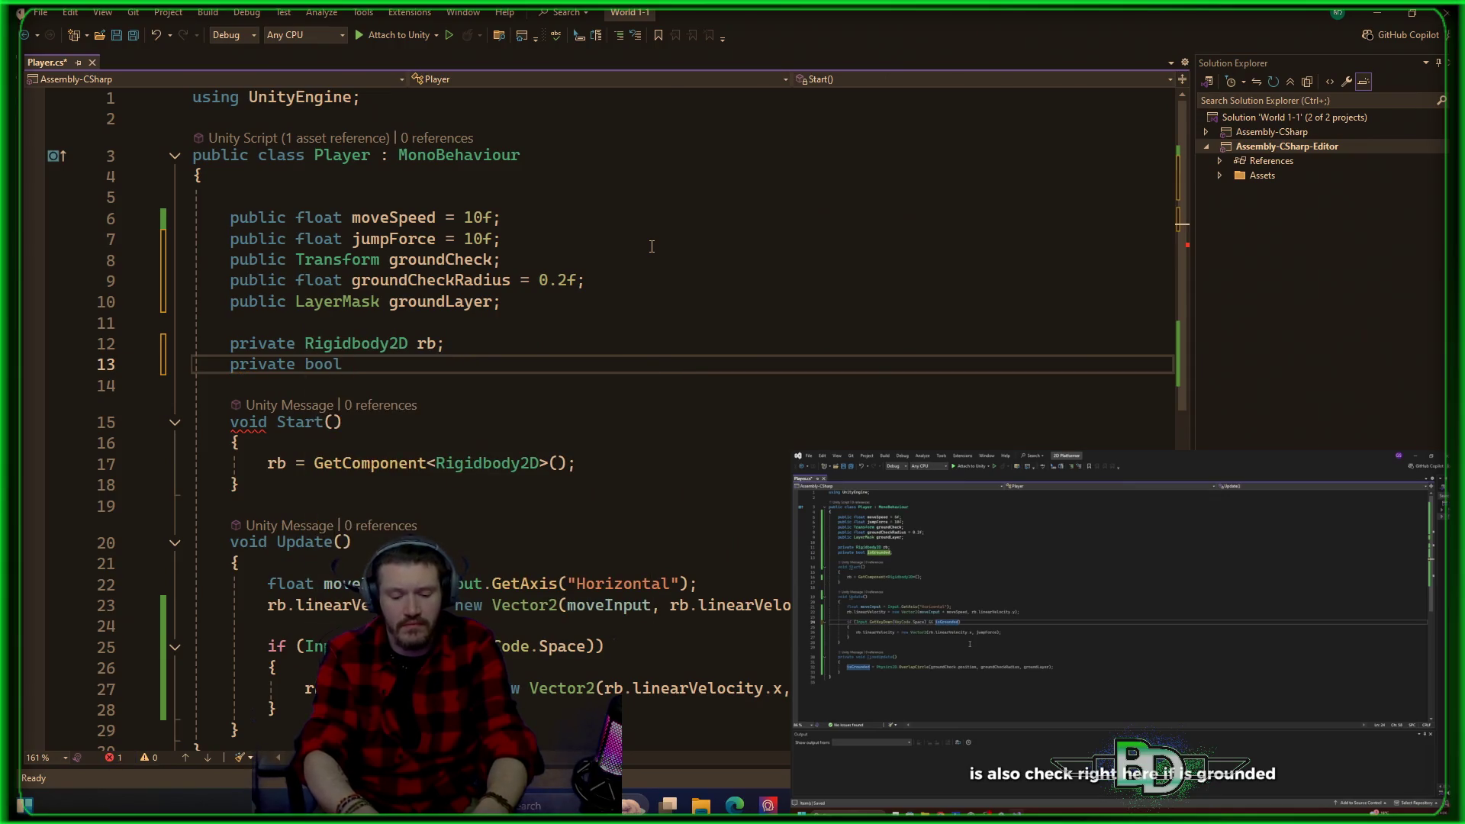
text(isGrounded)
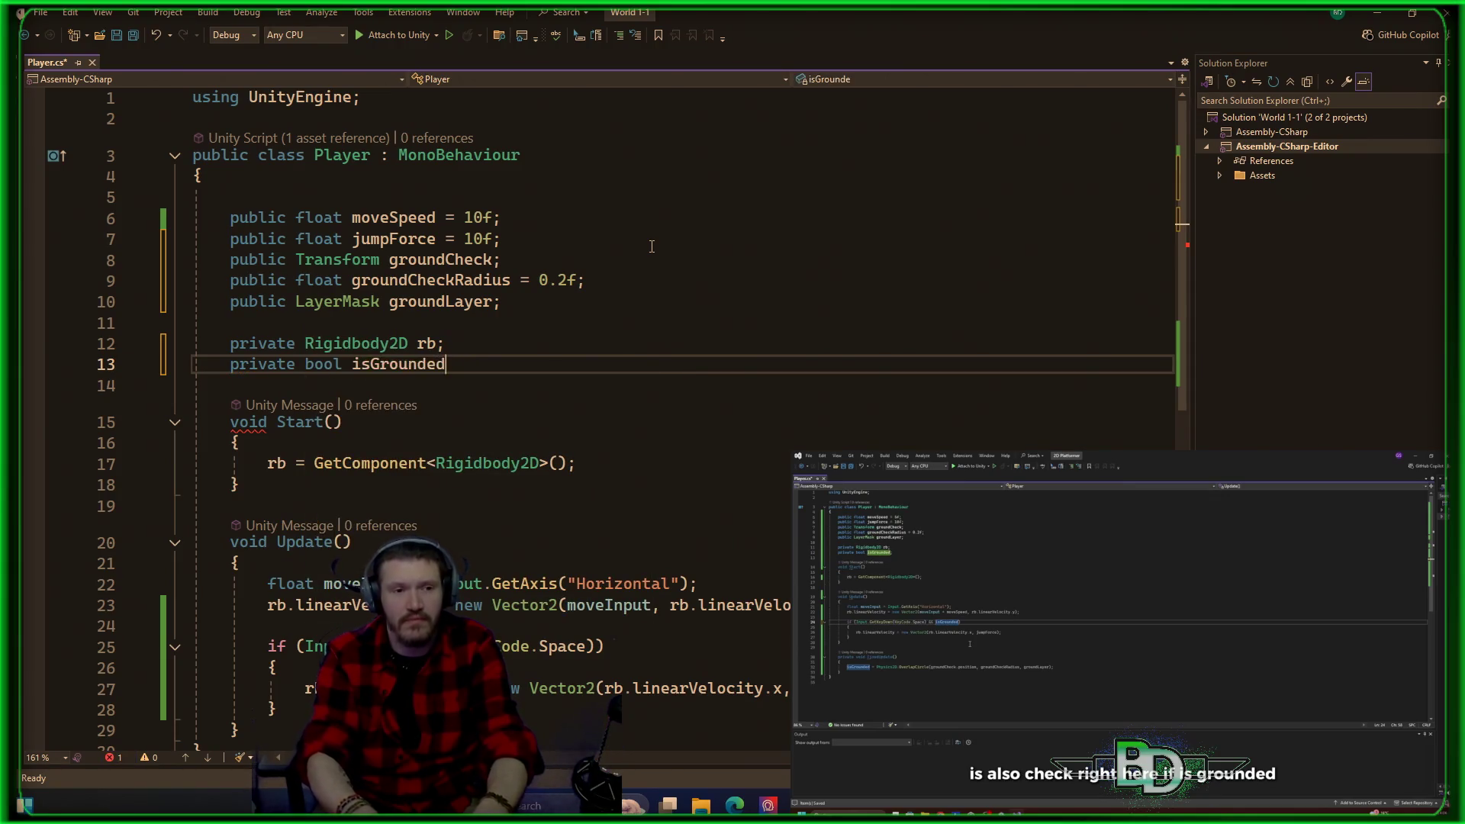
text(;)
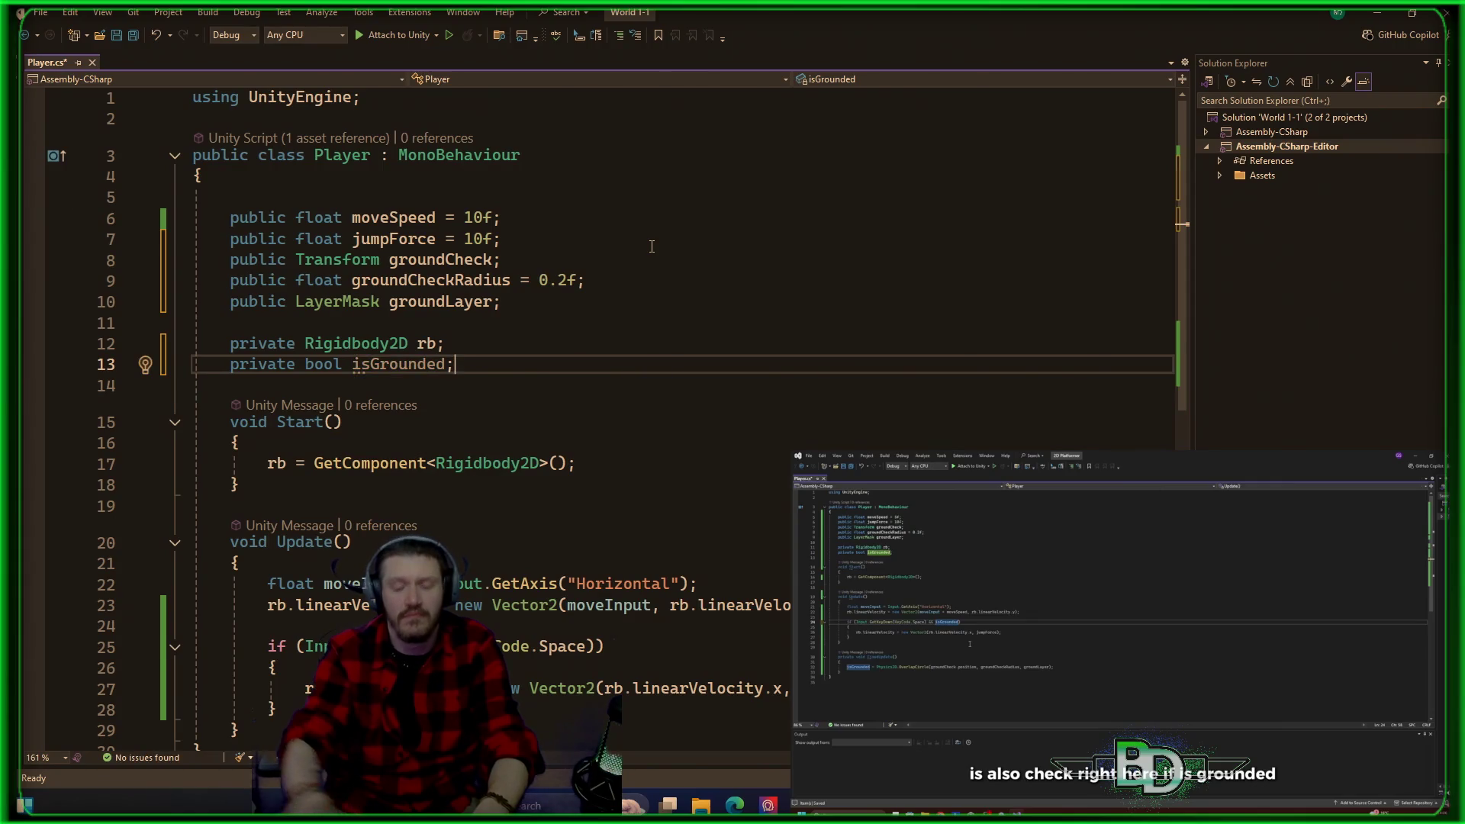
Step: Insert a FixedUpdate method stub below the Update method
scroll(629, 240, down, 5)
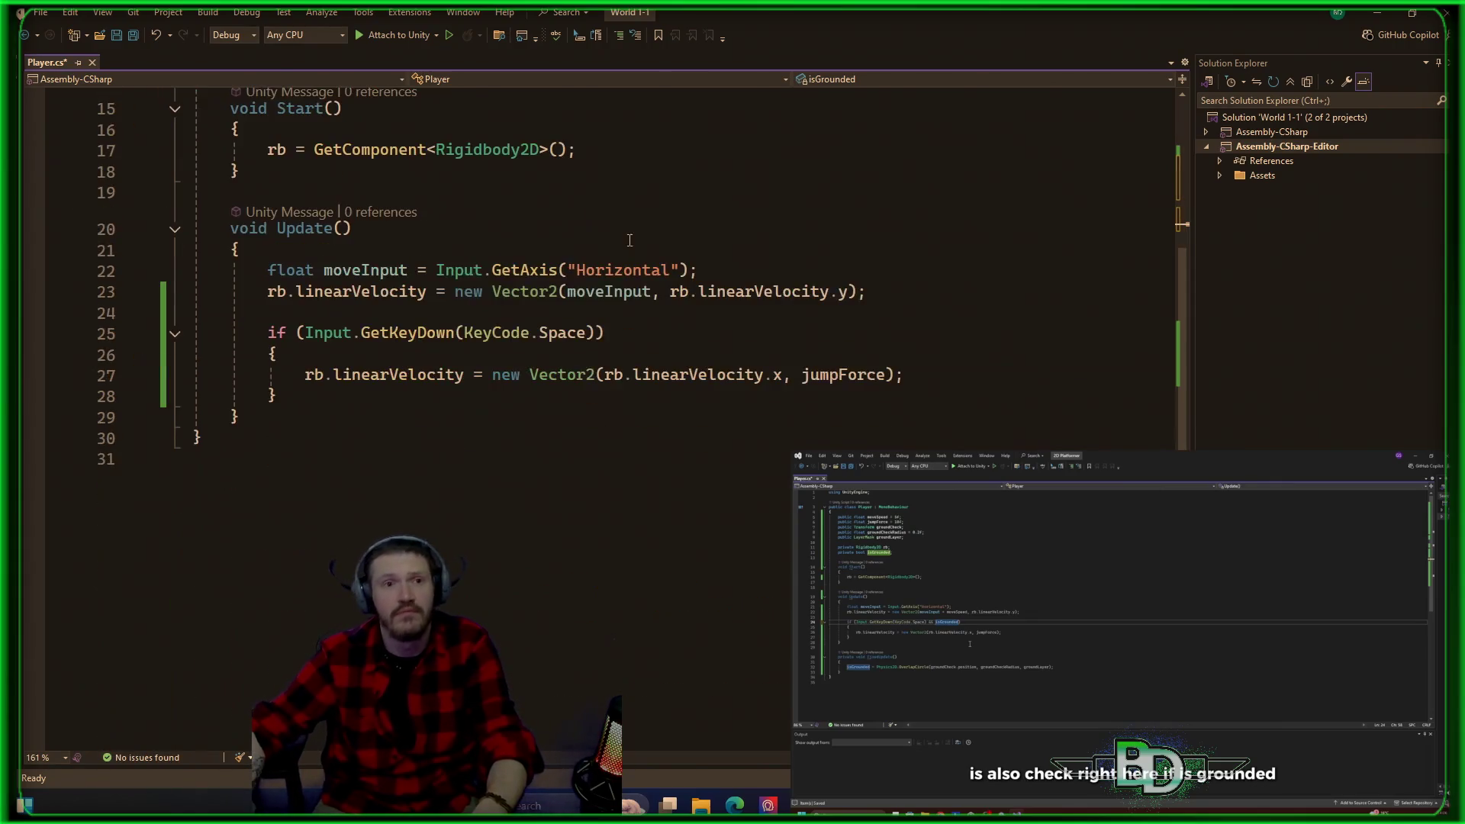
click(310, 419)
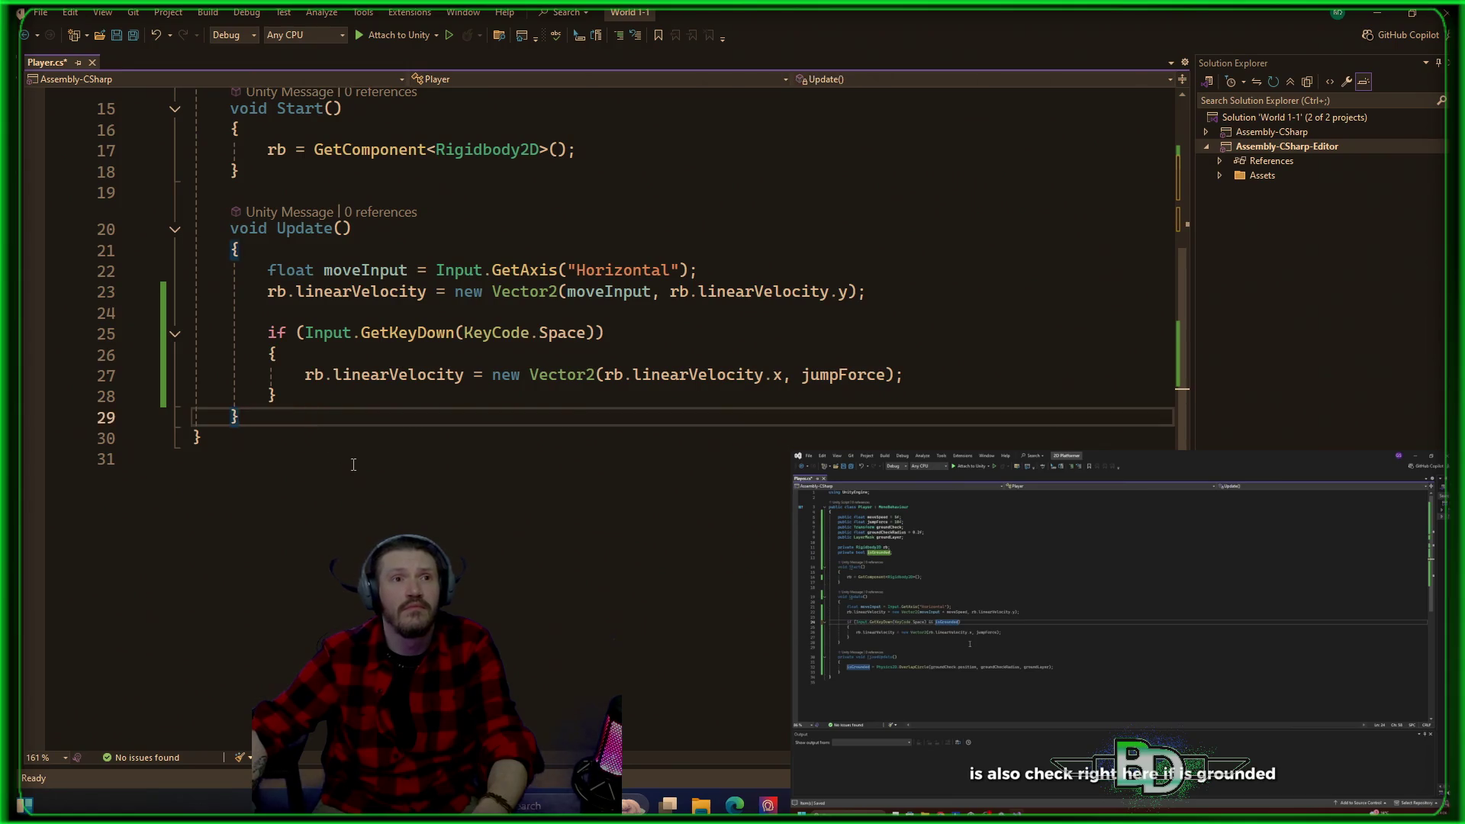
key(Return)
key(Return)
text(Fi)
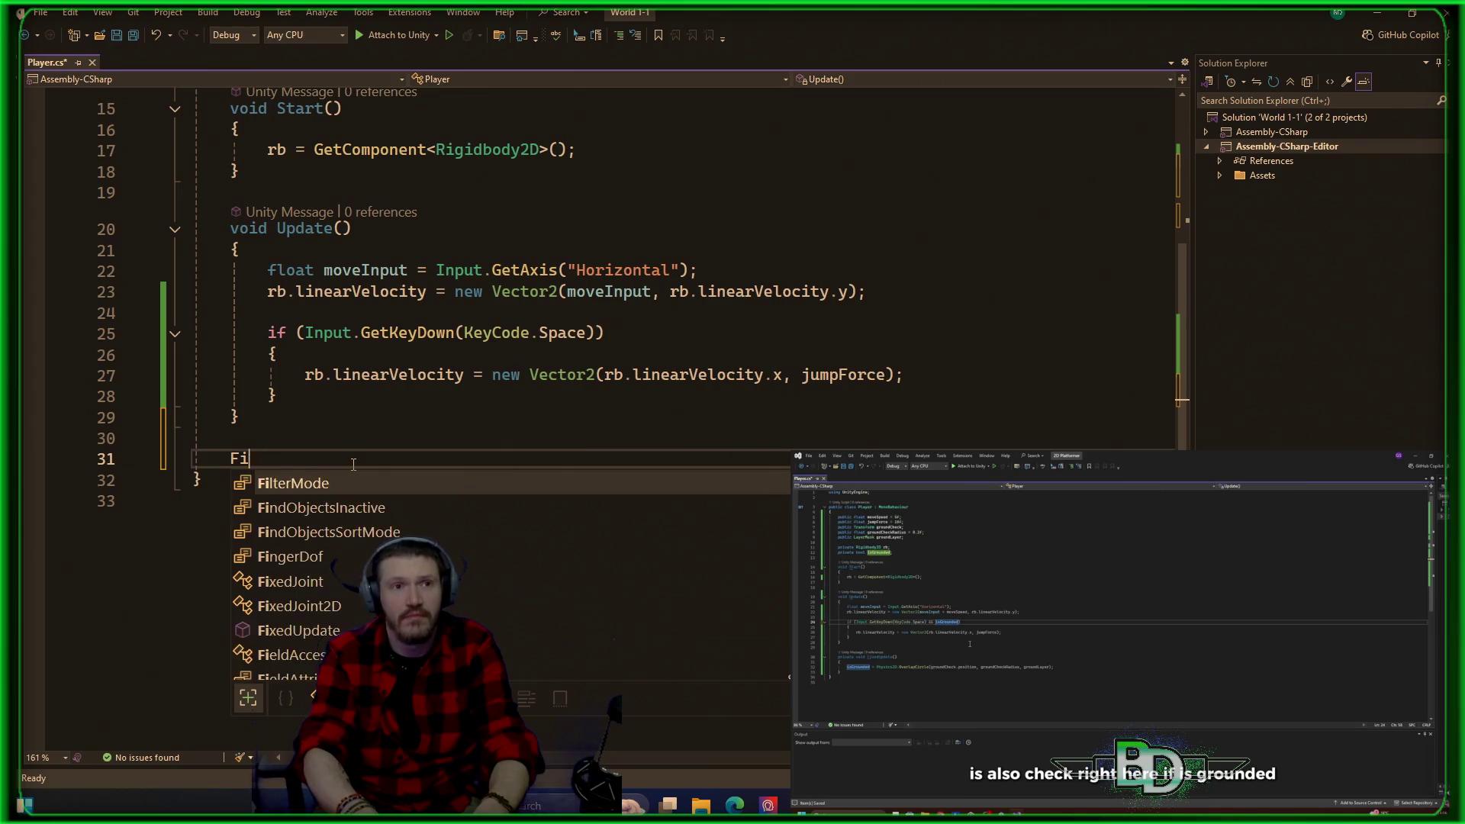
key(BackSpace)
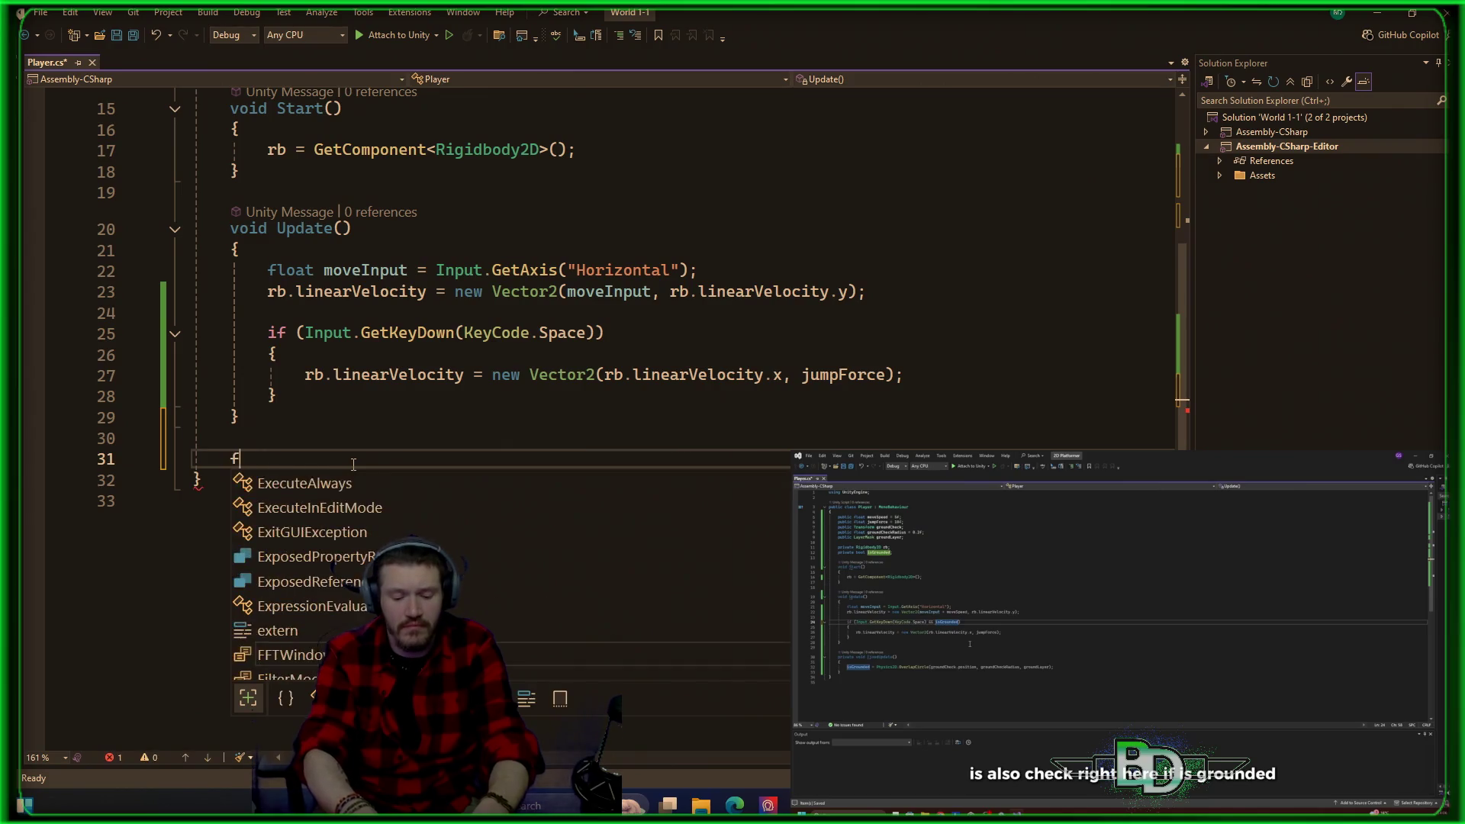
text(fix)
key(Down)
key(Down)
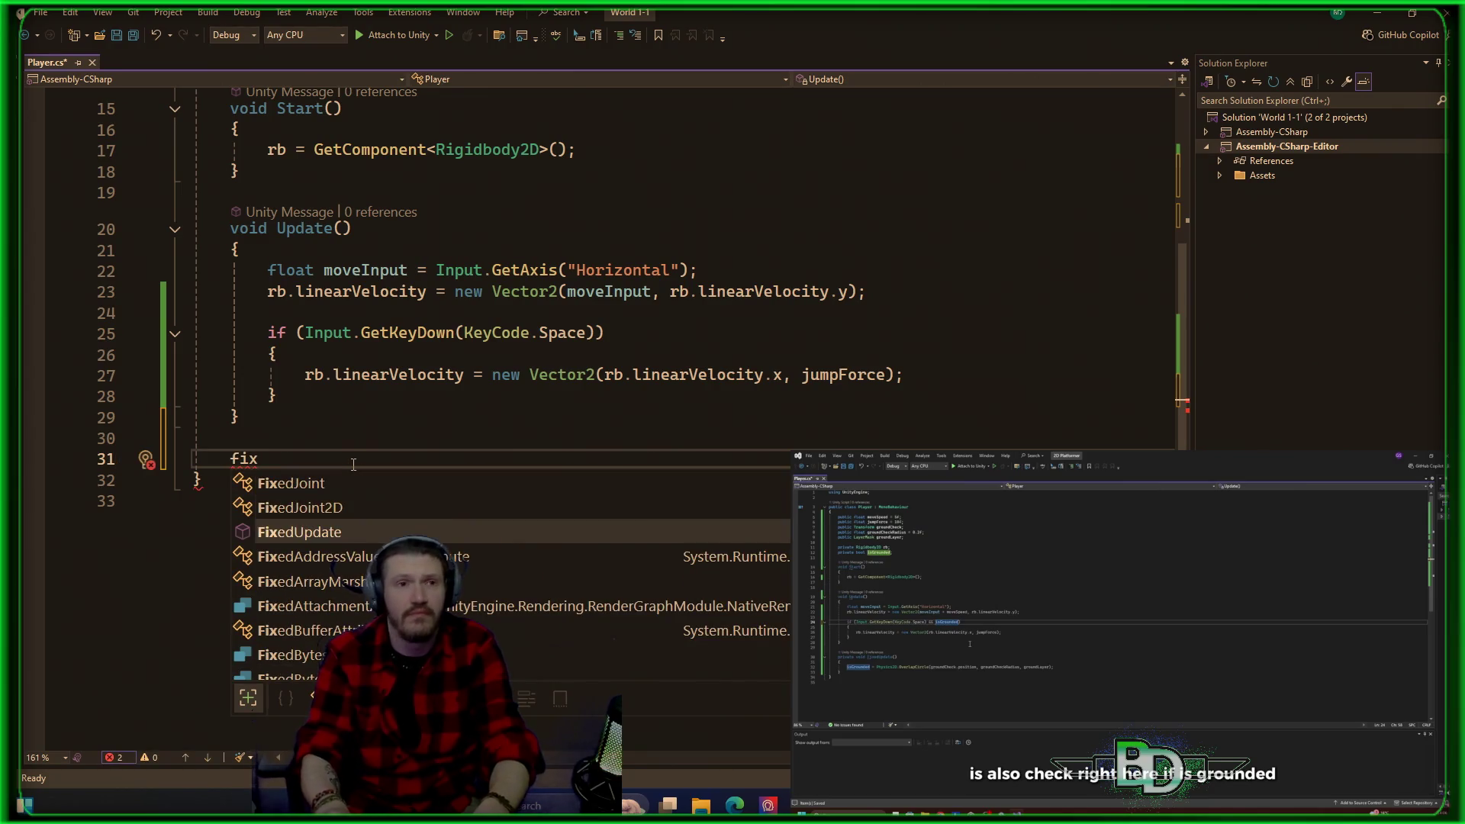
key(Return)
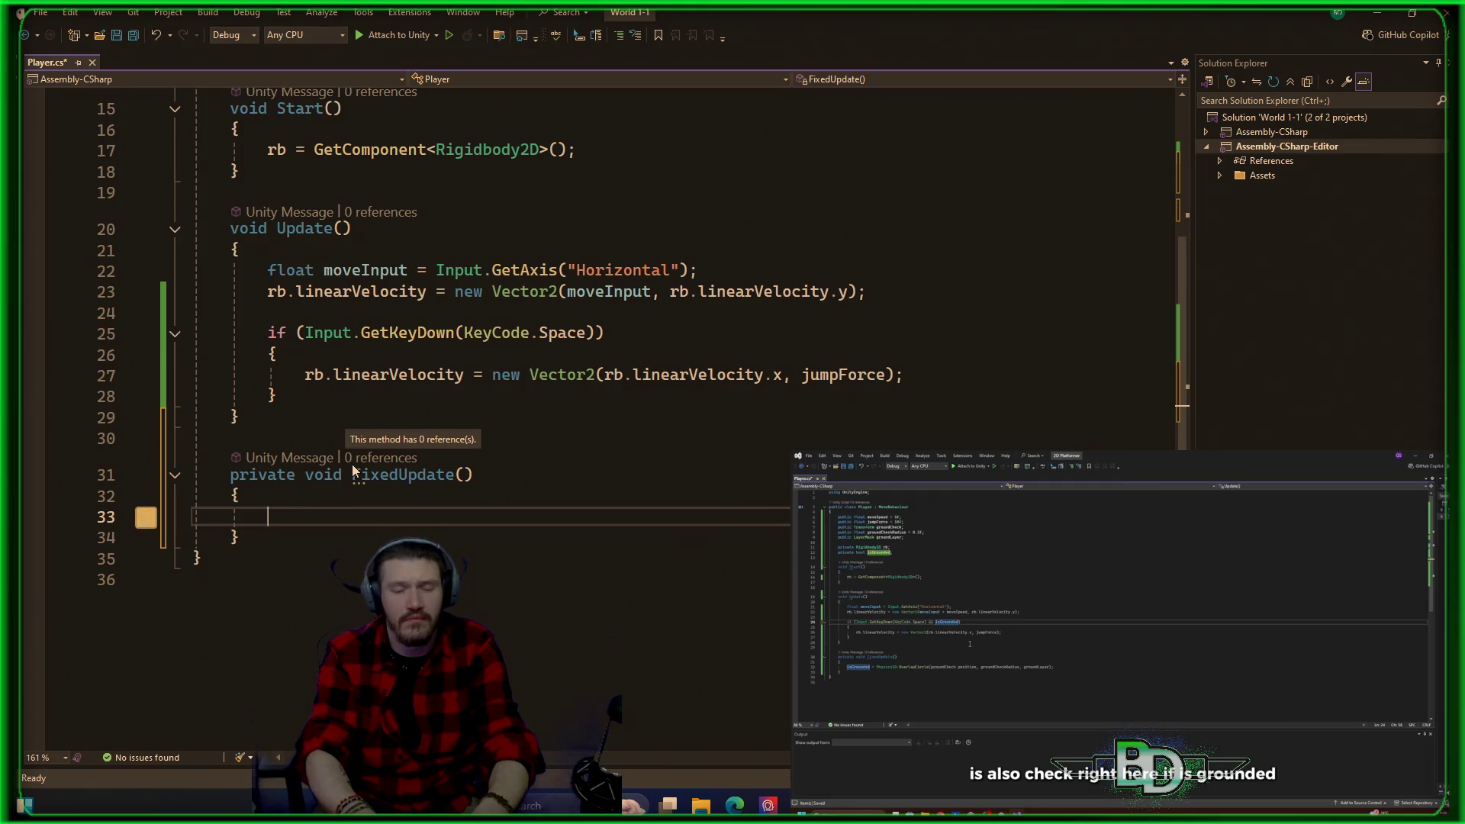
Step: Begin the FixedUpdate body with 'isGrounded = Physics2D.OverlapCircle'
text(iff)
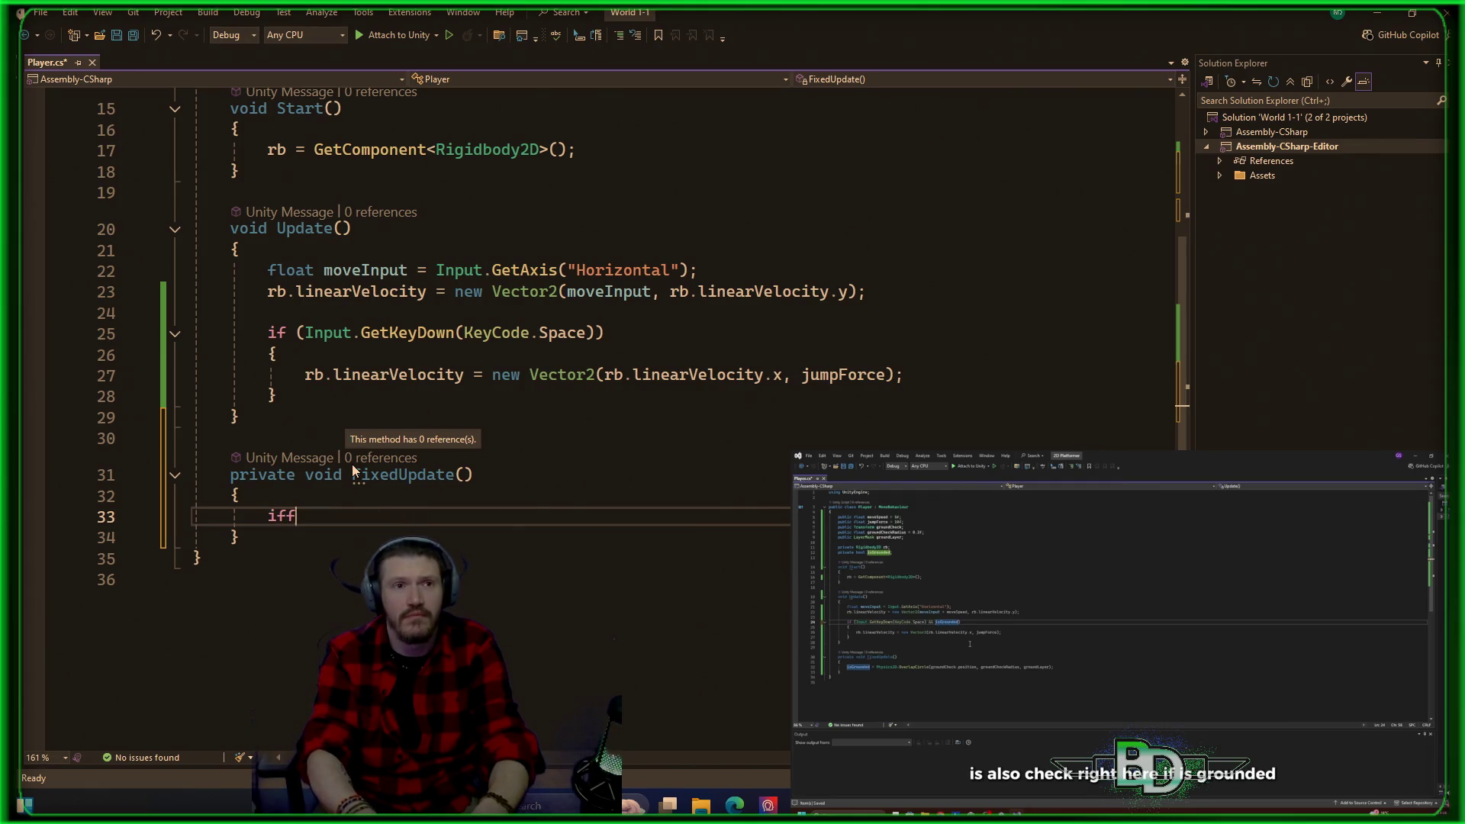
text(isGrounded)
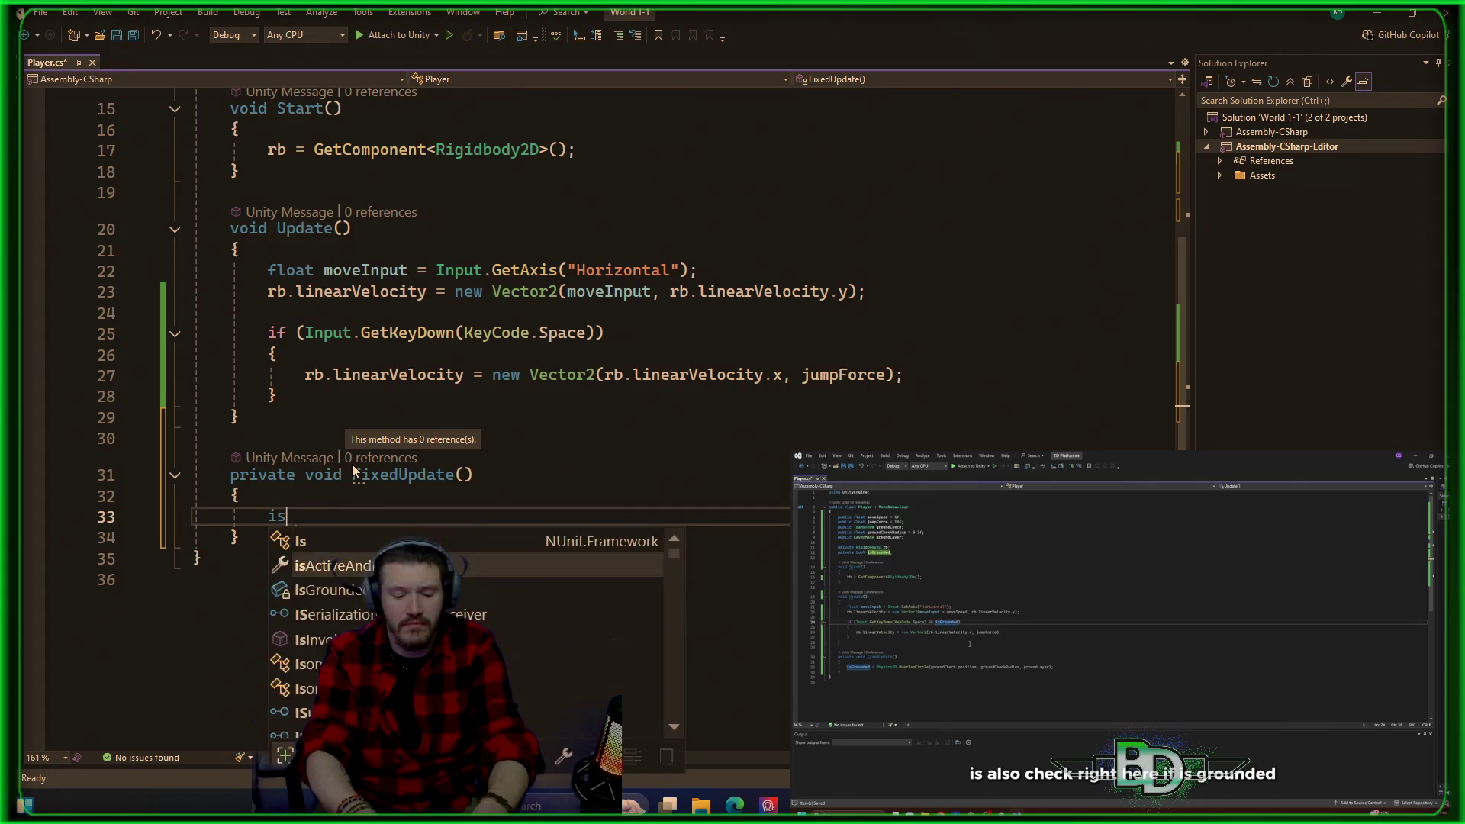
key(BackSpace)
key(BackSpace)
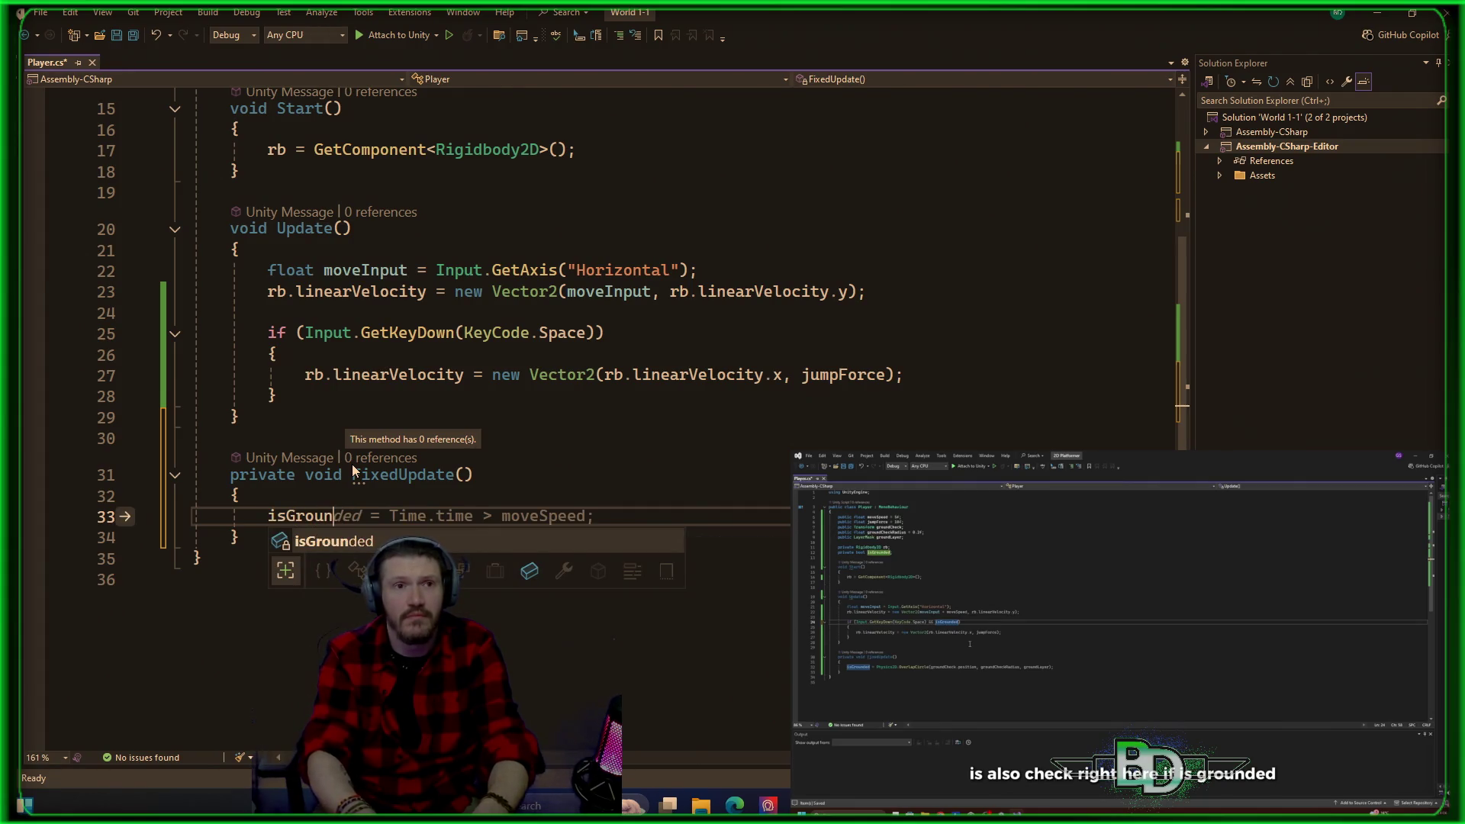
key(Tab)
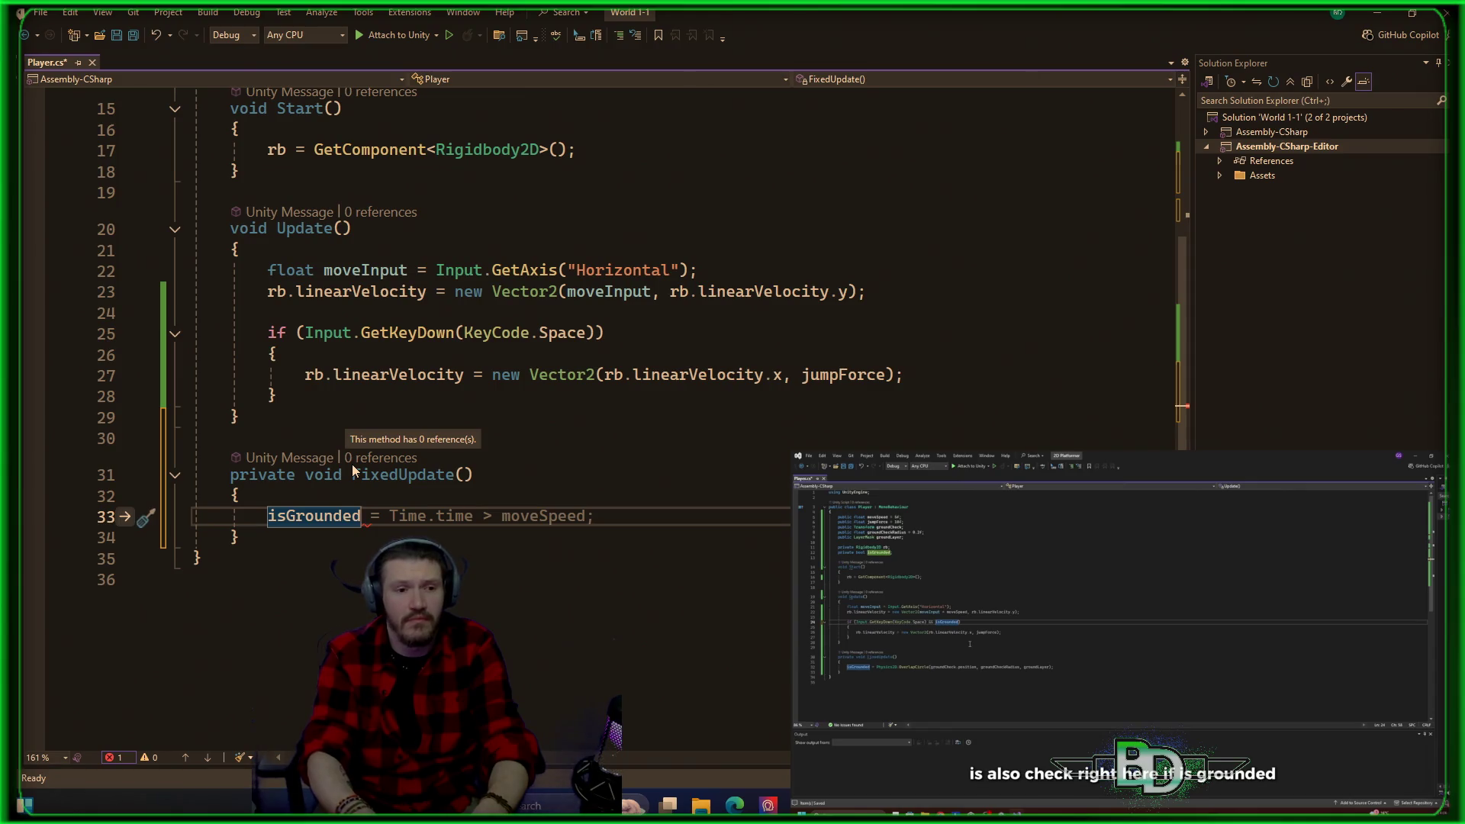
text( =)
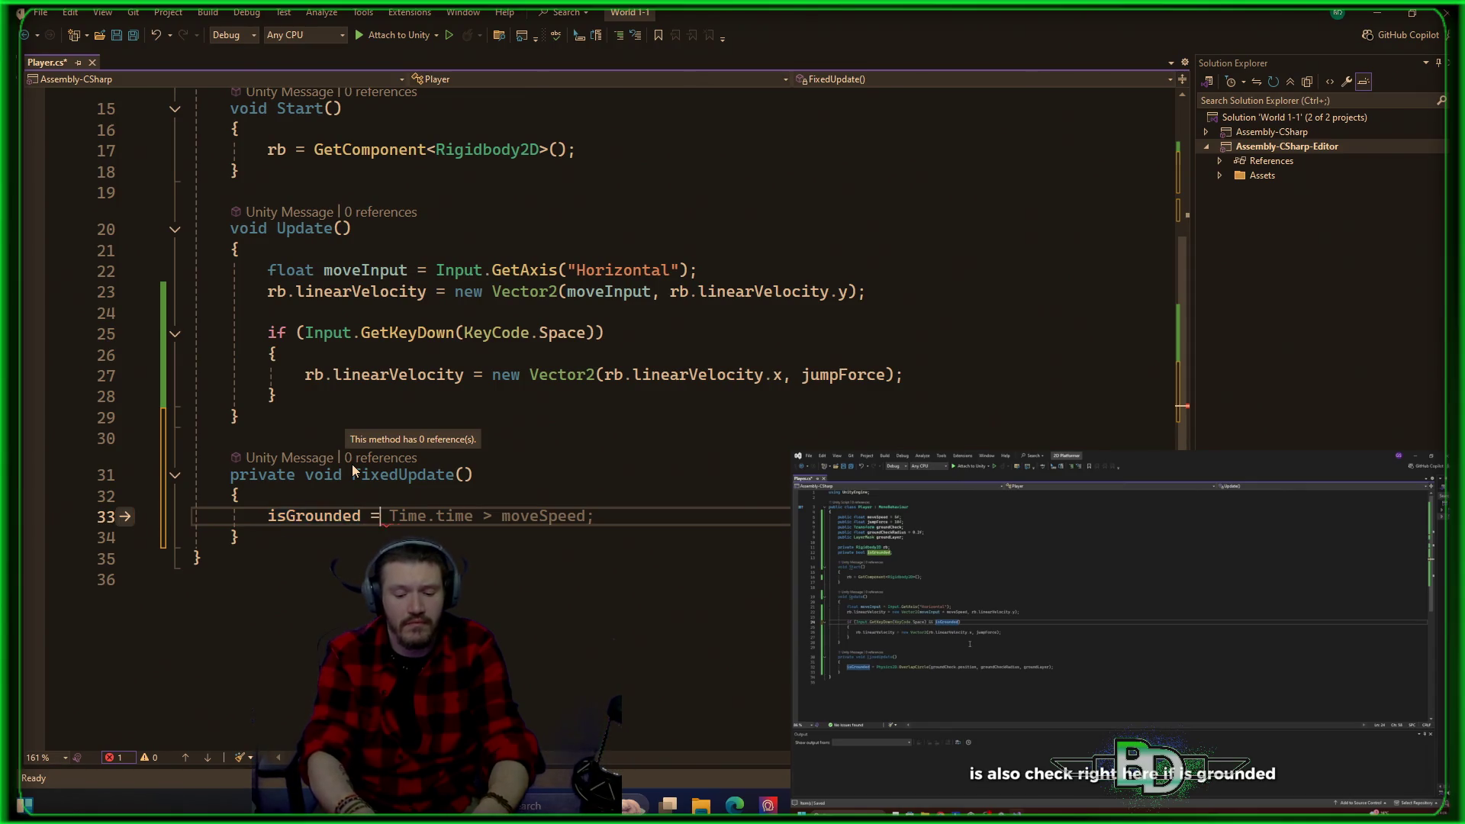
text( Physics2d)
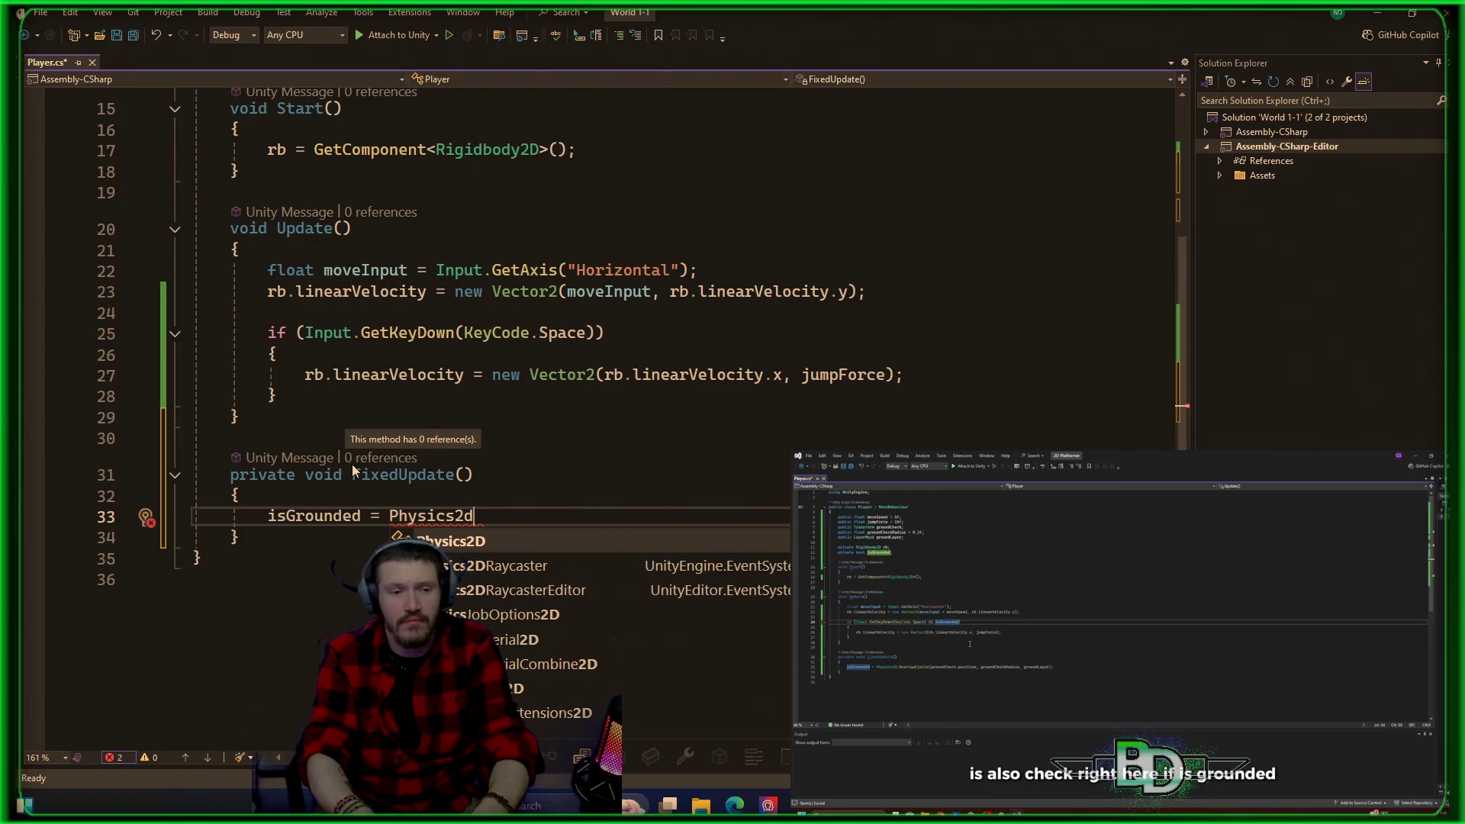
key(BackSpace)
text(D)
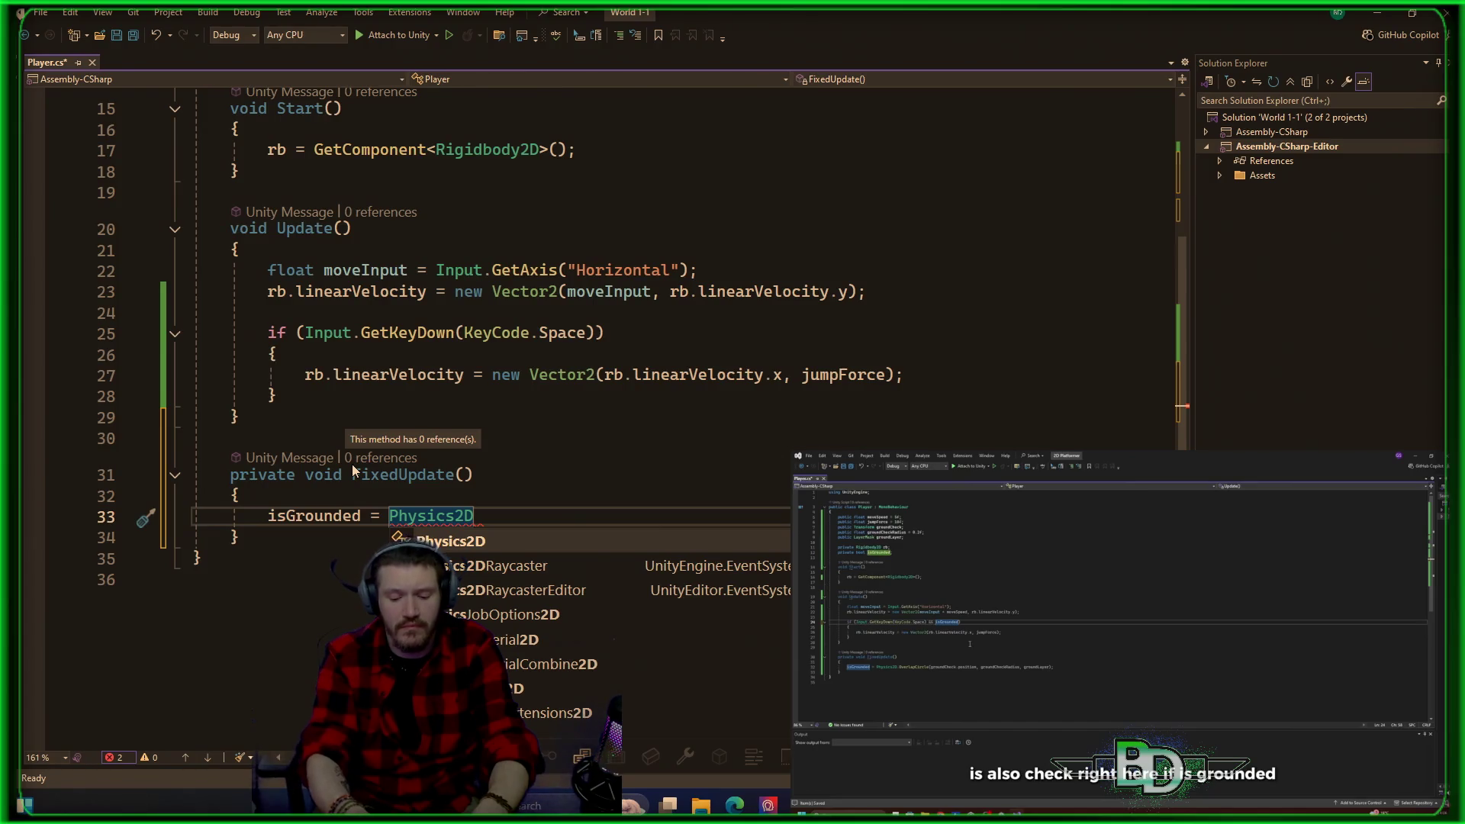
text(.Overlapt)
key(BackSpace)
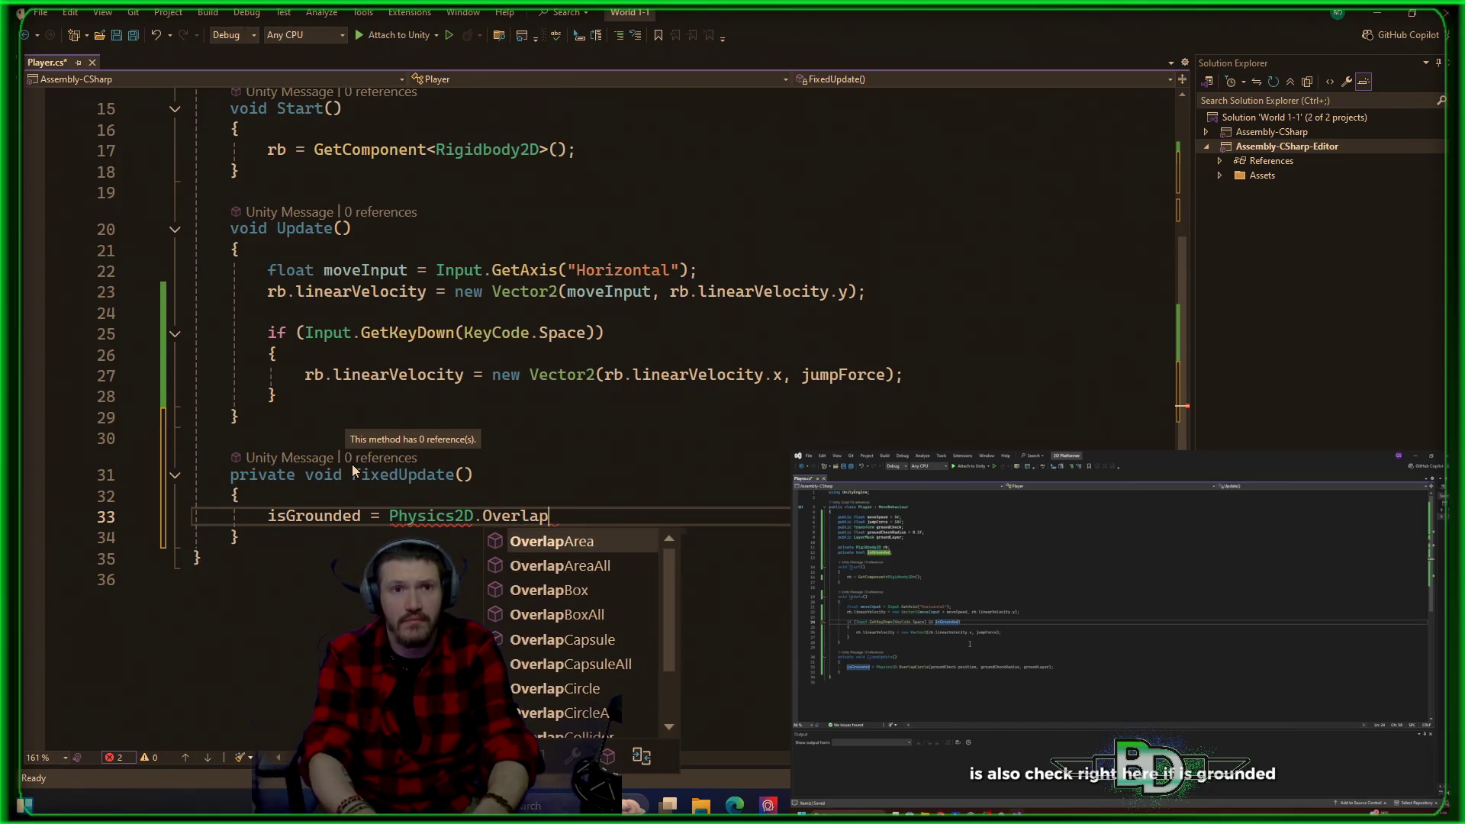
text(c)
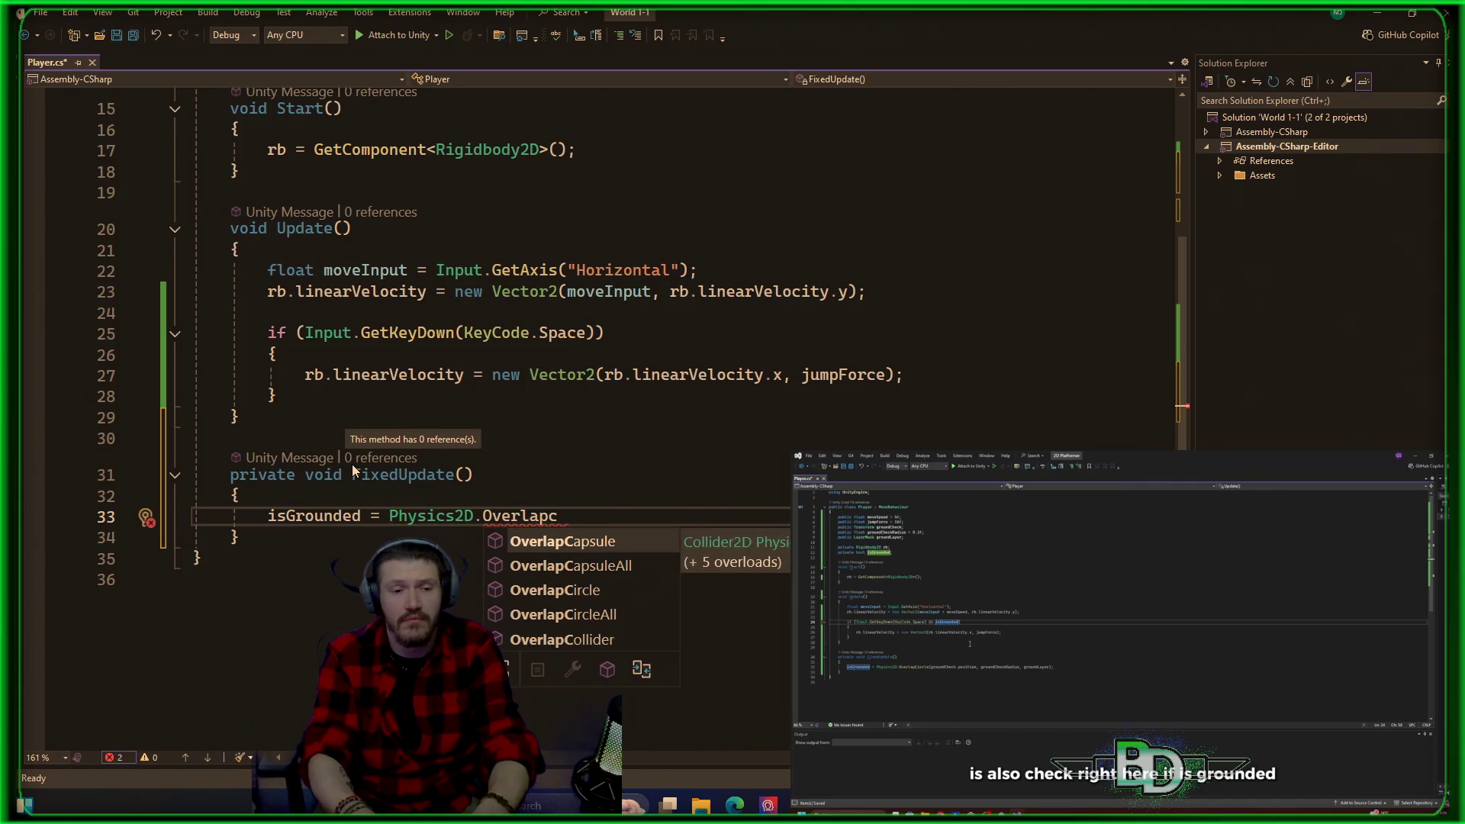
key(Down)
key(Down)
key(Down)
key(Up)
key(Tab)
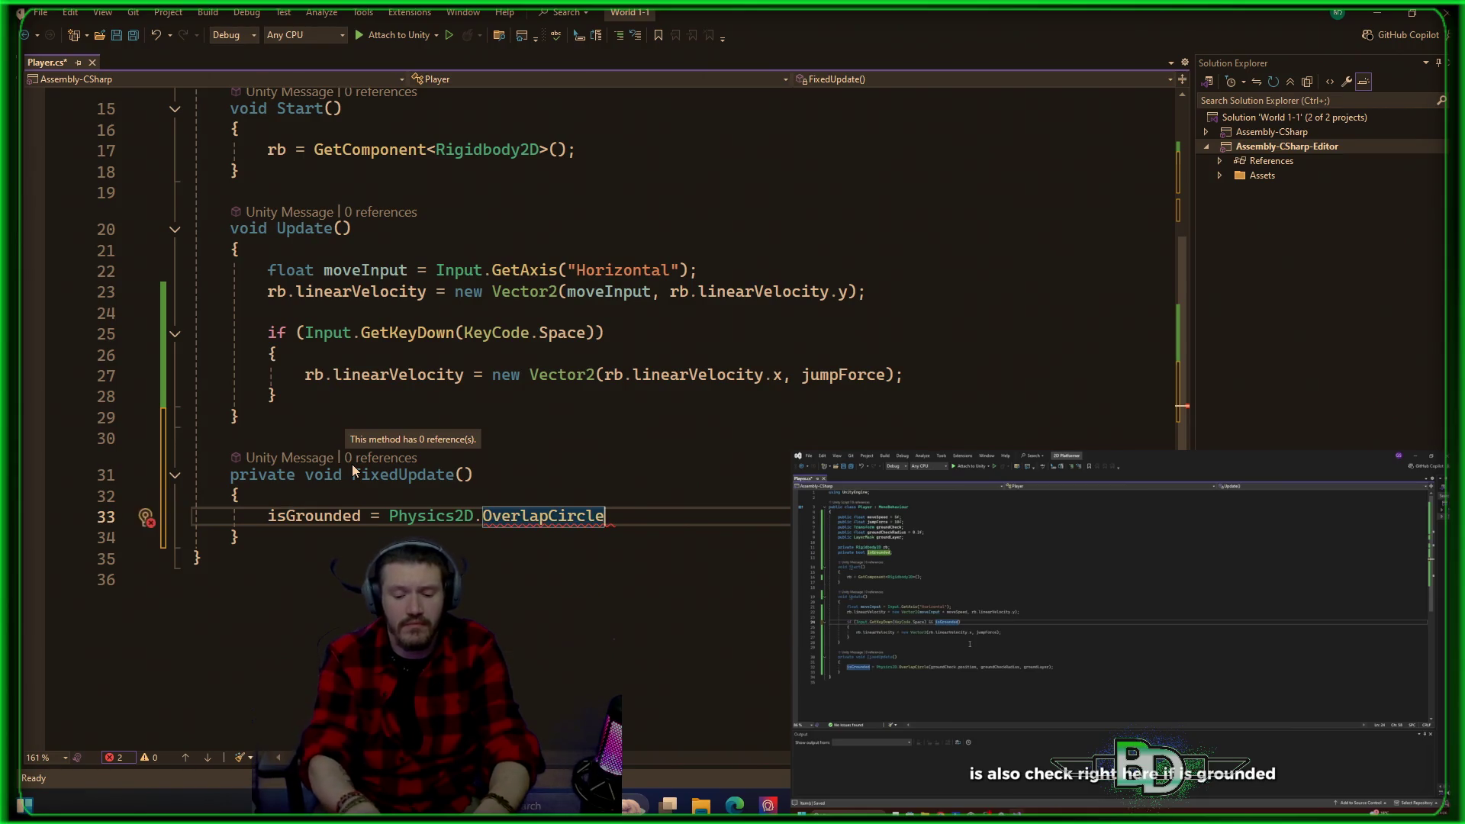
Step: Start the OverlapCircle arguments with groundCheck.transform
text((grou)
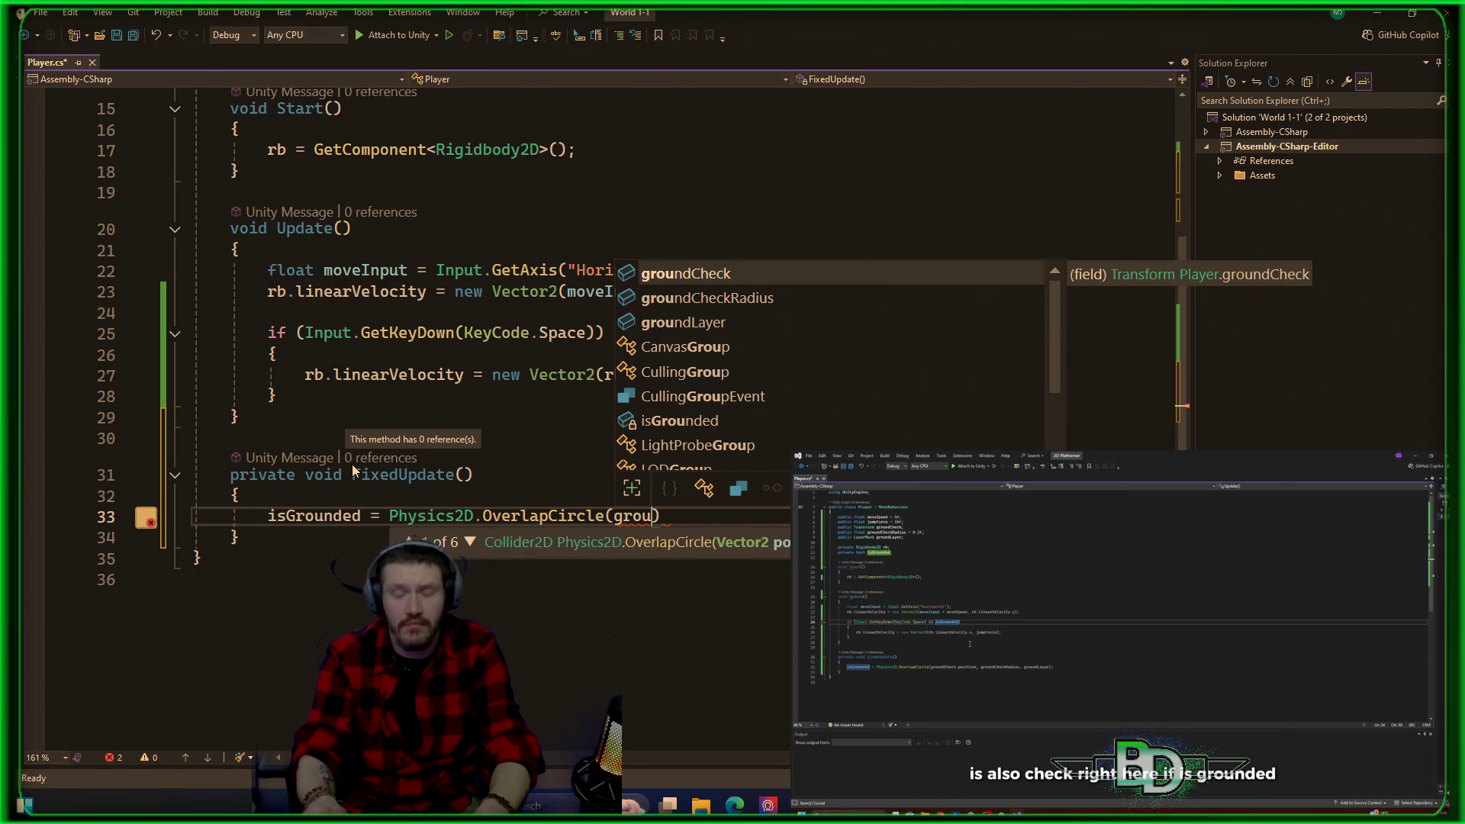
key(Escape)
text().)
key(BackSpace)
key(BackSpace)
key(BackSpace)
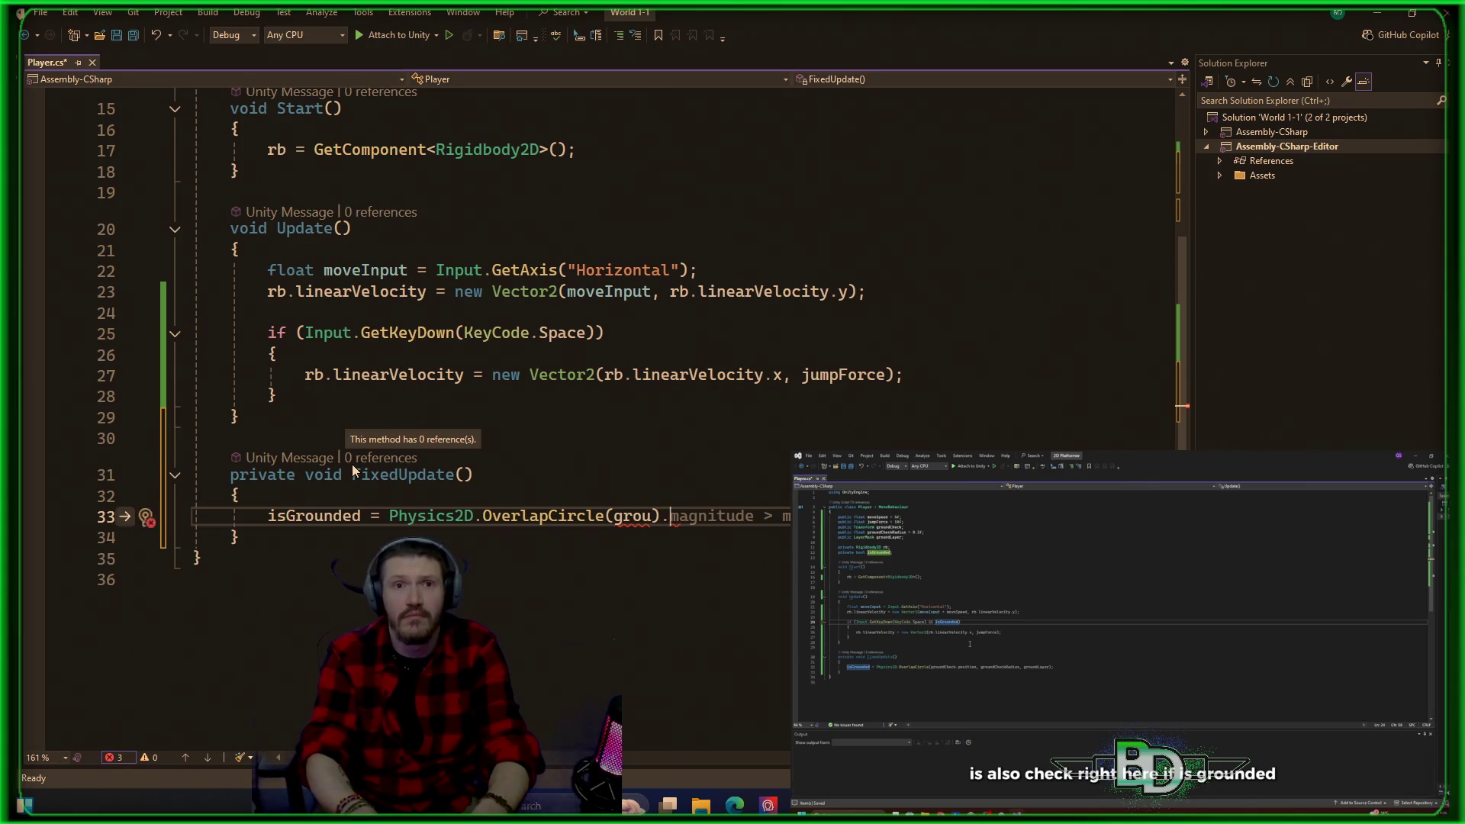
text(und)
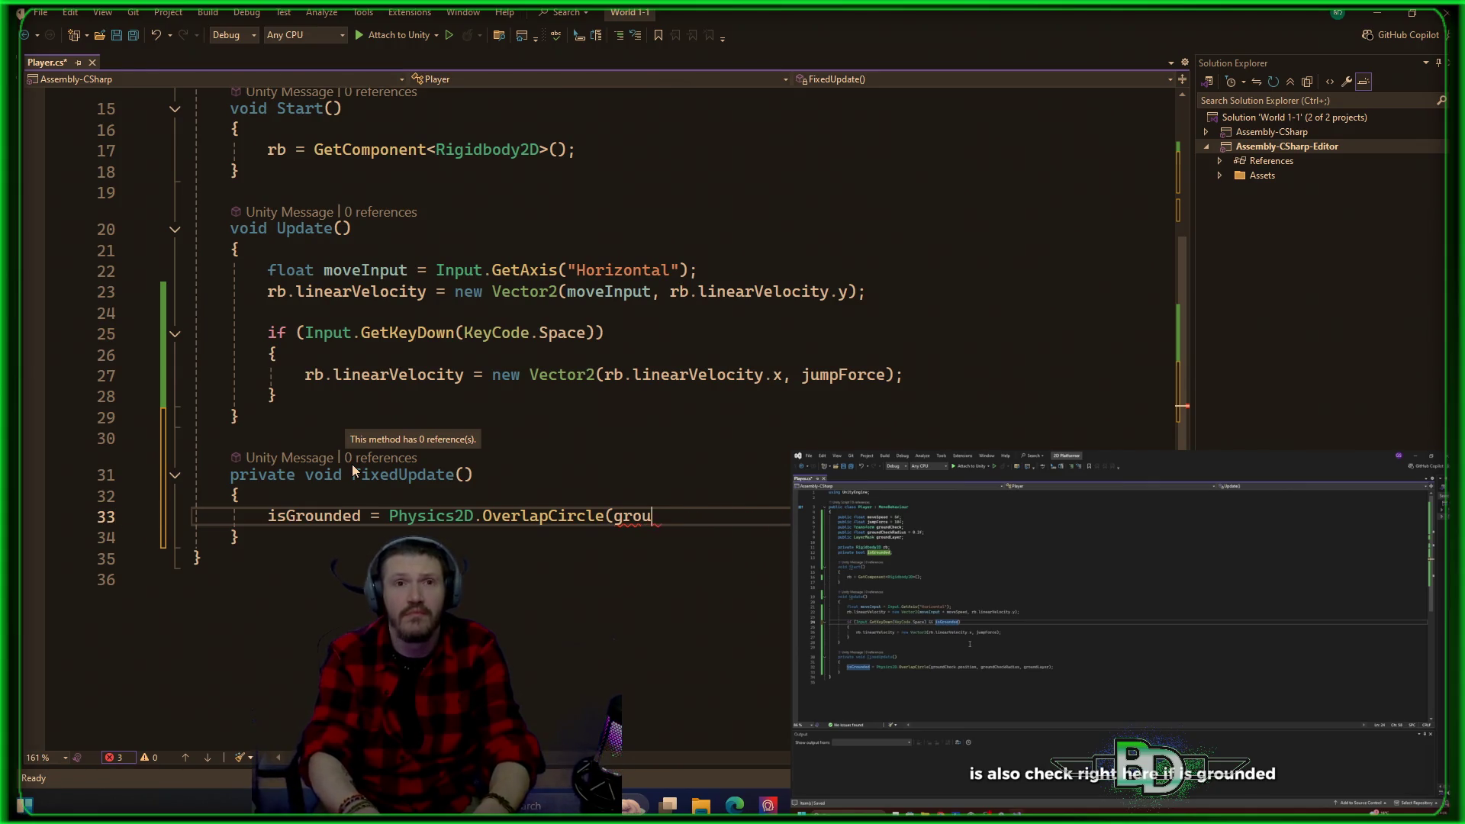
key(BackSpace)
key(BackSpace)
key(BackSpace)
key(BackSpace)
key(BackSpace)
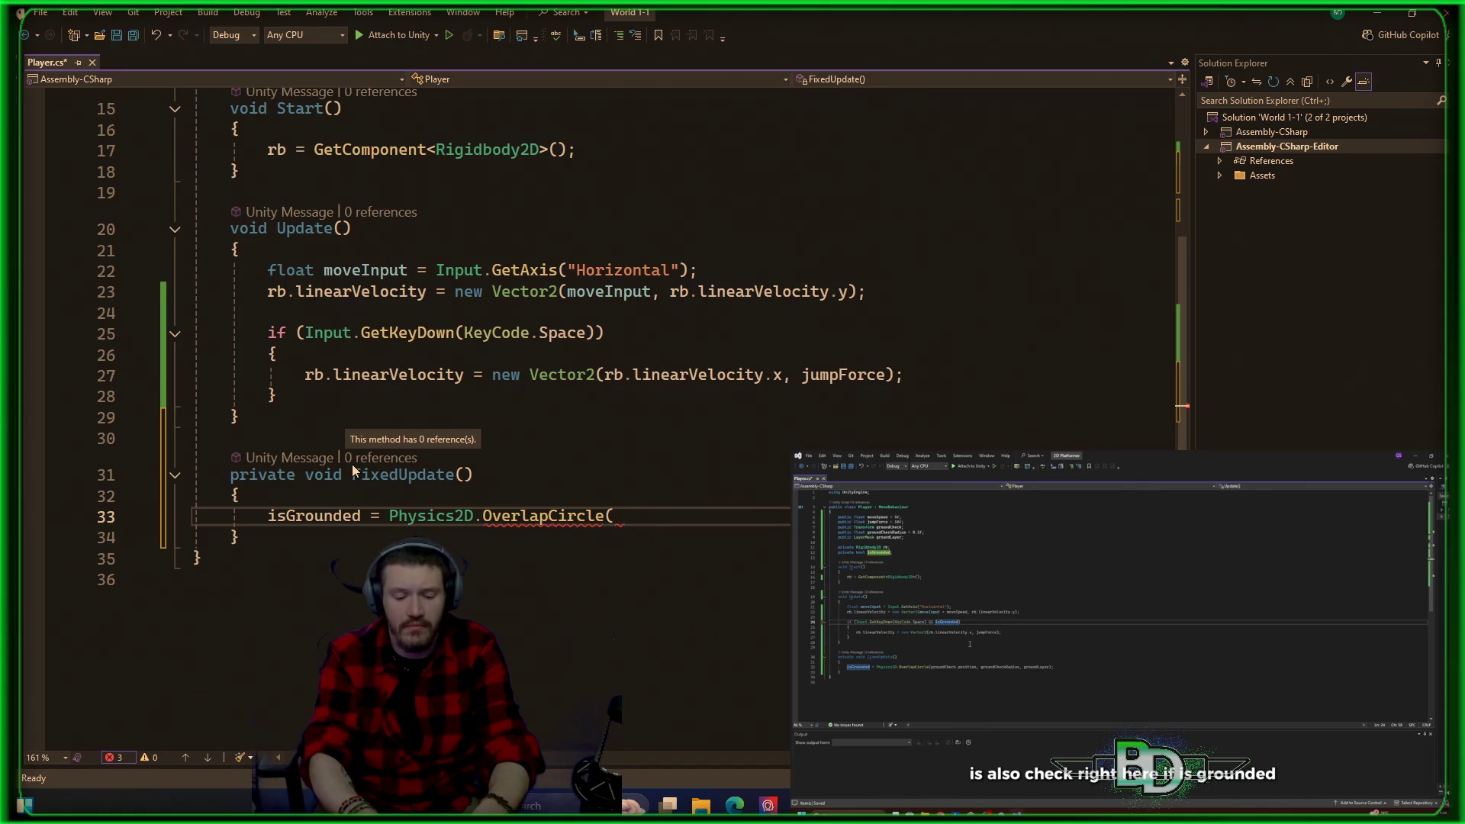
text(groun)
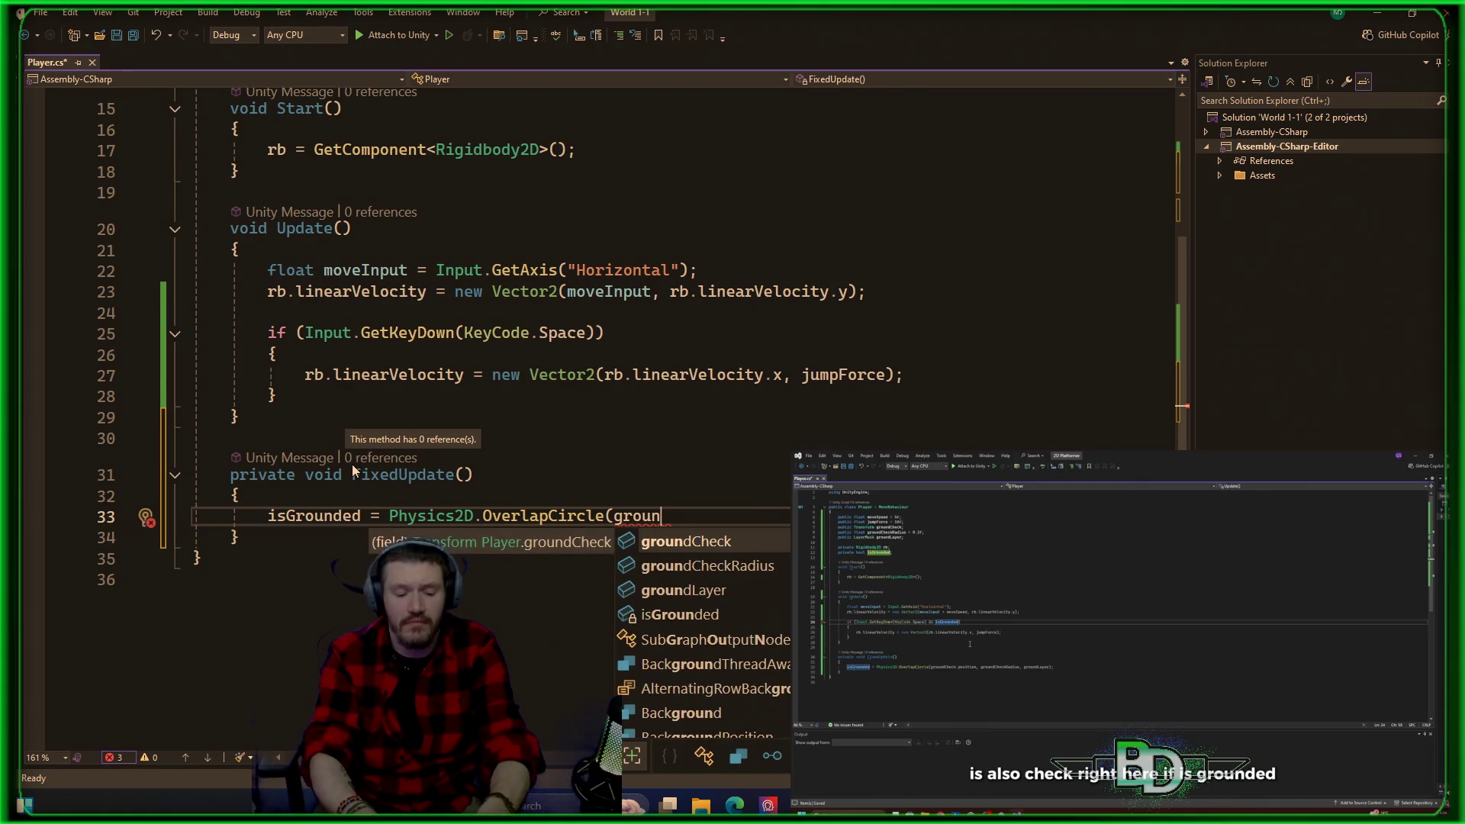
text(dCheck.t)
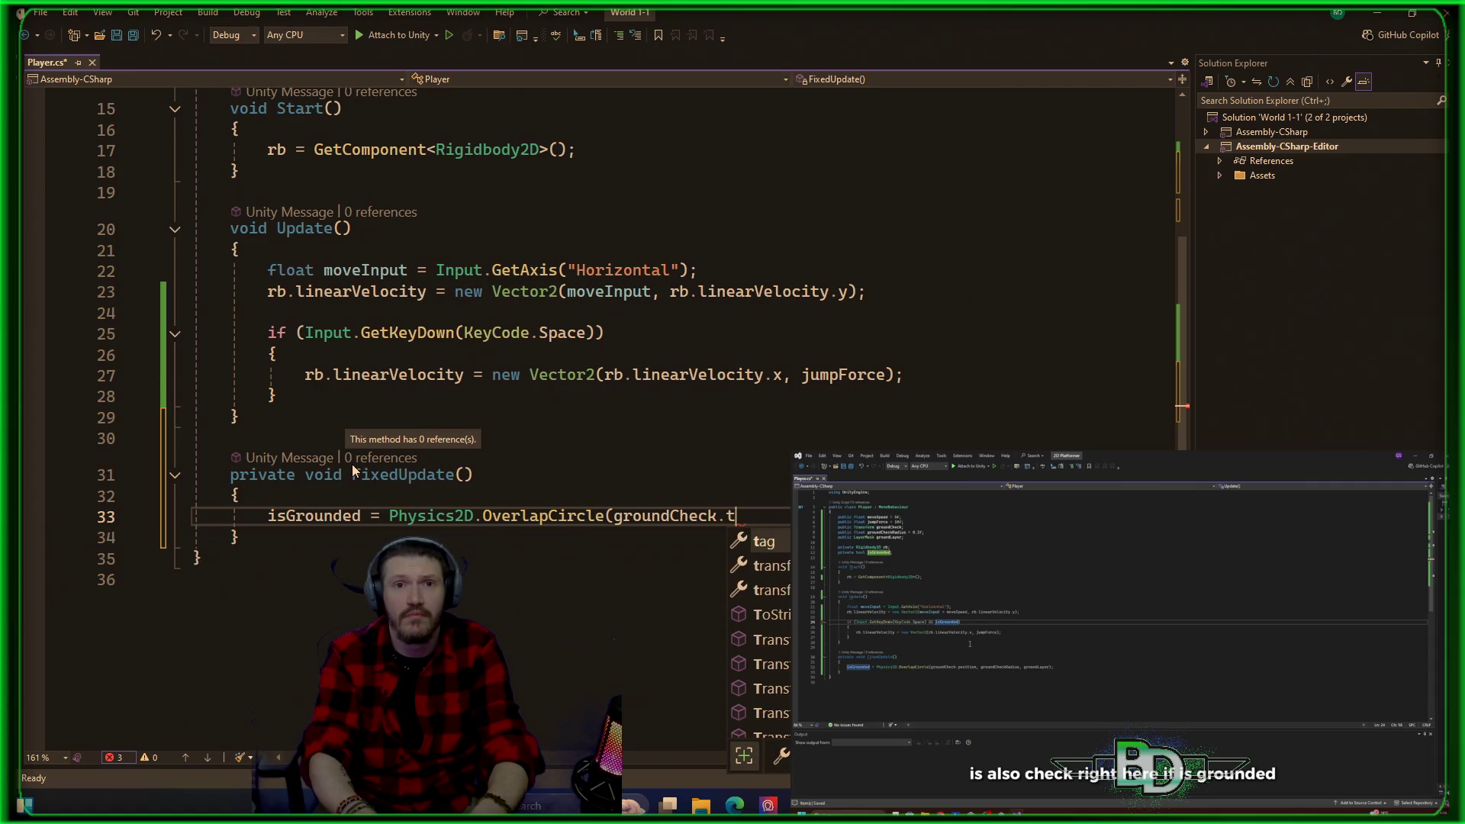
text(r)
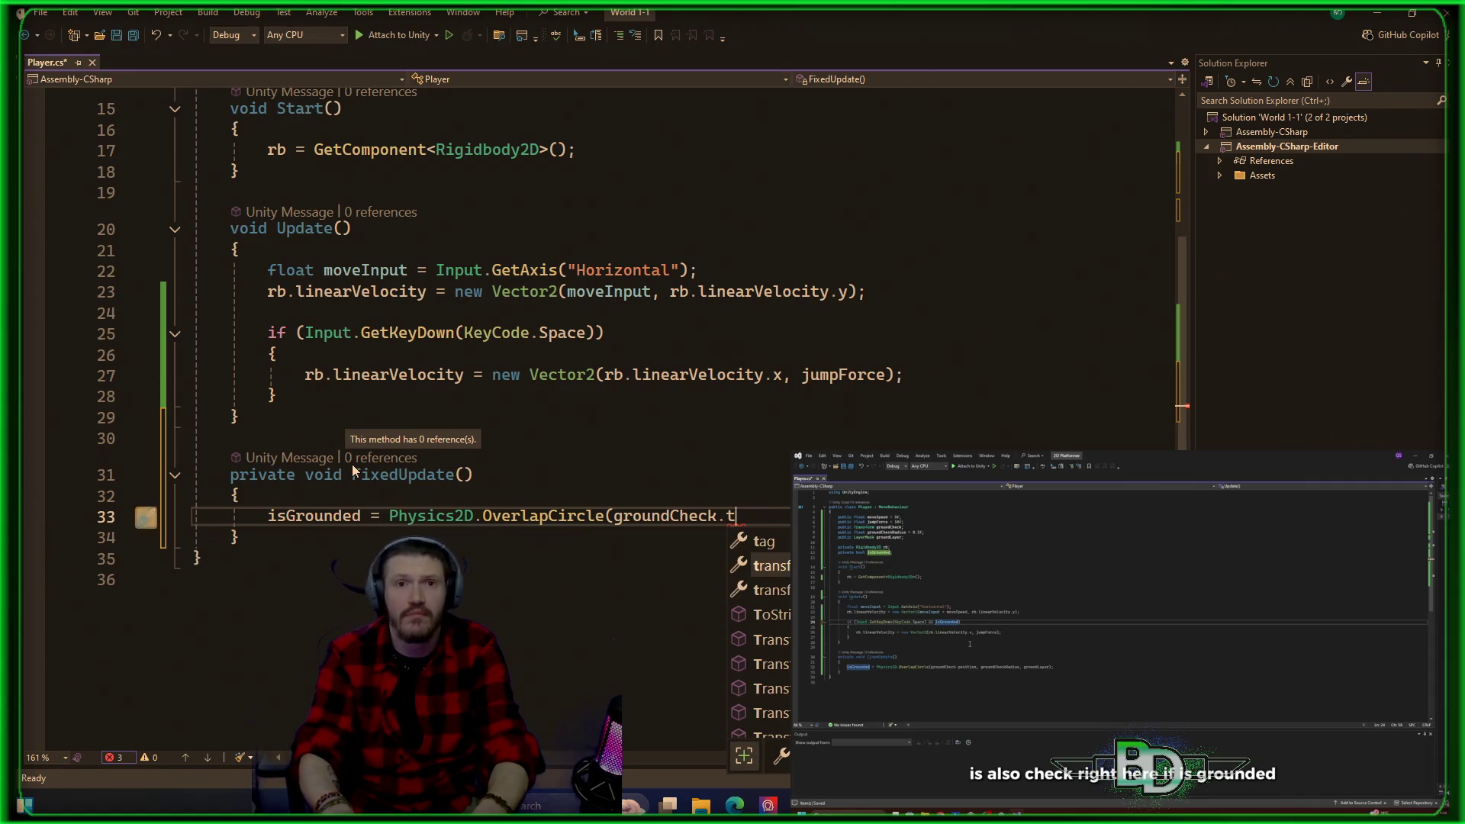
key(Tab)
Step: Add .position, groundCheckRadius and groundLayer as arguments and close the call
text(.position, )
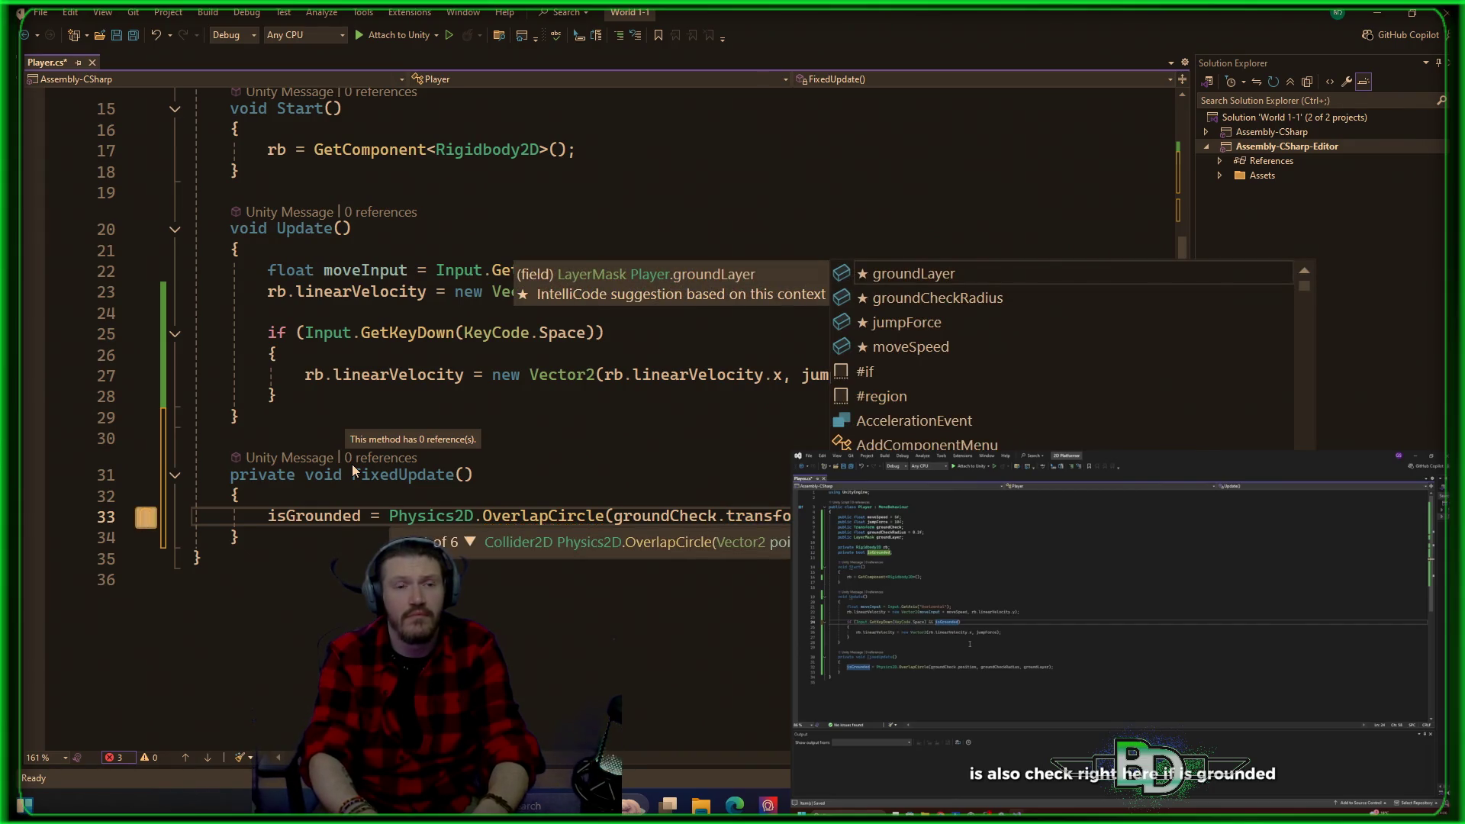
text(g)
key(Down)
key(Down)
key(Up)
key(Tab)
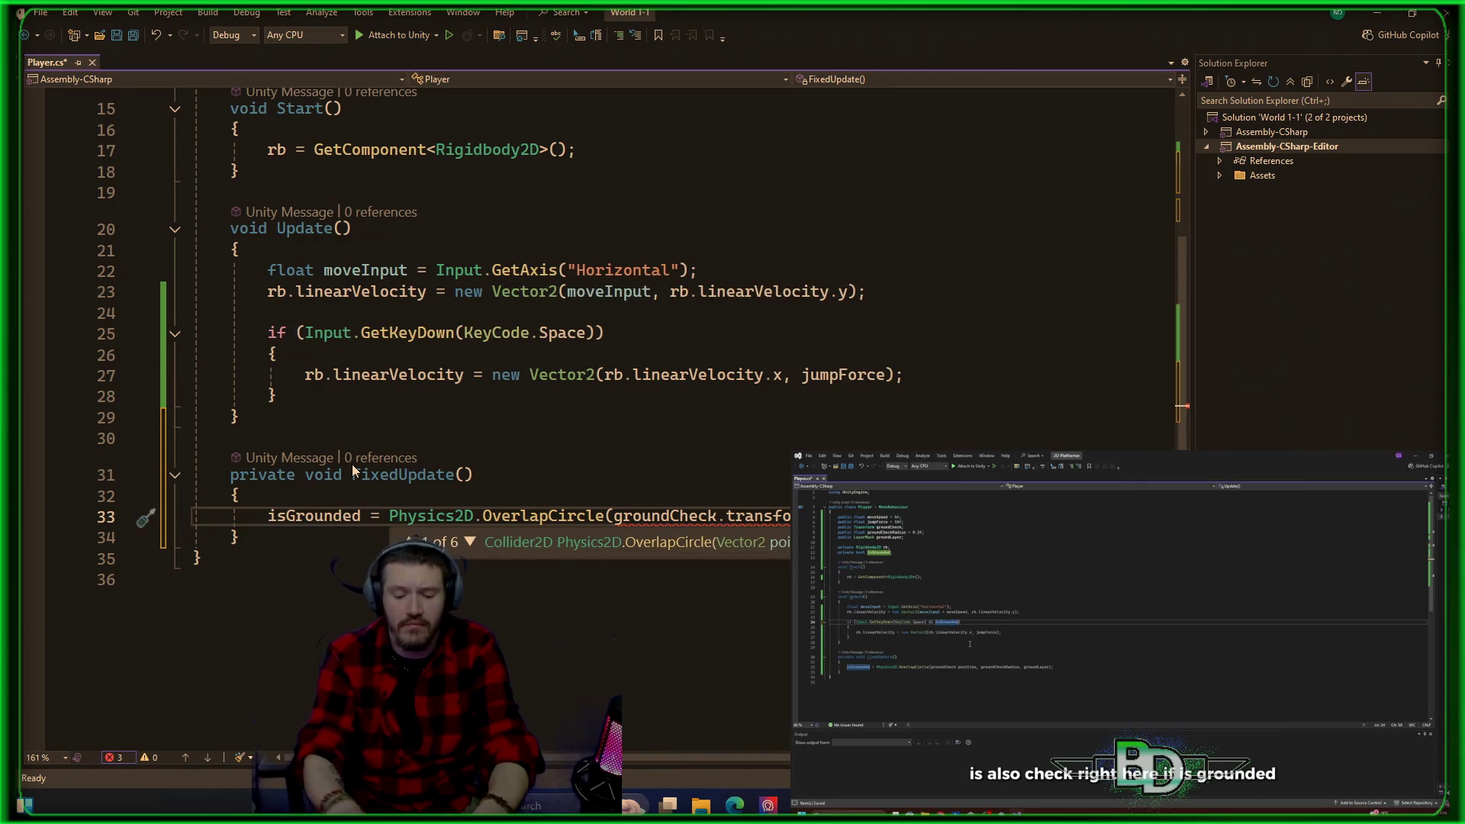
text(,)
key(Tab)
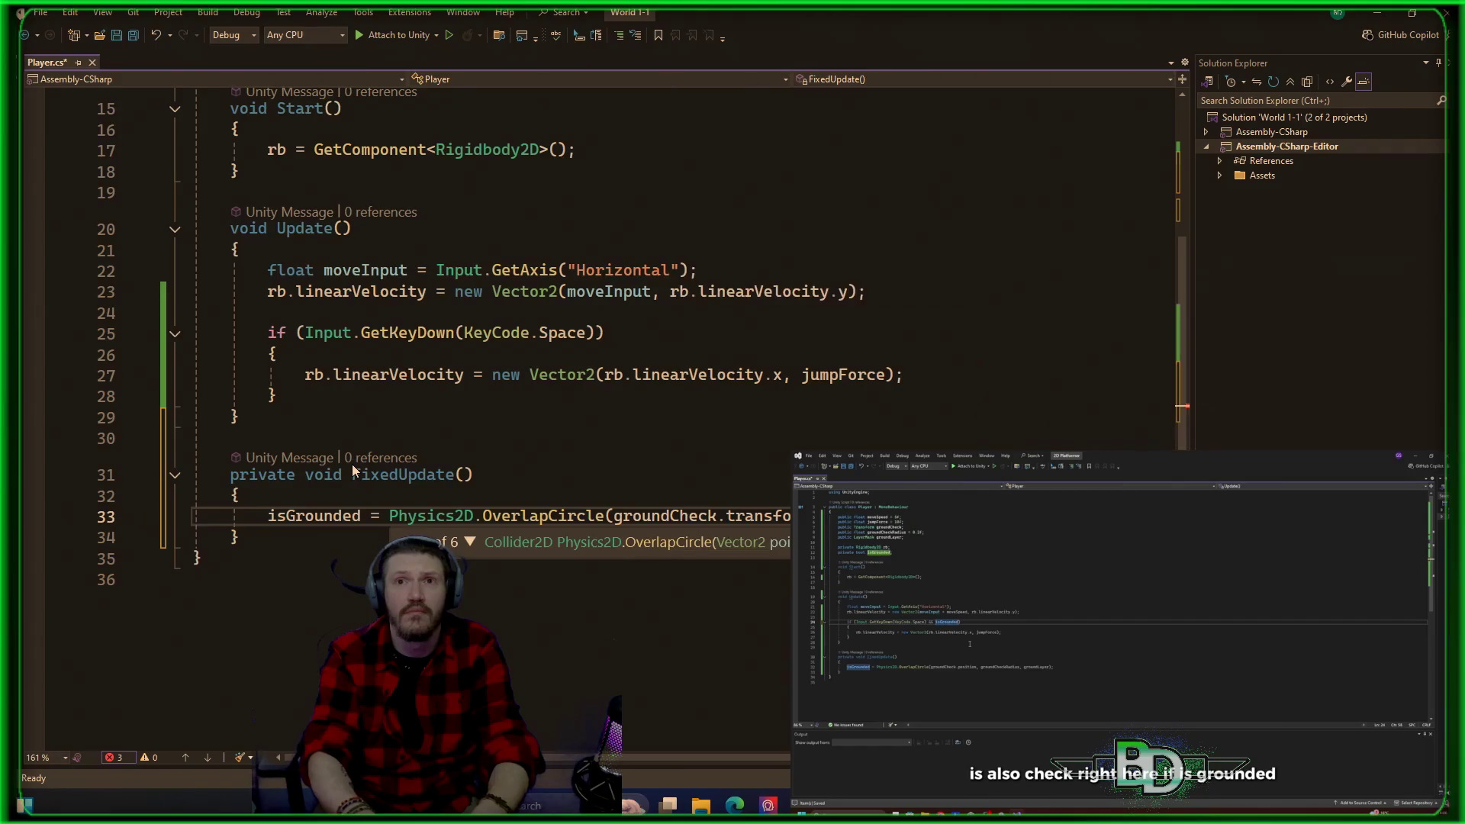
text();)
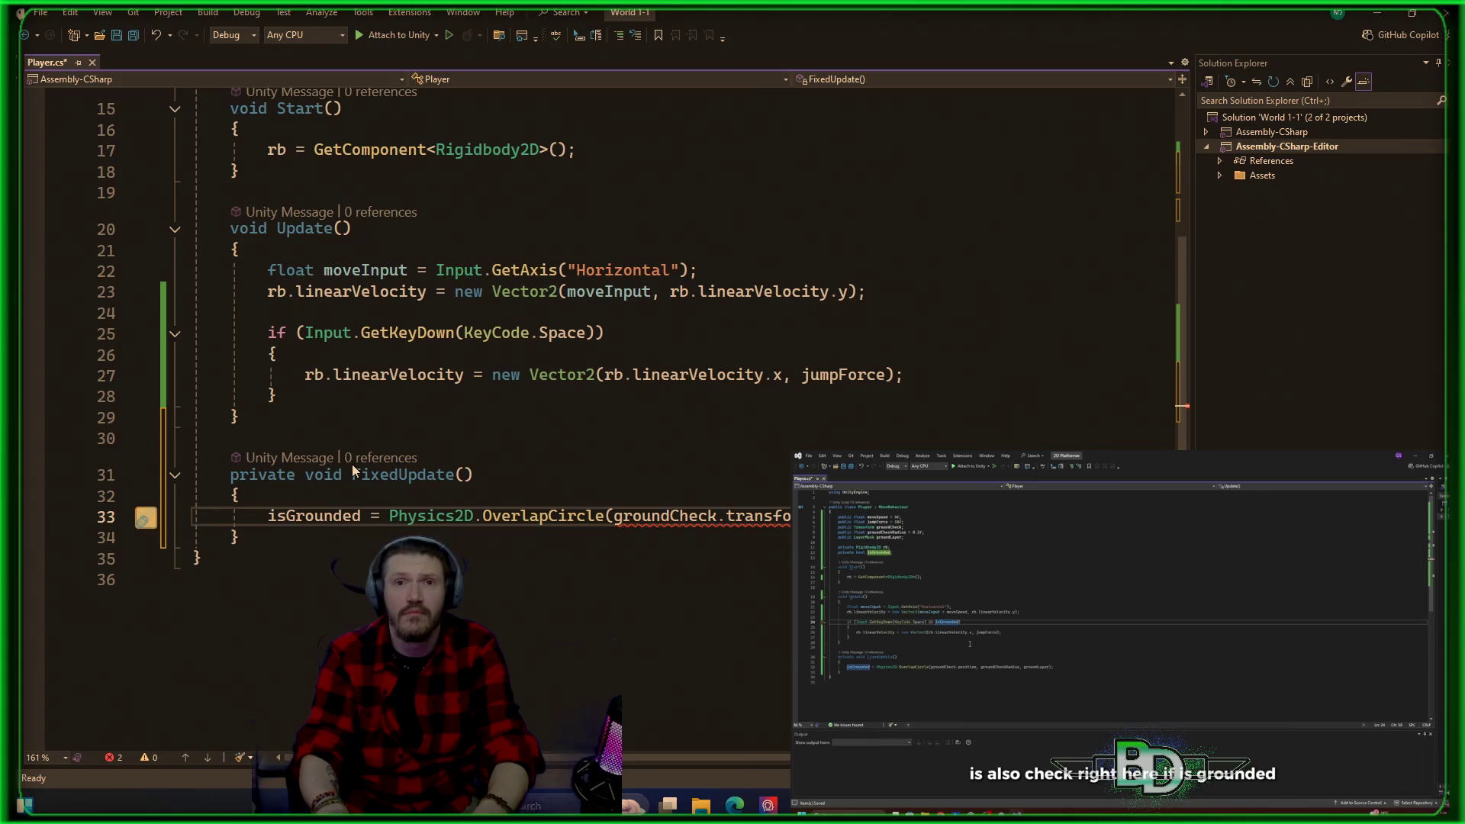
Step: Remove transform so the first argument reads groundCheck.position
key(ctrl+Left)
key(Delete)
key(Delete)
key(Delete)
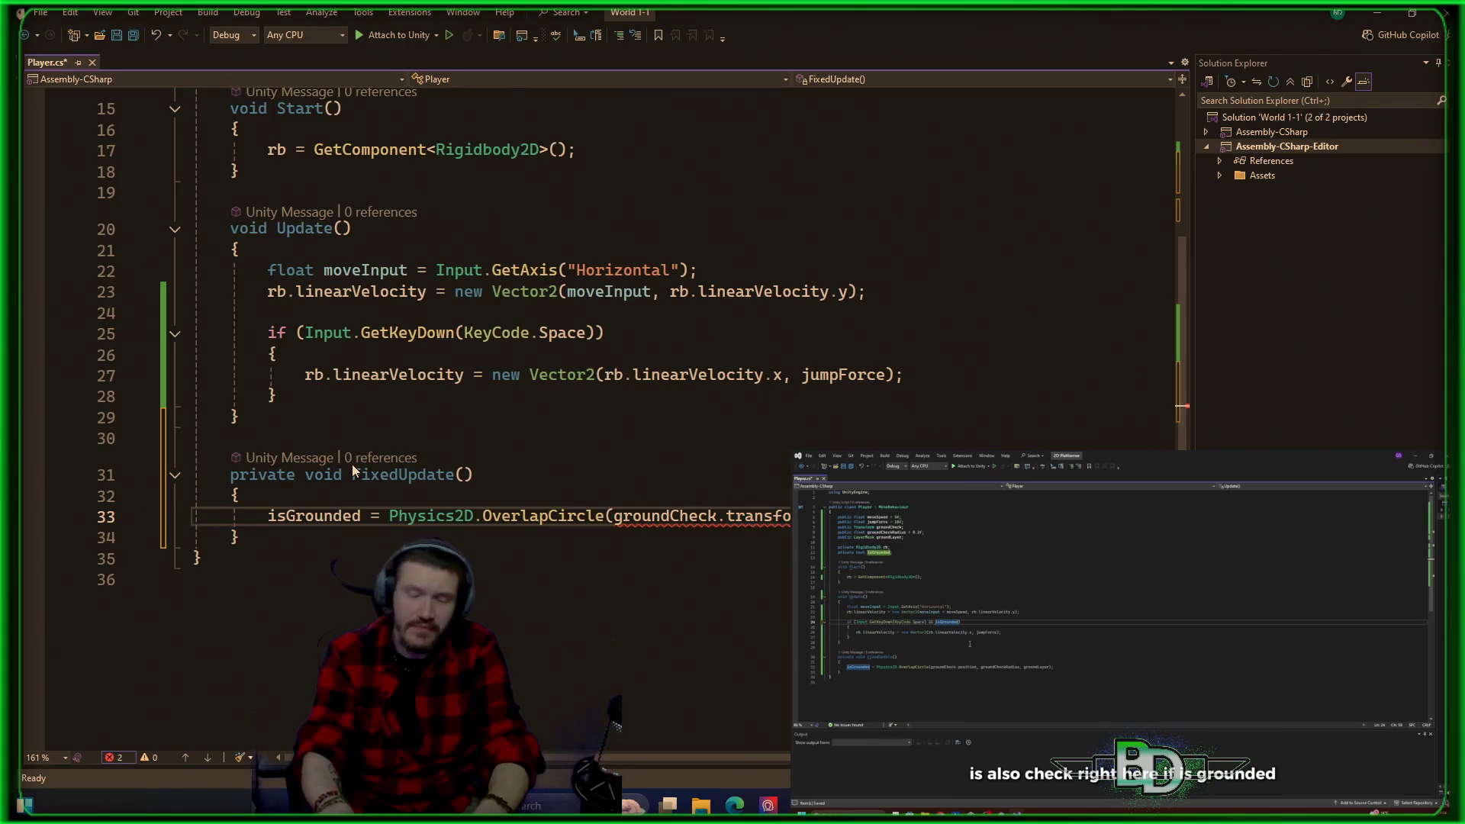
text(pos)
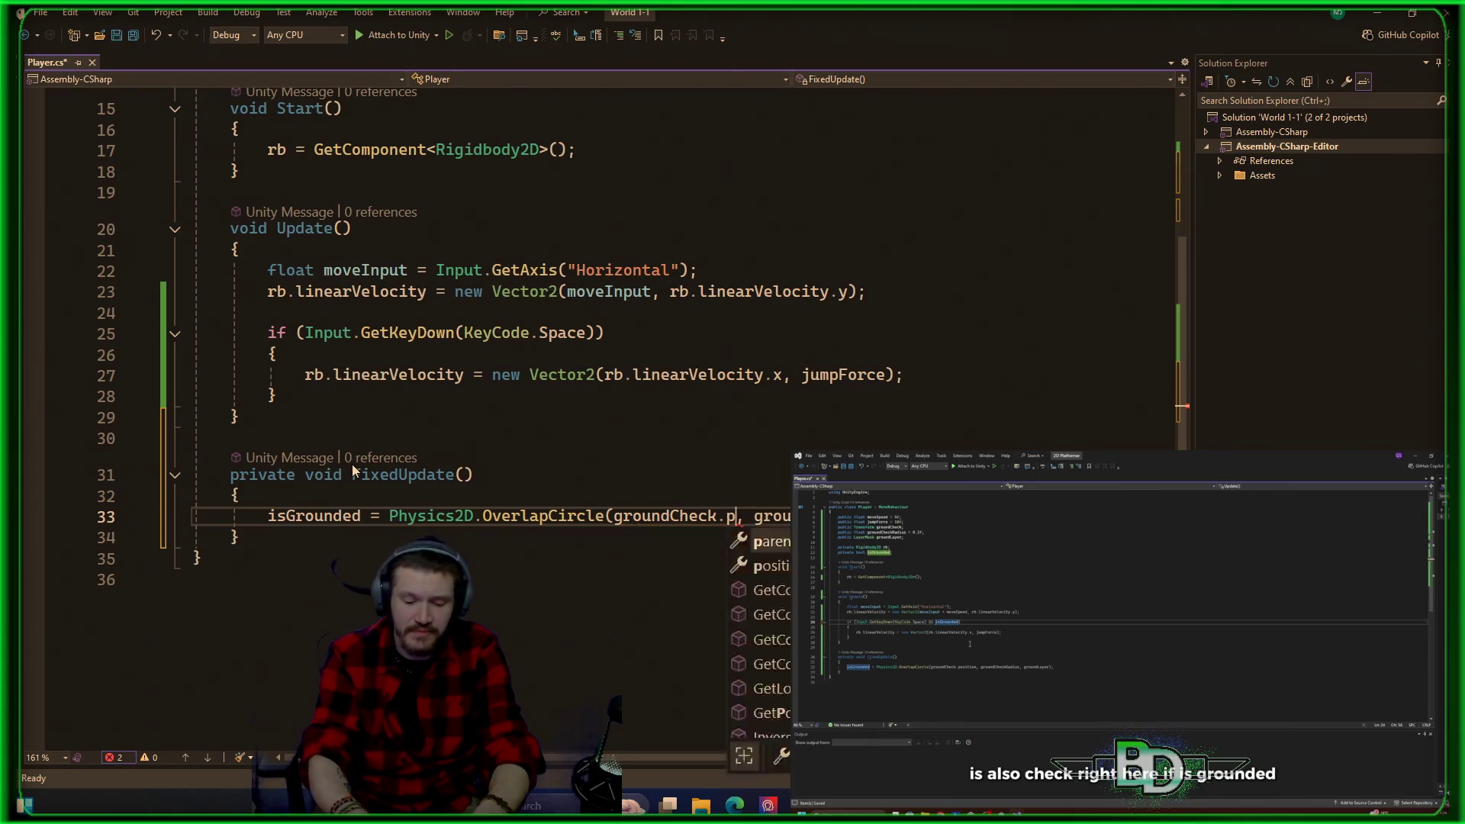
key(Tab)
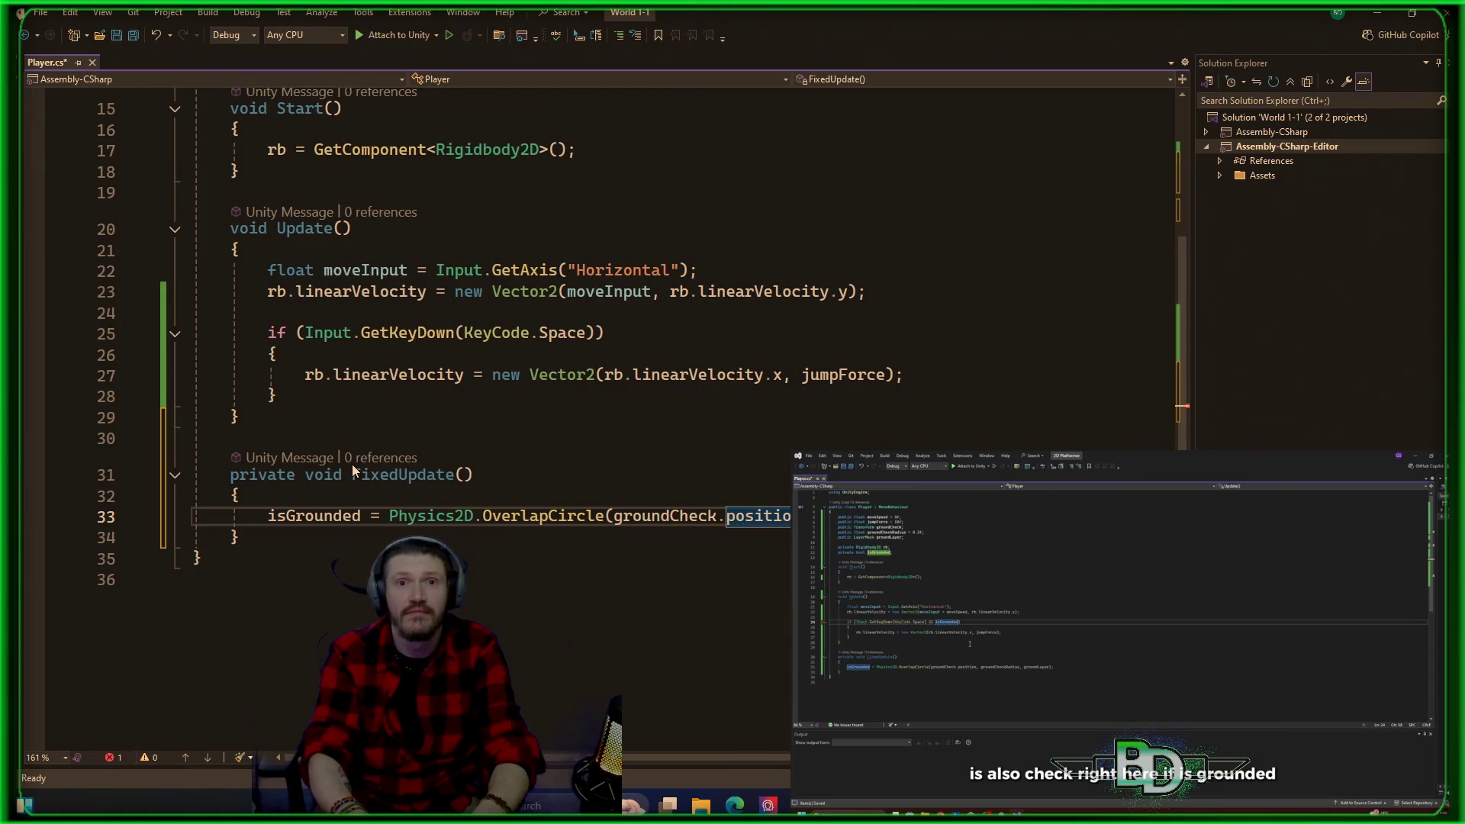
key(Down)
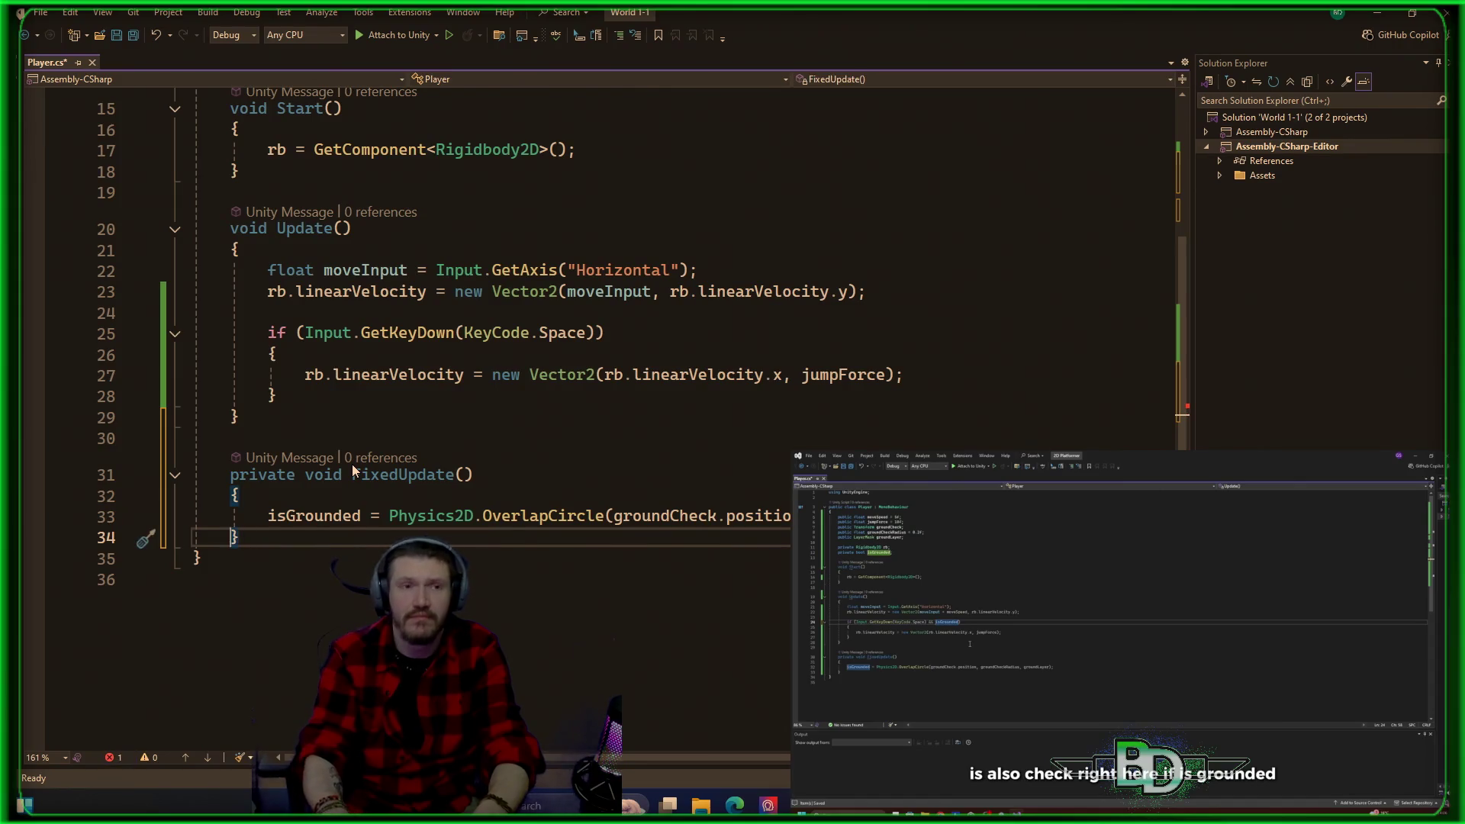
key(Up)
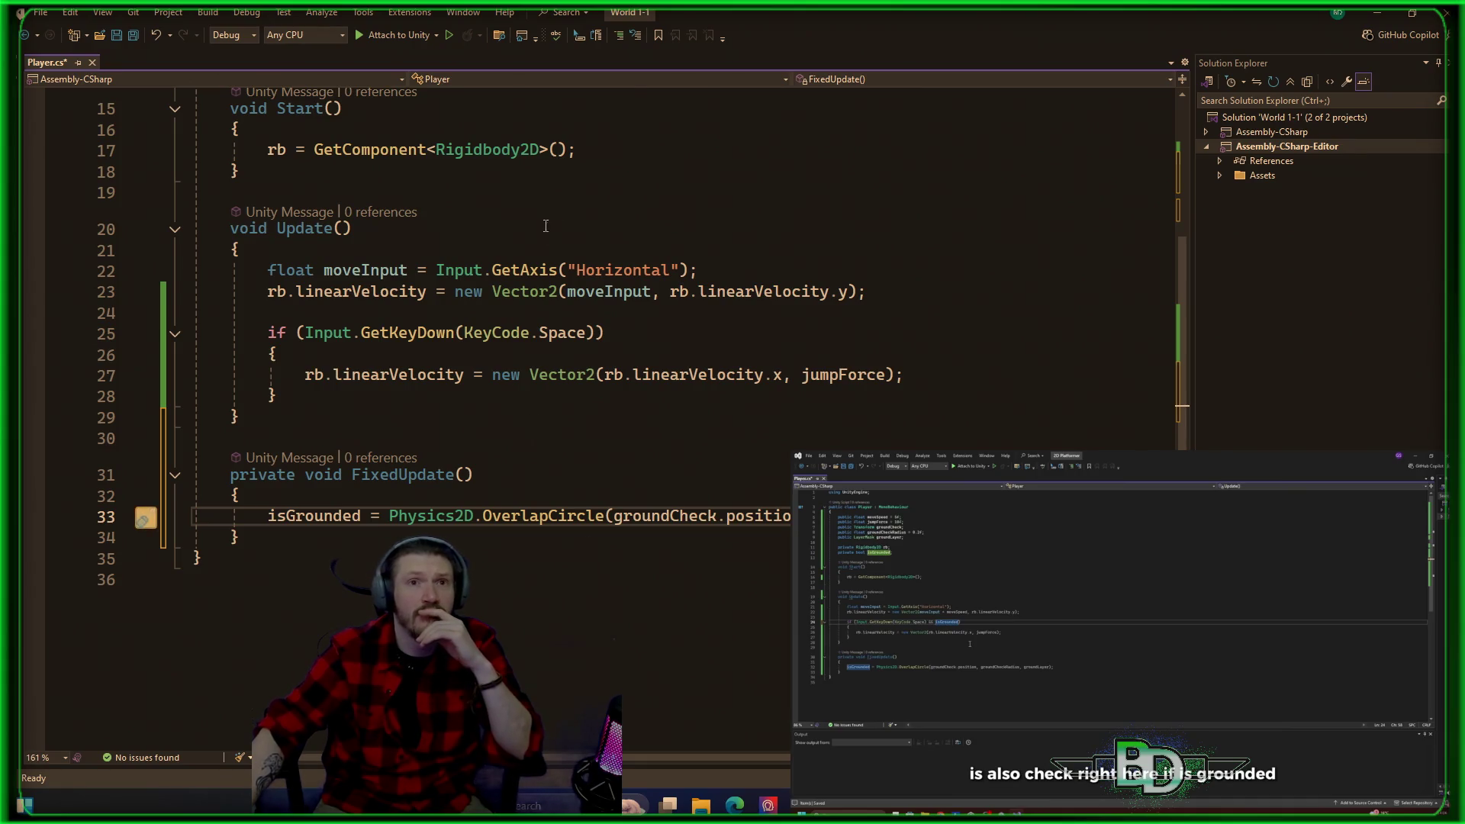
Step: Add '&& isGrounded' to the jump condition on line 25 and save Player.cs
click(595, 332)
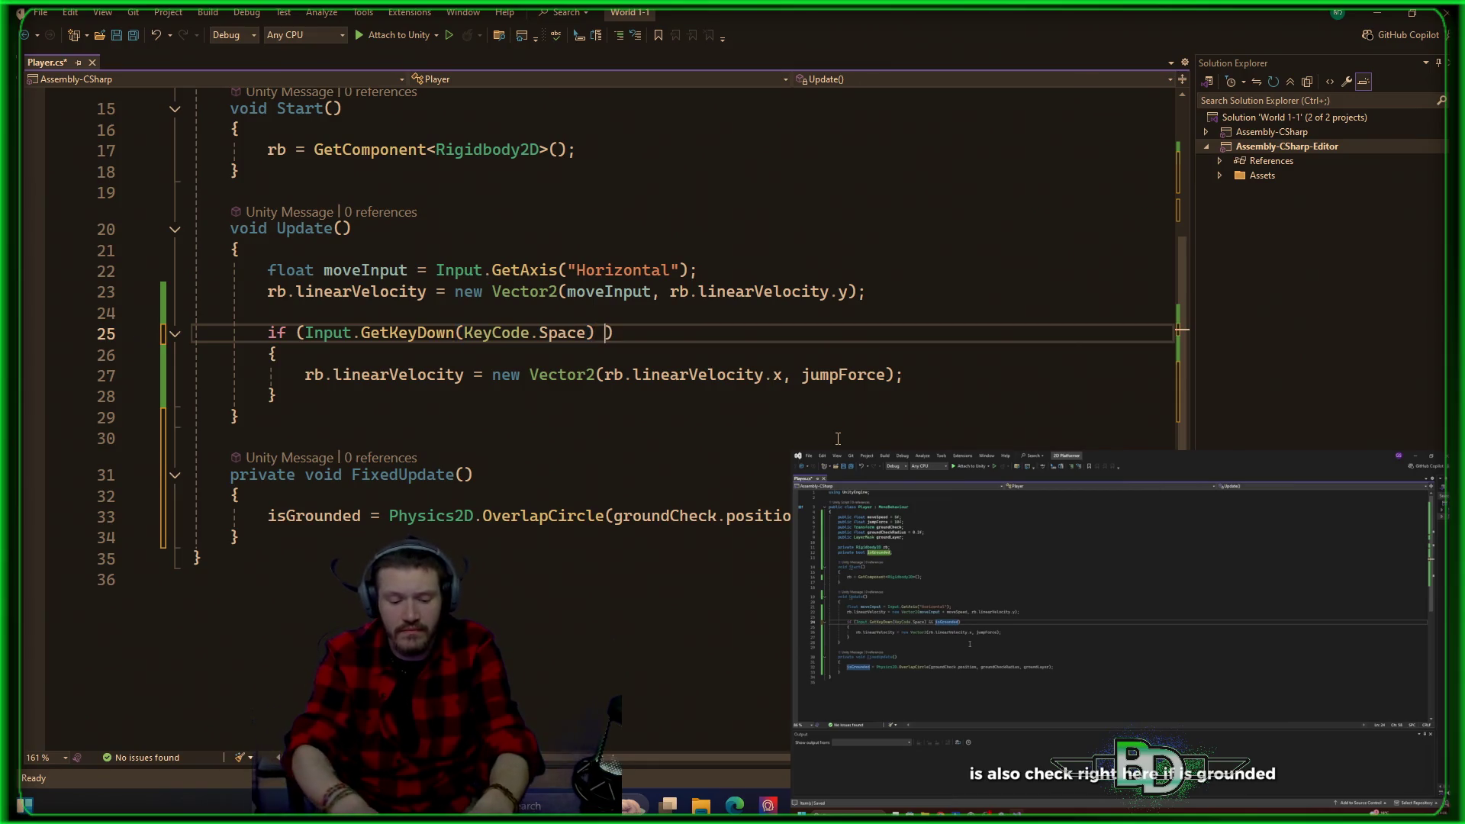
text(&& i)
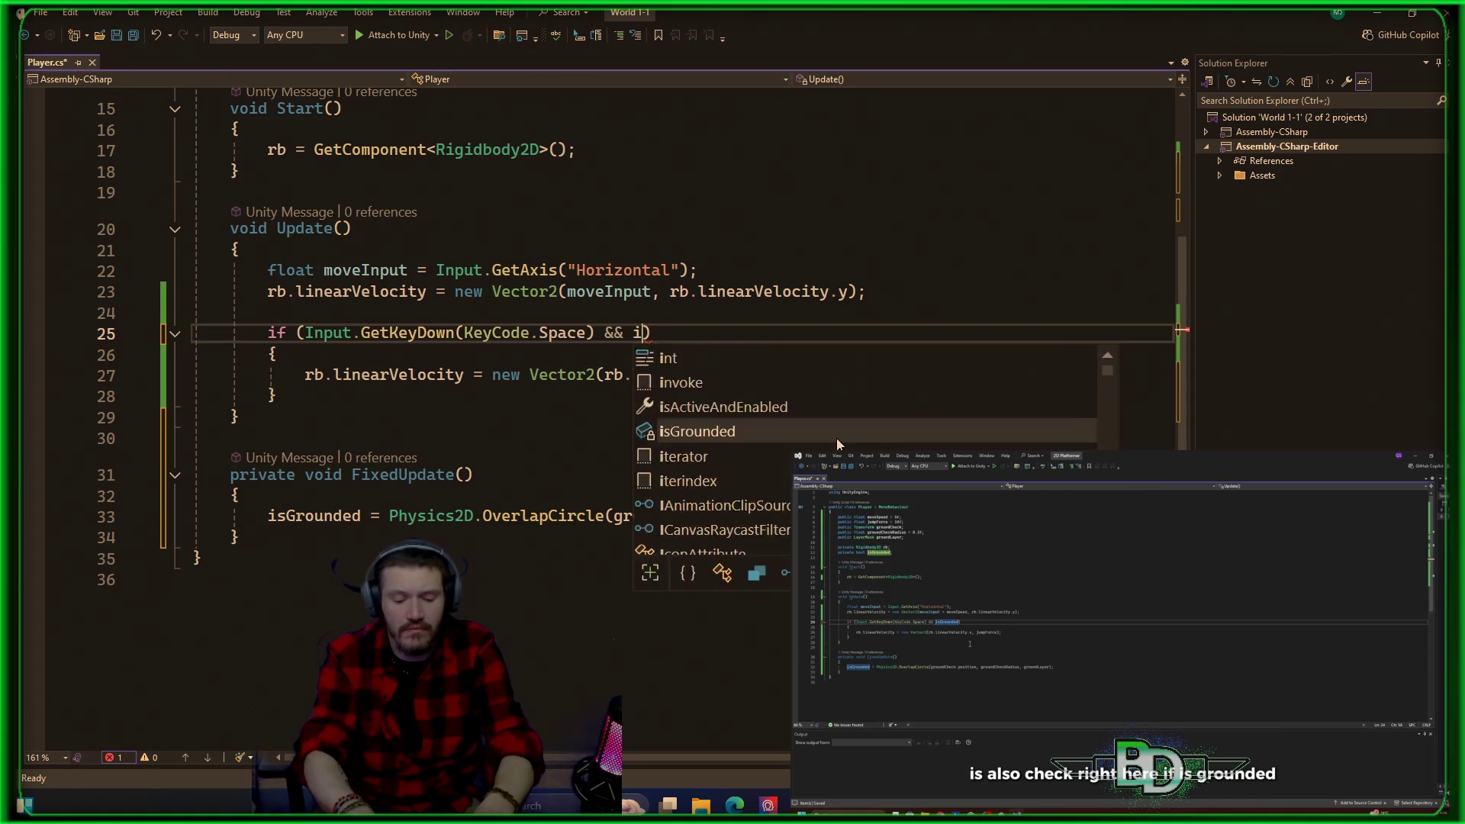
text(sGrounded)
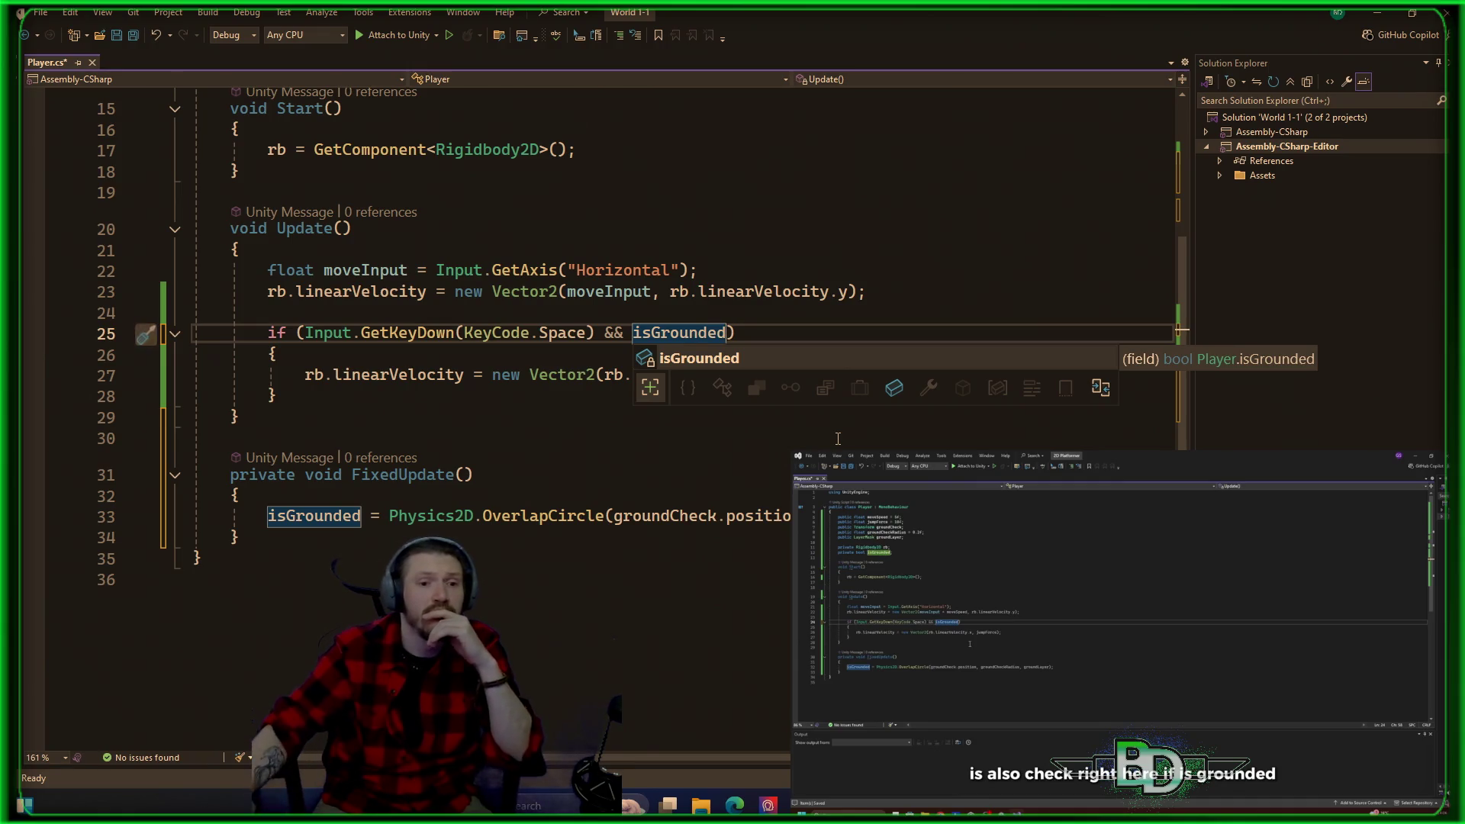
click(802, 326)
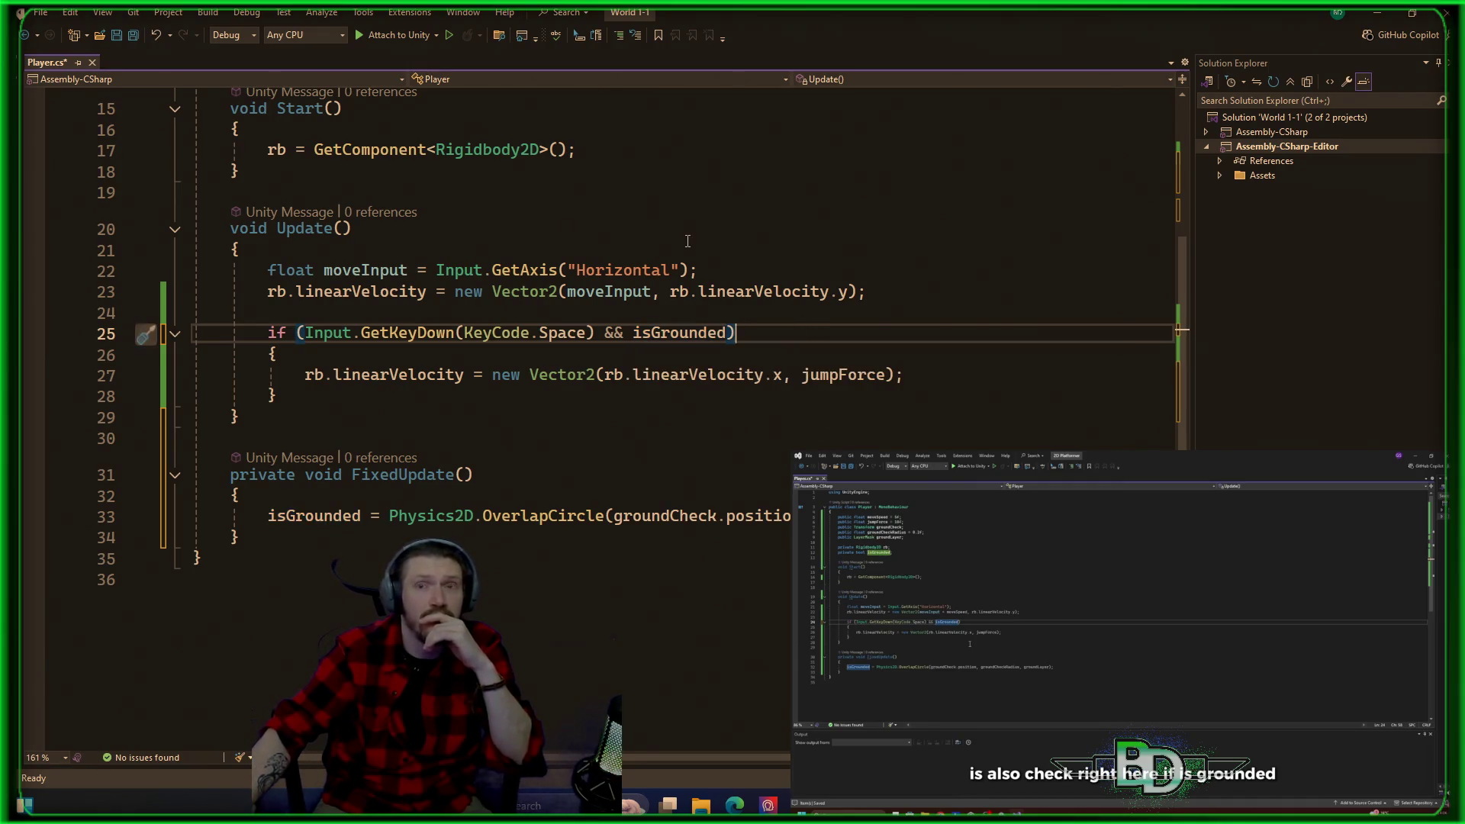
key(ctrl+s)
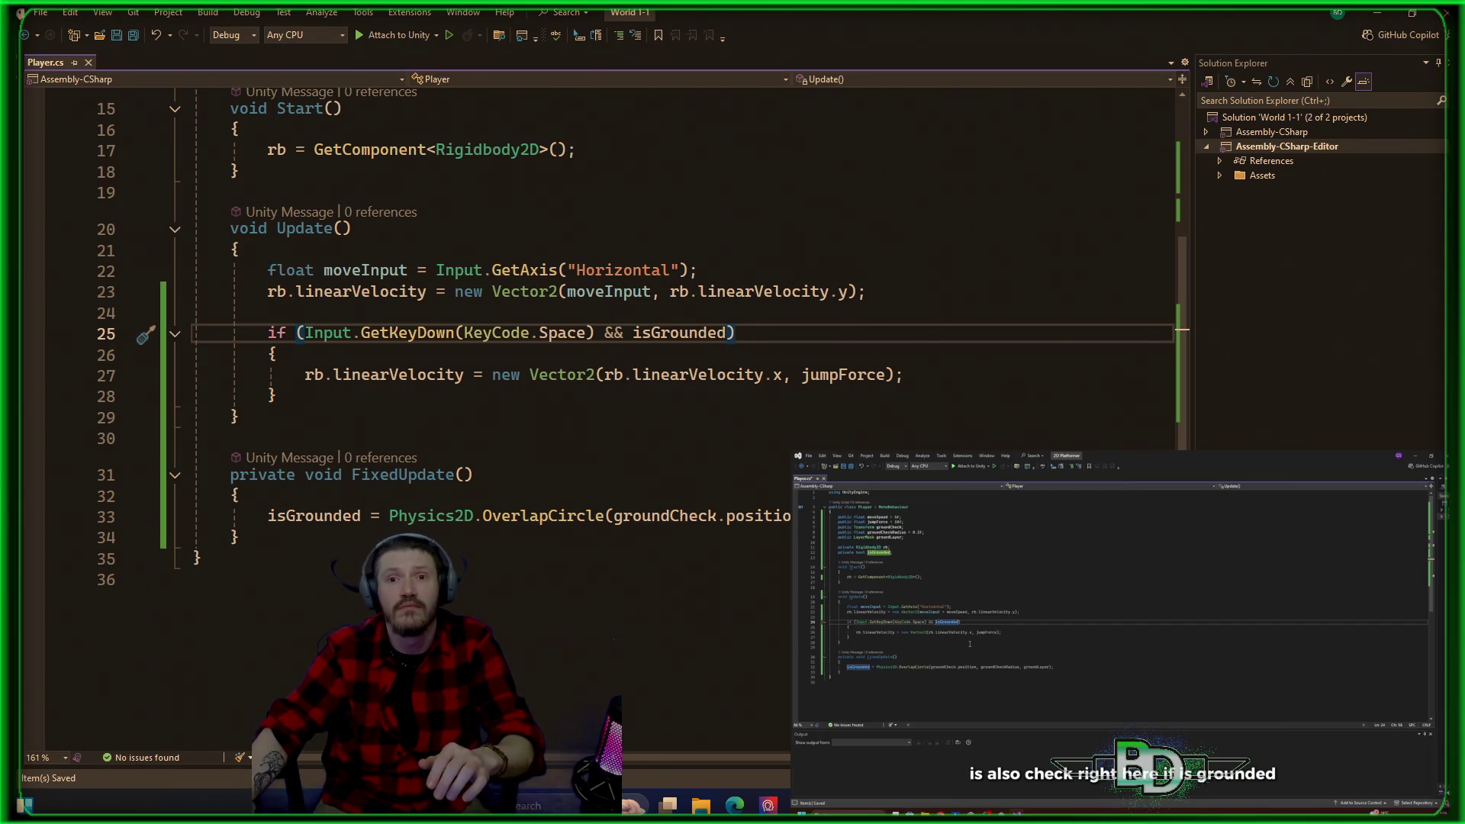
key(alt+Tab)
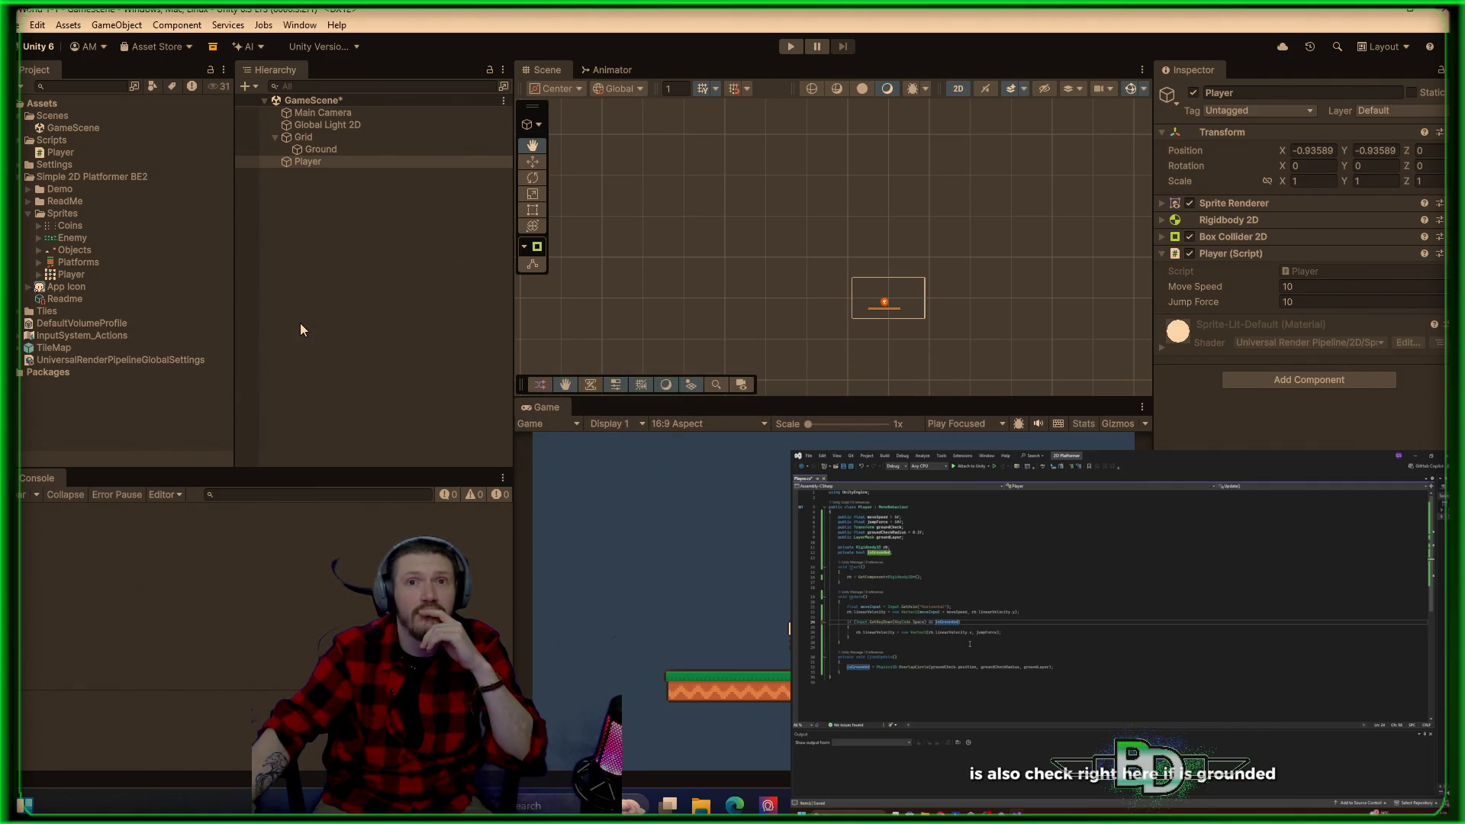
Step: Inspect Player's new Ground Check, Ground Check Radius 0.2 and Ground Layer fields, comparing with Ground
click(805, 290)
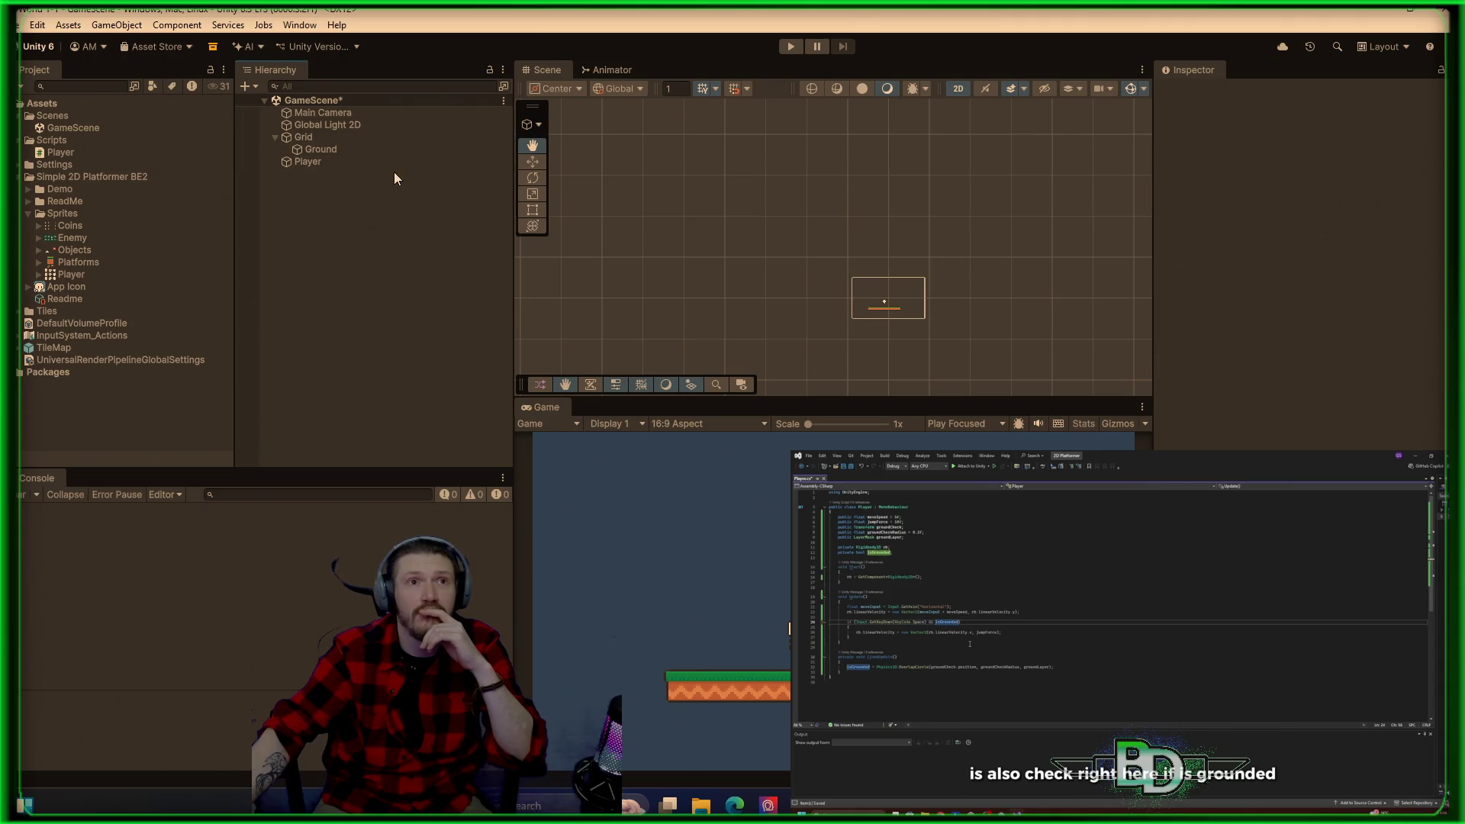
click(371, 163)
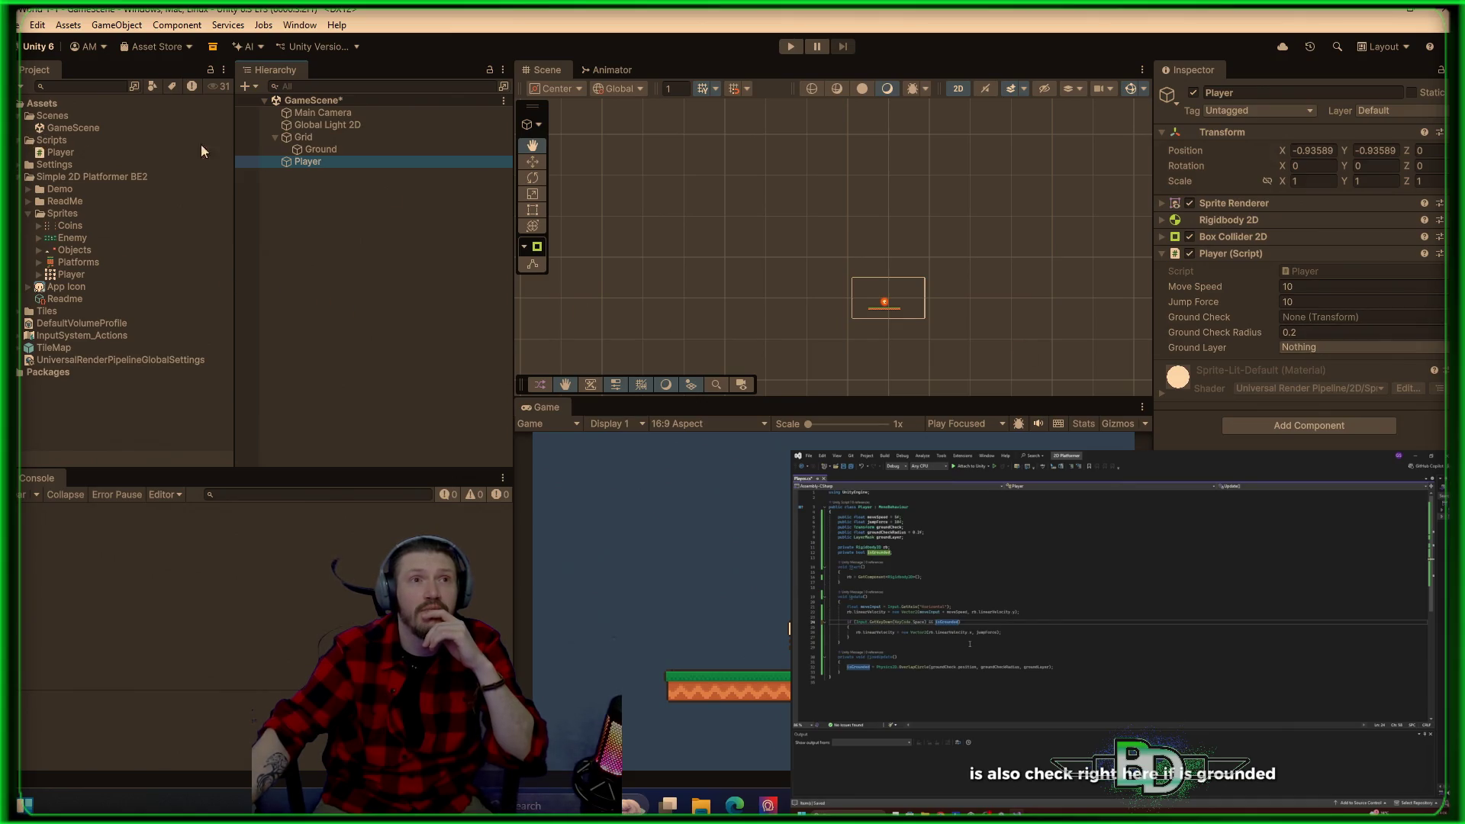
click(313, 149)
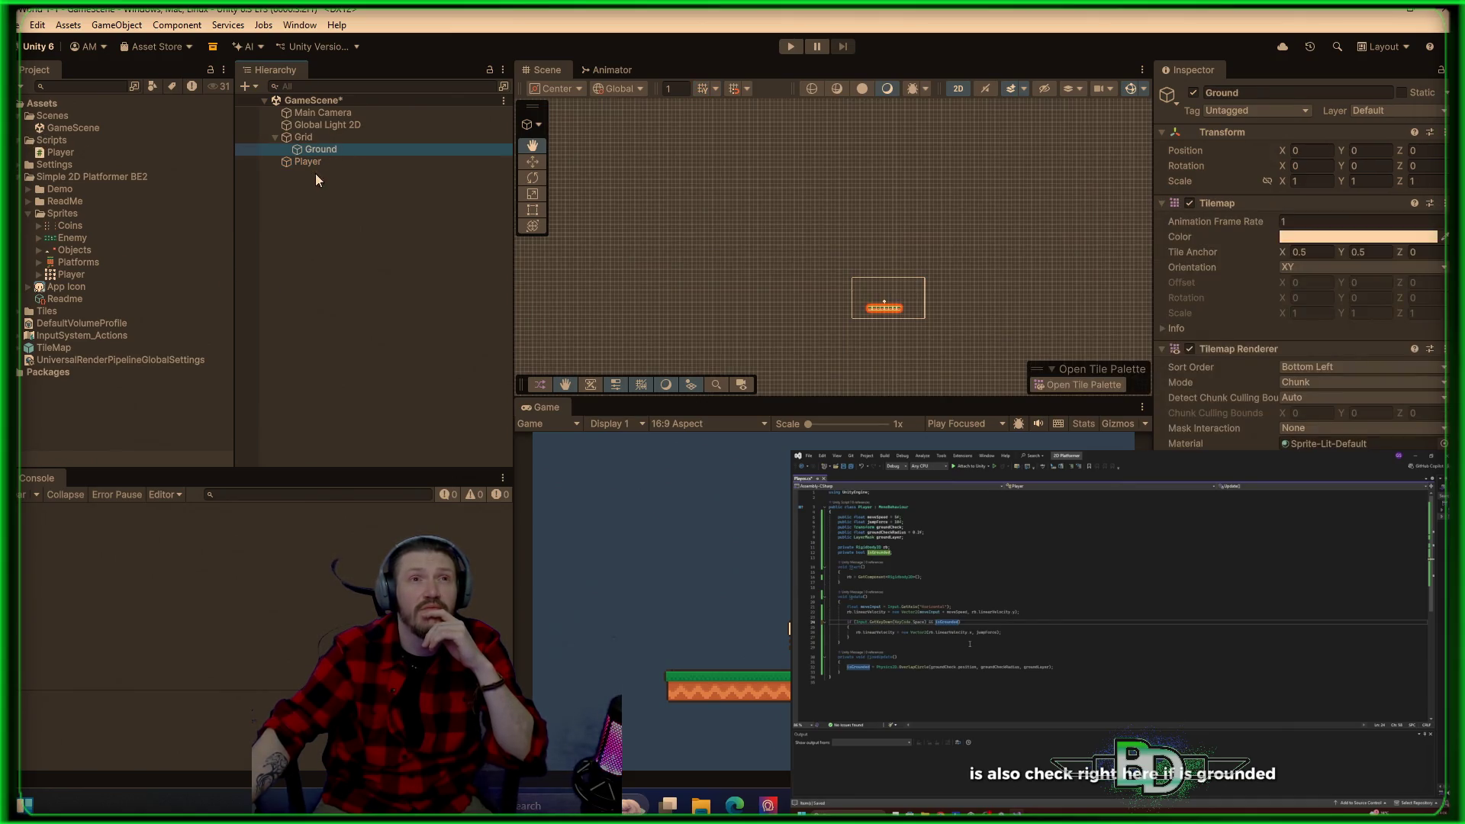
click(305, 161)
mouse_move(313, 149)
mouse_down()
mouse_move(1340, 350)
mouse_move(1323, 317)
mouse_move(1160, 303)
mouse_up()
drag(404, 159, 390, 147)
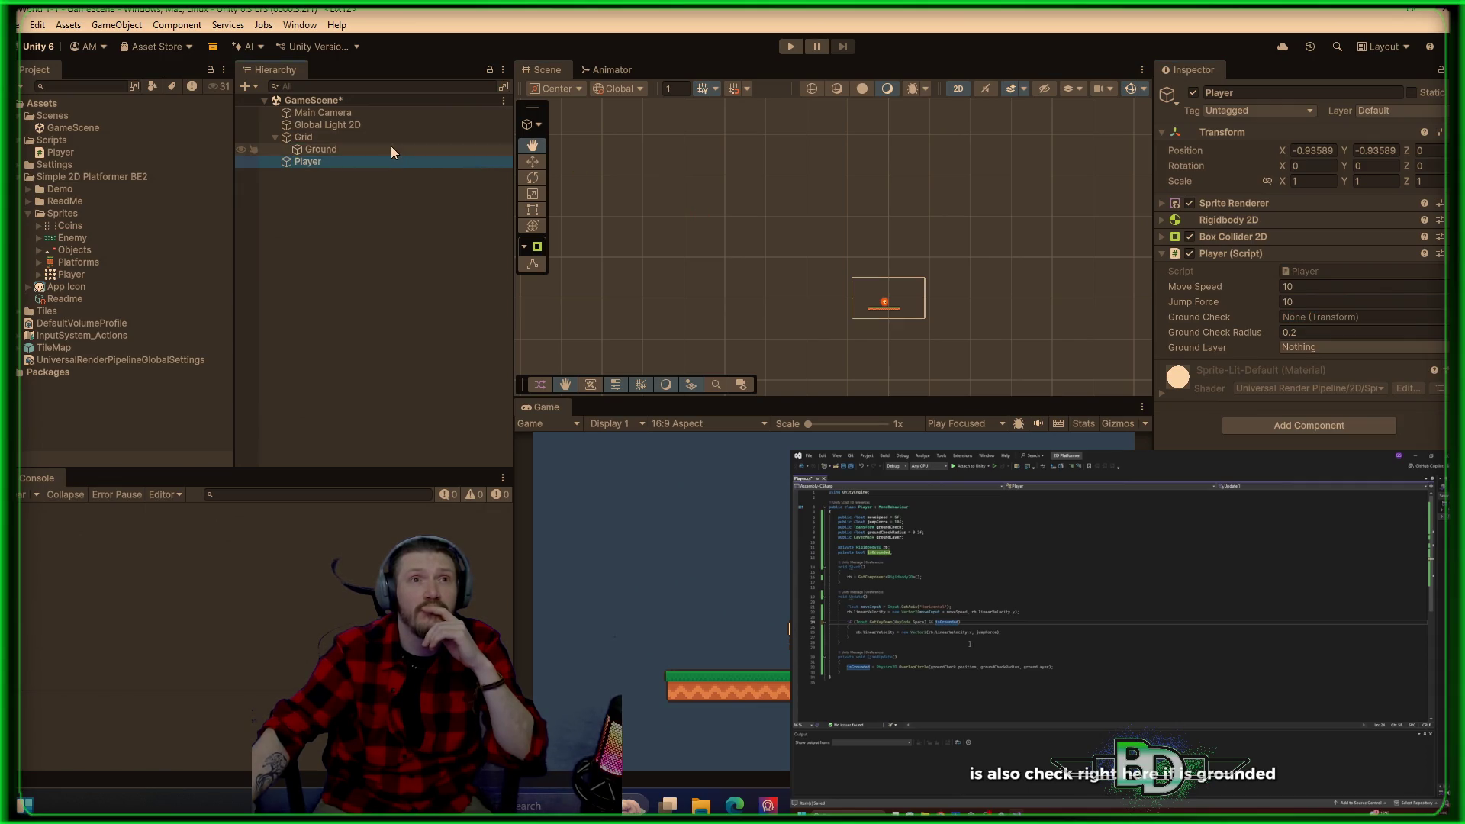
click(305, 164)
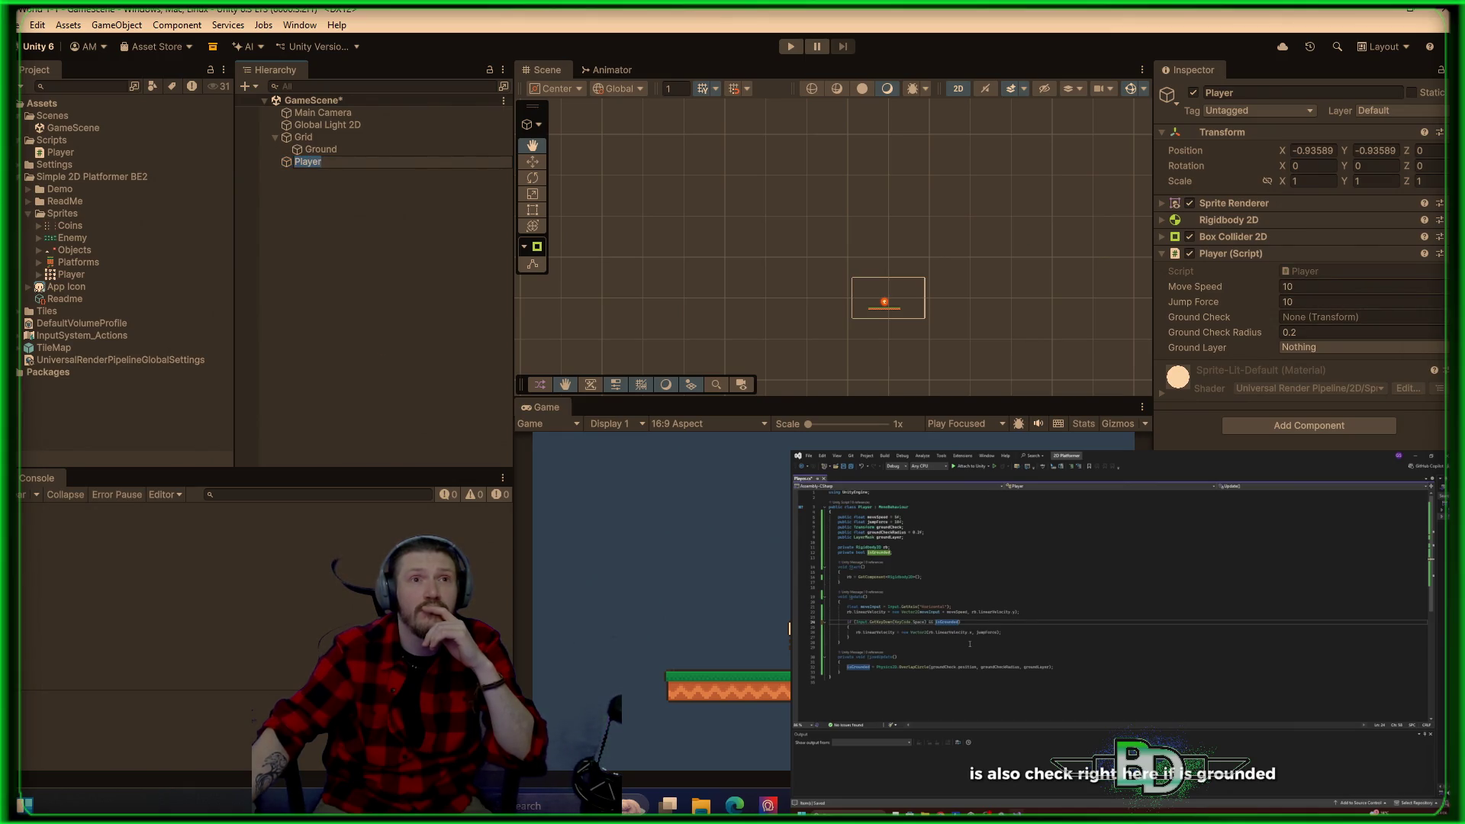
click(321, 198)
right_click(318, 196)
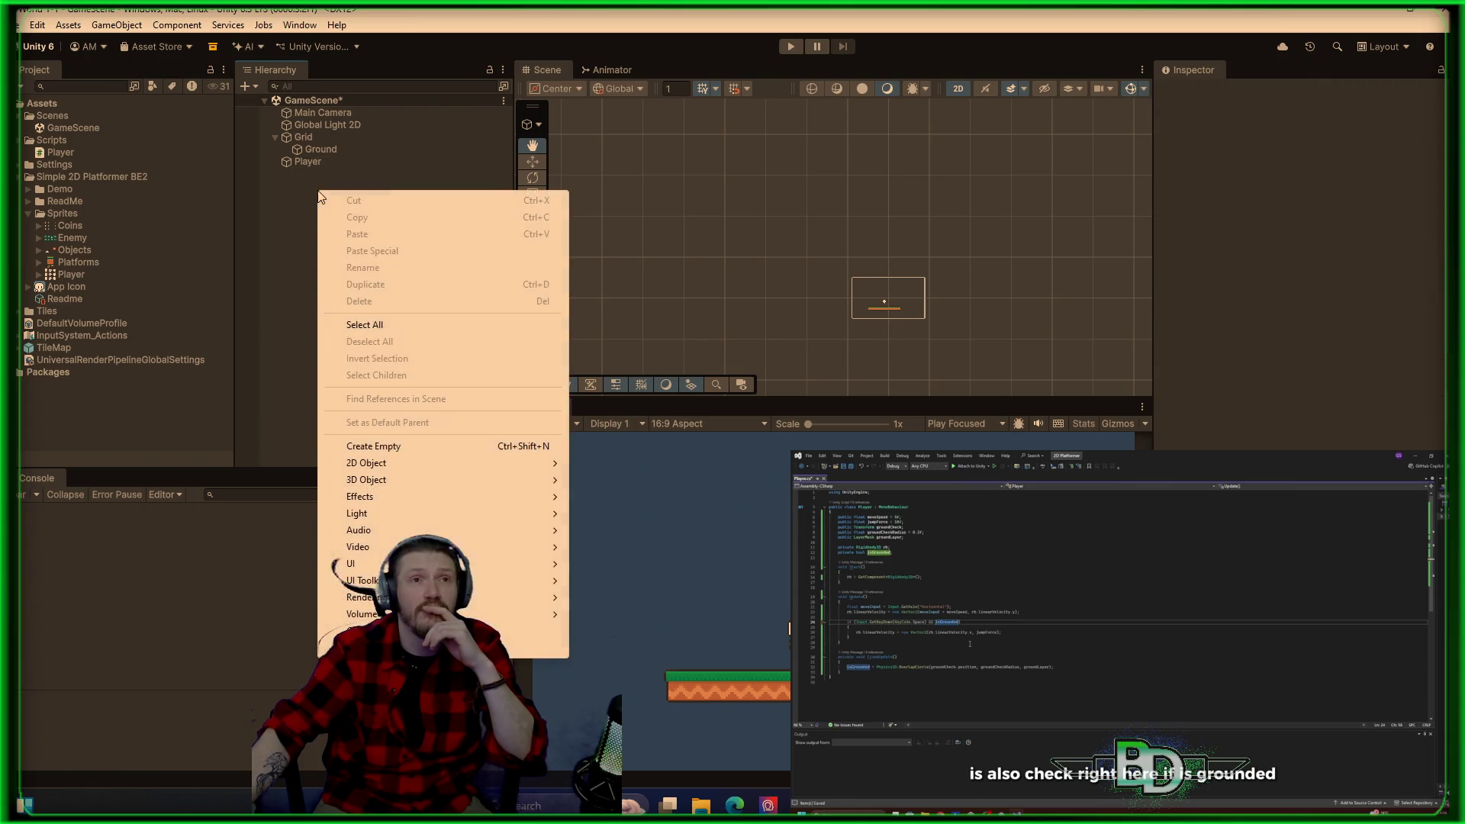
Step: Create an empty child object under Player named 'Ground Check'
click(309, 161)
right_click(313, 164)
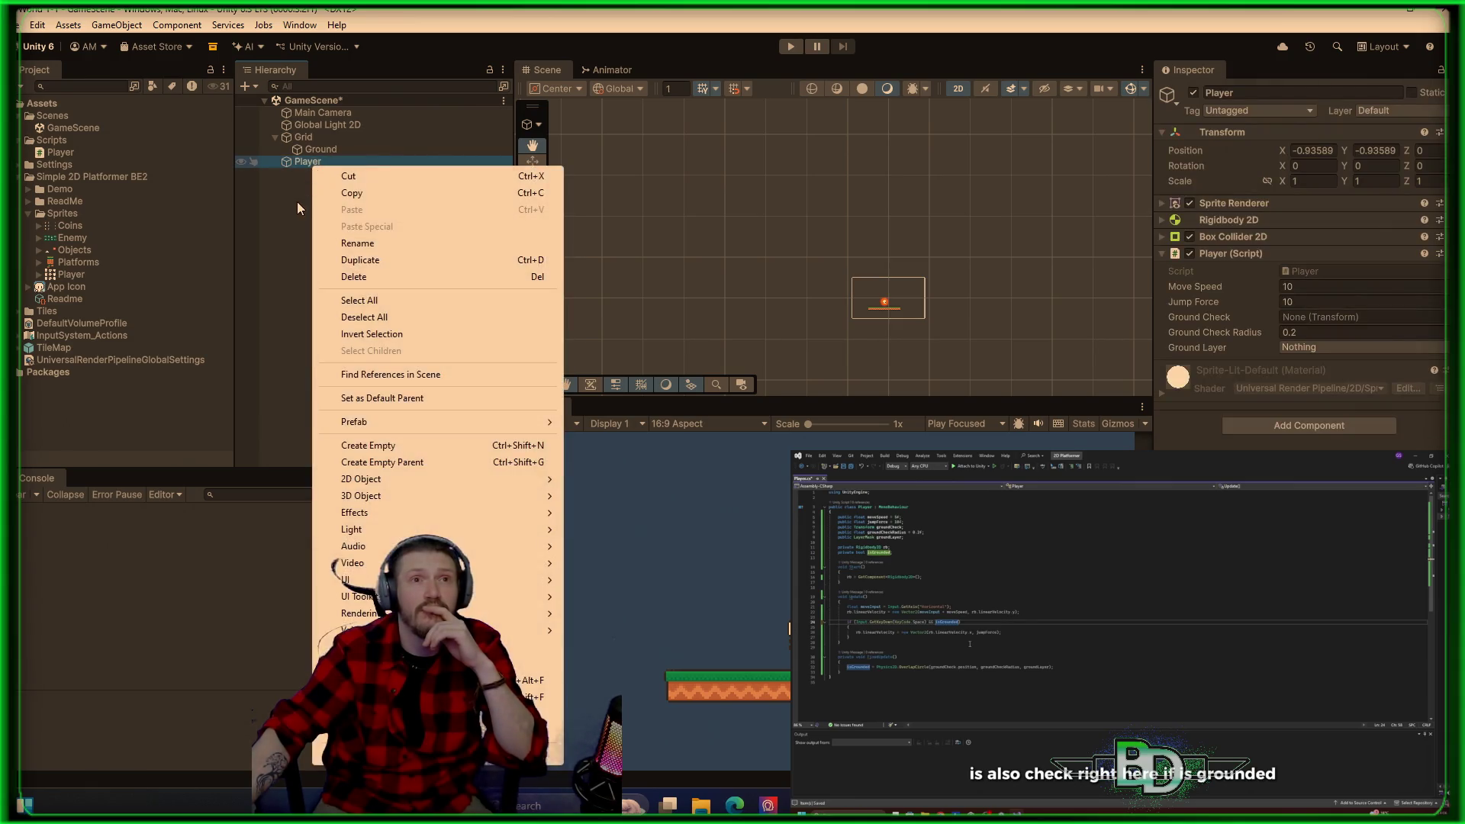
click(364, 317)
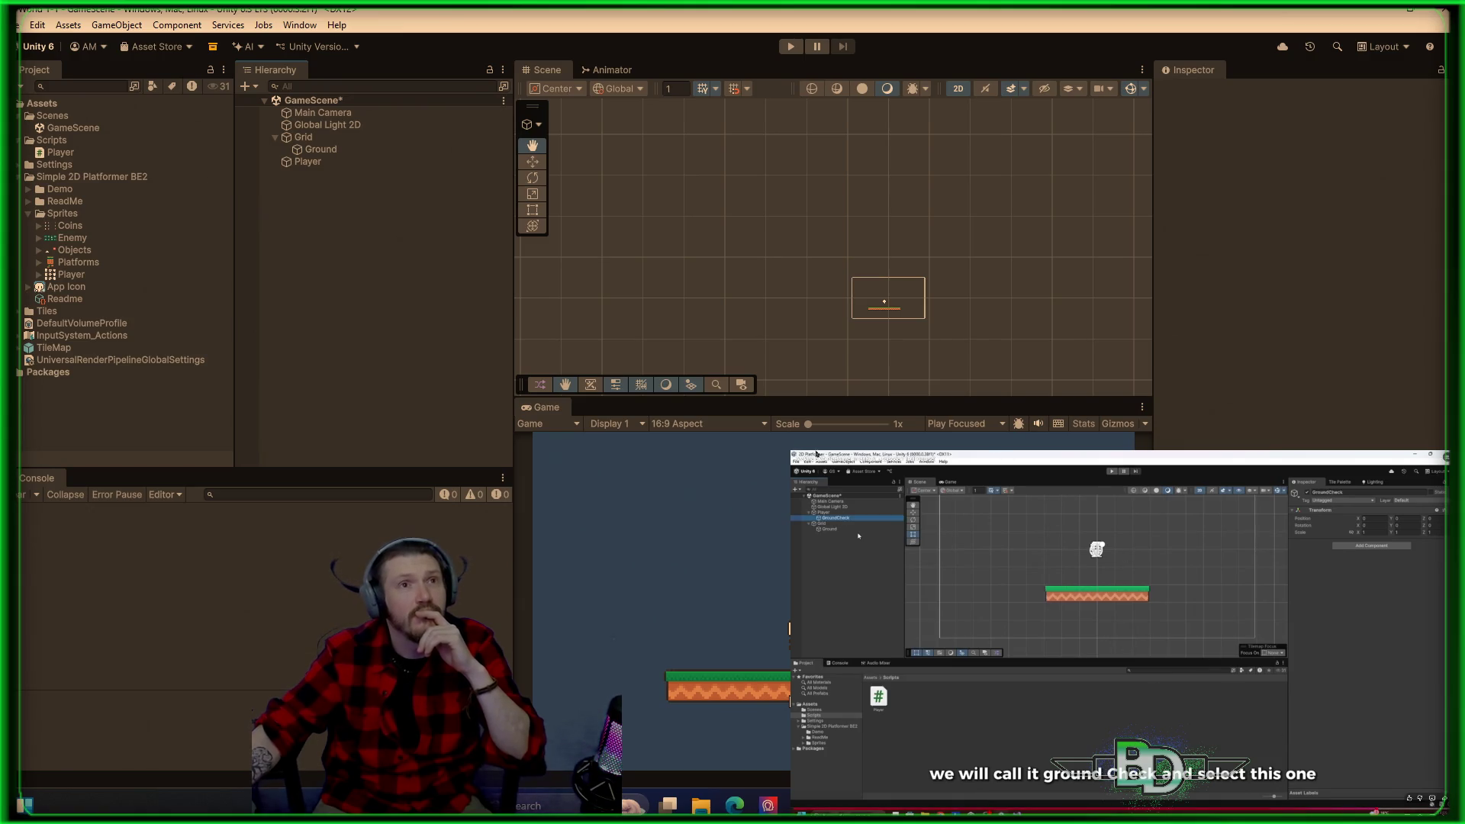
right_click(342, 161)
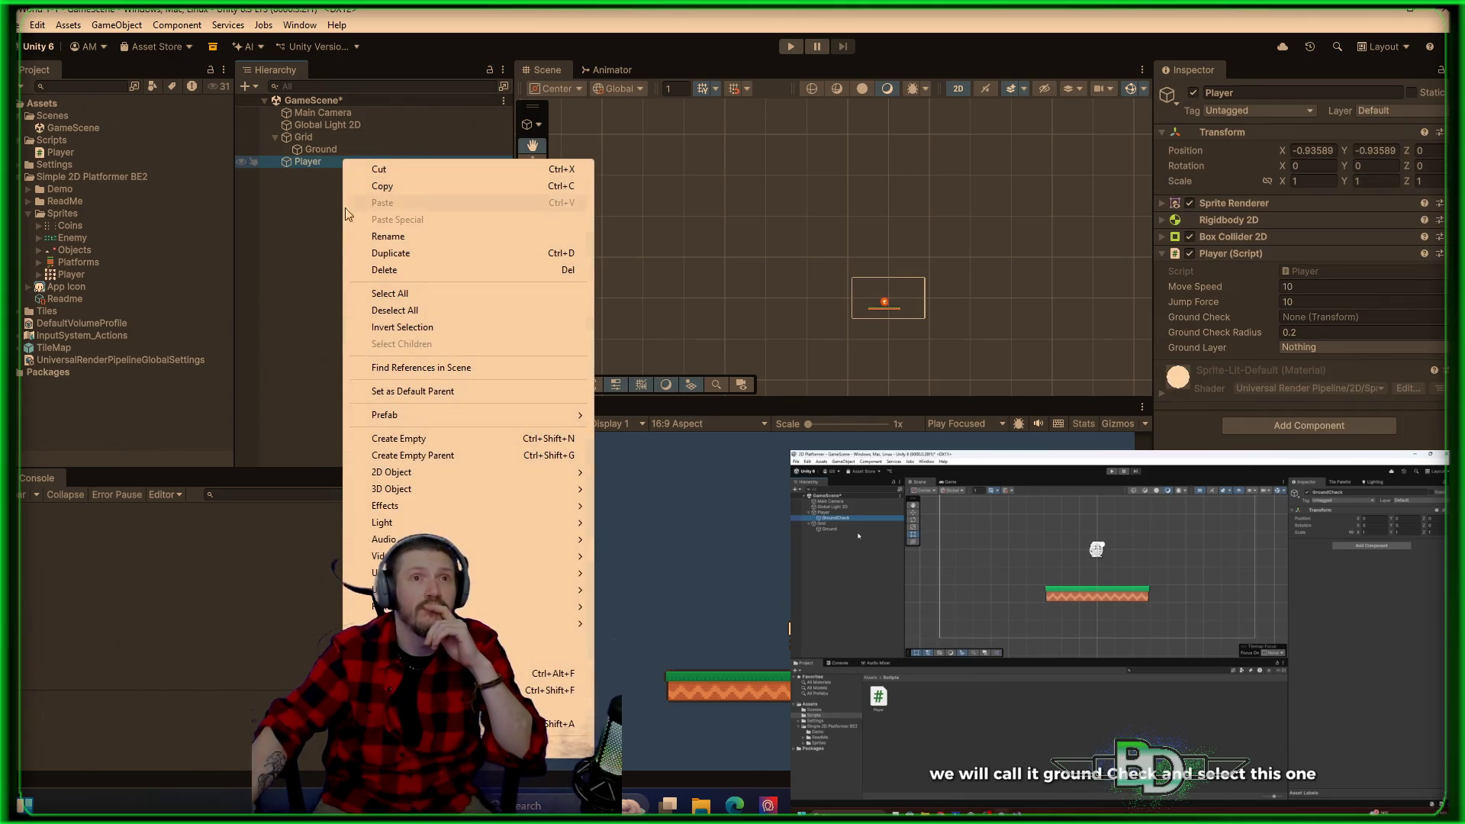
click(309, 180)
right_click(313, 161)
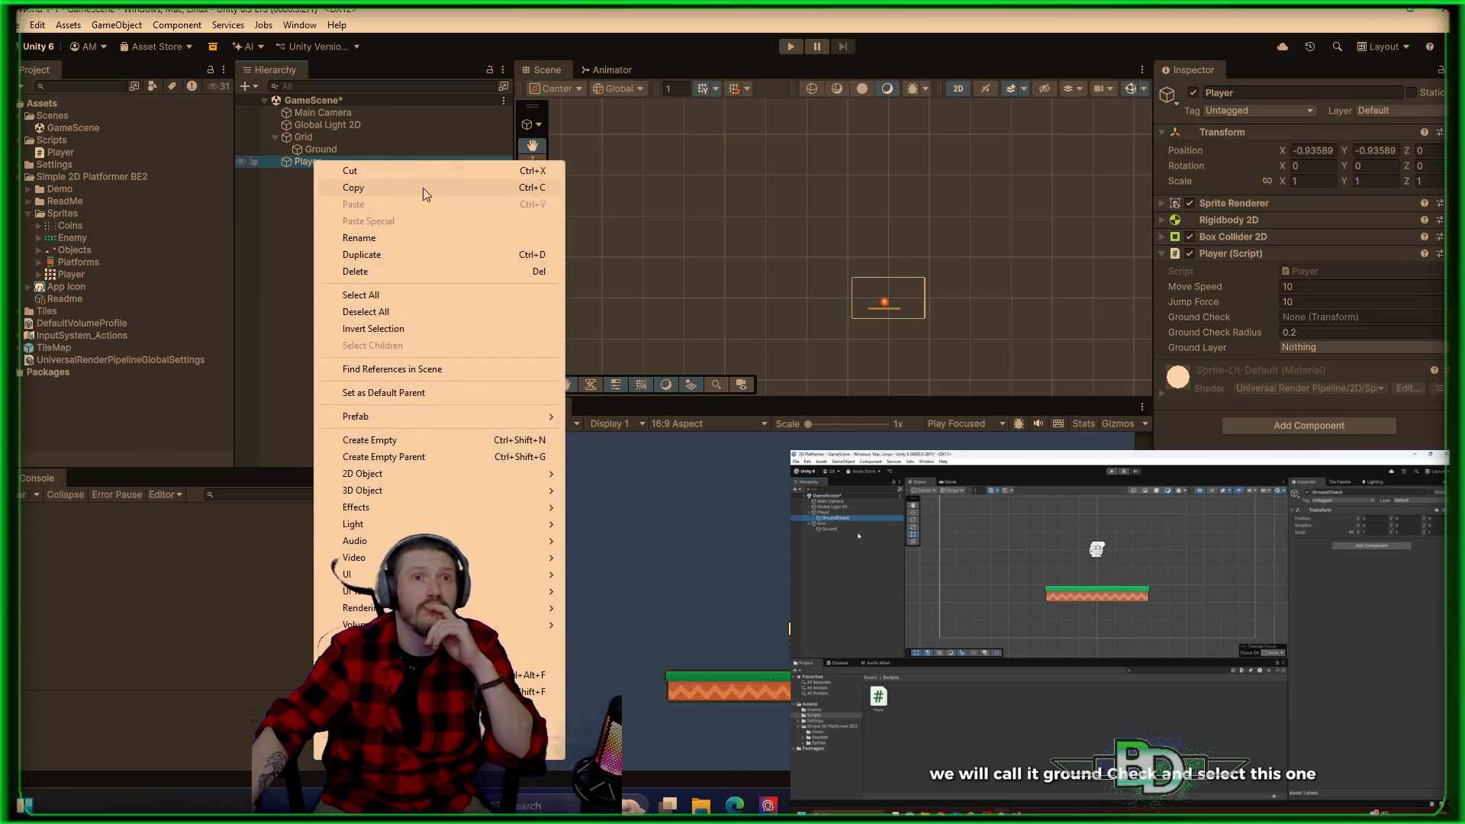
click(403, 439)
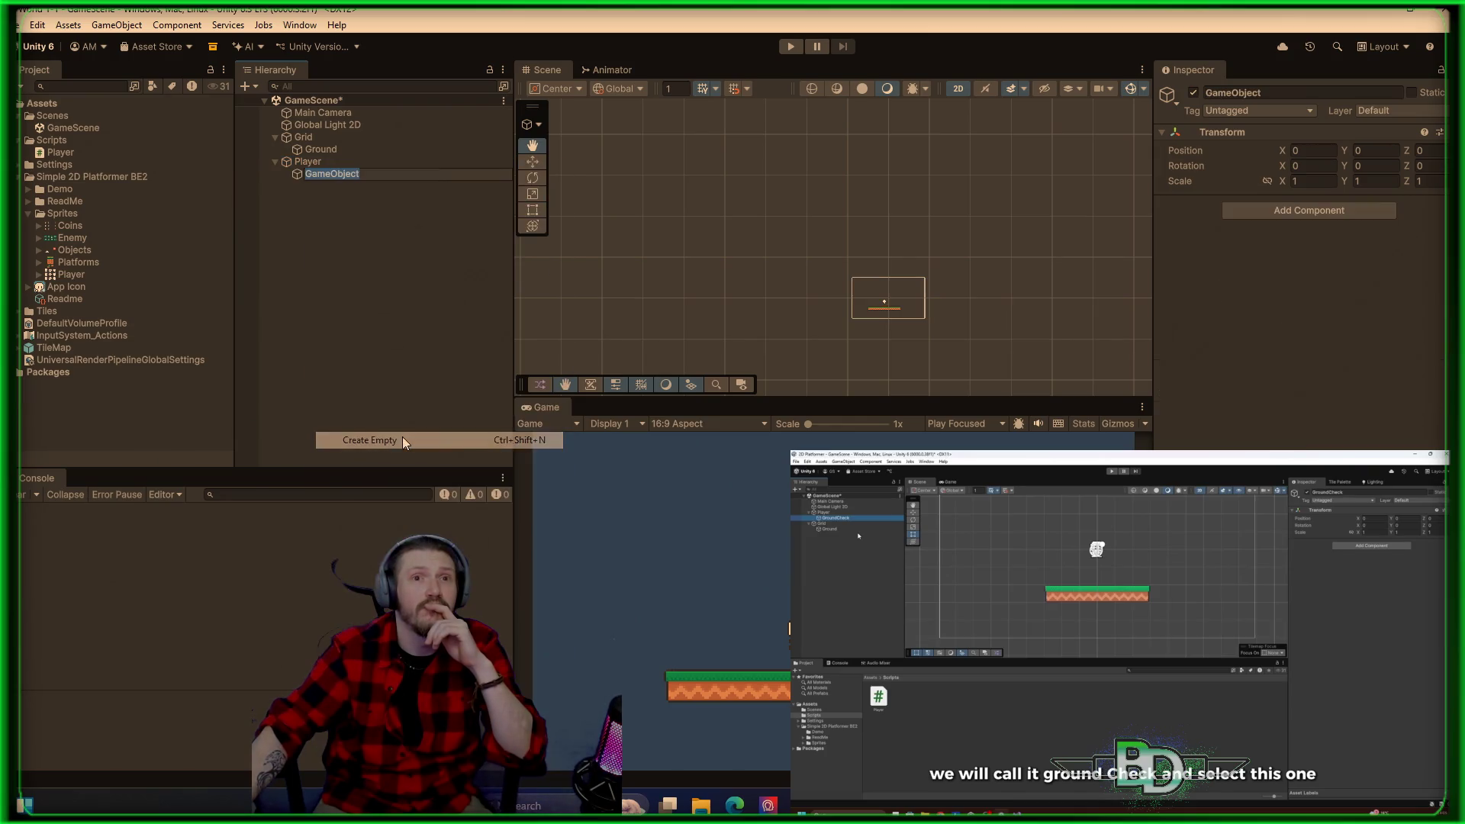
text(Ground)
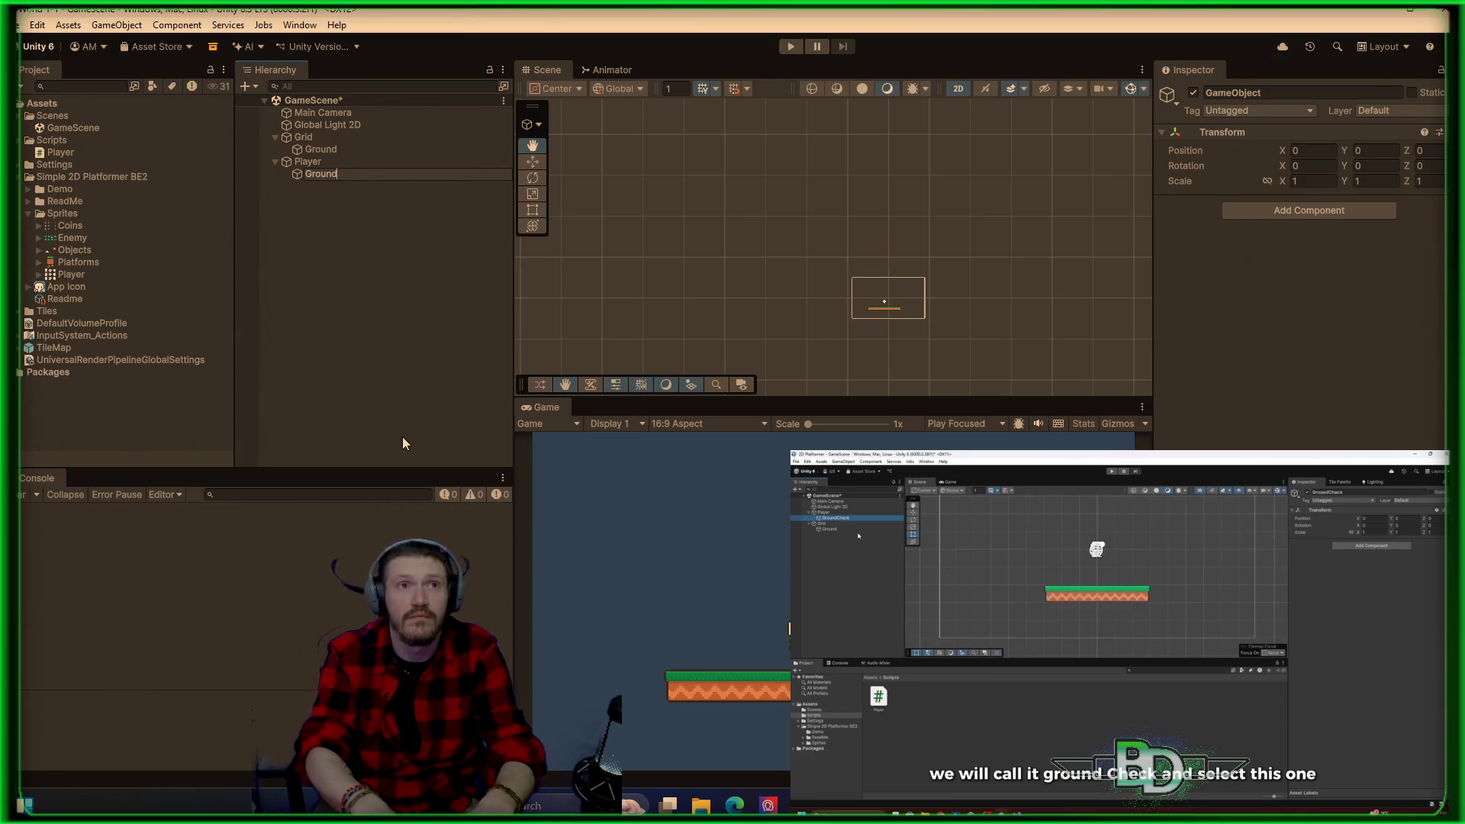
text( Check)
key(Return)
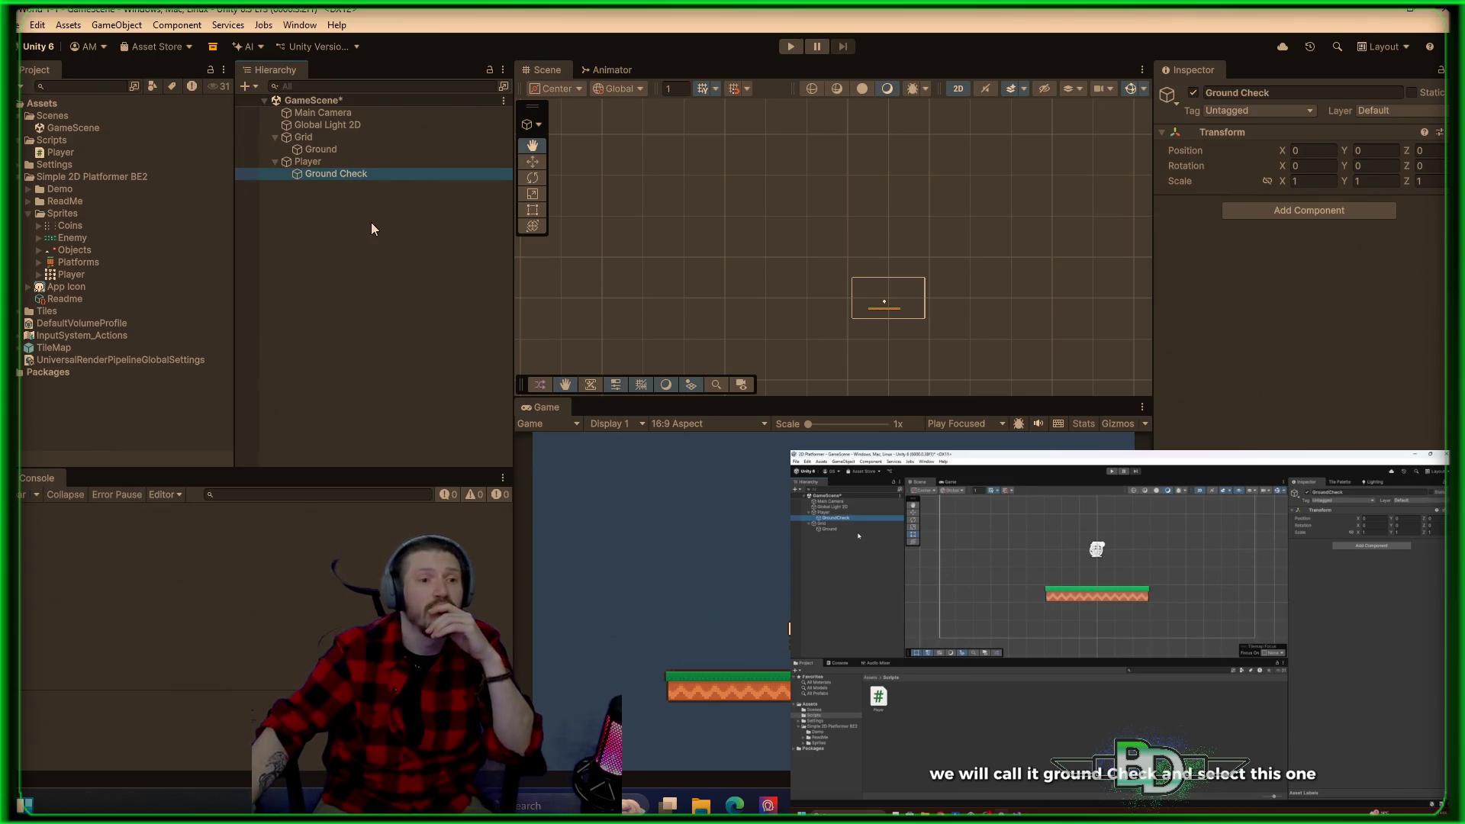
Step: Rename the child to 'GroundCheck' without a space and frame it in the Scene view
click(342, 176)
click(341, 177)
key(BackSpace)
text(\)
key(Return)
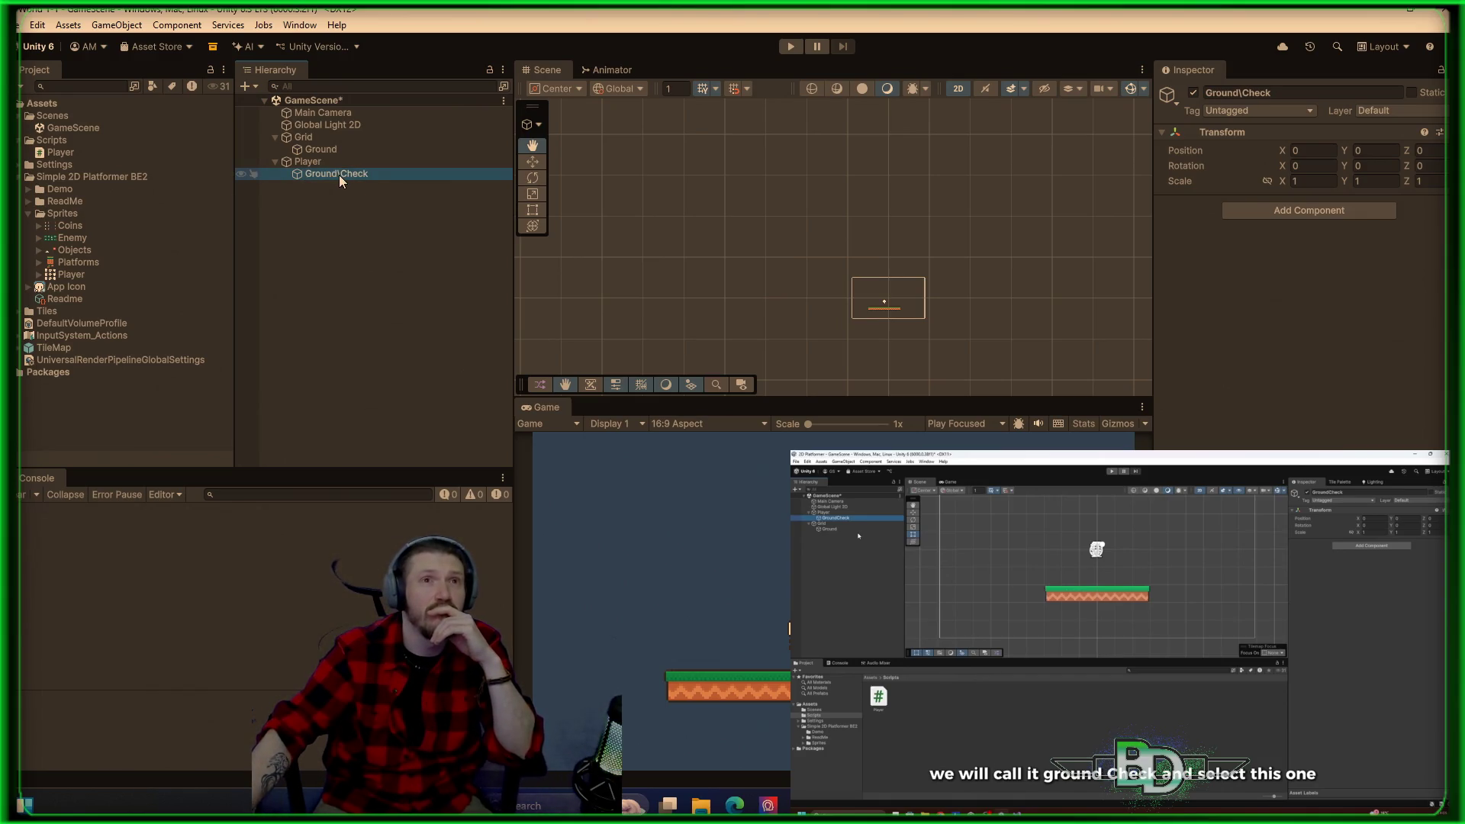
click(345, 176)
click(418, 201)
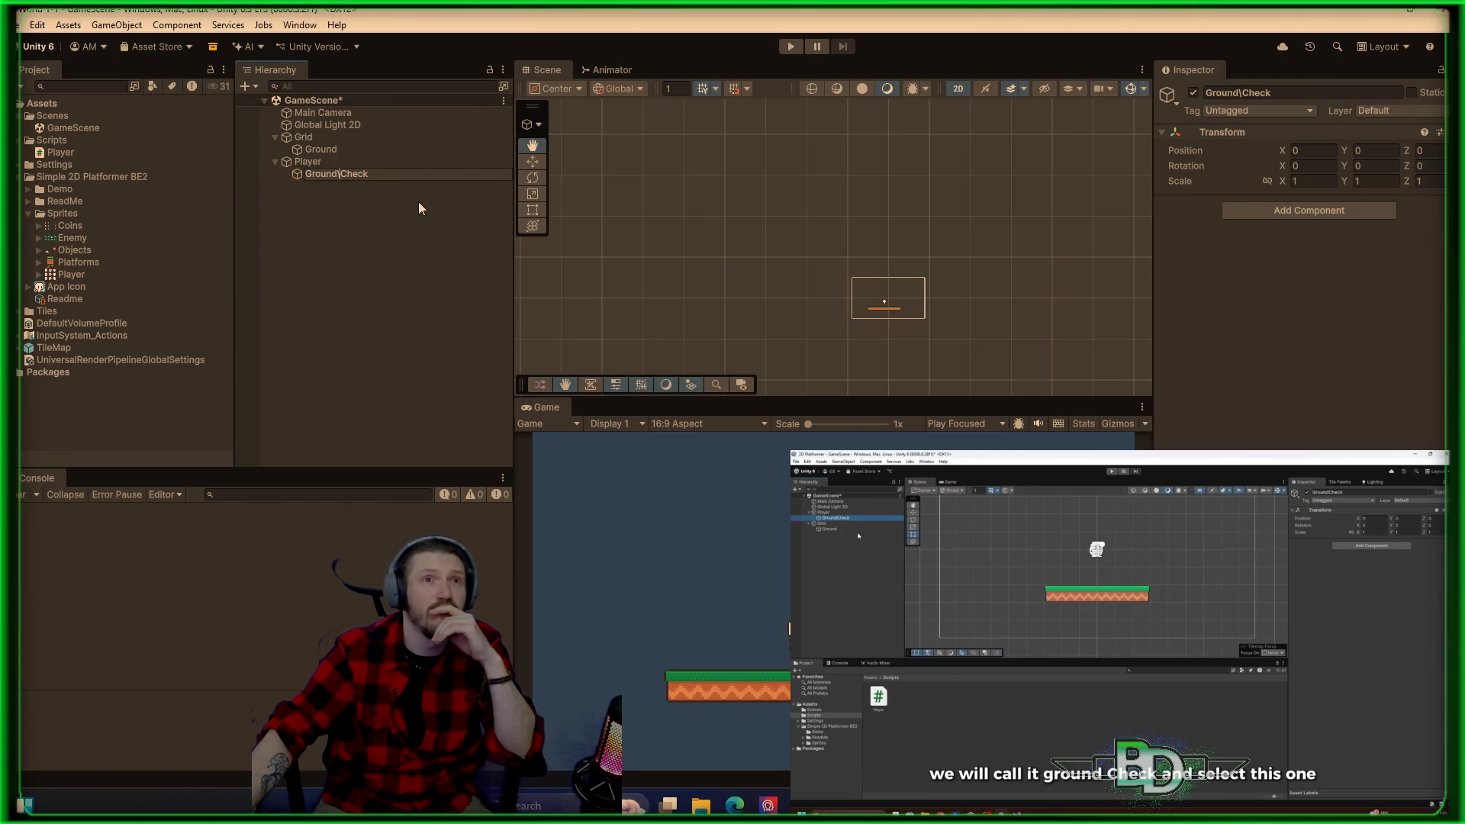
key(BackSpace)
key(Return)
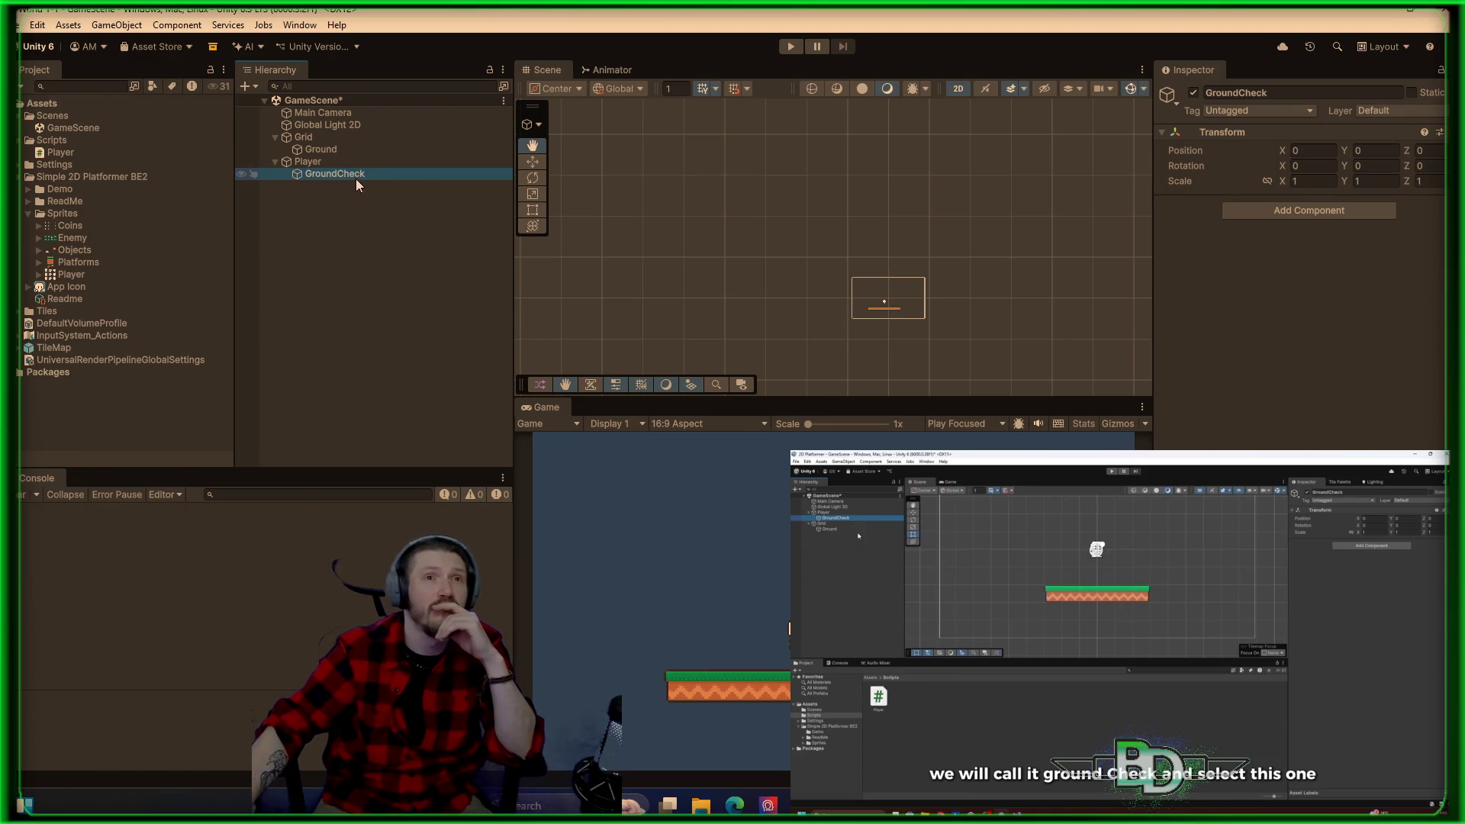
double_click(354, 177)
Step: Zoom the Scene view and toggle scene gizmos off, on, then off again
scroll(854, 251, up, 5)
scroll(828, 191, up, 5)
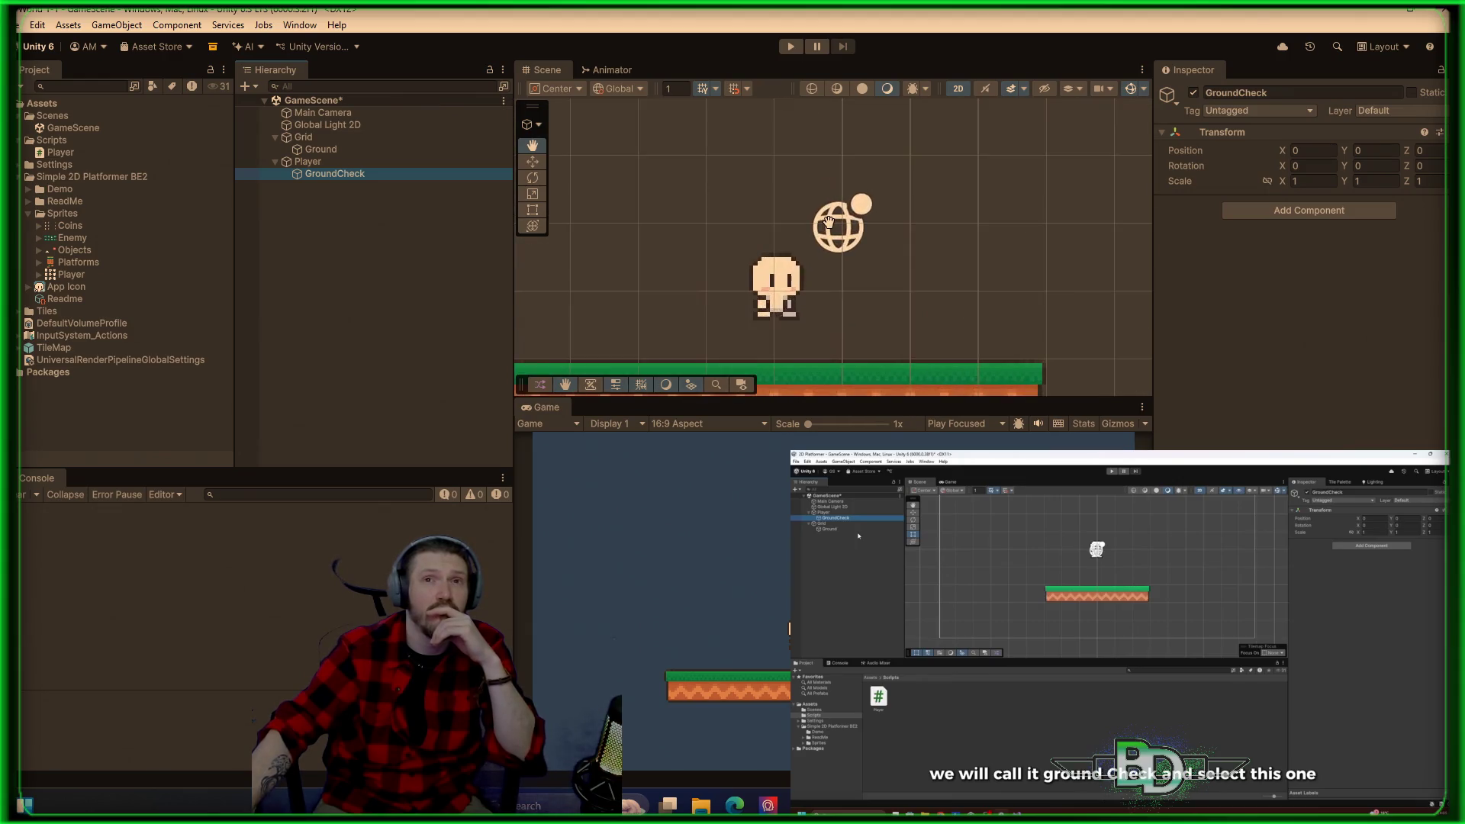
click(347, 175)
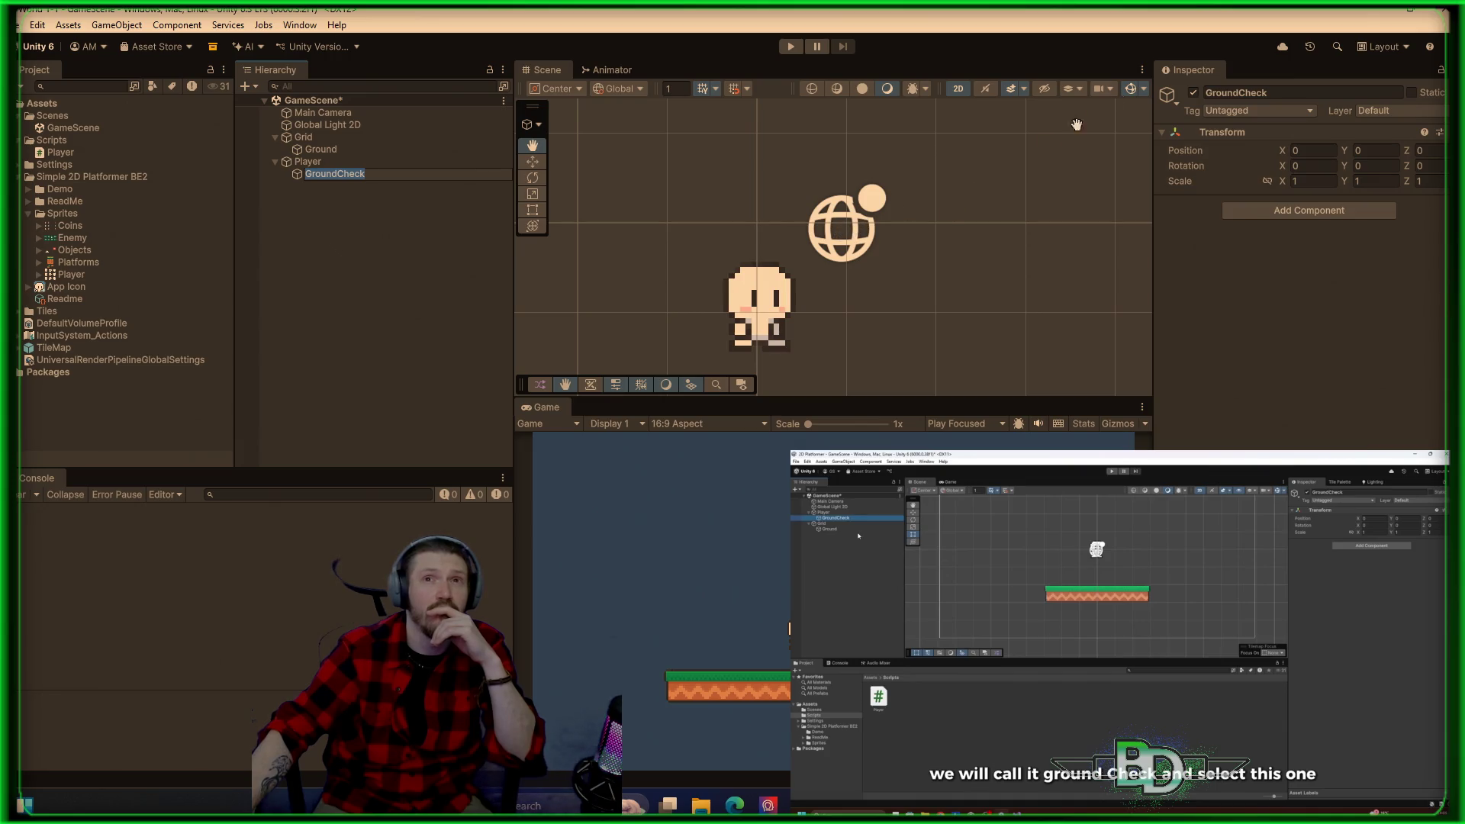
click(1134, 93)
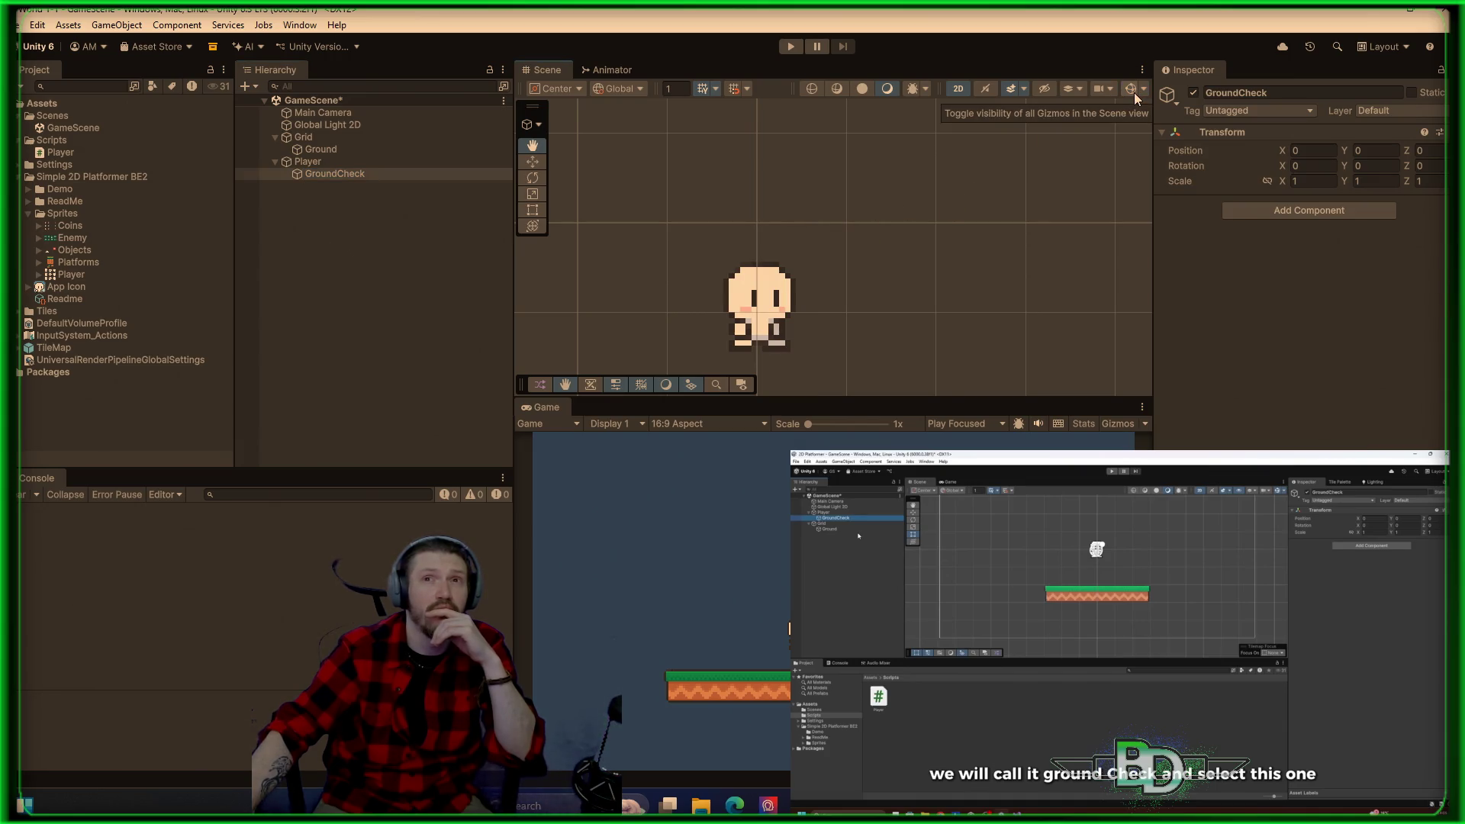
click(1133, 93)
click(1133, 90)
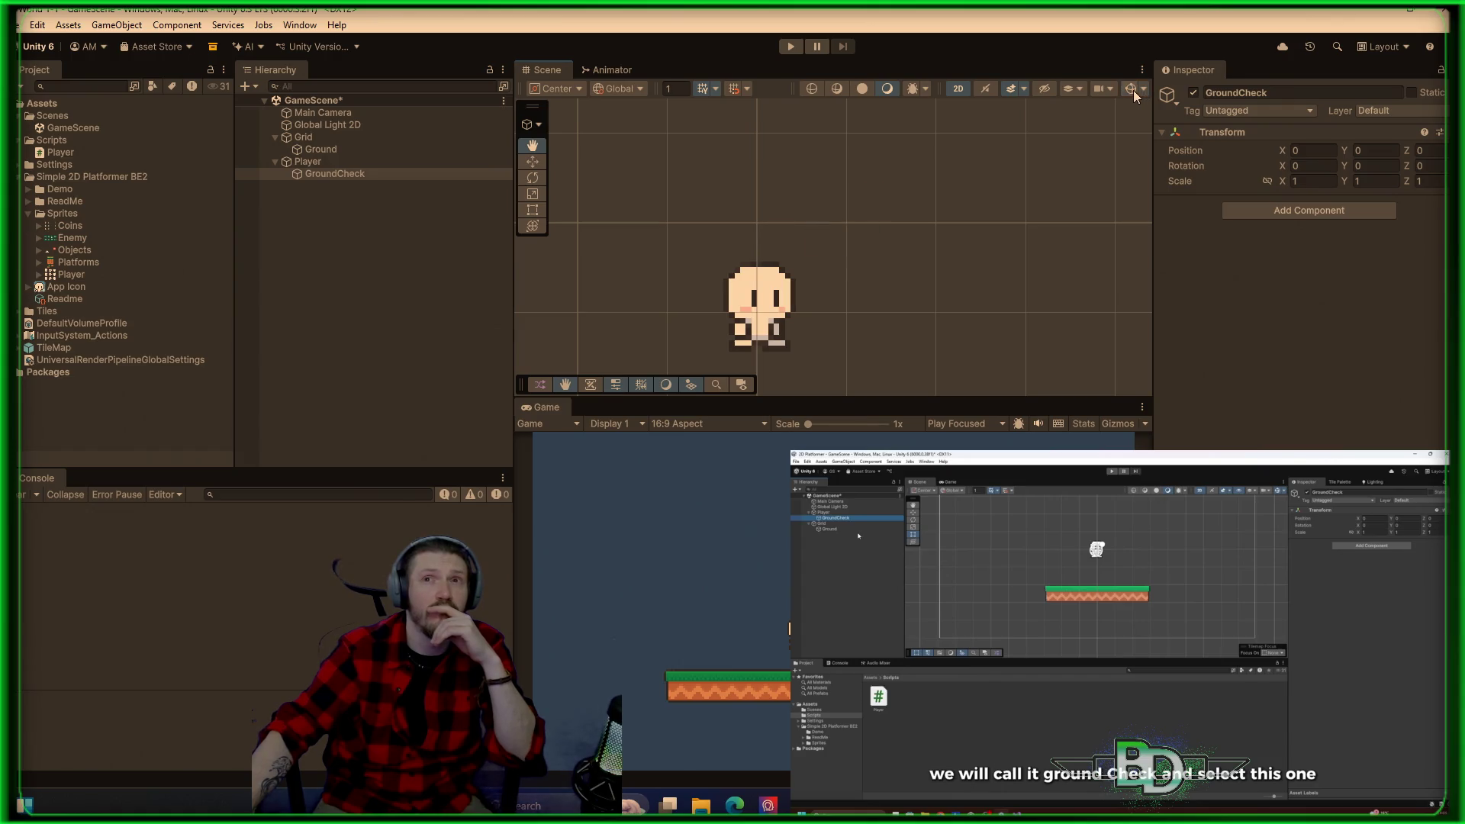
Step: Frame GroundCheck, centre the player and ground, and open the Gizmos dropdown
click(328, 173)
key(f)
scroll(1063, 291, down, 8)
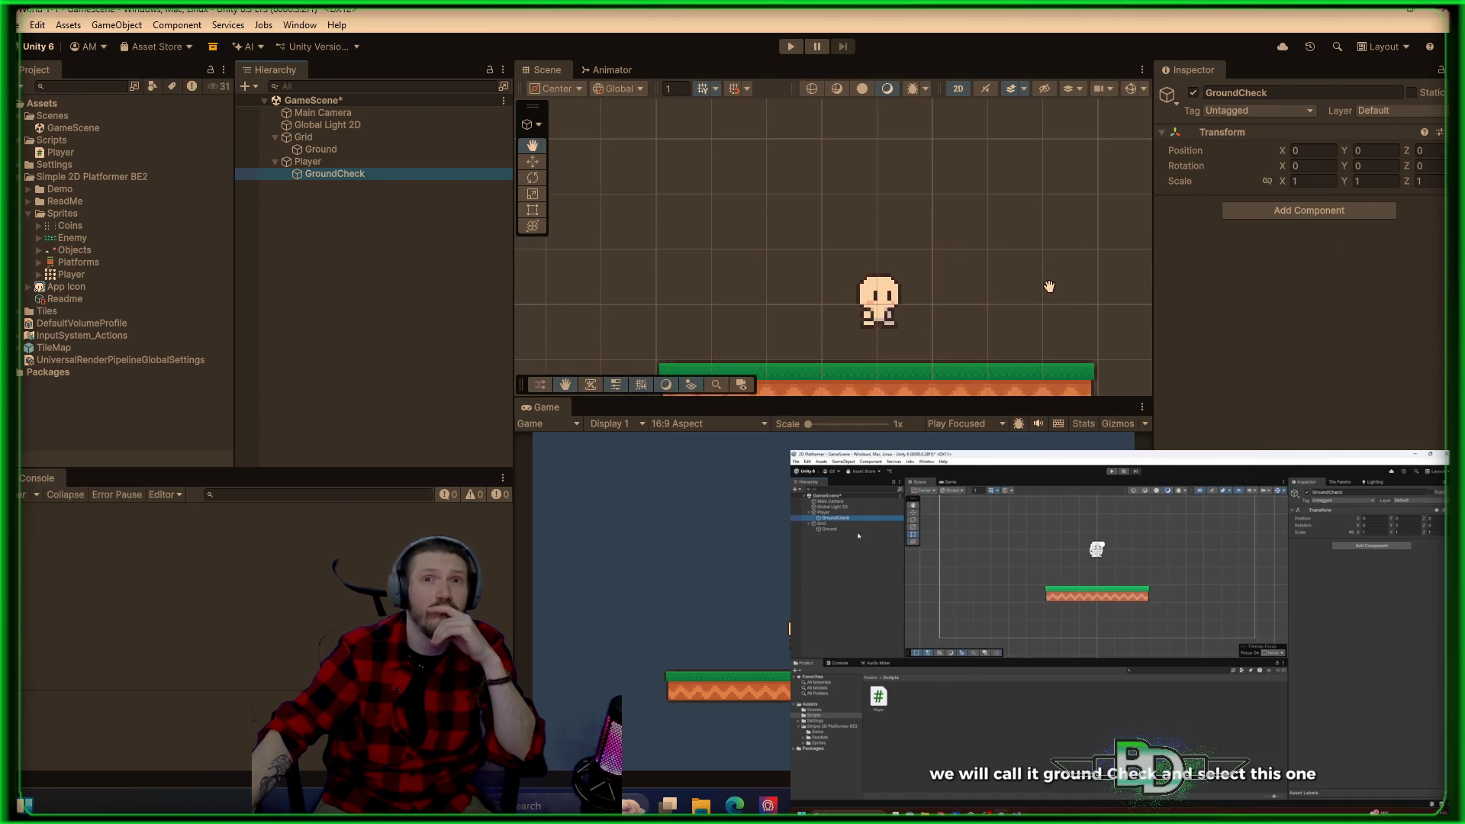
mouse_move(1018, 222)
mouse_down()
mouse_move(873, 300)
mouse_move(811, 264)
mouse_up()
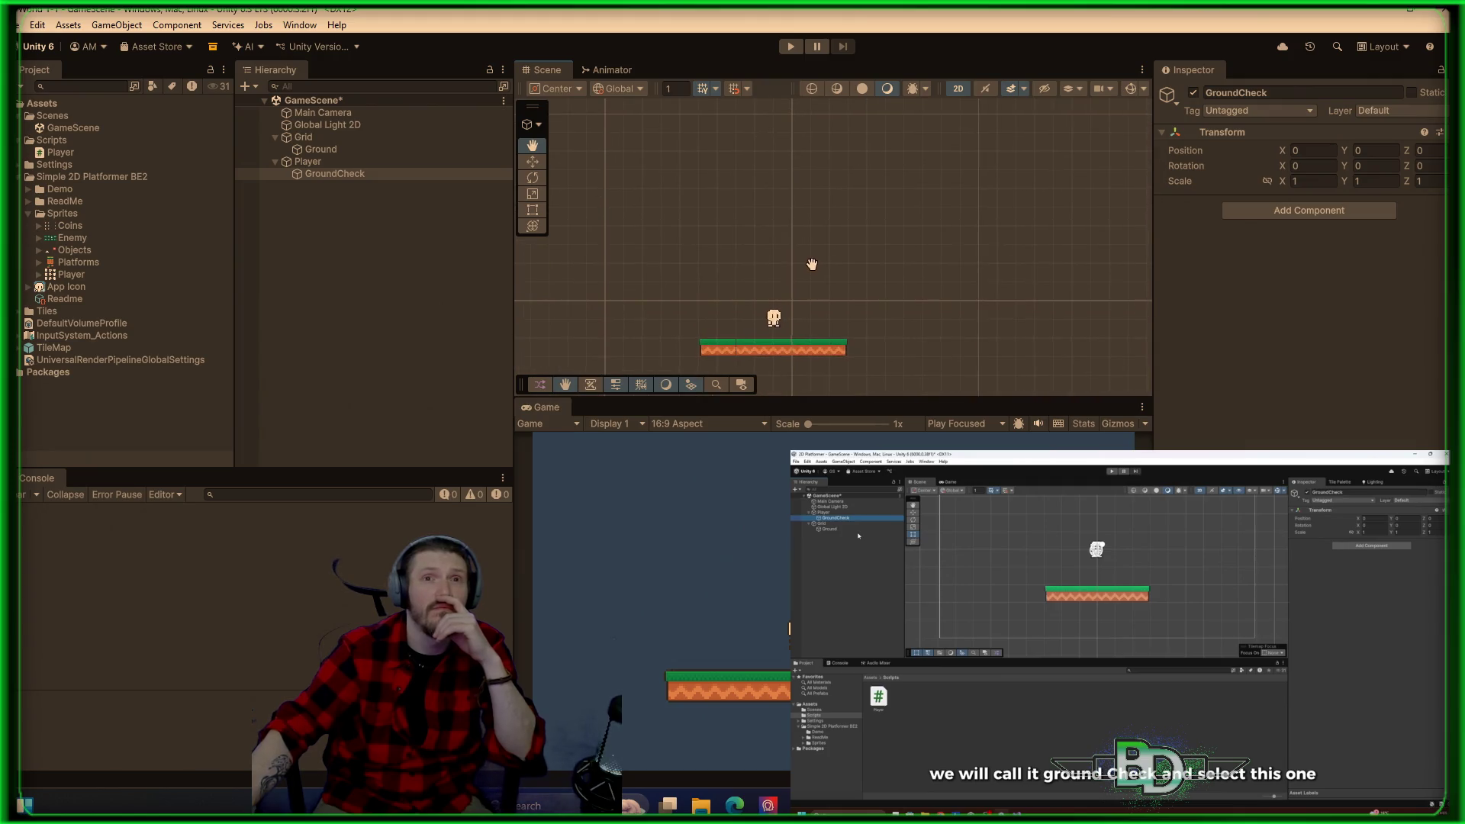
click(1144, 90)
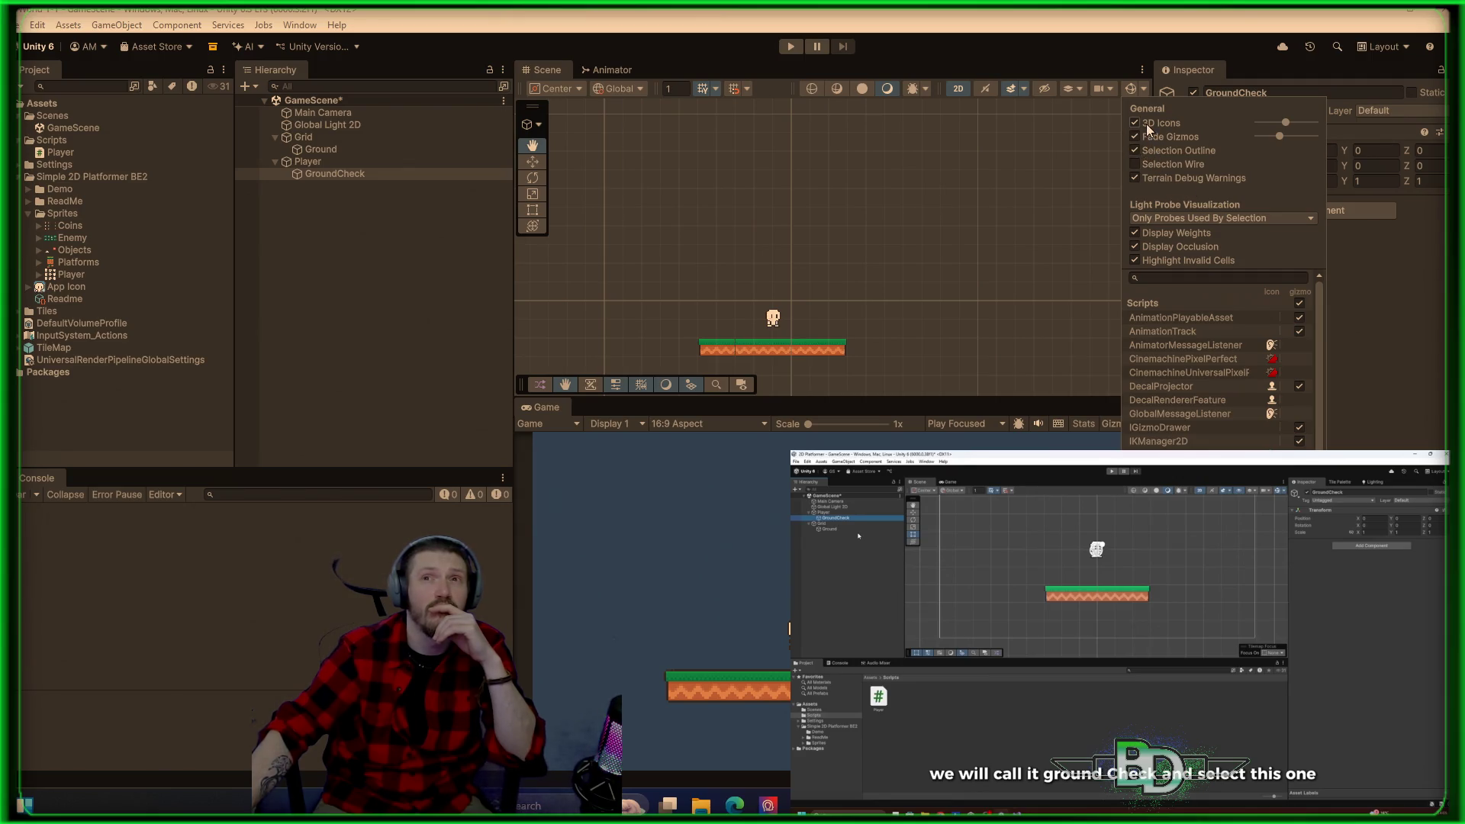
Step: Turn gizmos back on and uncheck 3D Icons in the Gizmos dropdown
click(1133, 95)
click(1133, 95)
click(1142, 93)
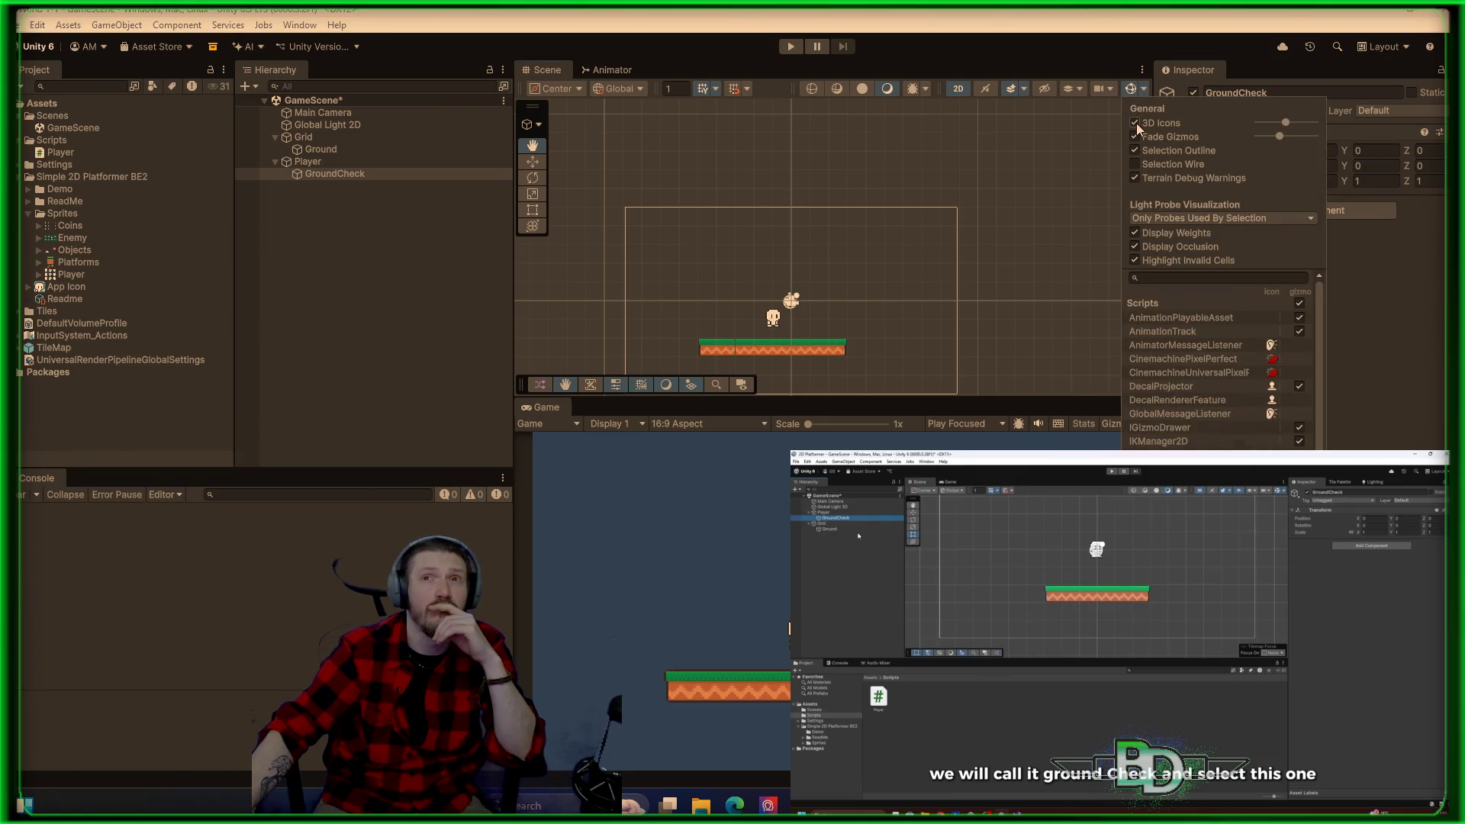
click(1135, 123)
click(1135, 122)
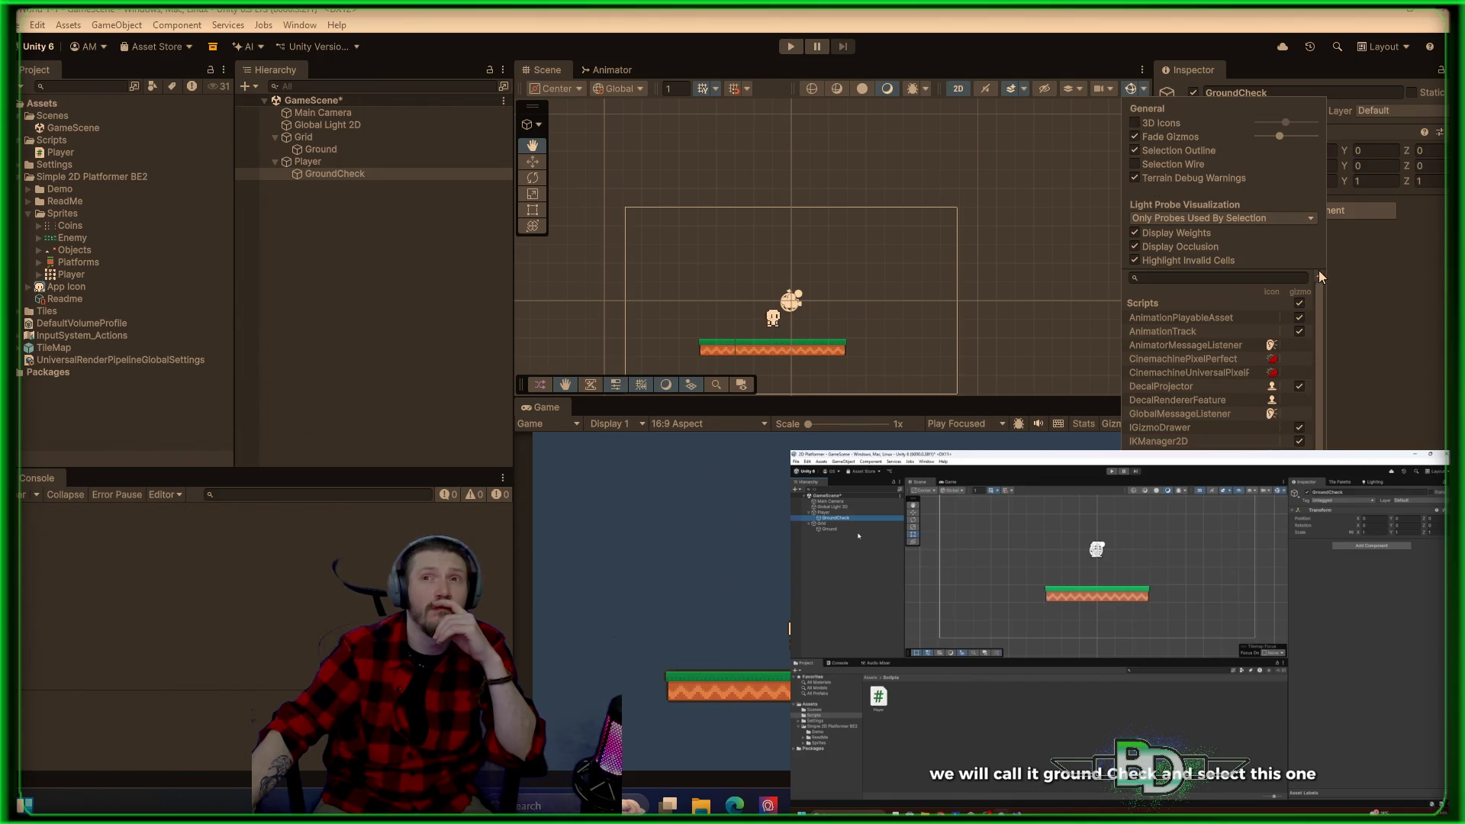
drag(1315, 301, 1316, 373)
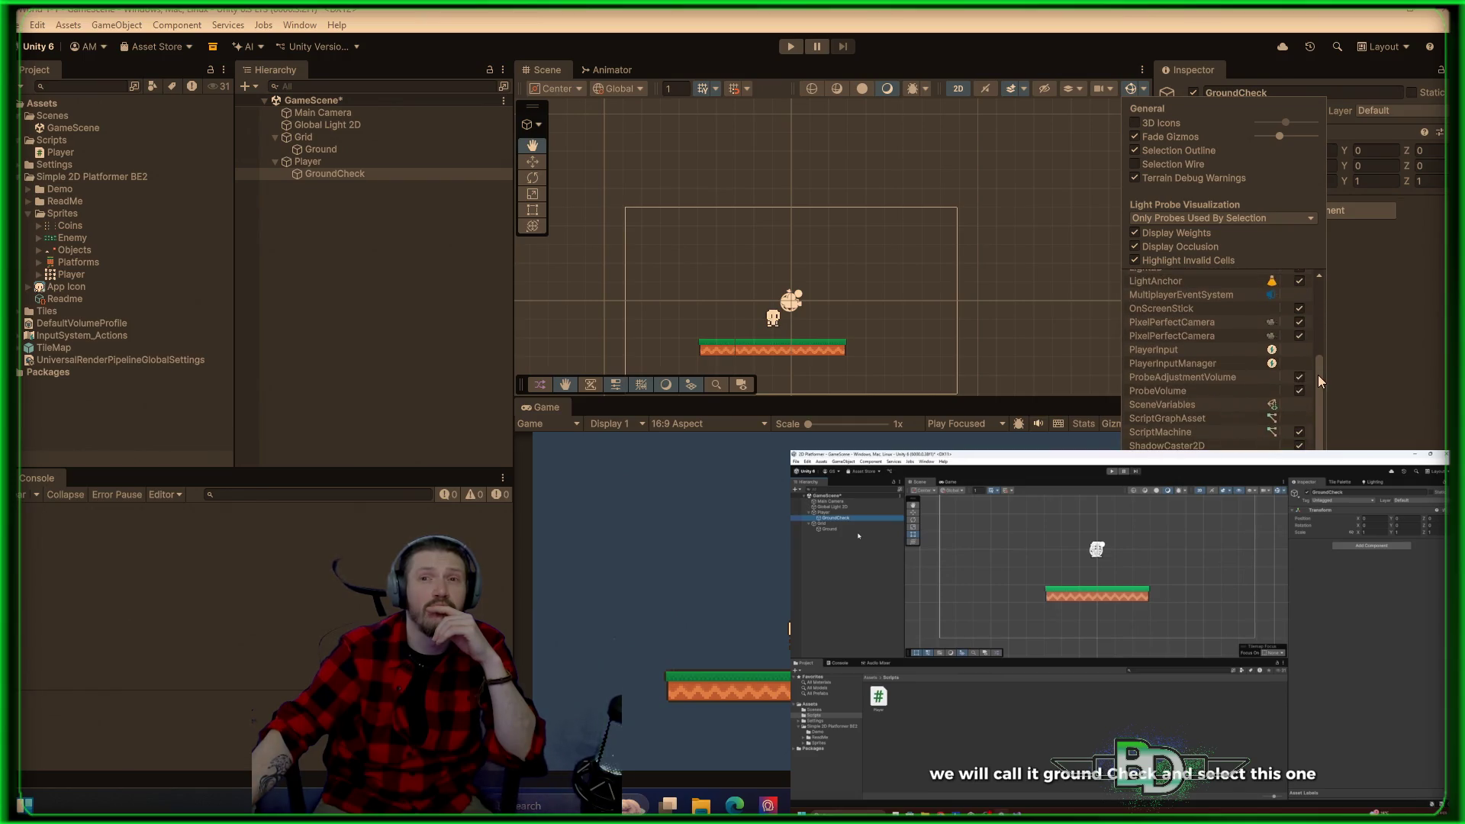
mouse_move(1317, 374)
mouse_down()
mouse_move(1309, 422)
mouse_move(1322, 260)
mouse_up()
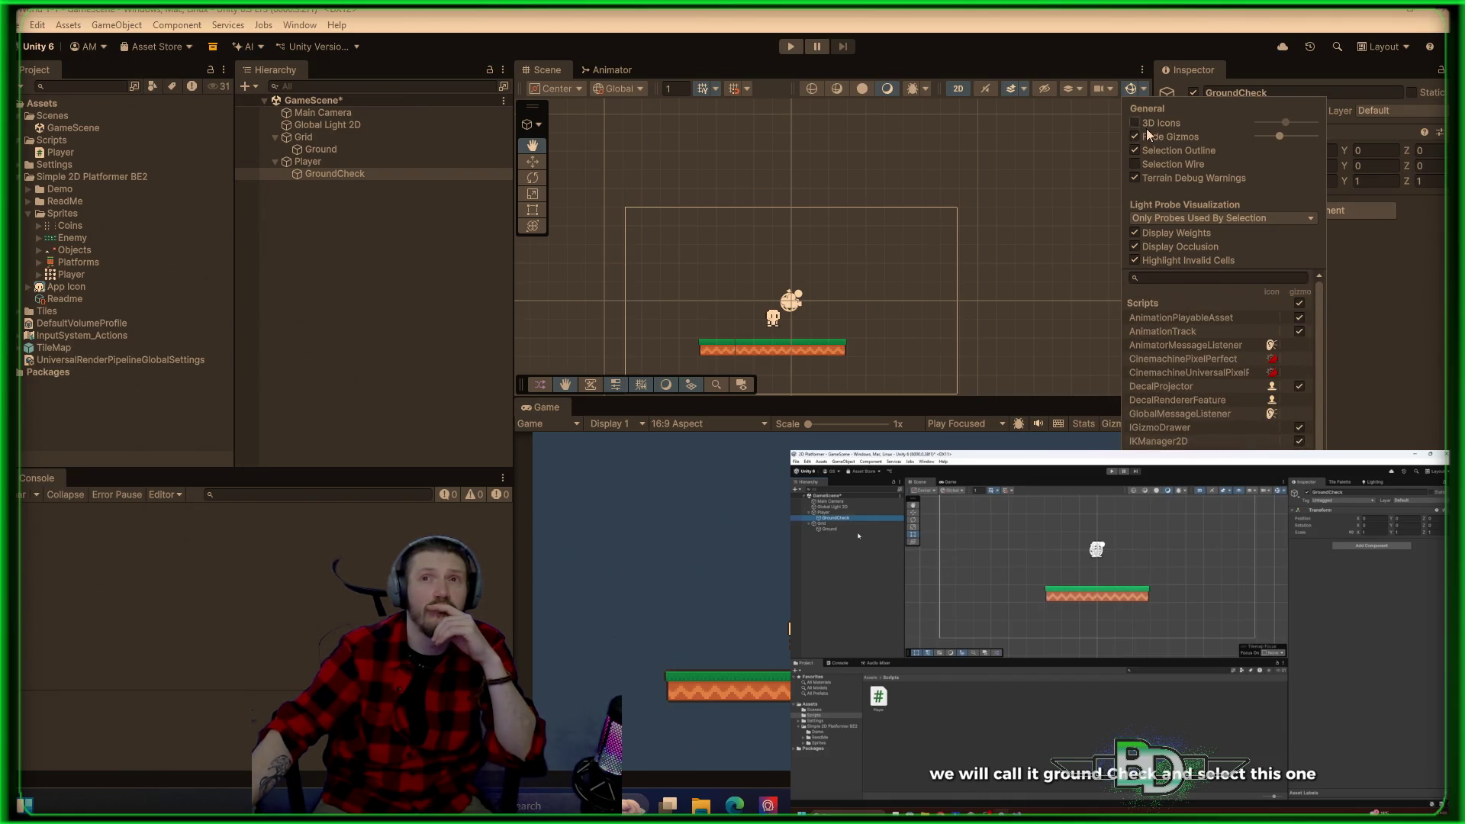
Step: Search 'trans' in the gizmo component list, then turn gizmos off and close the dropdown
click(1176, 278)
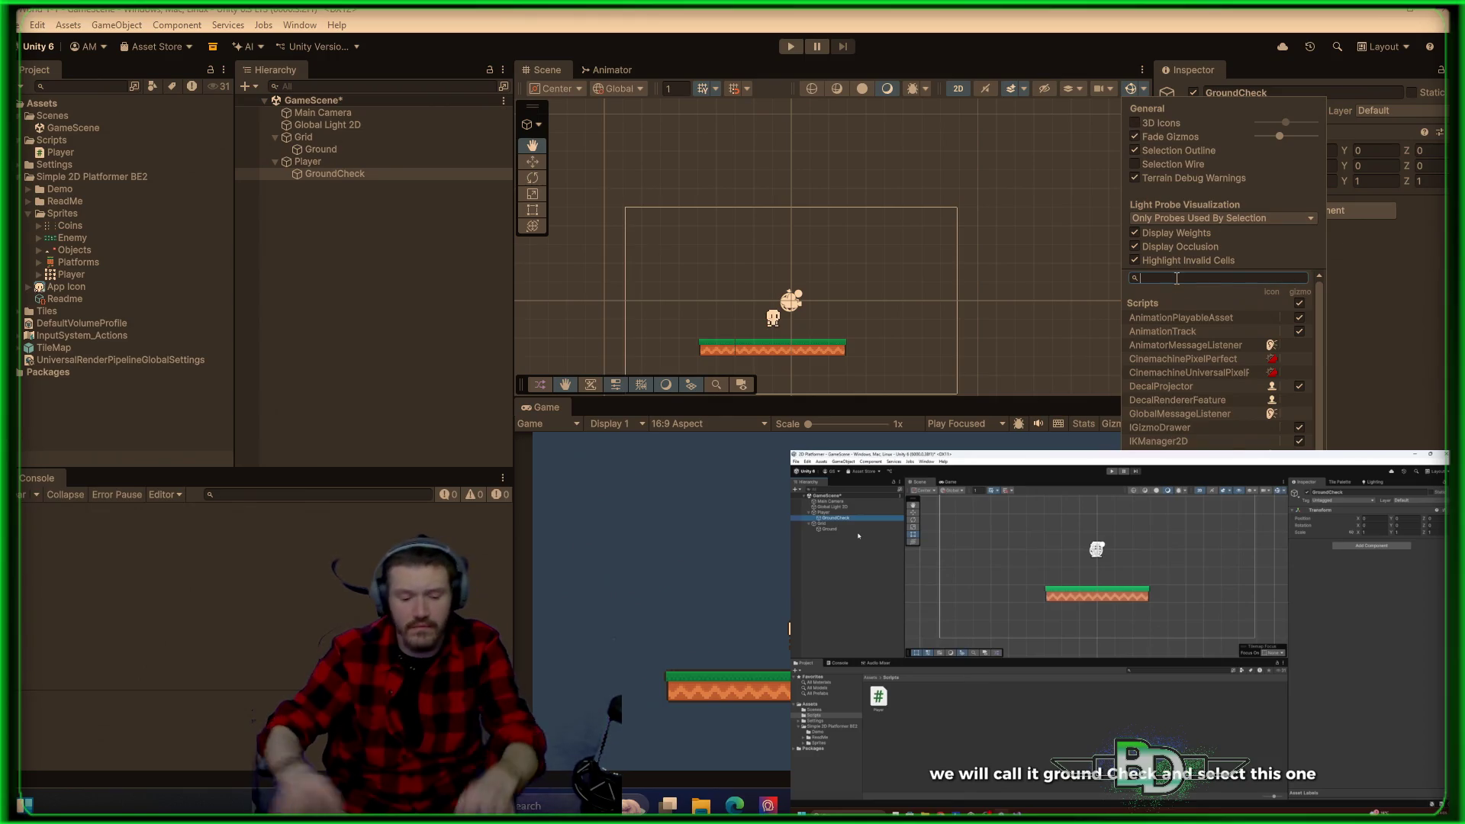
text(tramd)
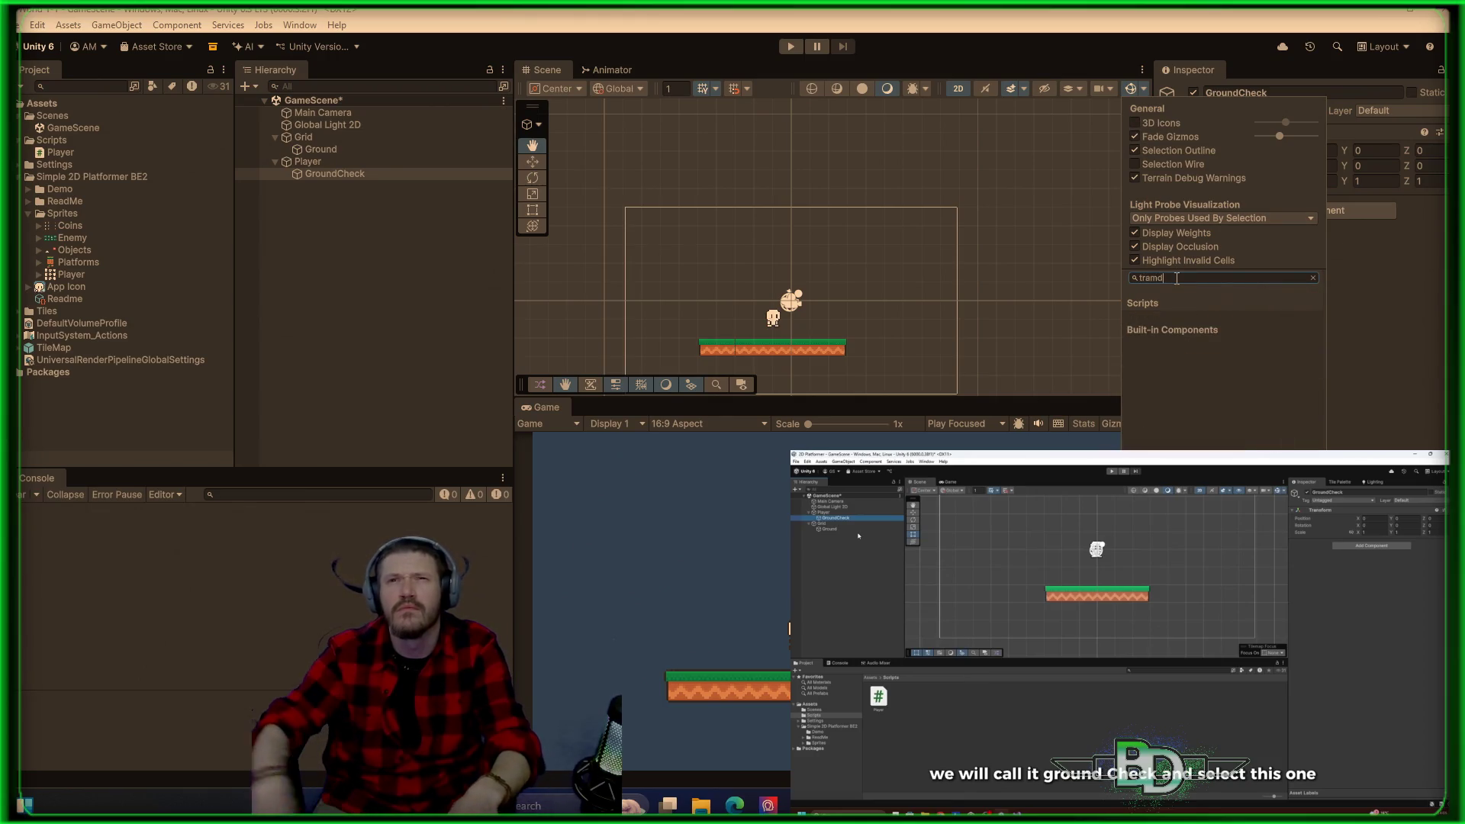
key(BackSpace)
key(BackSpace)
text(nd)
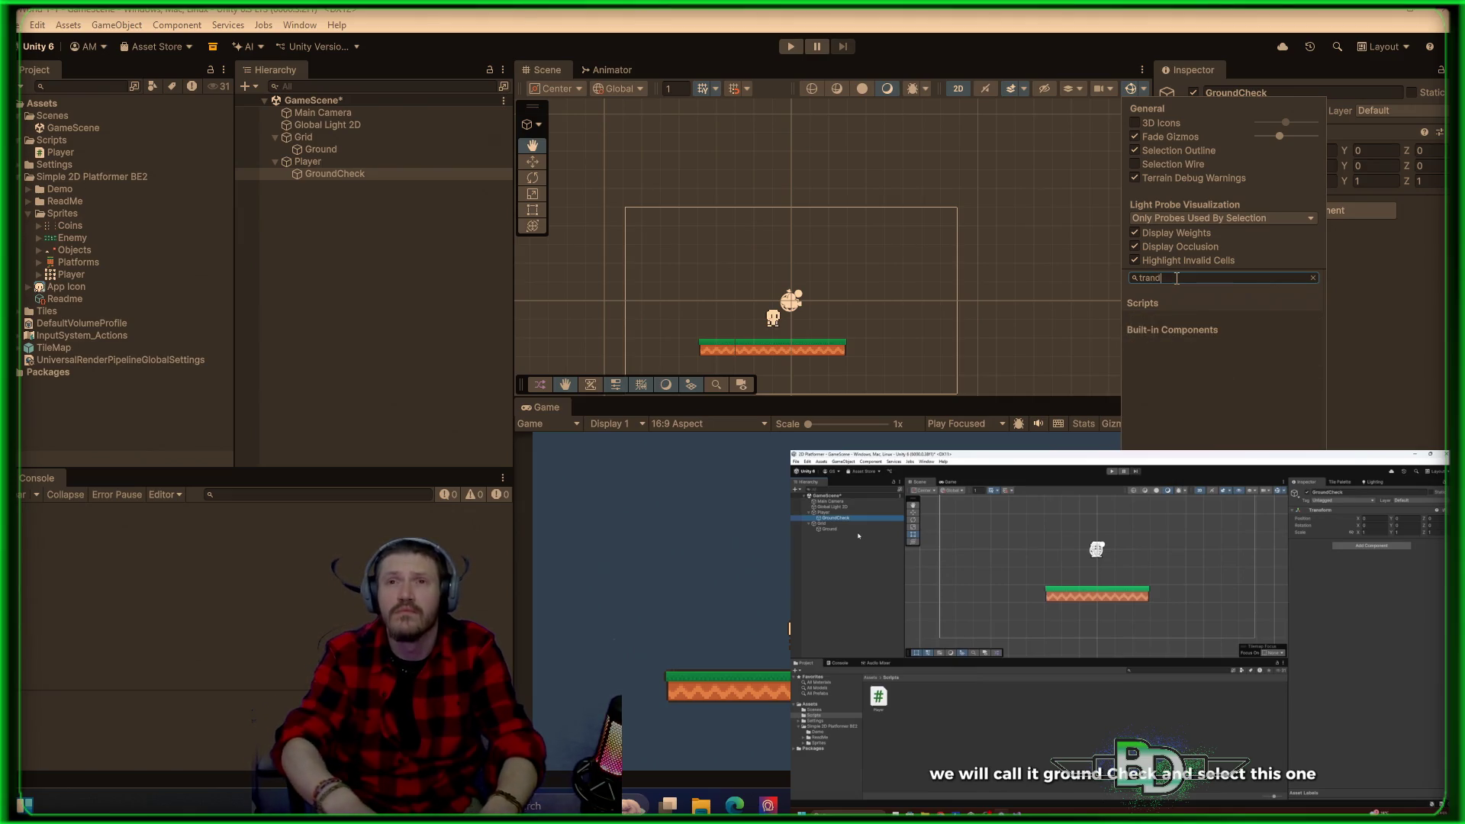
key(BackSpace)
key(BackSpace)
text(ns)
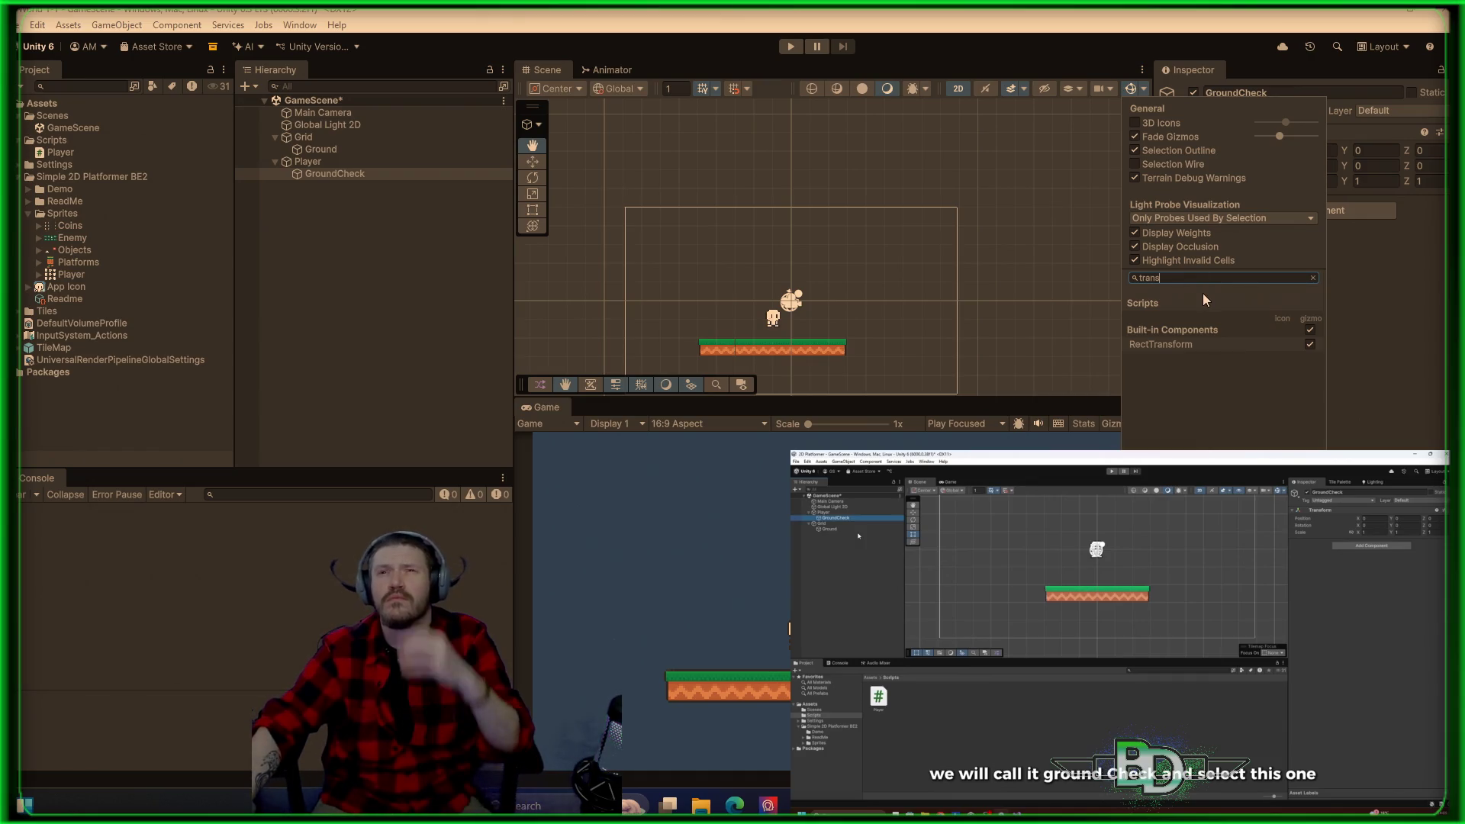
click(1128, 93)
click(1143, 91)
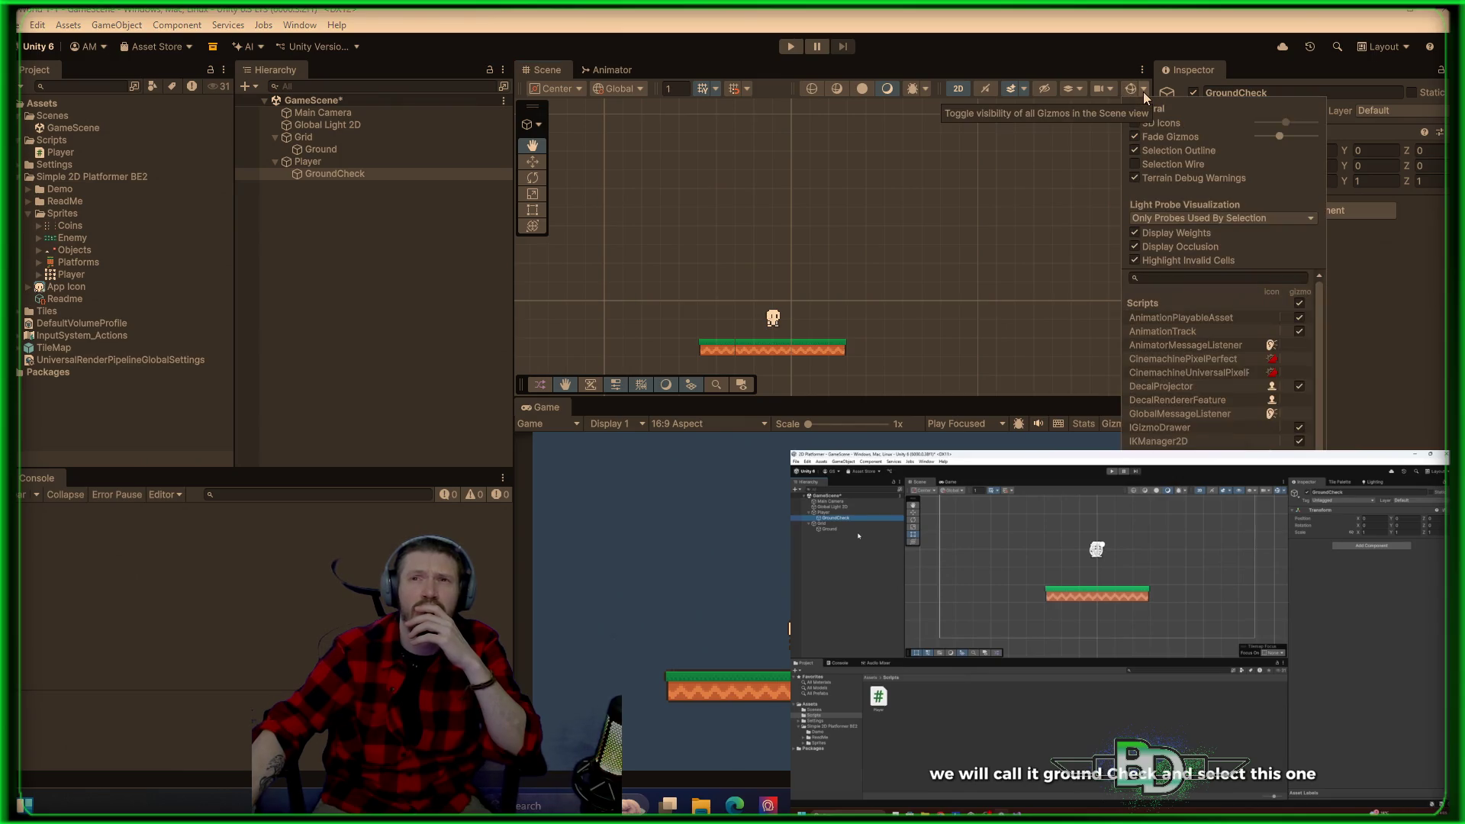
click(1143, 92)
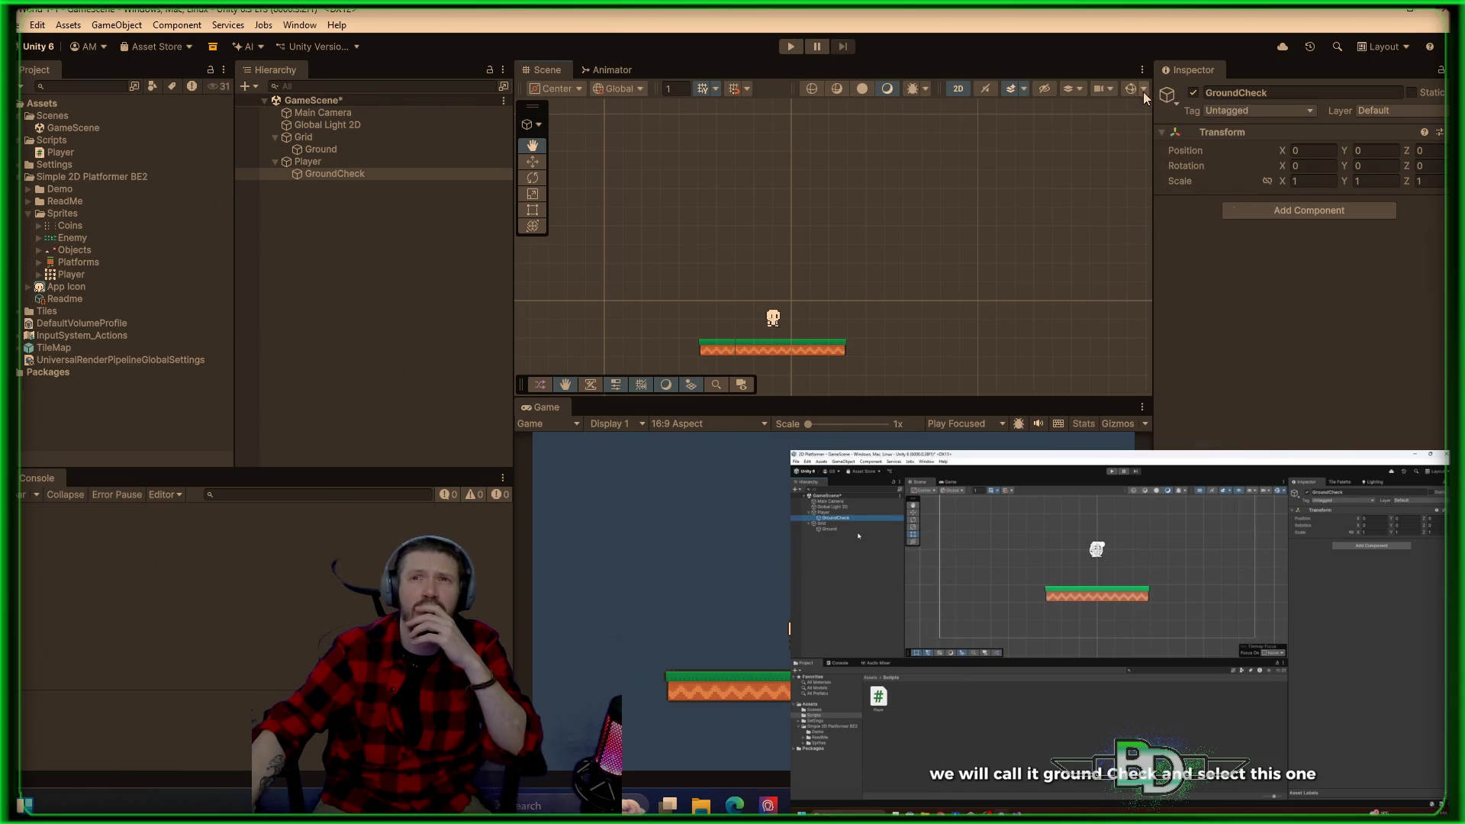
Step: Zoom in and drag GroundCheck's Y arrow down to the sprite's feet, Y -0.458
scroll(826, 271, up, 2)
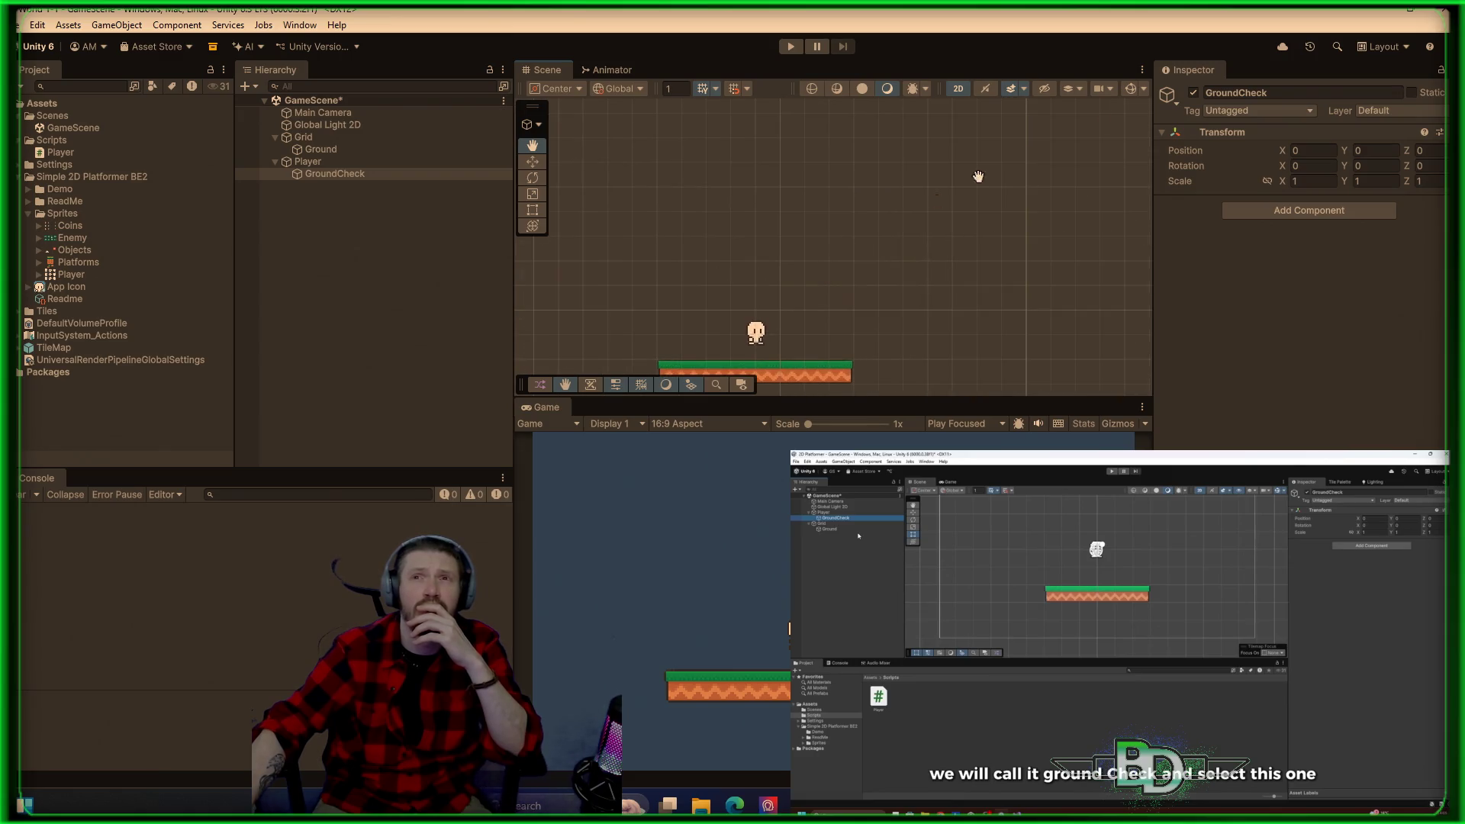
click(1289, 131)
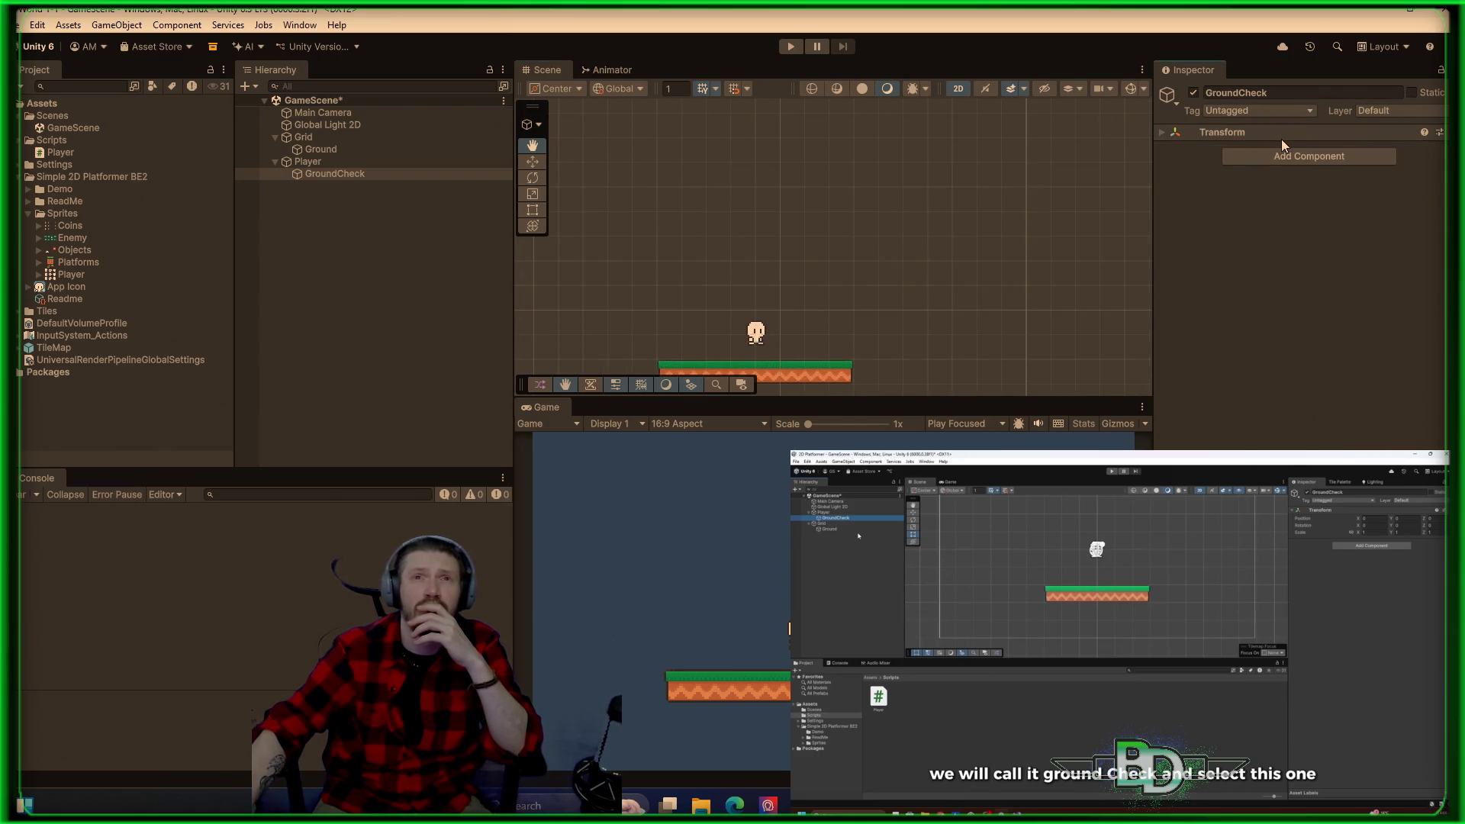
click(1280, 137)
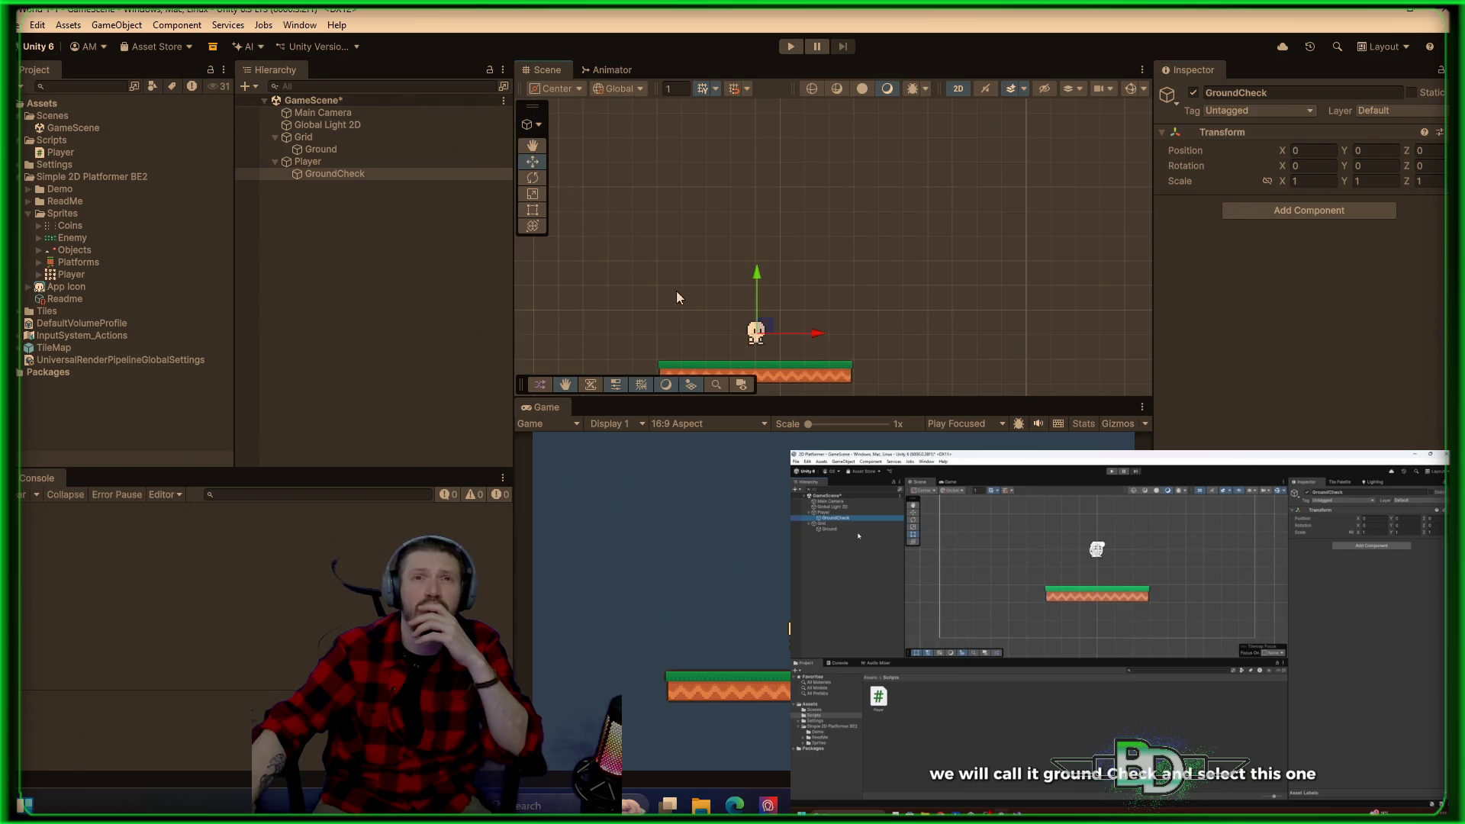
scroll(678, 308, up, 3)
scroll(809, 350, up, 4)
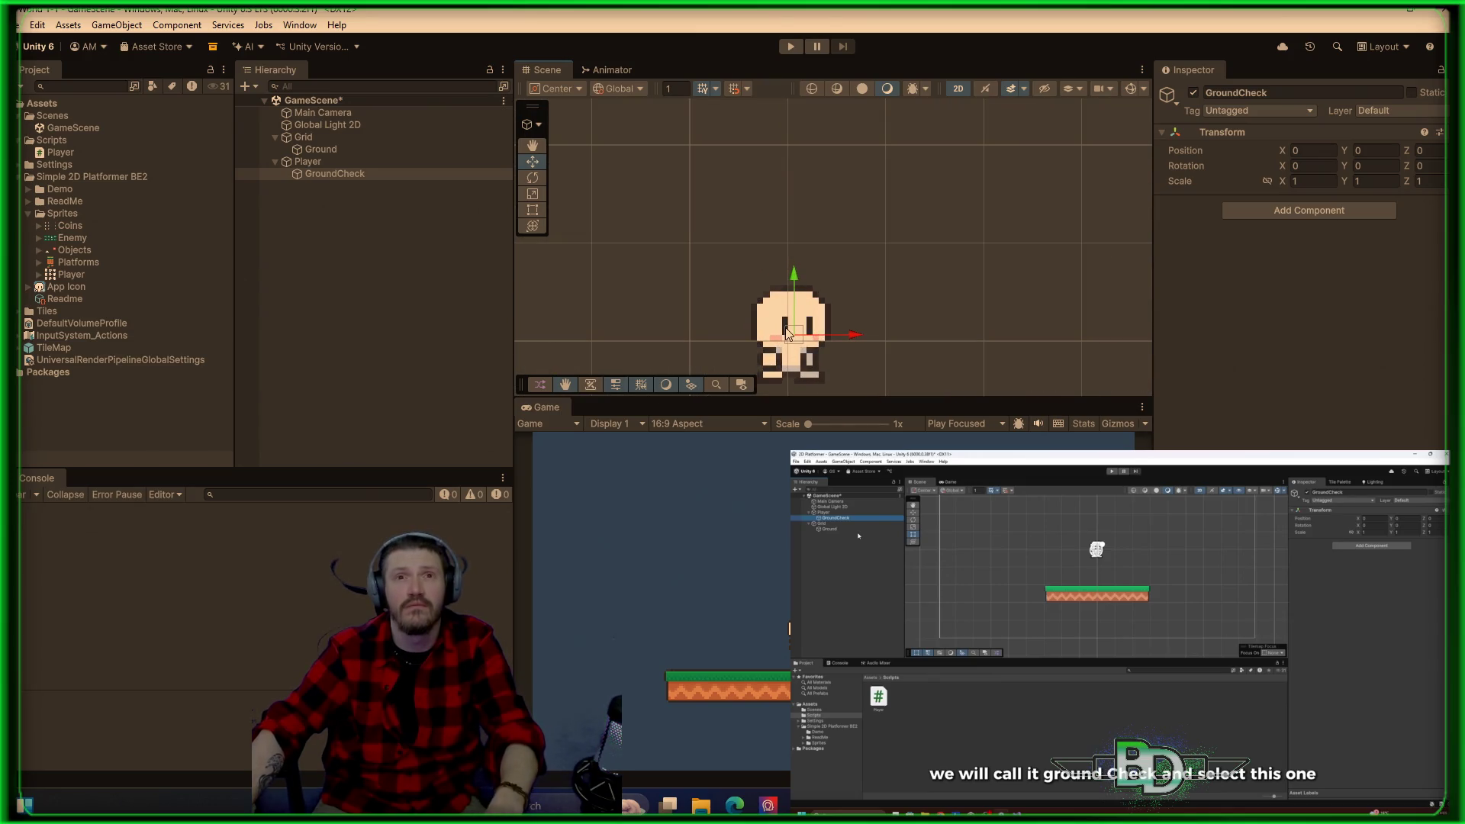
scroll(782, 341, up, 2)
click(909, 284)
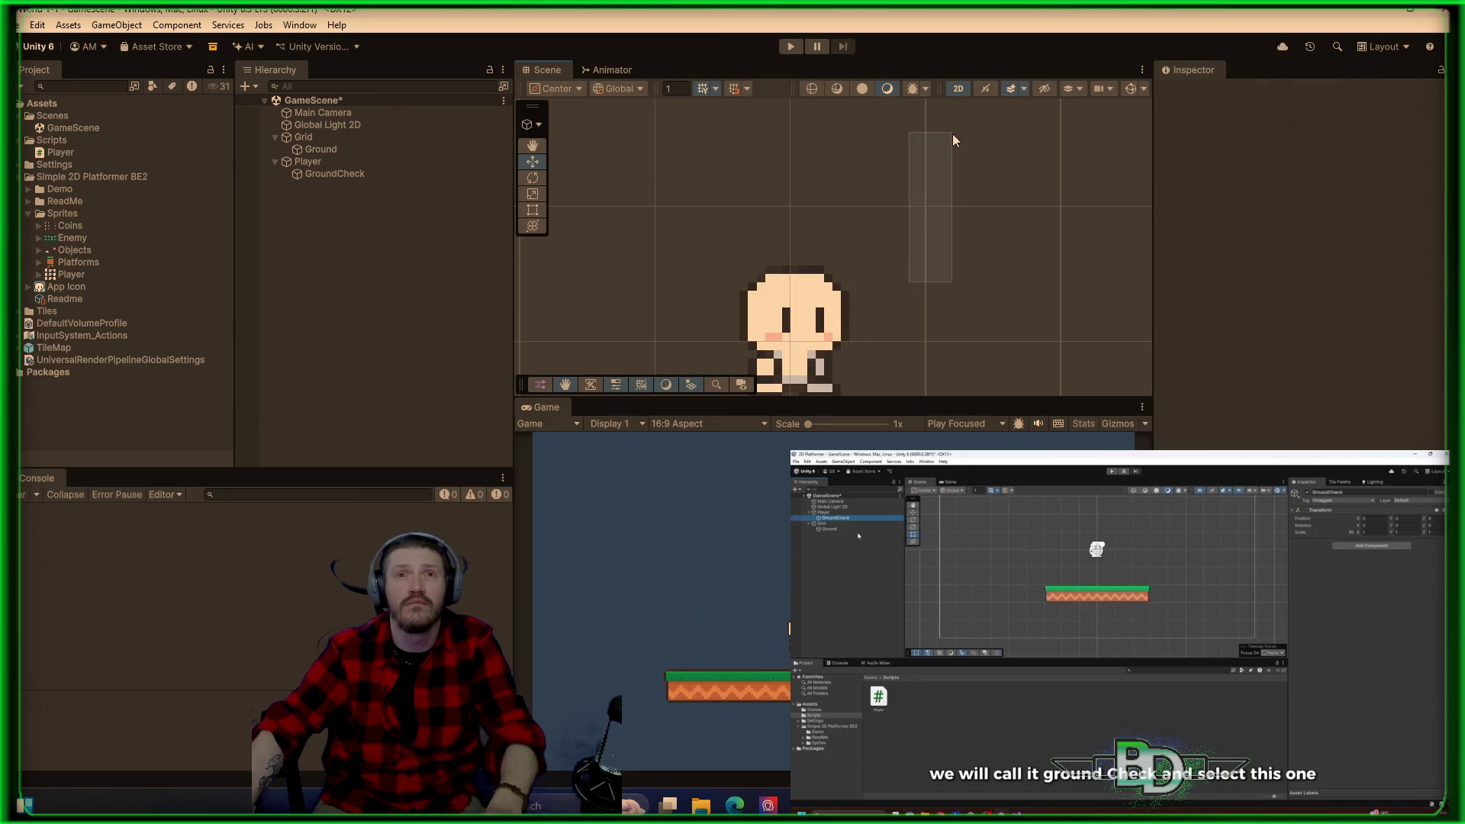
drag(922, 305, 966, 217)
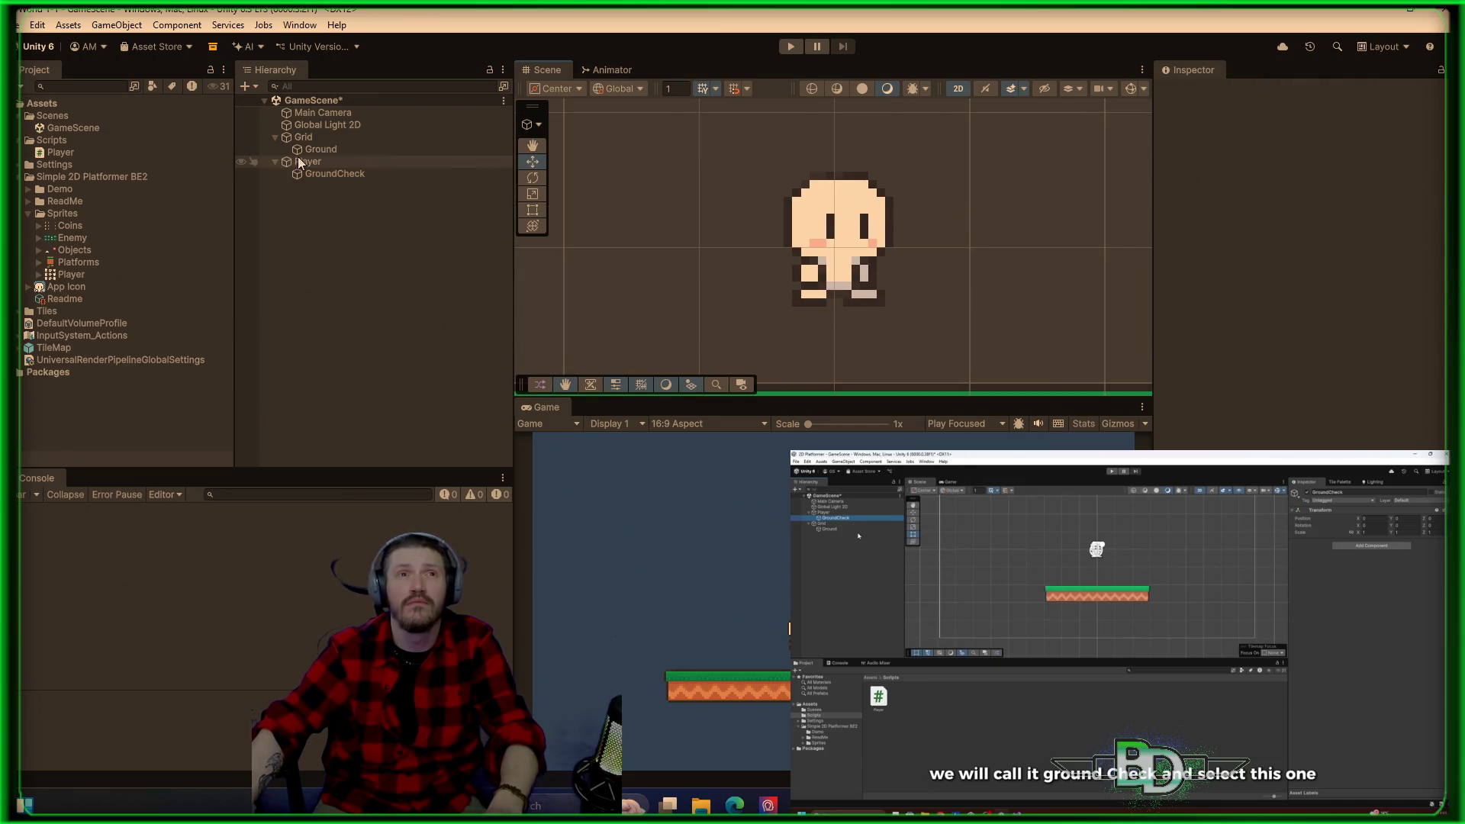
click(351, 177)
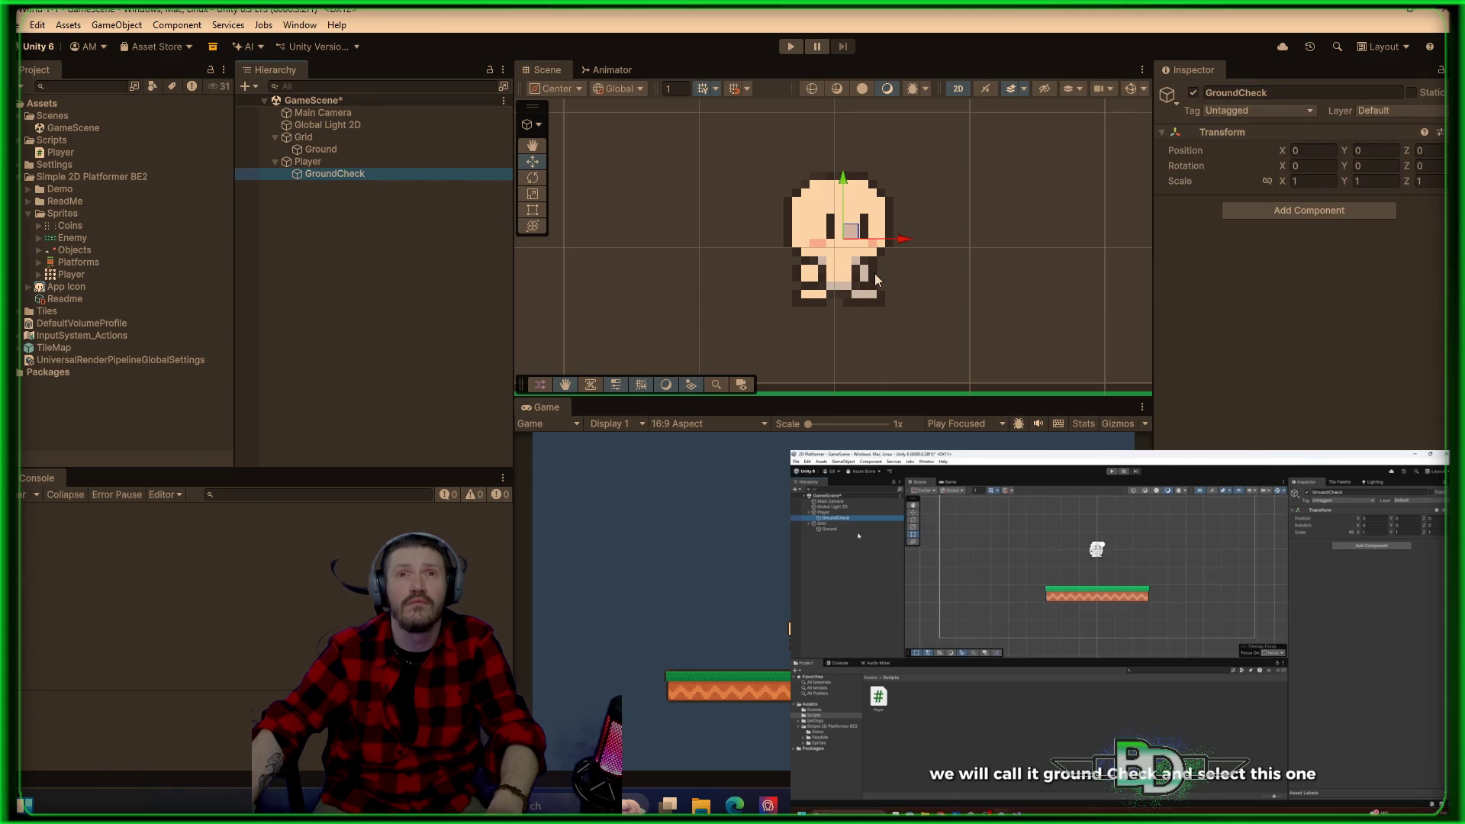
scroll(874, 271, up, 3)
drag(821, 180, 819, 288)
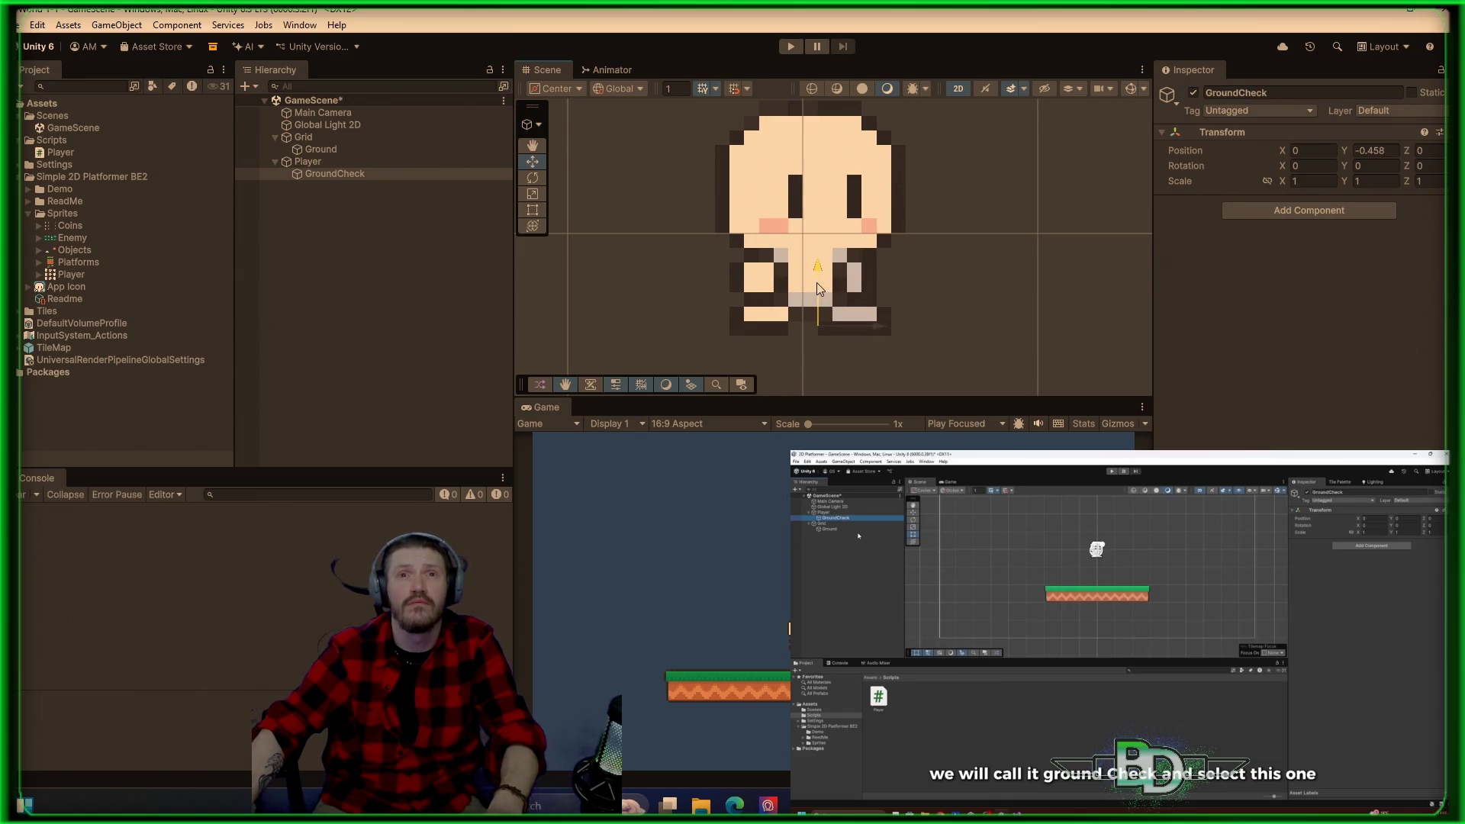
click(366, 161)
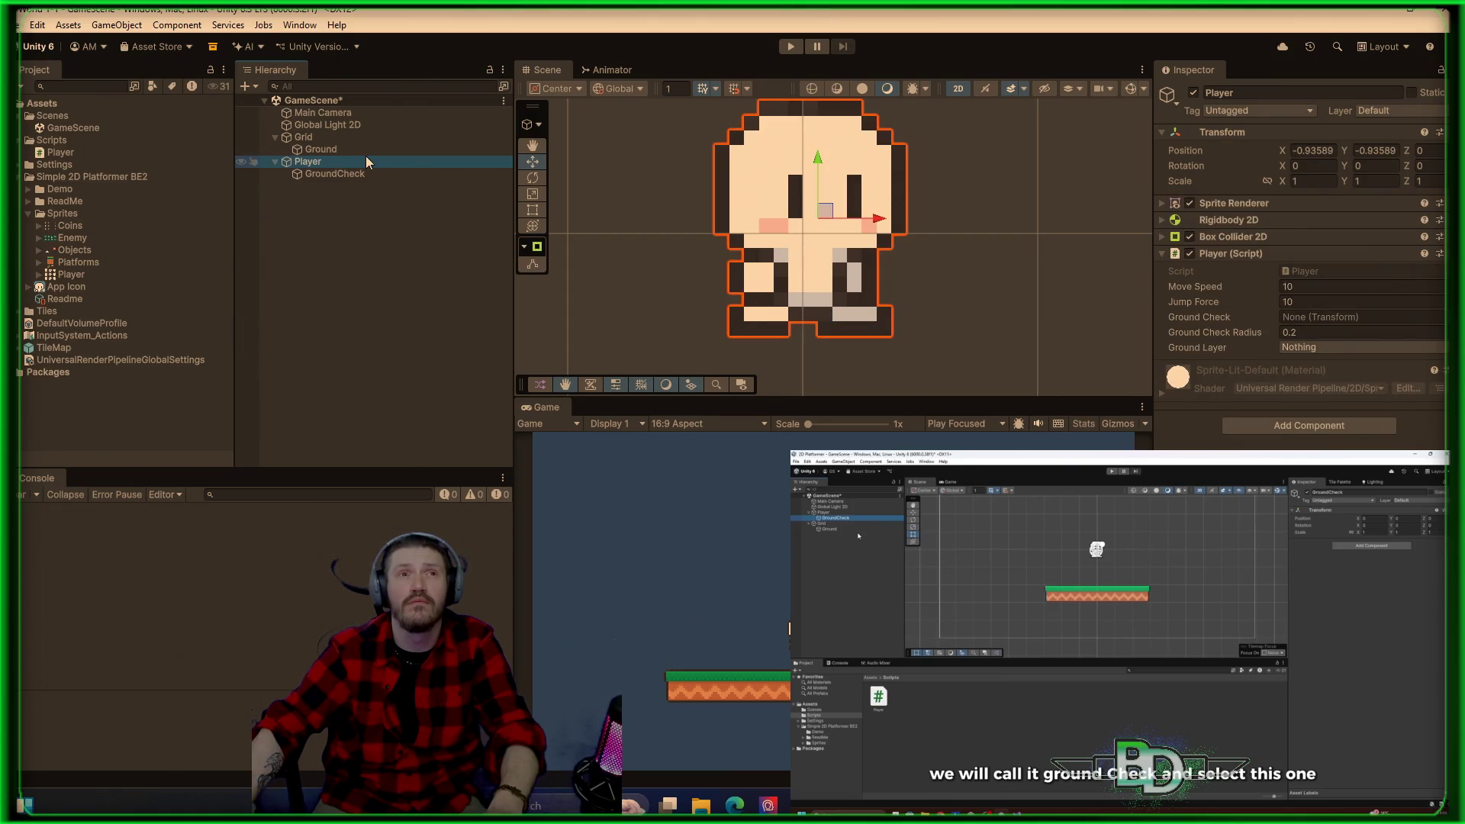
Step: Expand the Player's Box Collider 2D and show its collider bounds
click(1240, 238)
scroll(887, 277, down, 3)
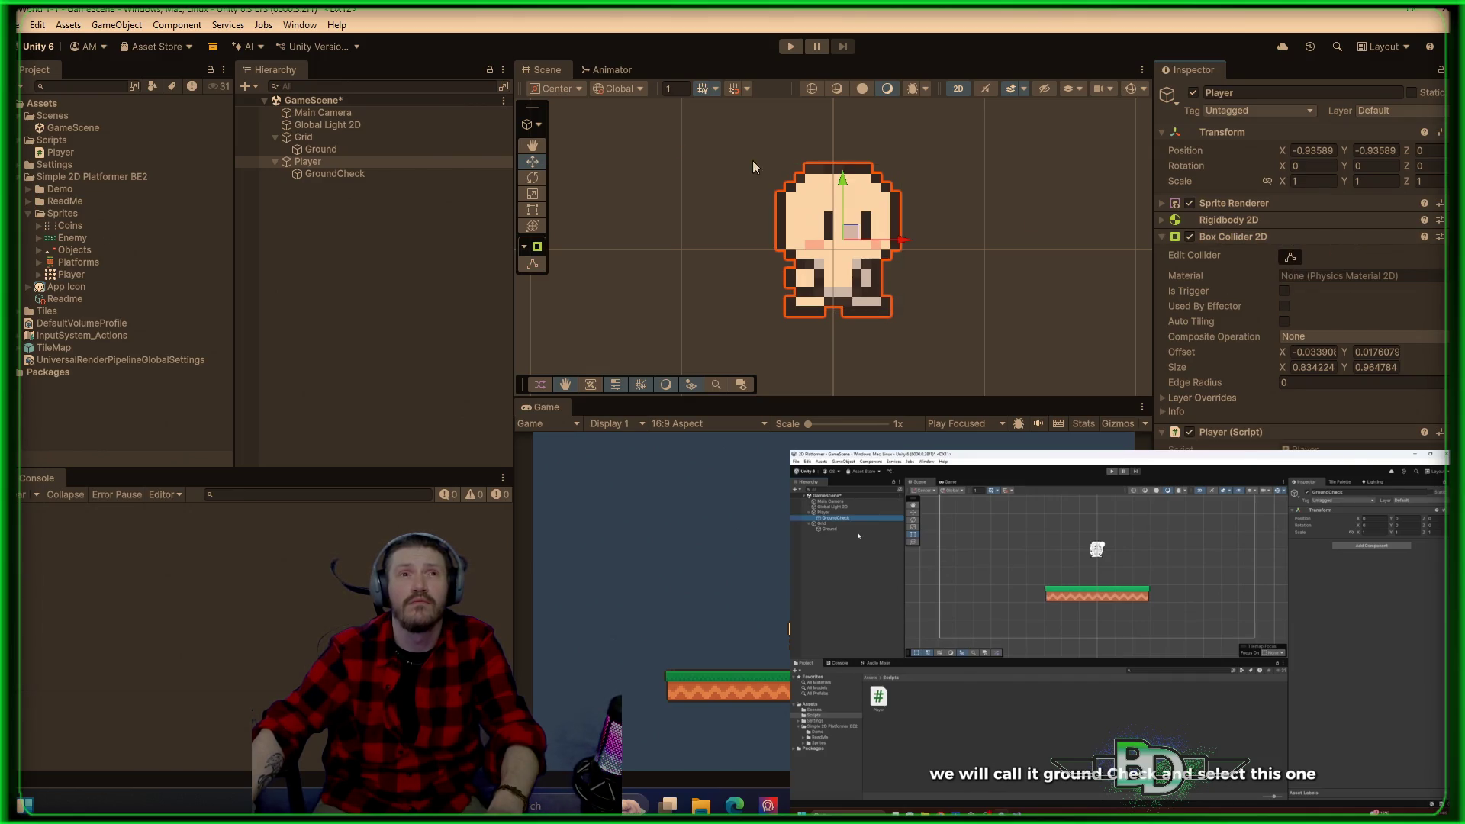
click(356, 178)
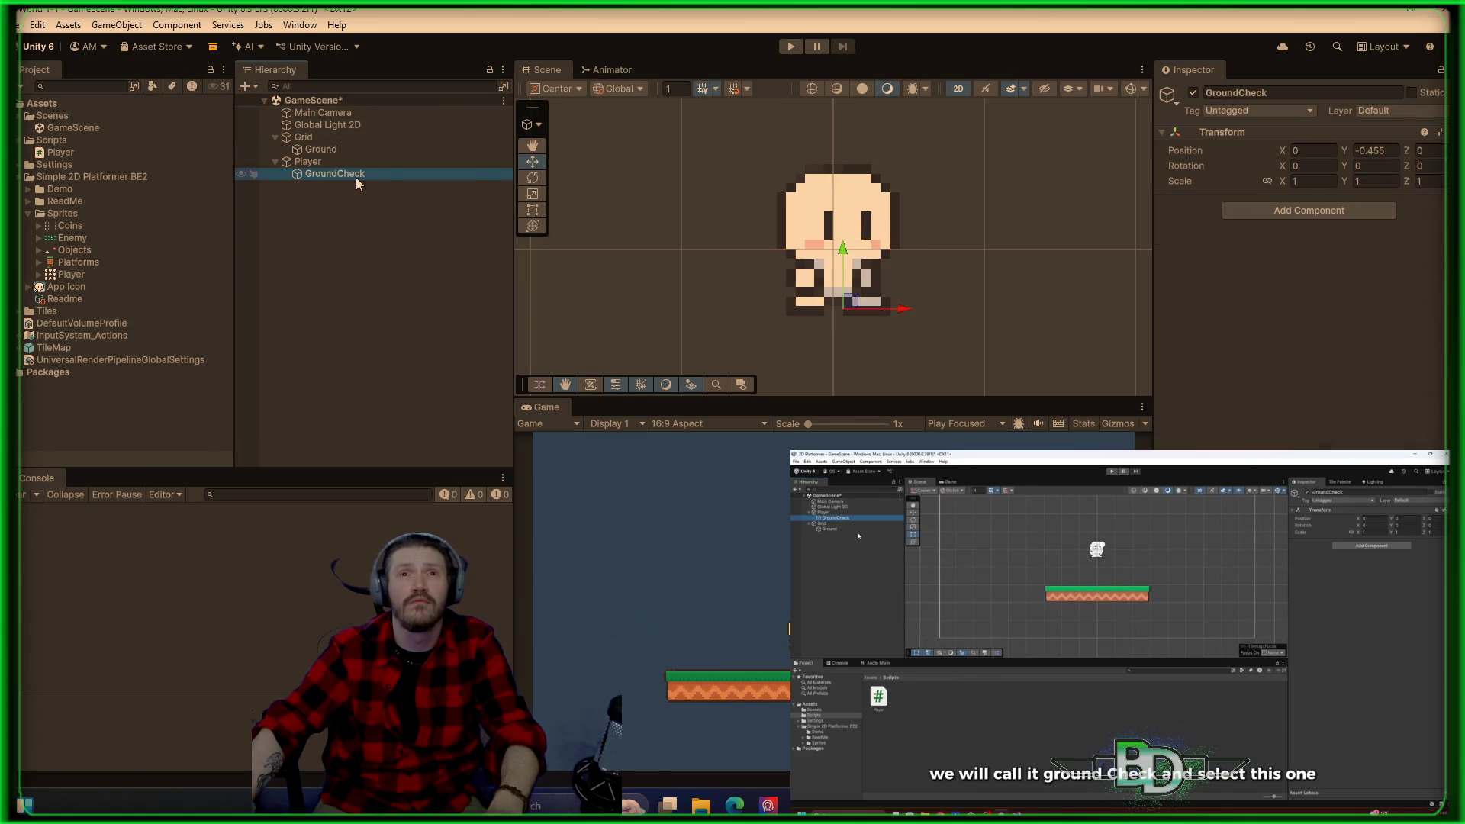
click(396, 162)
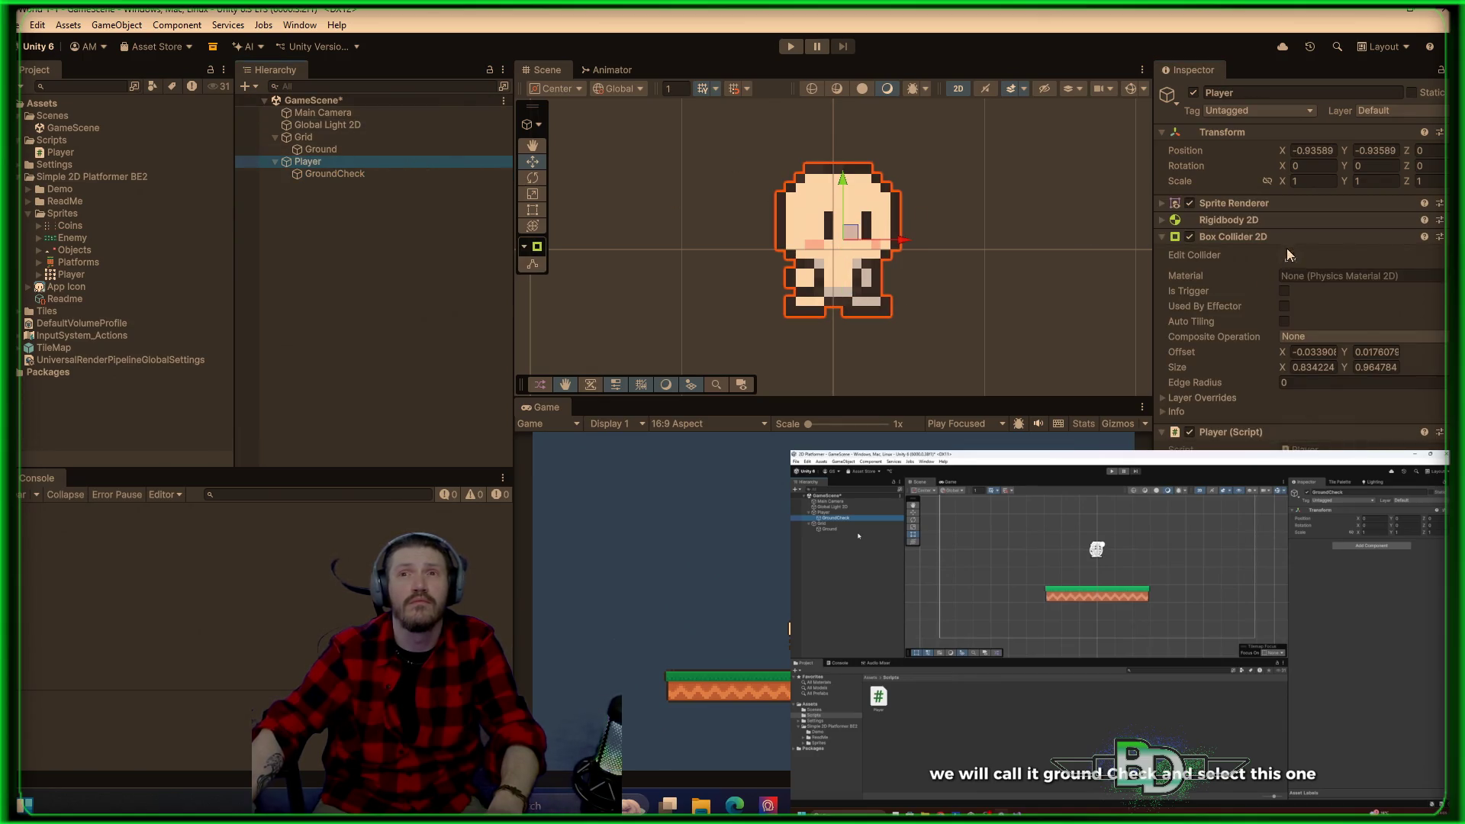
click(1288, 257)
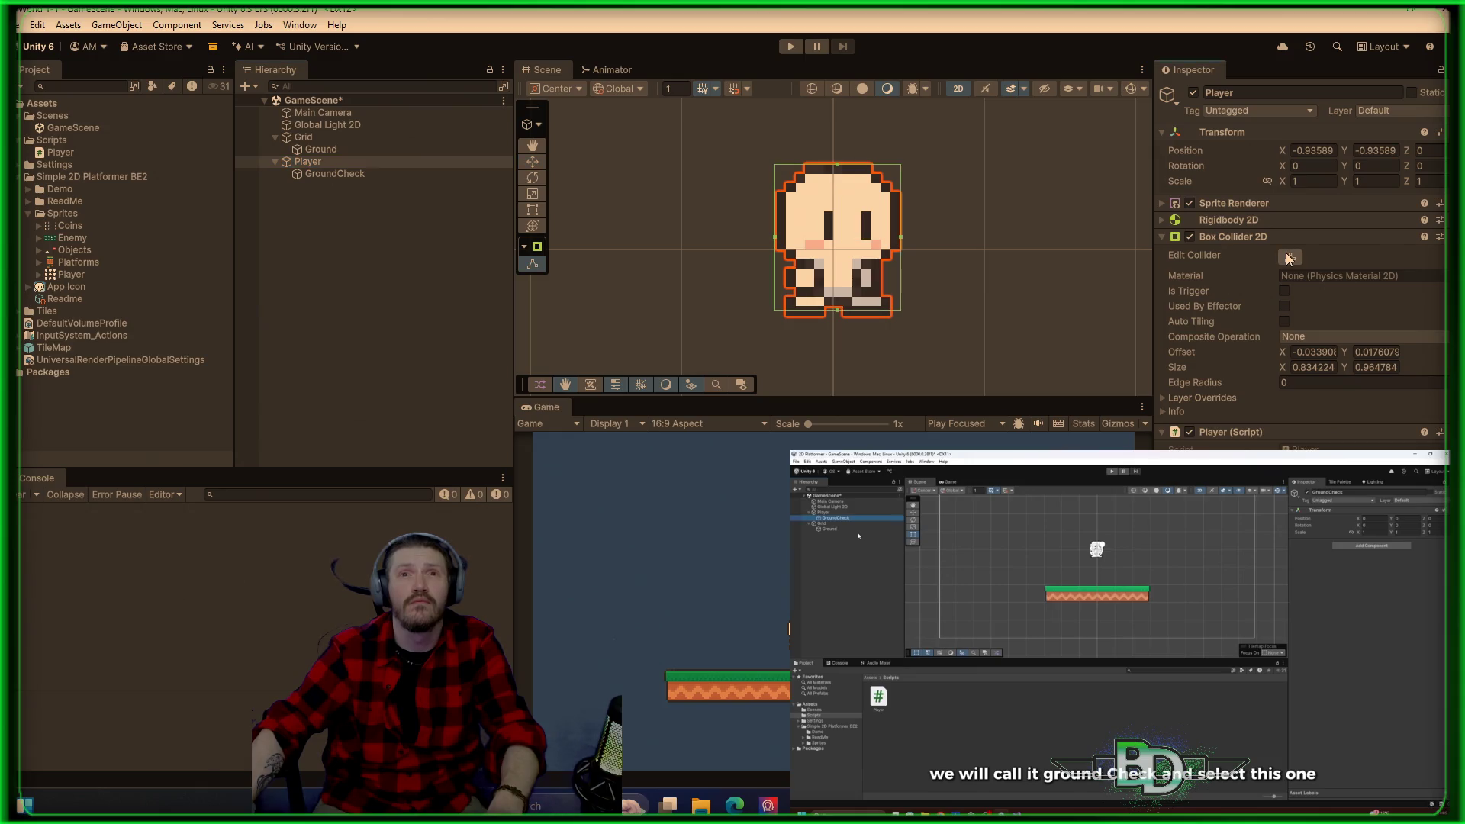
Step: Nudge GroundCheck up to about Y -0.425 and clear the selection
click(341, 172)
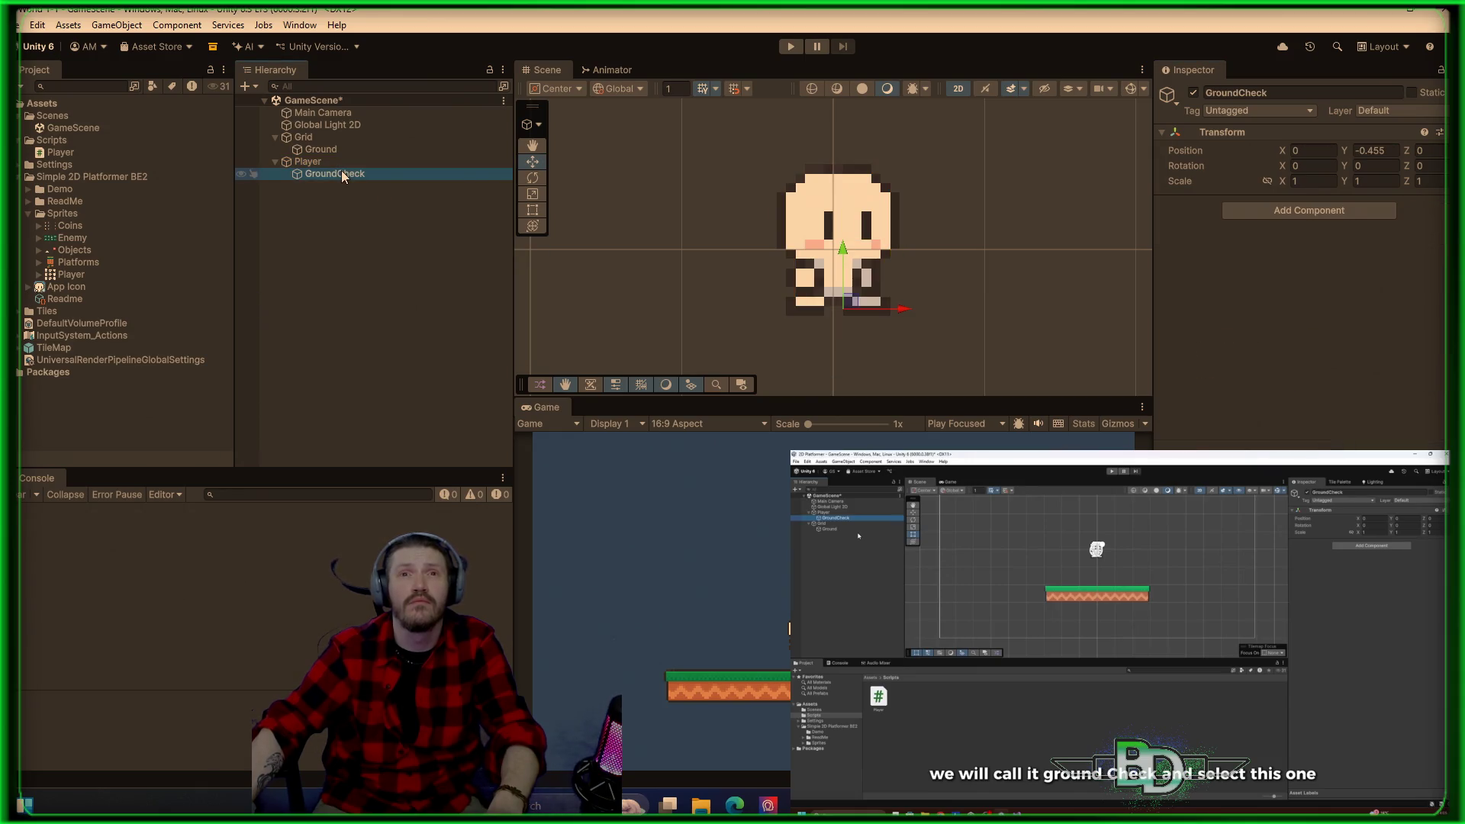
drag(847, 250, 843, 250)
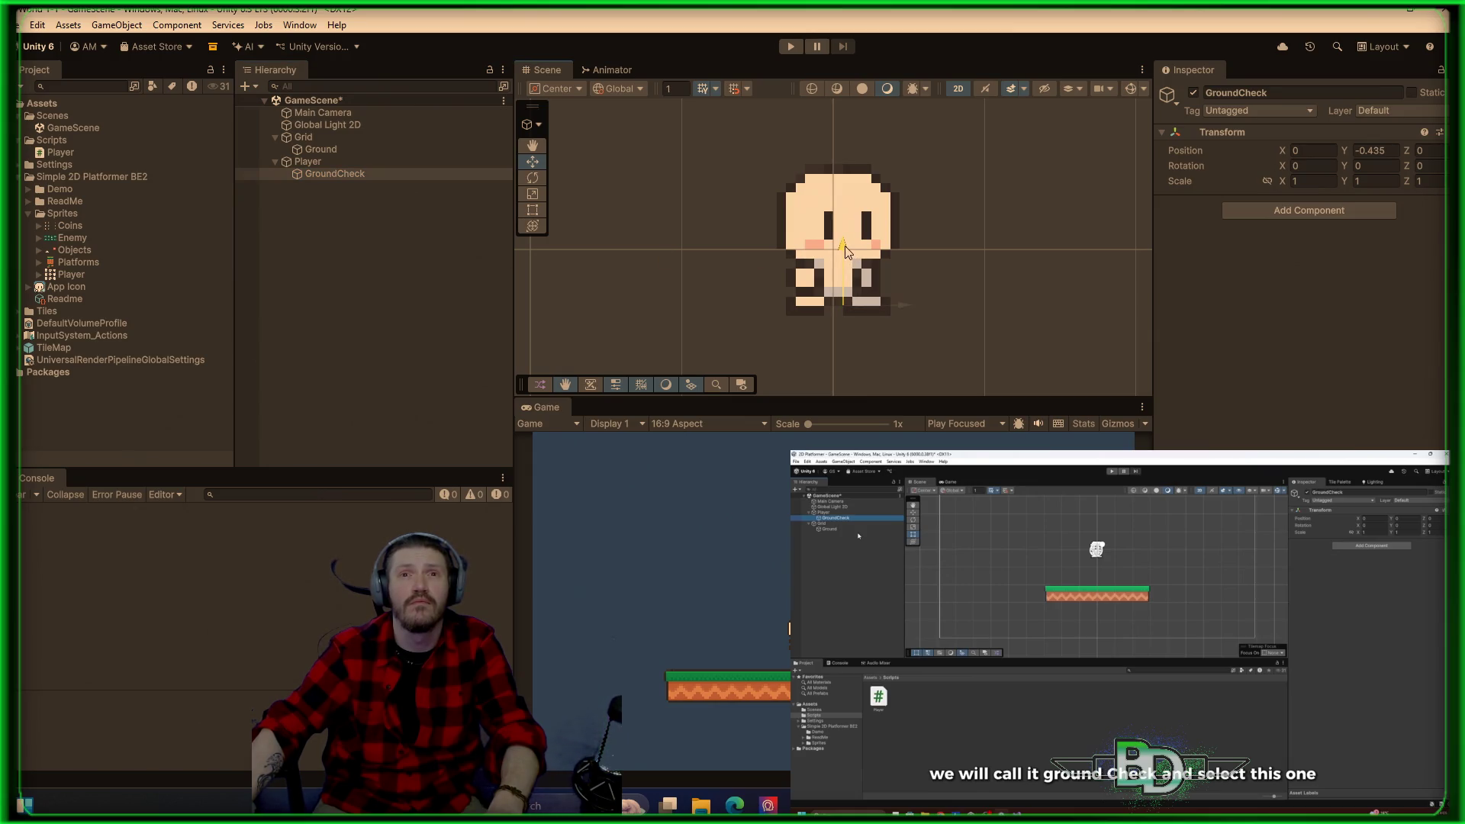
drag(845, 250, 845, 250)
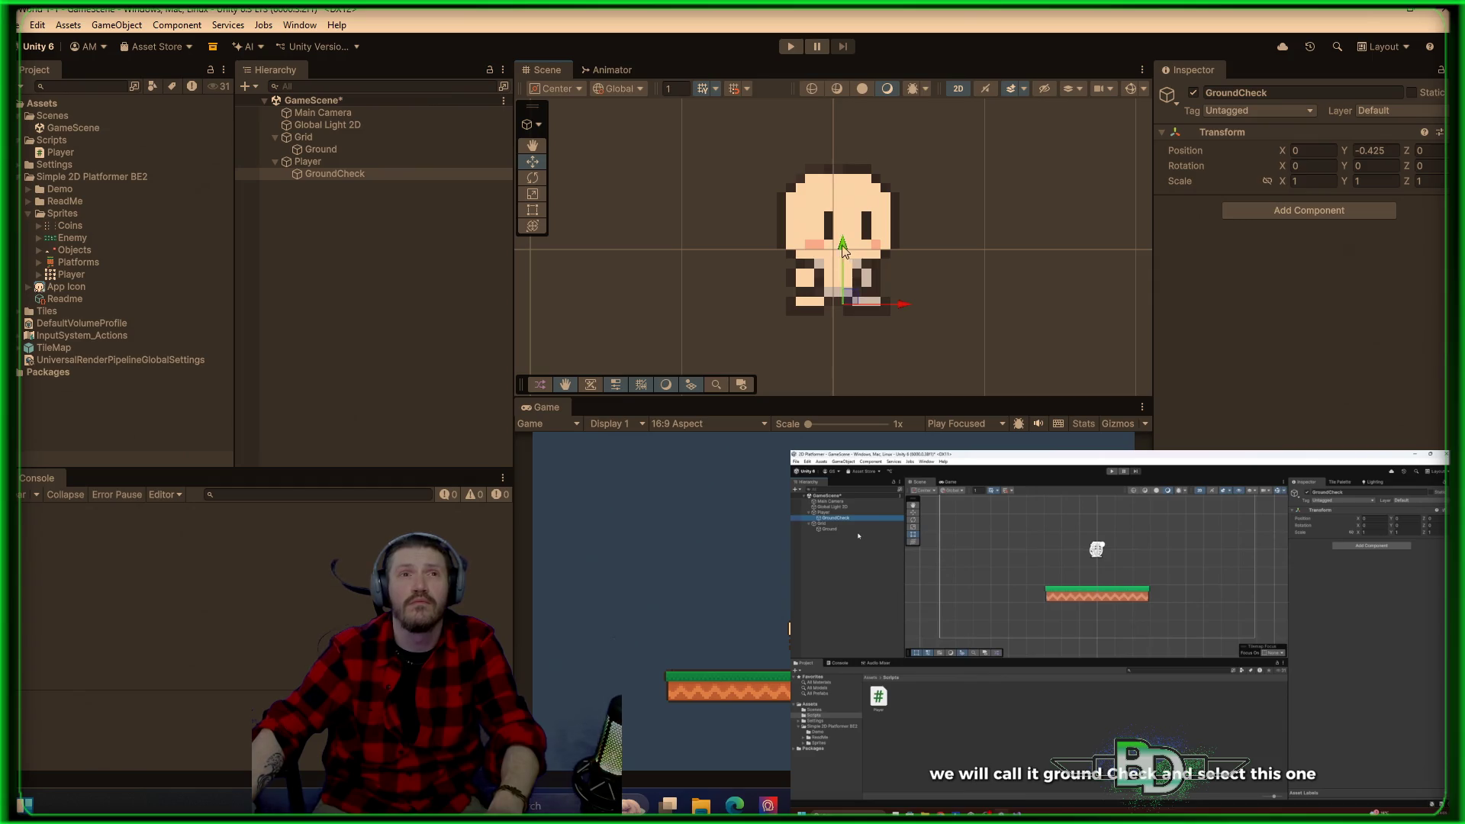
click(395, 293)
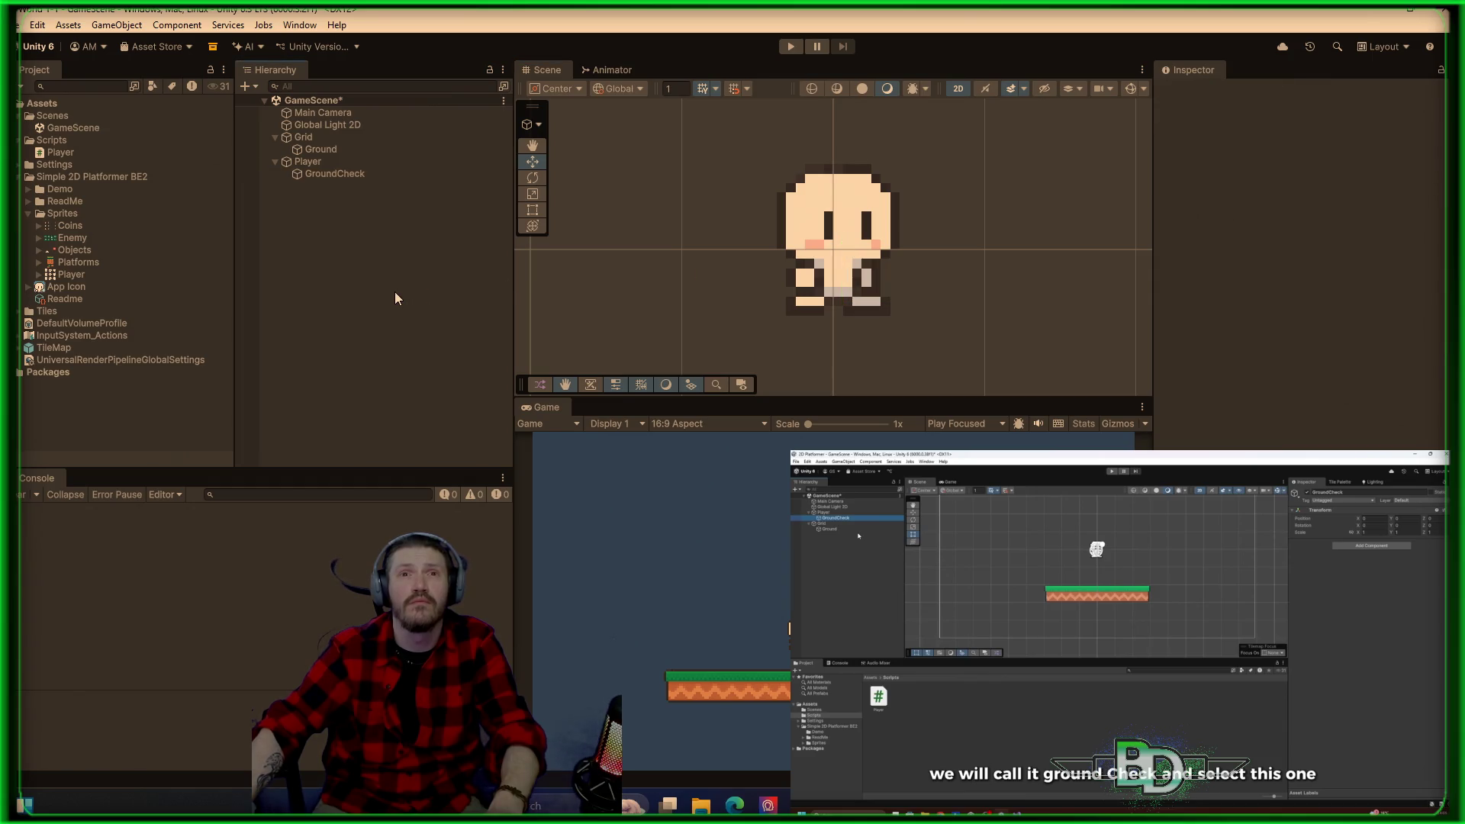
Step: Test-run the scene, then drag GroundCheck into the Player script's groundCheck field
click(790, 47)
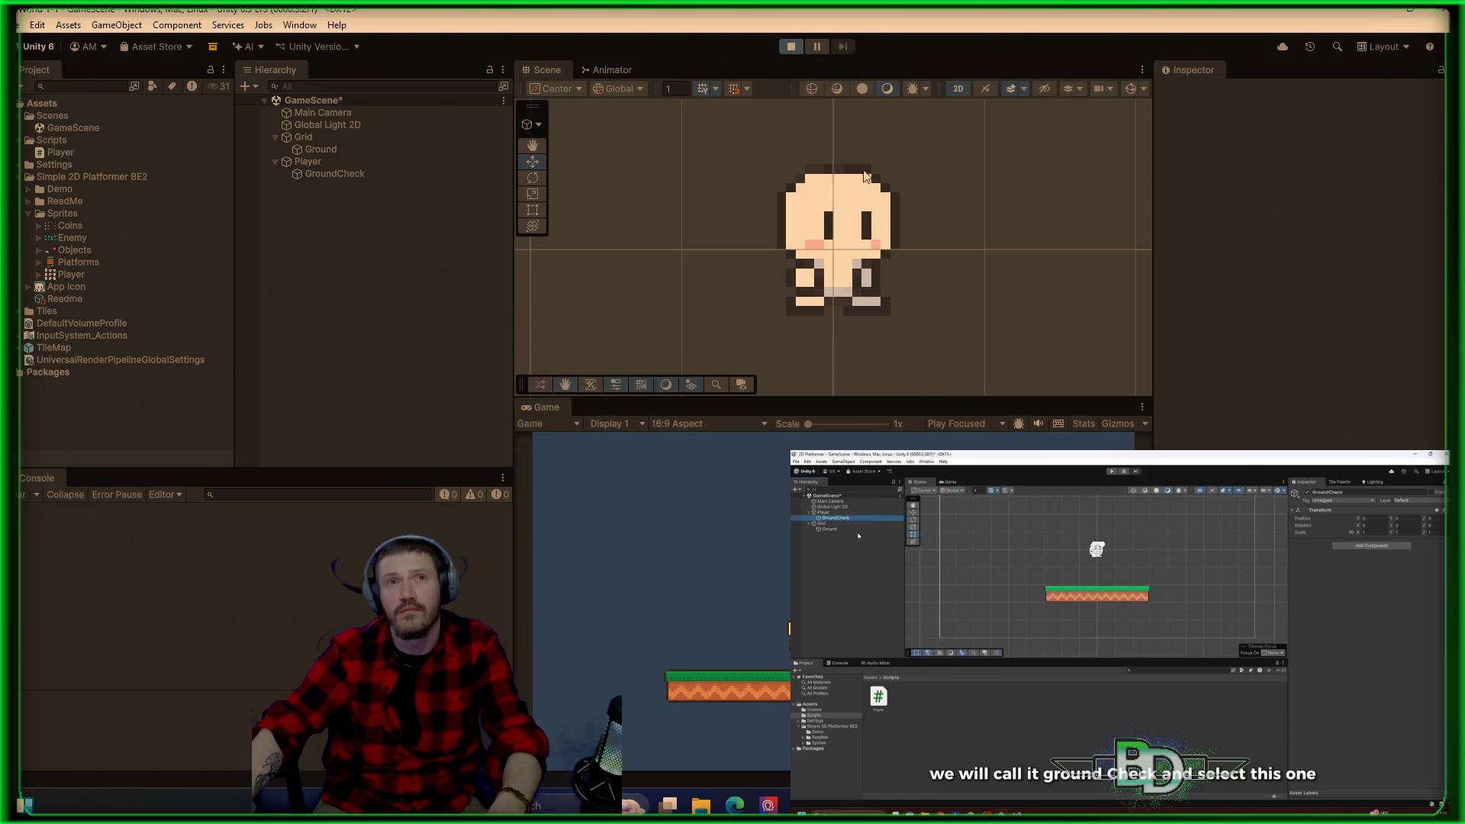
click(791, 46)
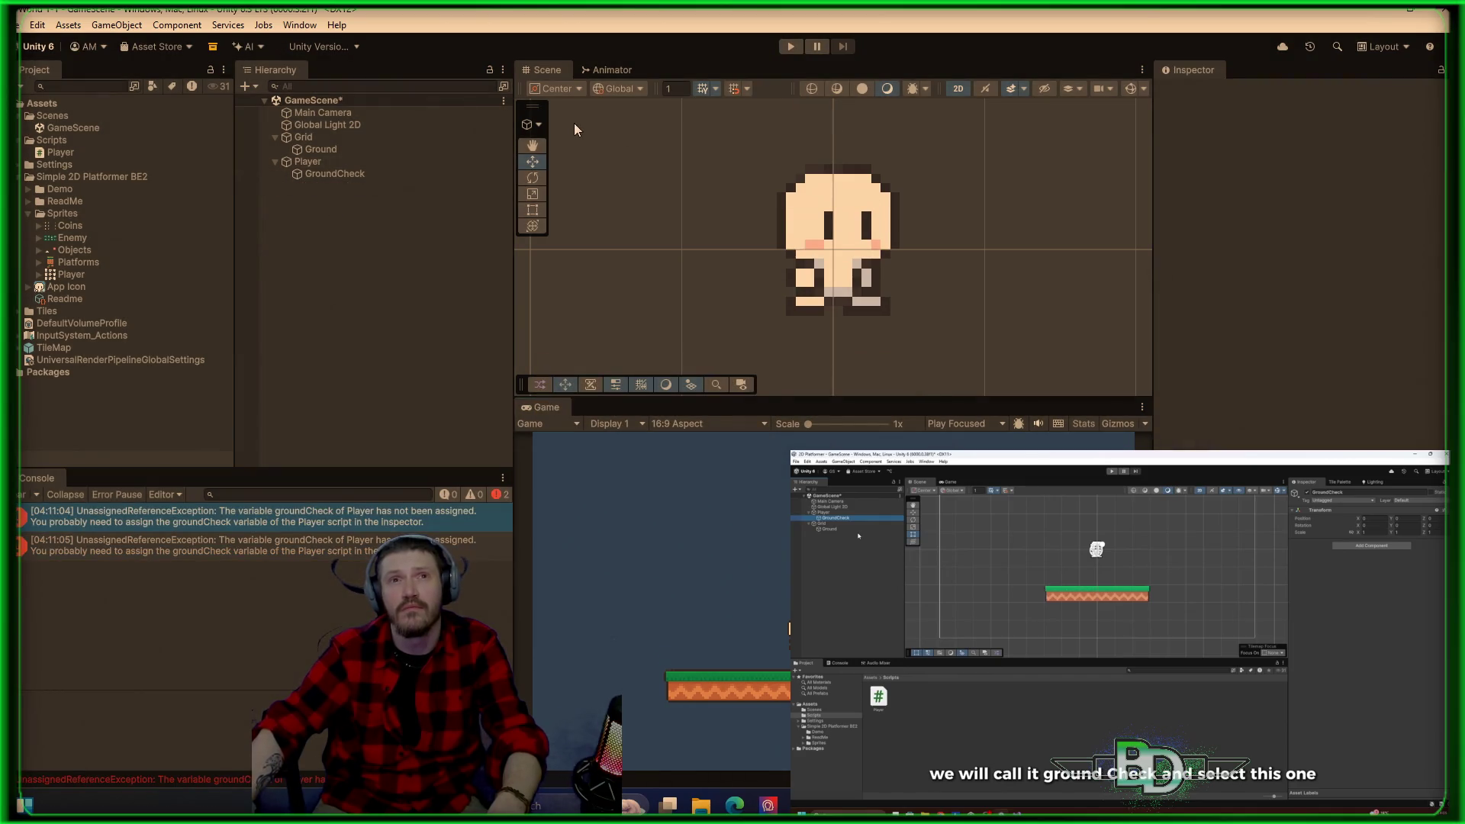
click(386, 173)
click(333, 155)
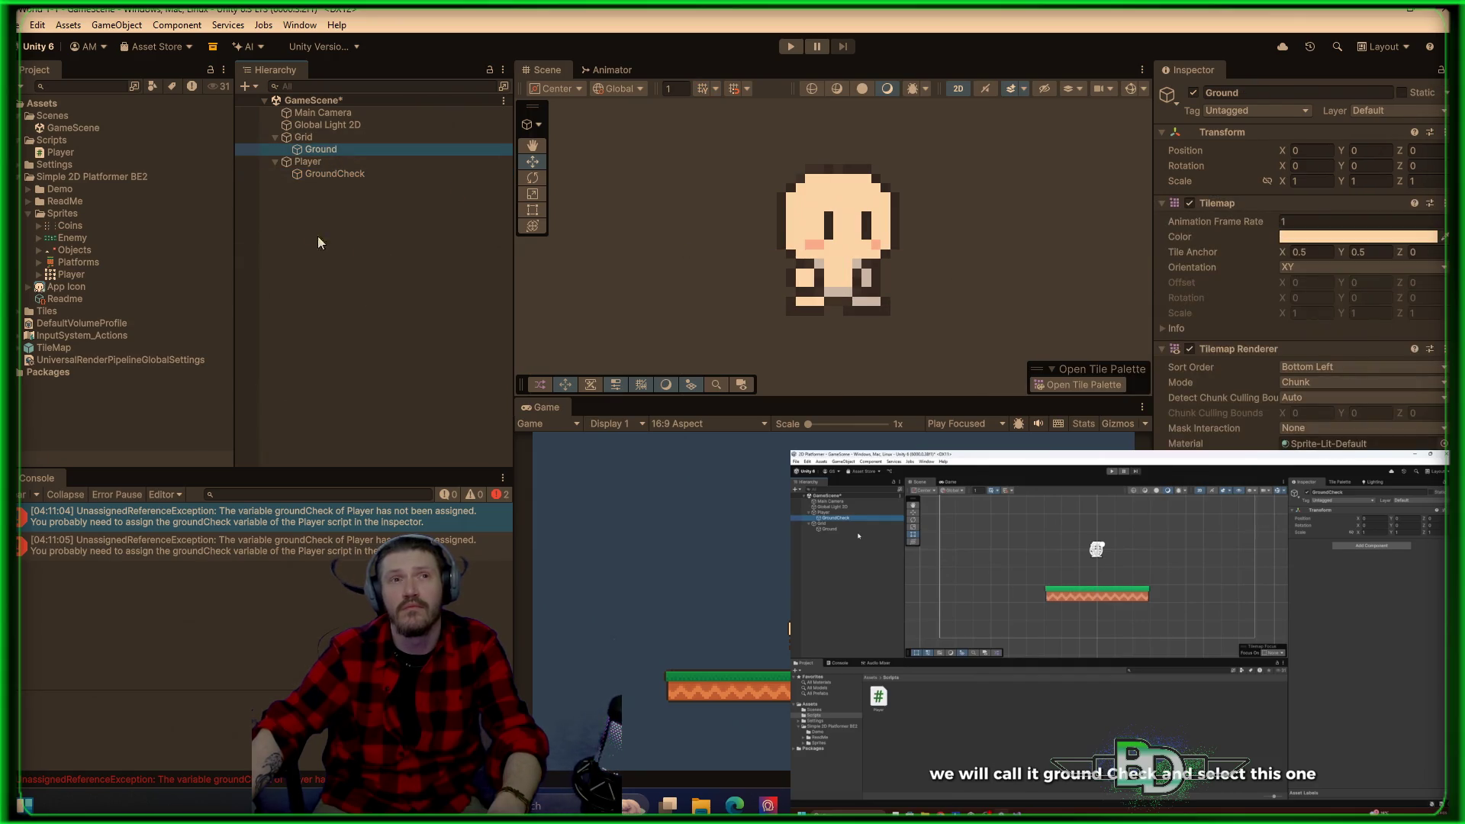
click(337, 162)
drag(340, 173, 1335, 418)
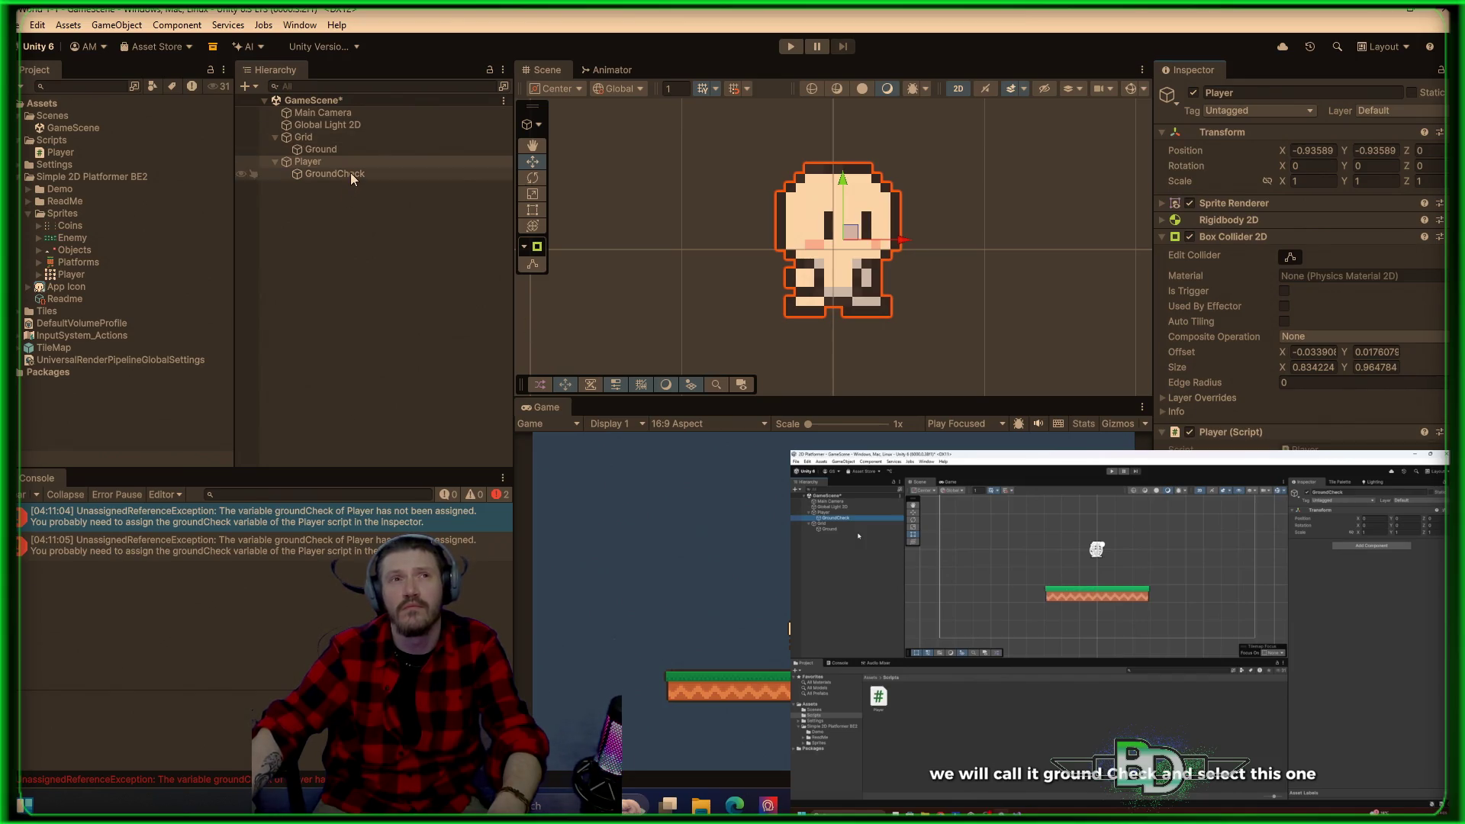
Step: Select the Ground tilemap under Grid and open its Layer dropdown in the Inspector
click(321, 173)
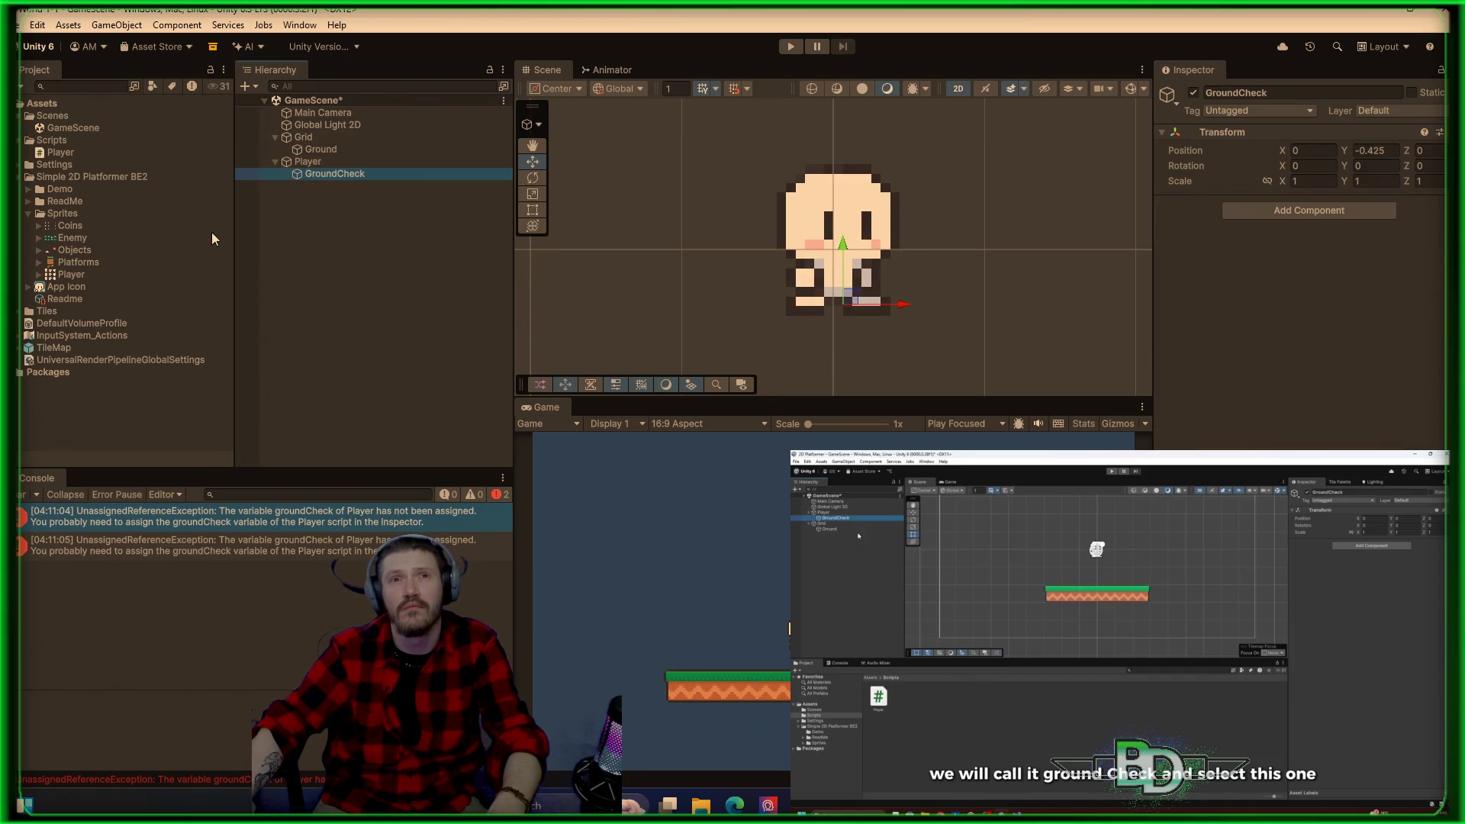
click(348, 140)
click(349, 149)
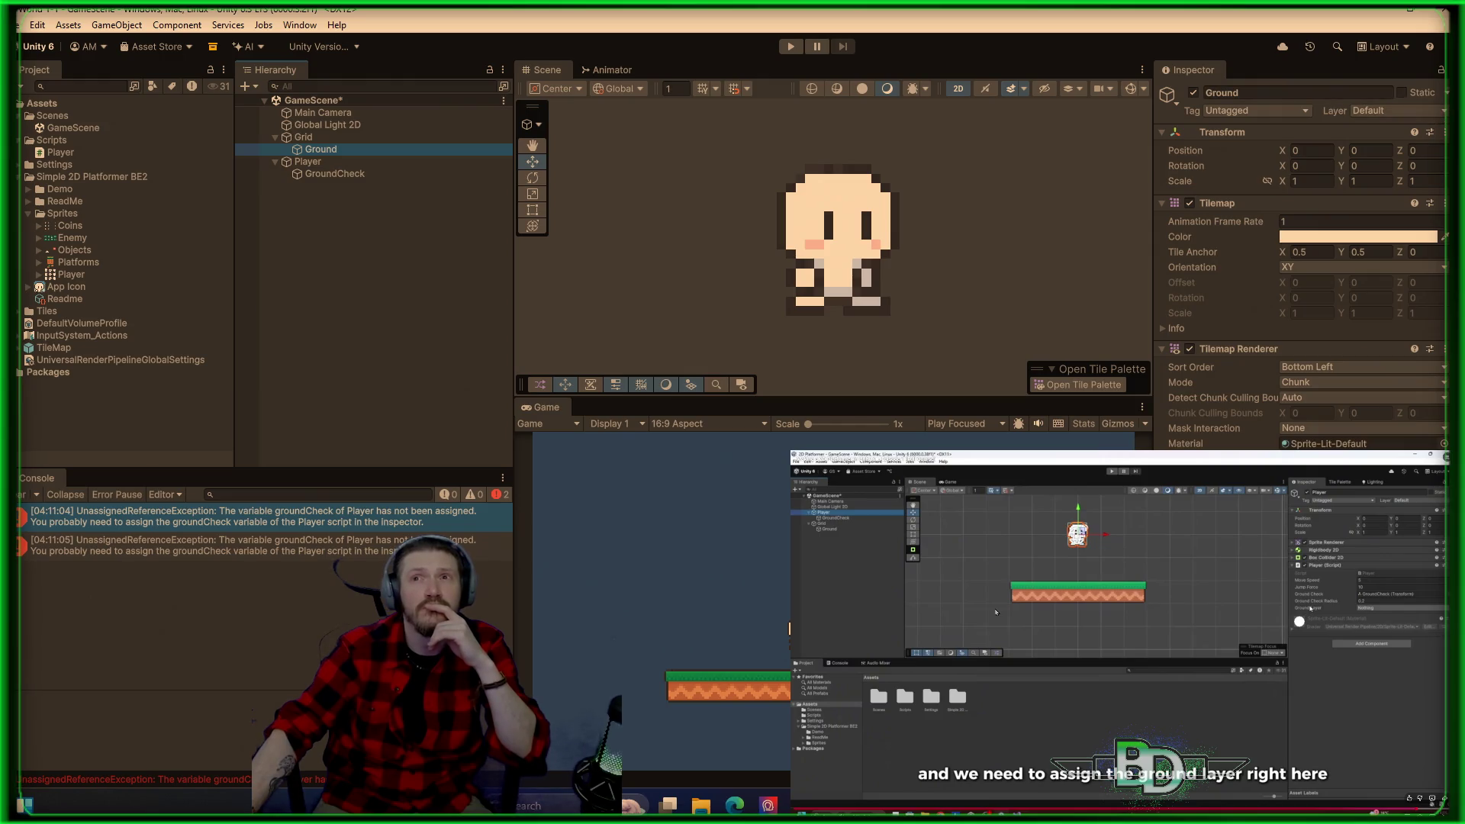
click(251, 310)
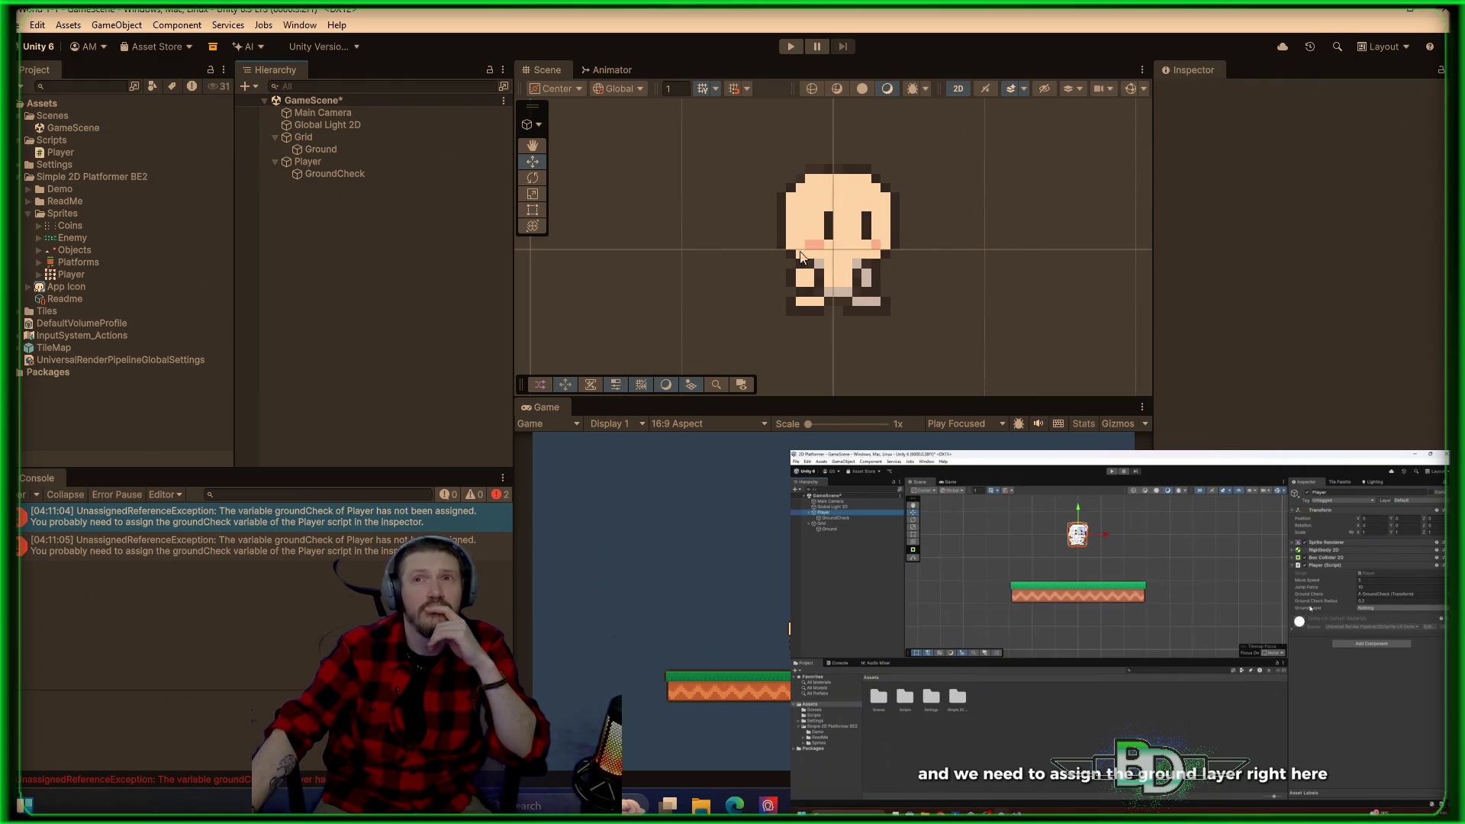
click(328, 113)
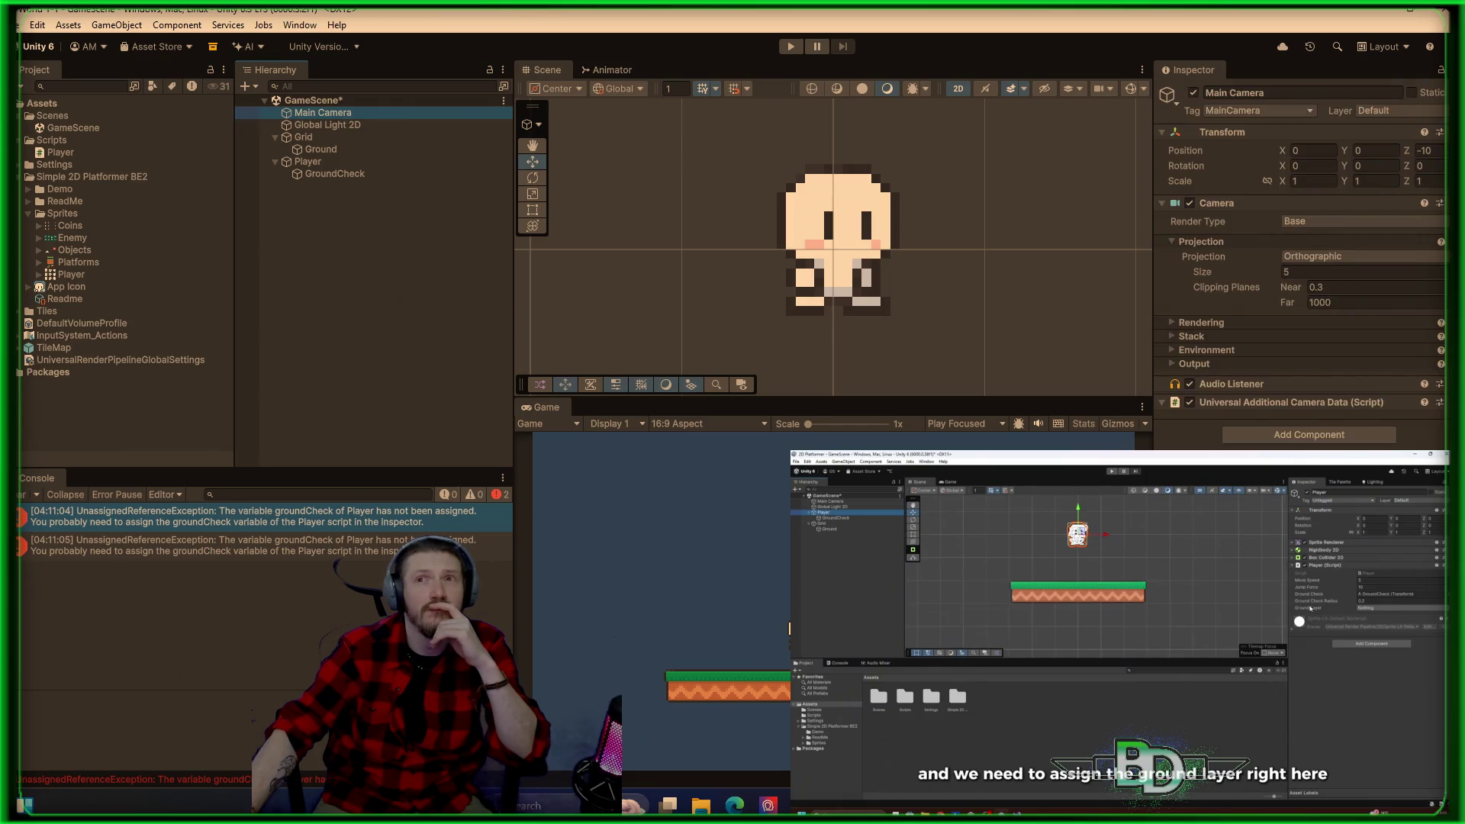
click(316, 162)
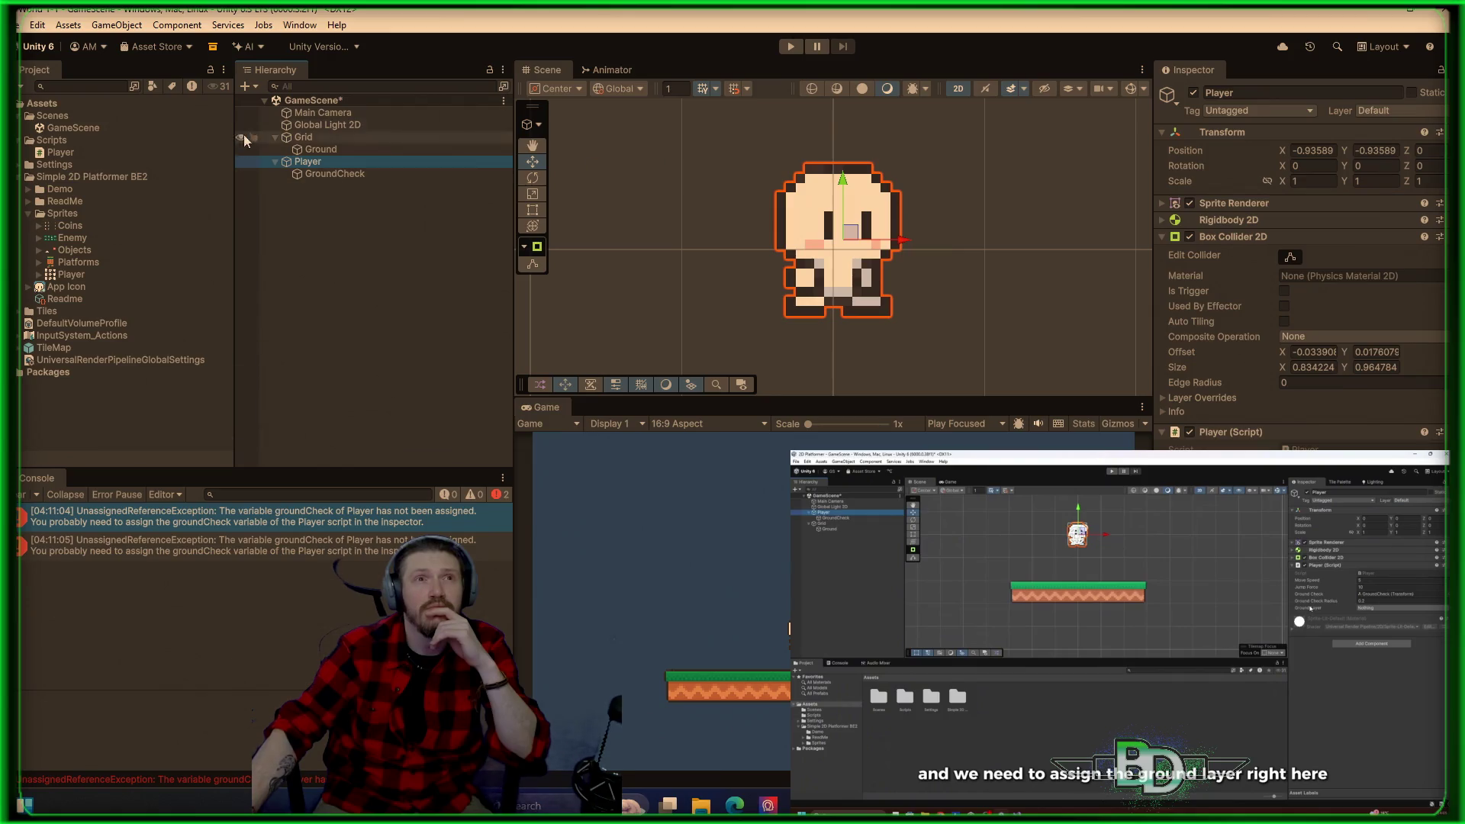
click(321, 149)
click(1437, 114)
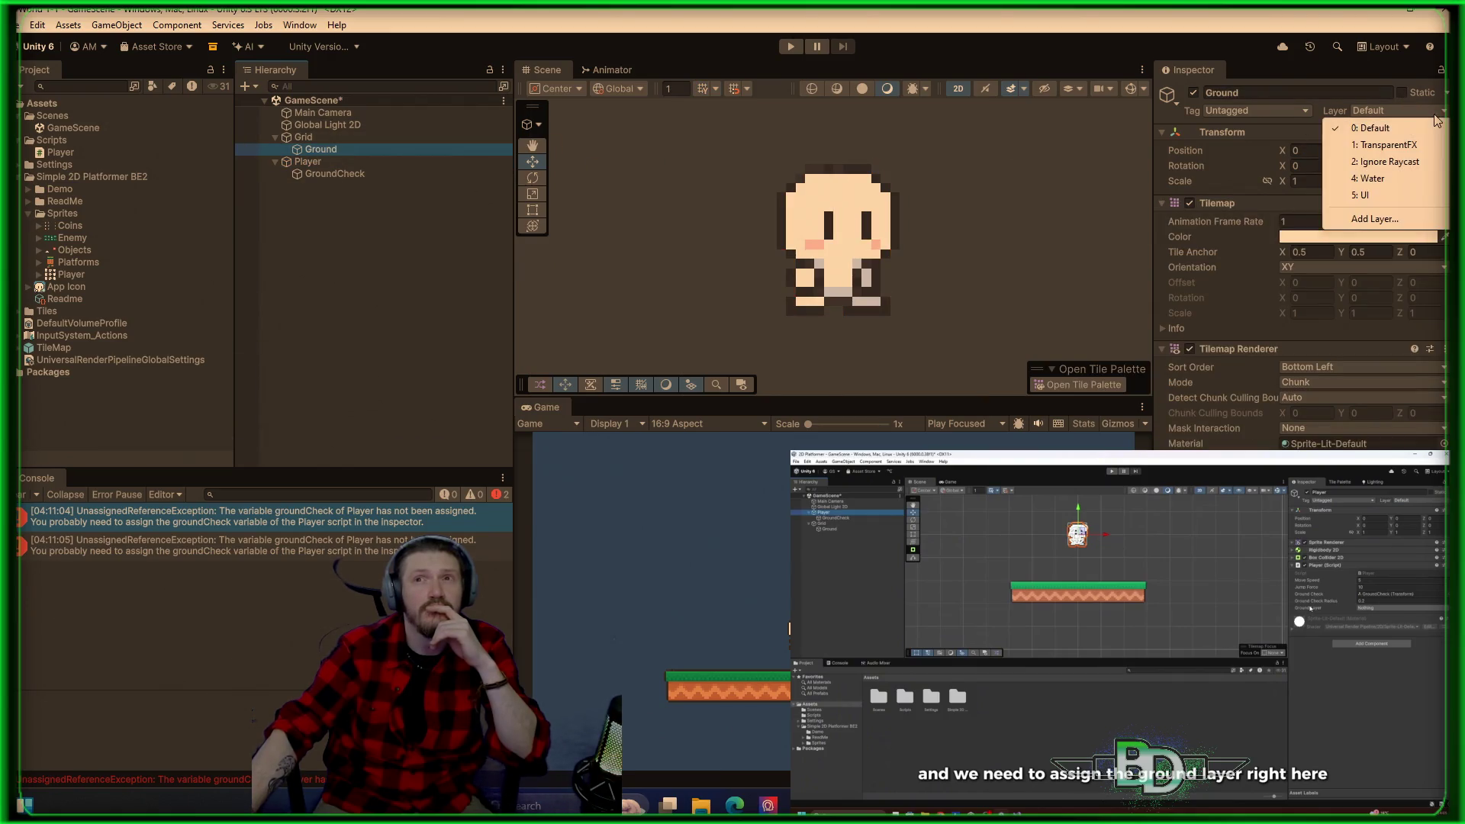
Step: Add a layer named 'Platform' in User Layer 6 of Tags & Layers
click(1373, 219)
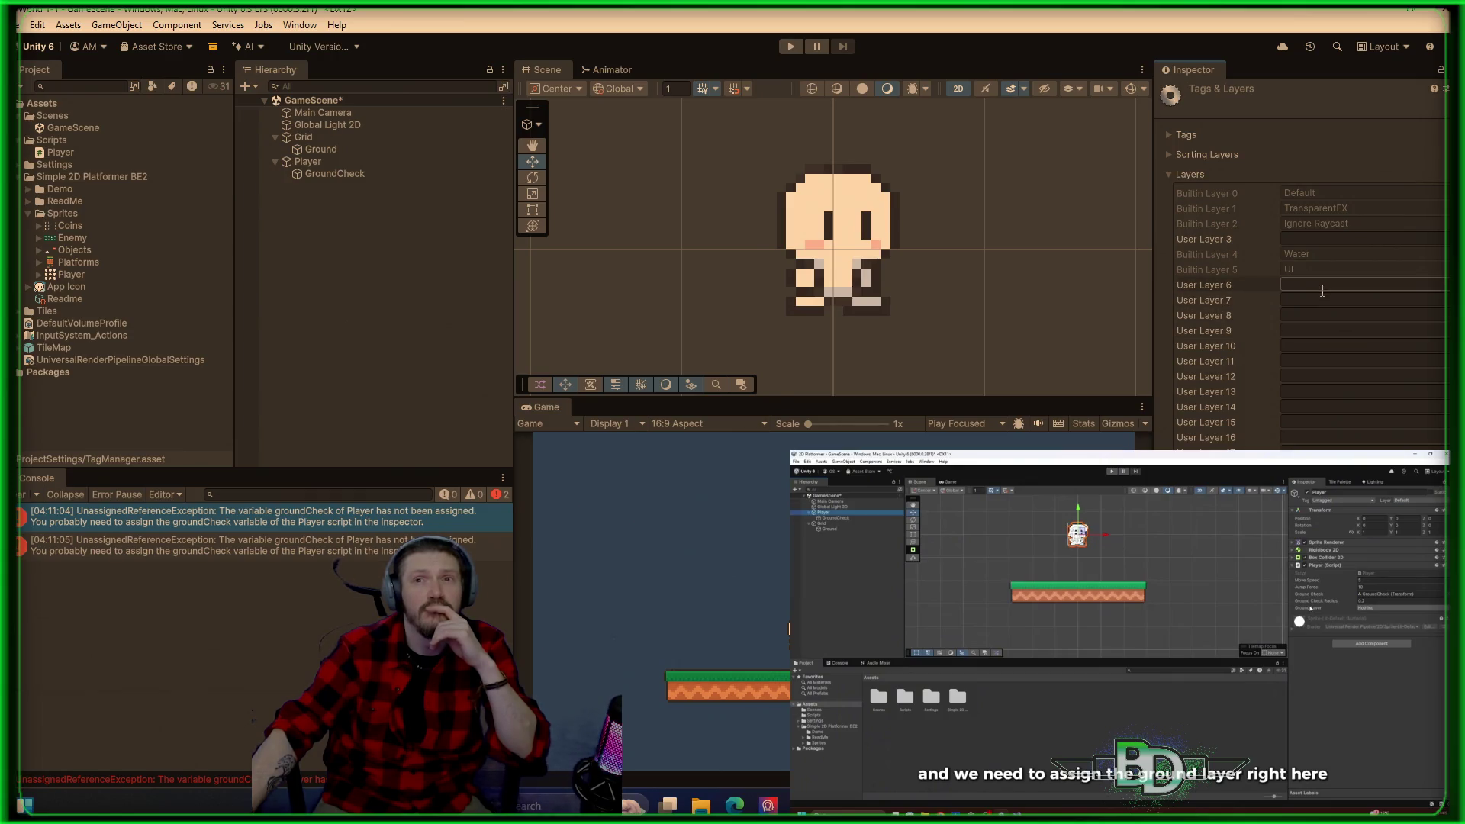
click(1322, 286)
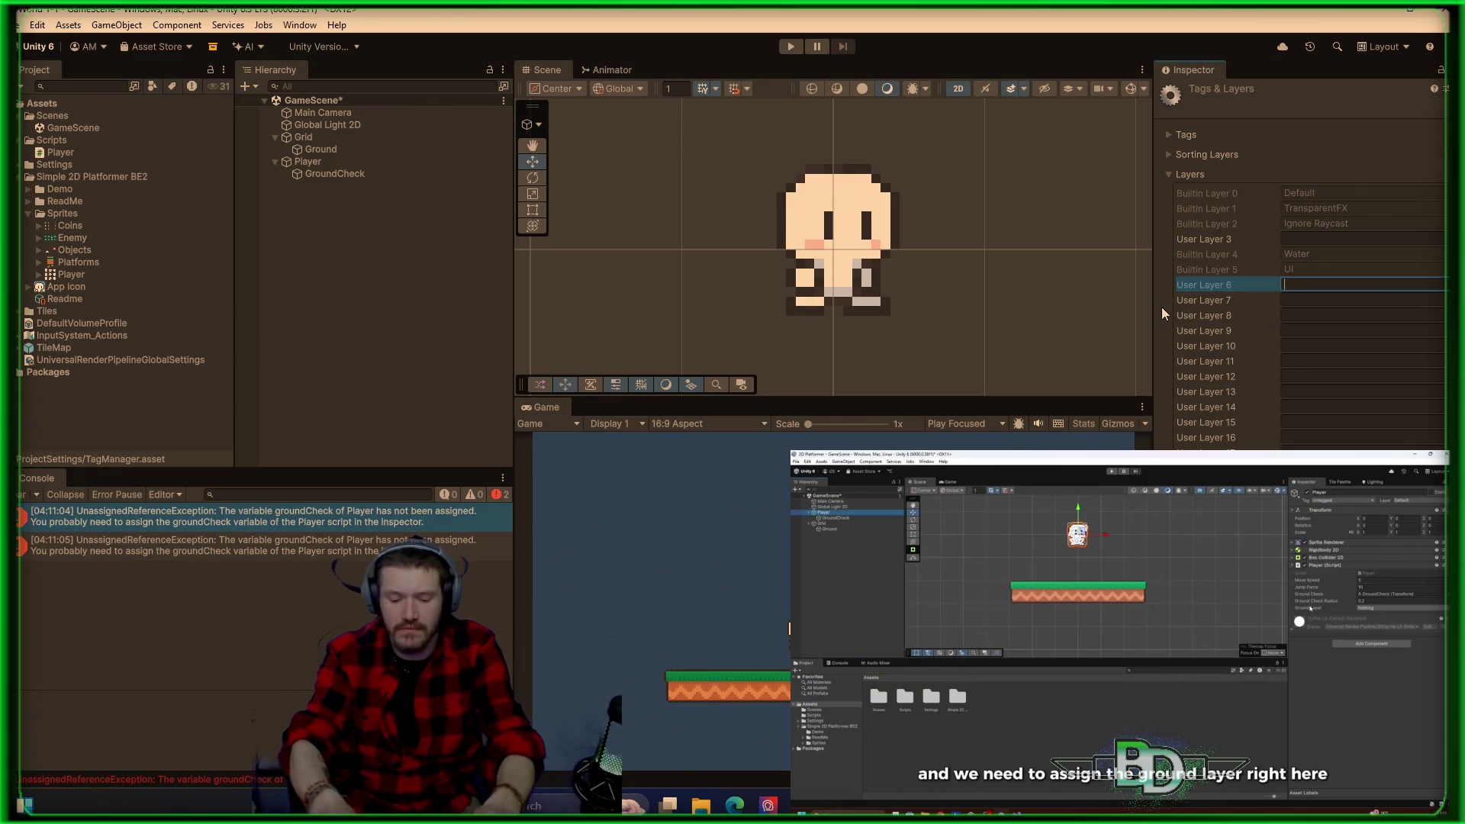
text(Platform)
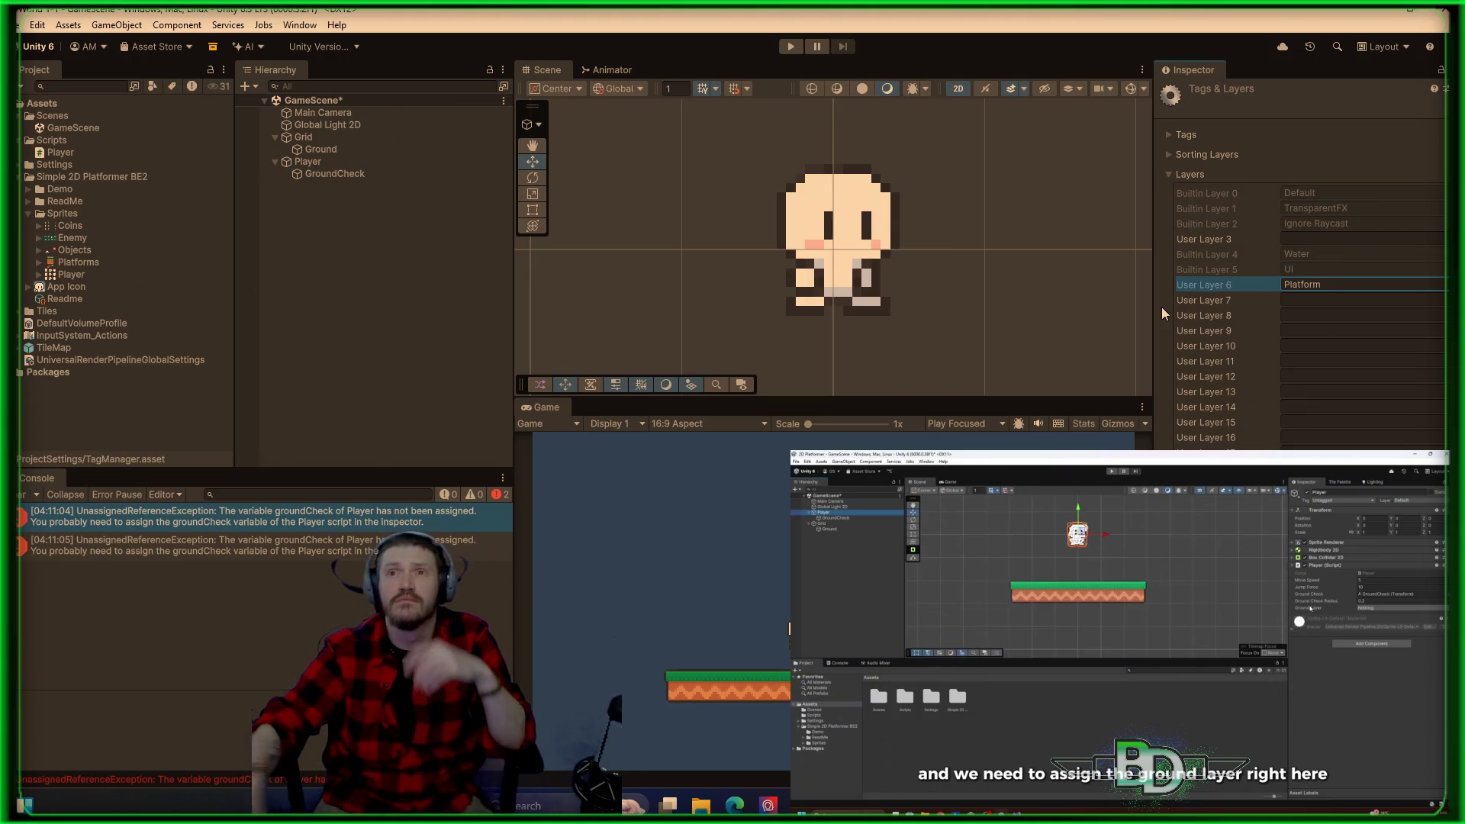
key(space)
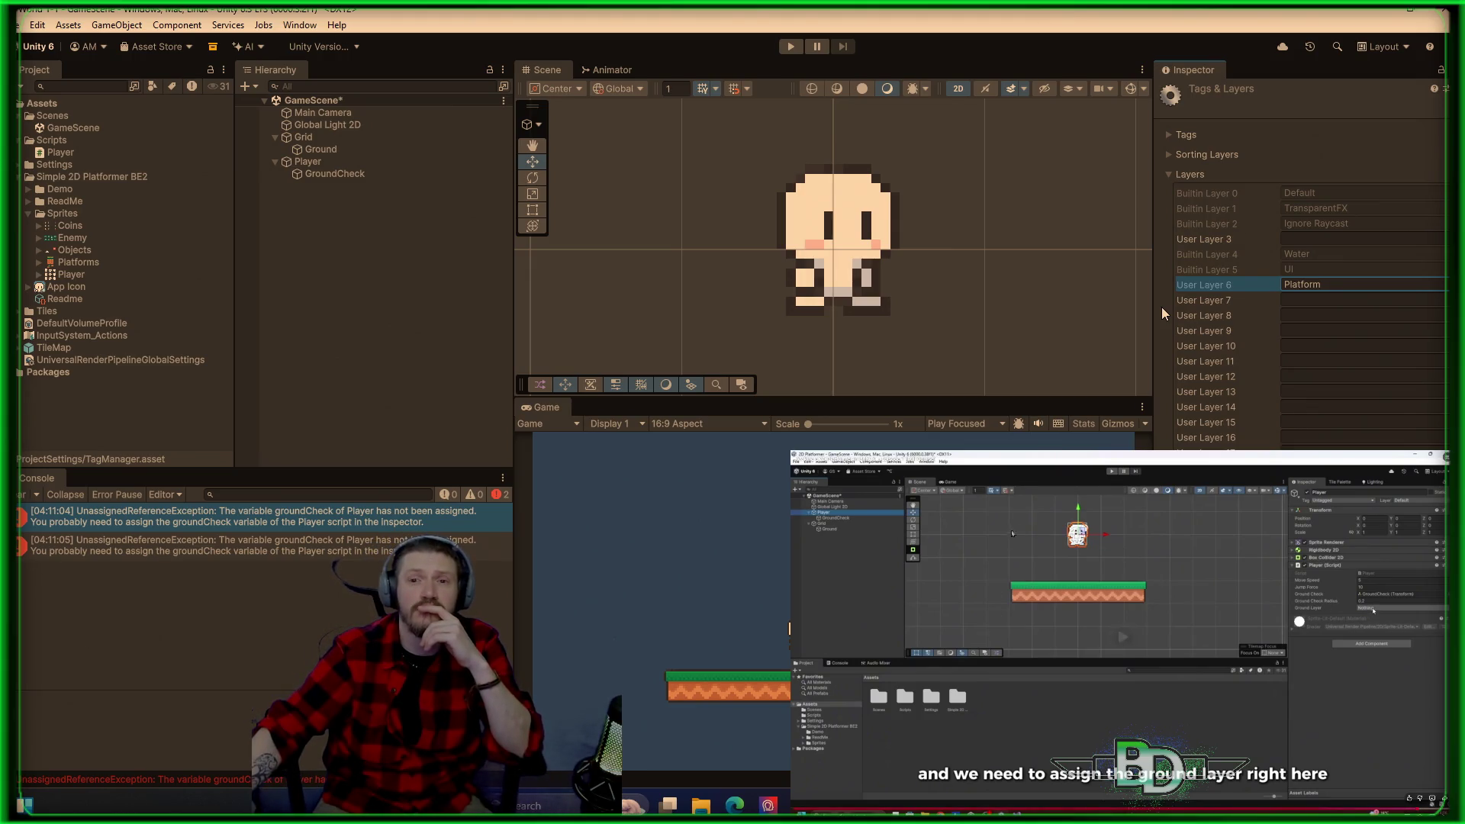
key(space)
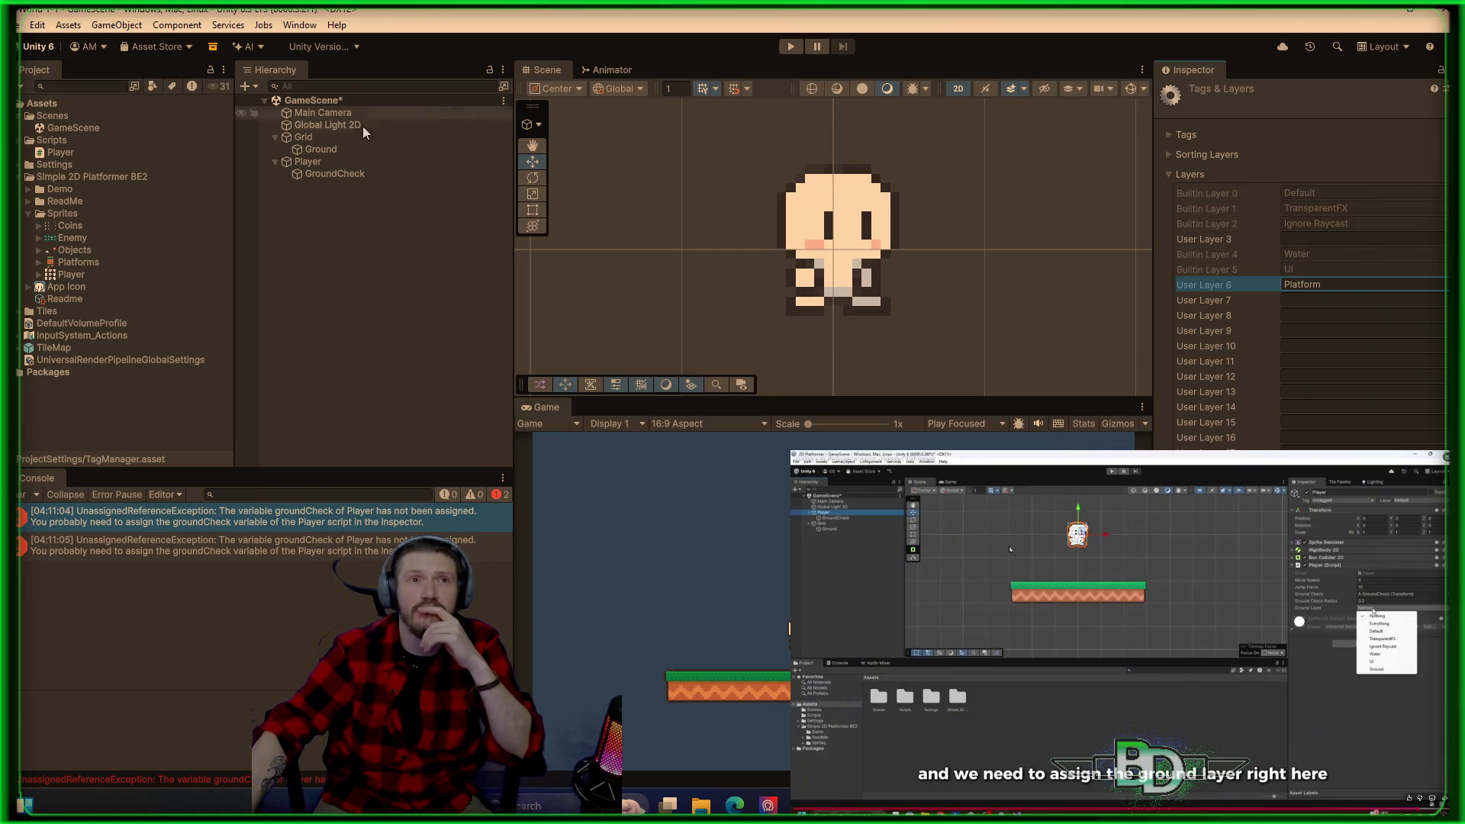
Step: Set the Ground tilemap's layer to 6: Platform, then review GroundCheck and Player
click(340, 152)
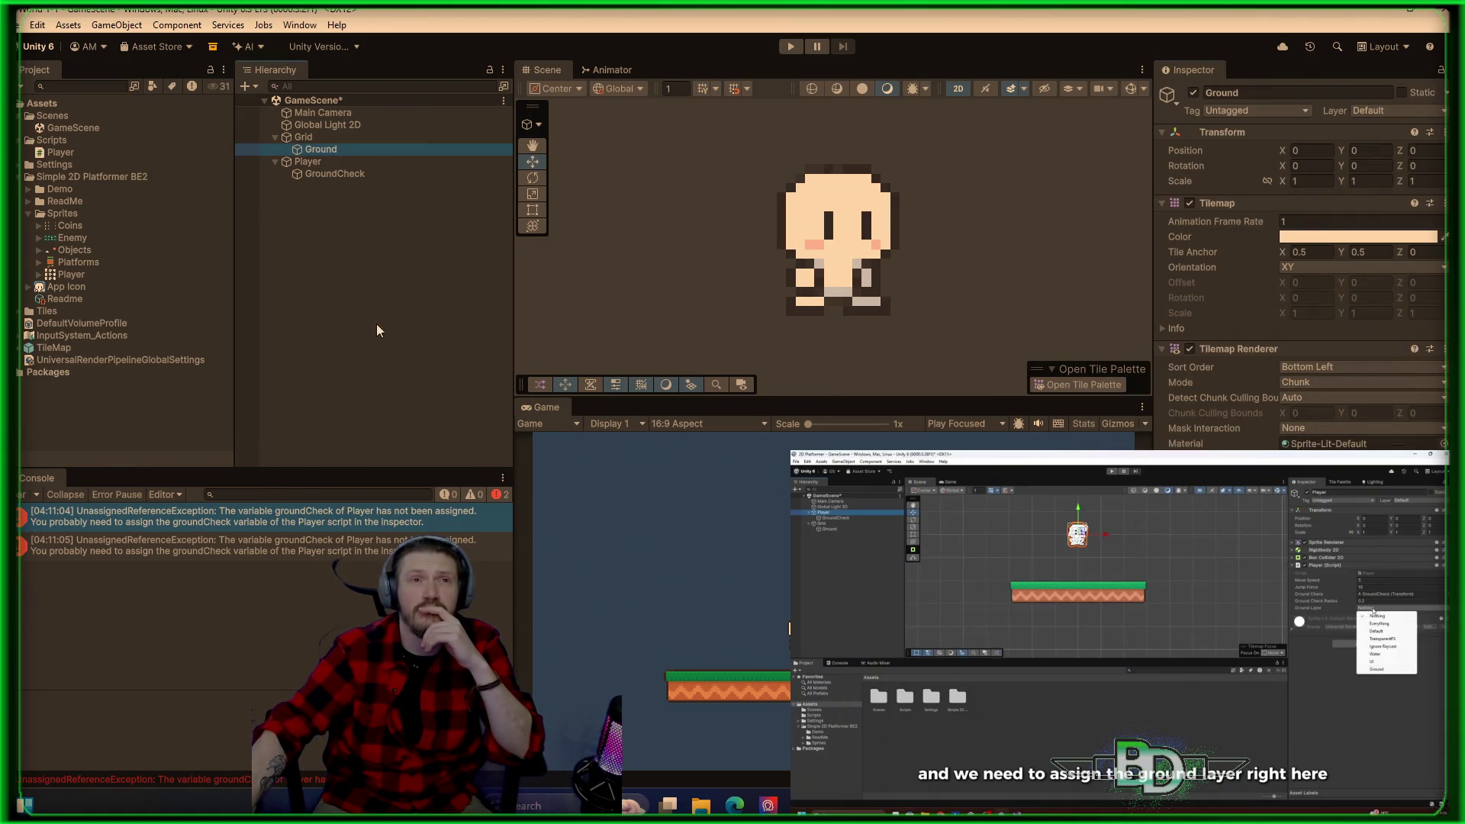
click(348, 176)
click(344, 151)
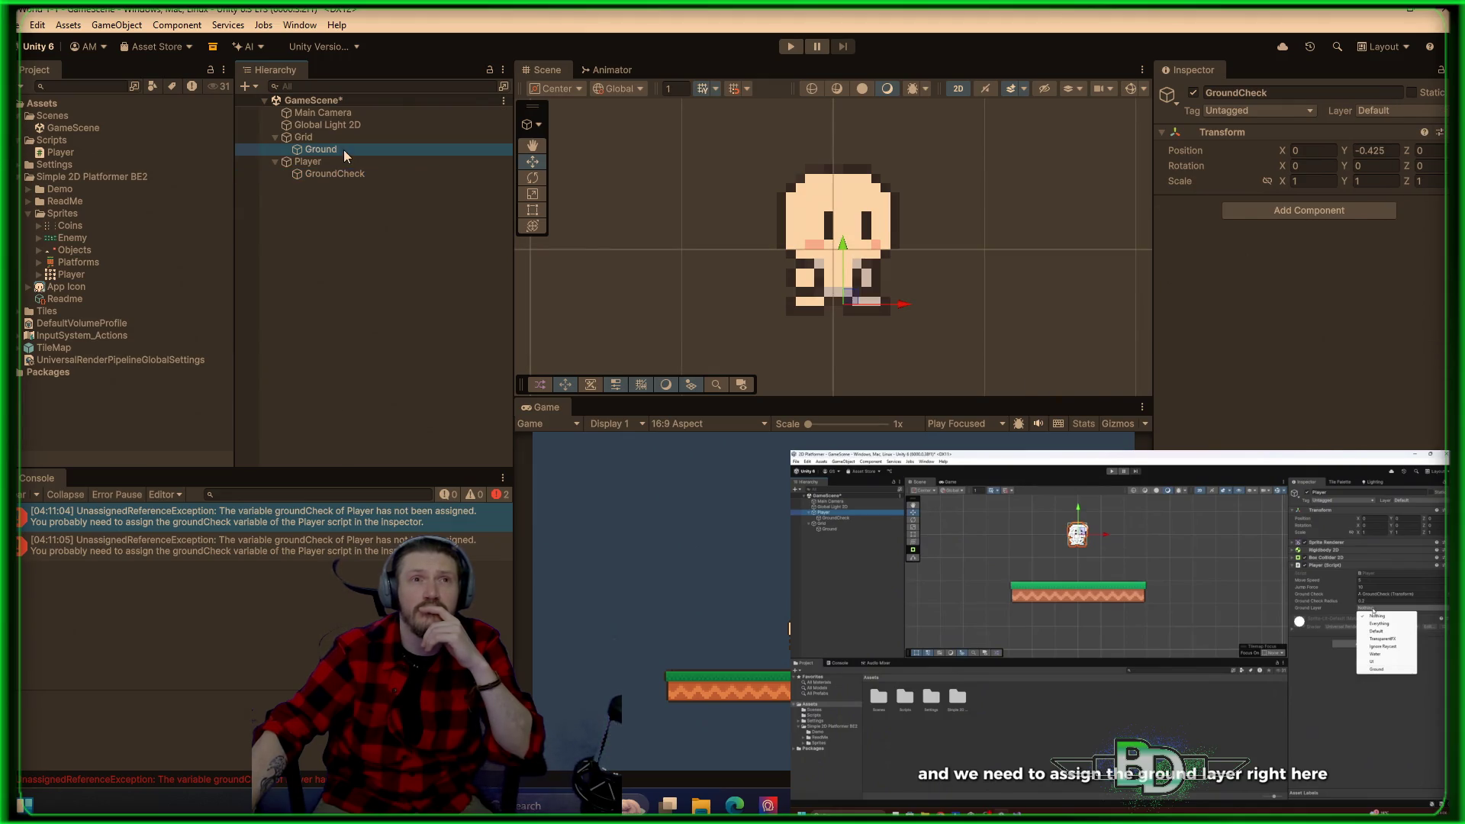
click(1436, 111)
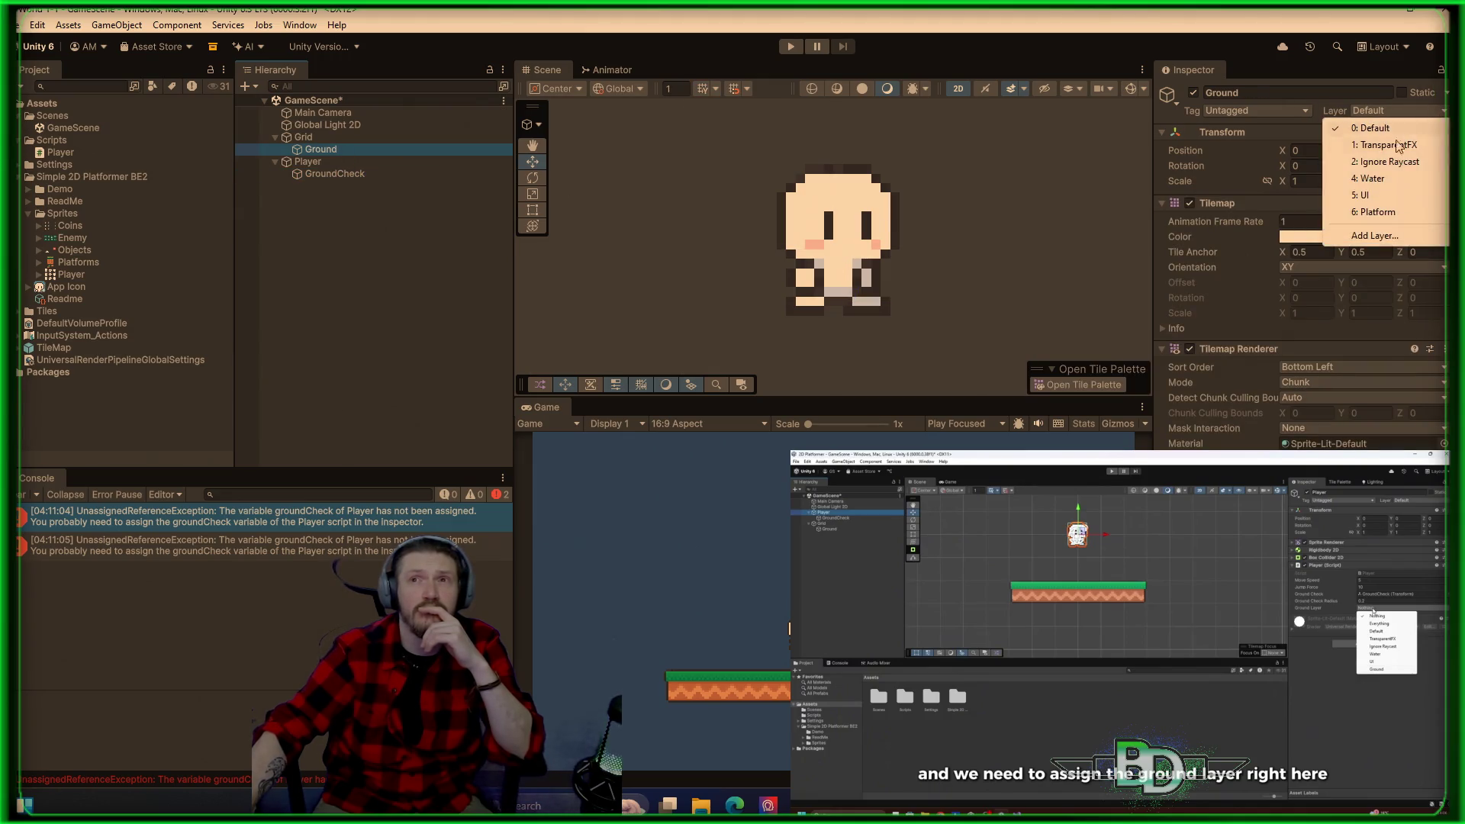
click(1368, 222)
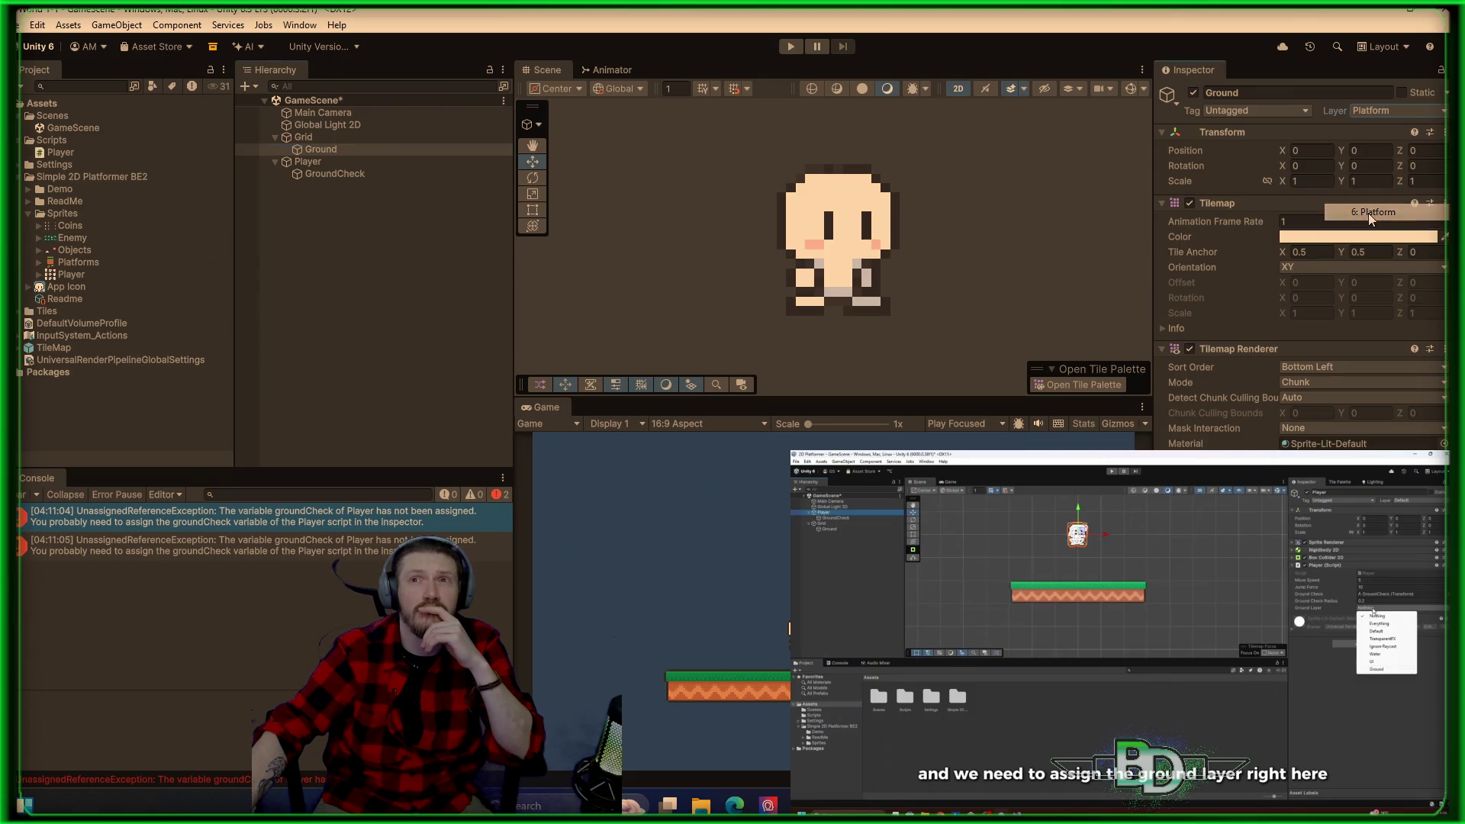
click(331, 174)
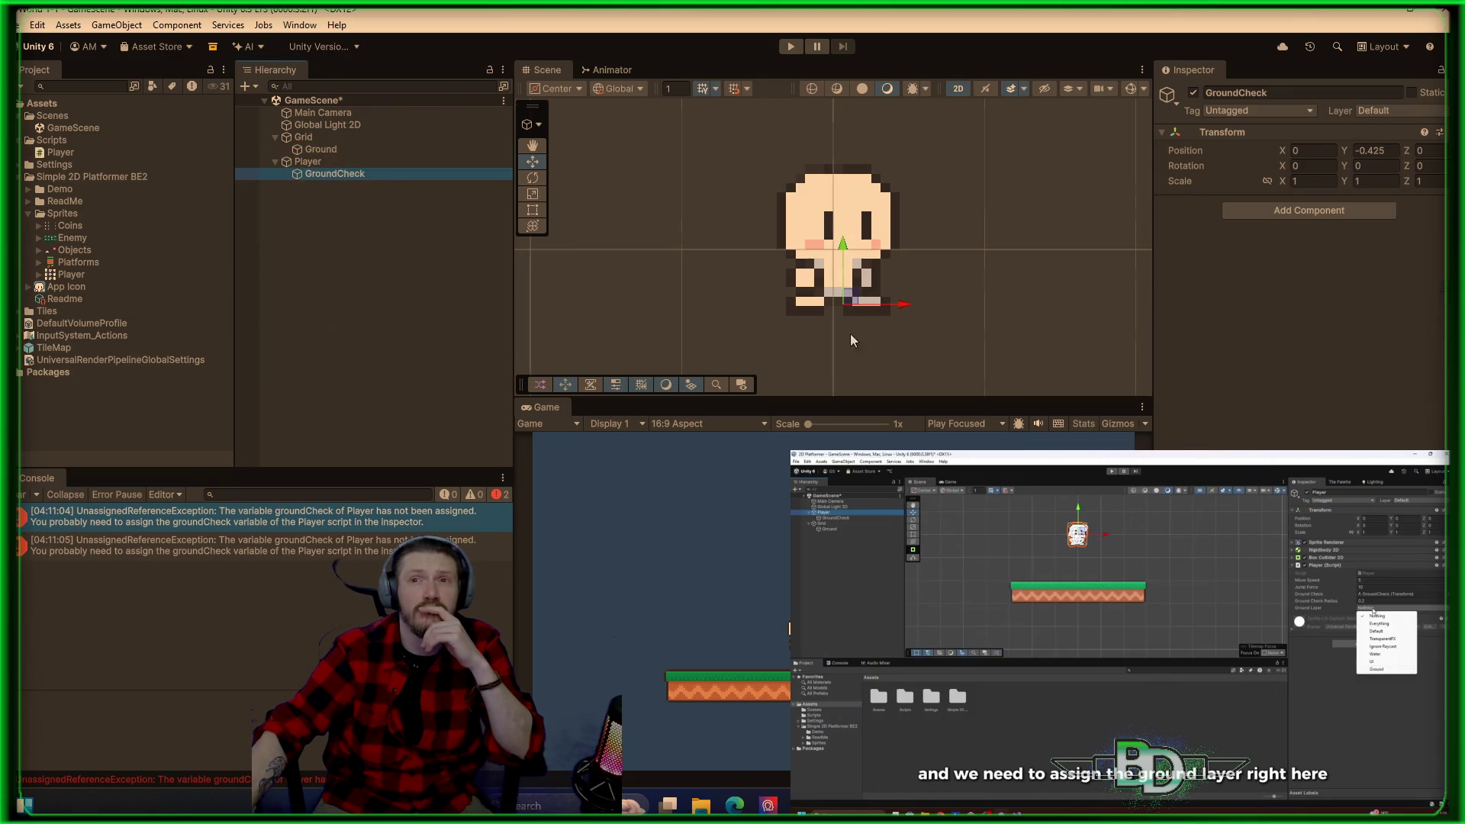
click(308, 162)
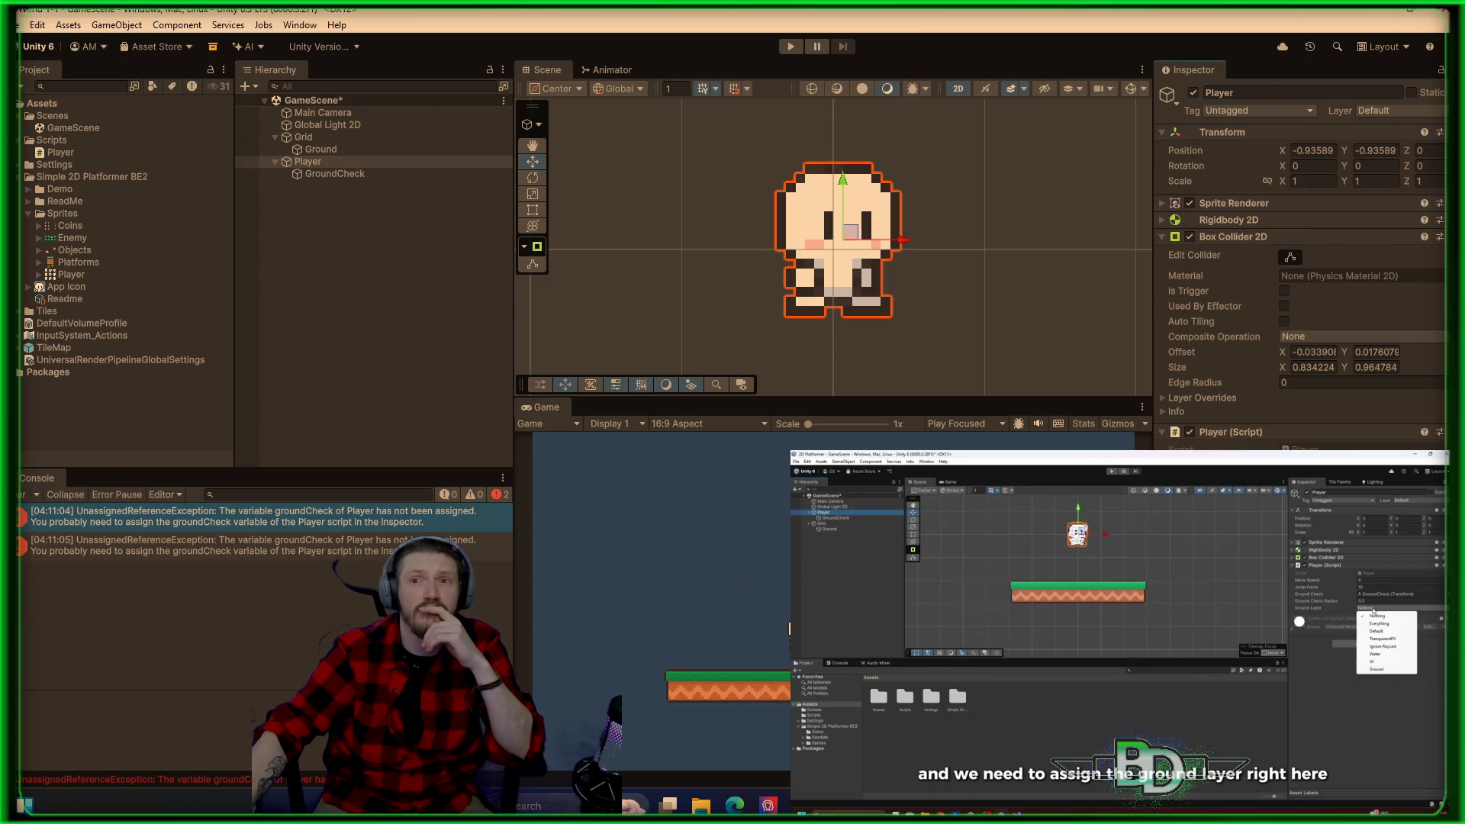
click(1034, 314)
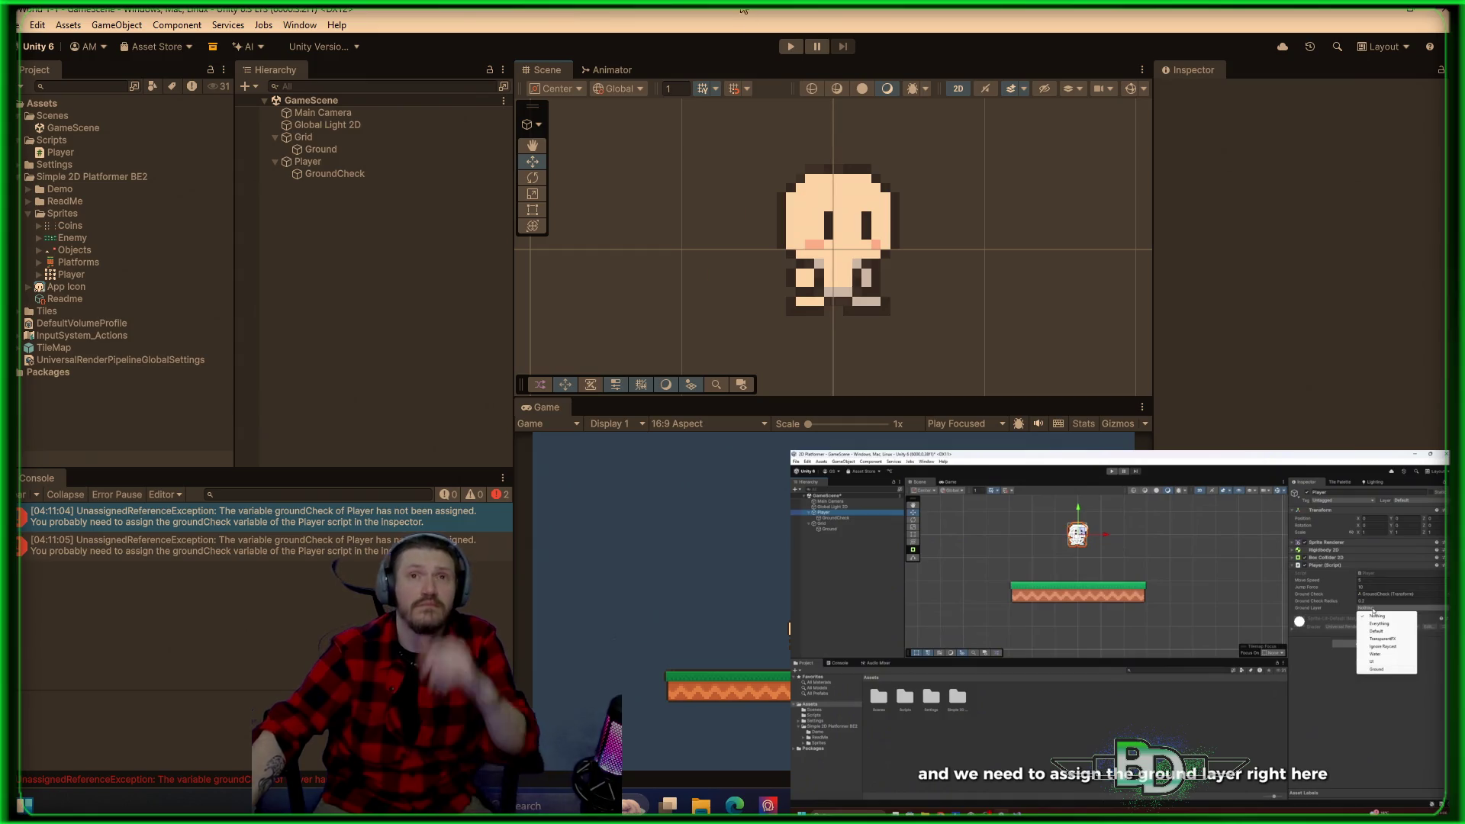
Step: Enter Play mode to test the player
click(792, 46)
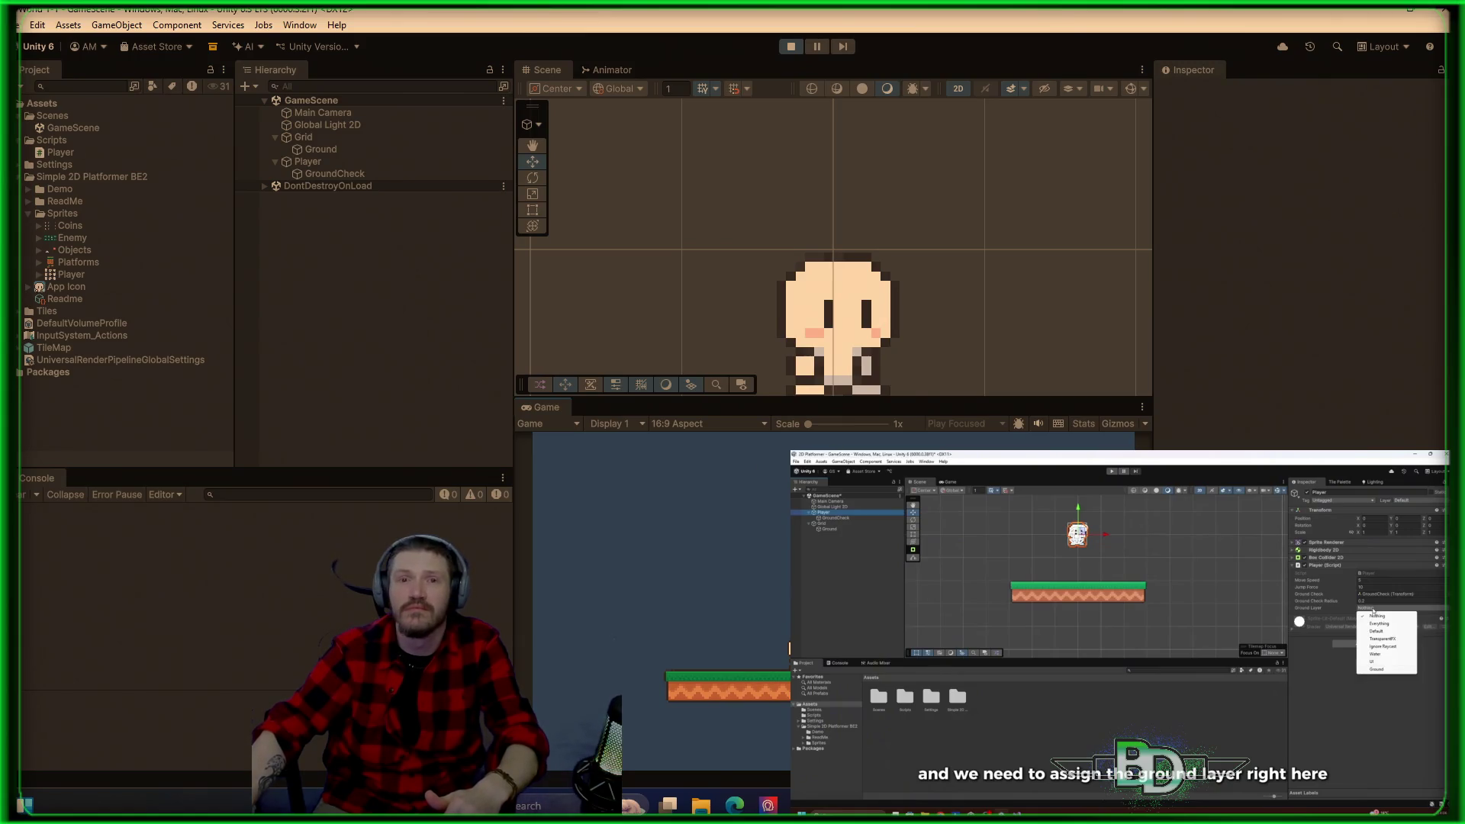
Step: Close the Windows Start menu to return to the running Unity editor
key(super)
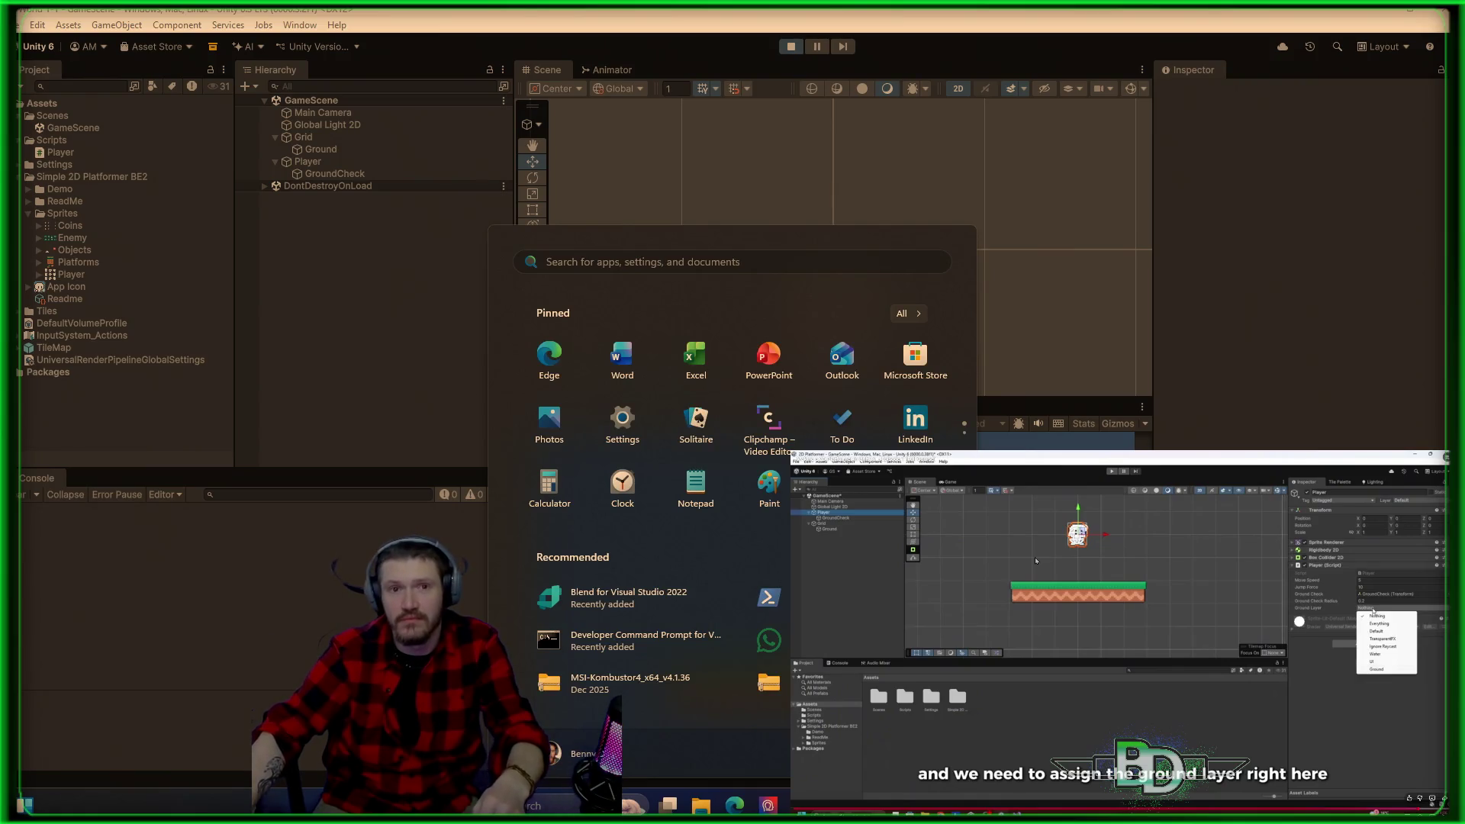
key(Escape)
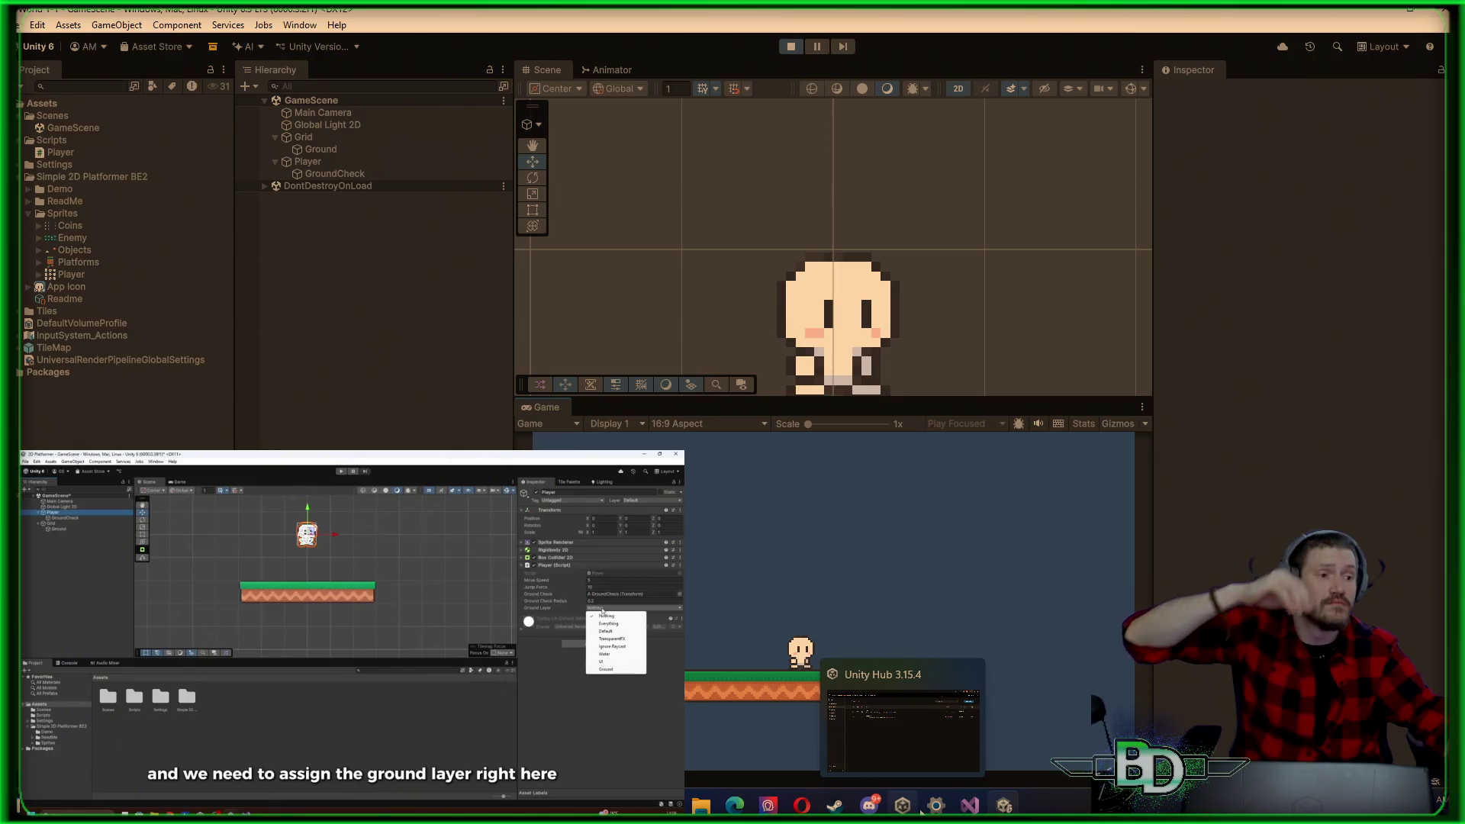
mouse_move(867, 802)
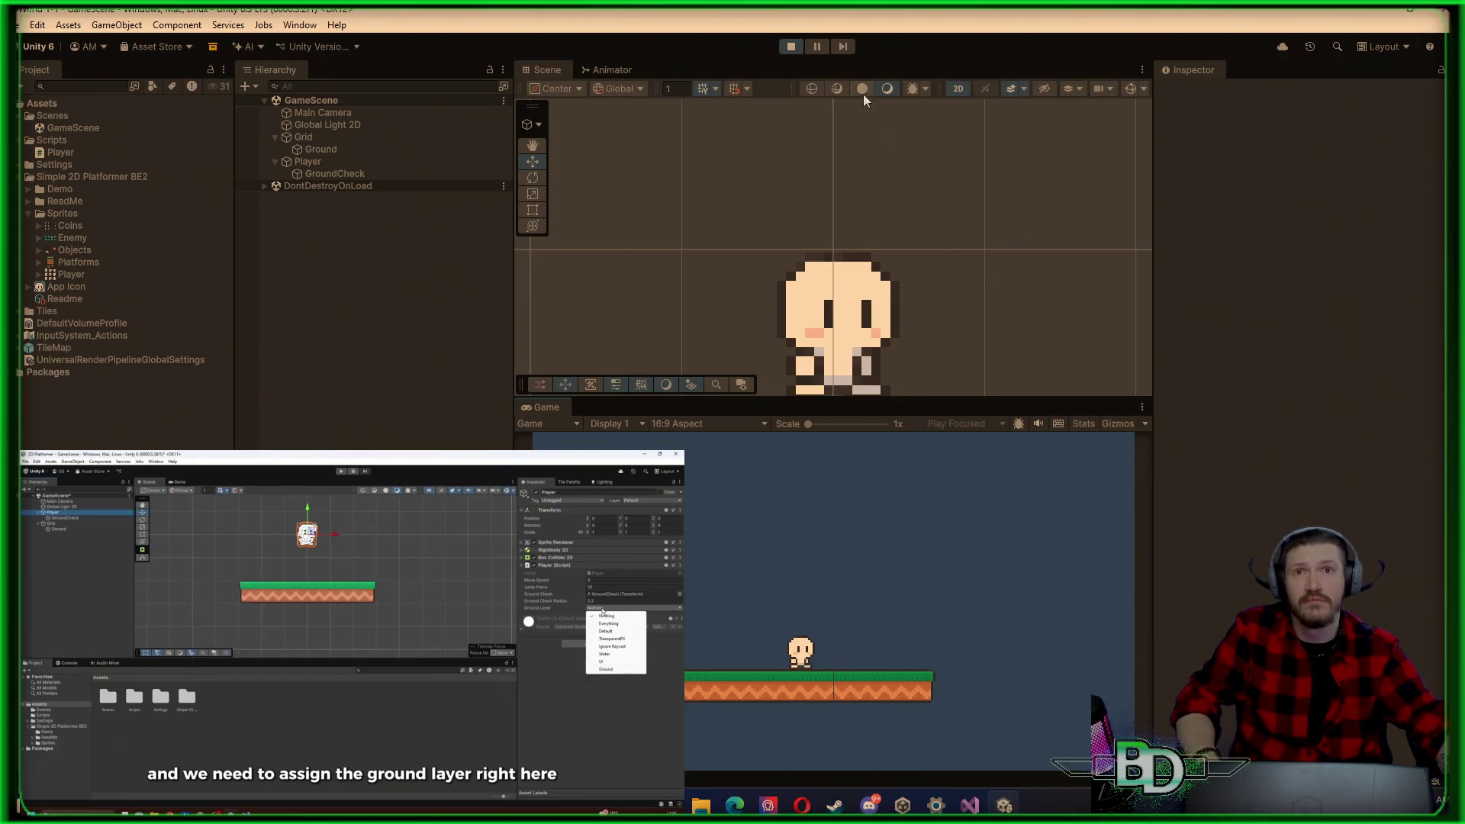
Step: Jump the player off the ground platform and steer it left and right in mid-air
key(space)
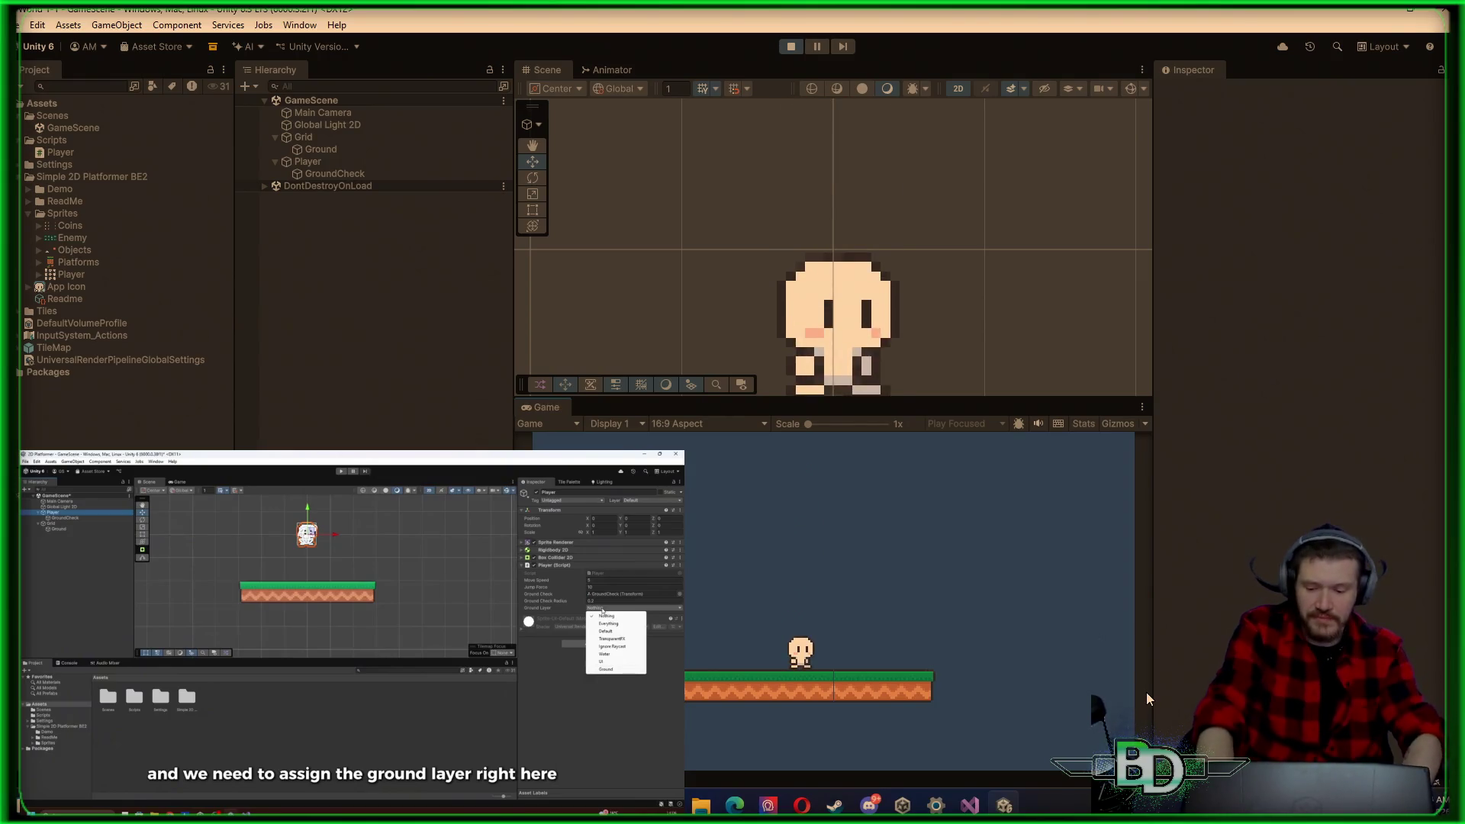
key(d)
key(a)
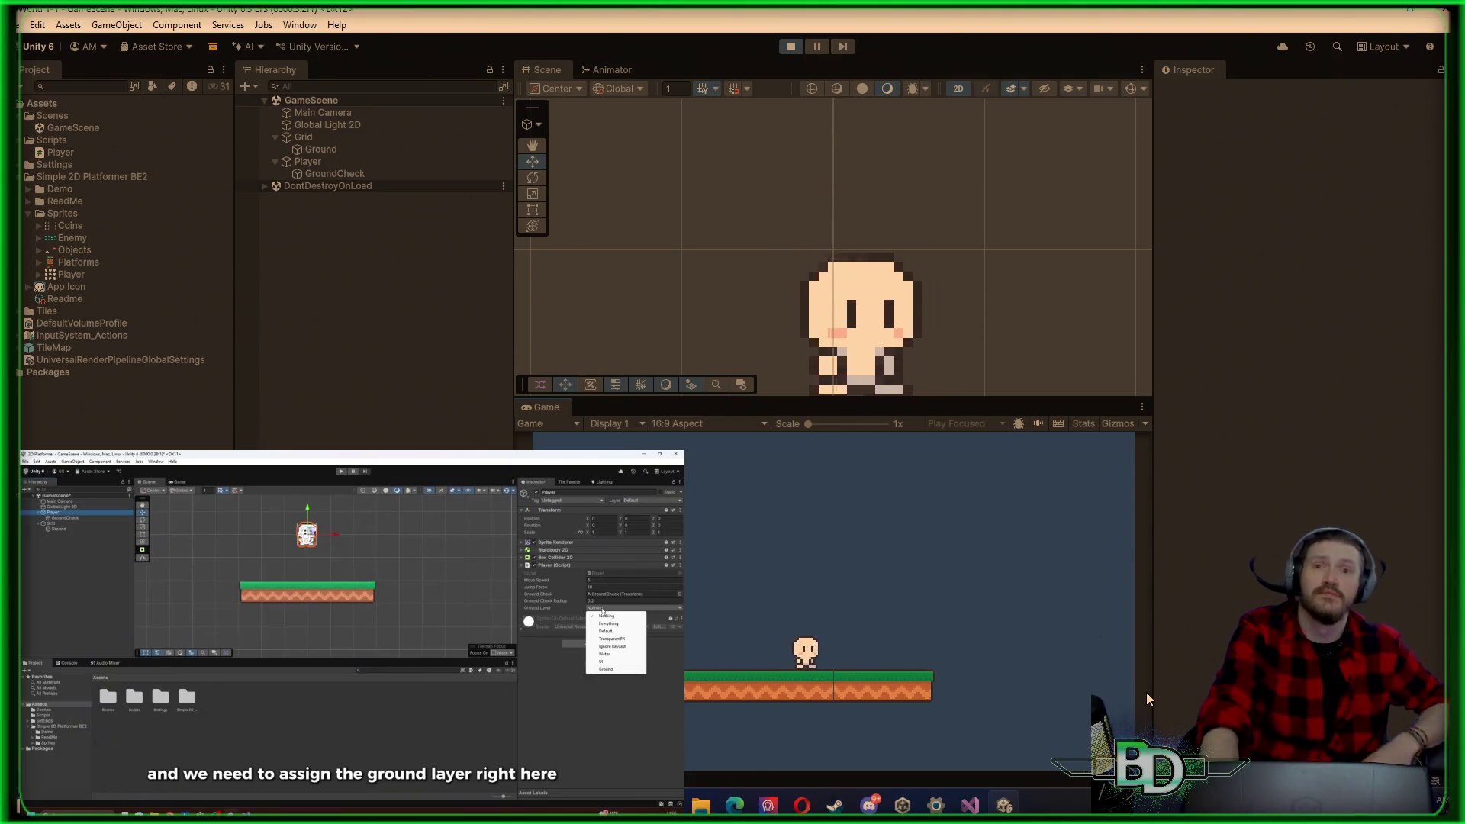
key(space)
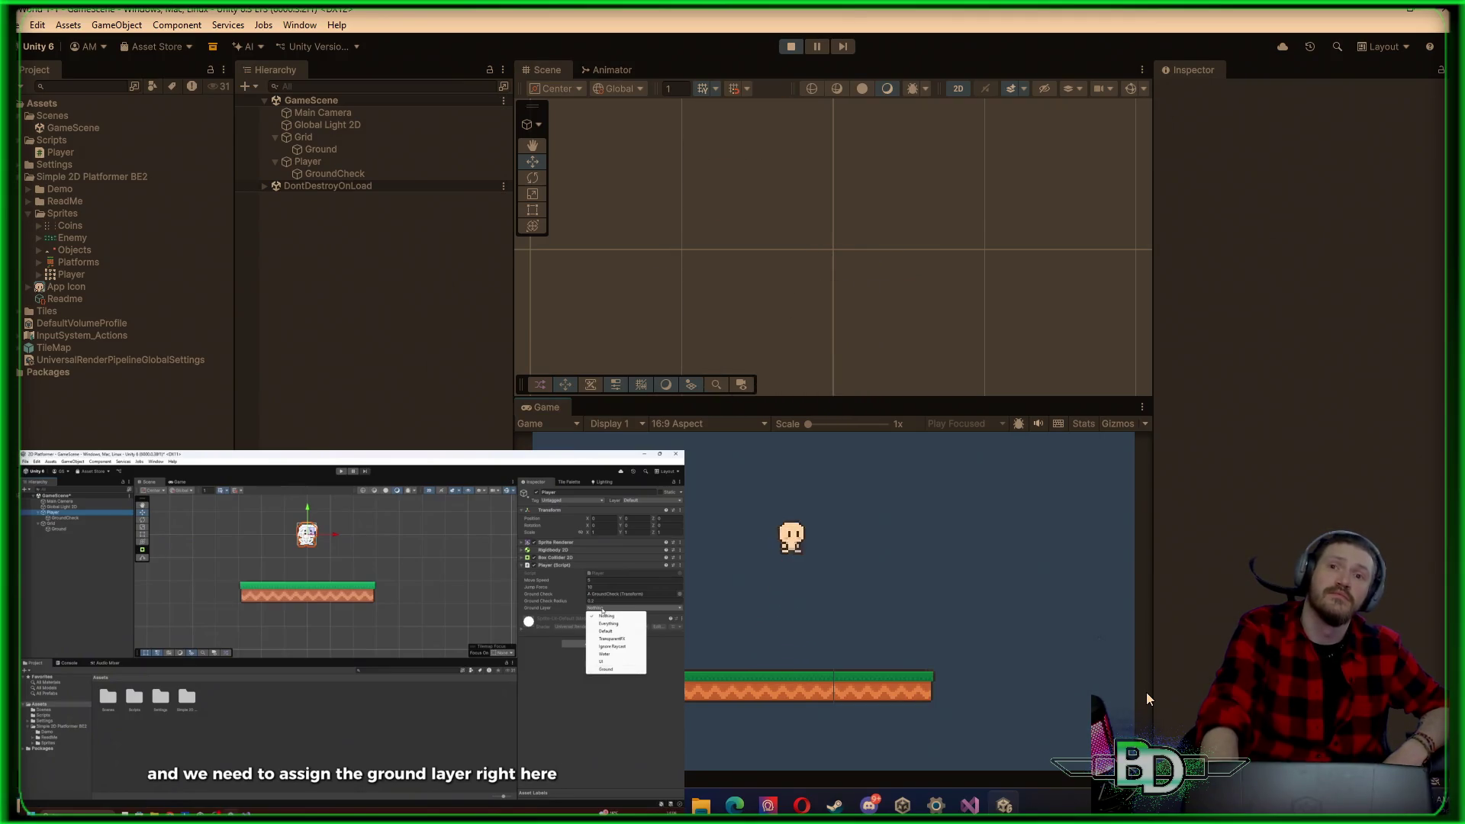
key(d)
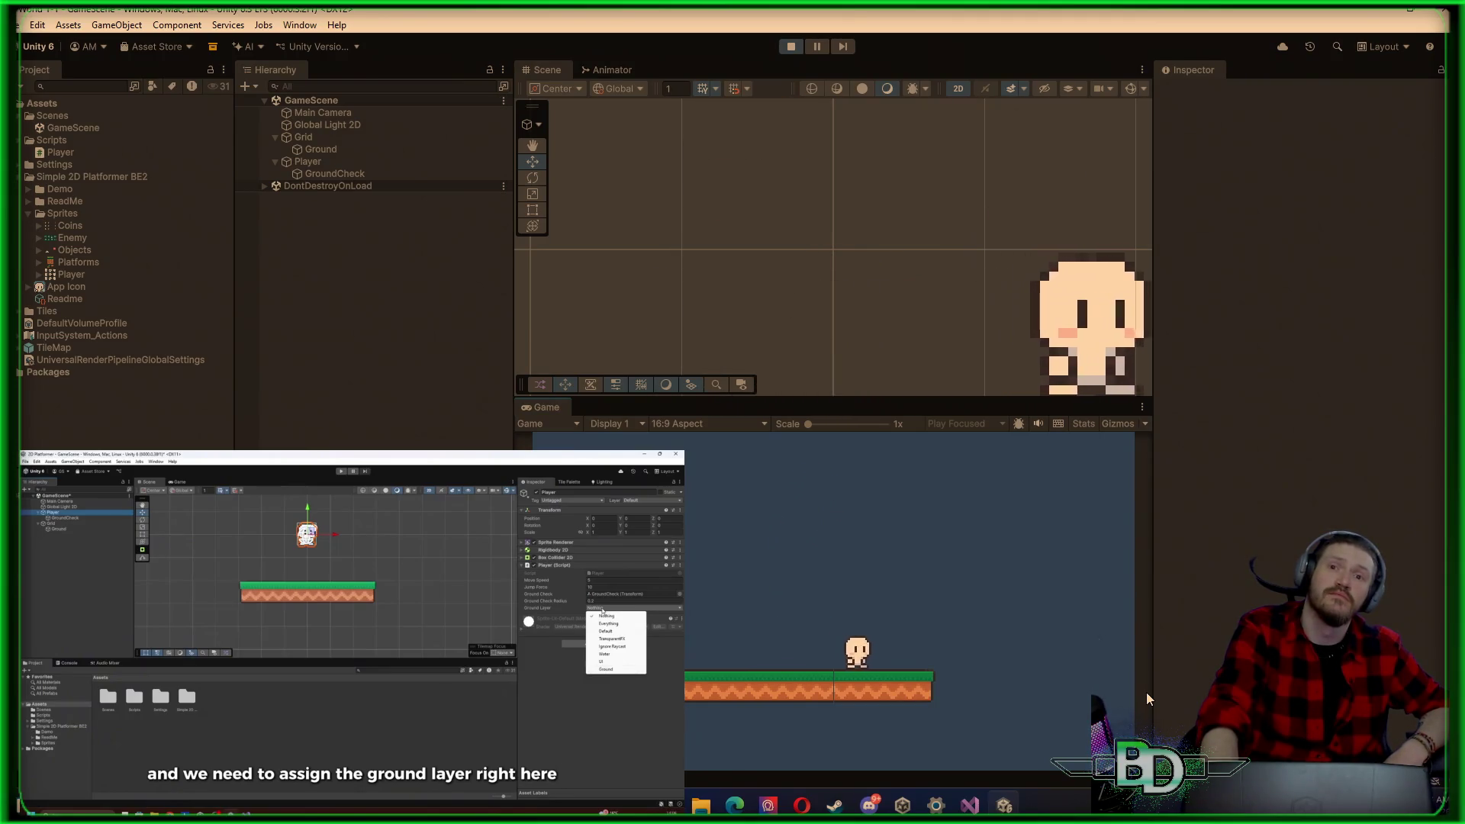
key(space)
key(a)
key(d)
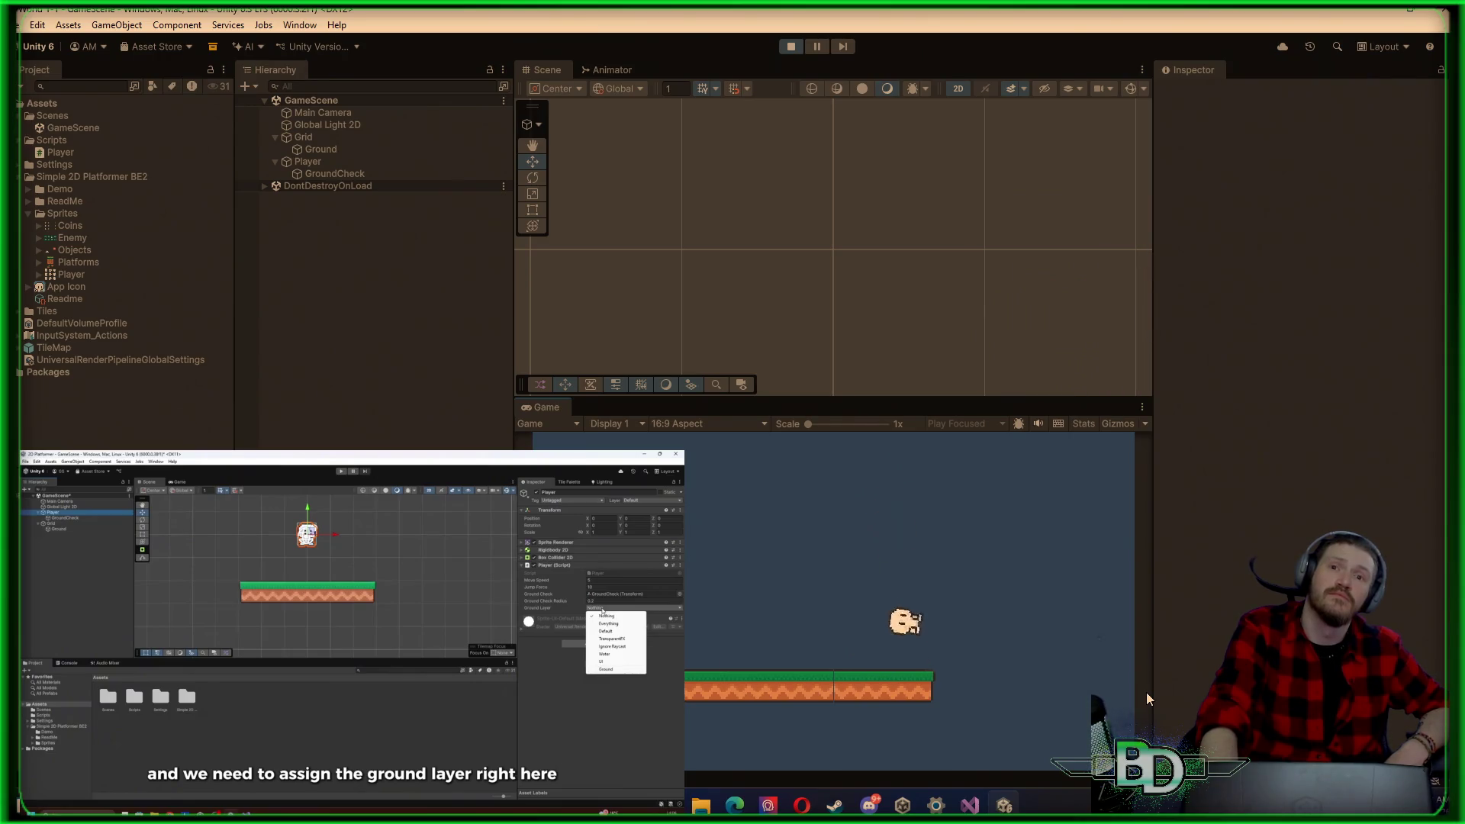
Step: Walk the player left and right, make a high jump, then stop Play mode
key(a)
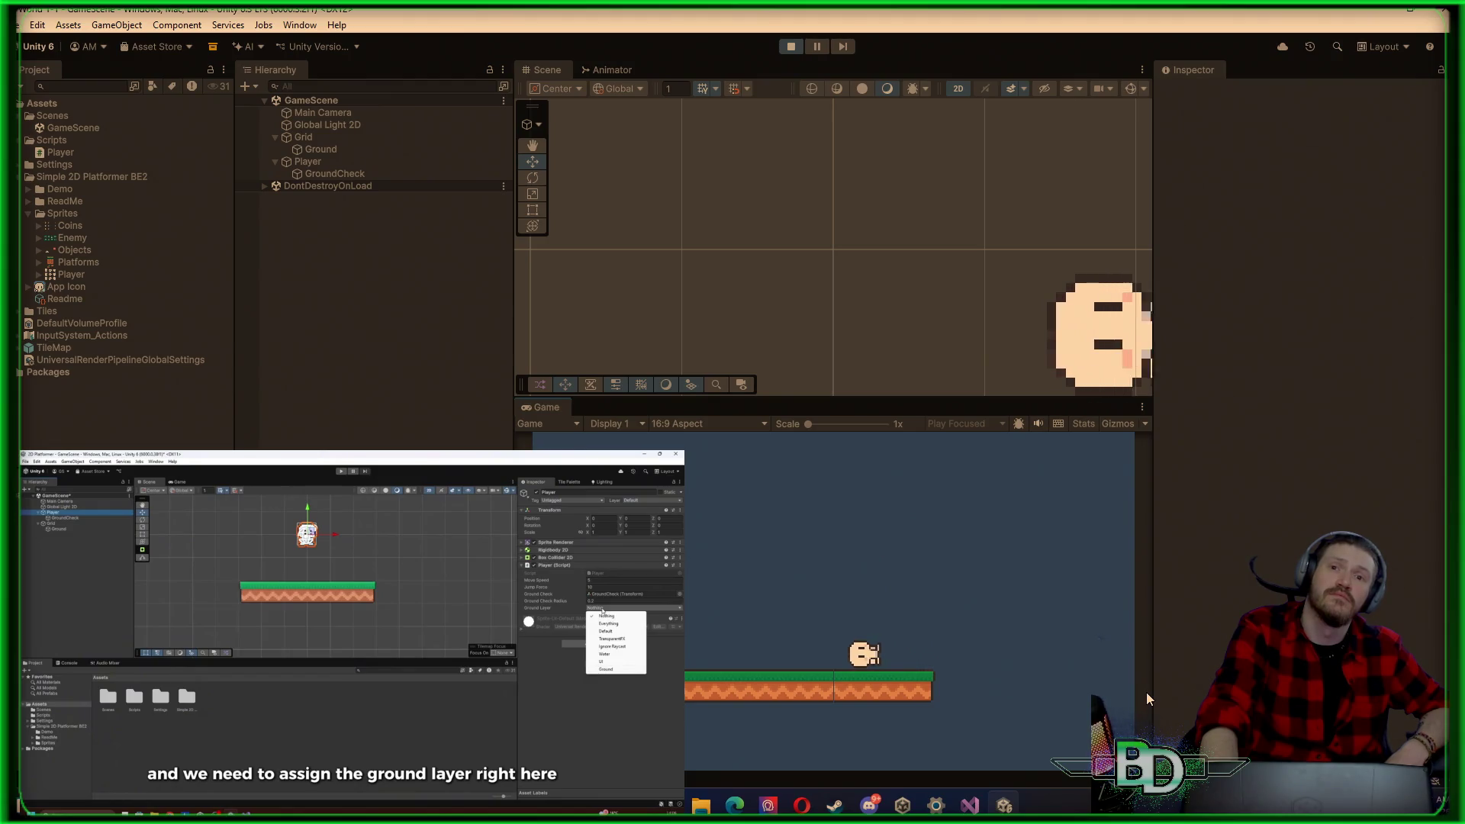
key(d)
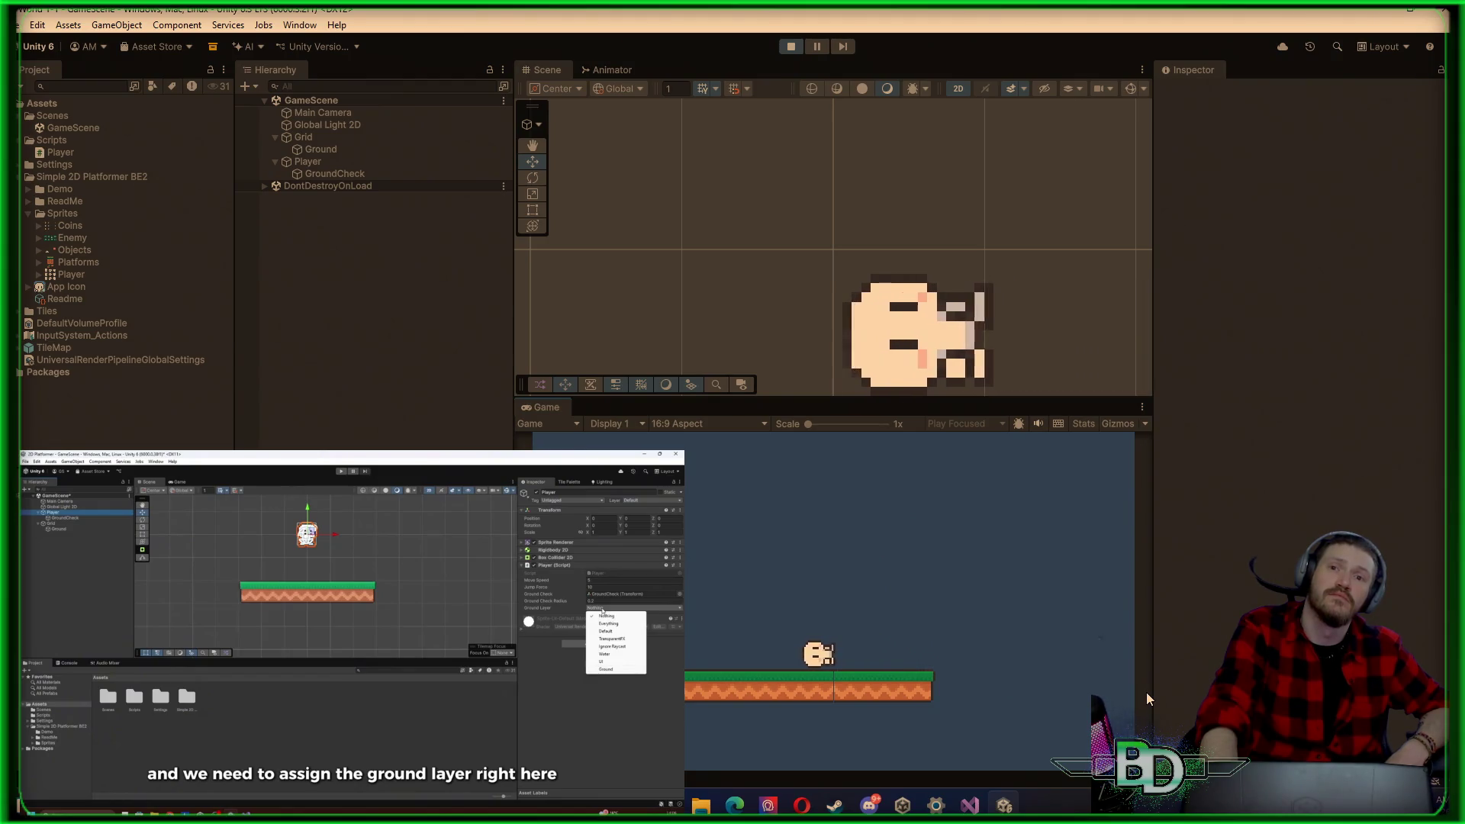
key(d)
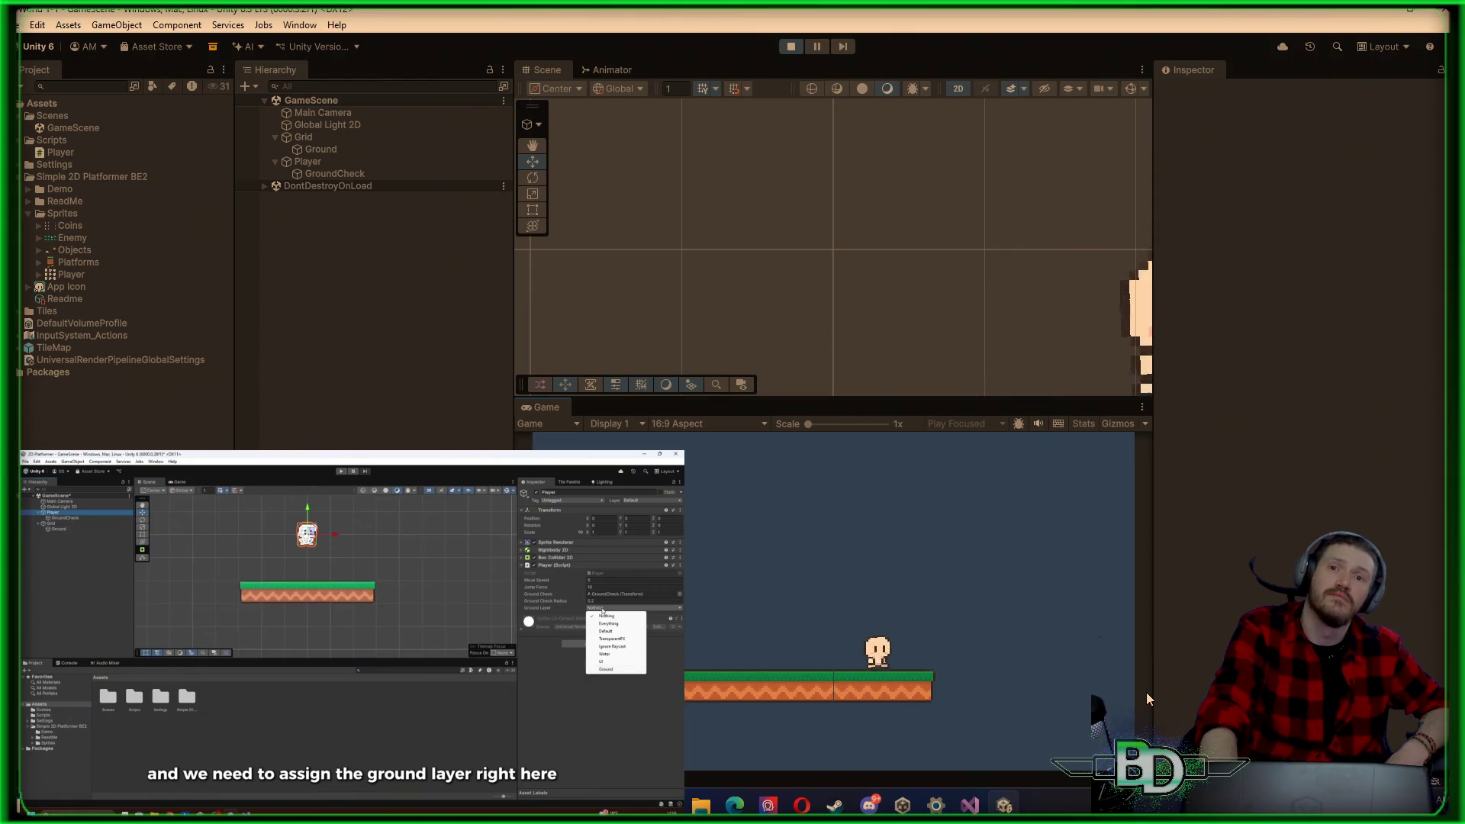
key(a)
key(space)
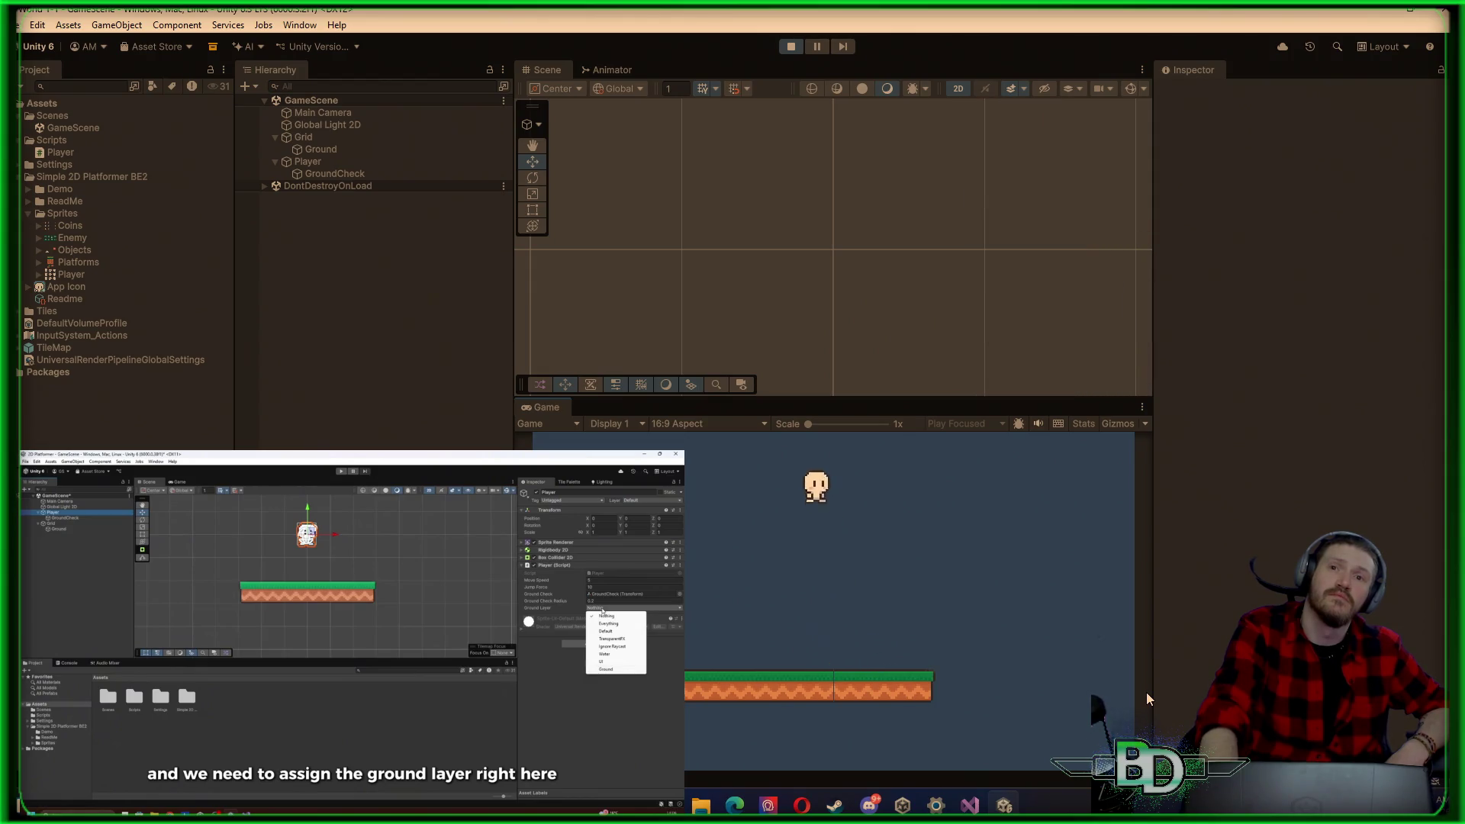
key(d)
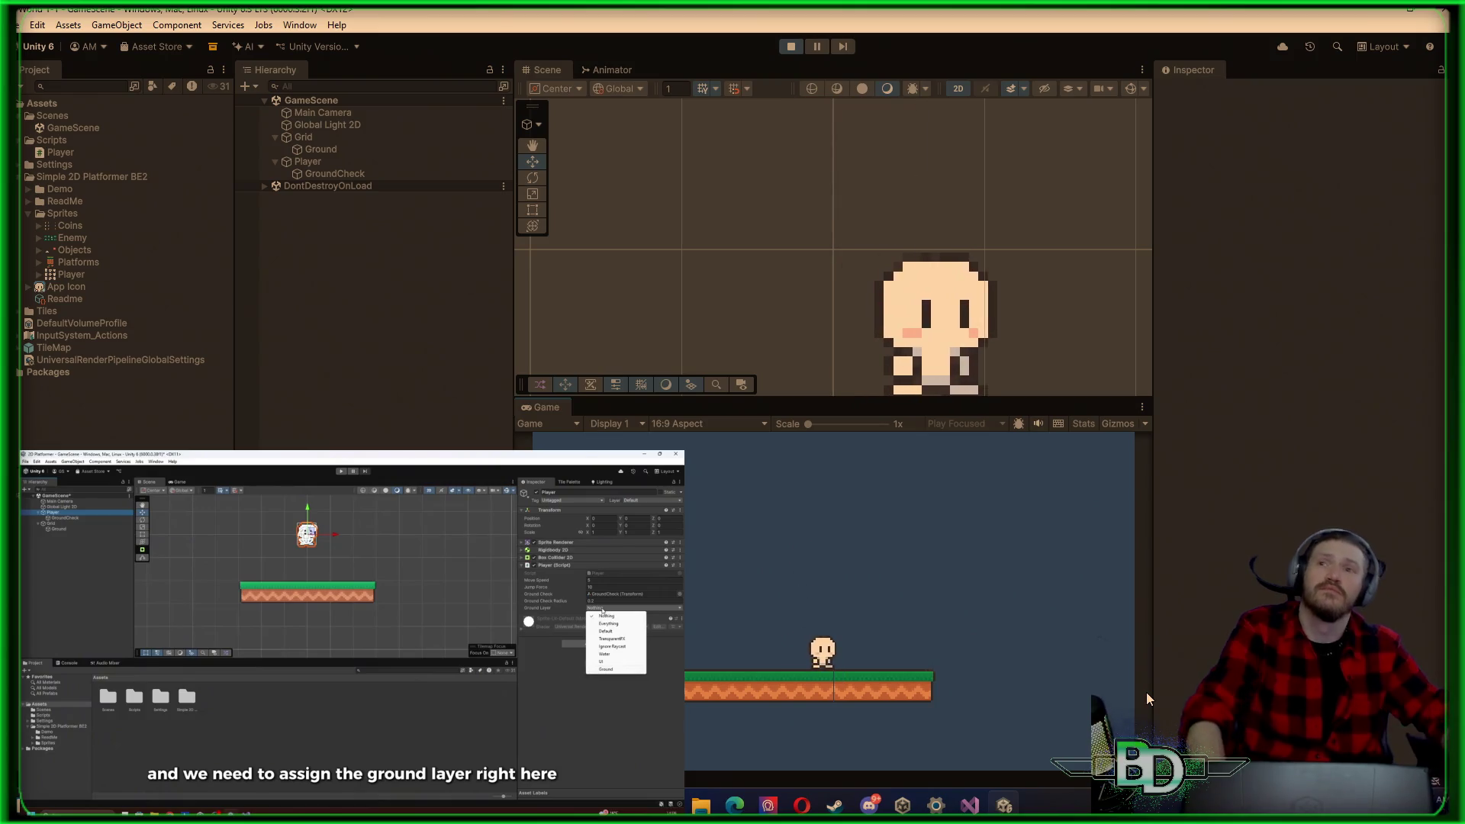
click(784, 51)
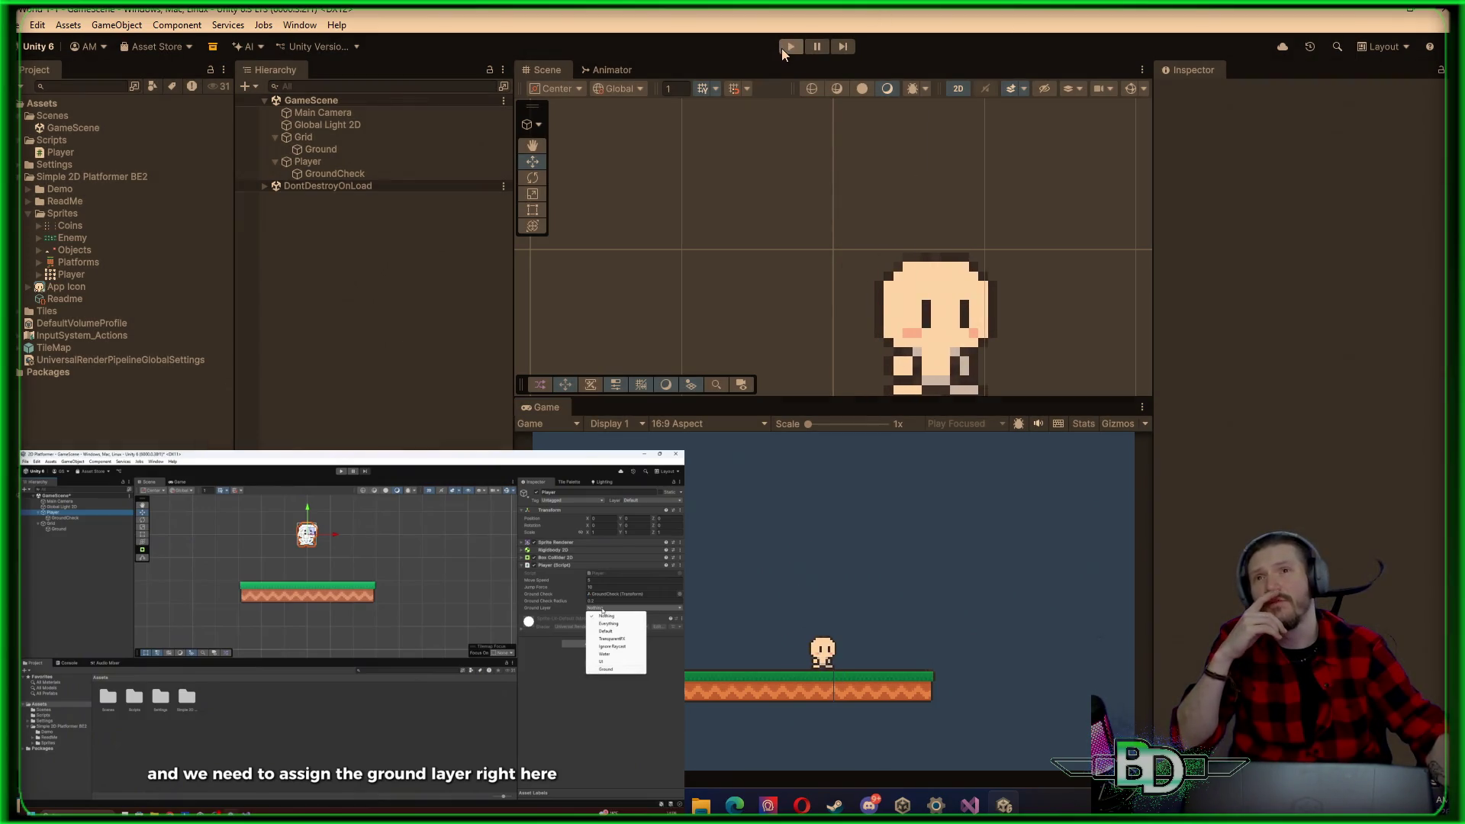
Step: Review the Player's Rigidbody 2D (Dynamic, gravity scale 1), then rerun the game and pan to the ground
click(318, 164)
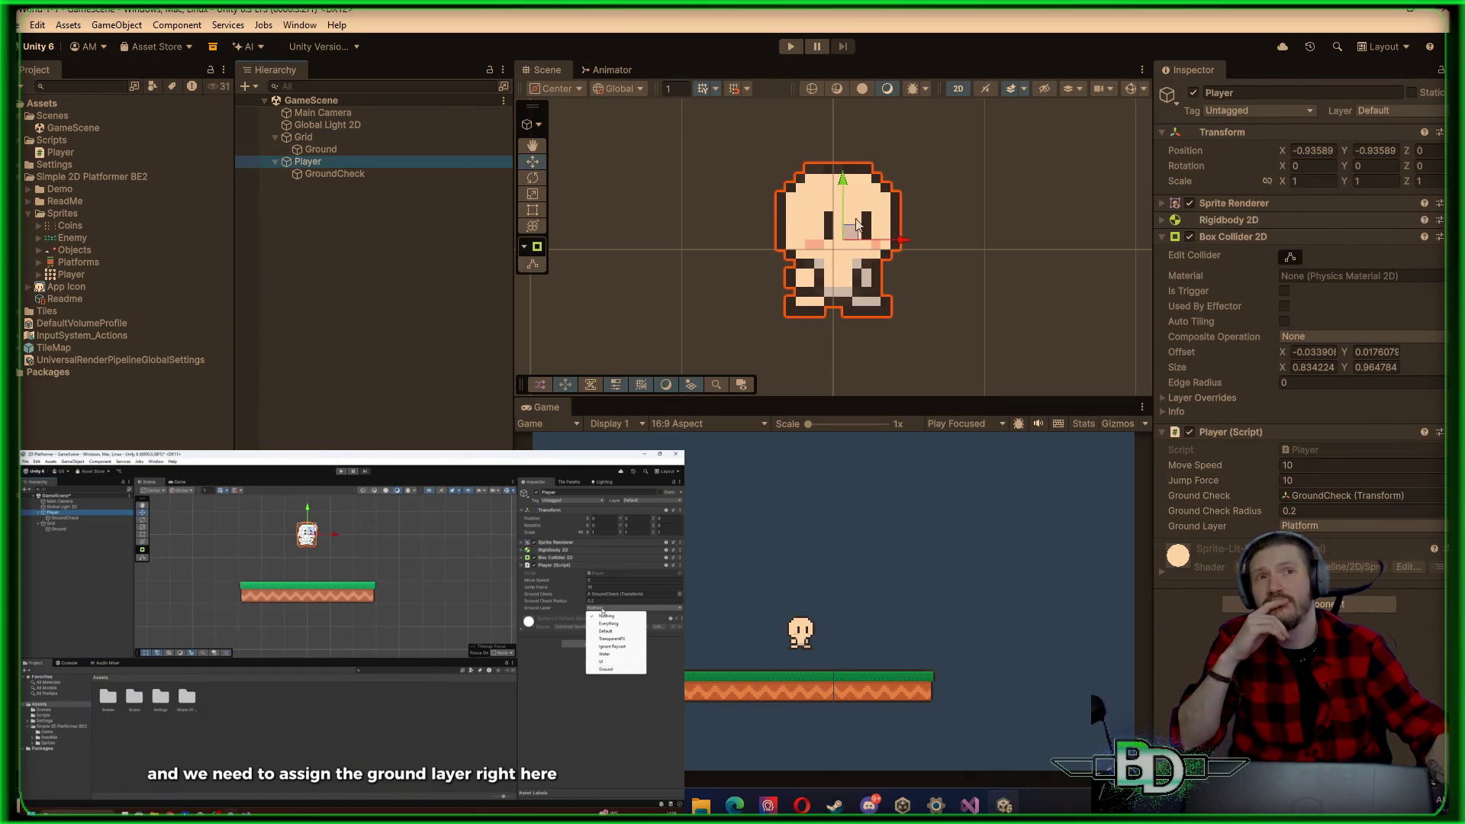
click(1222, 221)
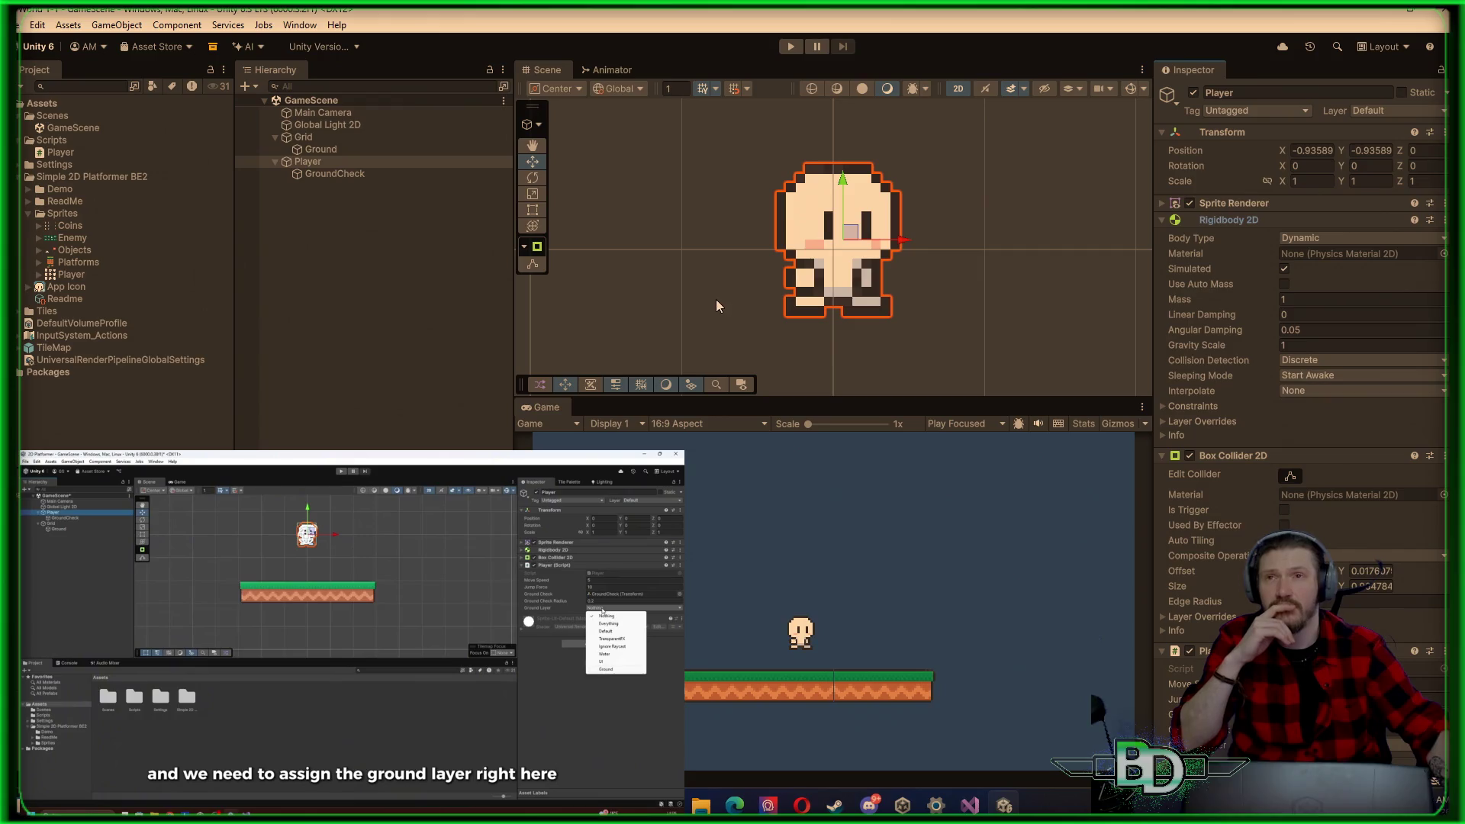
click(781, 48)
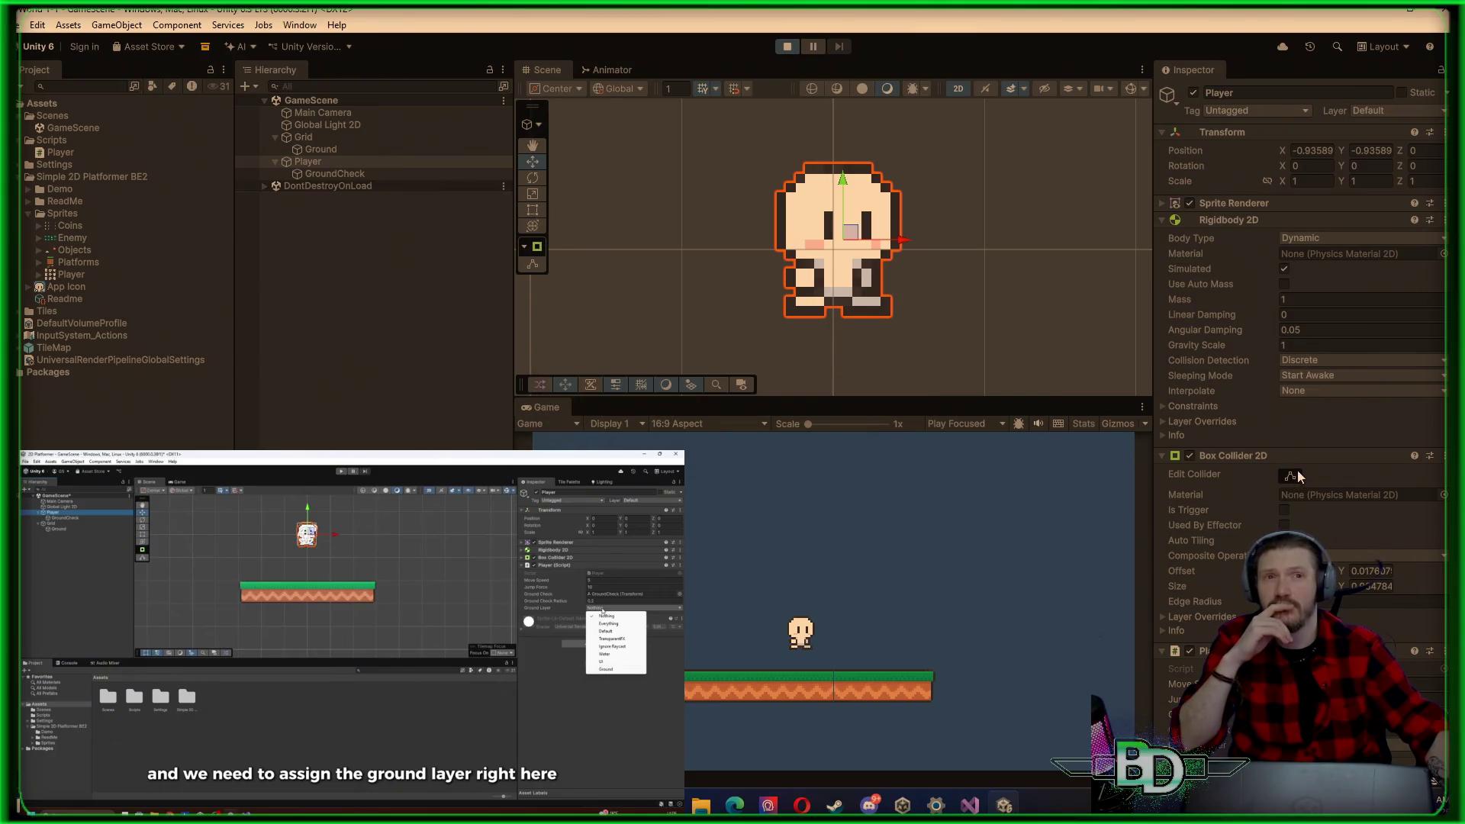
scroll(996, 319, down, 1)
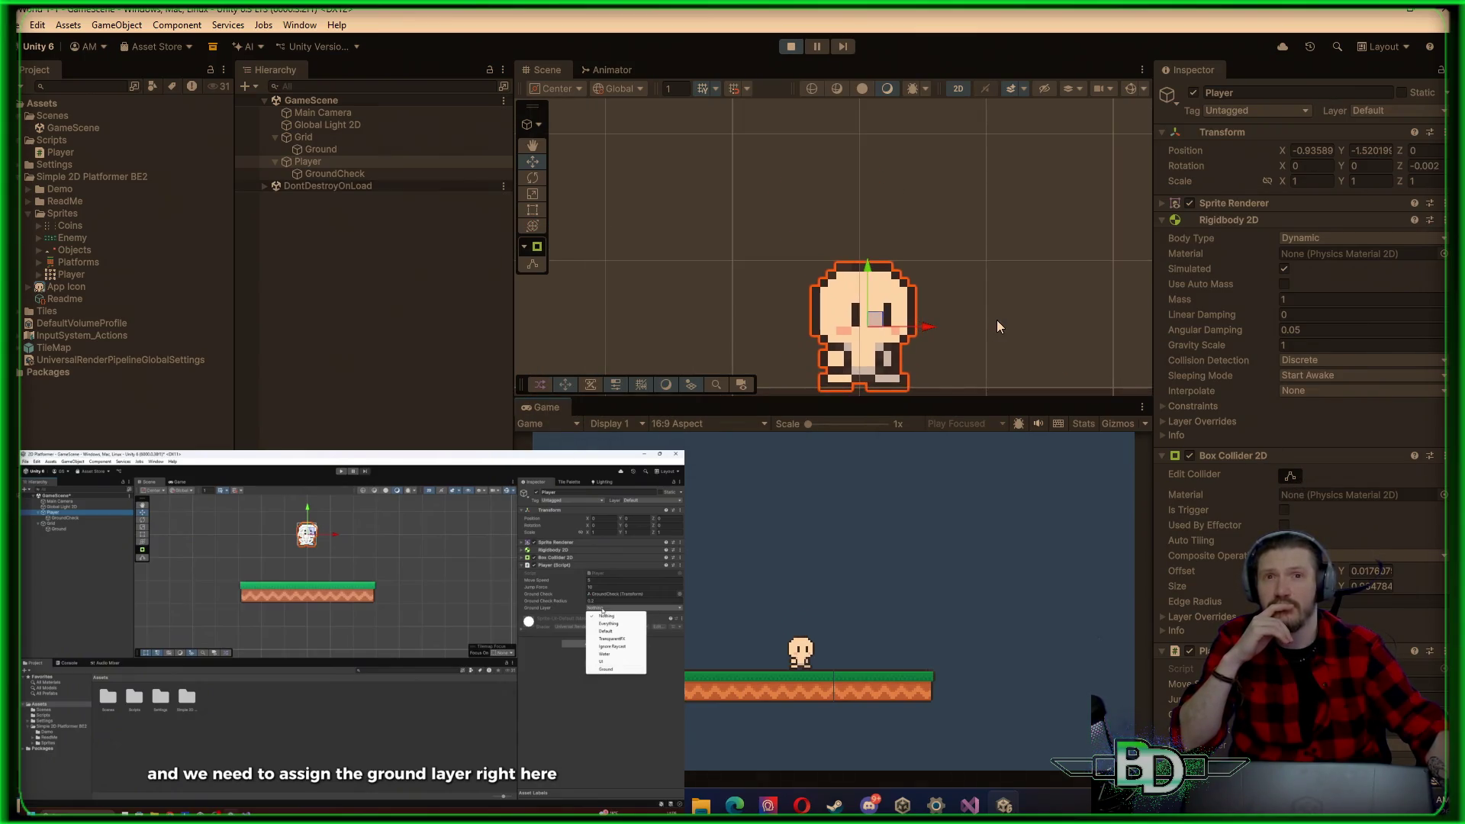
click(996, 319)
drag(996, 319, 1001, 308)
scroll(1002, 308, up, 3)
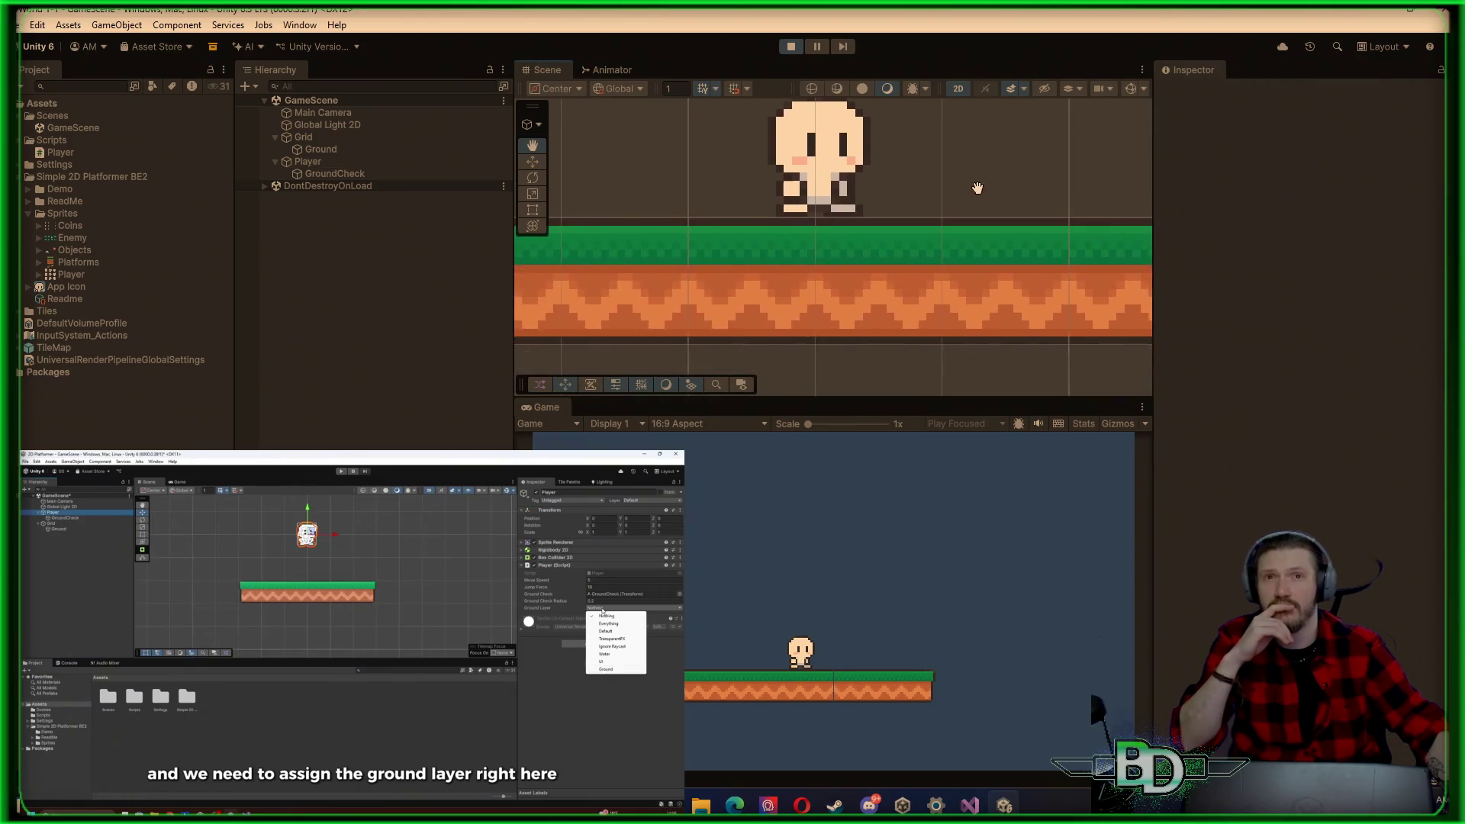
Step: Zoom to the player's feet, drag GroundCheck slightly lower during play, then stop the game
scroll(922, 294, up, 2)
scroll(902, 197, up, 5)
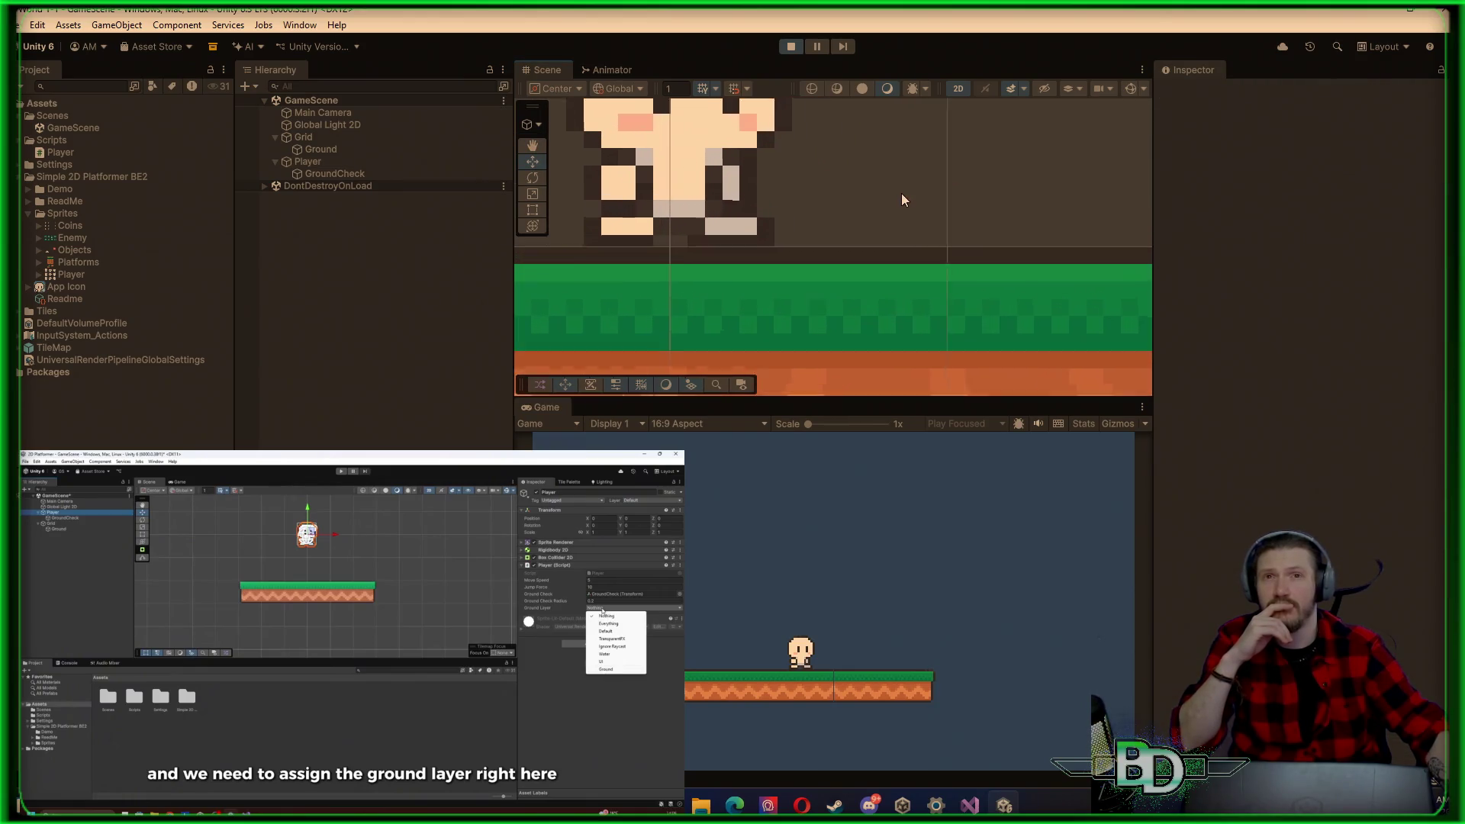
scroll(1094, 156, up, 3)
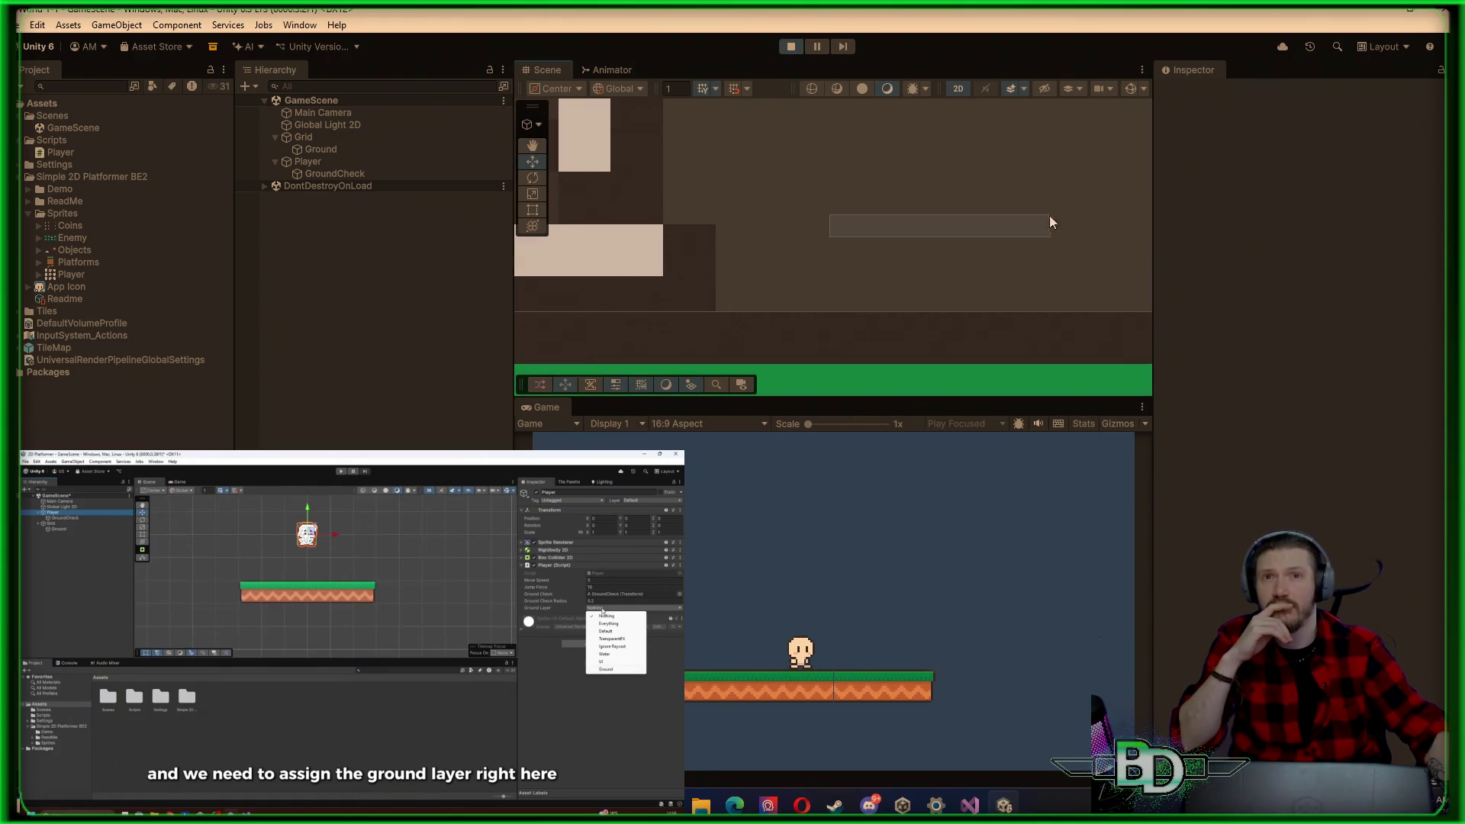
drag(854, 249, 1172, 204)
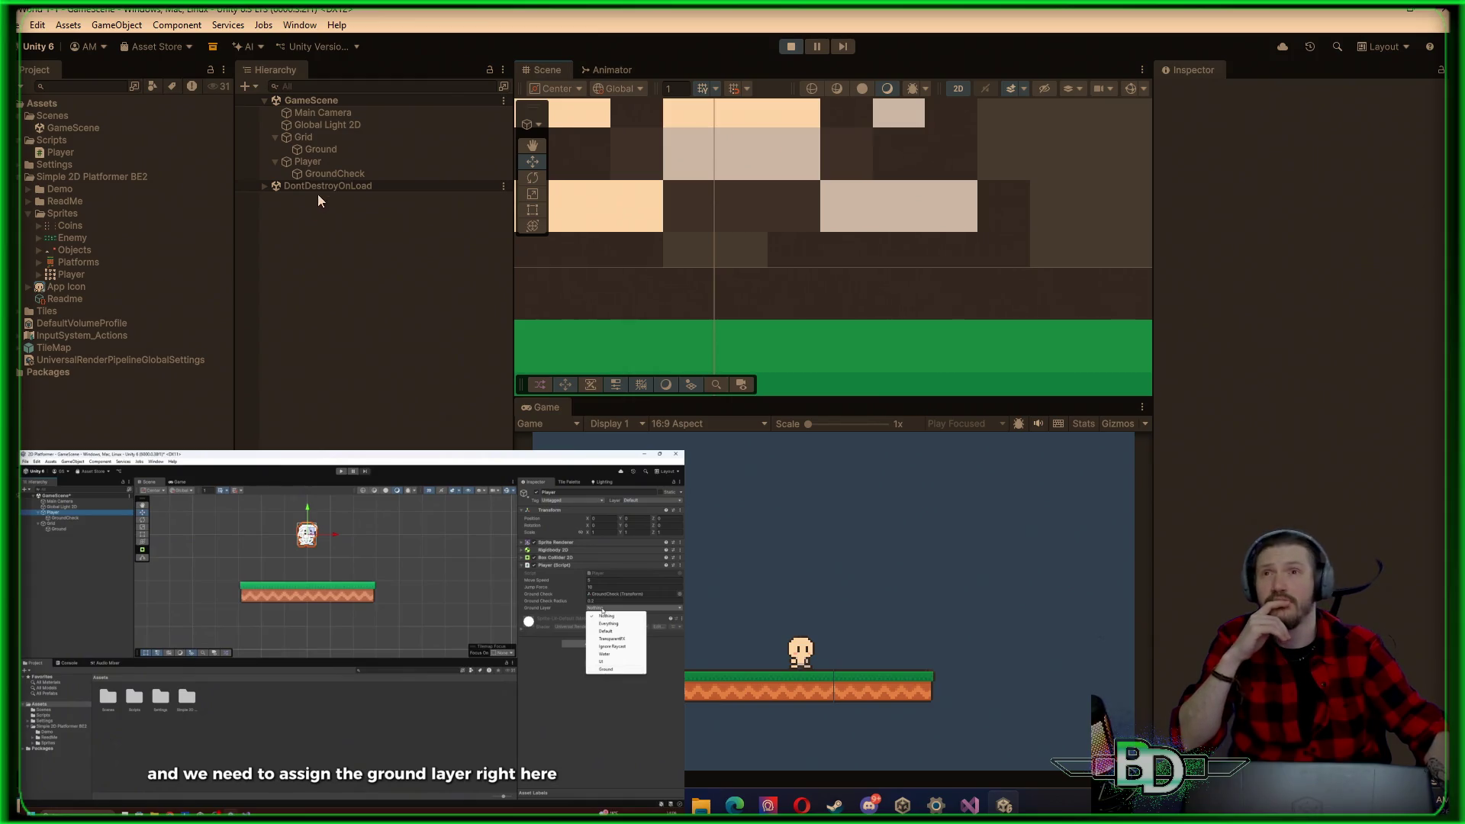
click(329, 173)
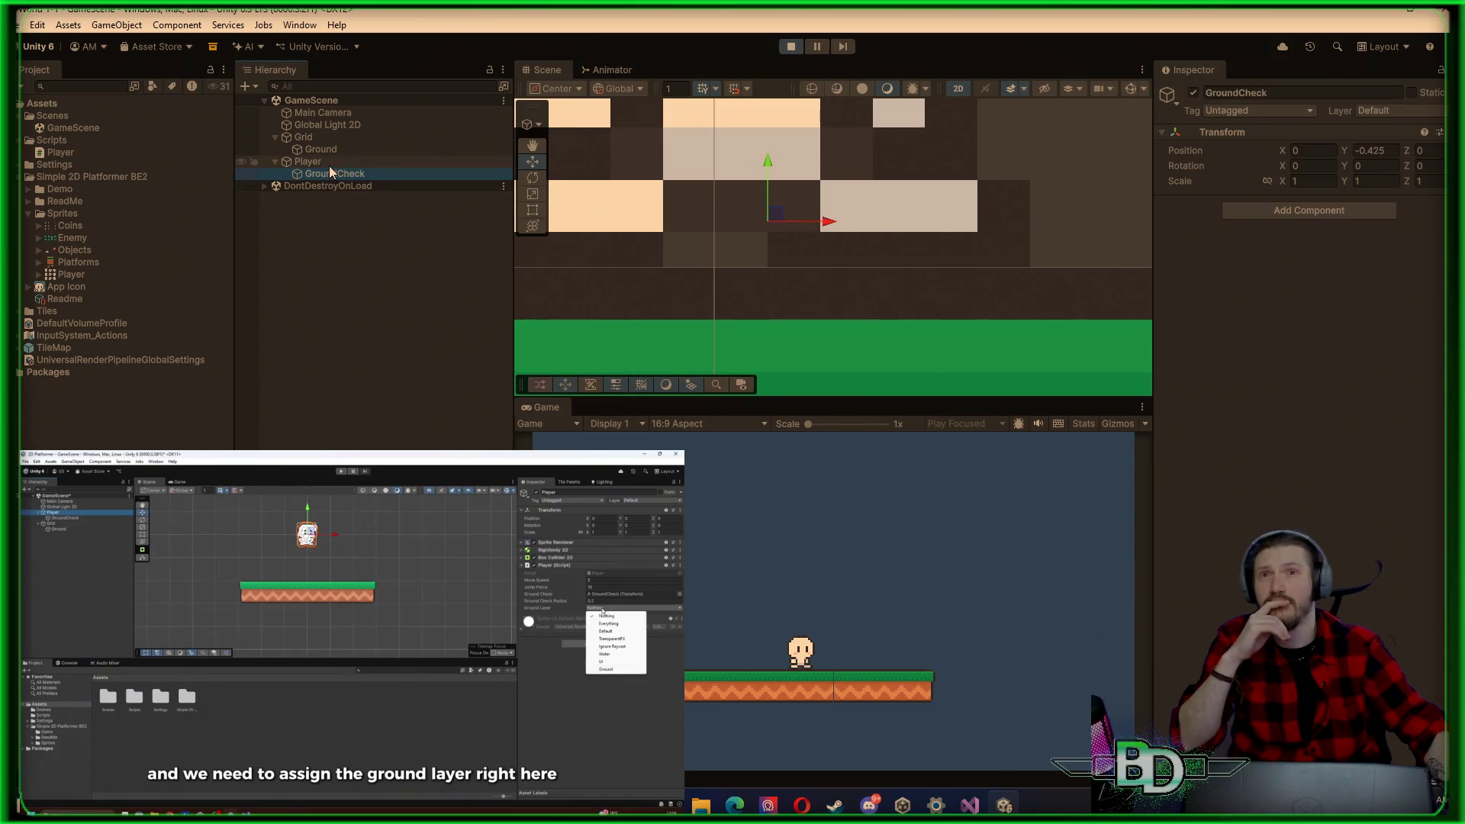
mouse_move(771, 168)
mouse_down()
mouse_move(766, 212)
mouse_move(762, 198)
mouse_up()
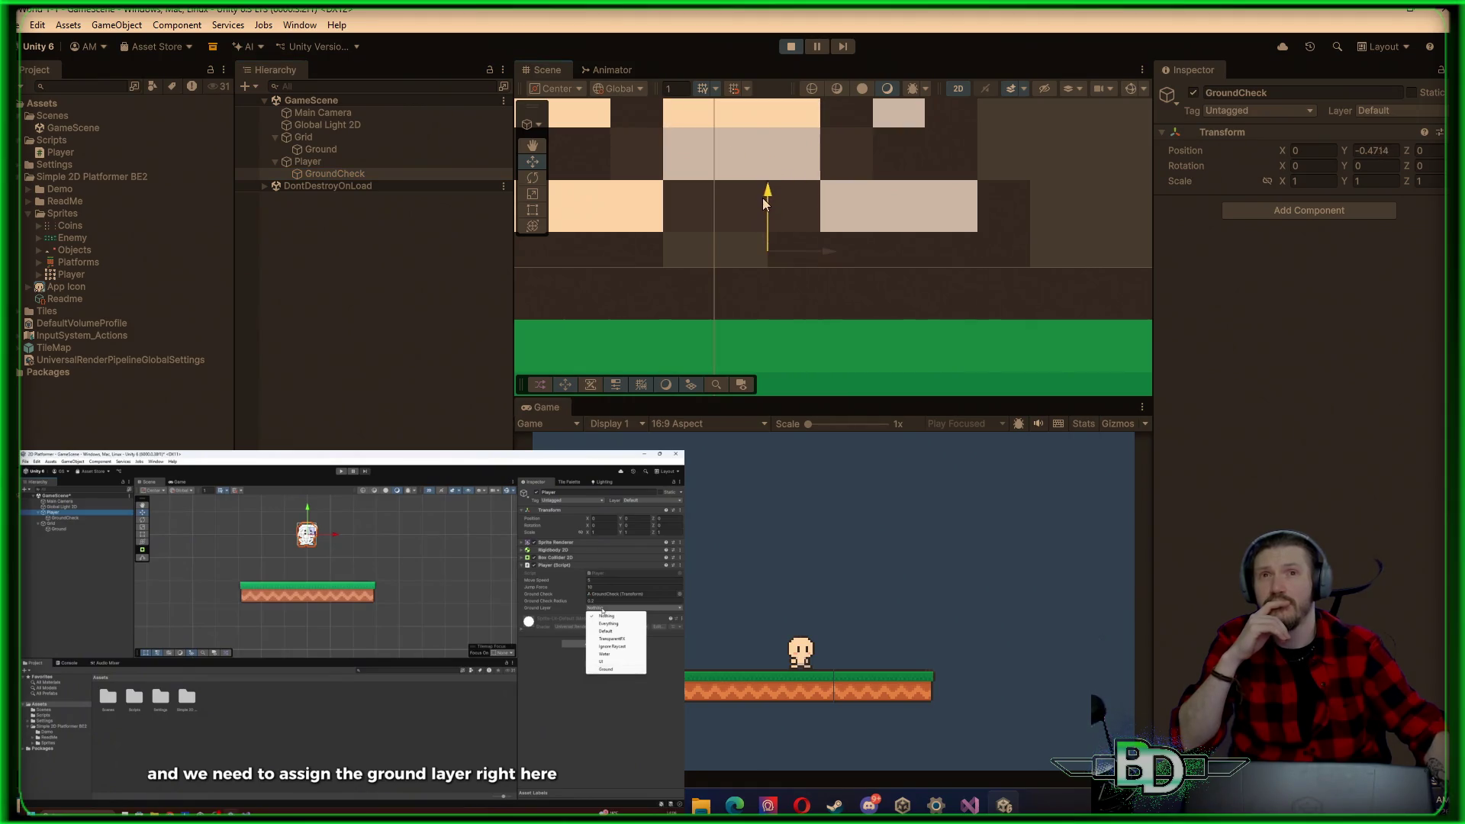
click(791, 47)
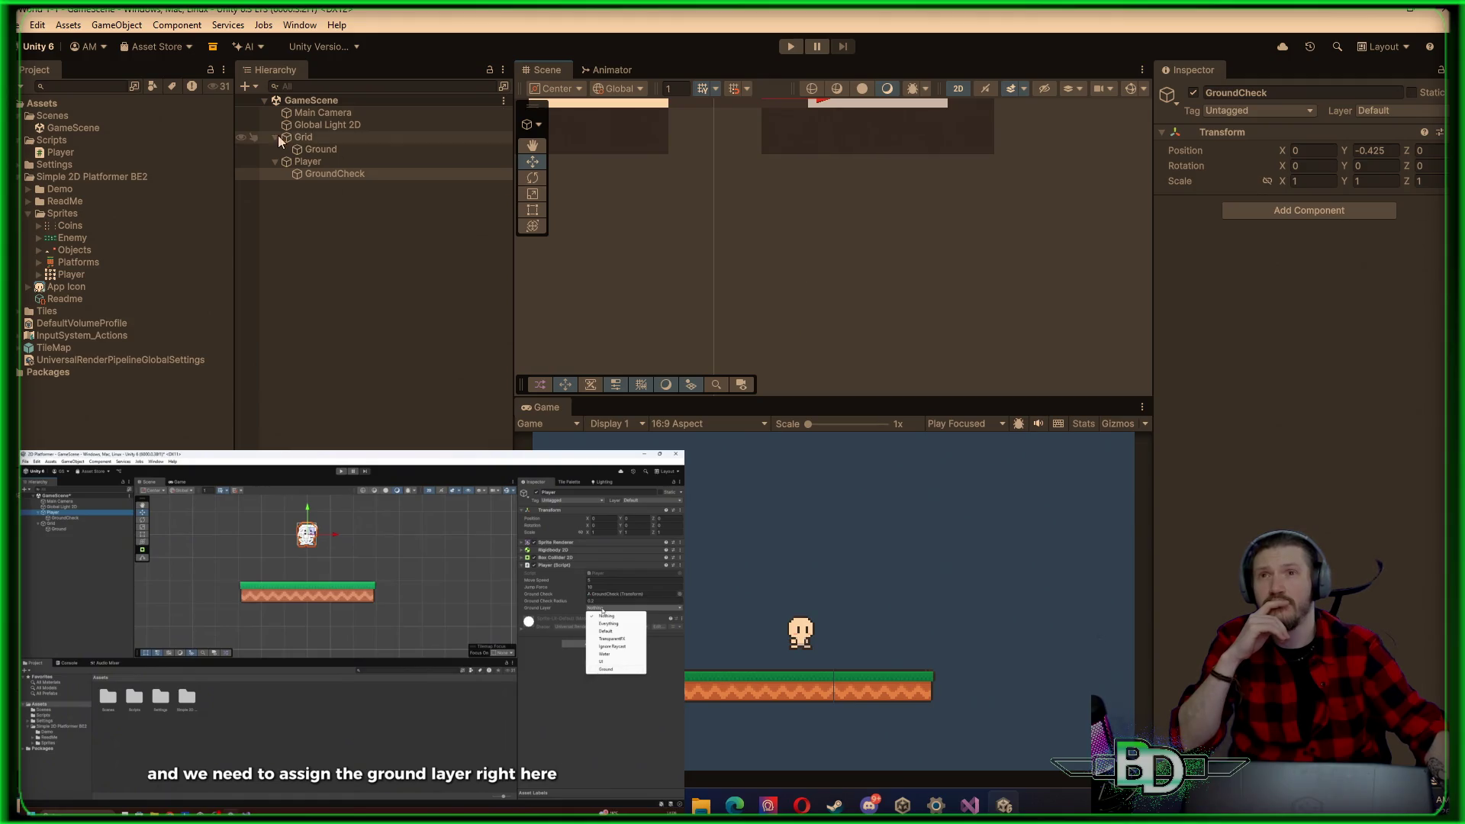
Step: Select the Player and rerun the game to confirm it rests on the ground, then stop
click(307, 162)
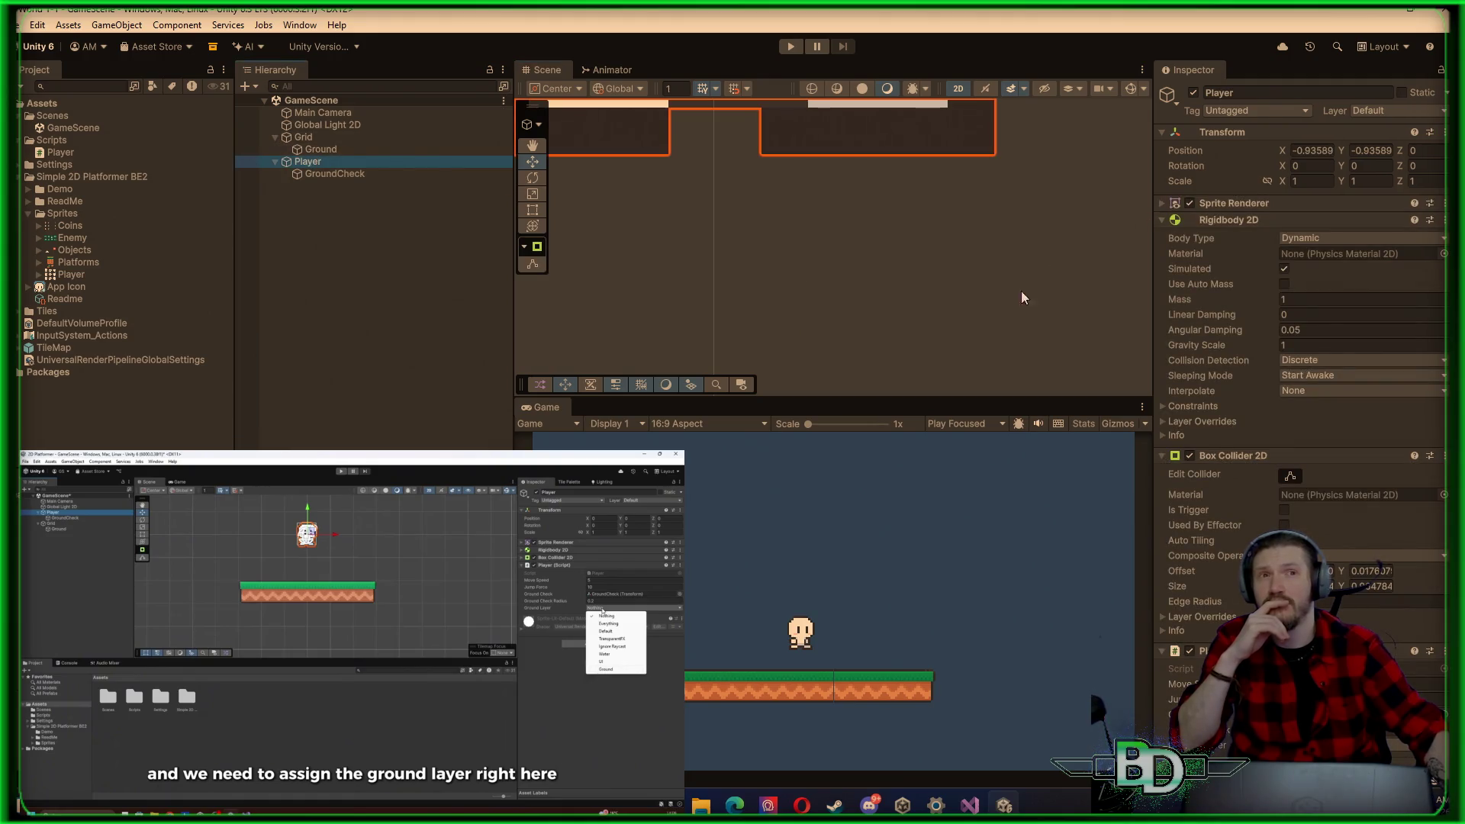
scroll(1307, 465, down, 2)
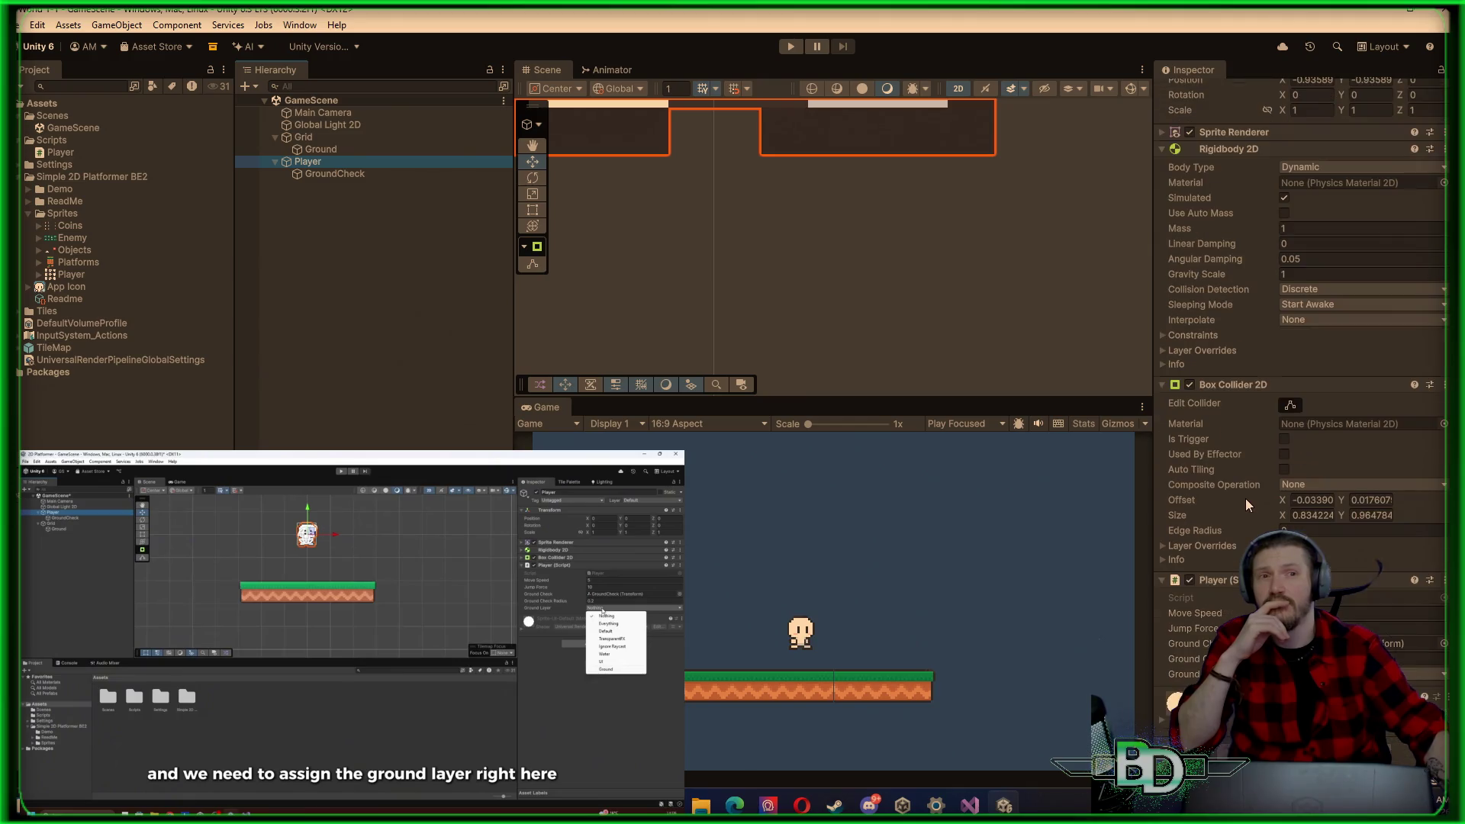
click(790, 47)
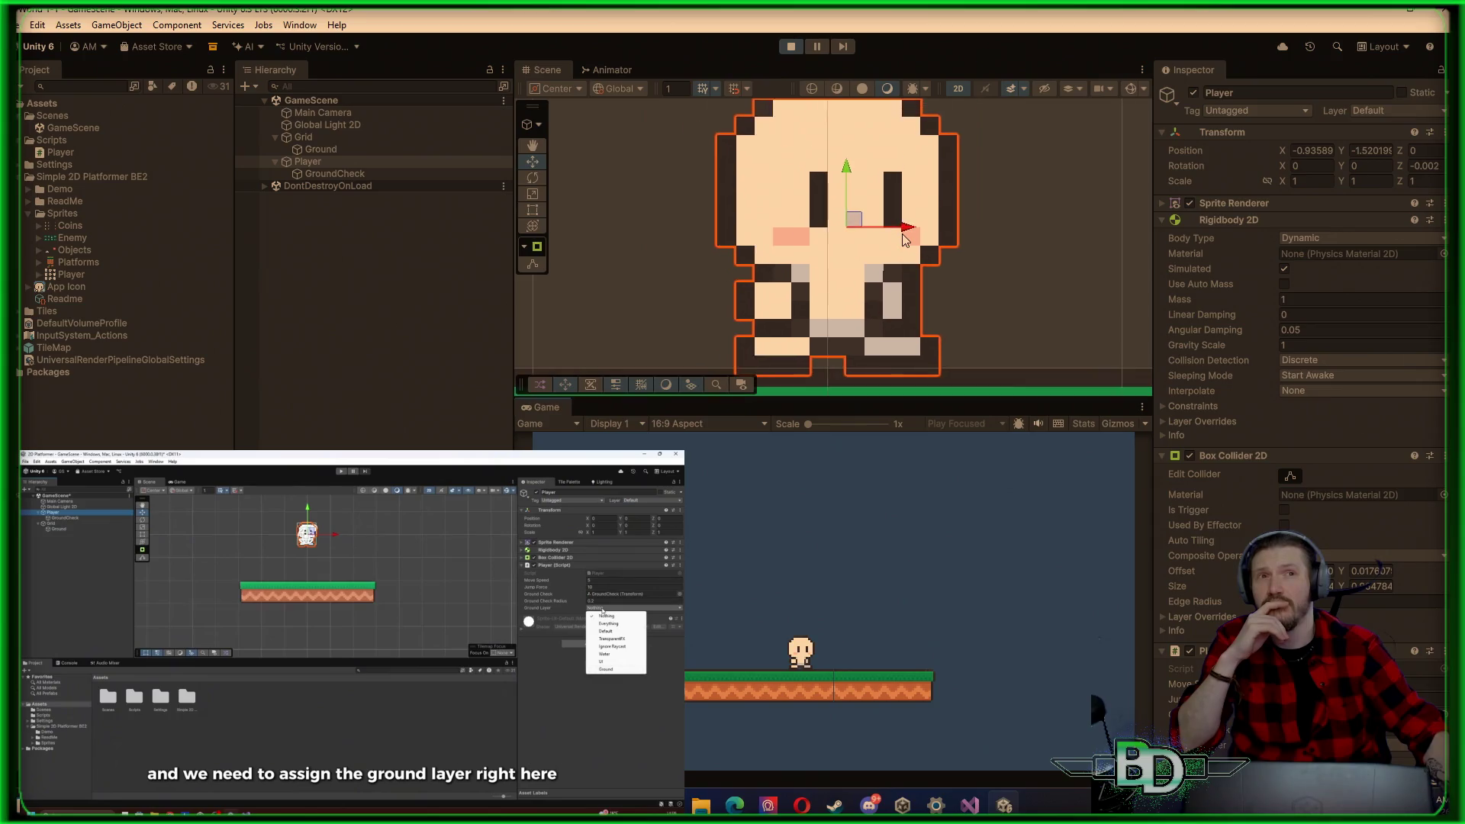
scroll(952, 280, up, 1)
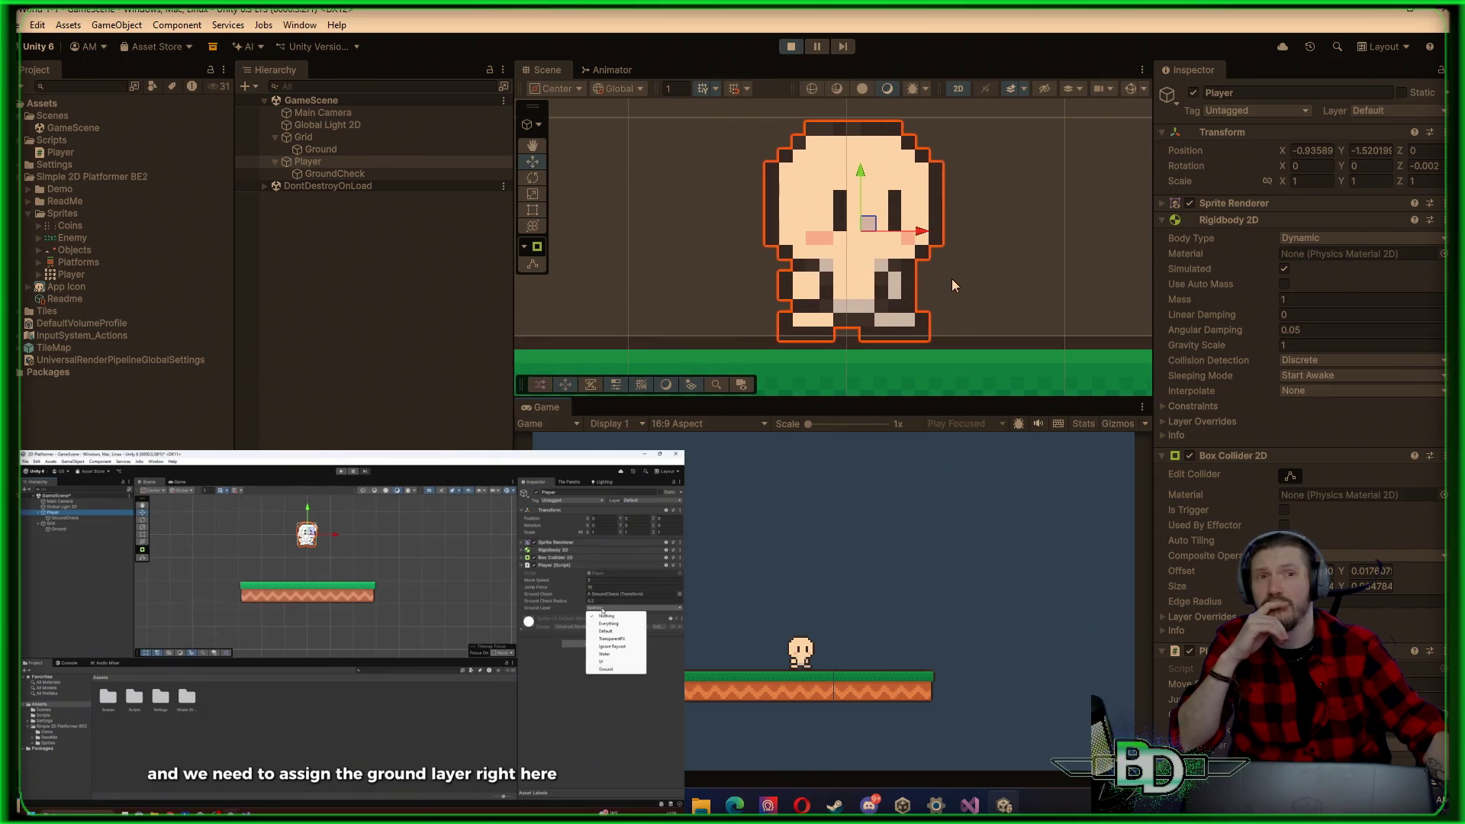
click(1035, 293)
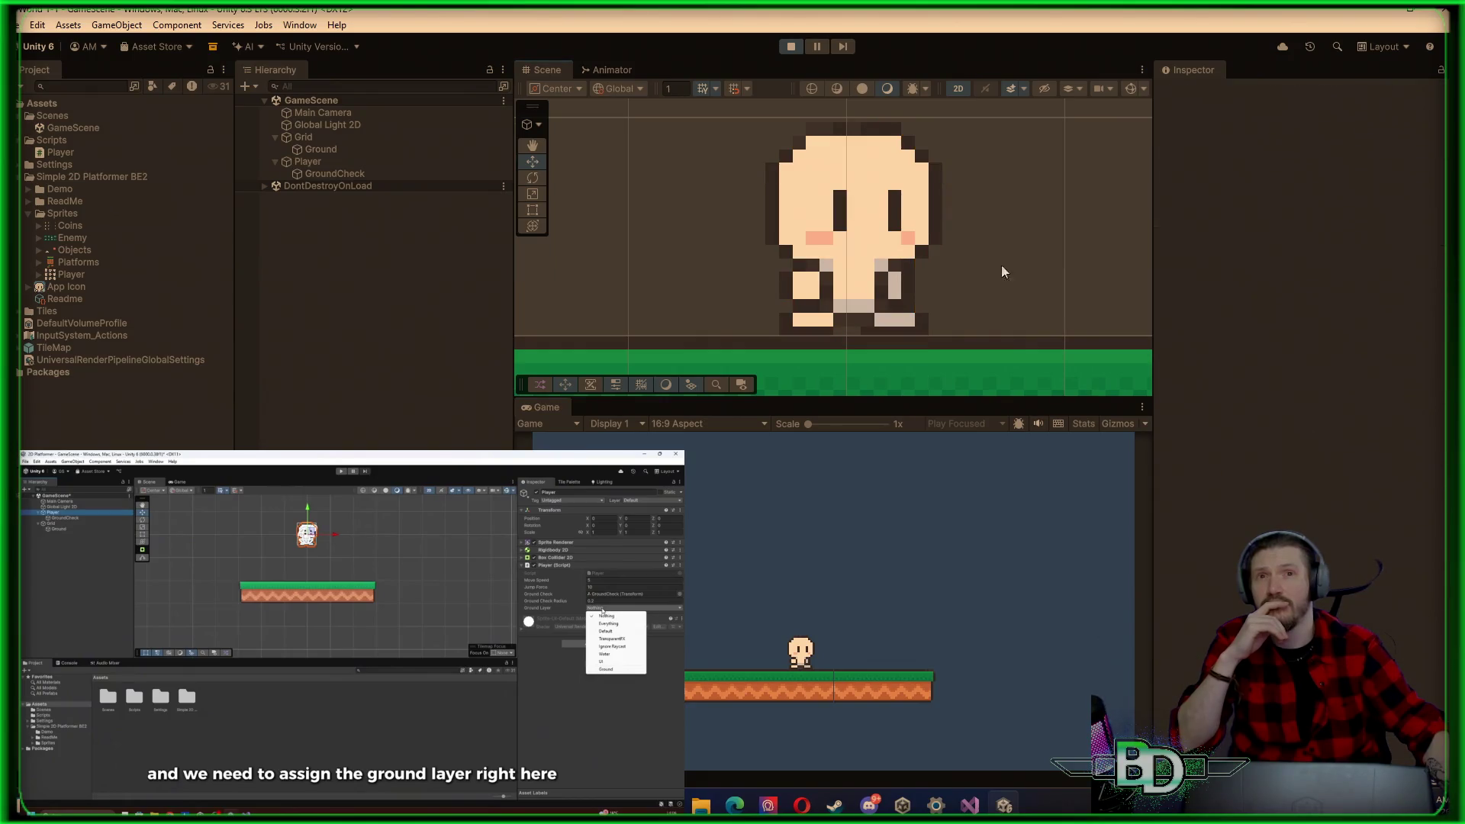
click(799, 46)
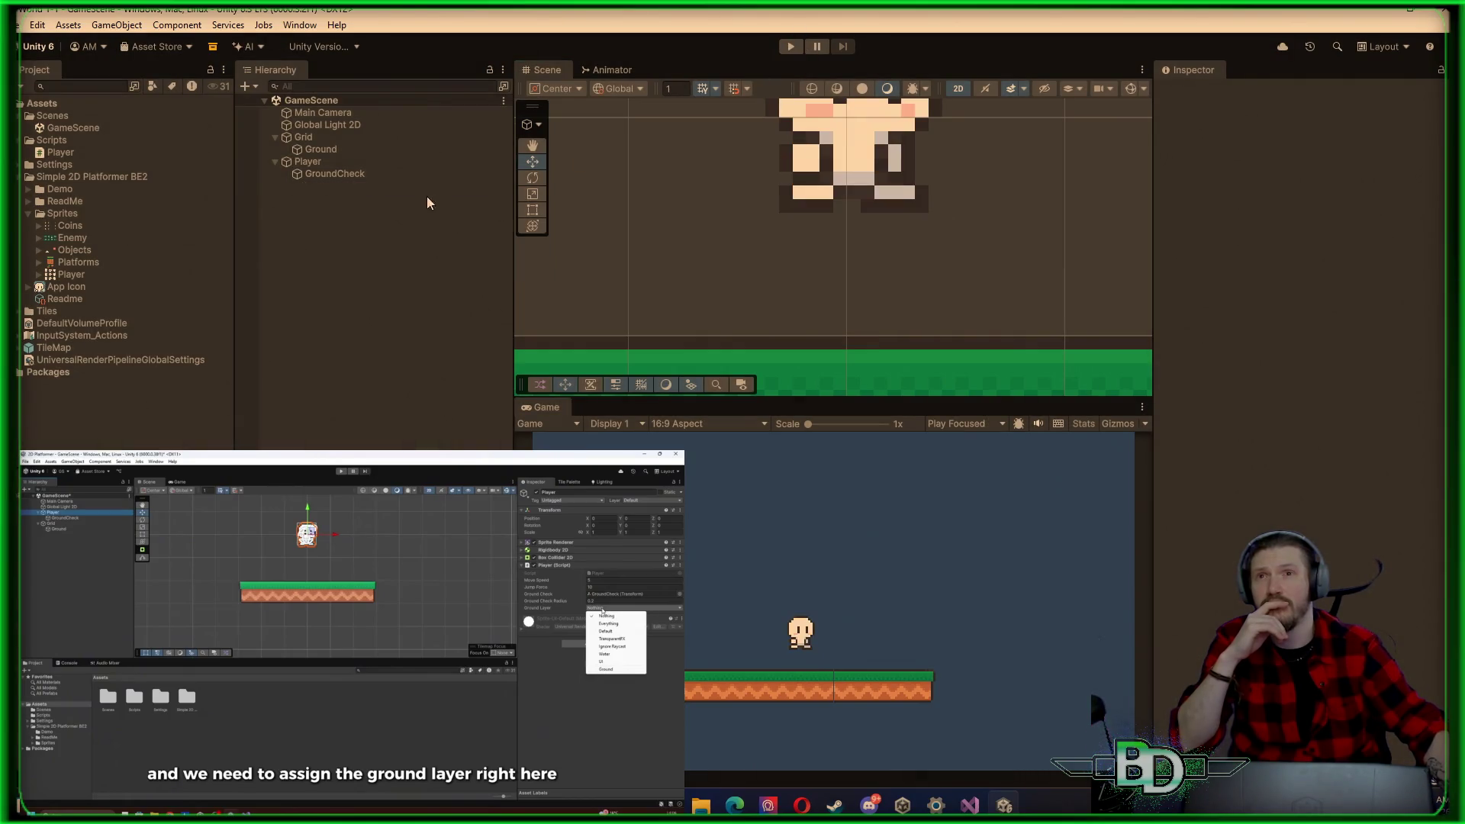
Step: Drag the Player's Box Collider 2D bottom edge to the character's feet, then start Play mode
click(315, 150)
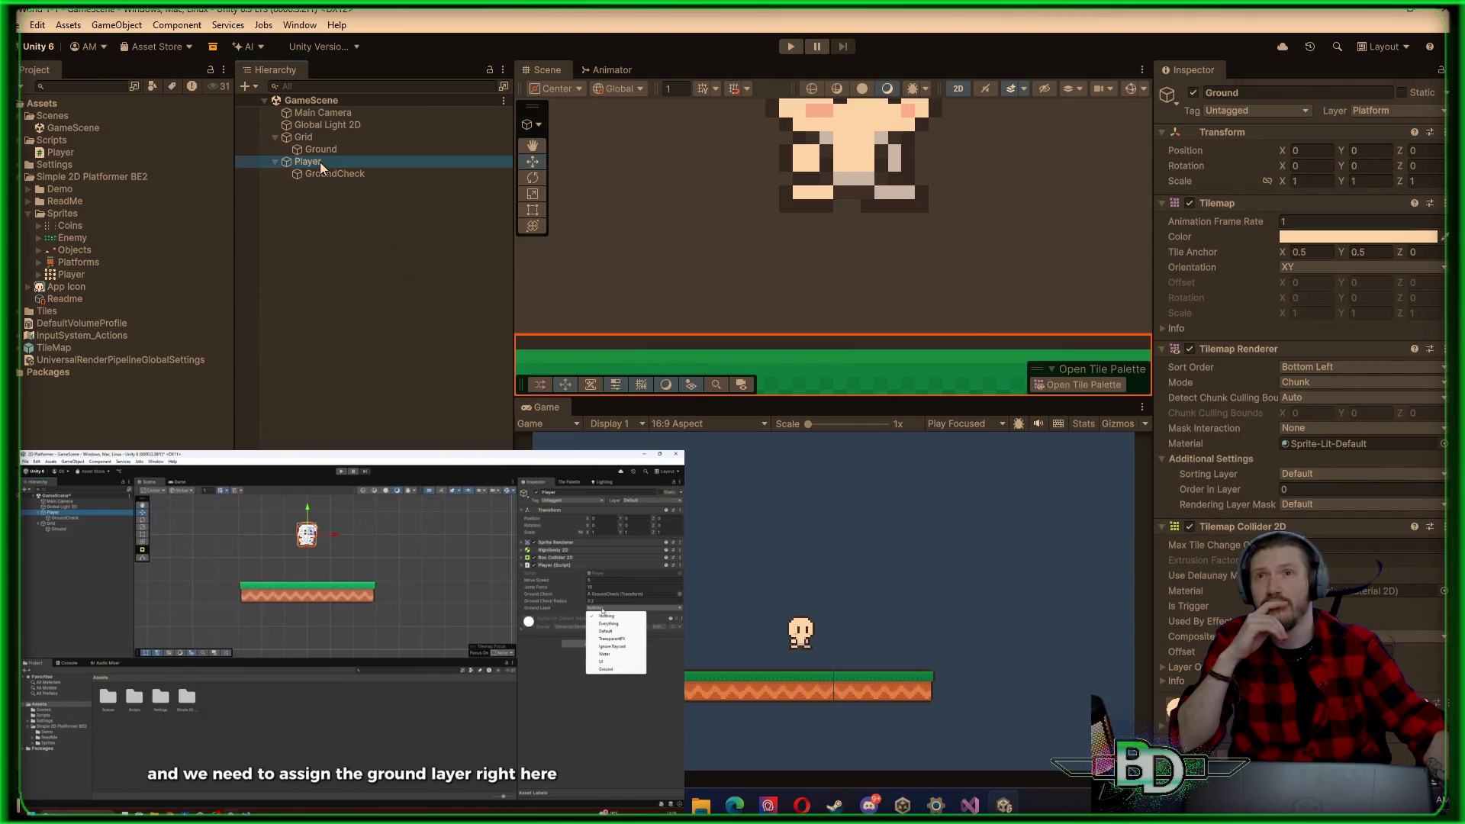
click(328, 161)
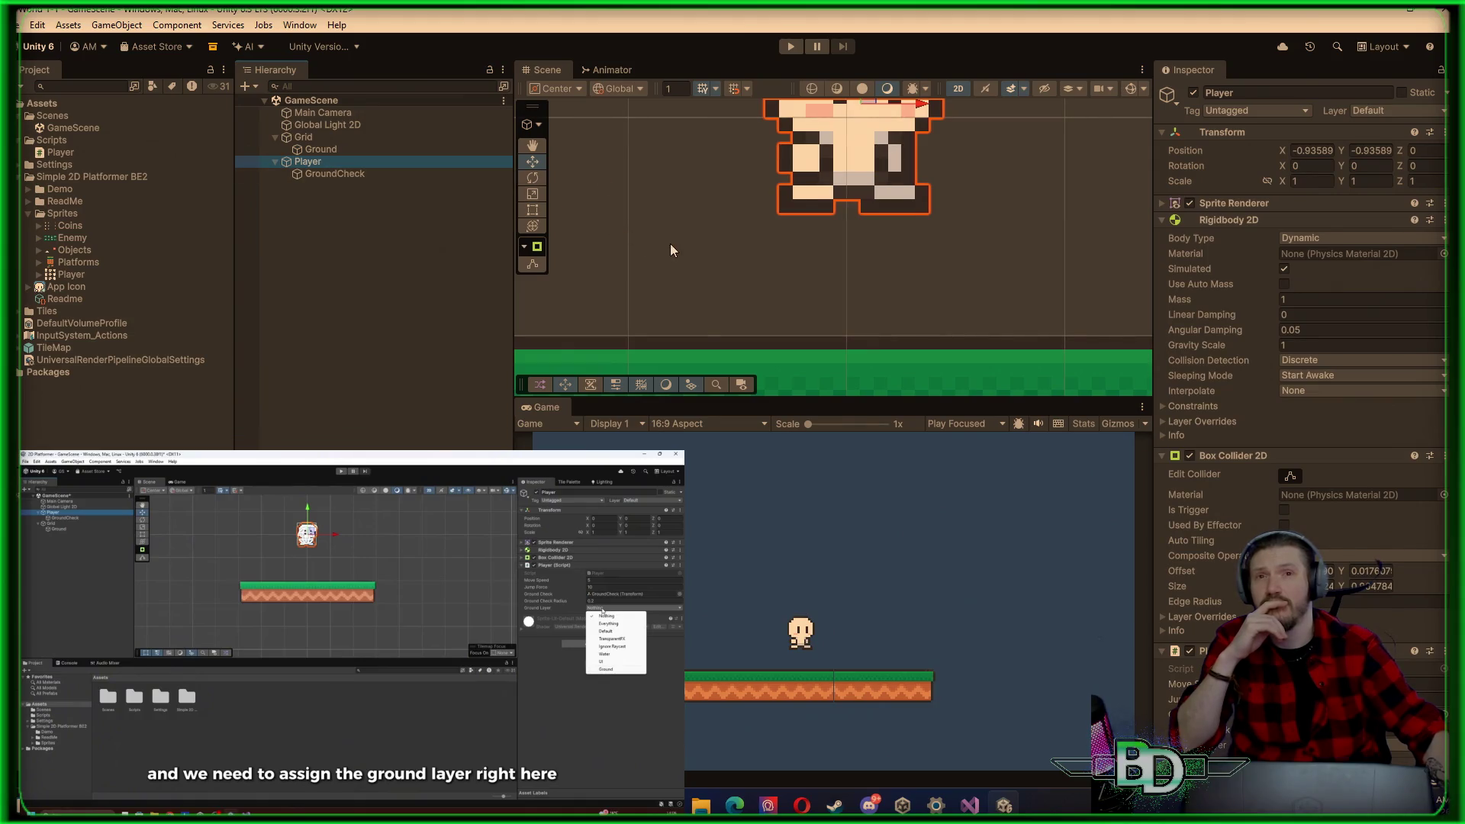
click(1347, 461)
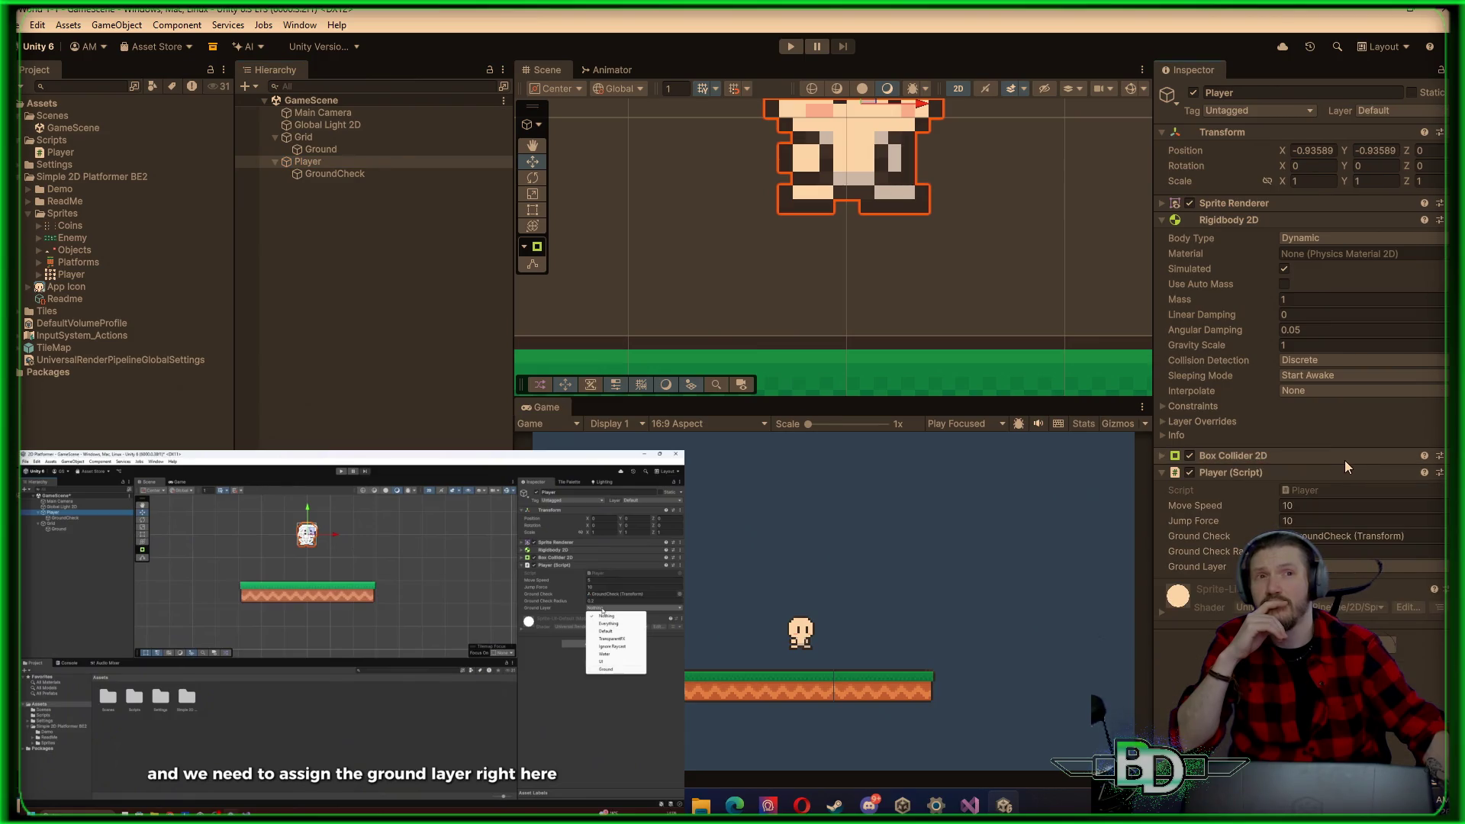
click(1339, 458)
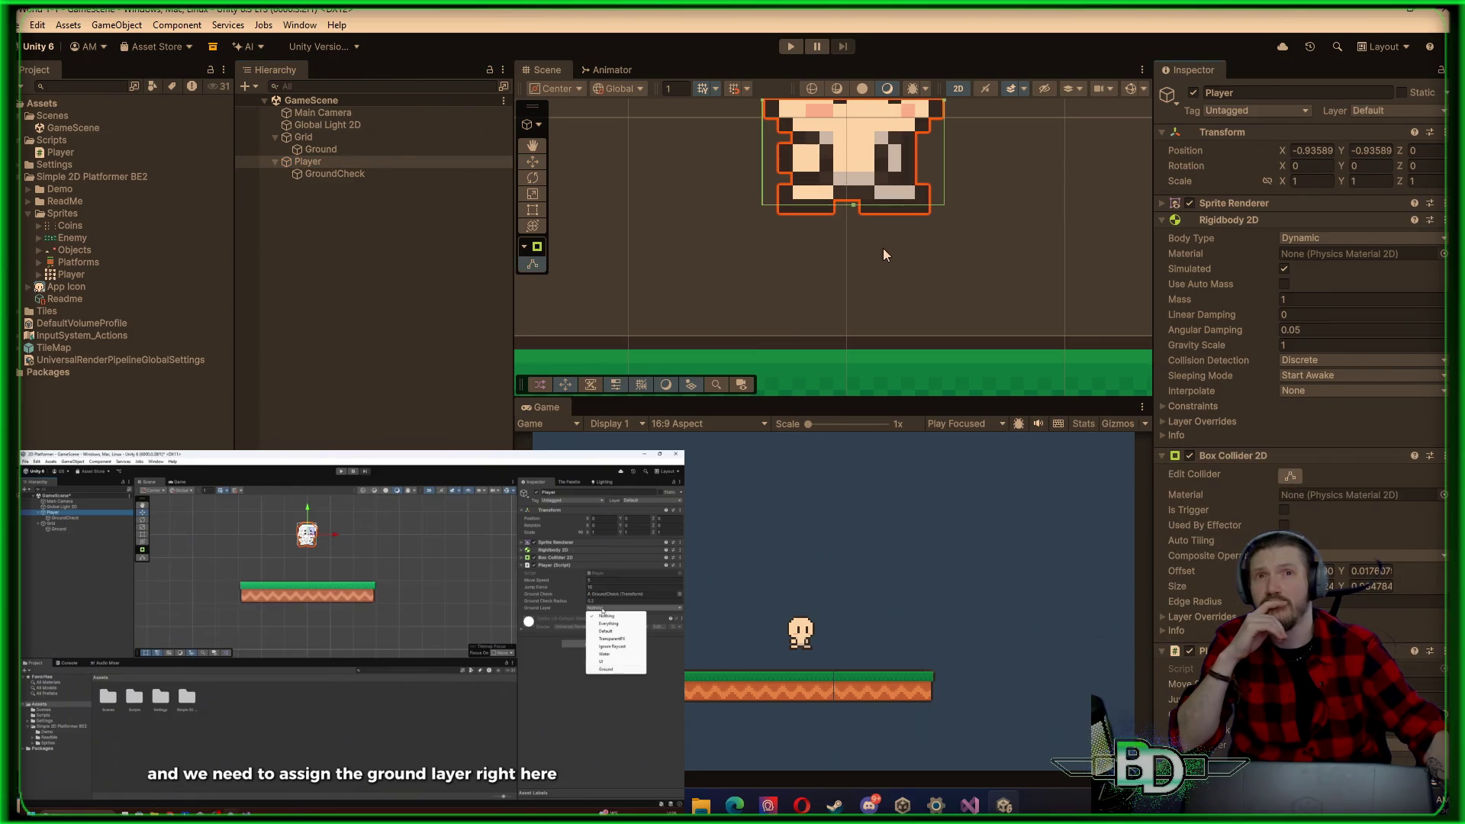
drag(855, 209, 859, 213)
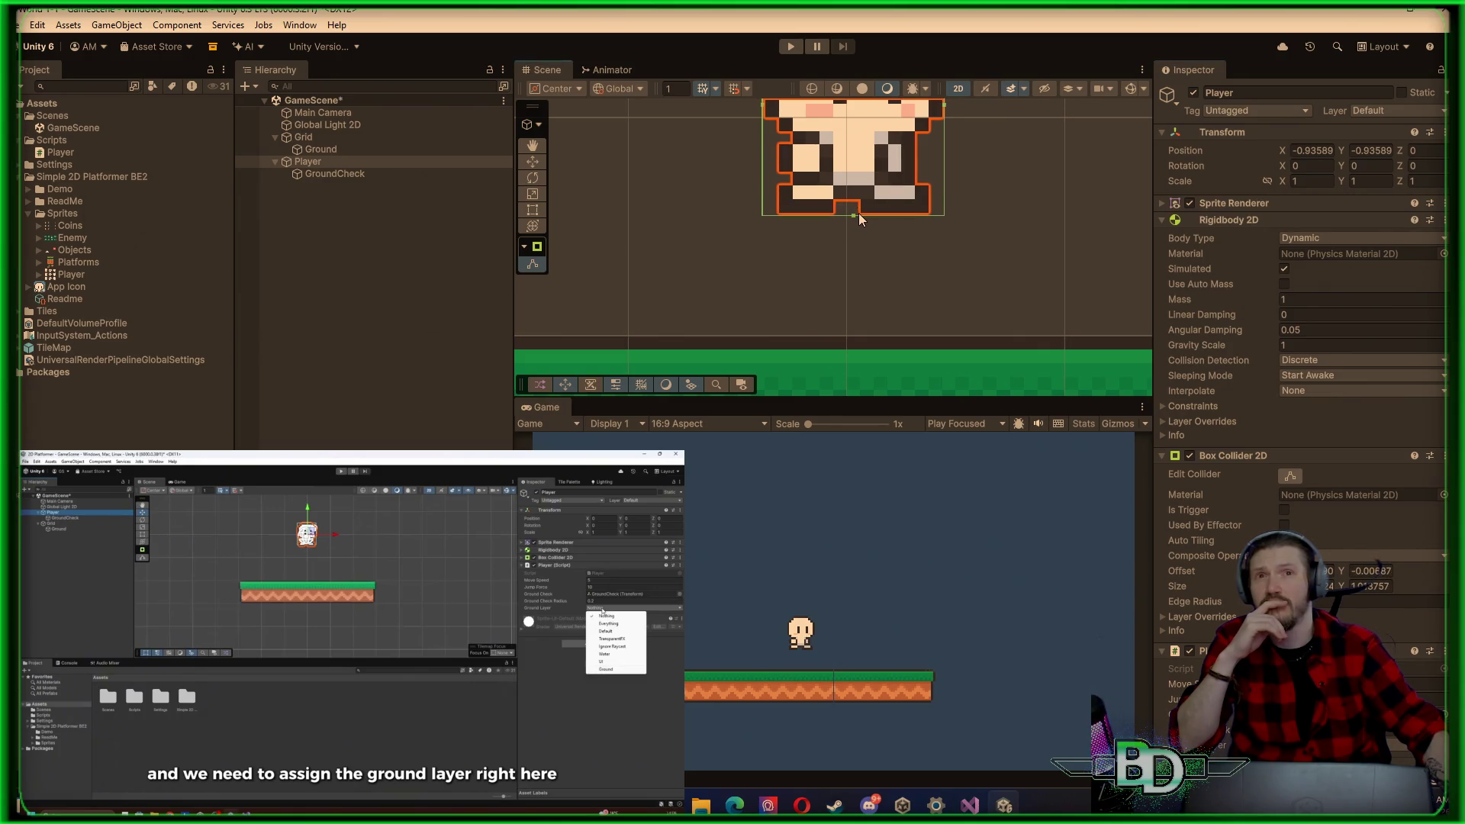
scroll(858, 213, up, 2)
scroll(858, 213, up, 8)
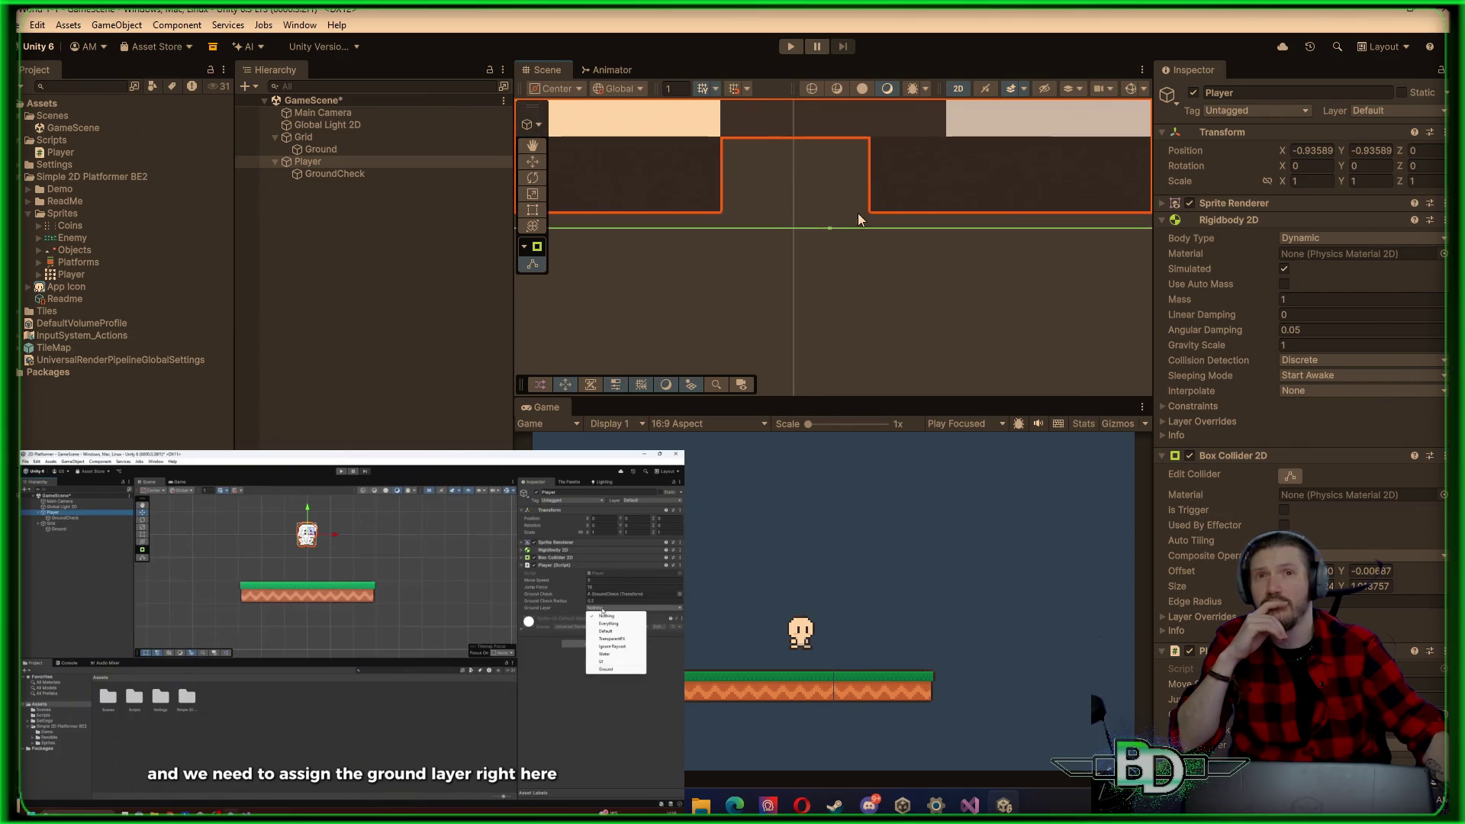
drag(831, 228, 831, 214)
click(790, 47)
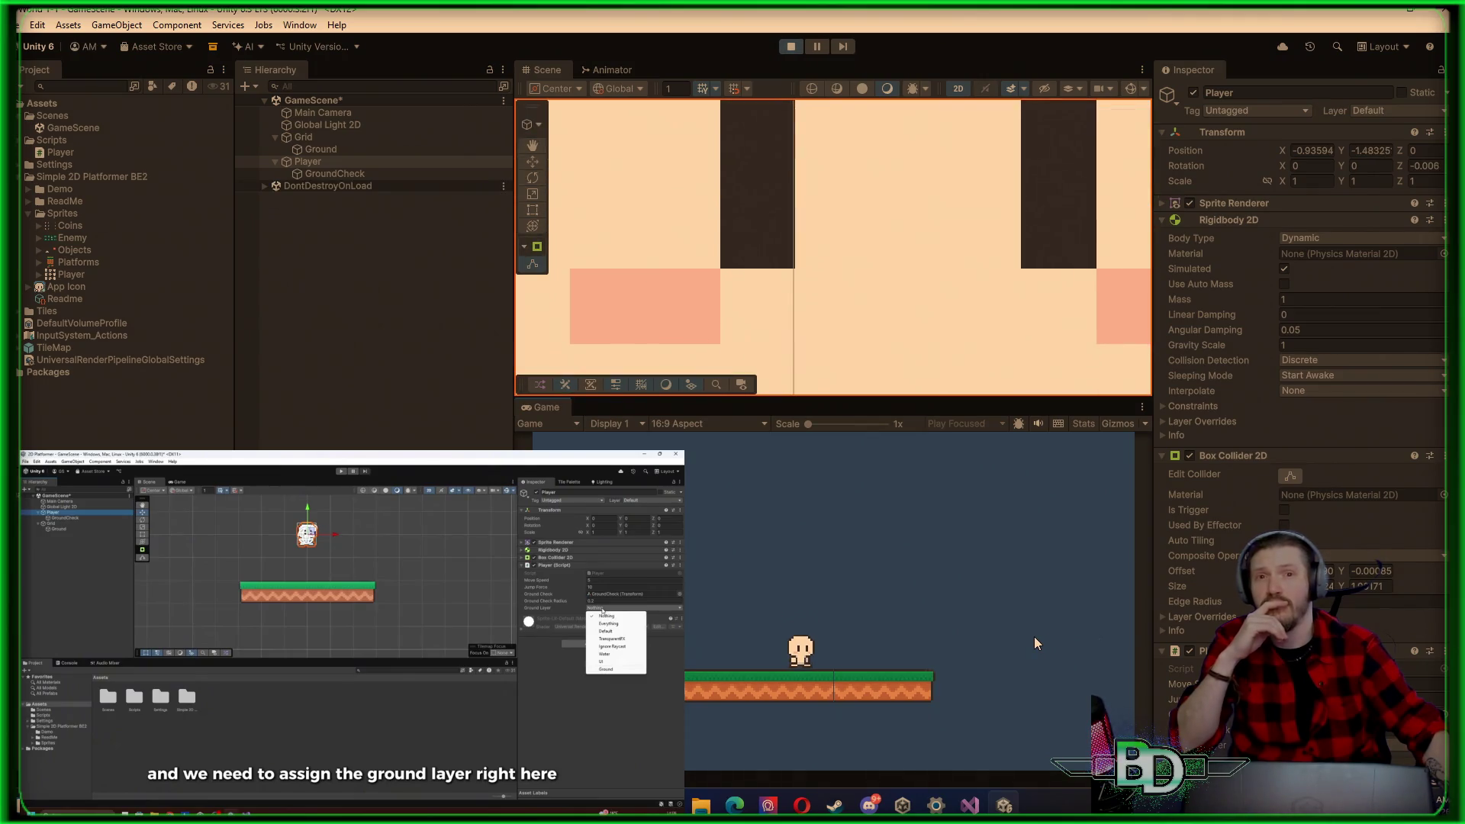
Step: Walk the player right and left, then stop the game
key(d)
key(d)
key(a)
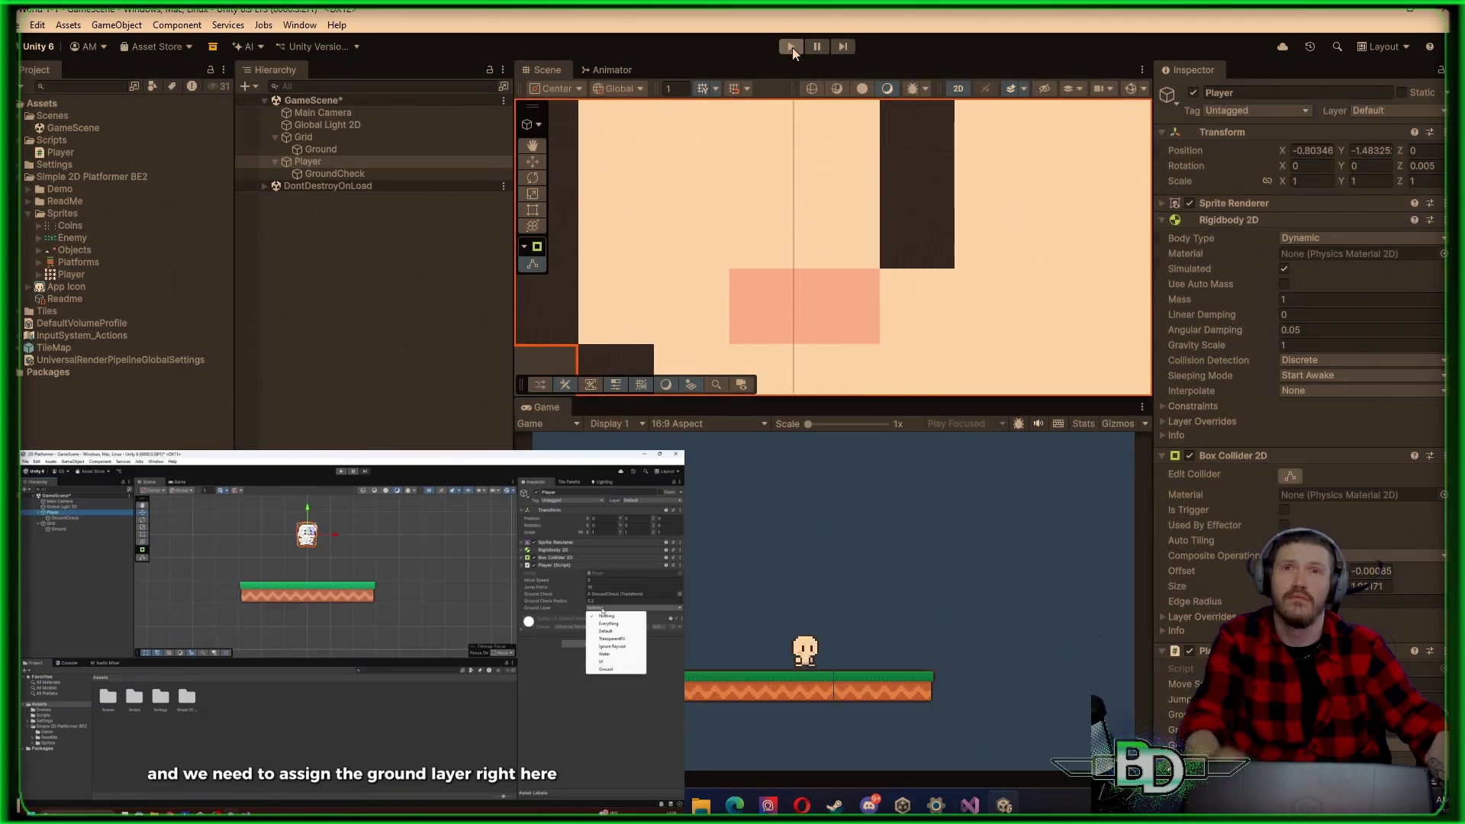
click(792, 47)
Step: Raise the Box Collider 2D's bottom edge further and frame the Player in the Scene view
drag(830, 214, 826, 174)
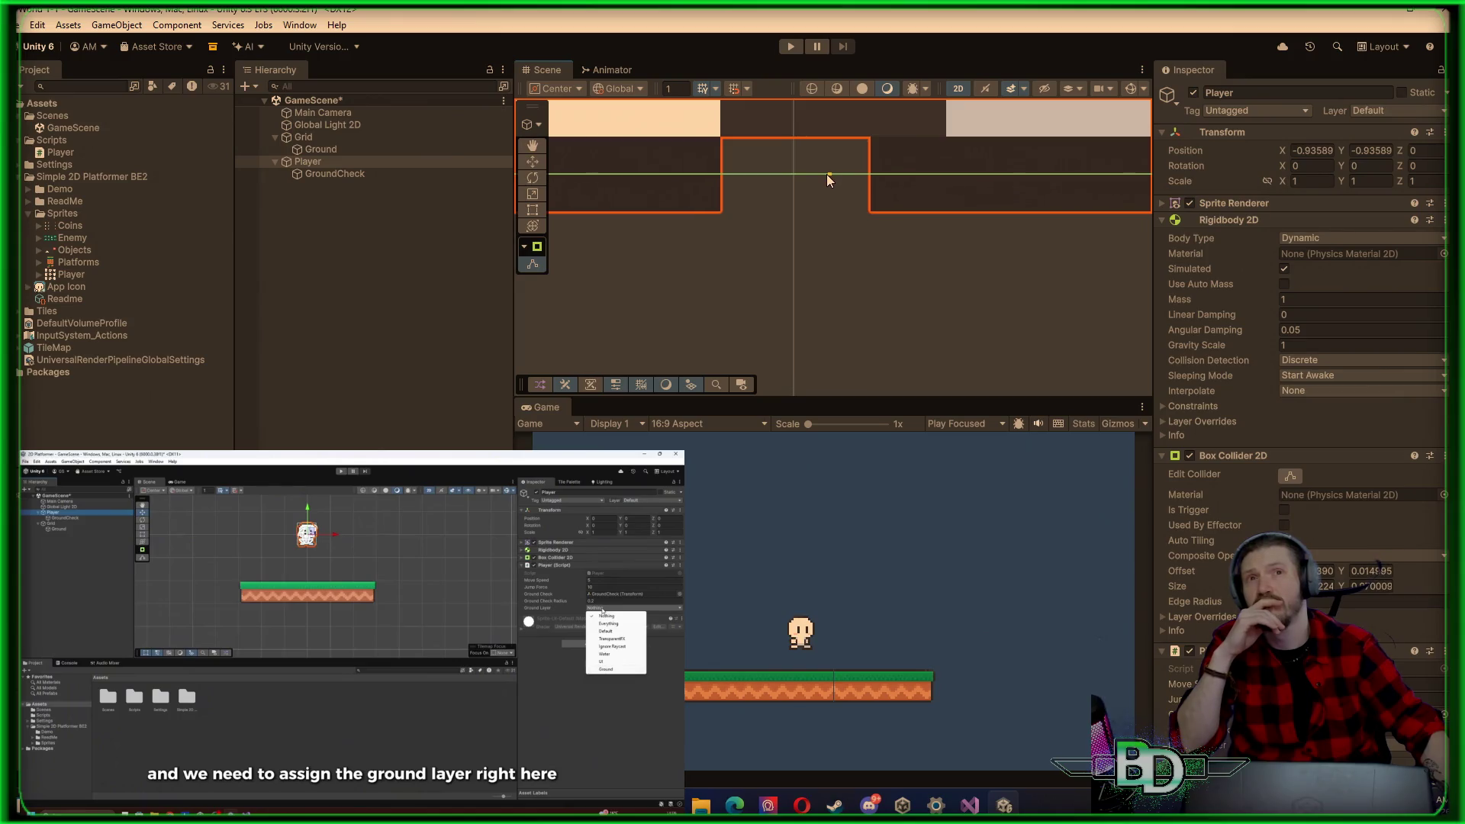
click(463, 243)
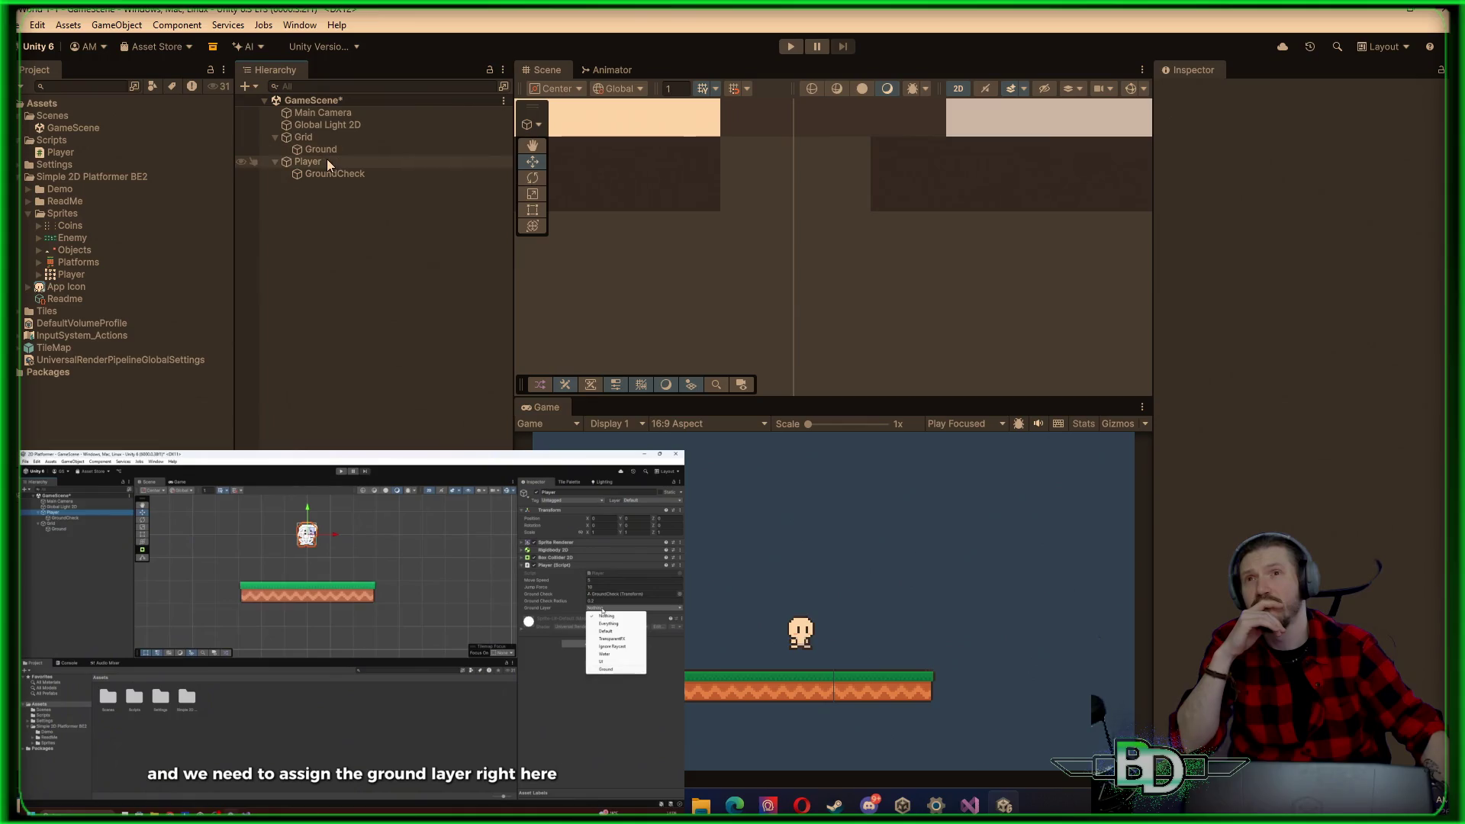
click(327, 161)
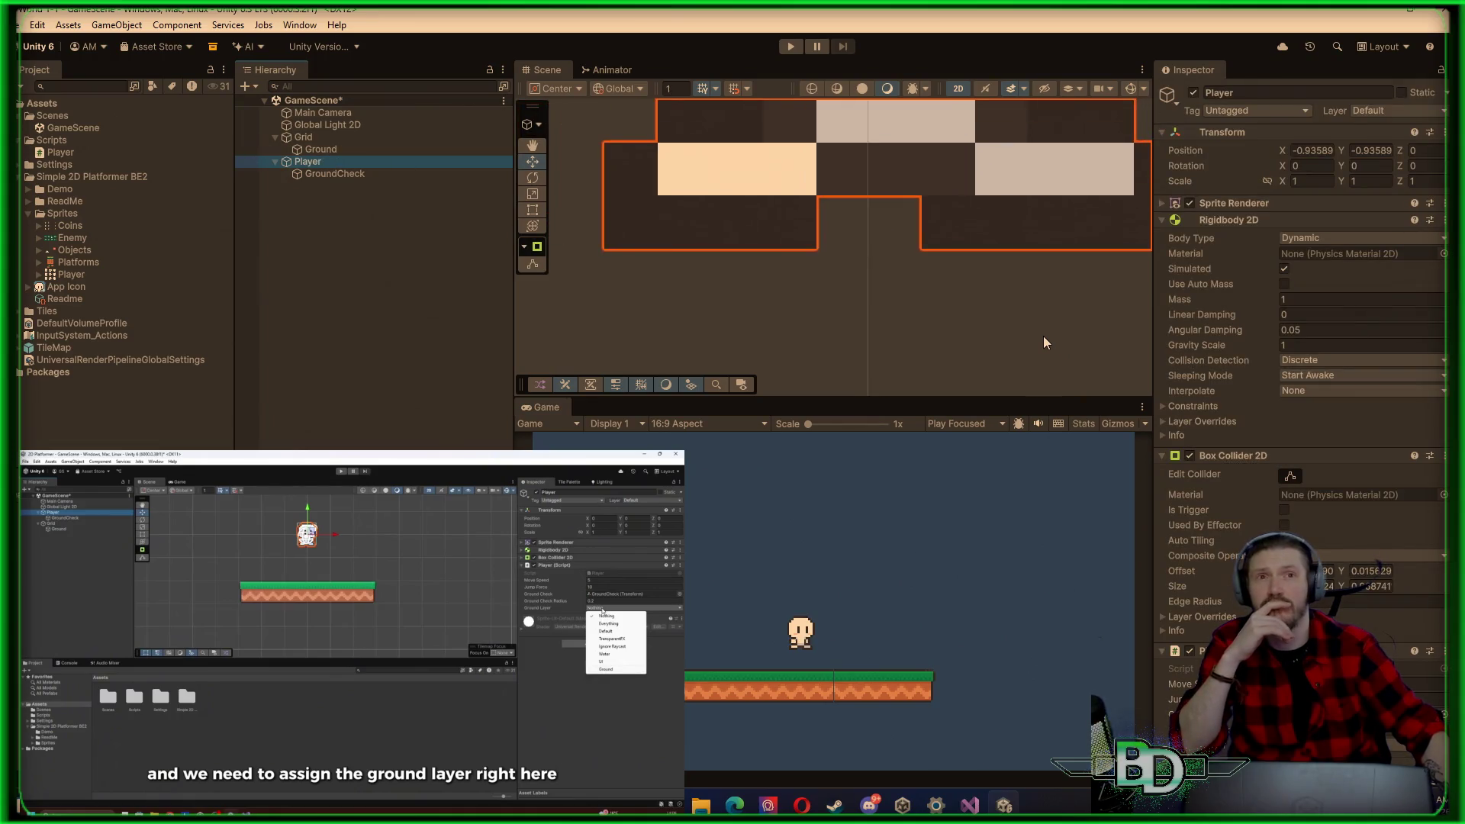
key(f)
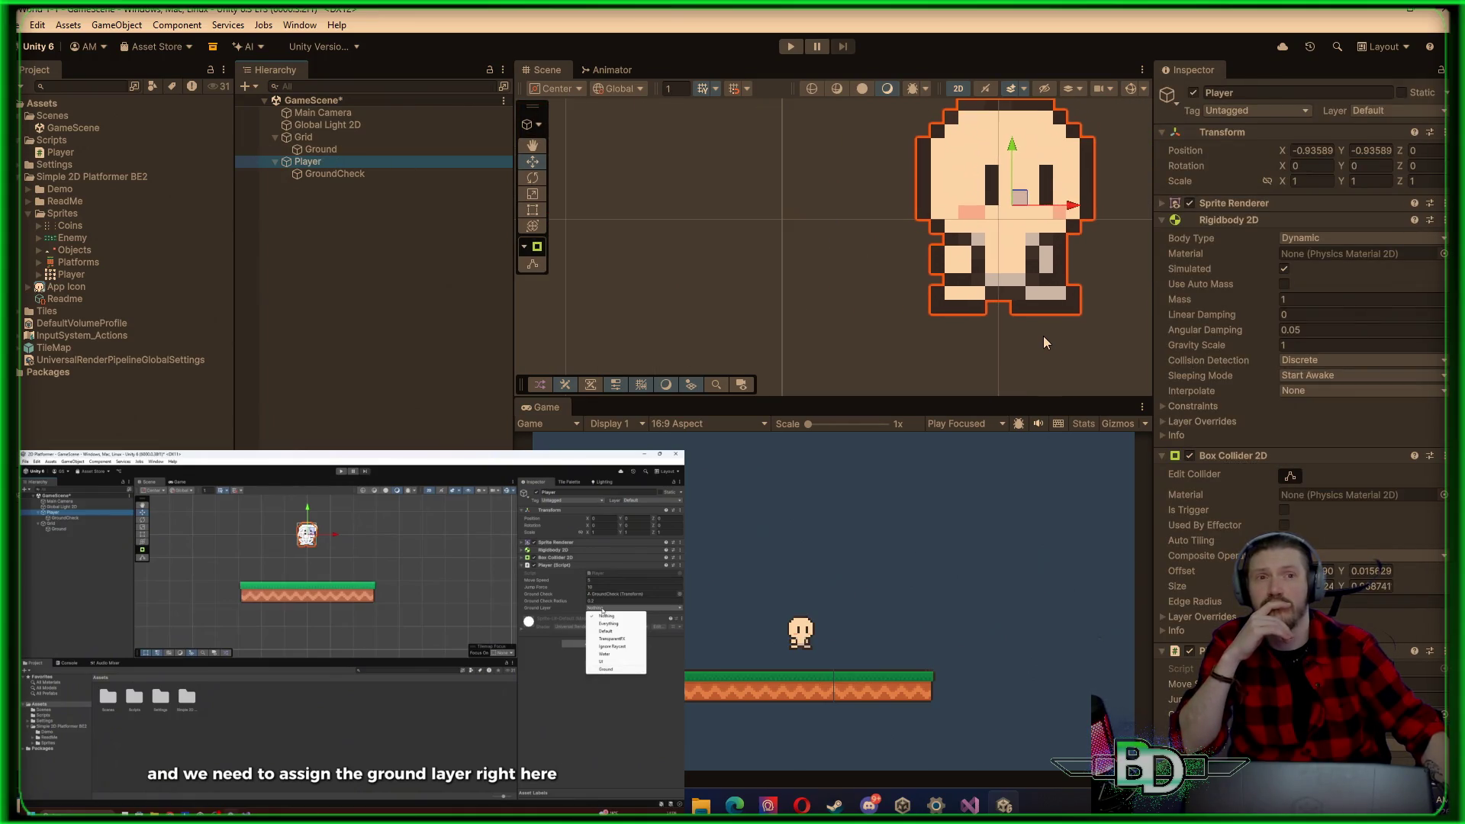
Step: Rerun the game and walk the player right and left along the platform
click(792, 48)
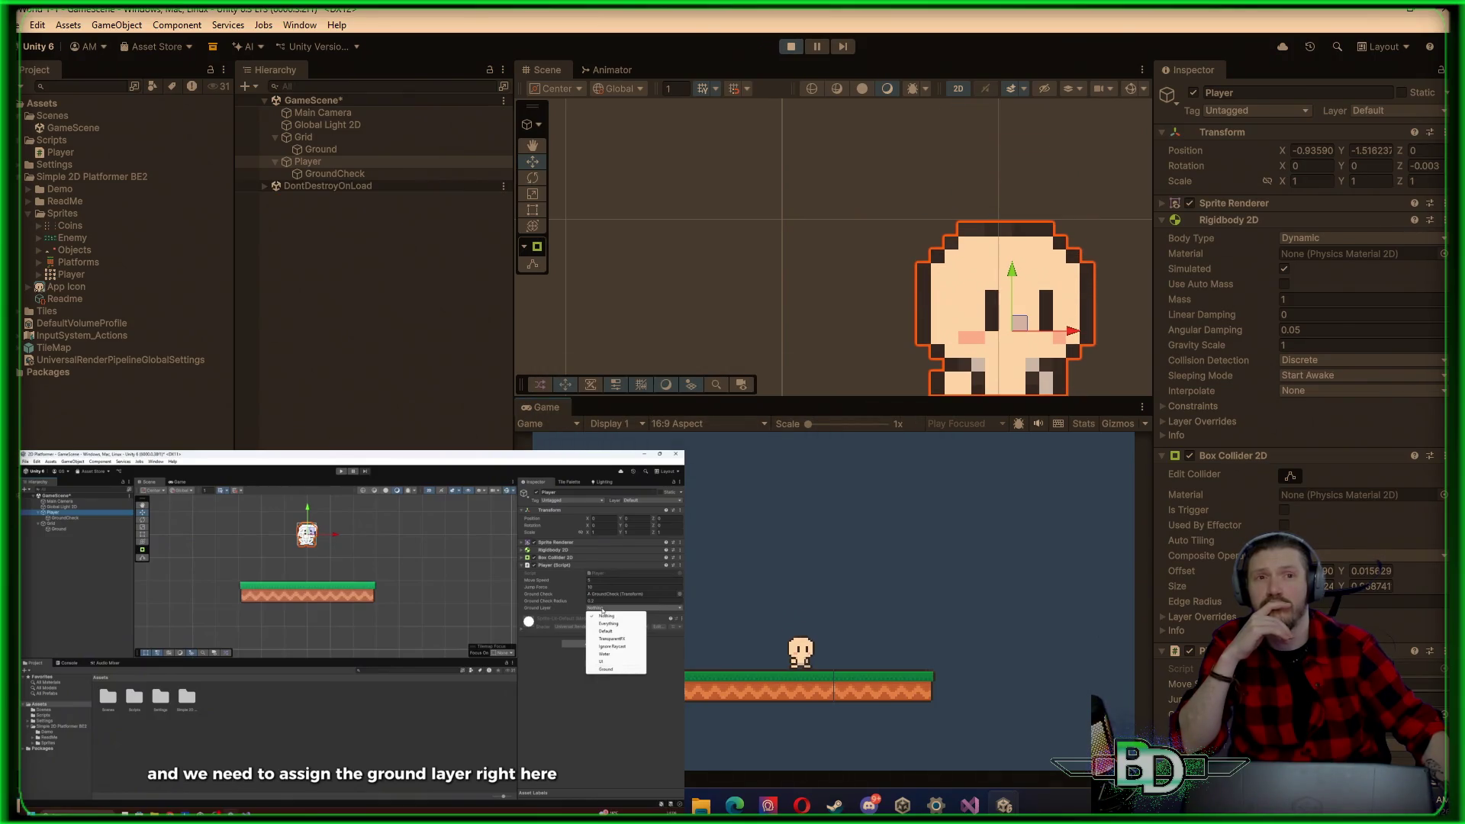
key(d)
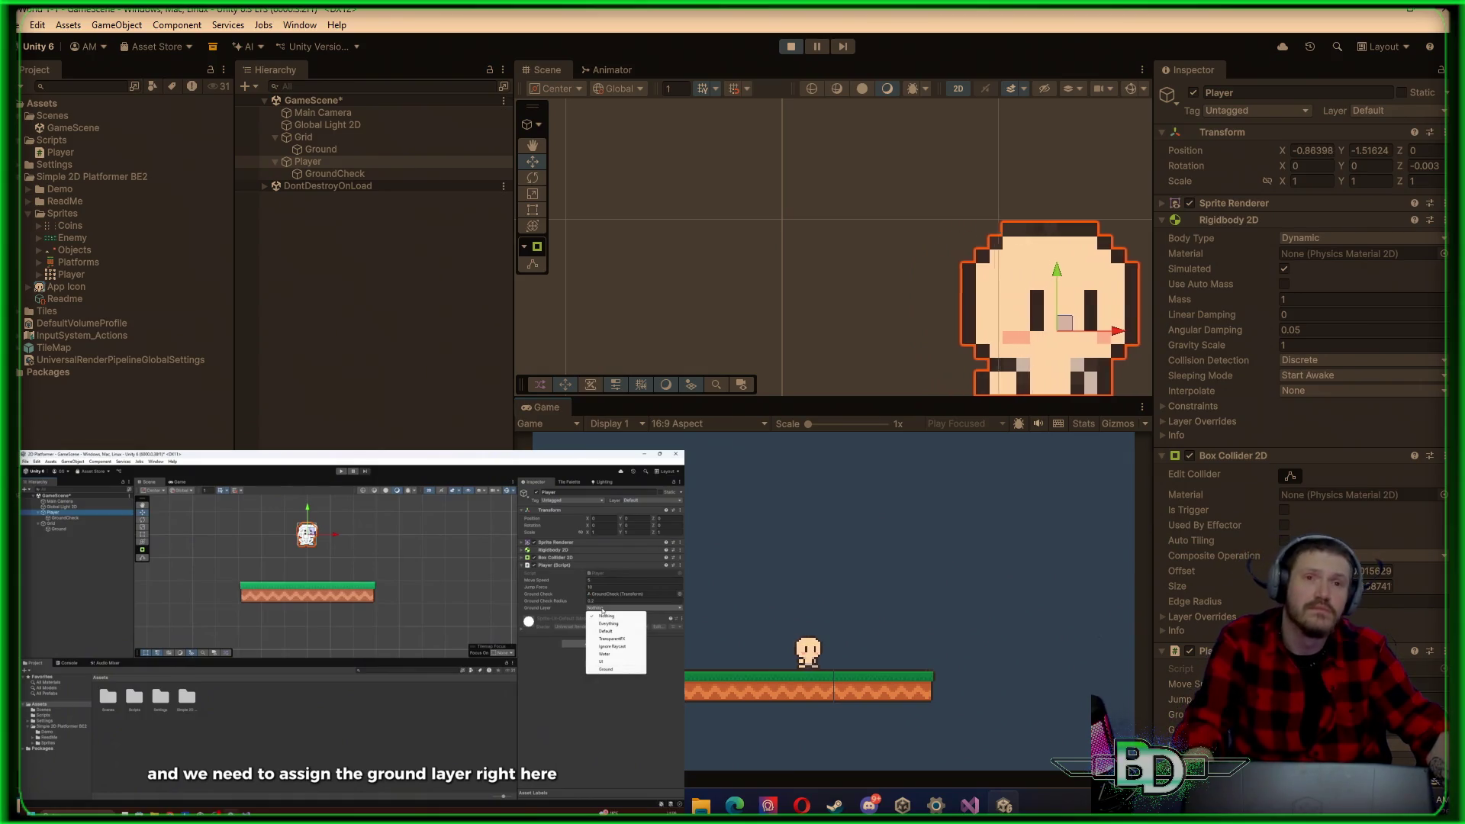
key(a)
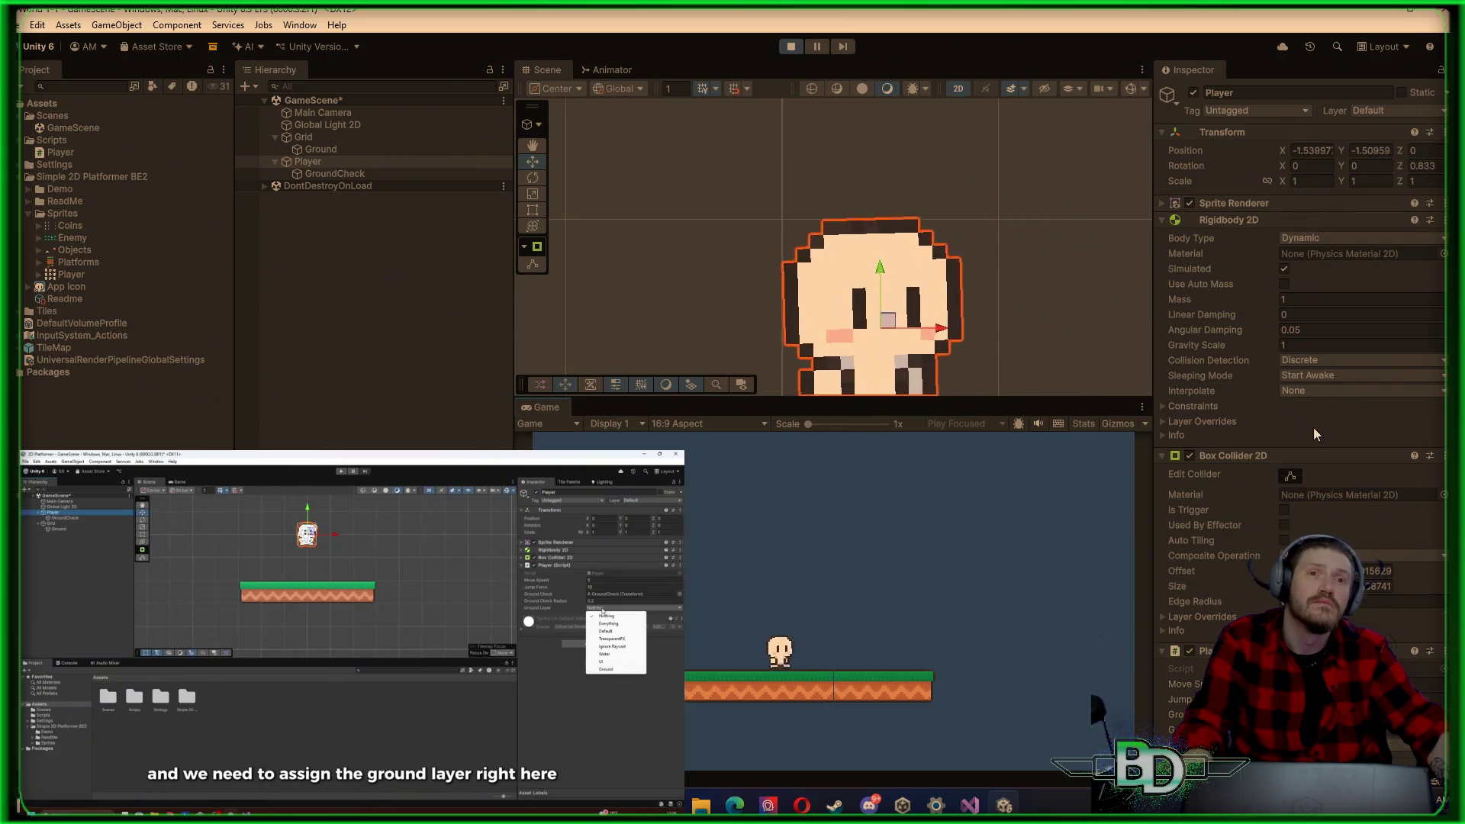
Step: Expand the Rigidbody 2D Info section to show the live velocity readout
scroll(1319, 450, down, 2)
click(1163, 548)
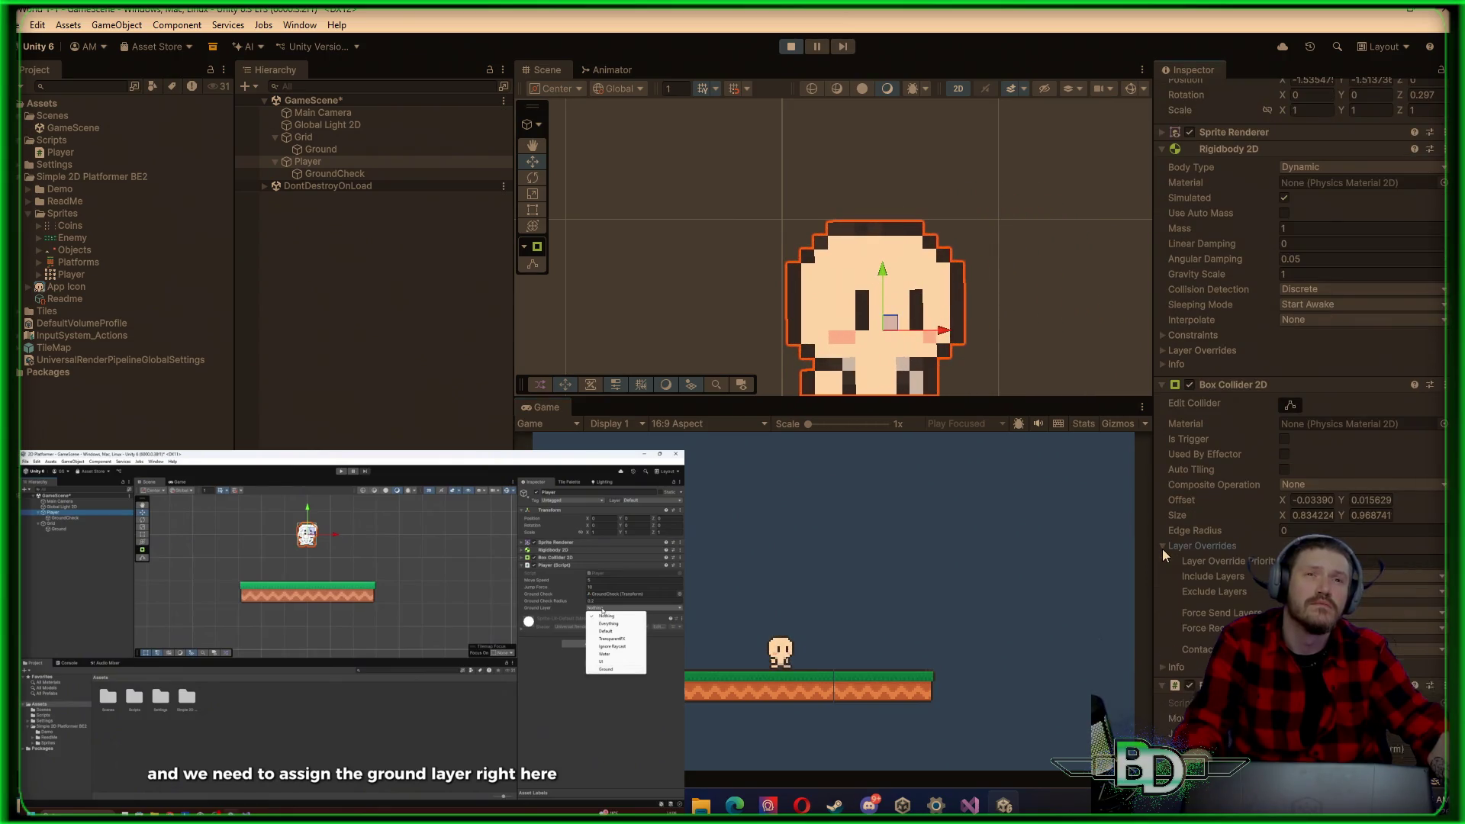
click(1163, 547)
click(1165, 563)
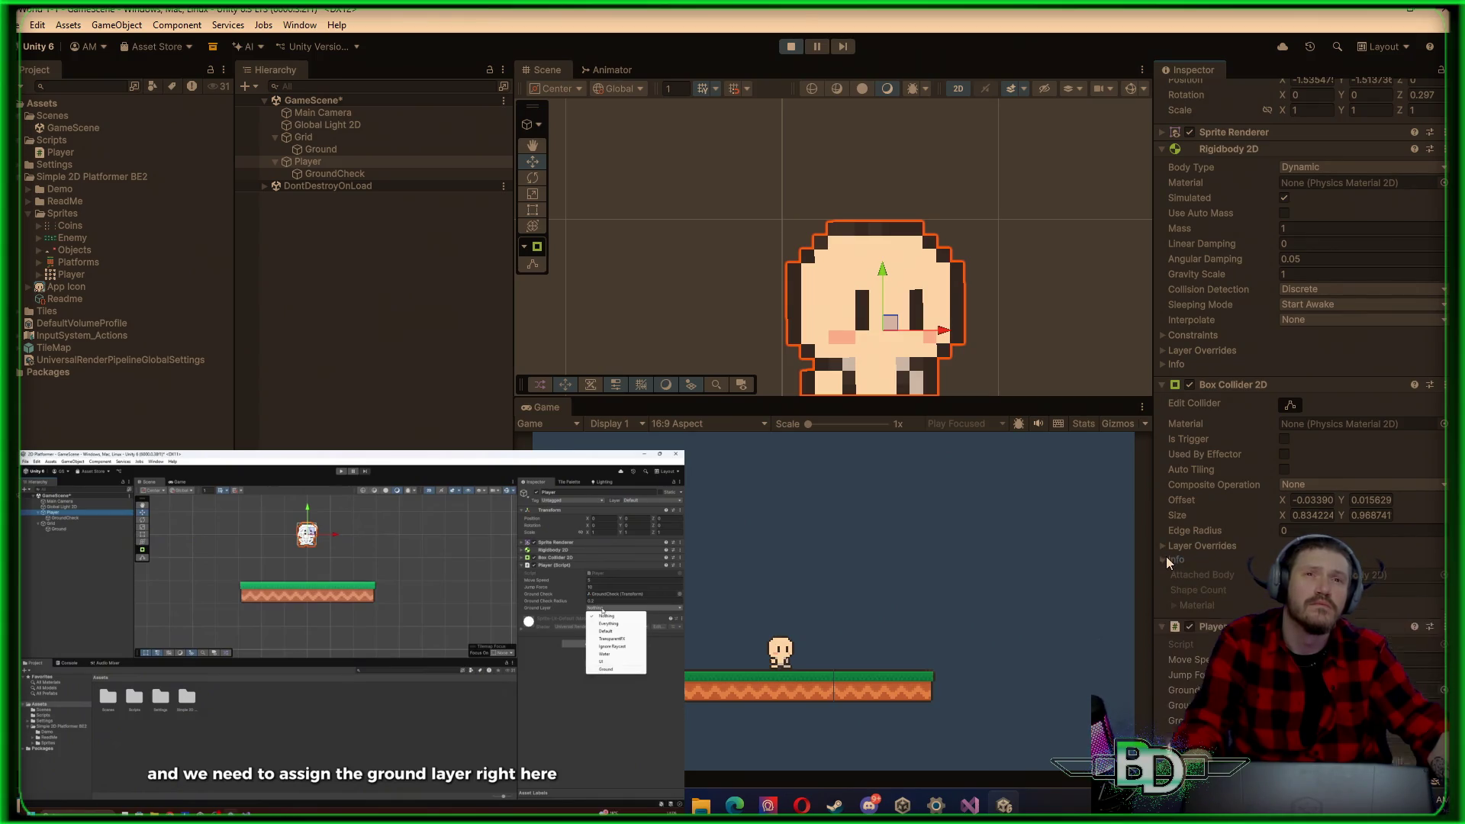
click(1166, 559)
click(1169, 350)
click(1168, 351)
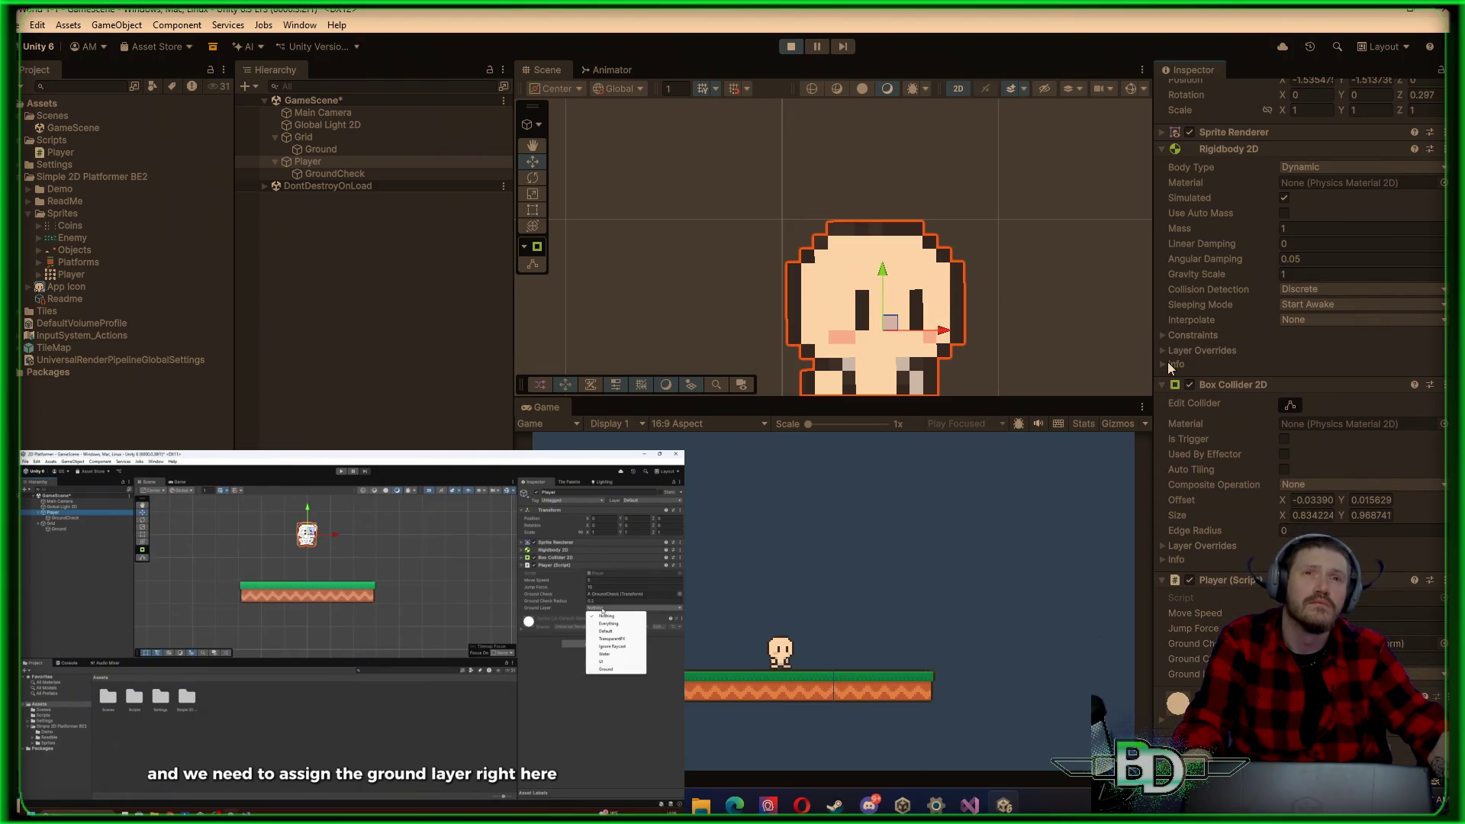
click(1168, 364)
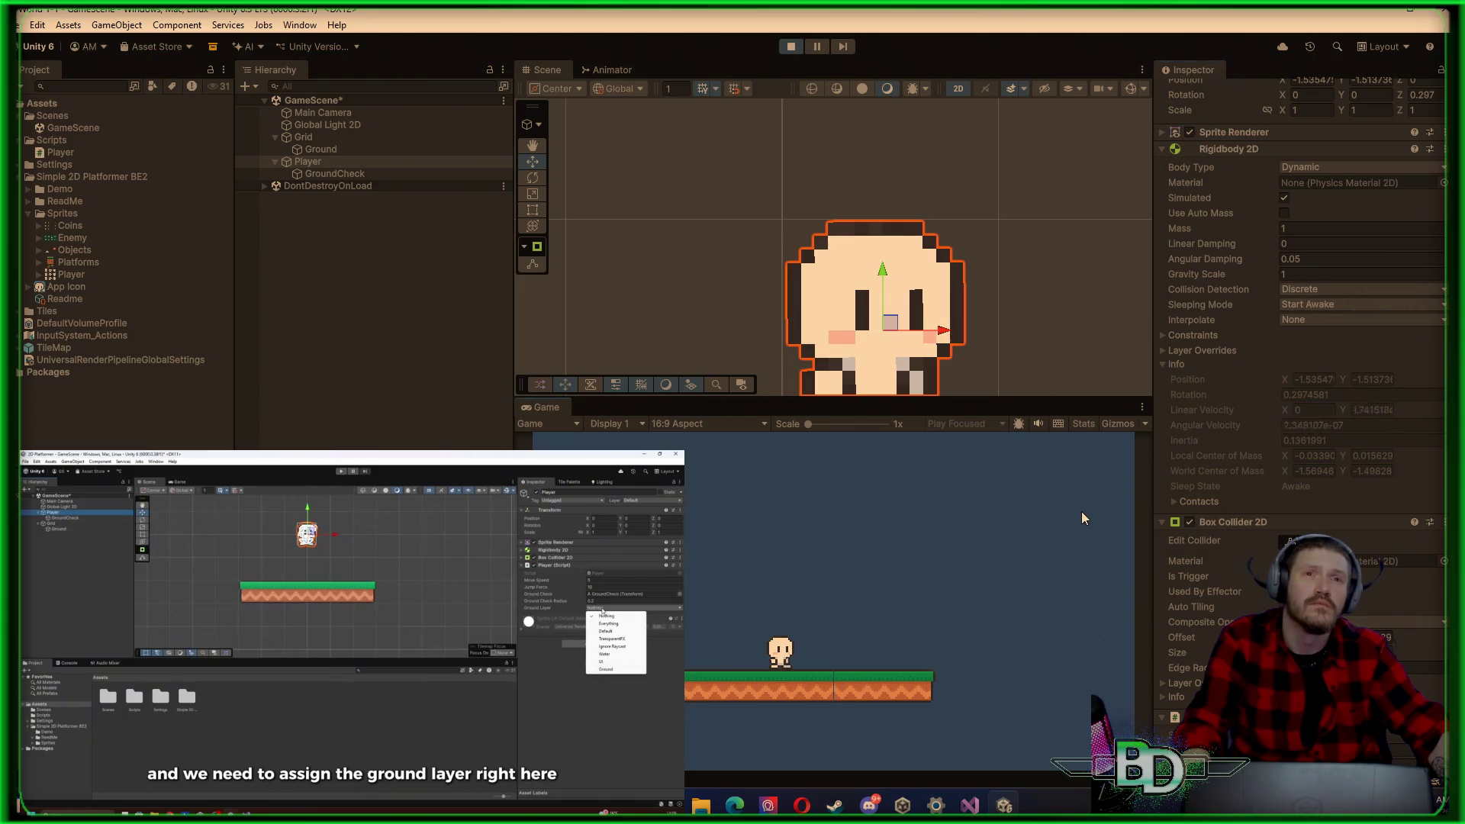
Step: Walk the player both ways while watching velocity, then stop and switch to Player.cs
key(d)
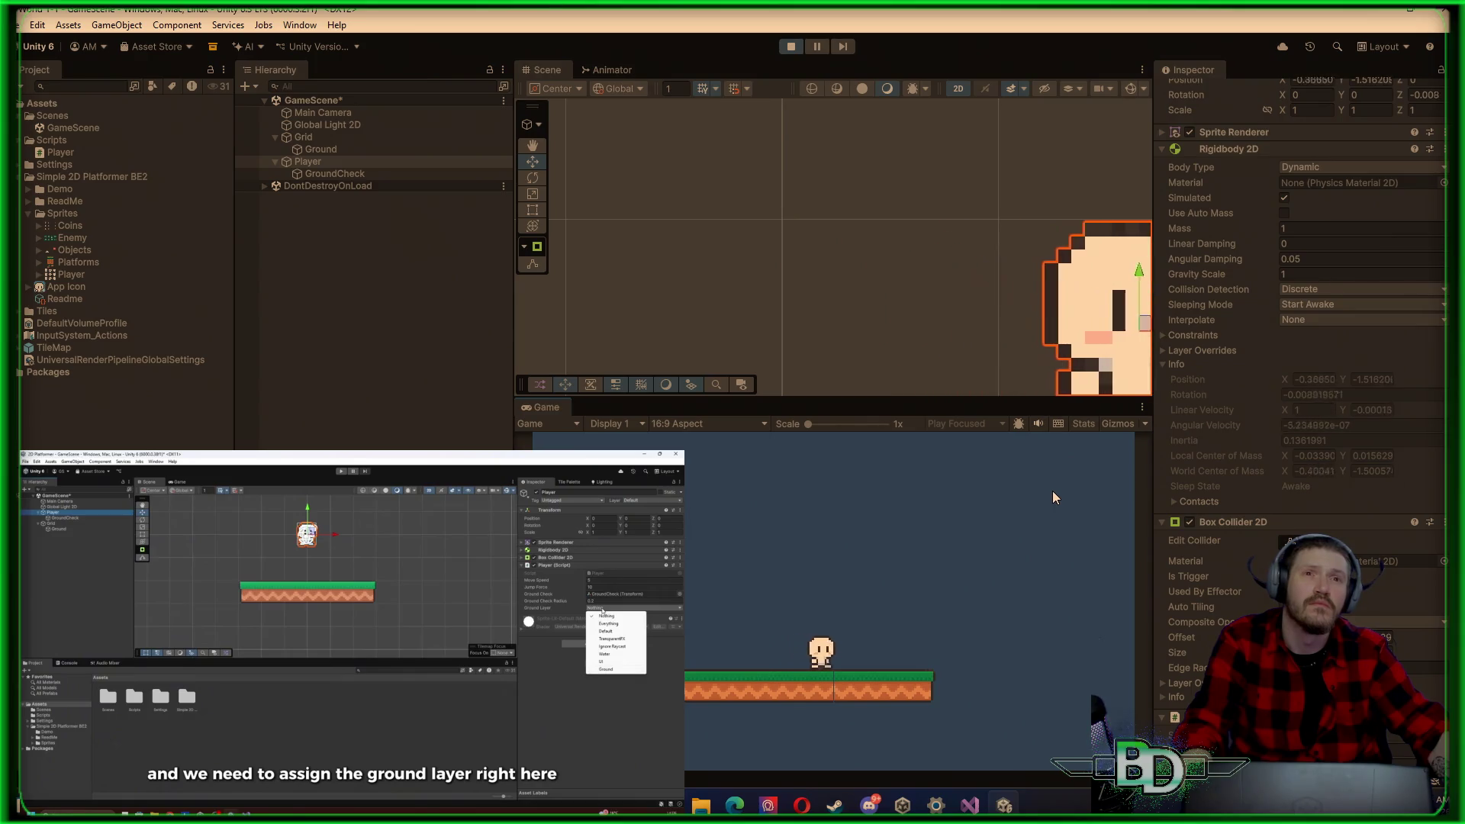
key(a)
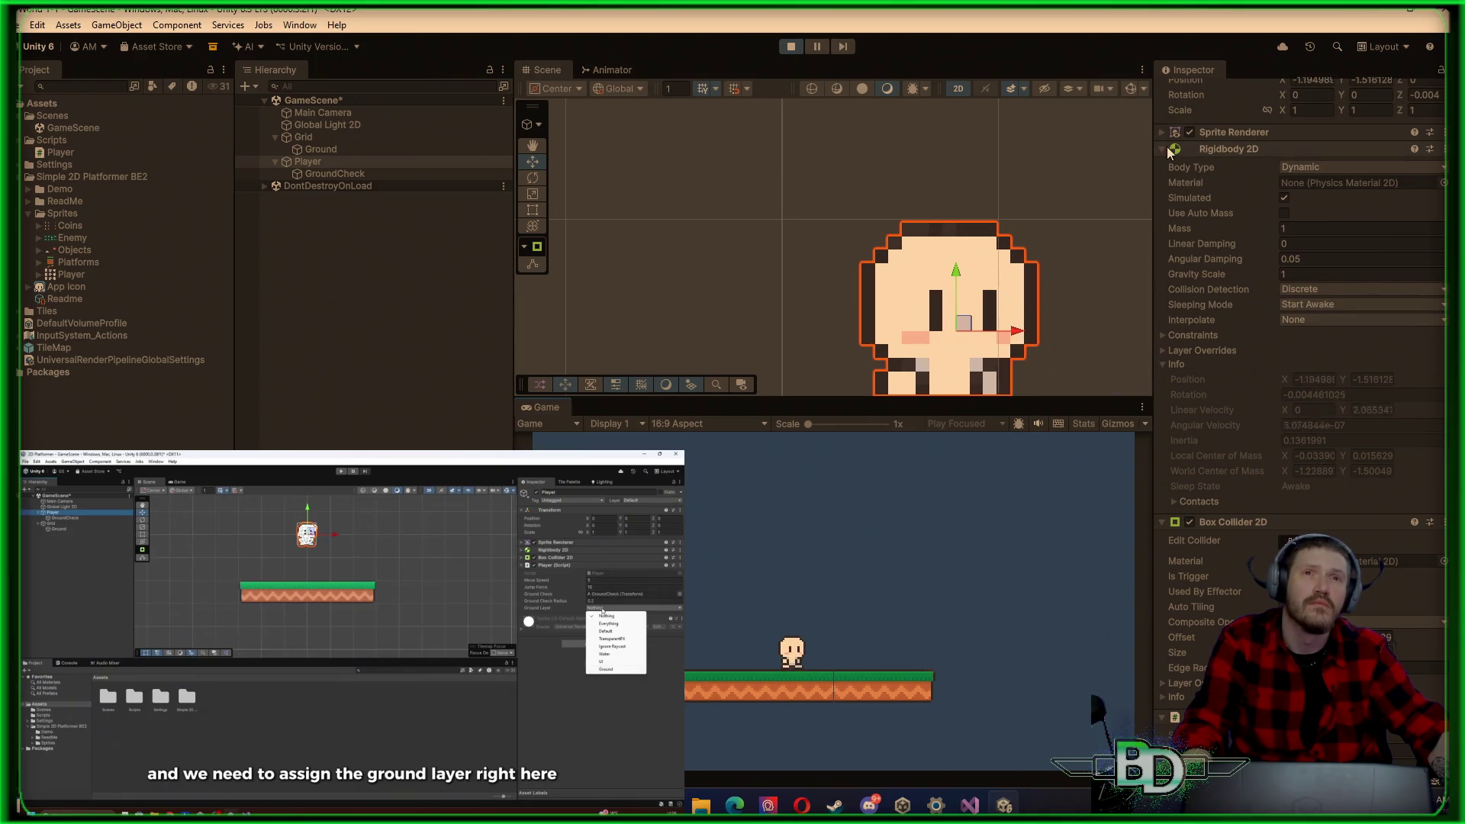
click(1162, 523)
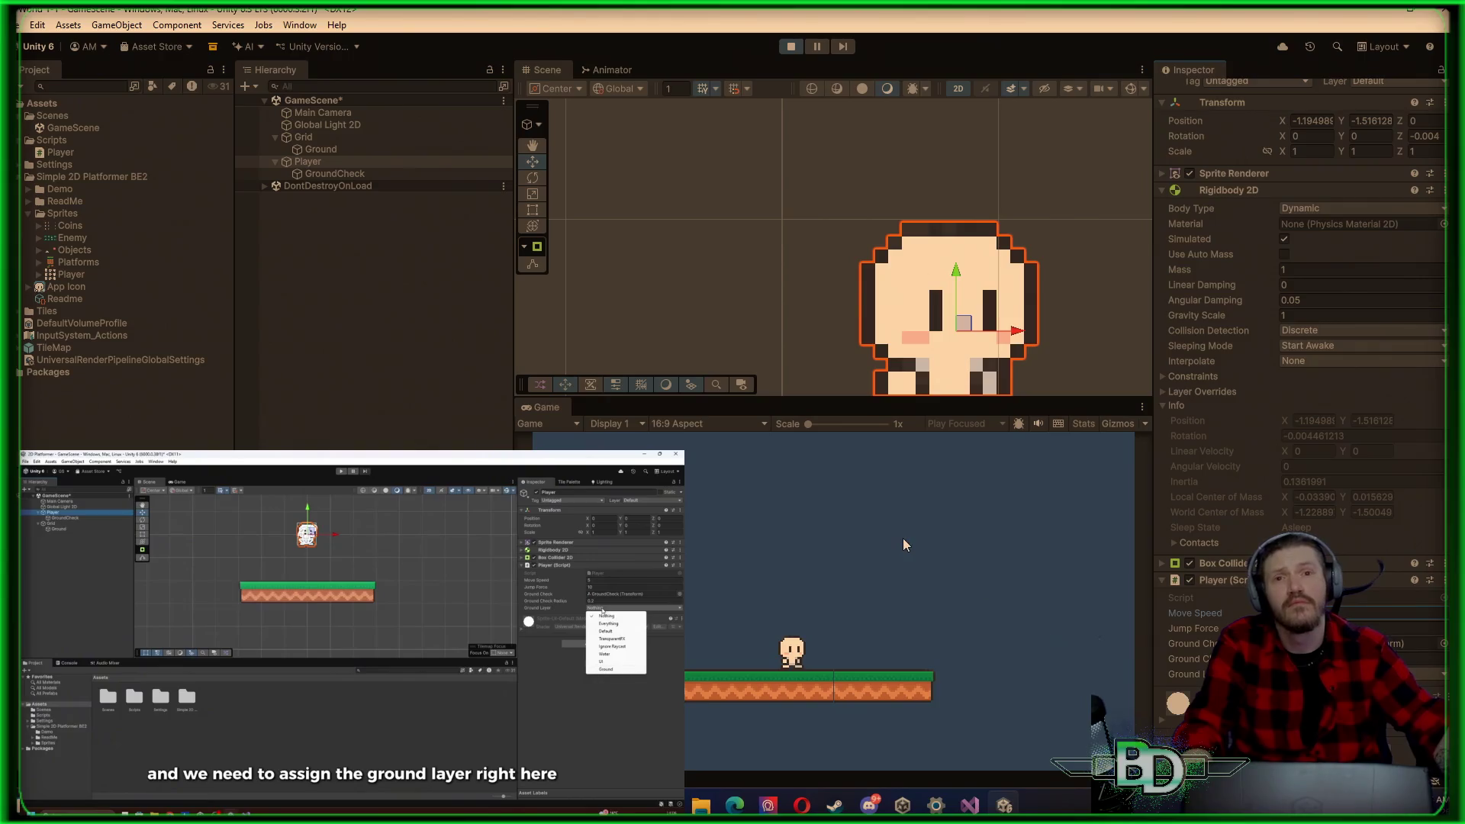
key(d)
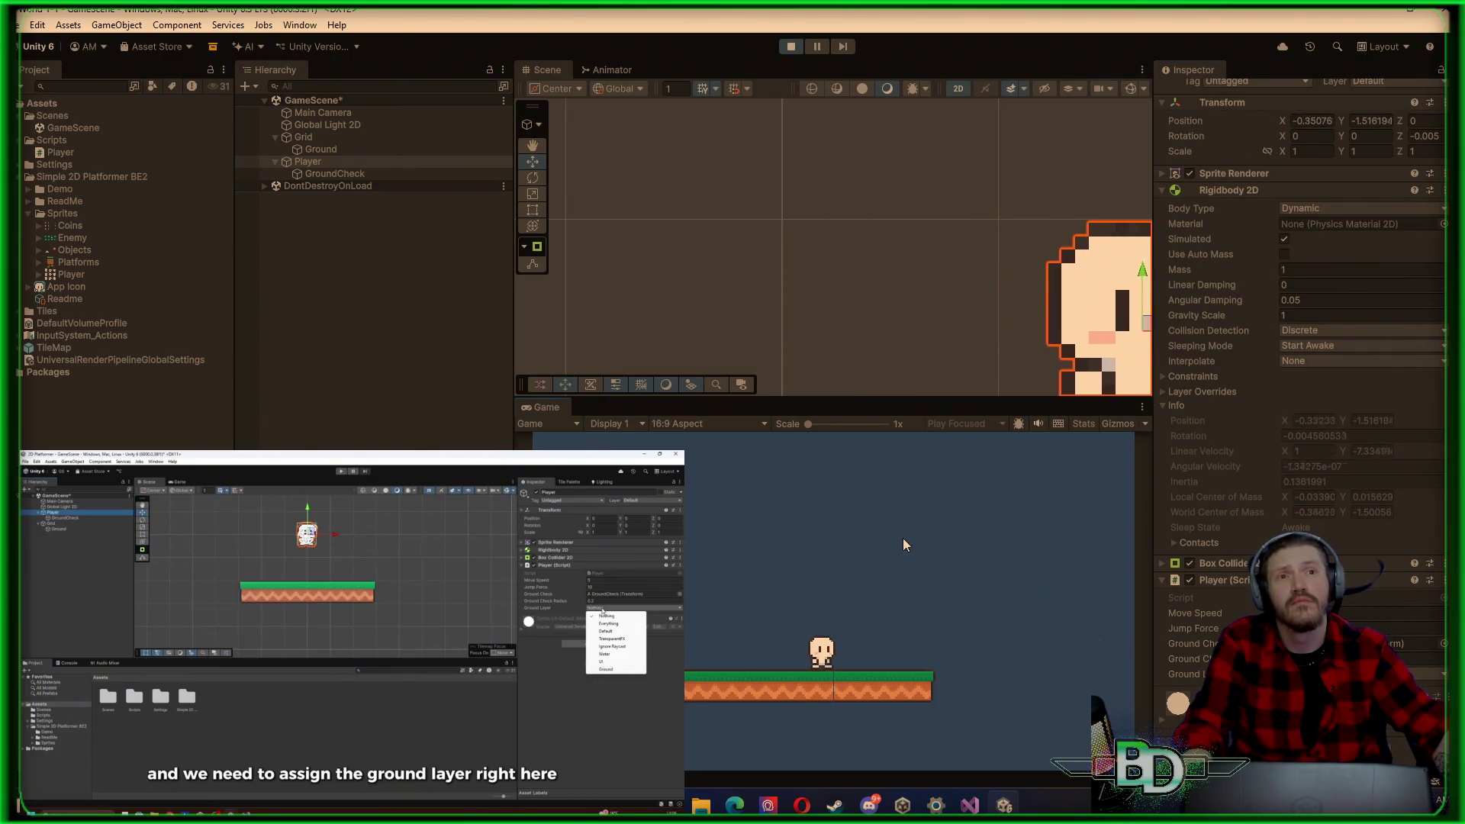
key(a)
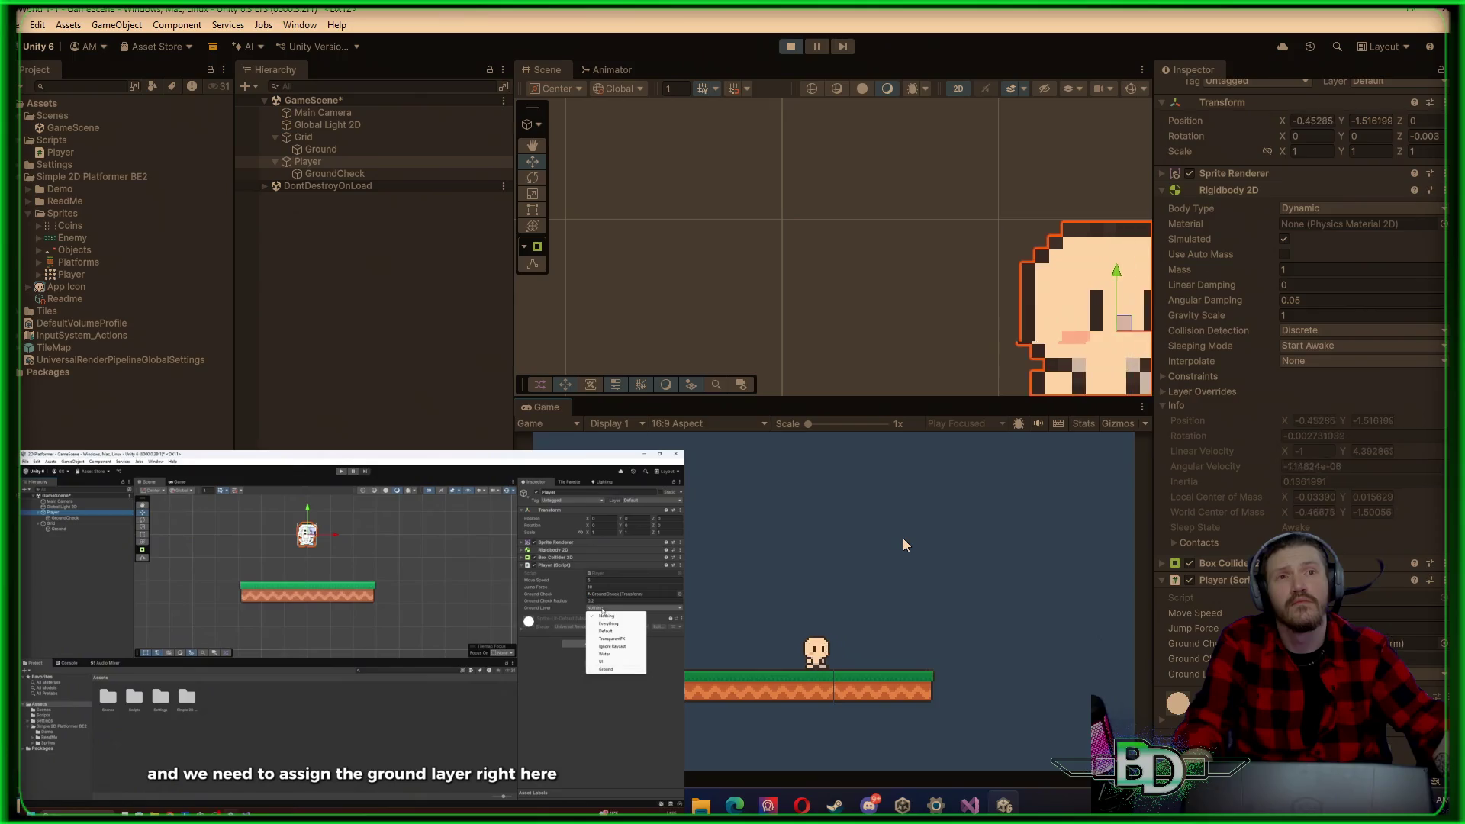
key(d)
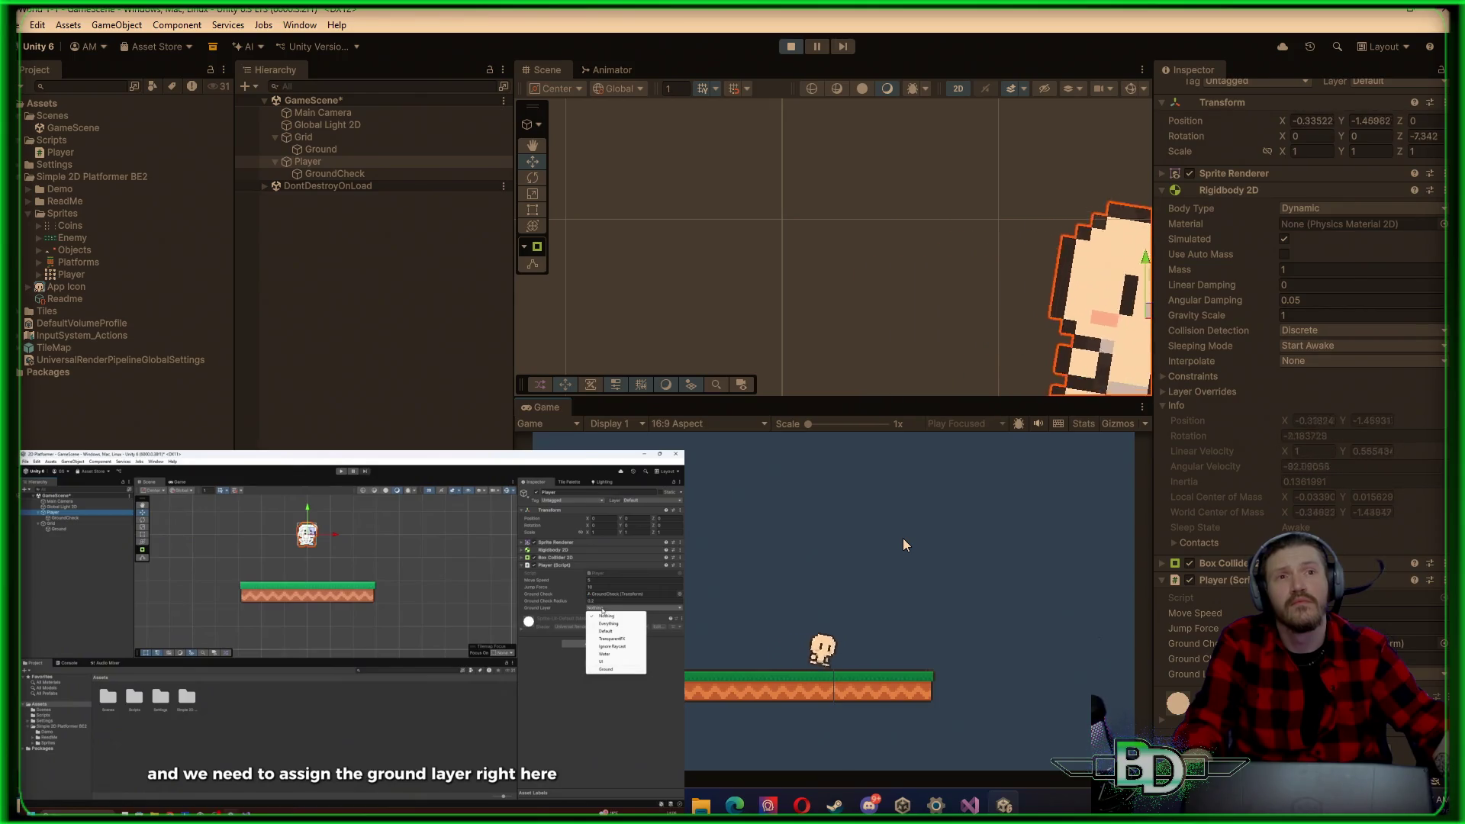
key(a)
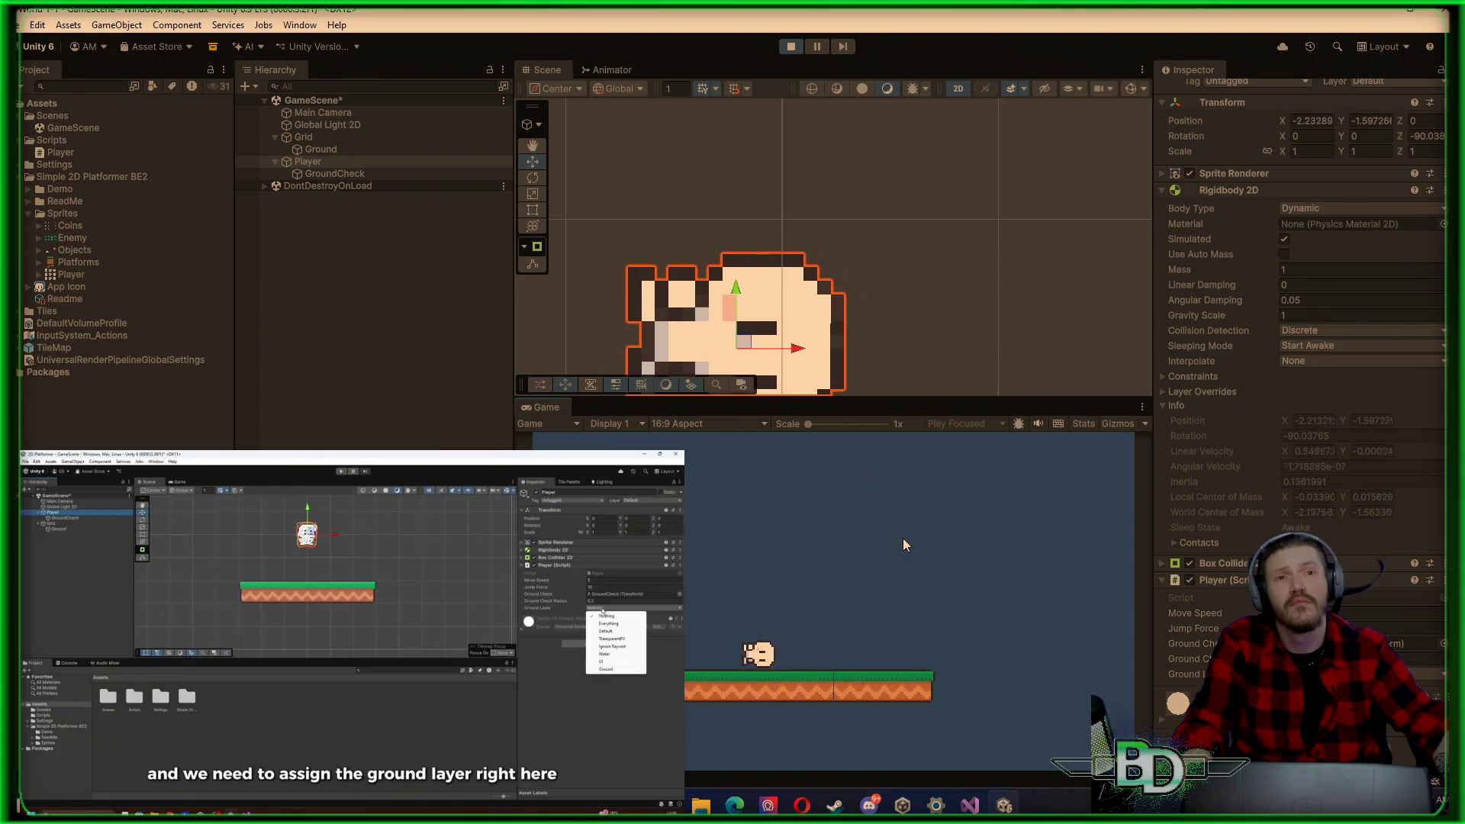
key(d)
click(790, 52)
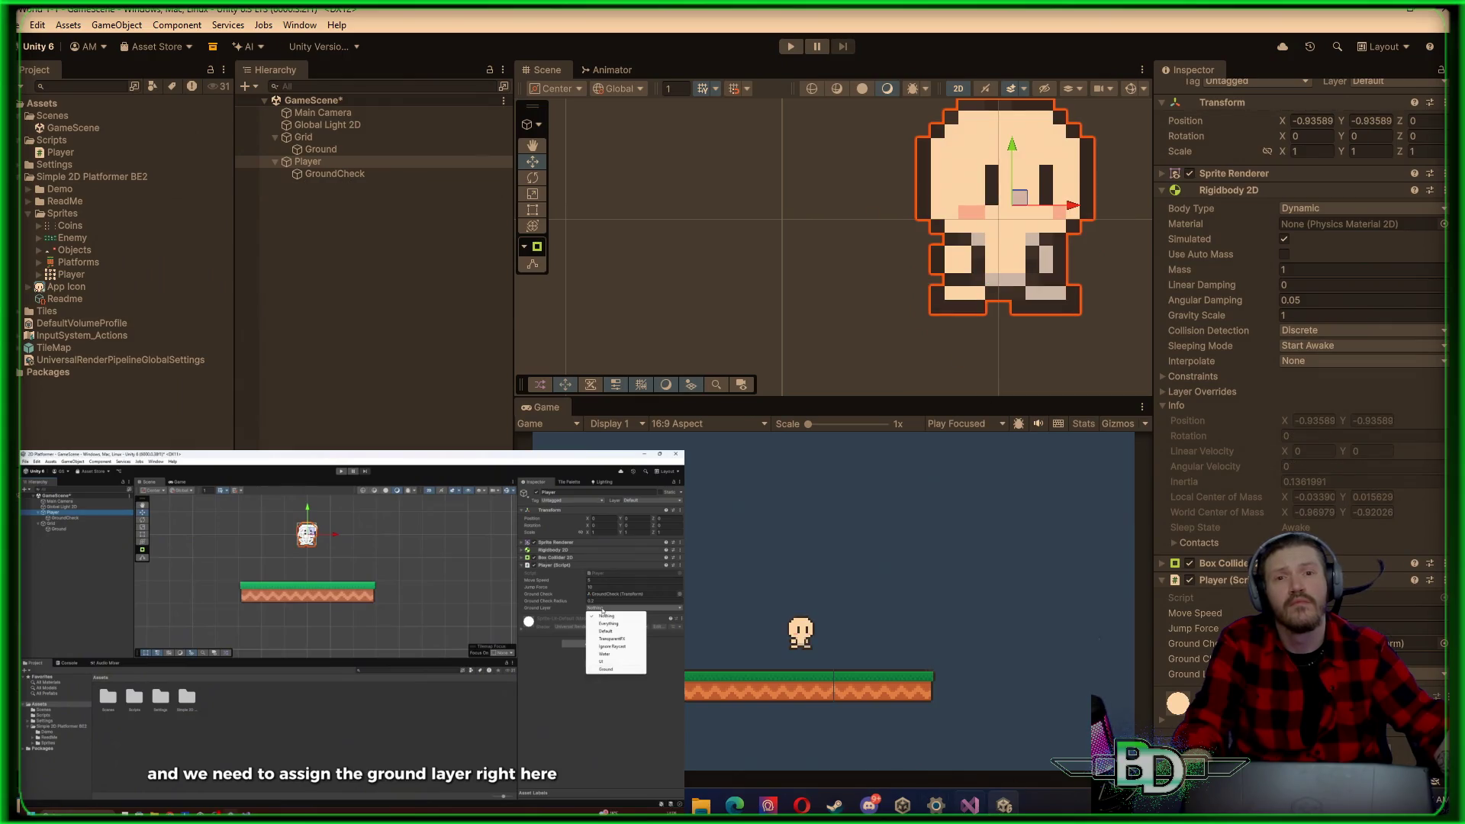
key(alt+Tab)
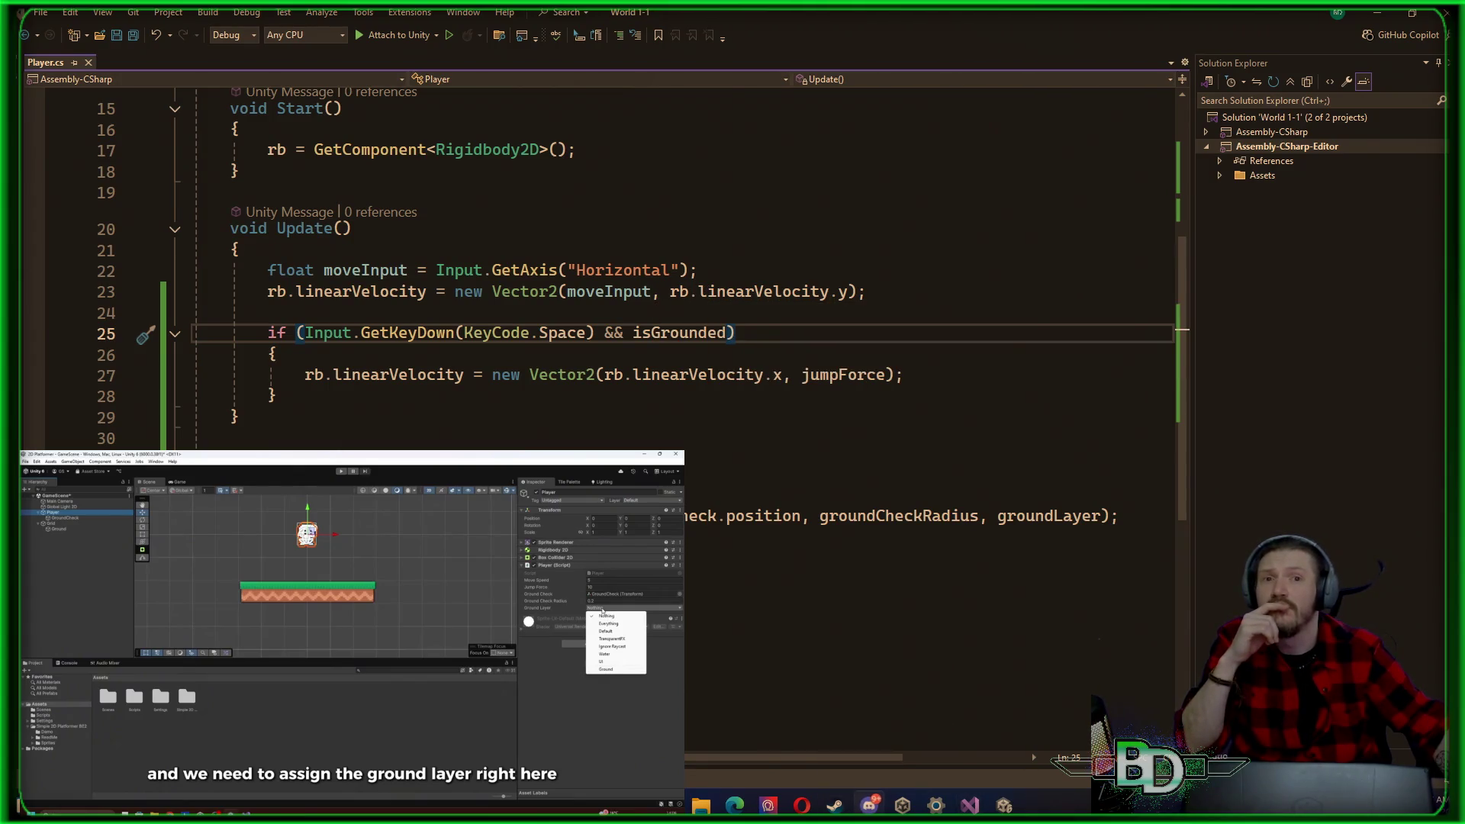
Step: Browse Player.cs from the moveInput velocity line up to the field declarations
click(868, 653)
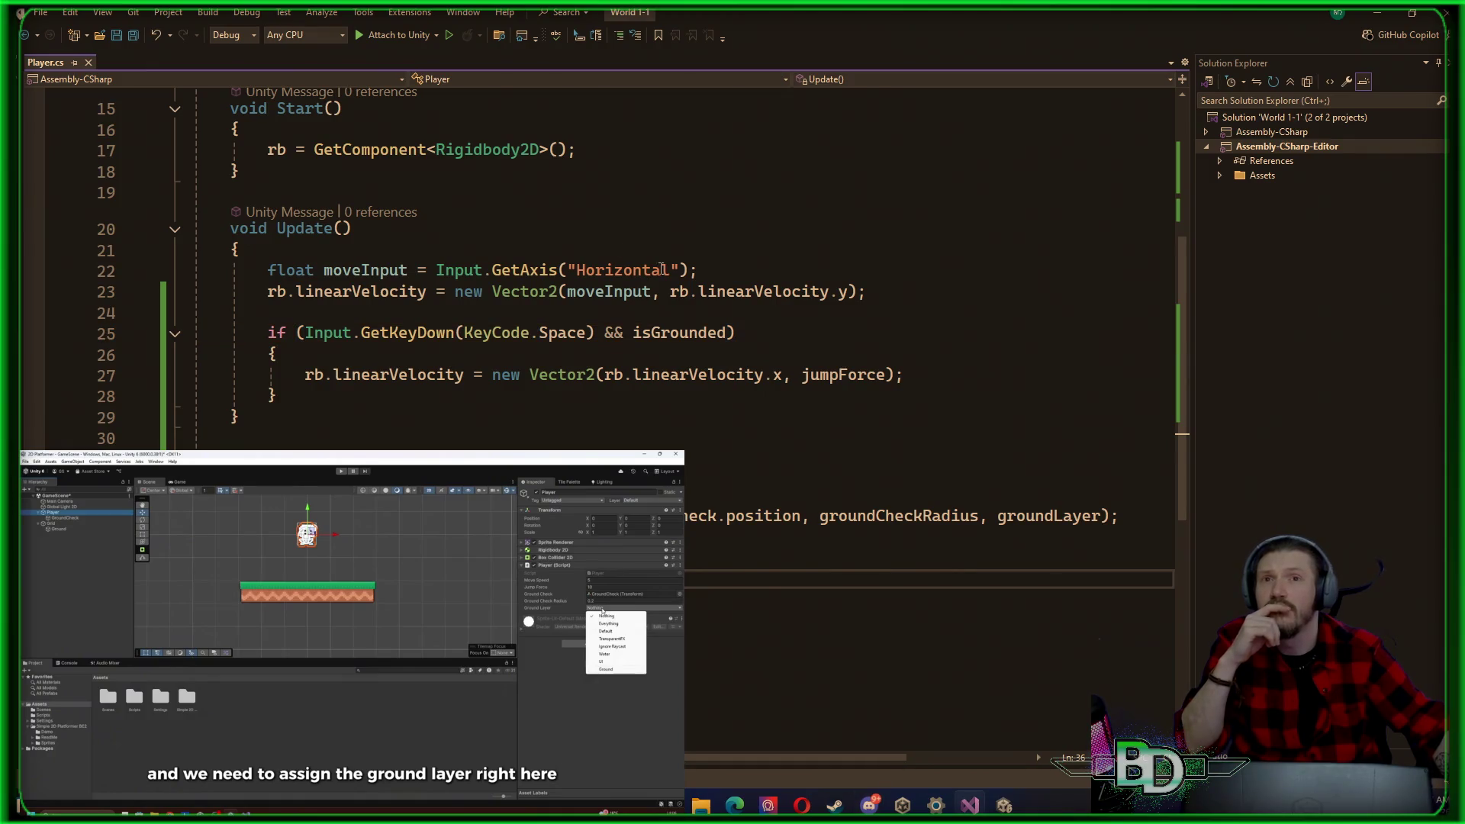
click(586, 291)
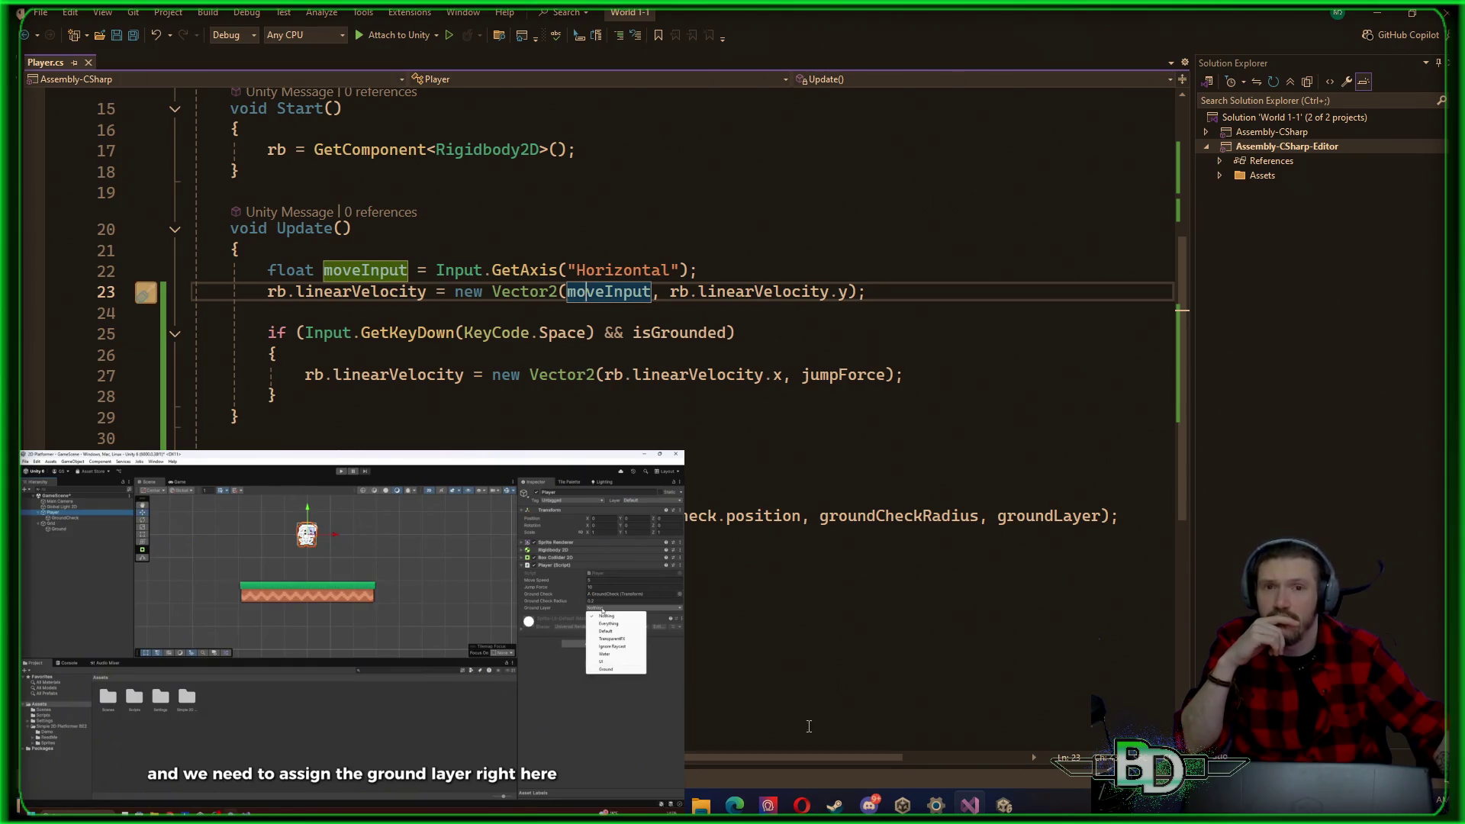
click(1377, 13)
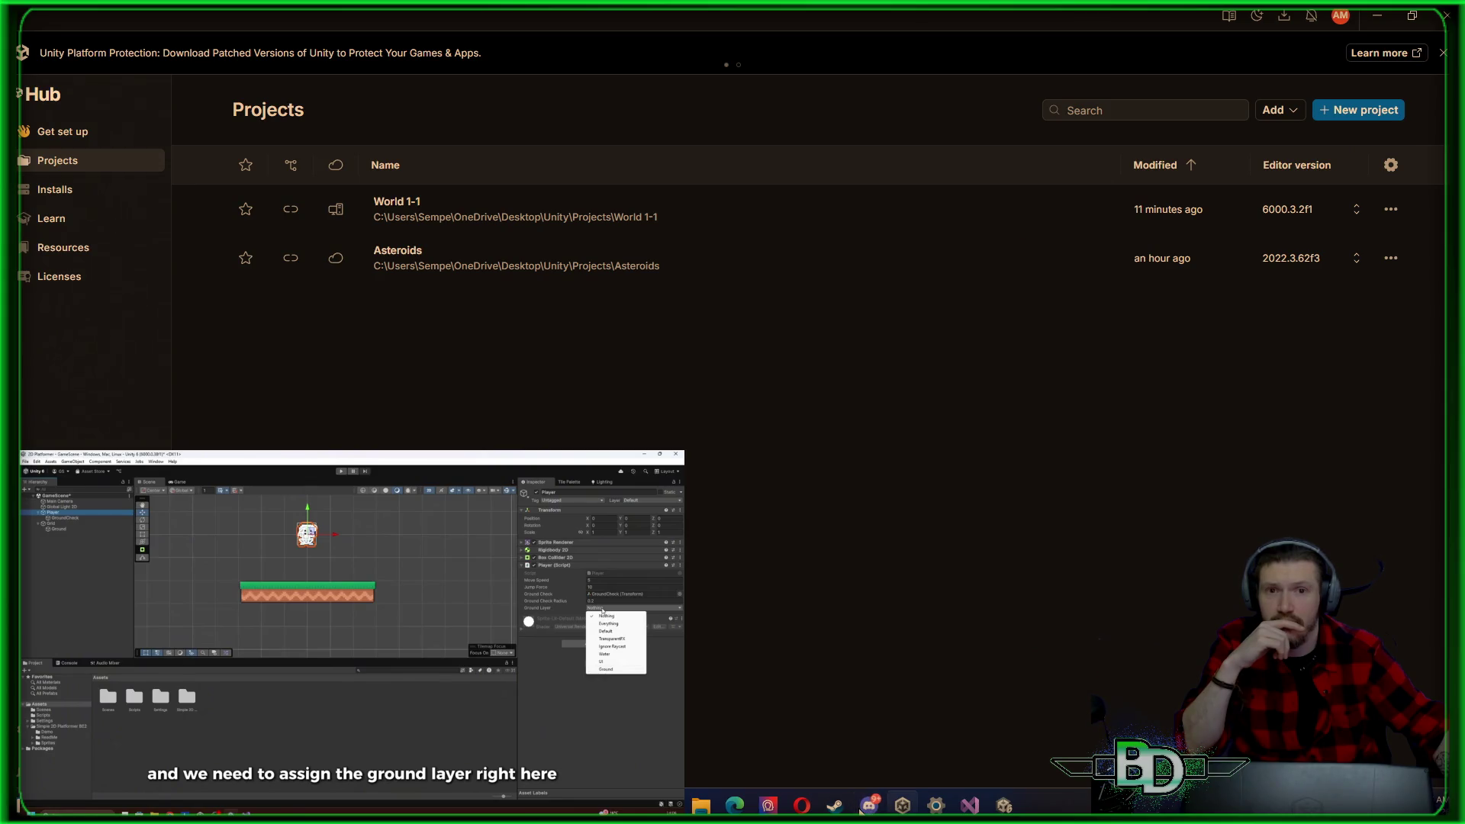
click(901, 805)
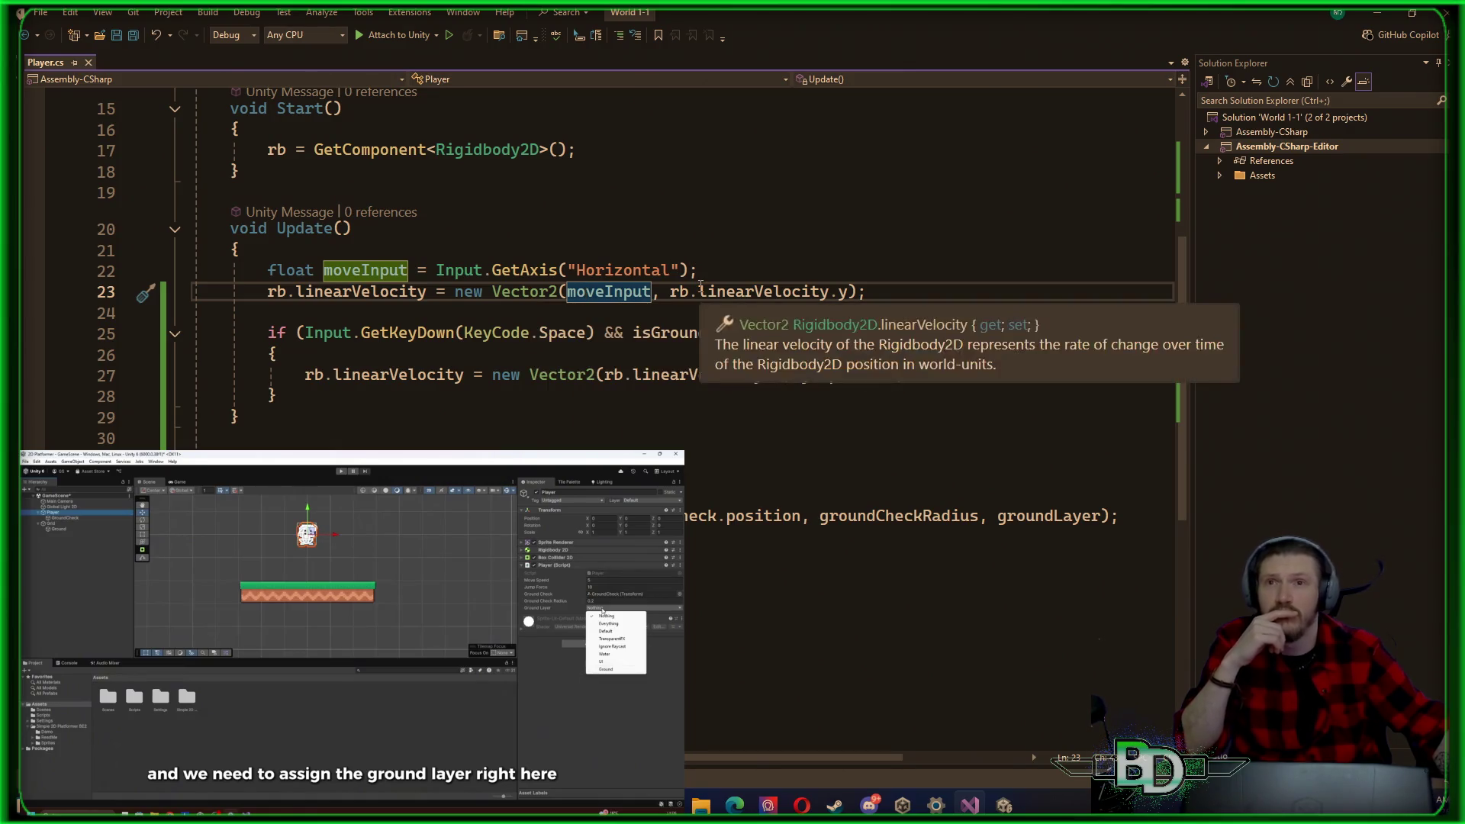
scroll(698, 299, up, 3)
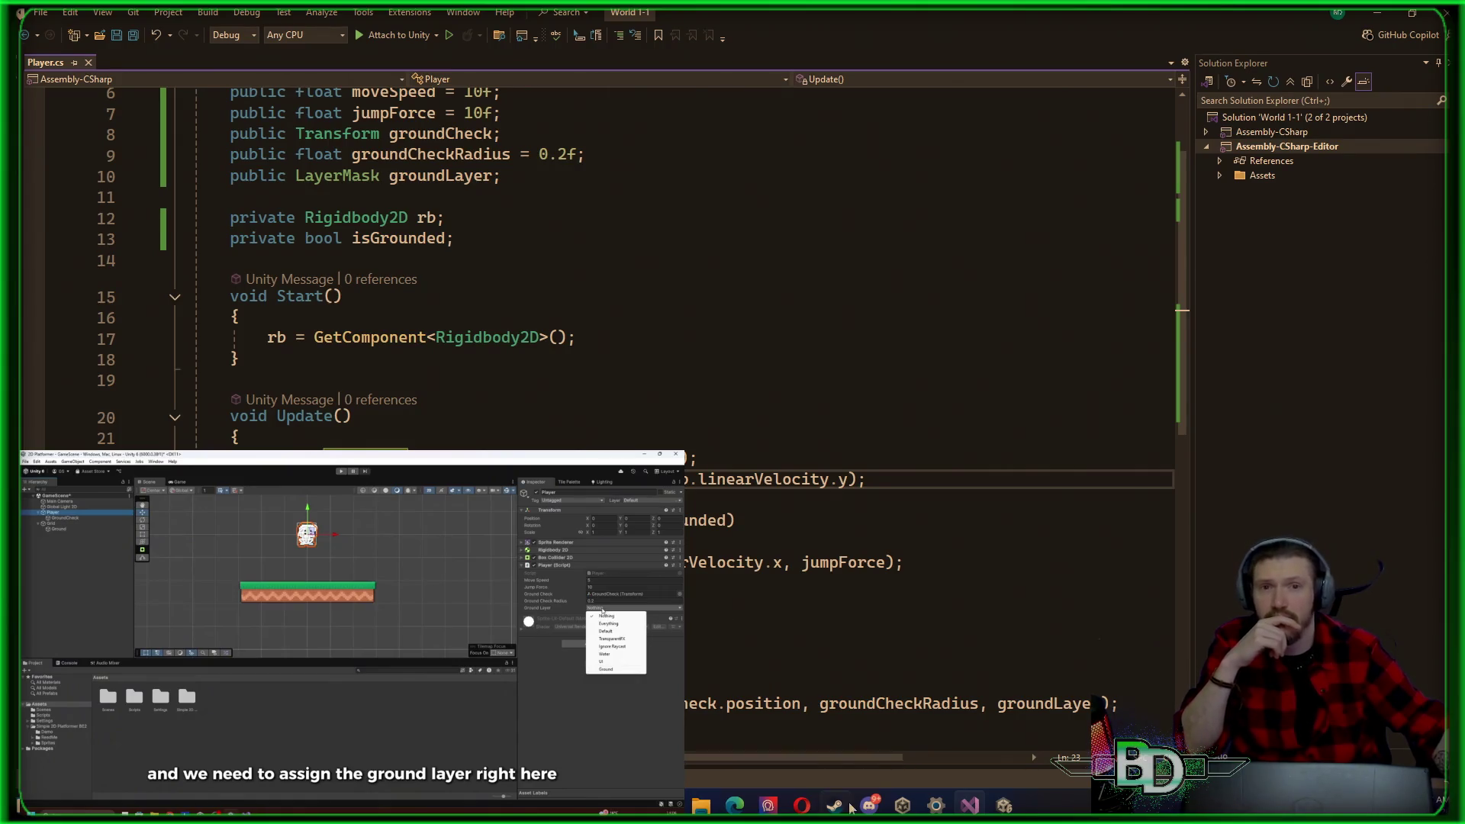
Step: Bring the Unity GameScene window to the front from the taskbar
click(908, 805)
click(908, 807)
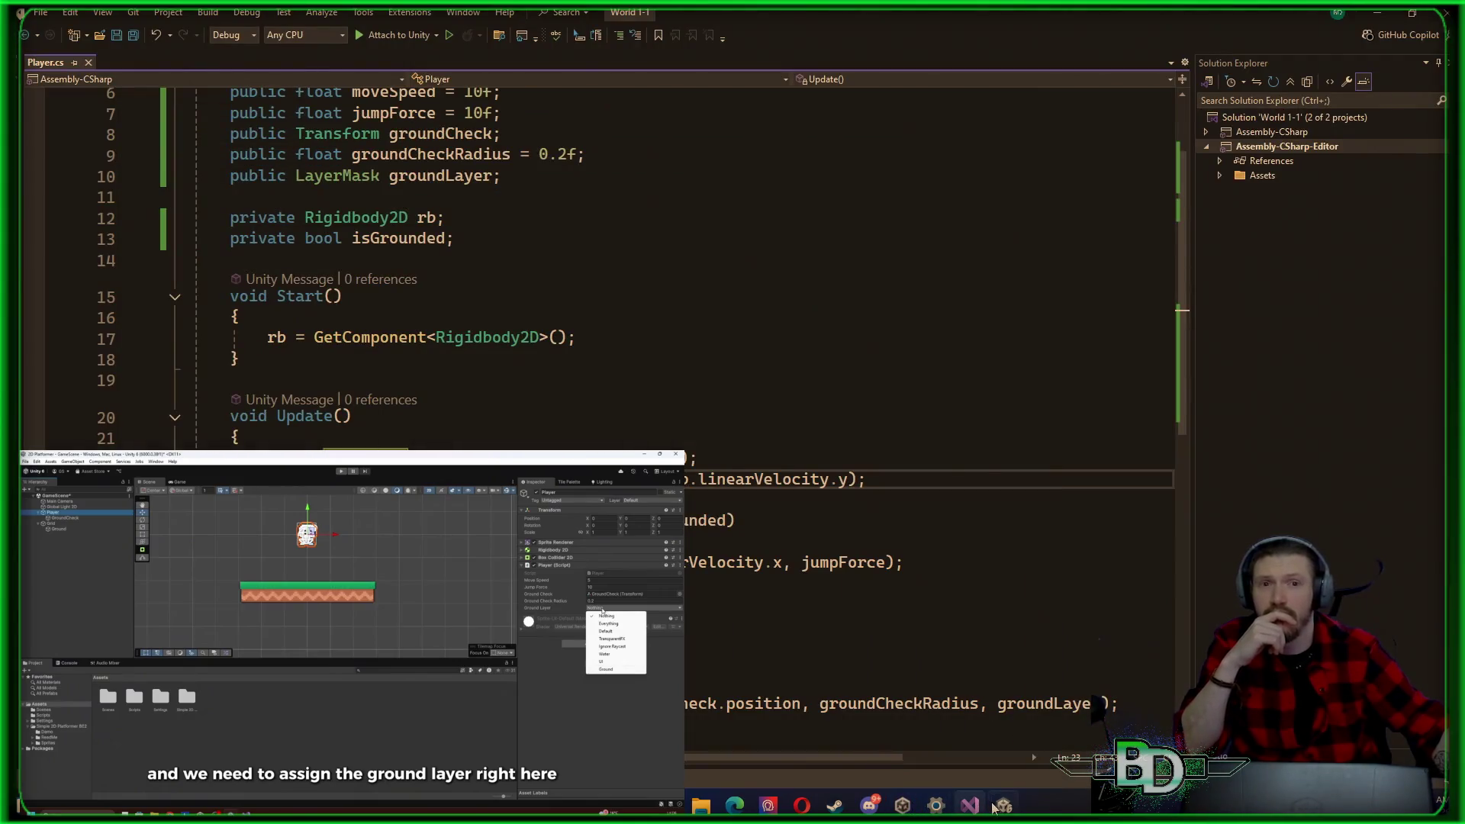
click(1001, 807)
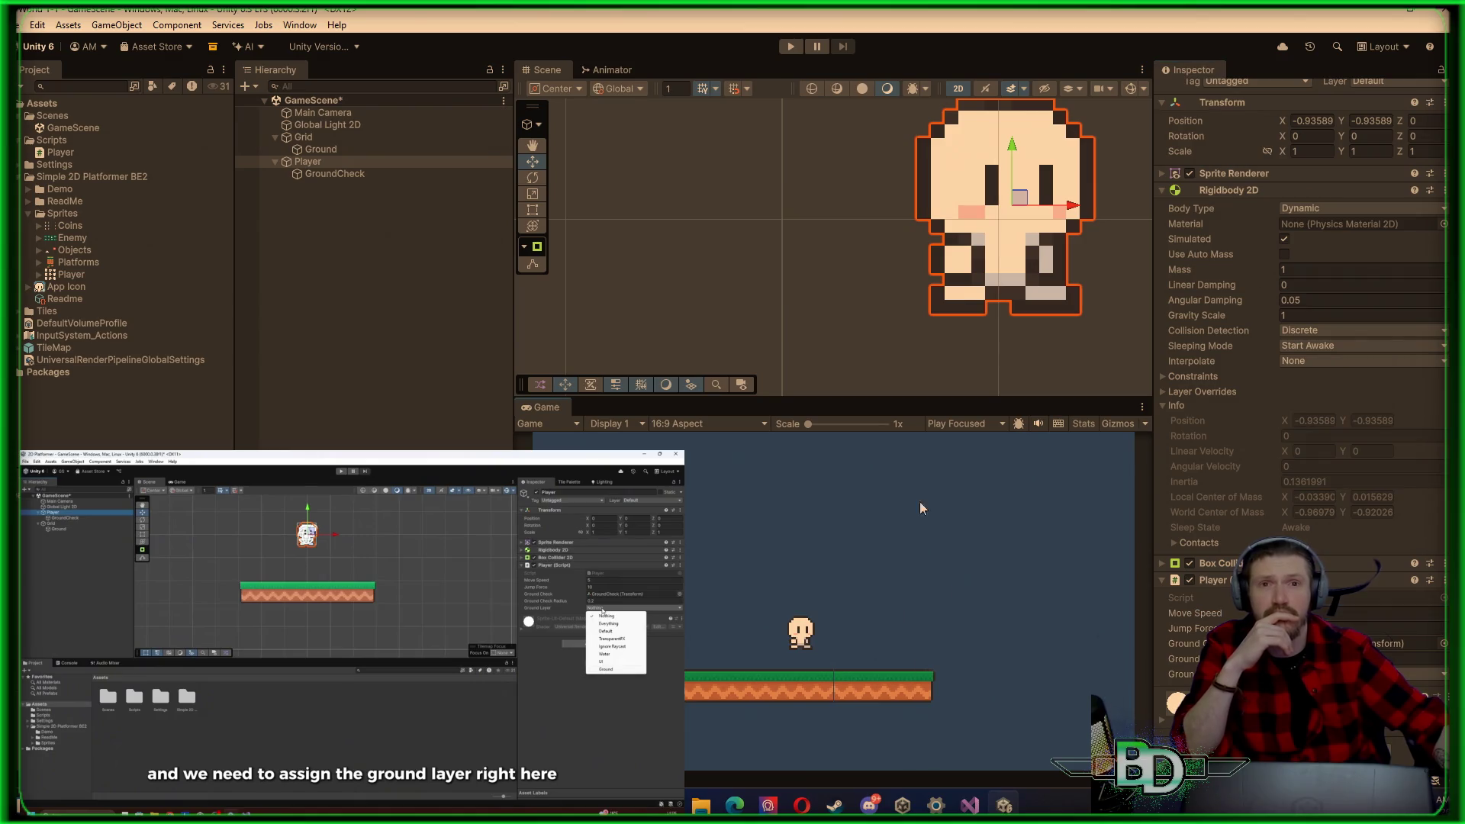
Step: Run the game, walk the player left and jump it repeatedly, then stop
click(792, 46)
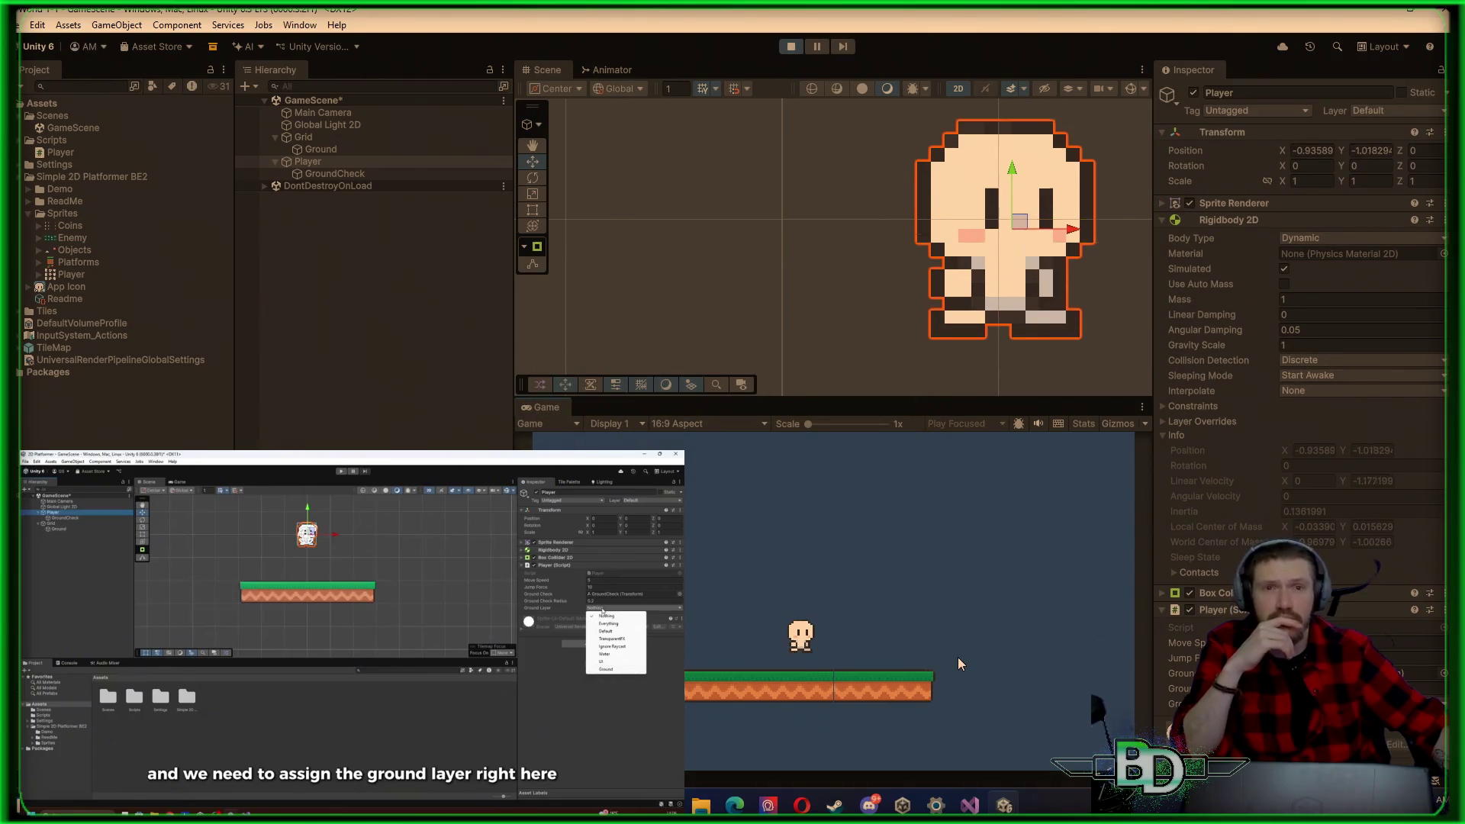
key(a)
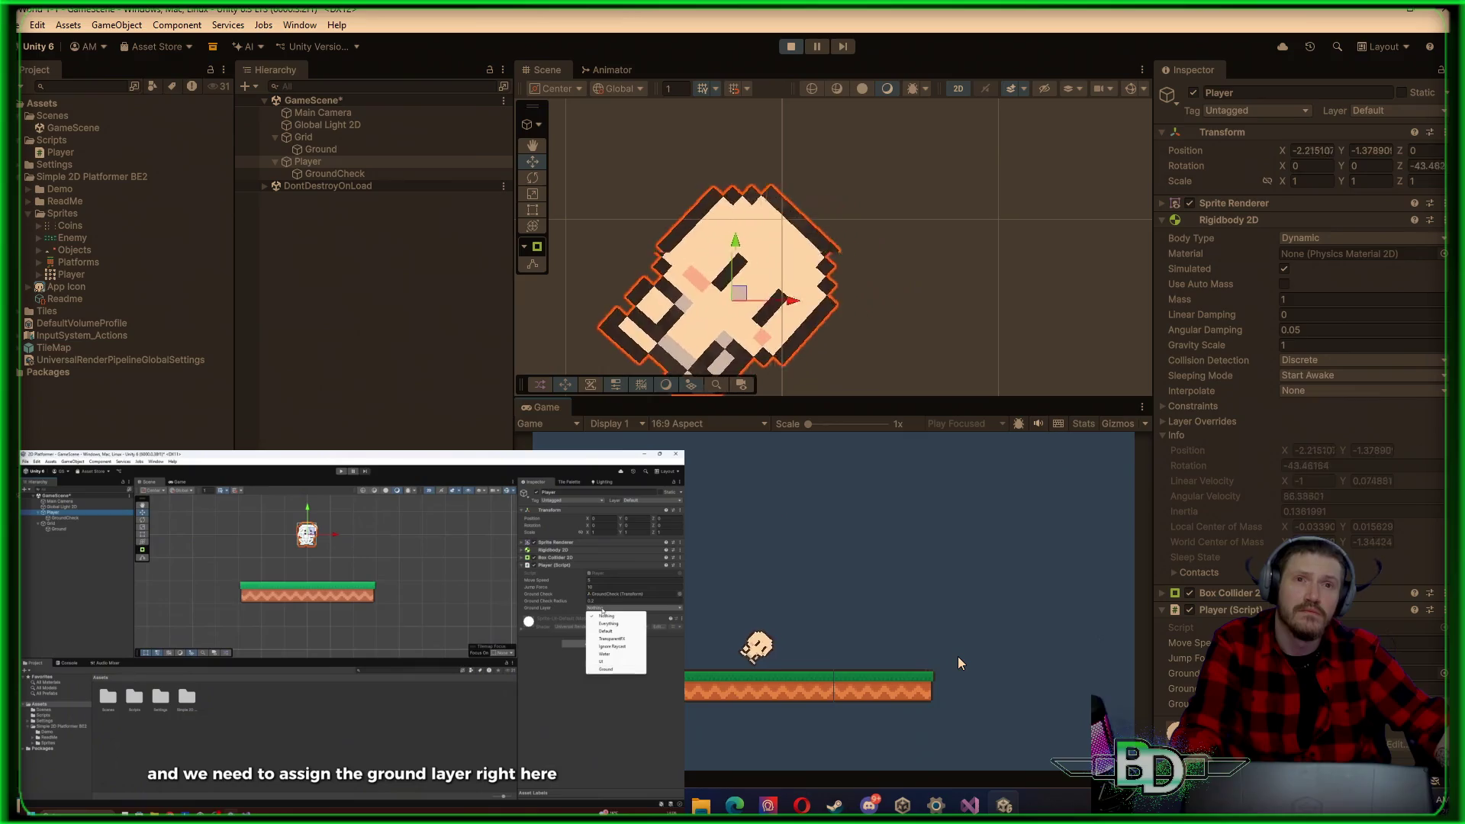
key(space)
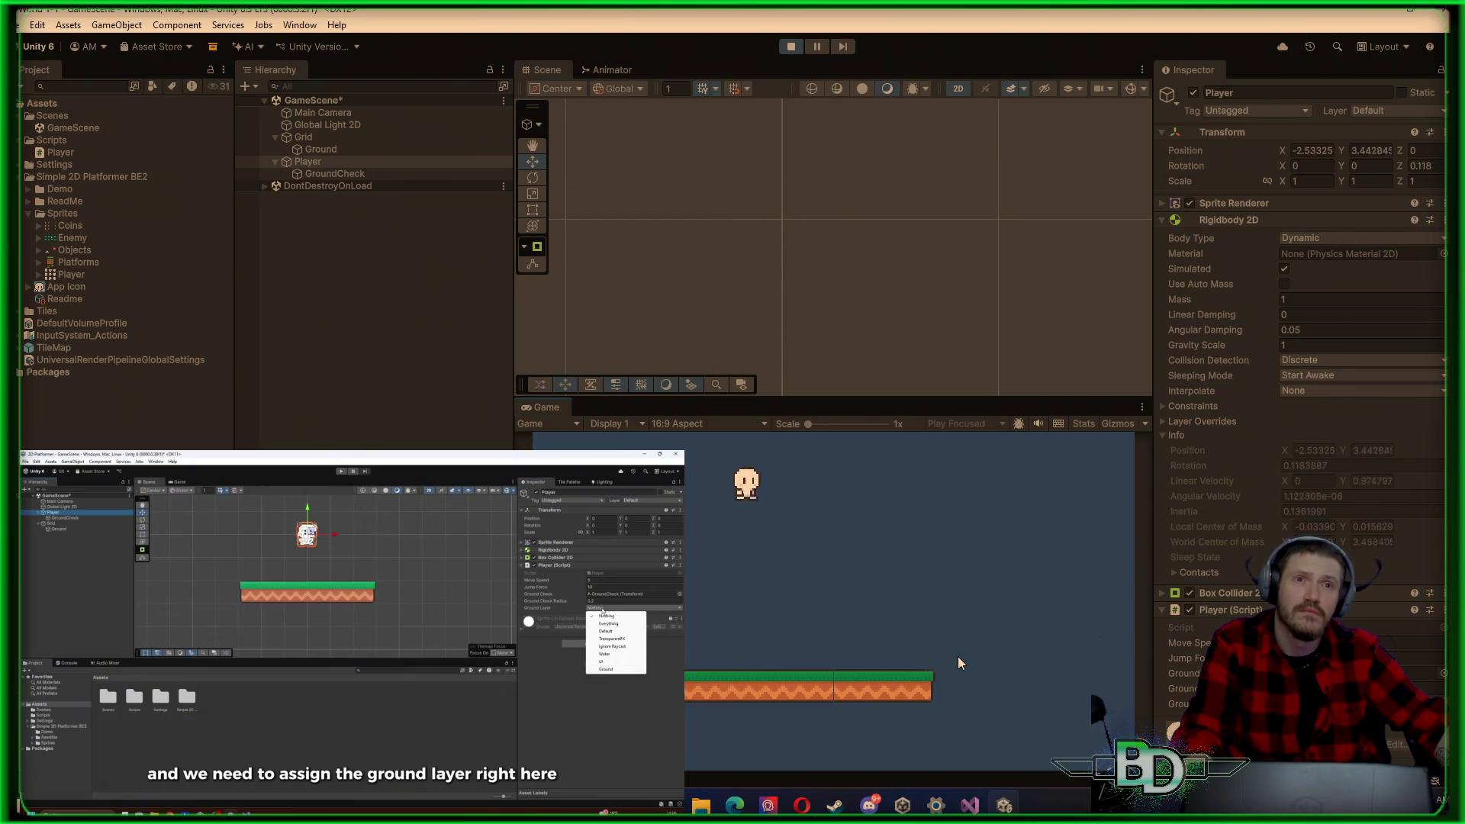
key(space)
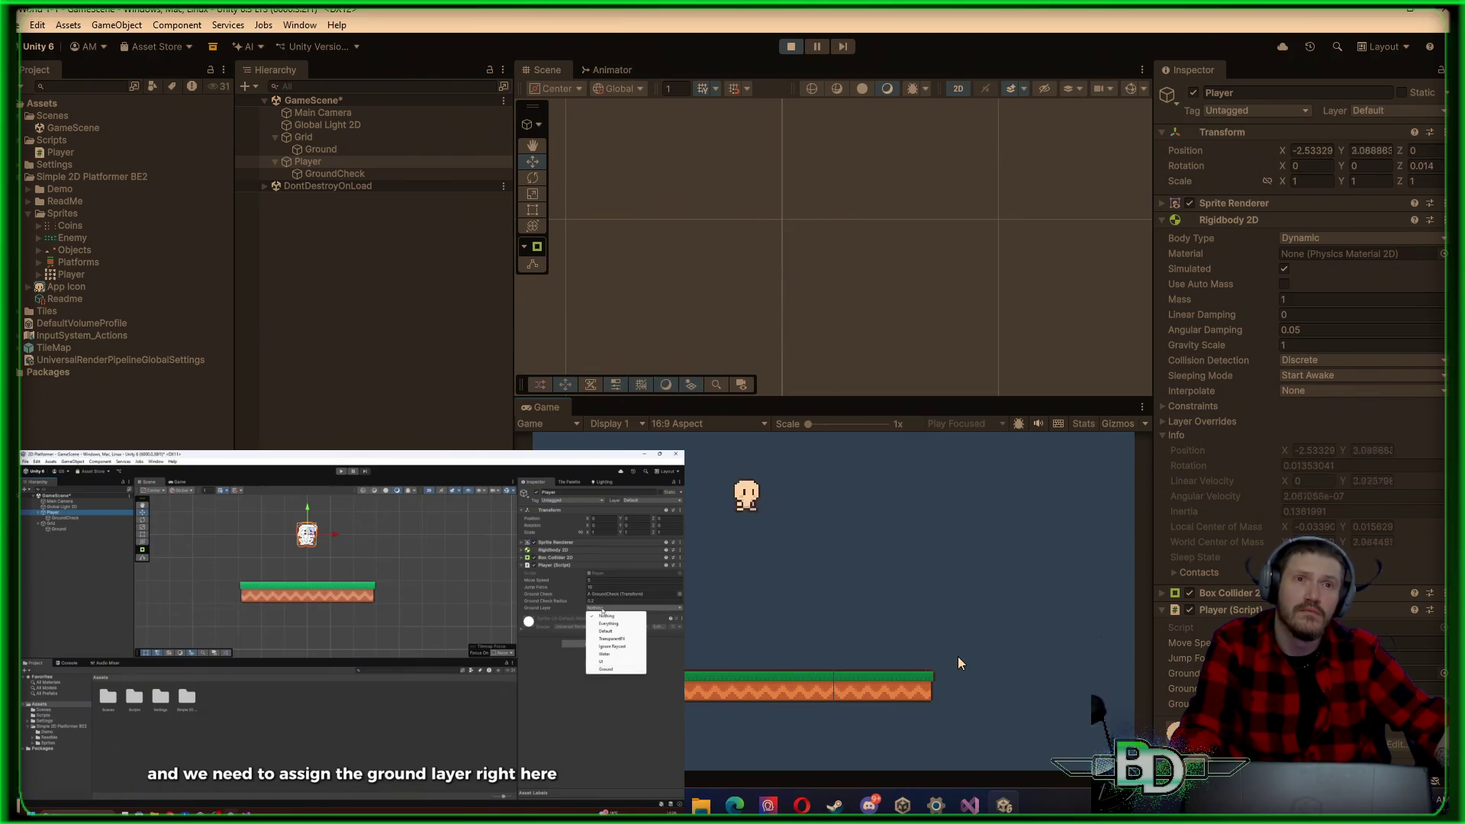
key(space)
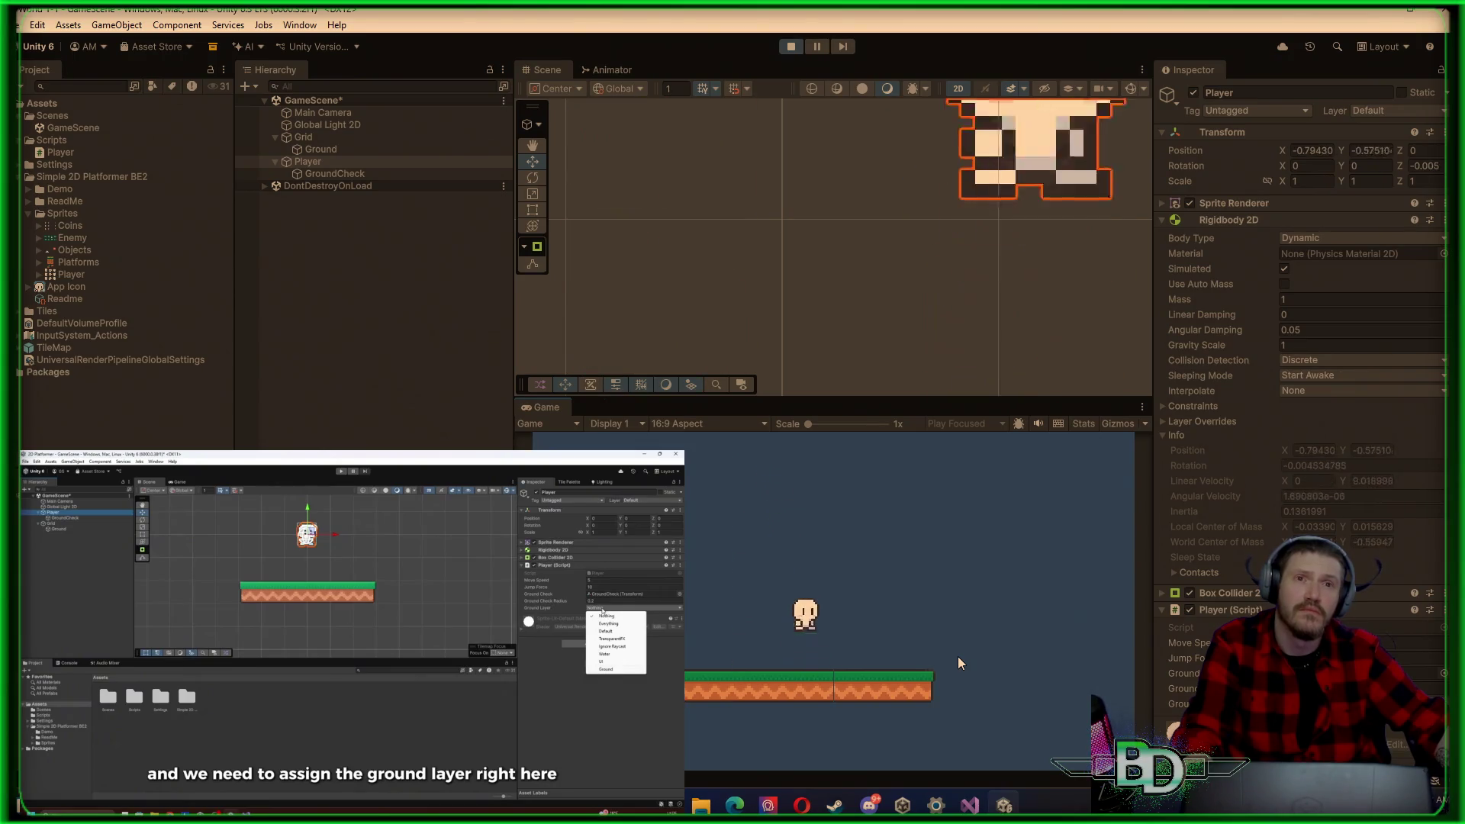
key(a)
key(space)
key(d)
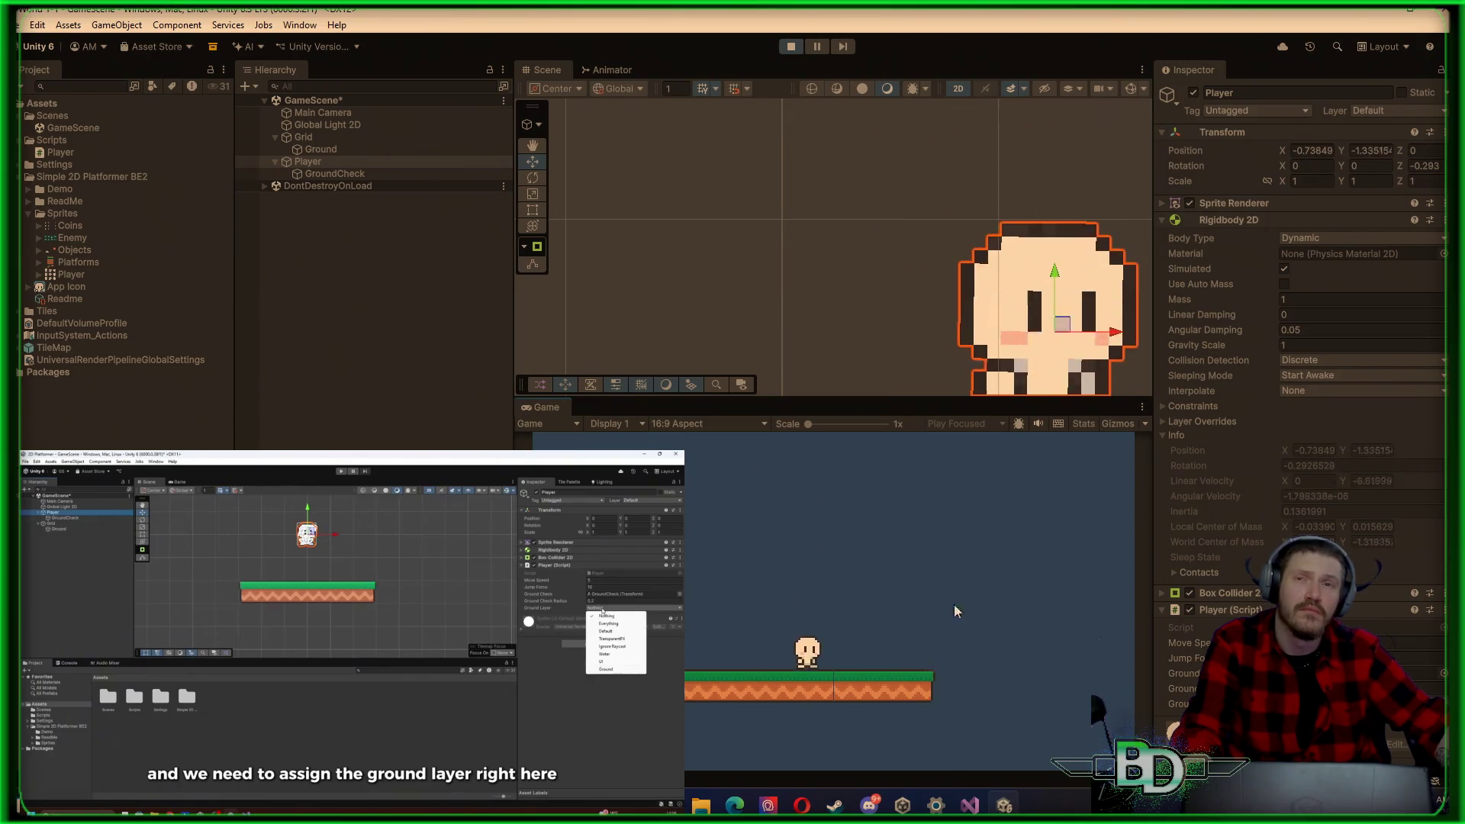
click(791, 48)
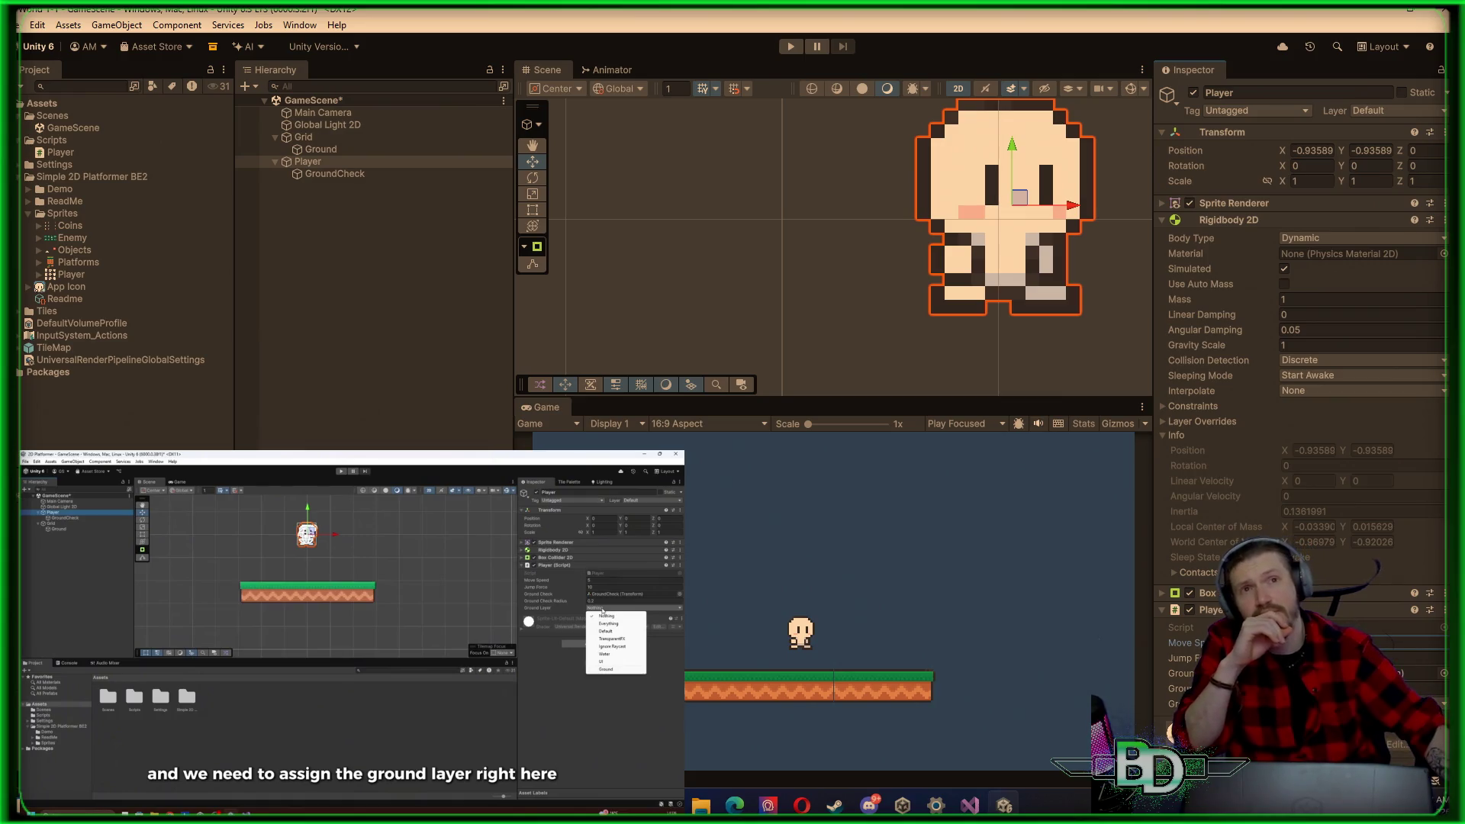
Step: Rerun the game walking the player right and left, then stop and scroll Player.cs to the top
click(795, 45)
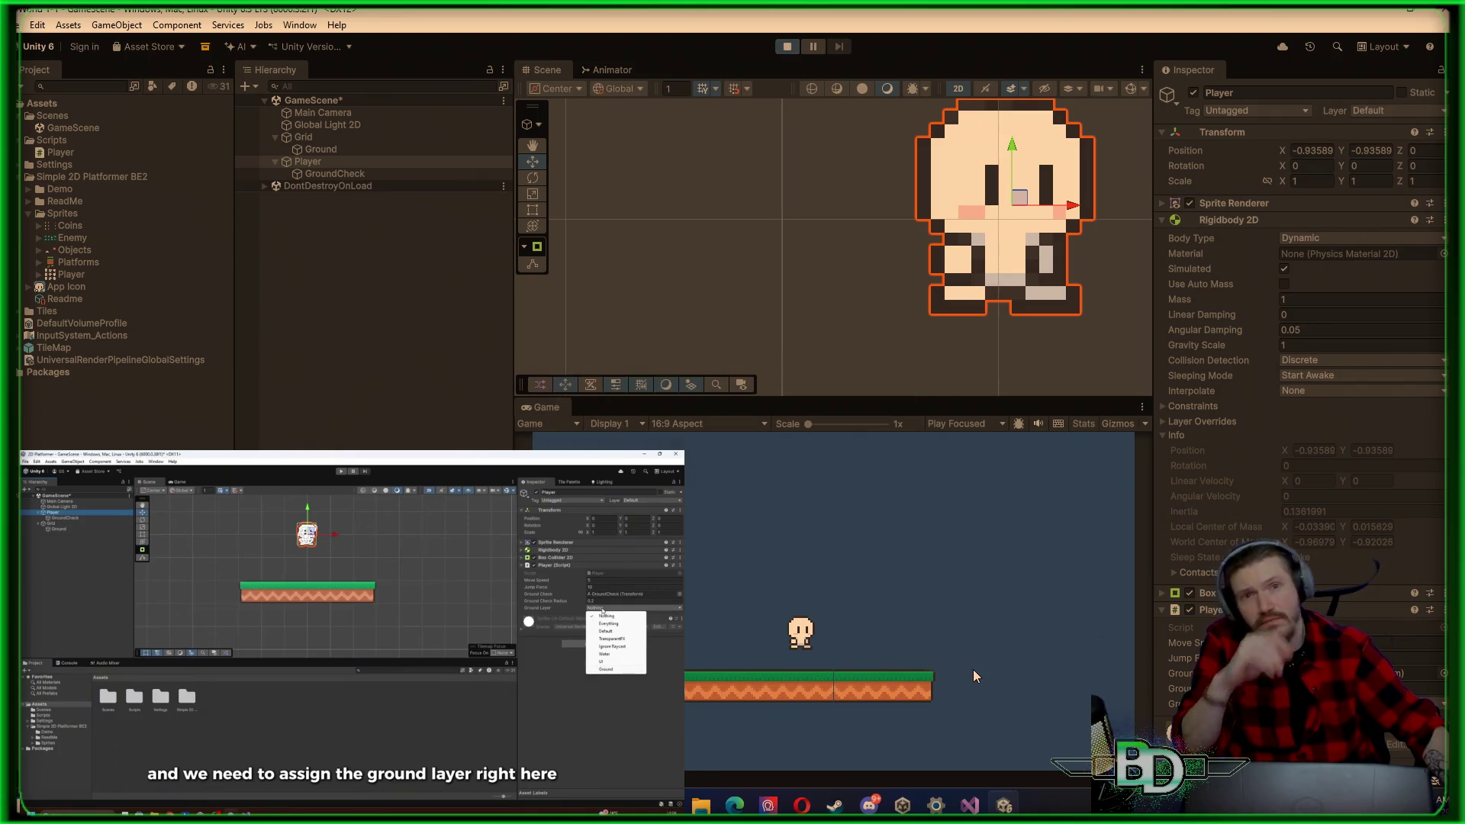
key(d)
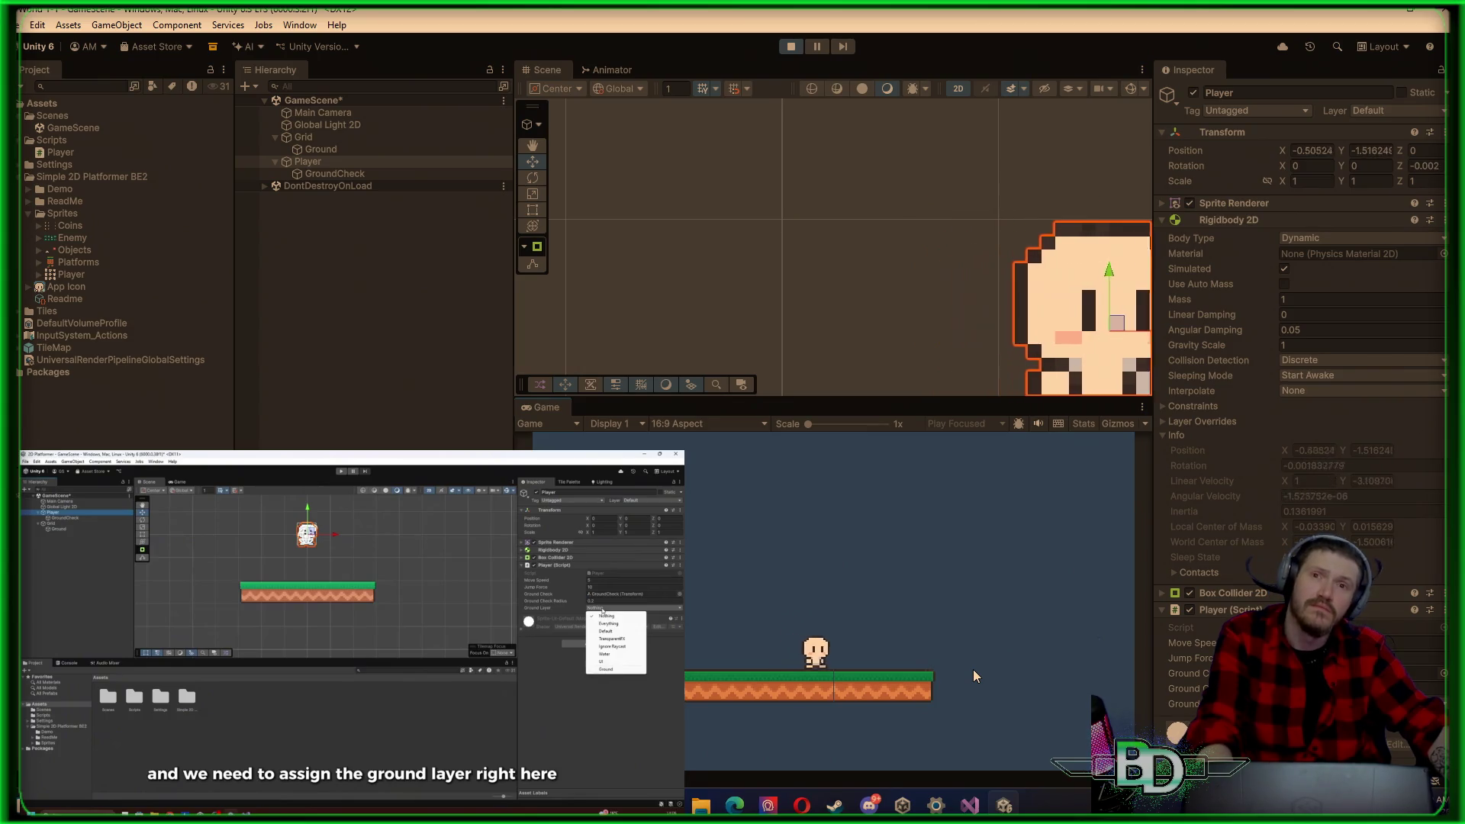
key(a)
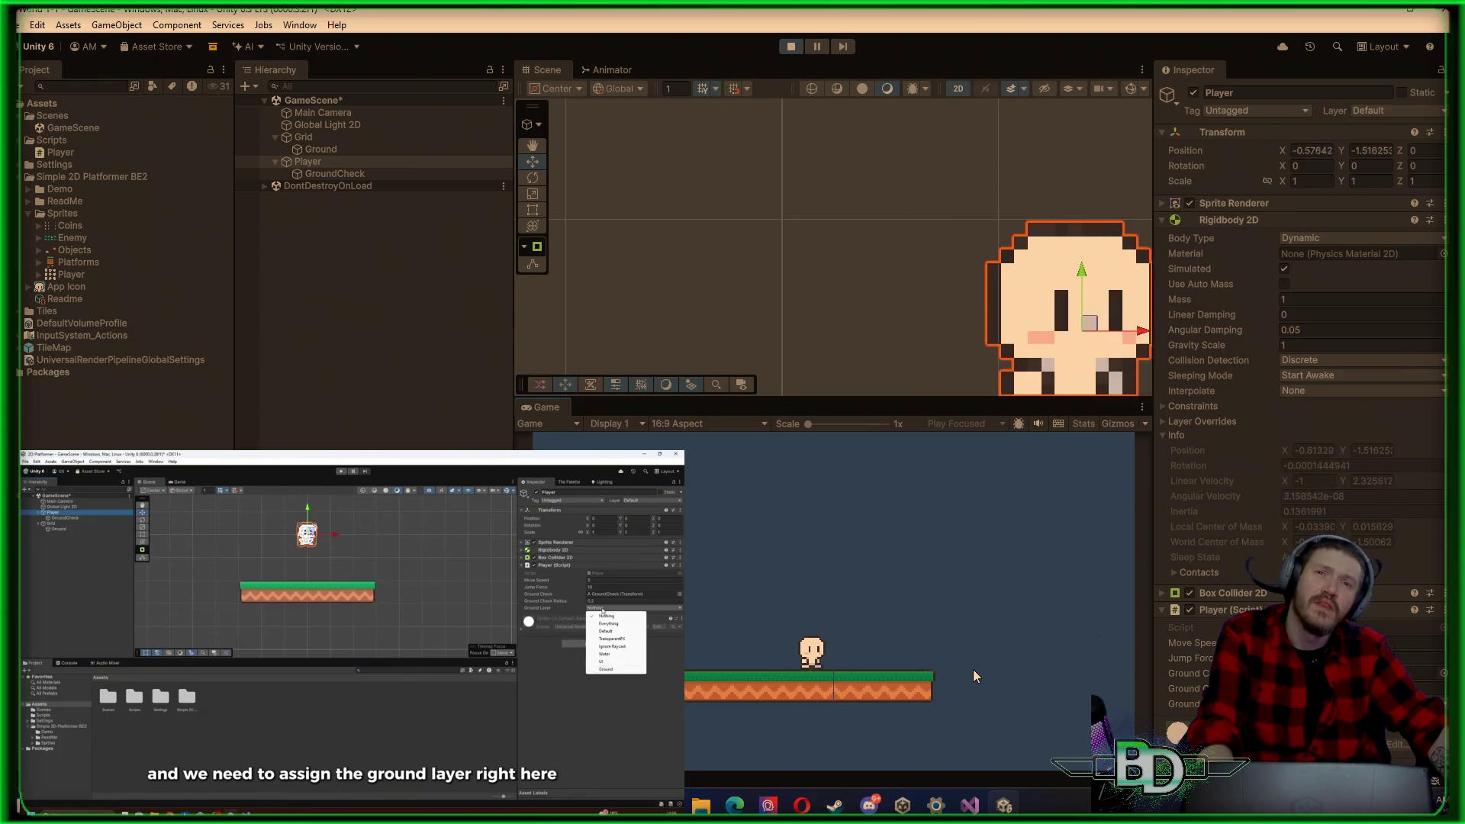
key(d)
click(790, 46)
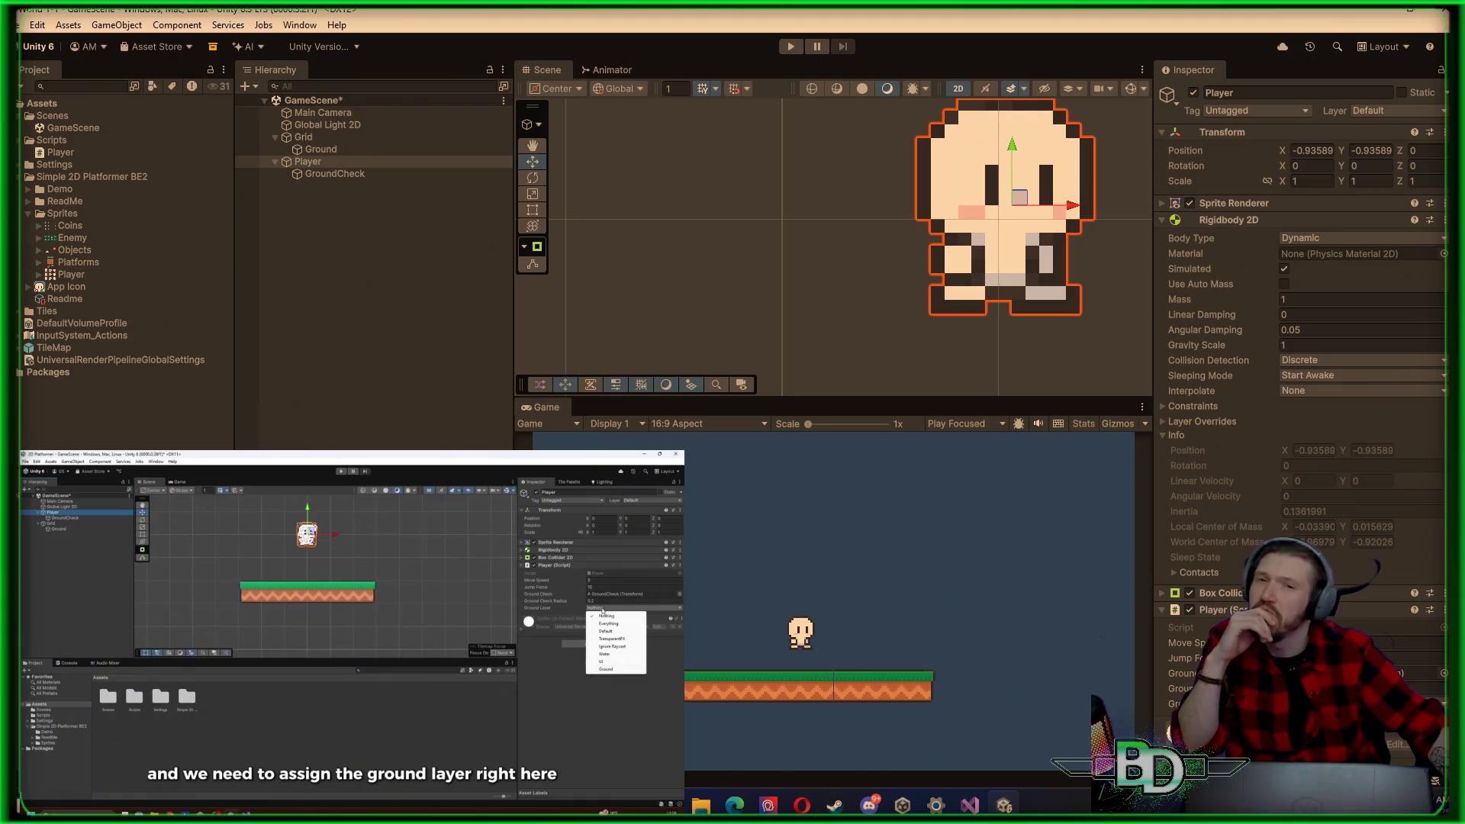
scroll(501, 257, up, 2)
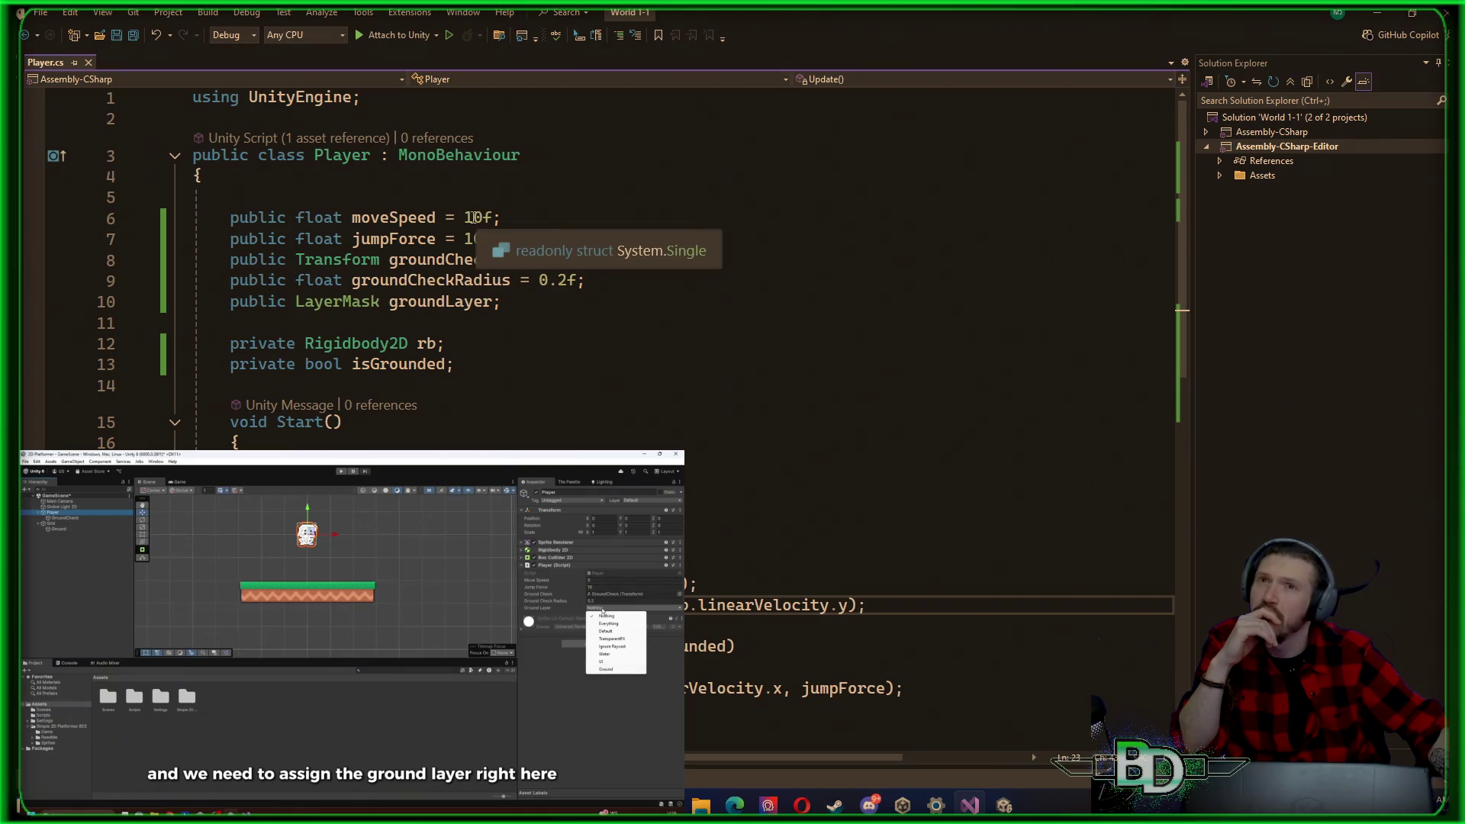
Step: Change moveSpeed's default in Player.cs from 10f to 0f and save the script
click(473, 218)
key(BackSpace)
key(Return)
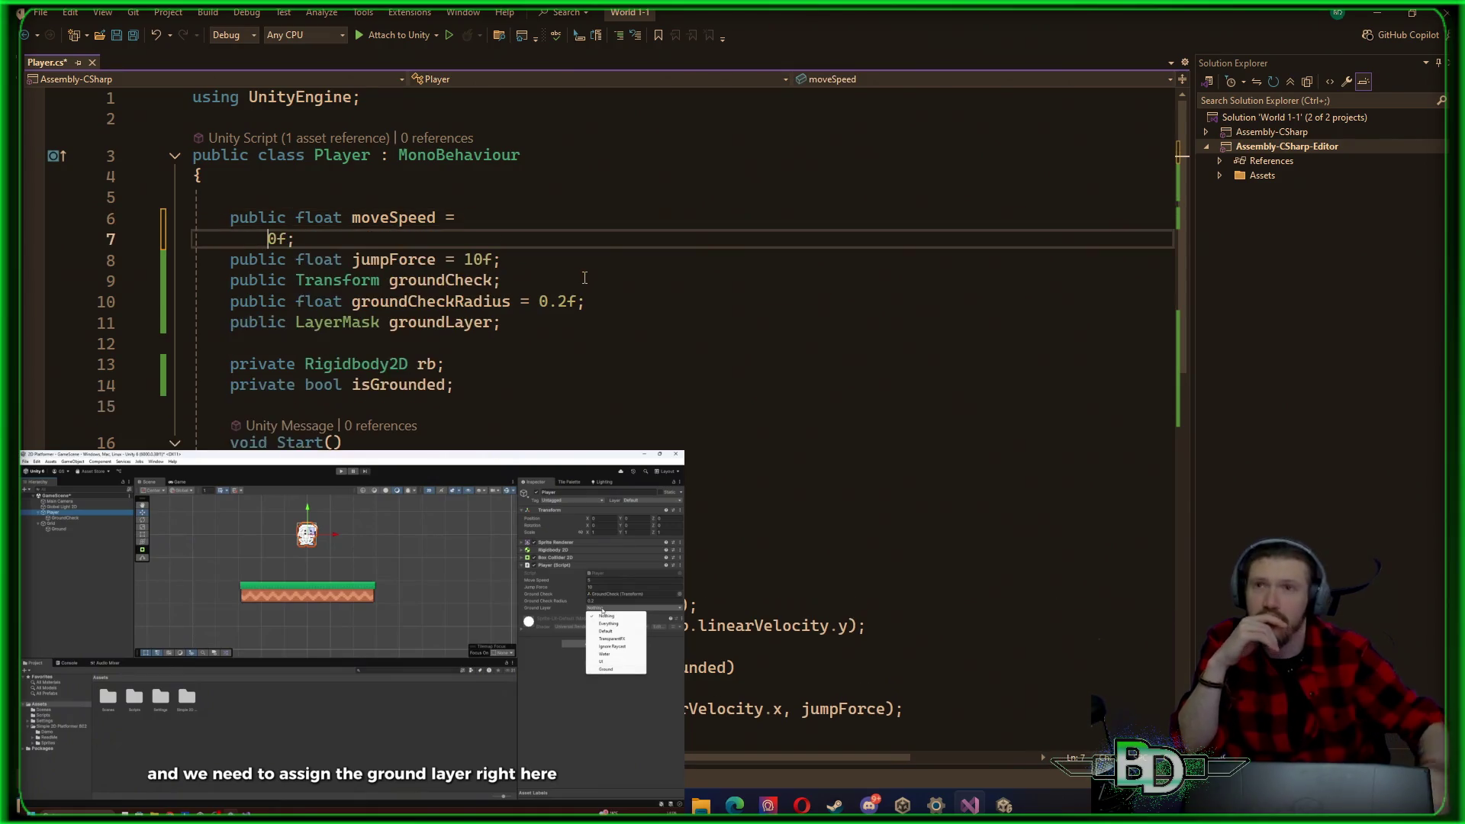
key(ctrl+z)
key(ctrl+s)
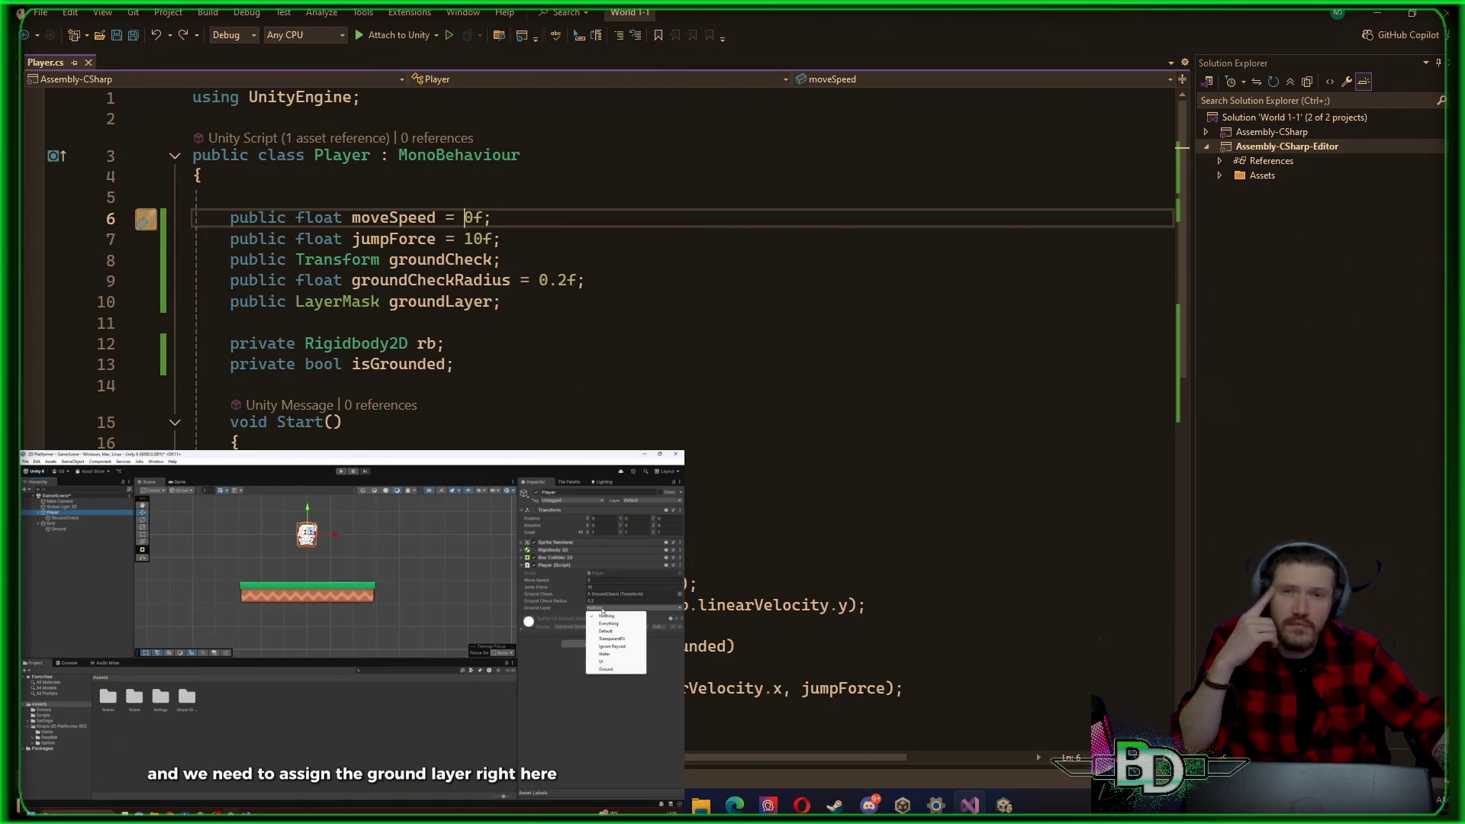
Step: Switch back to the Unity GameScene window via the taskbar preview
mouse_move(897, 809)
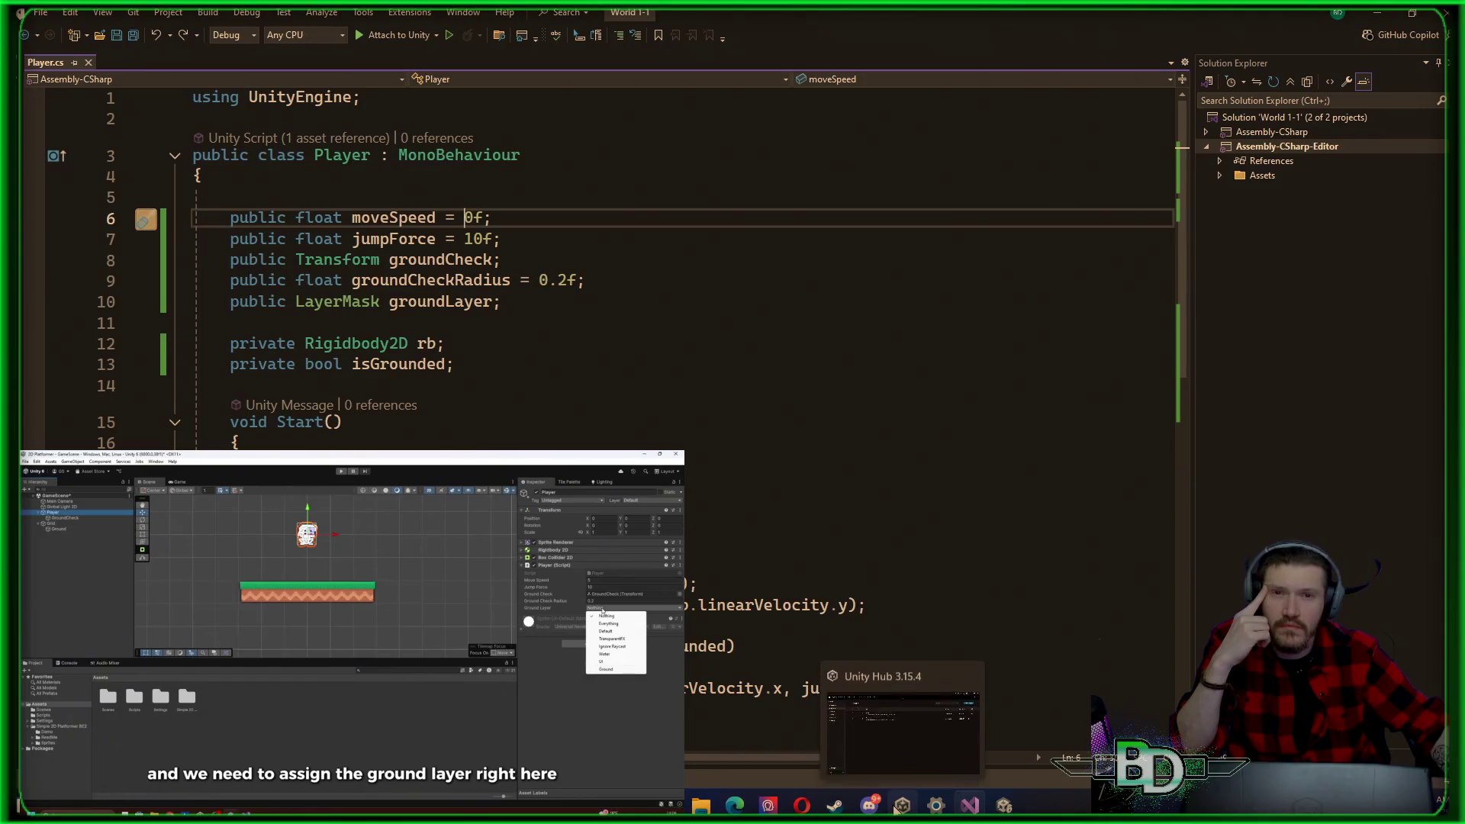
mouse_move(1003, 805)
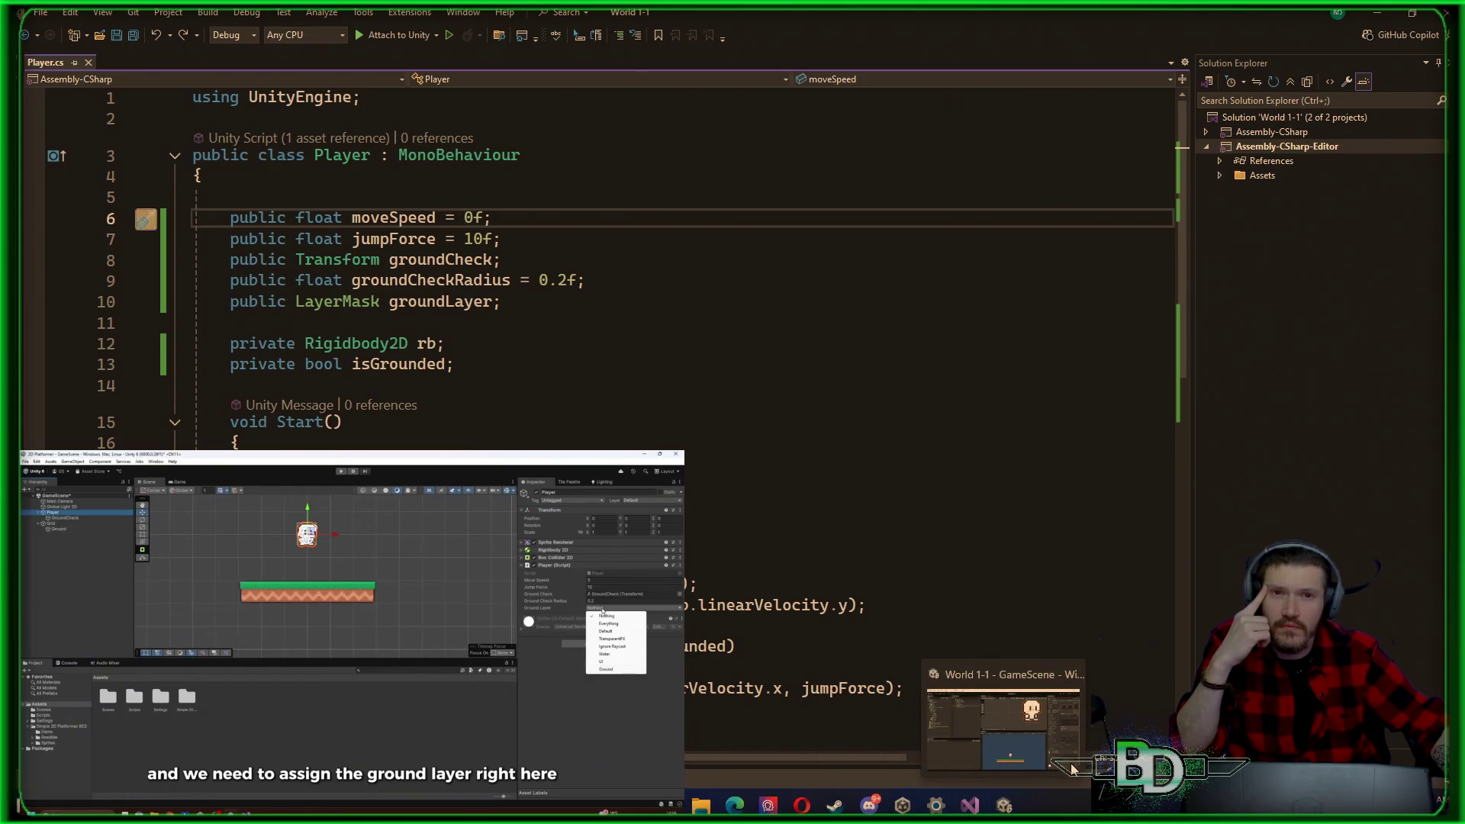
click(1072, 769)
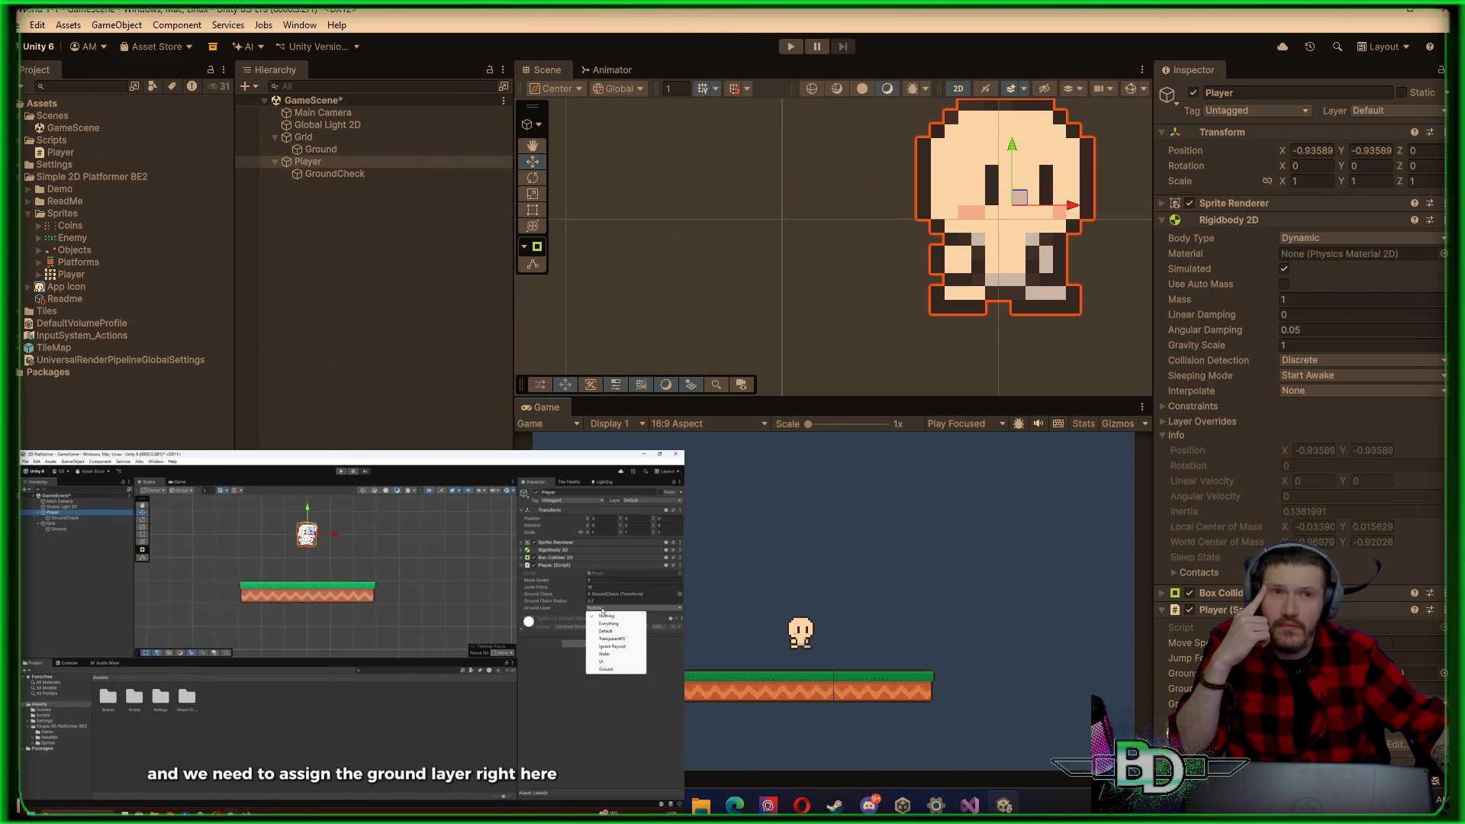
Step: Re-attach the Player script to Player, assigning GroundCheck as check point and the ground layer
click(1437, 611)
click(1350, 456)
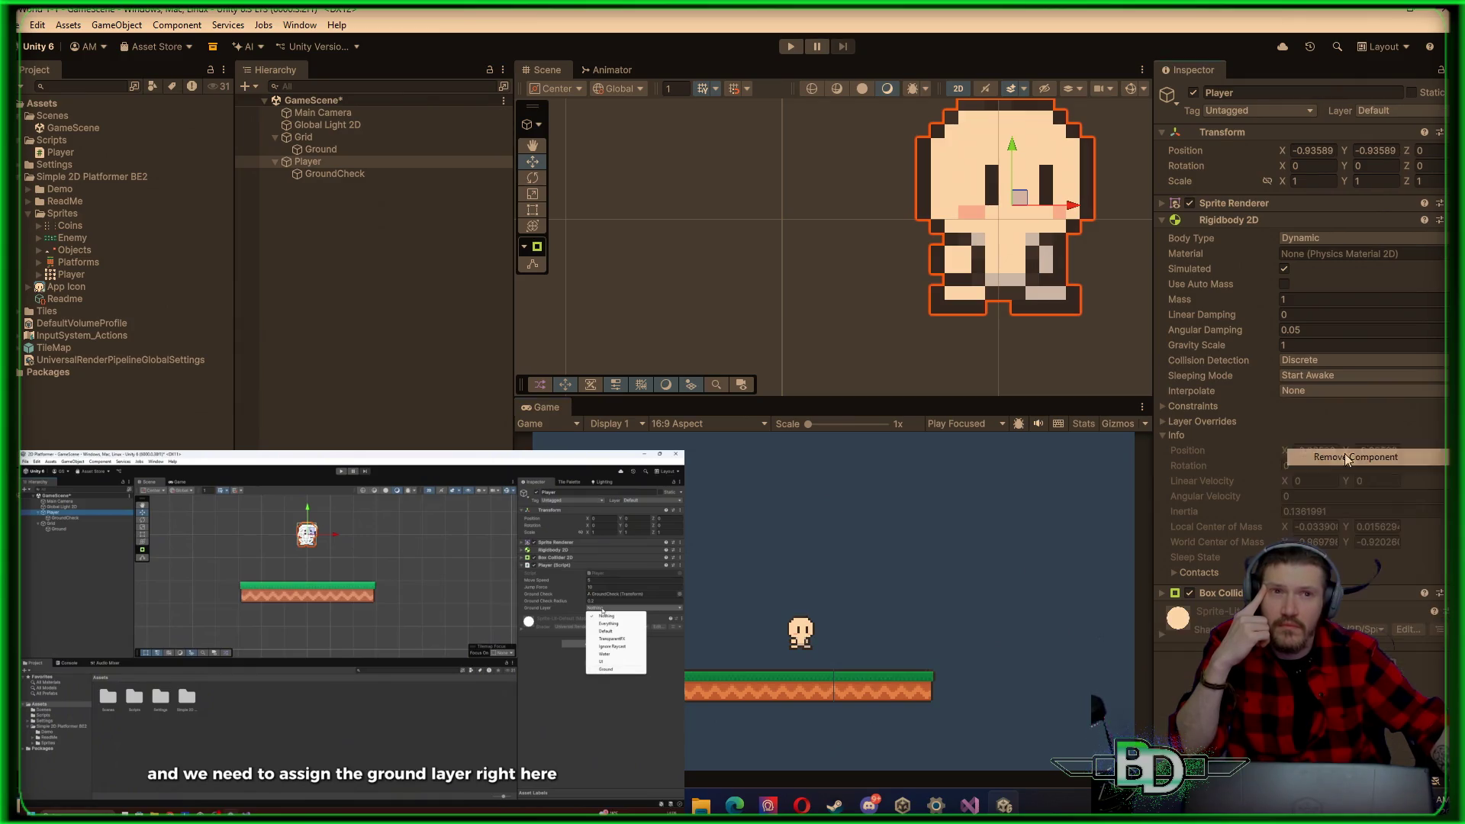
mouse_move(61, 160)
mouse_down()
mouse_move(349, 180)
mouse_move(348, 168)
mouse_up()
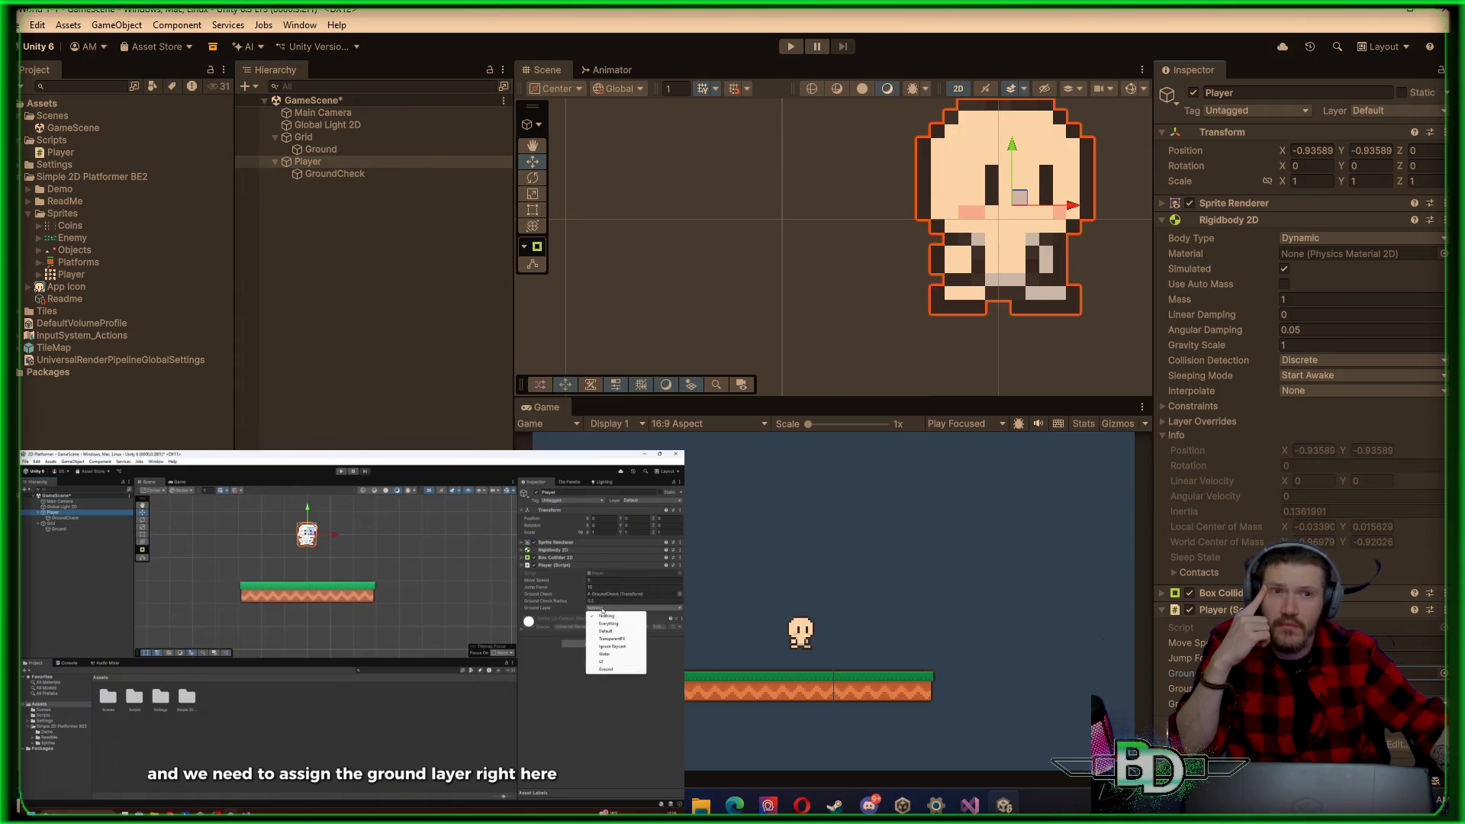
drag(348, 178, 1117, 659)
click(1358, 688)
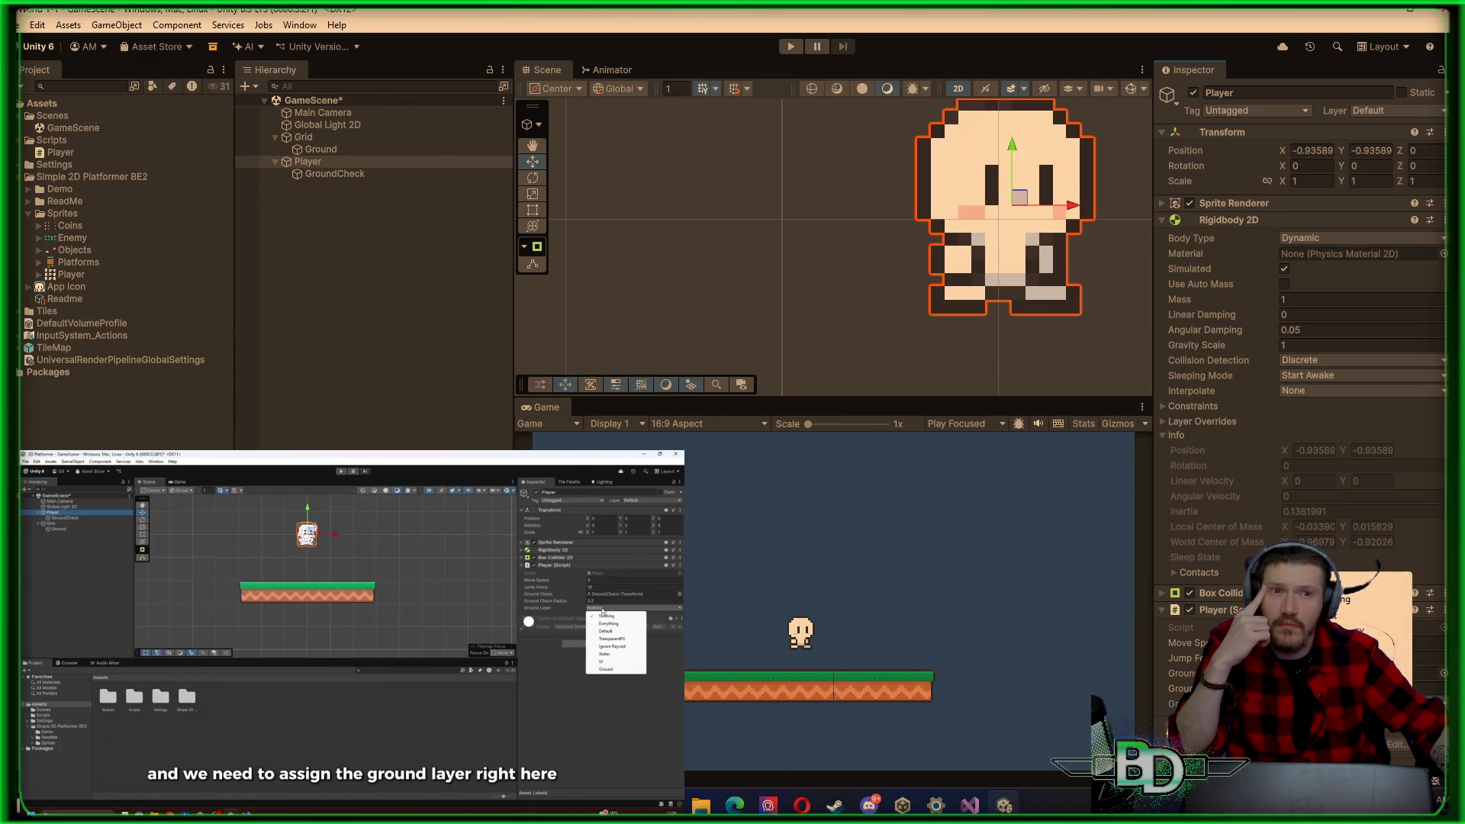
click(1366, 676)
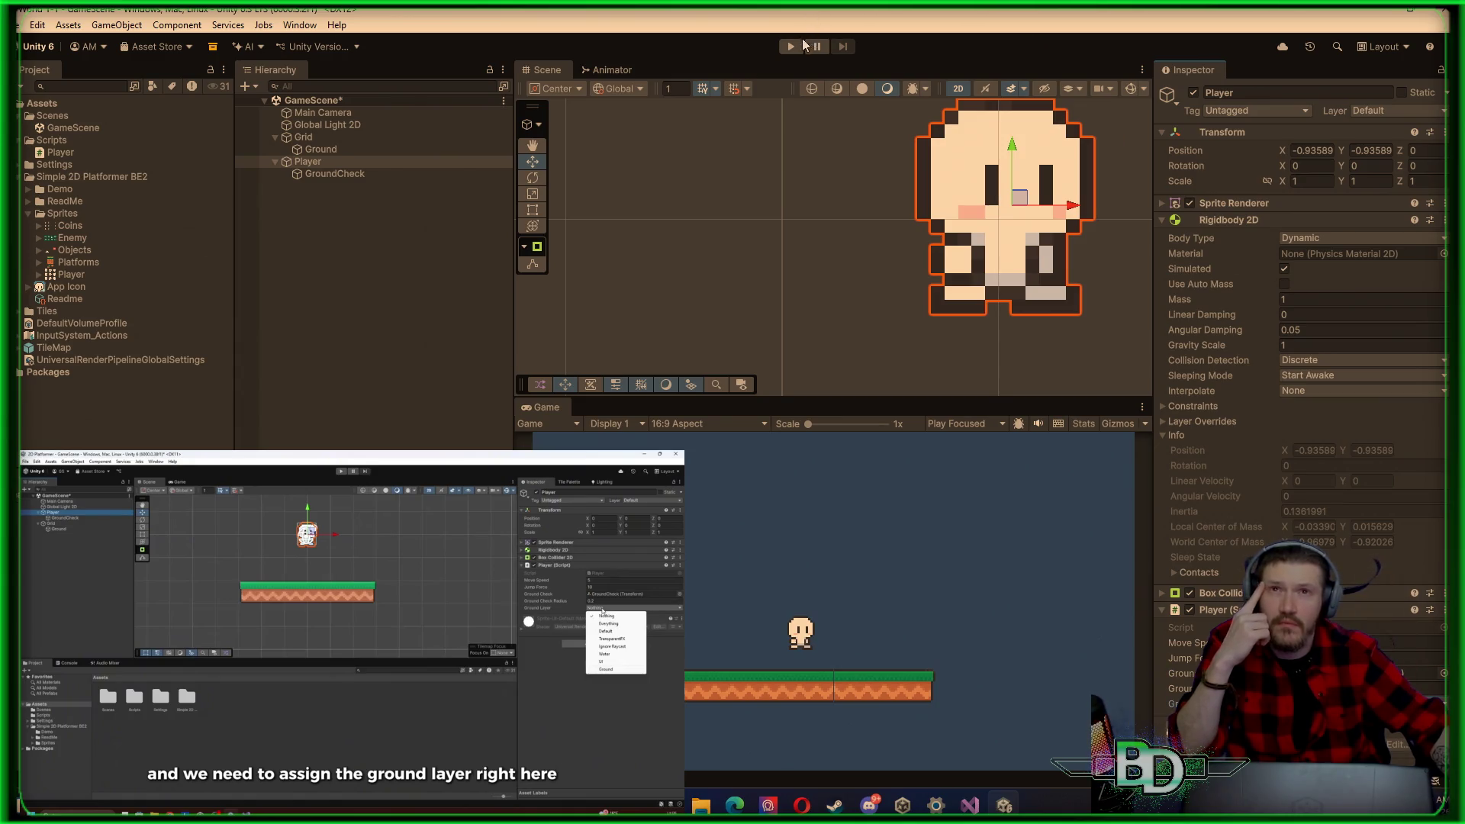
Step: Play-test the game, walking the player right along the platform
click(790, 47)
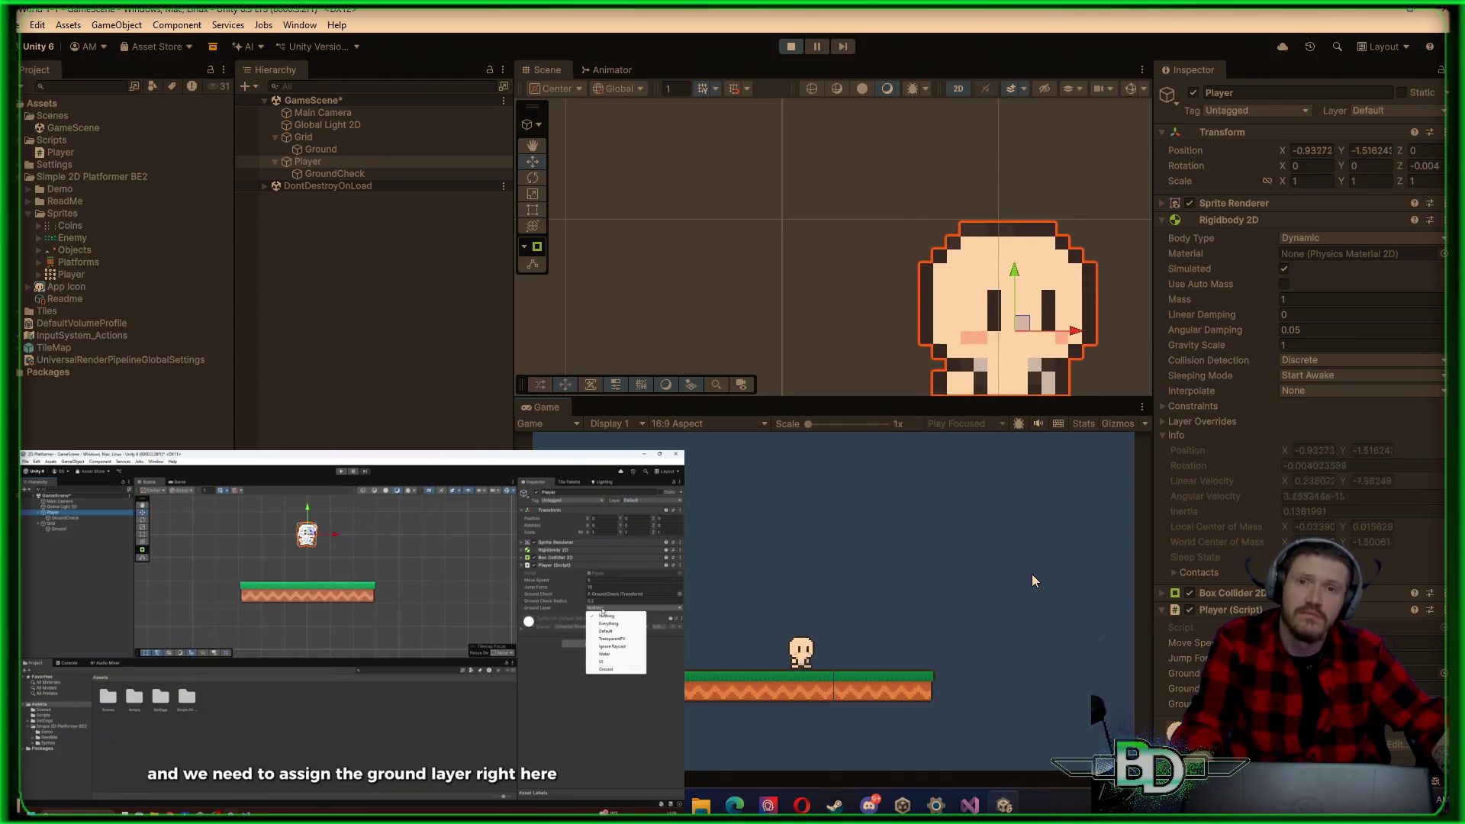
key(d)
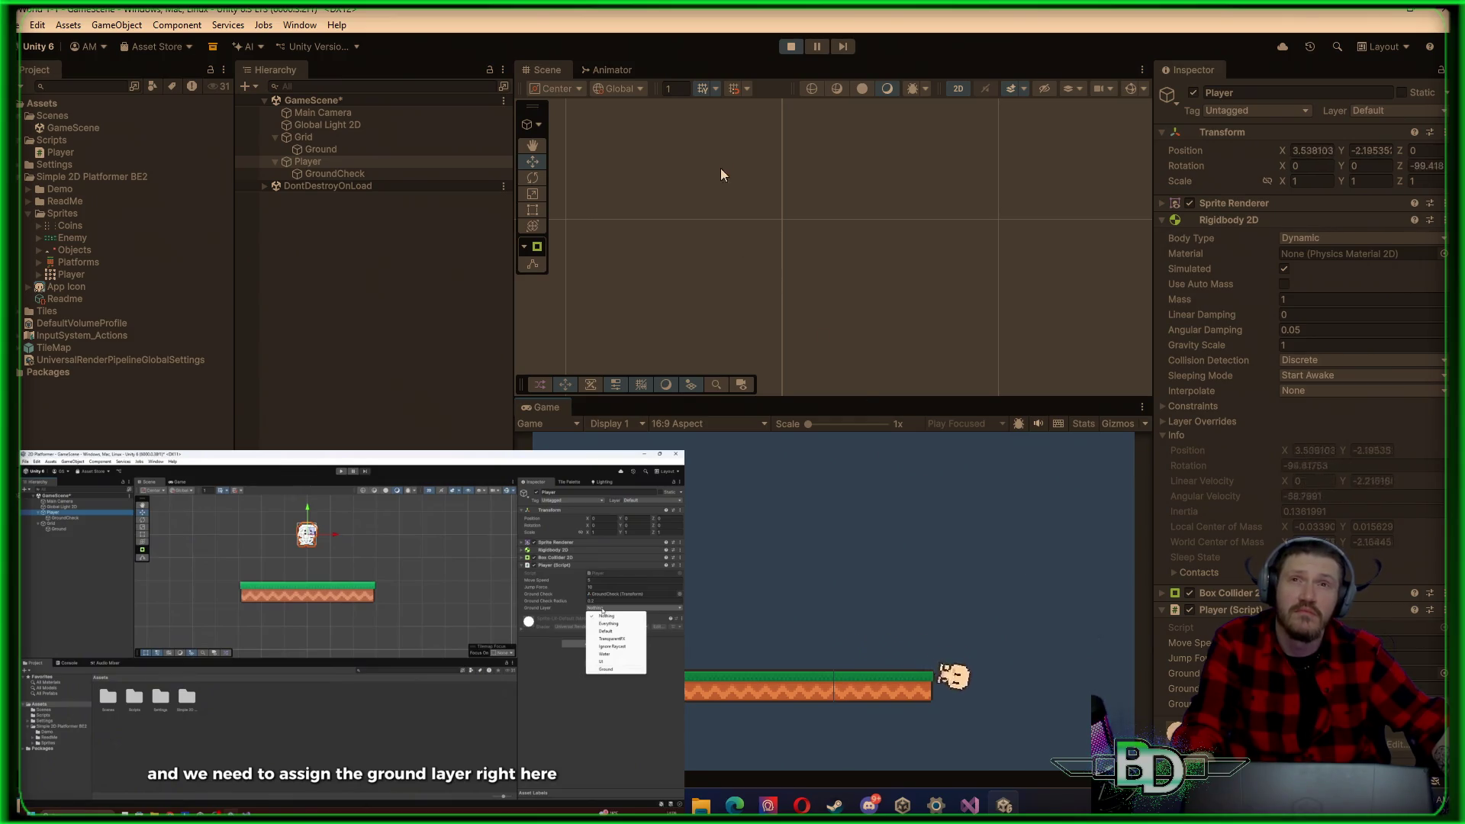
click(791, 47)
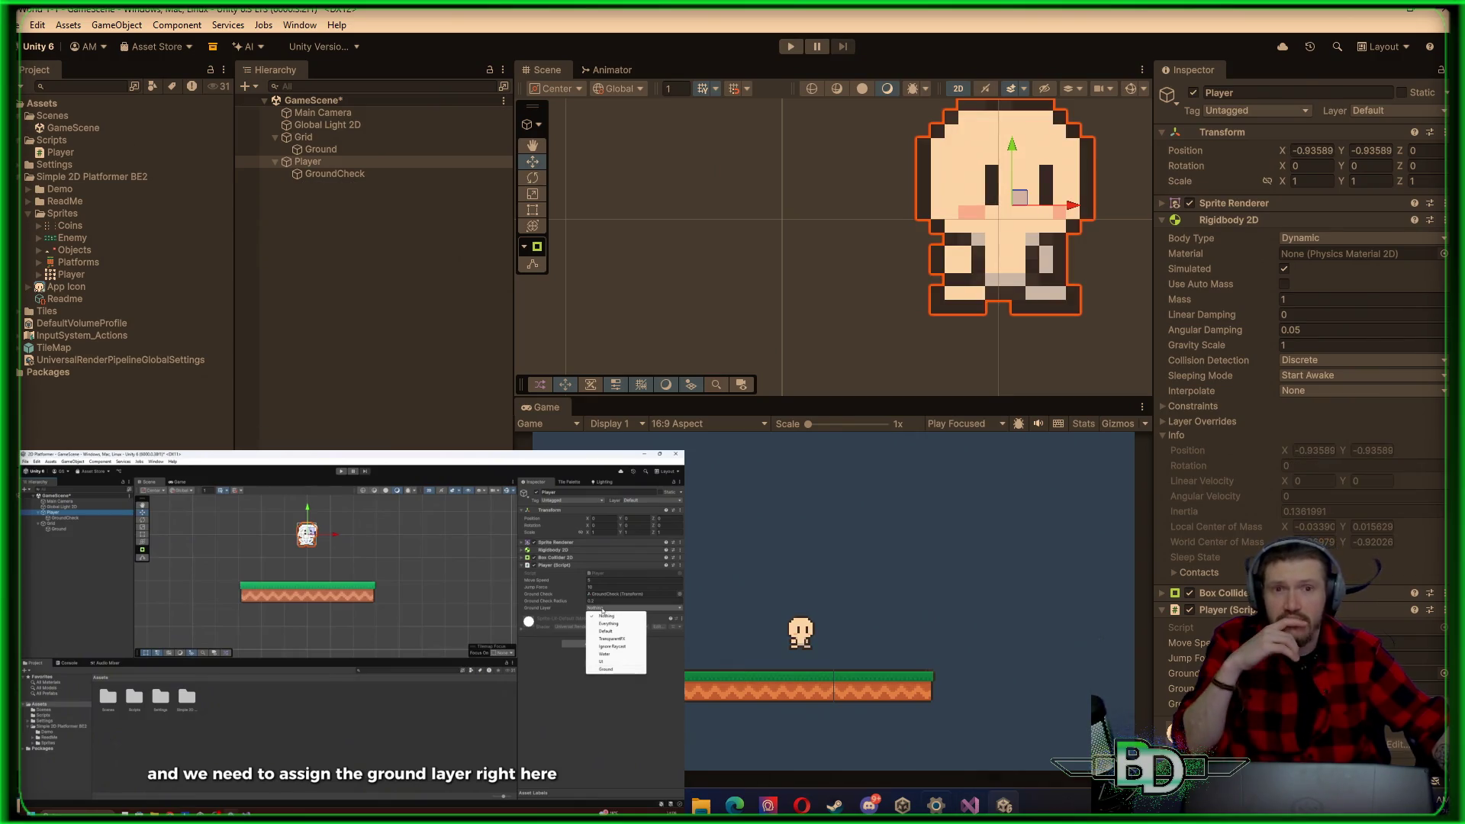
Step: Glance at Player.cs in Visual Studio, then bring the Unity editor back in front
click(970, 805)
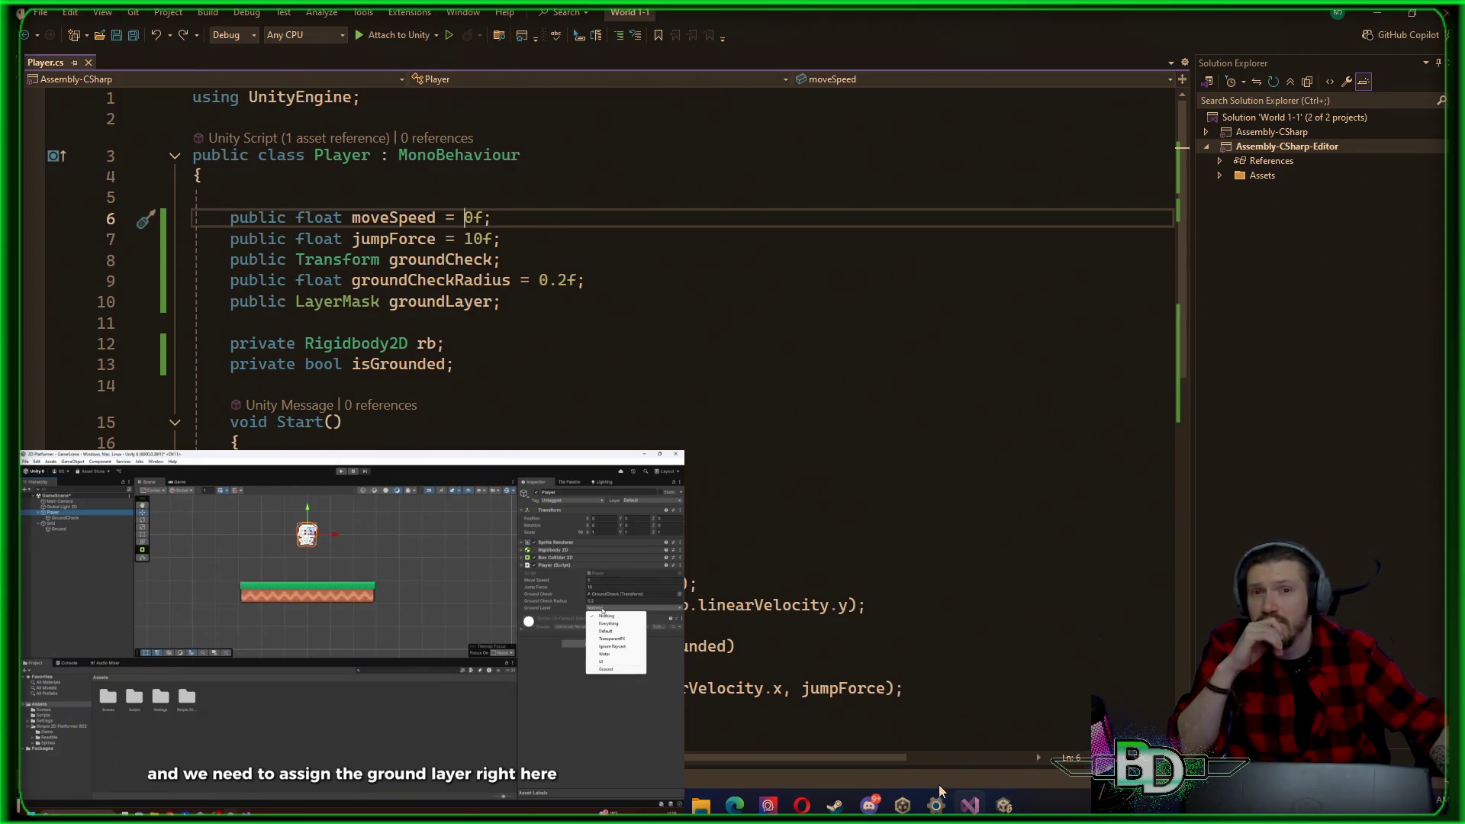
mouse_move(865, 803)
mouse_move(935, 802)
click(992, 811)
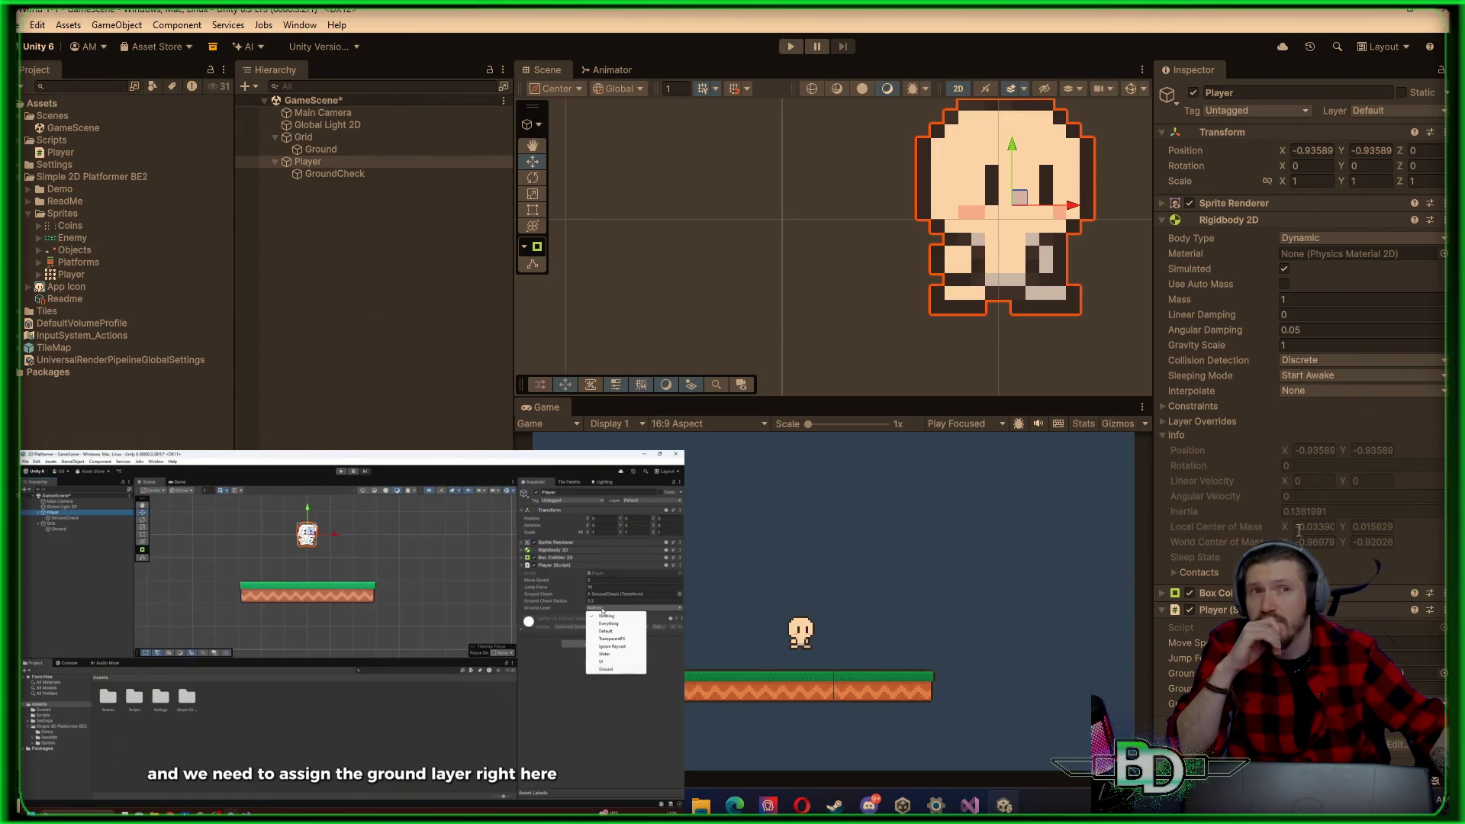
click(1330, 395)
click(1324, 269)
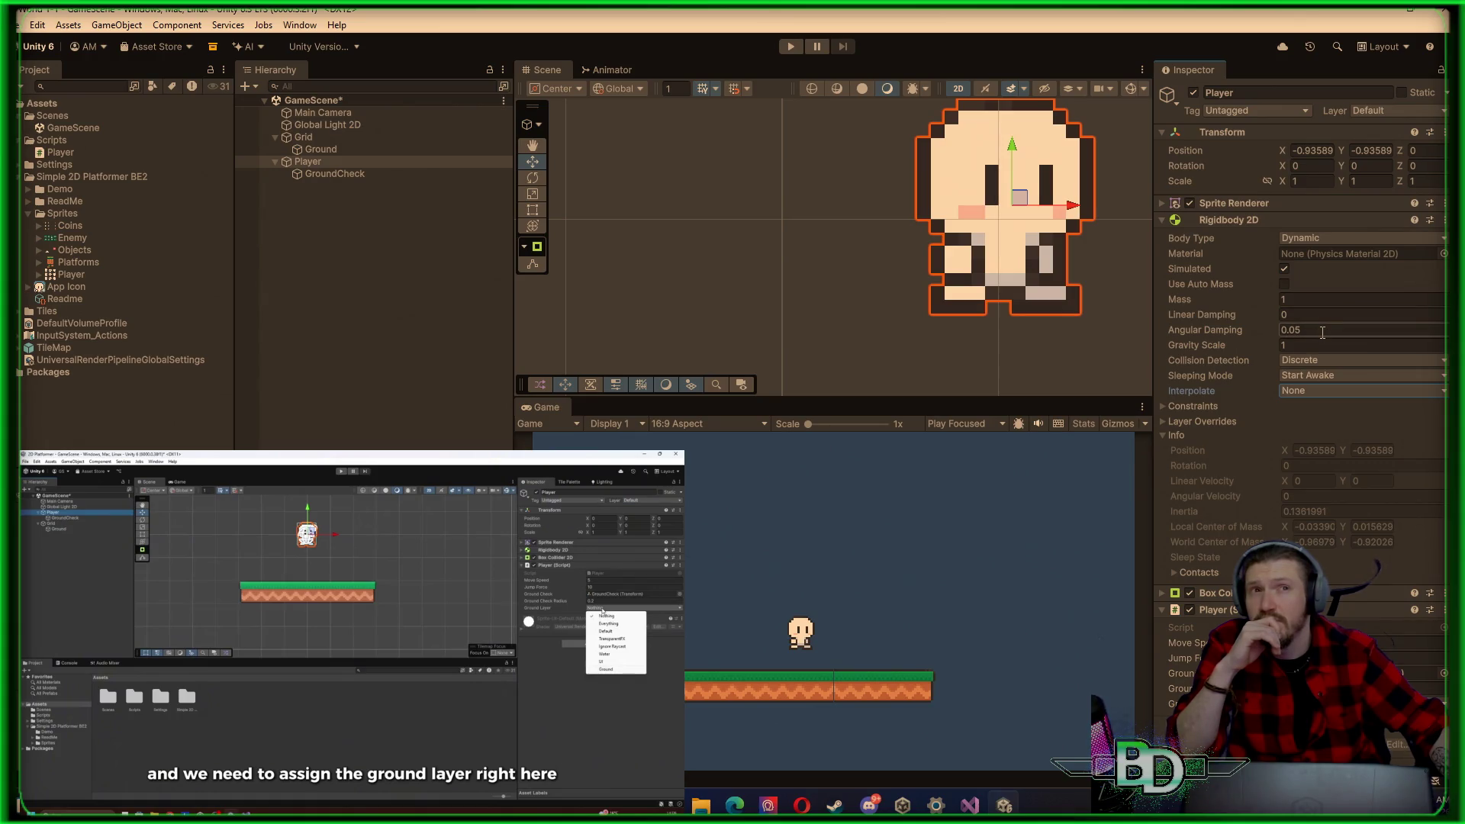
click(1322, 333)
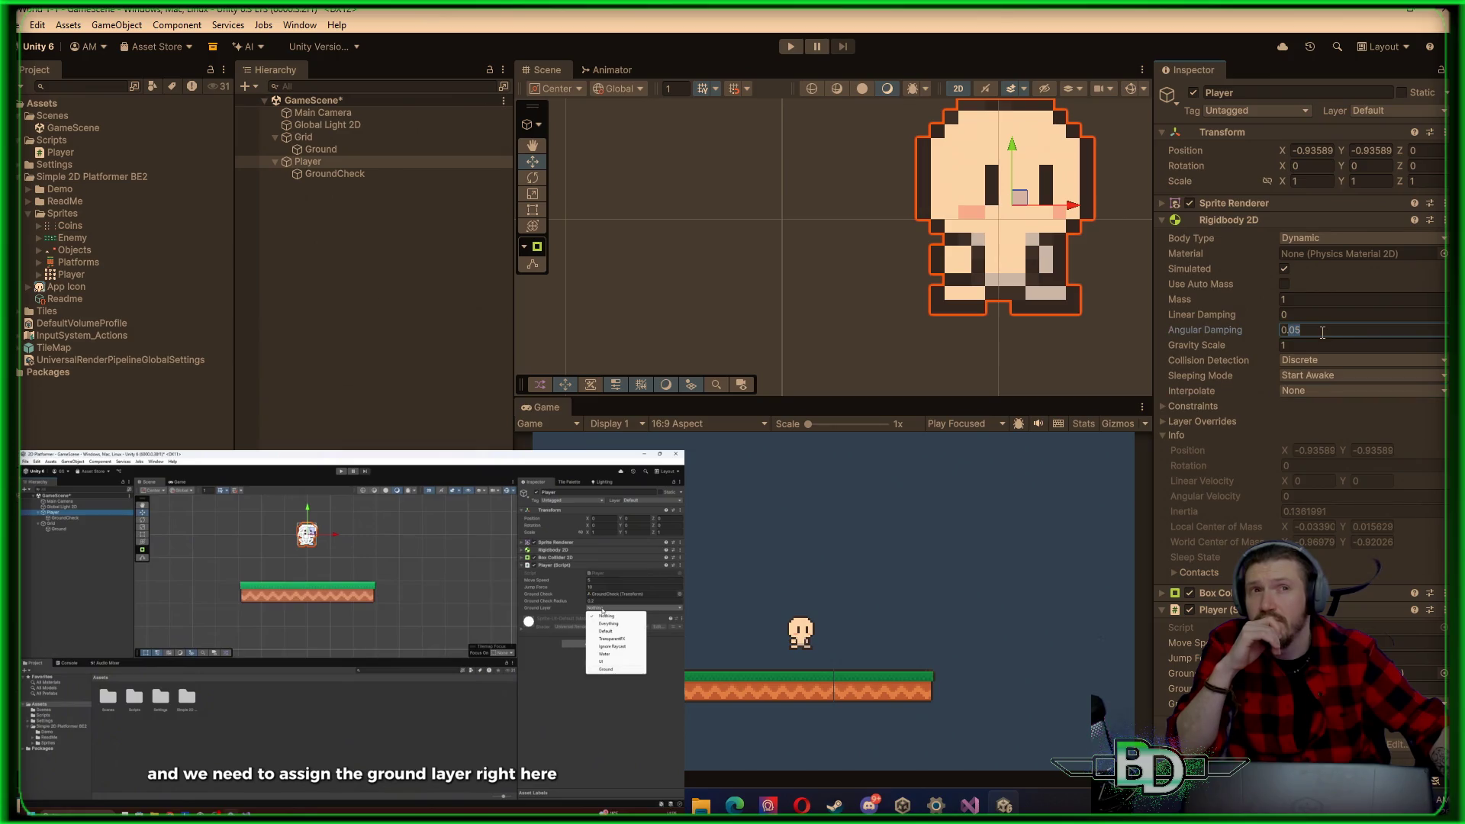
click(1341, 299)
text(0)
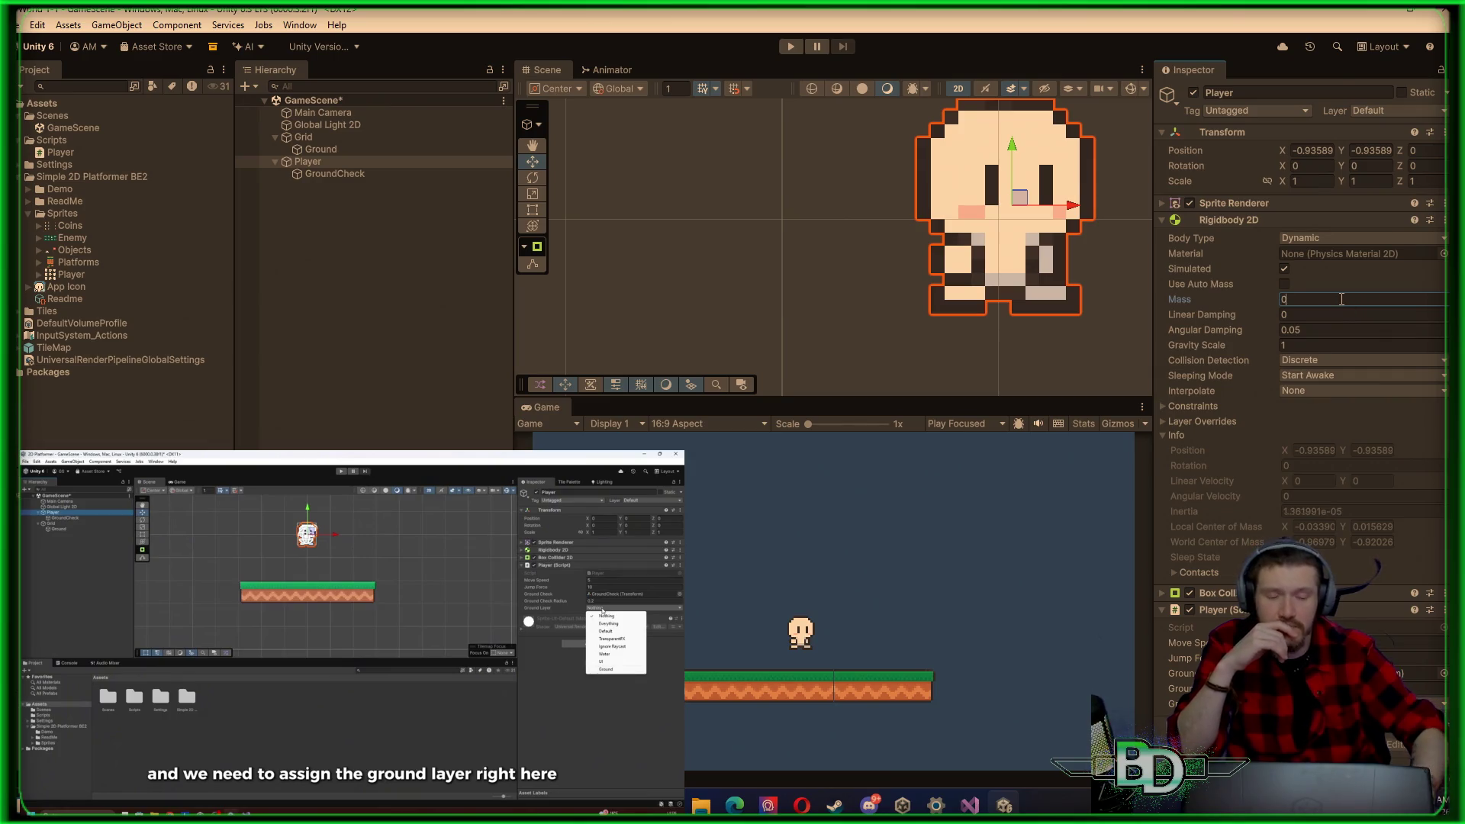
text(.0001)
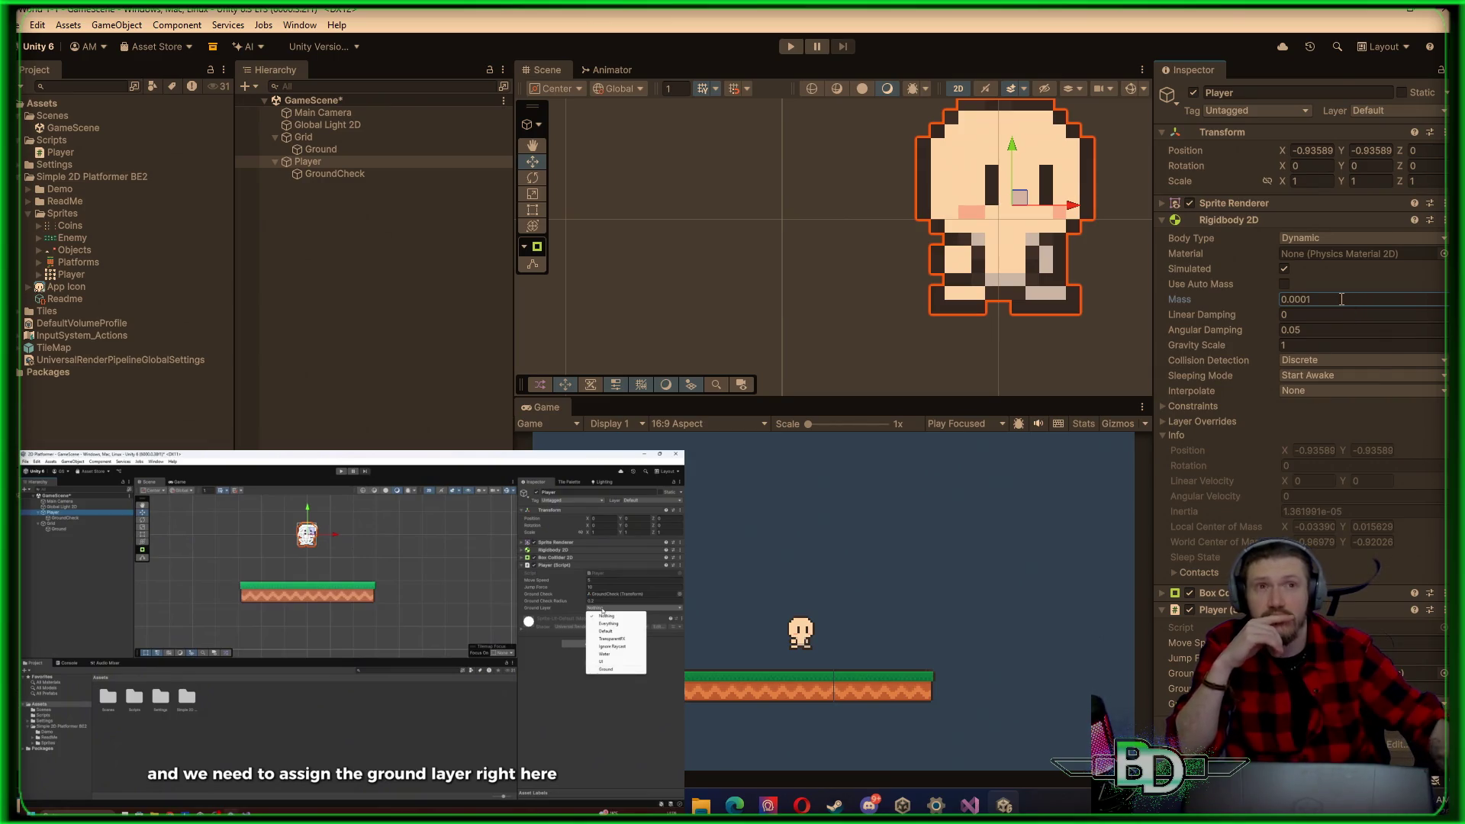
click(790, 46)
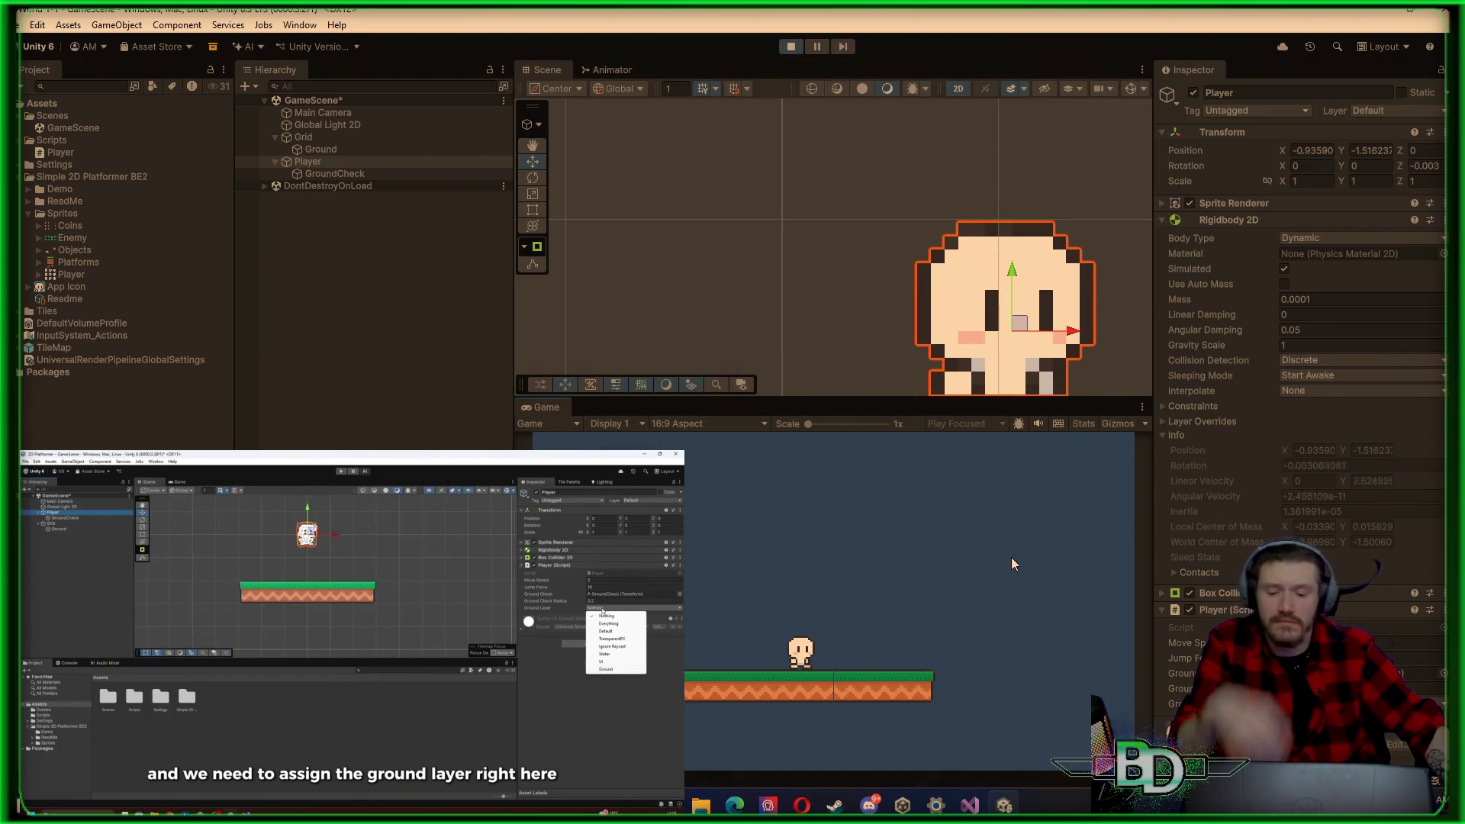
key(d)
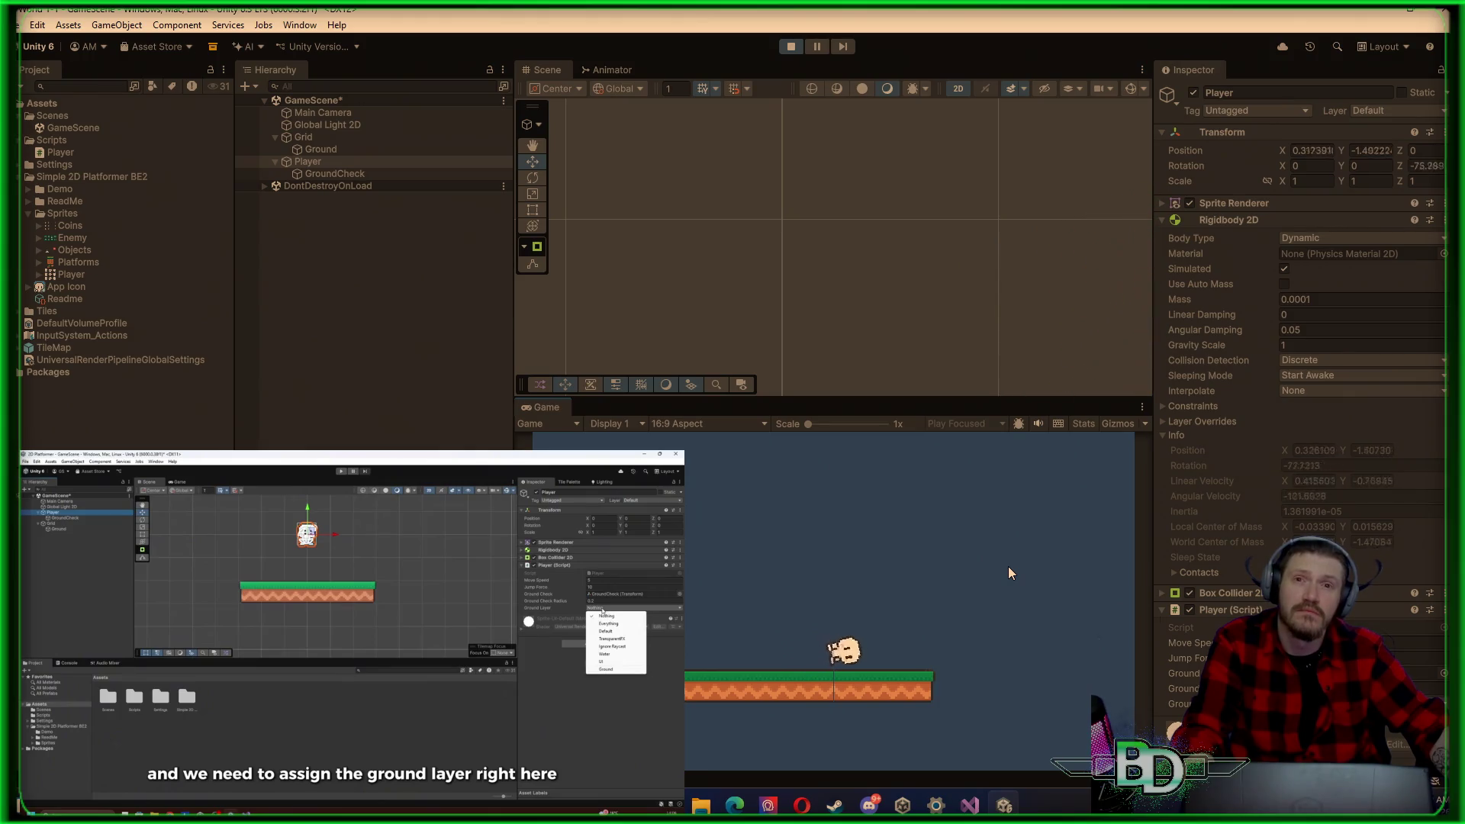
click(794, 47)
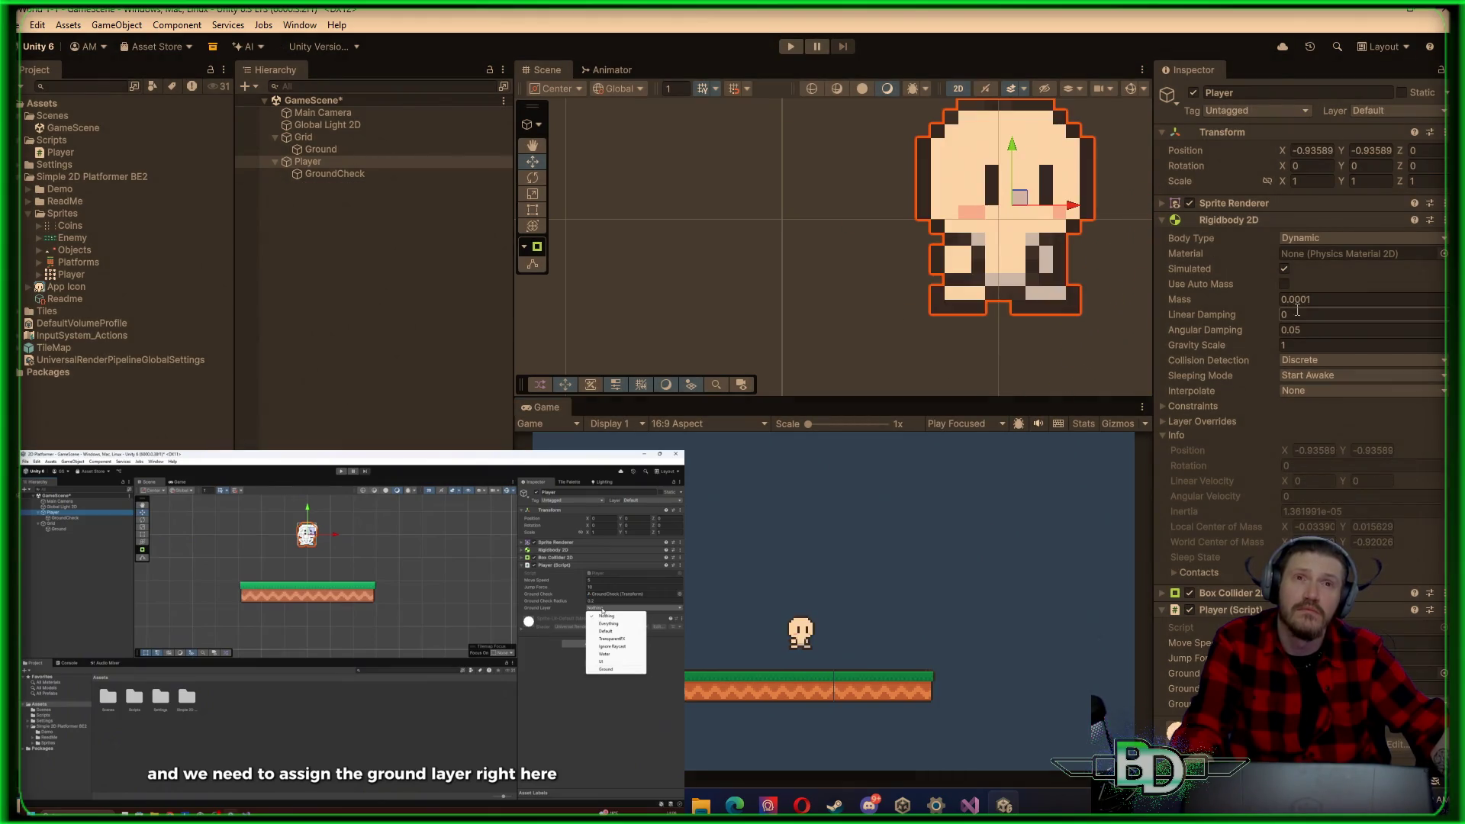
text(1)
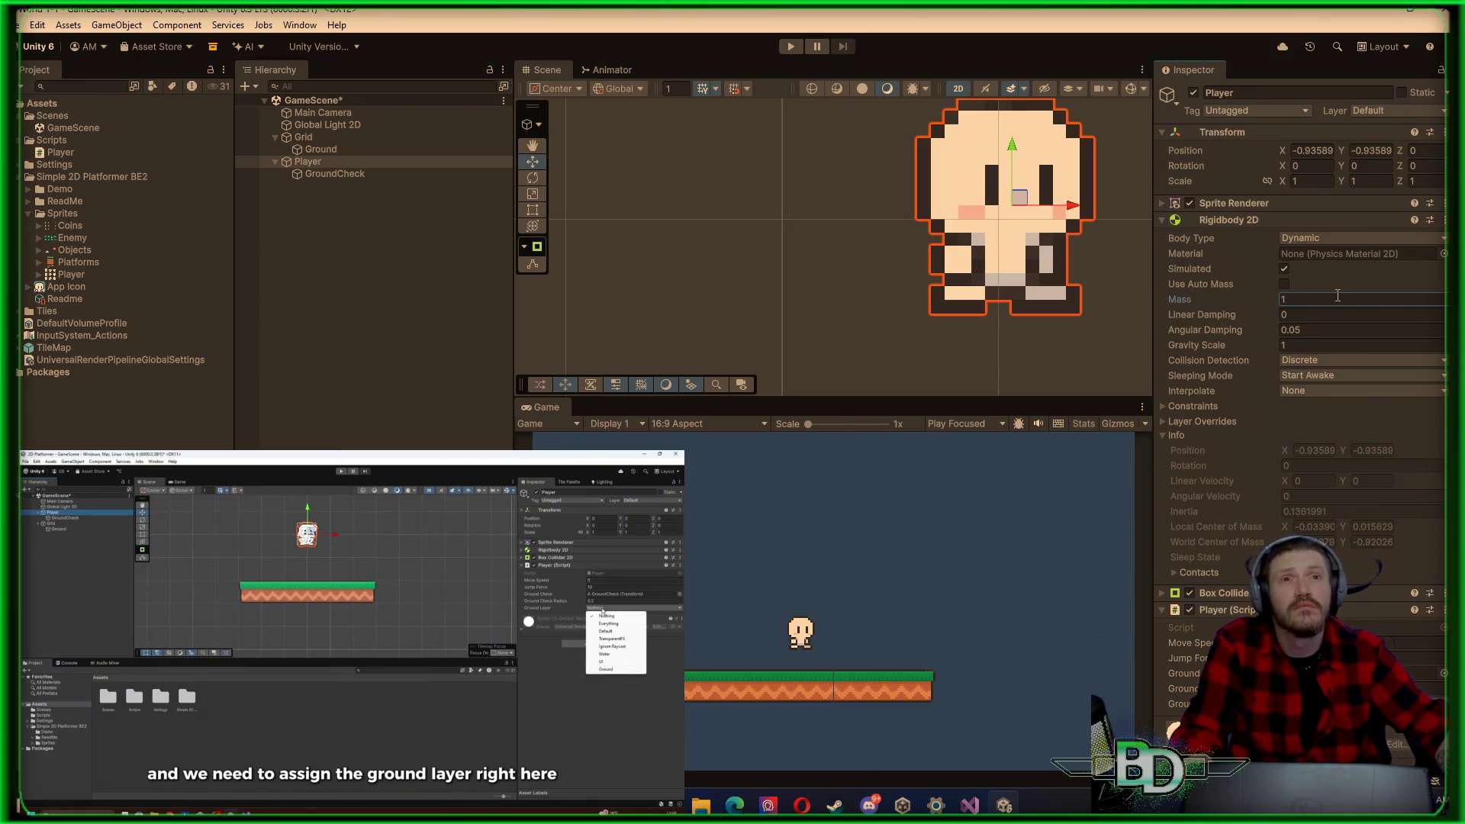
click(1299, 363)
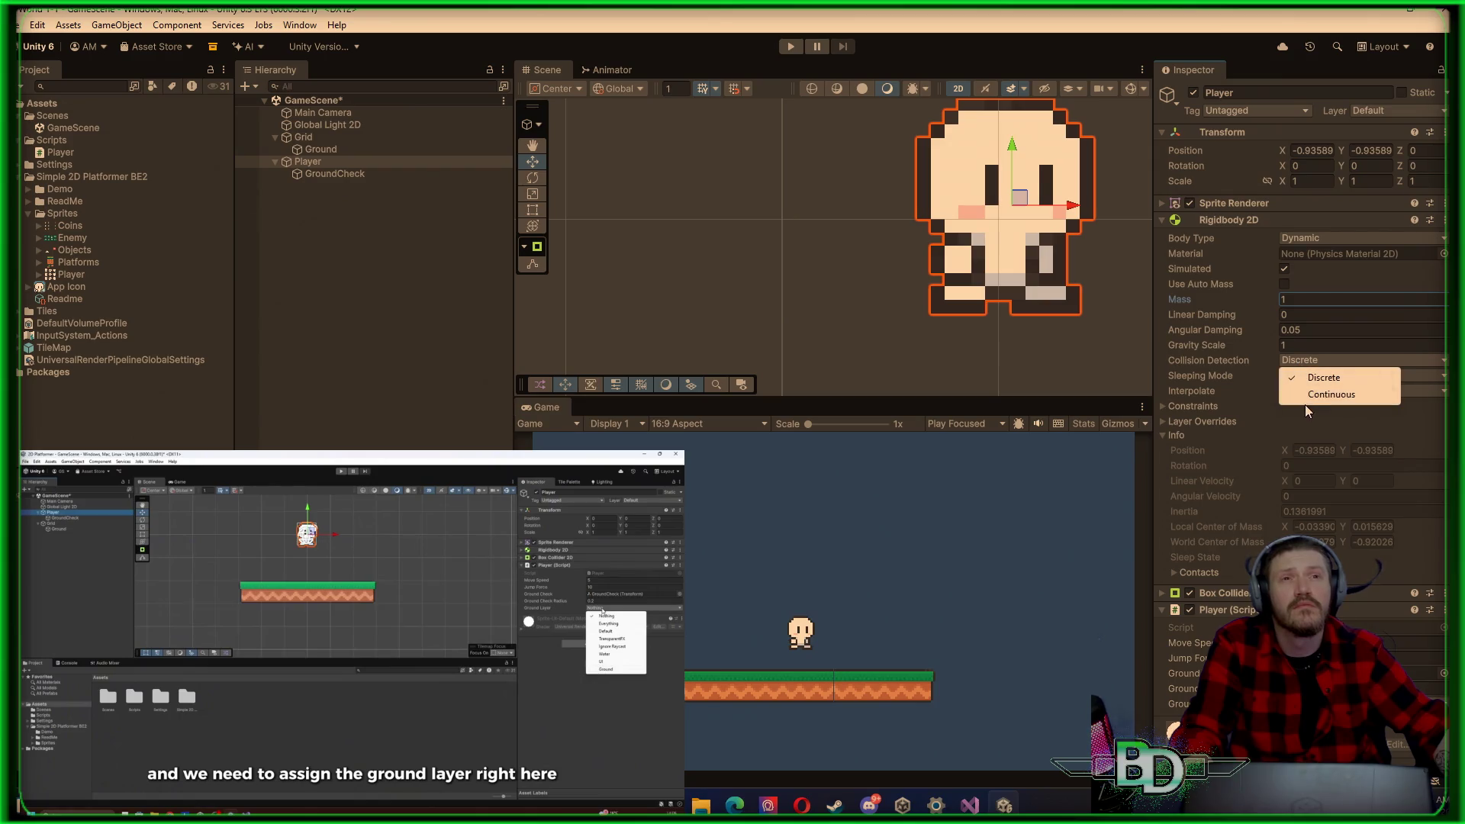
click(1327, 393)
key(ctrl+p)
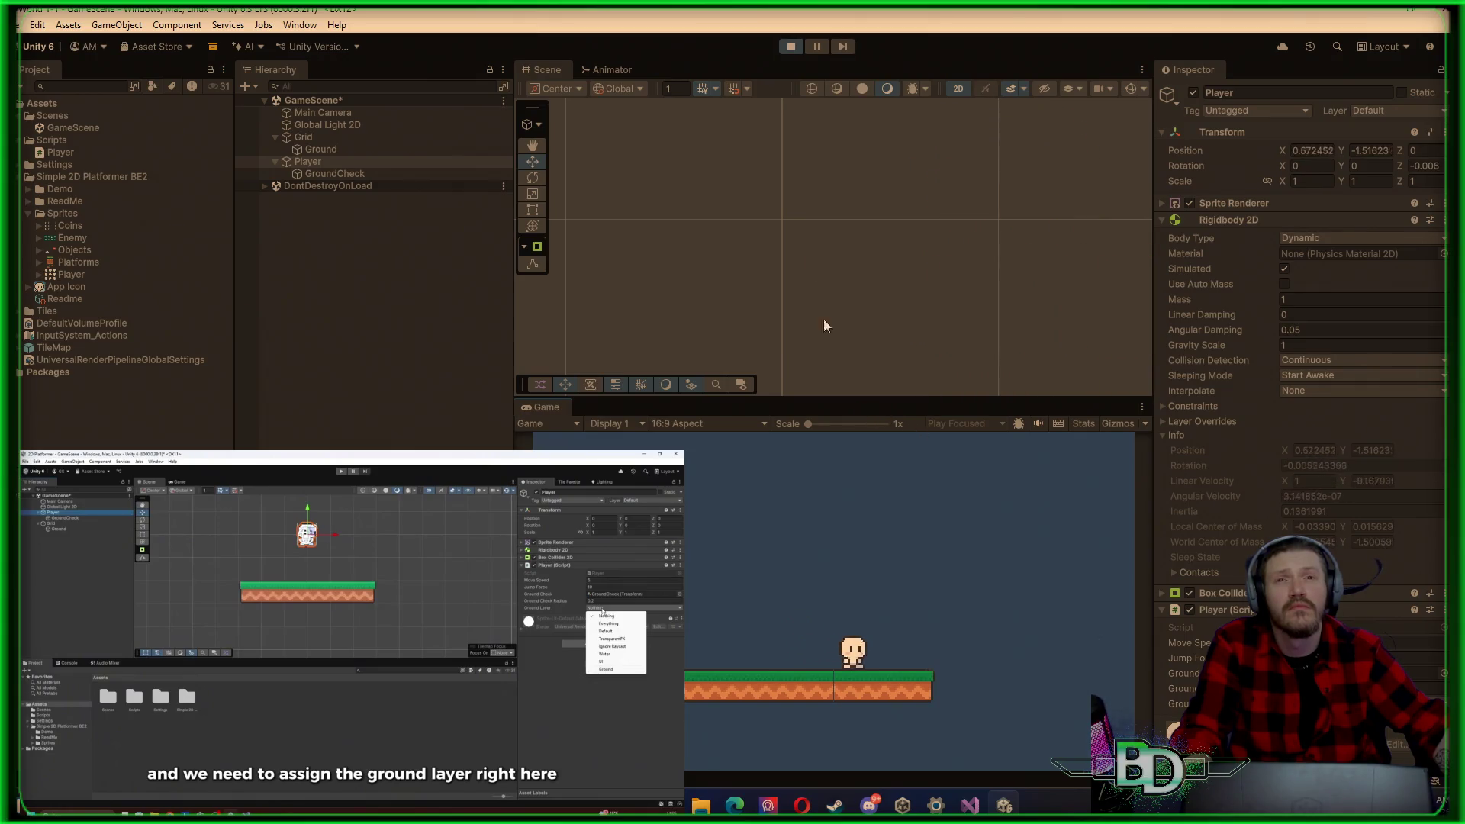
click(792, 46)
click(1315, 361)
click(1323, 378)
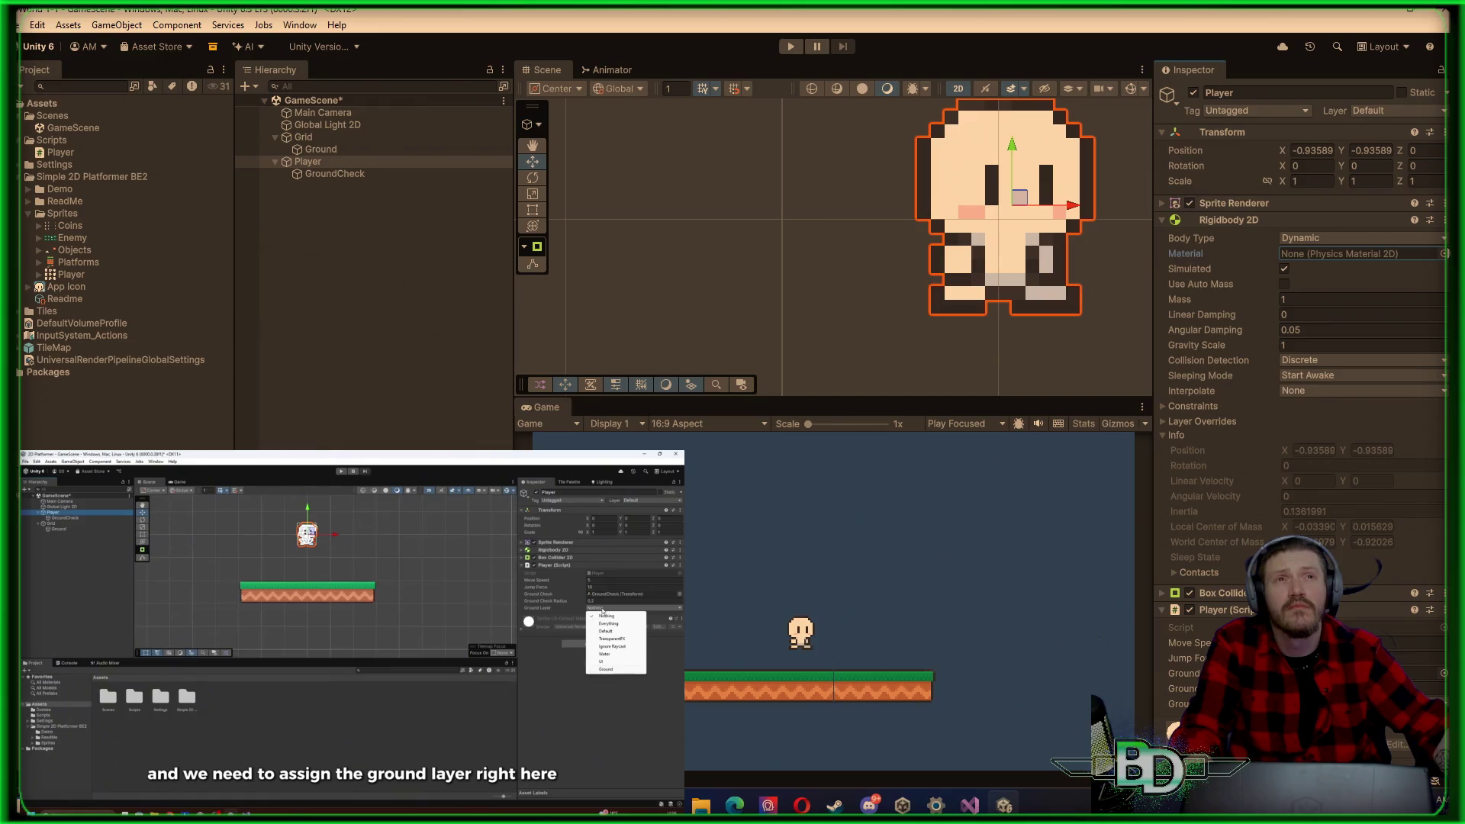
click(1358, 238)
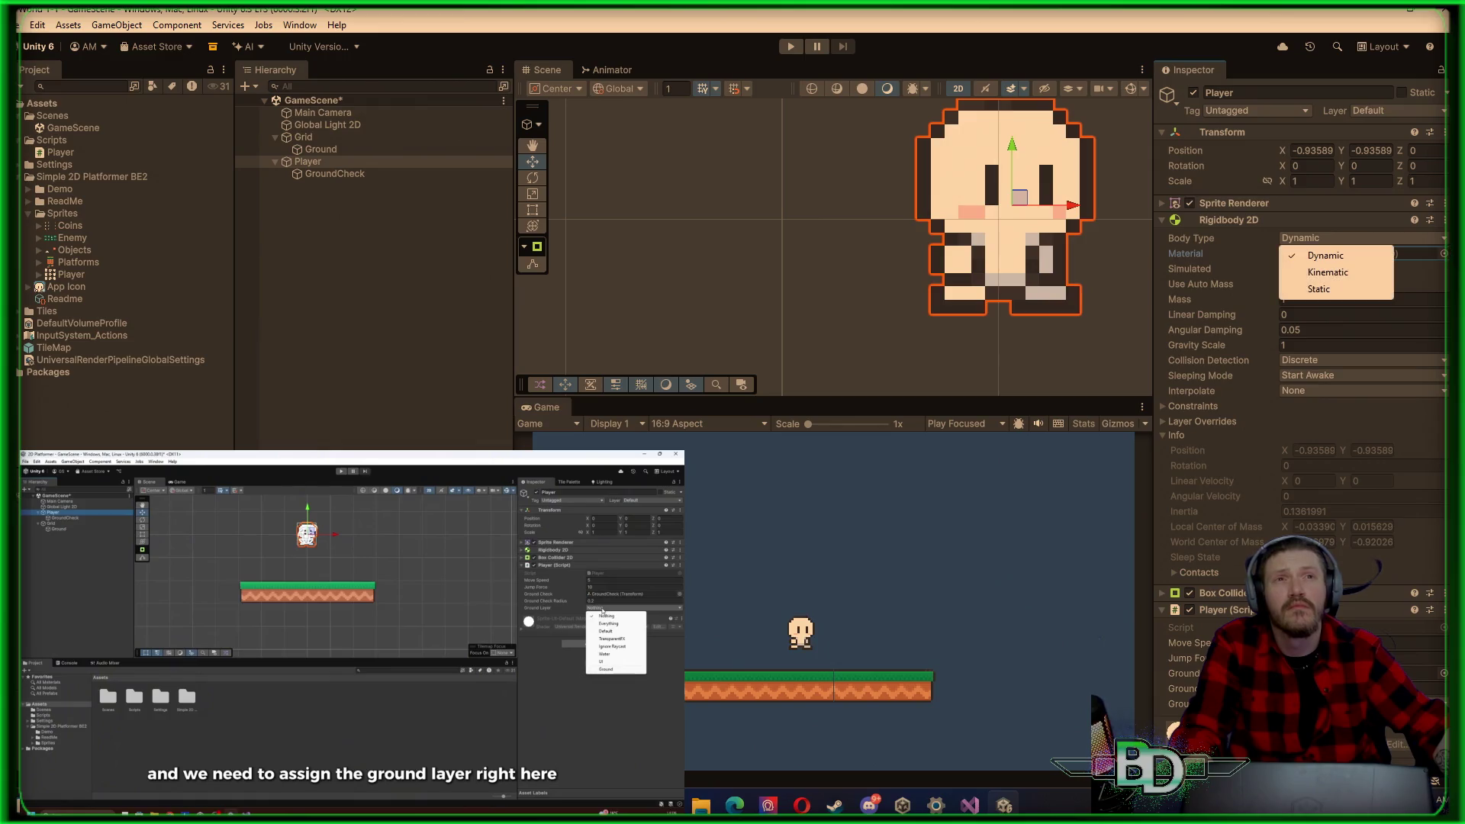
click(1328, 272)
key(ctrl+p)
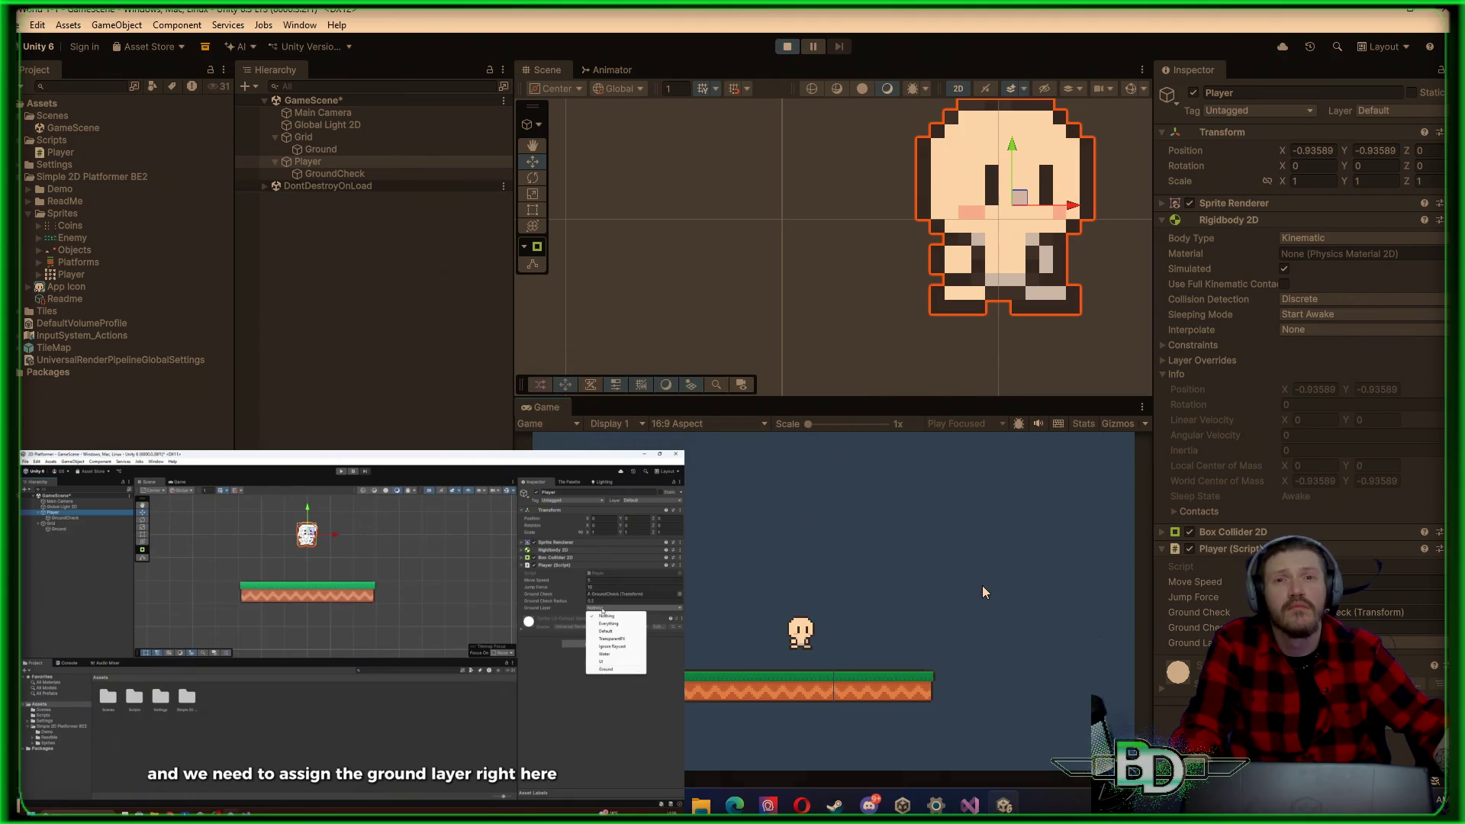
key(a)
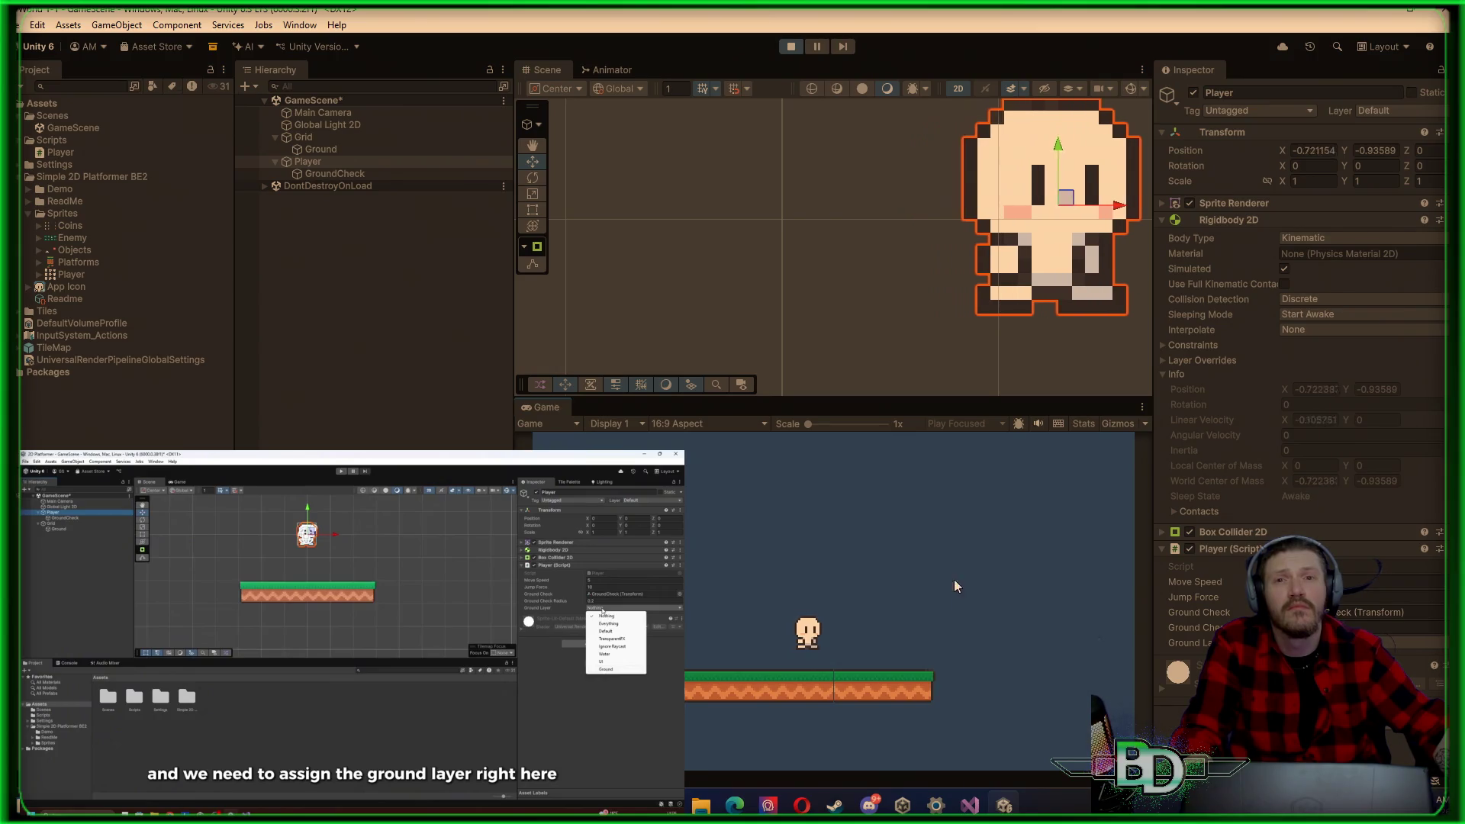
key(d)
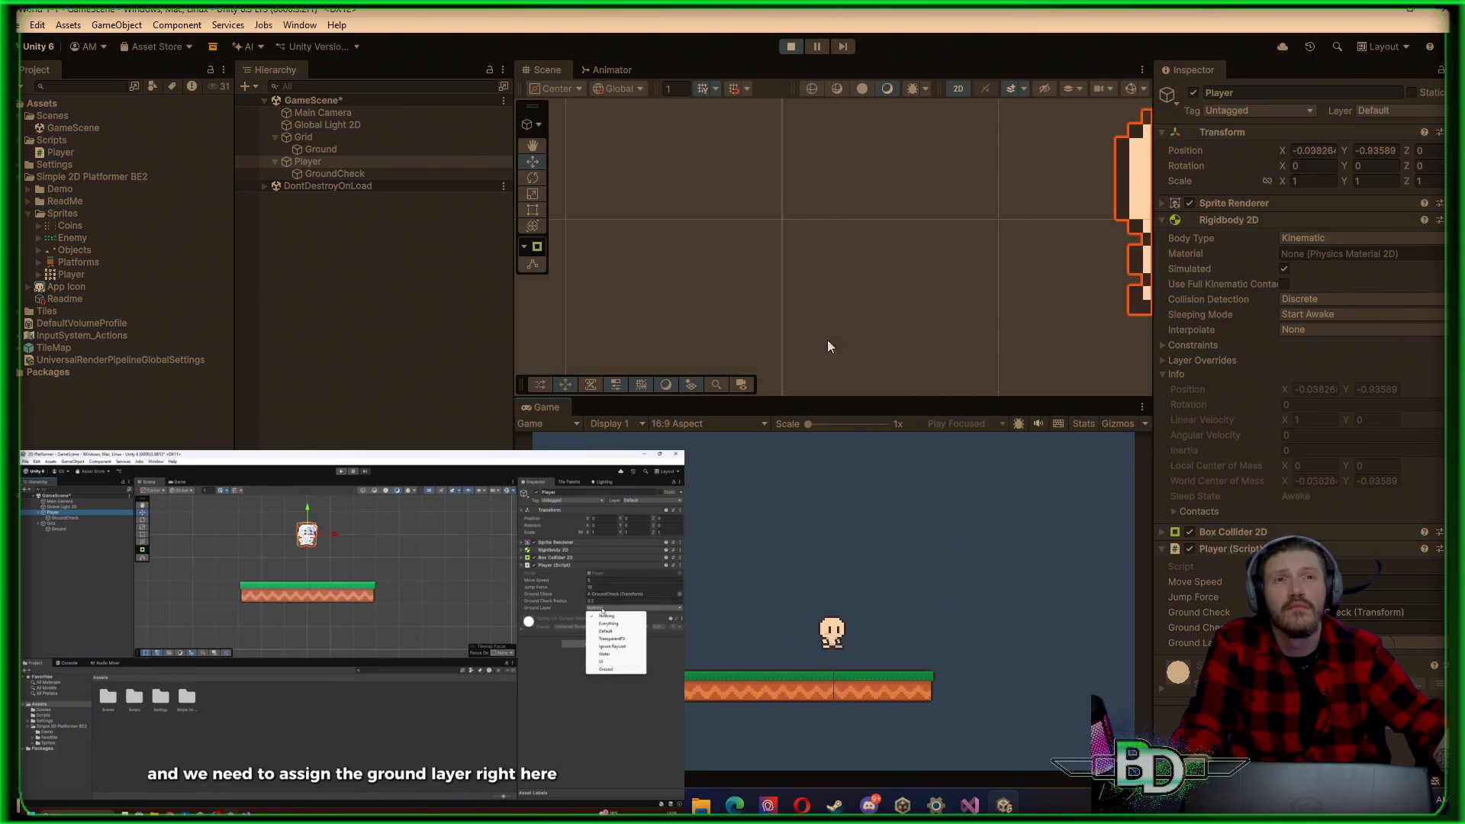
key(a)
click(791, 47)
click(1312, 238)
click(1312, 259)
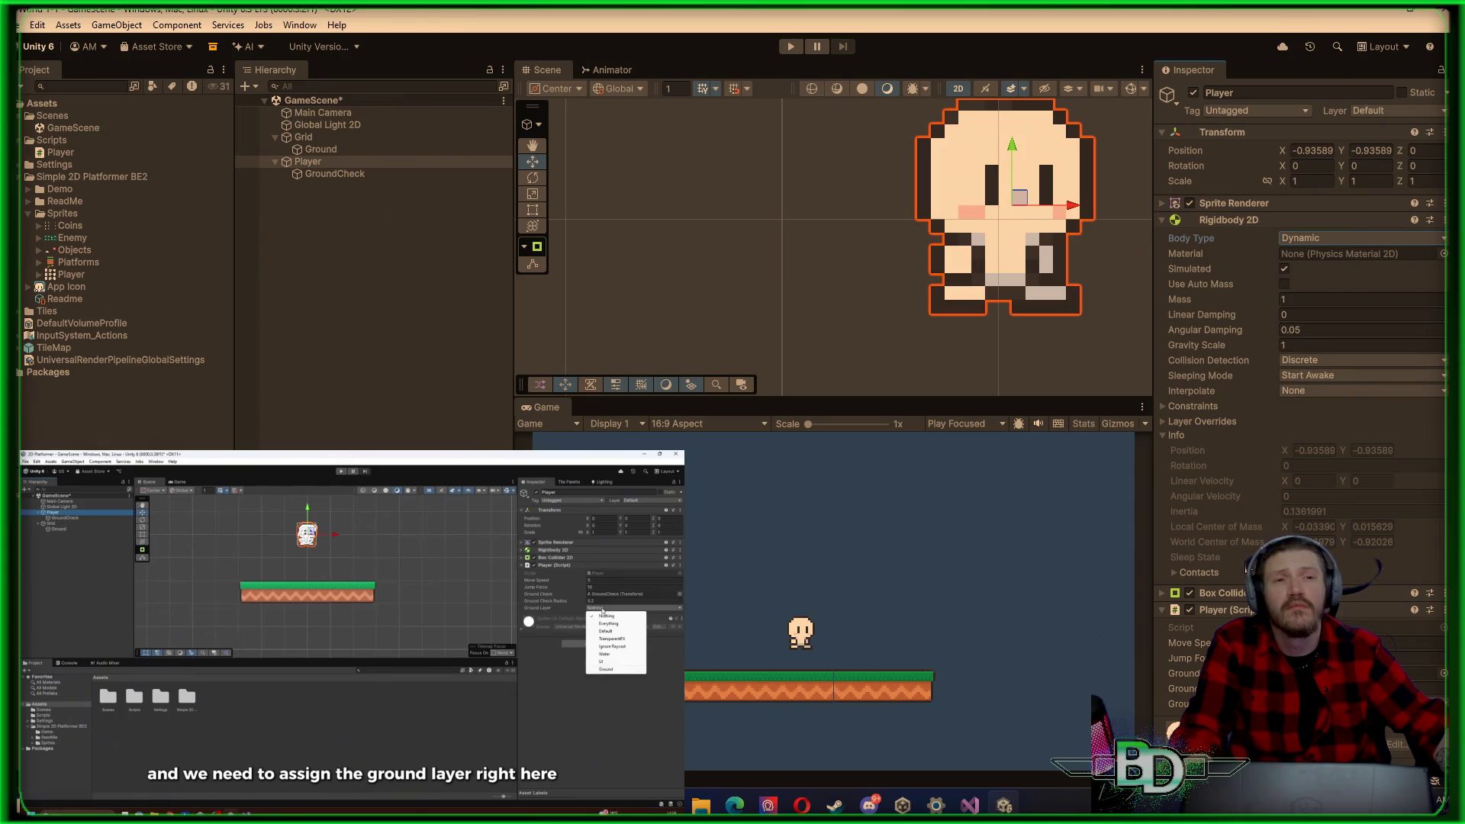
Step: Play-test the player walking right and left on the ground, then select Main Camera
scroll(1245, 569, down, 2)
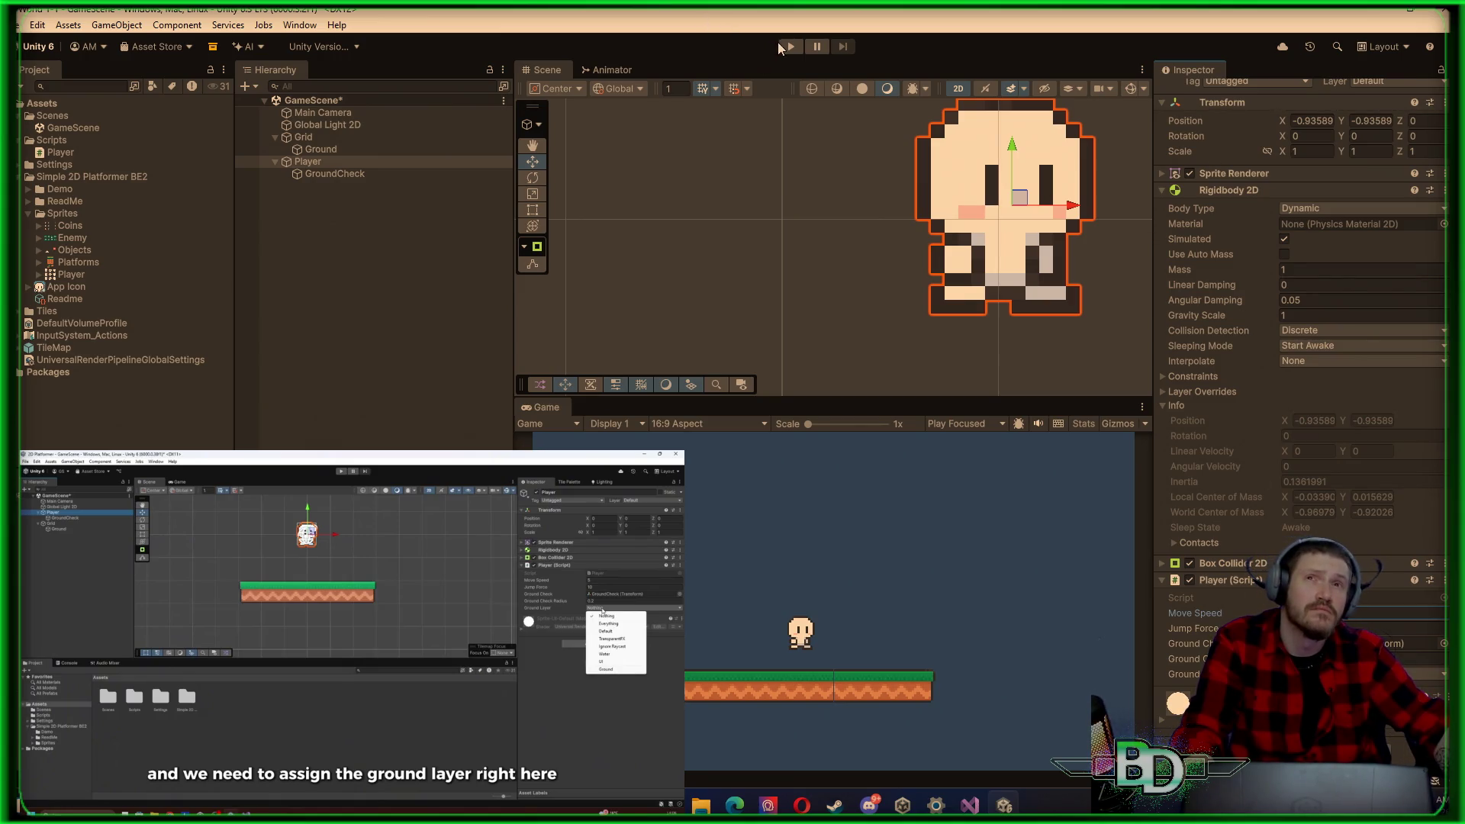
click(790, 46)
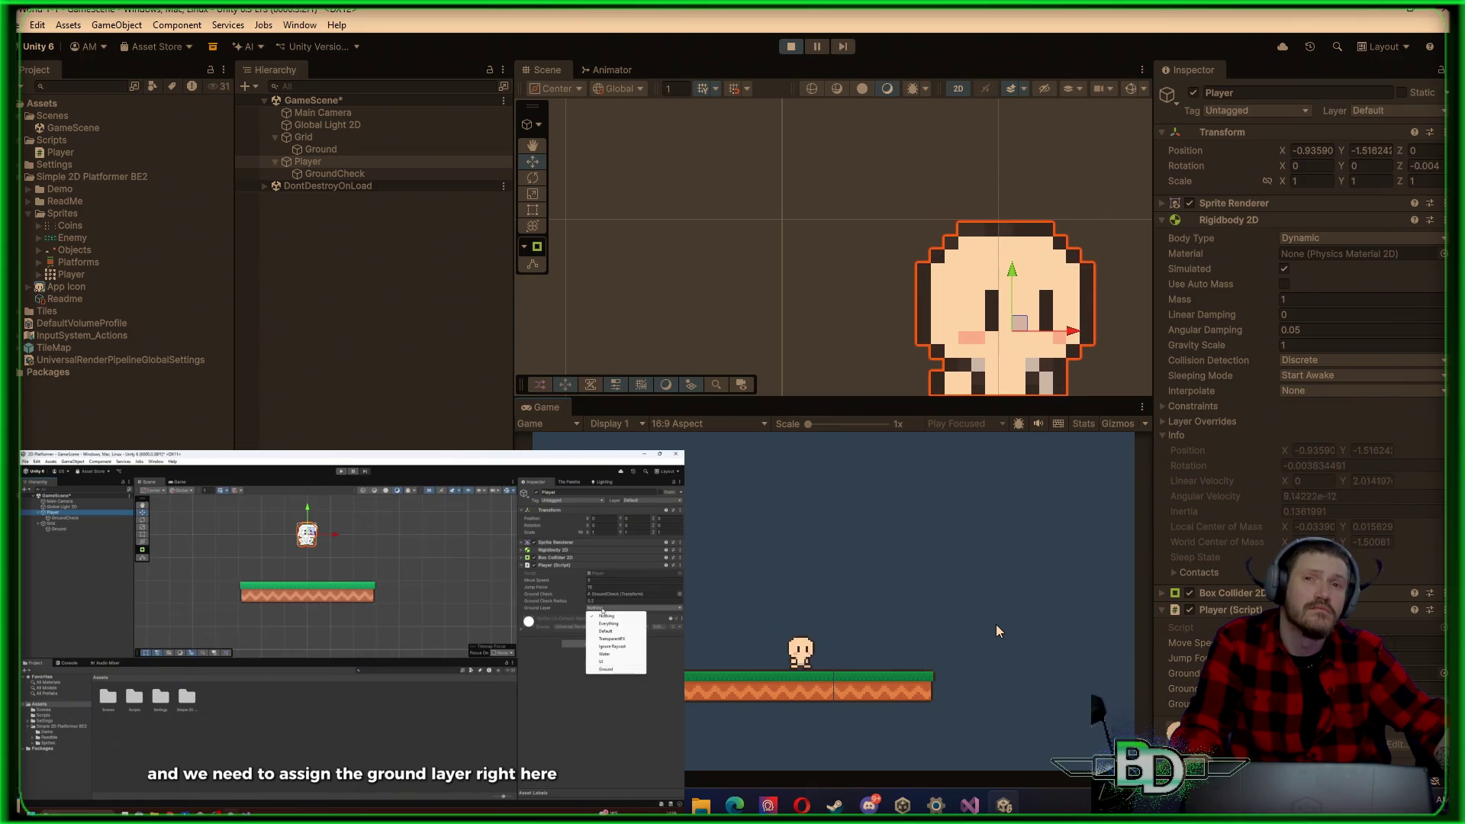
key(d)
key(a)
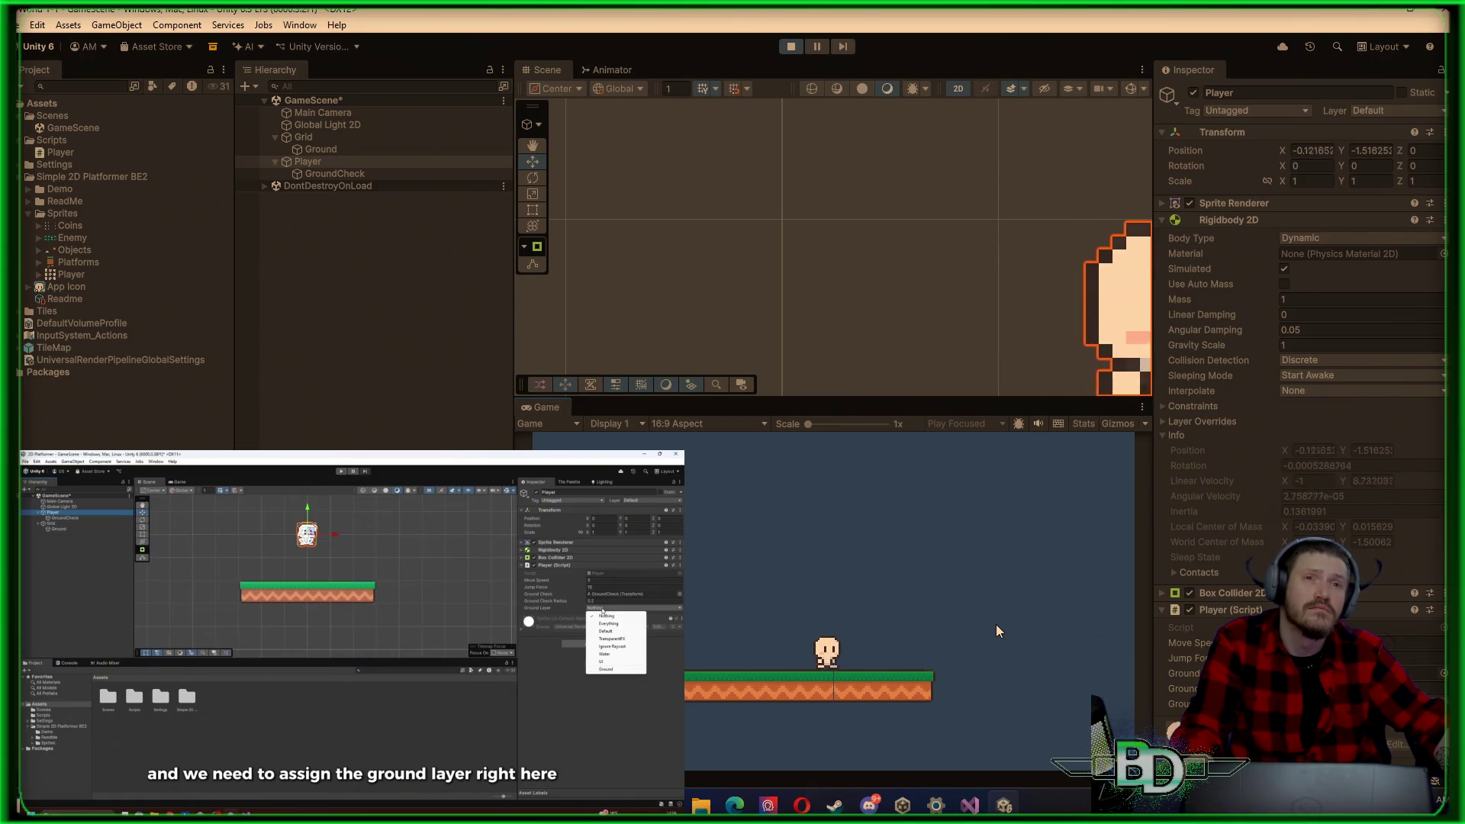
key(d)
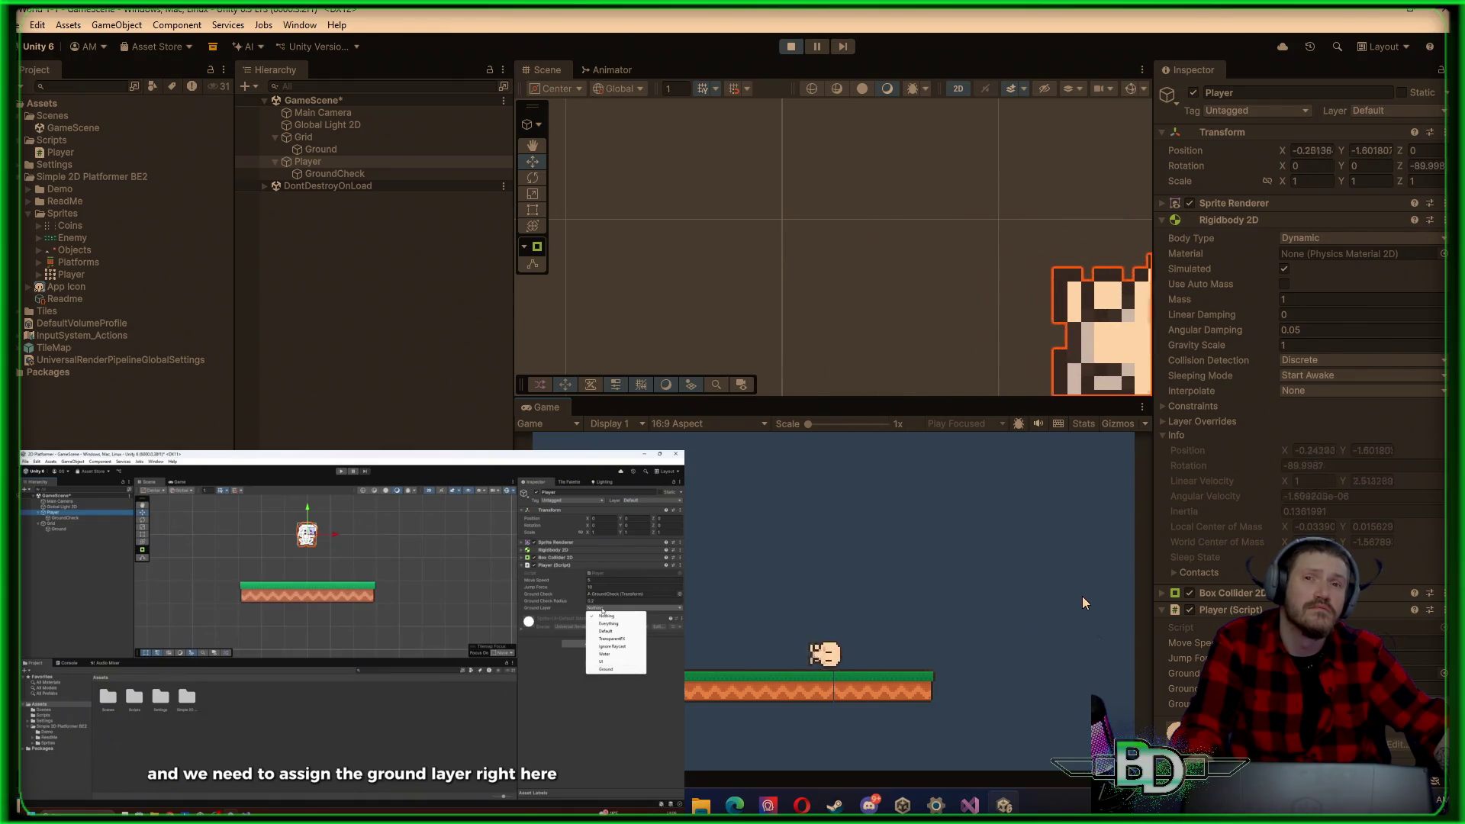
key(a)
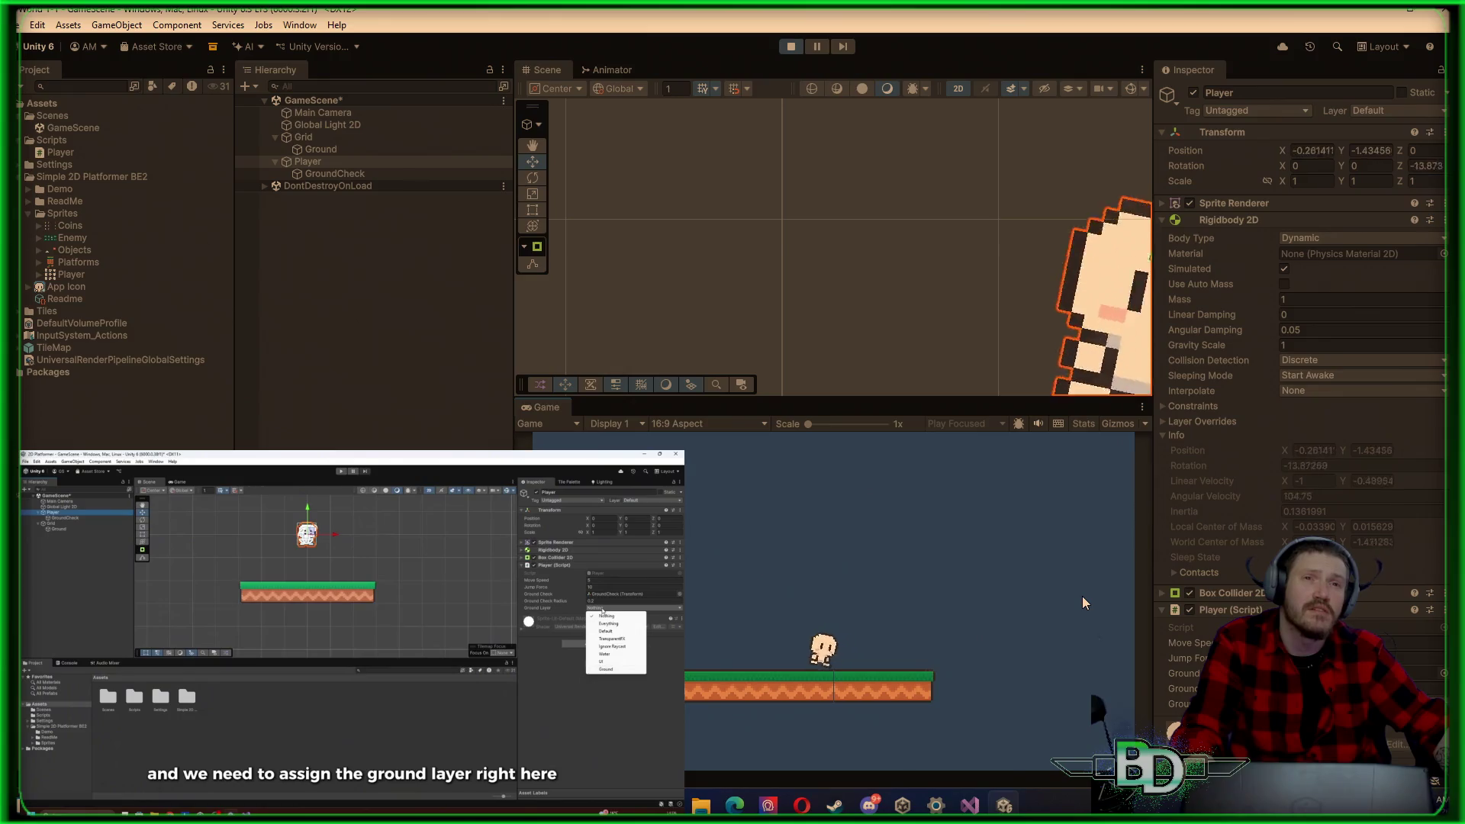
key(d)
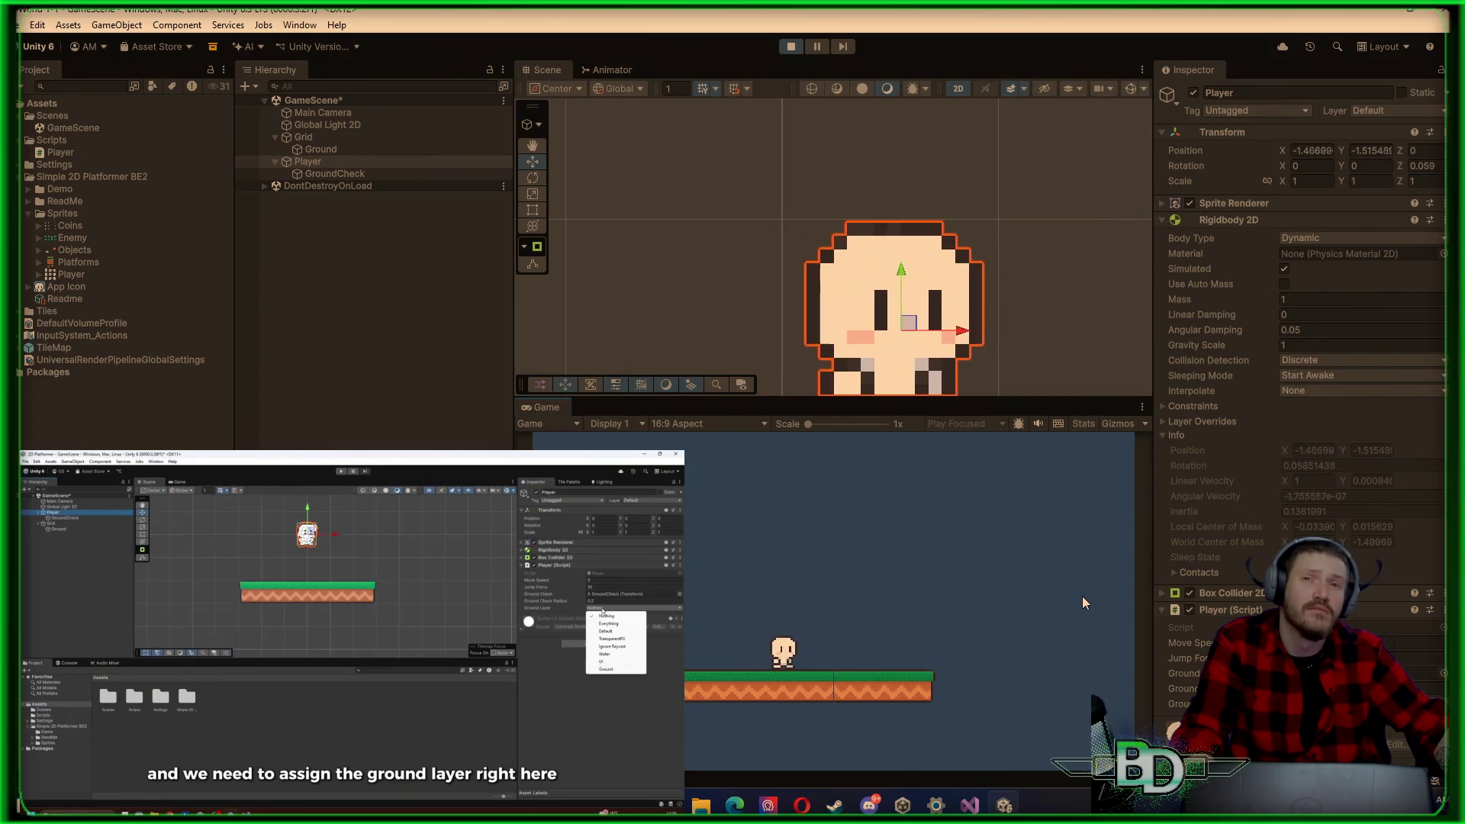
click(790, 46)
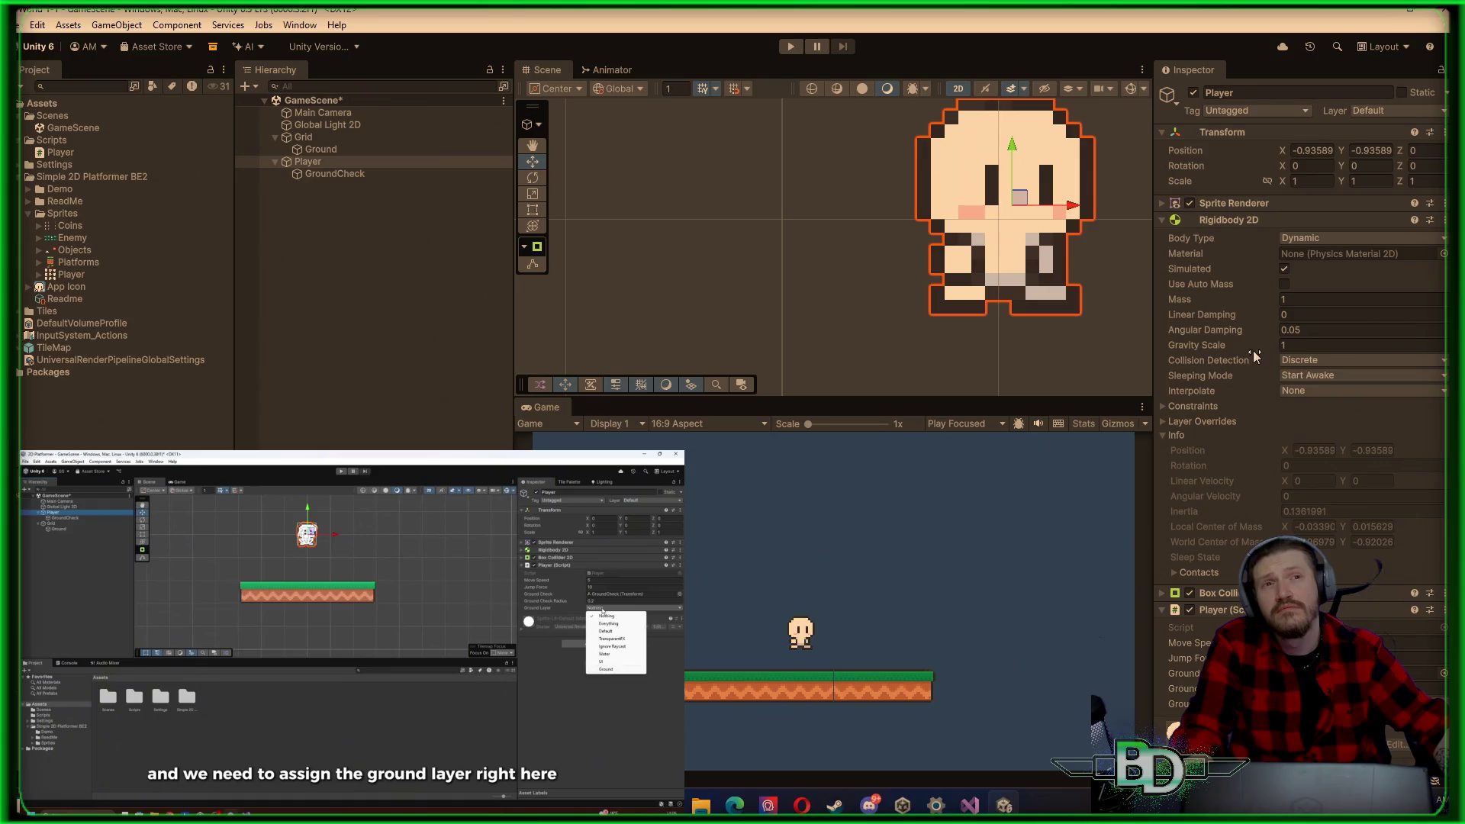
click(362, 111)
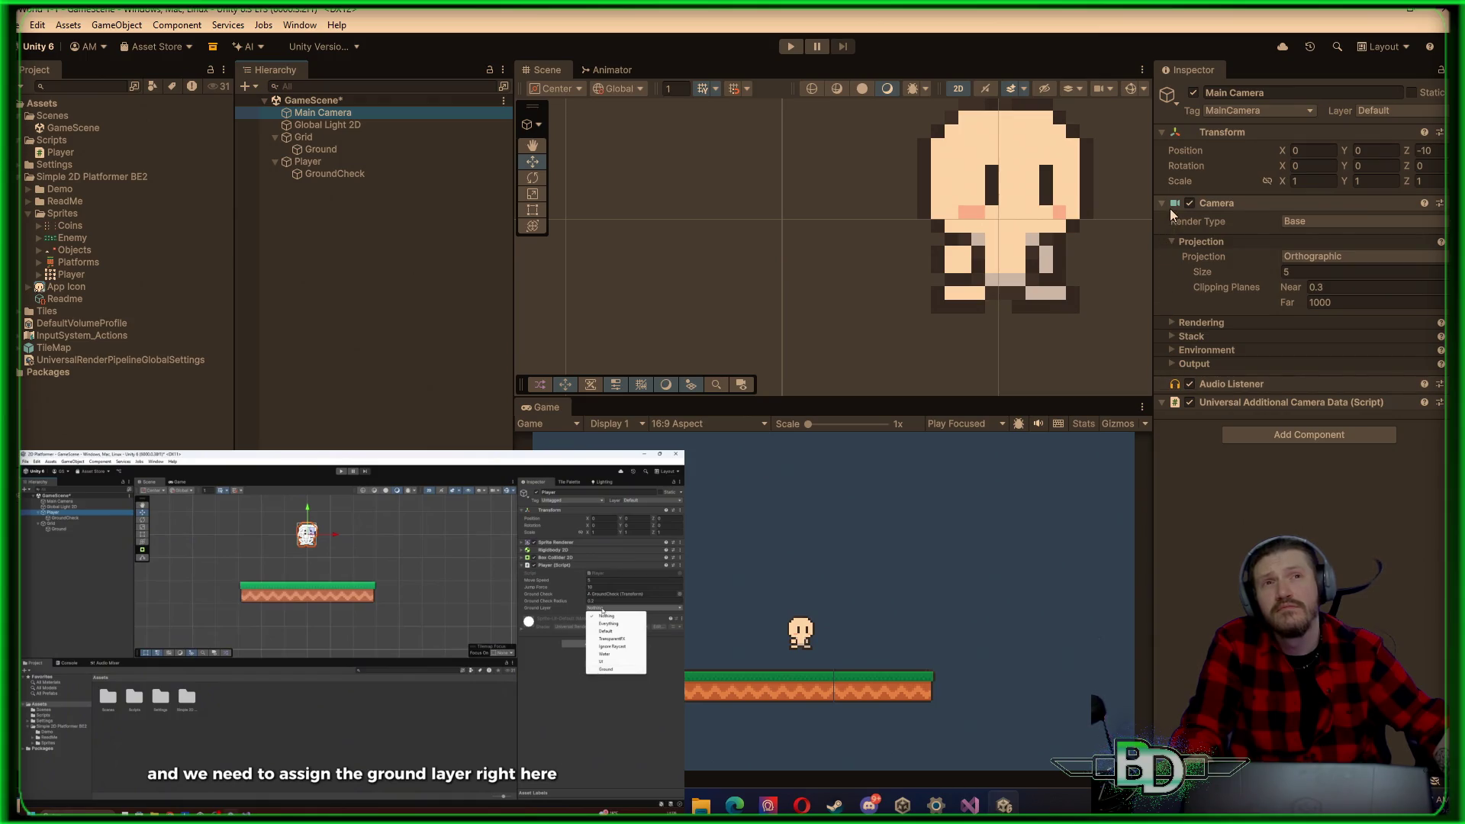
Step: Inspect Global Light 2D, Grid, Ground and GroundCheck, then reselect Player in the Hierarchy
click(382, 127)
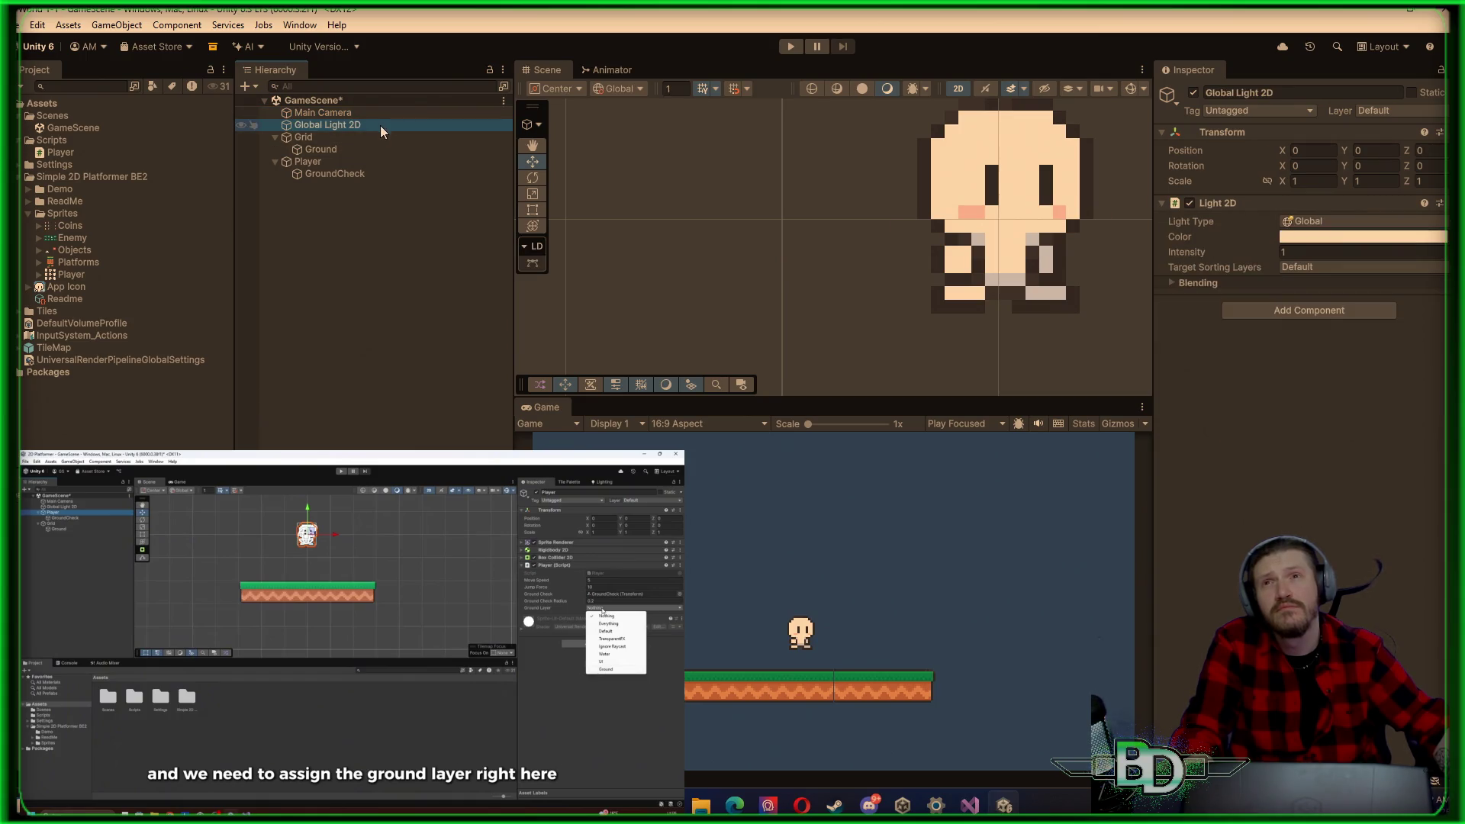
click(318, 140)
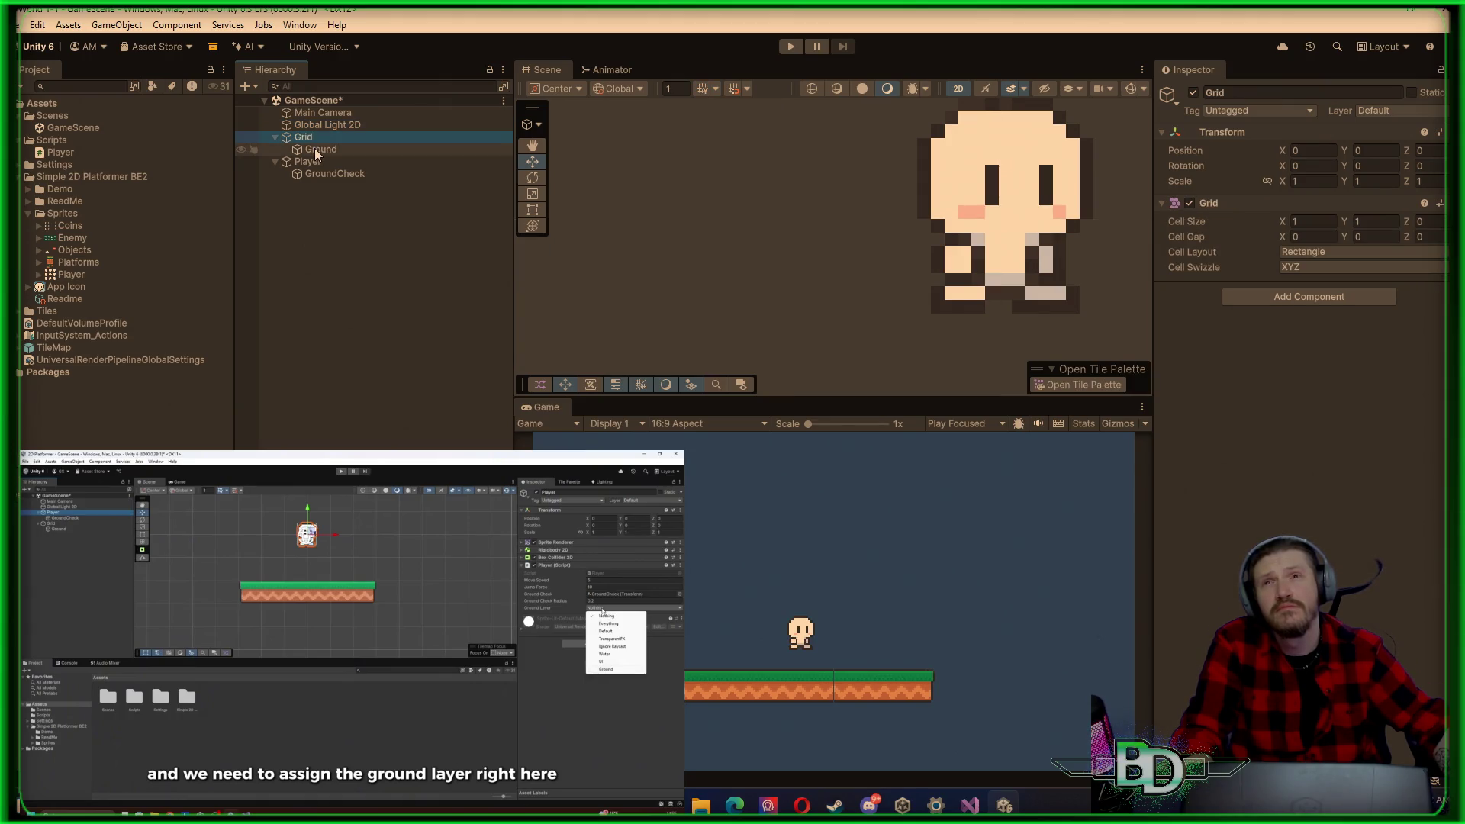
click(315, 149)
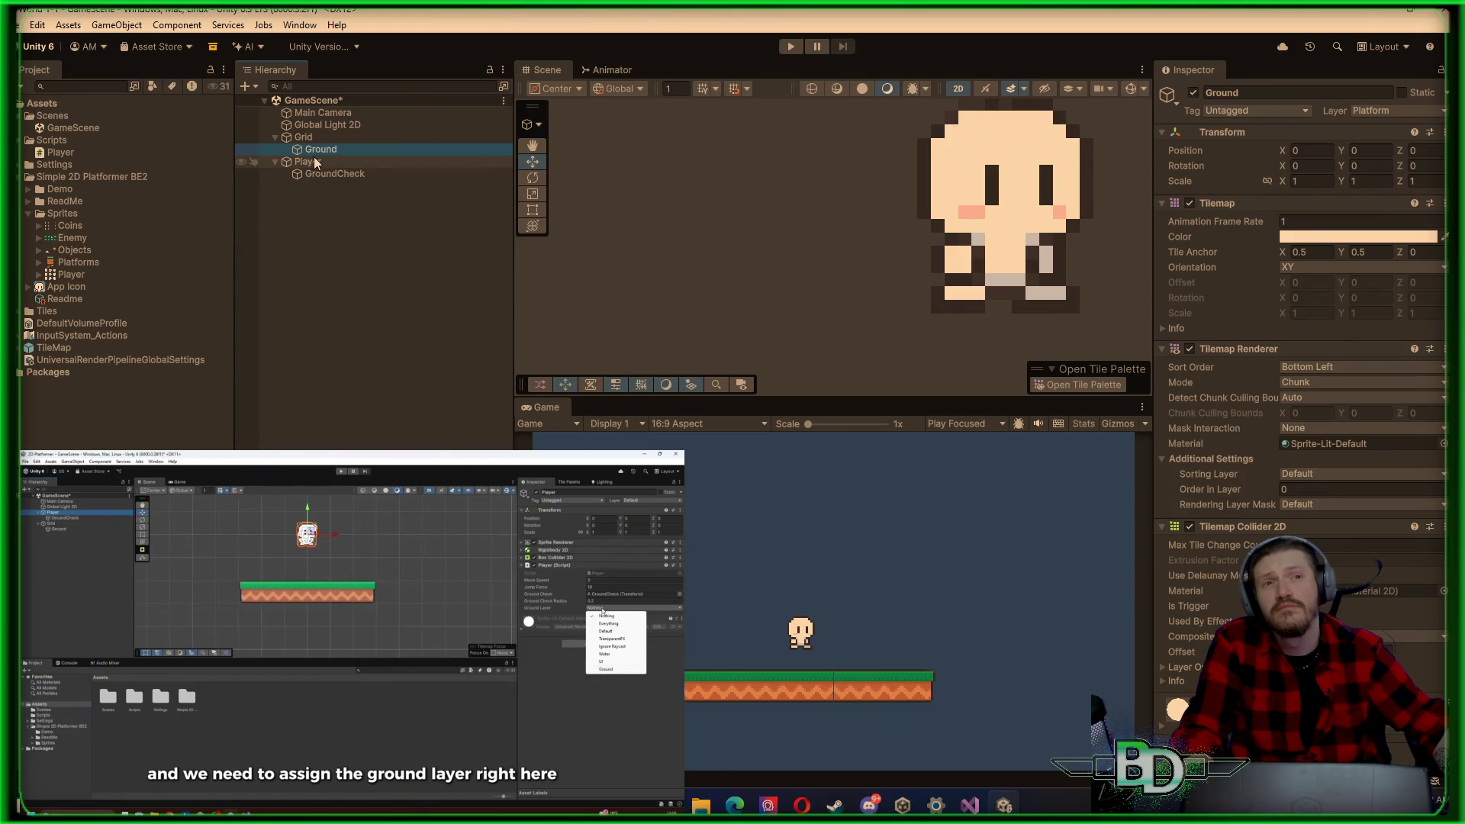
click(321, 168)
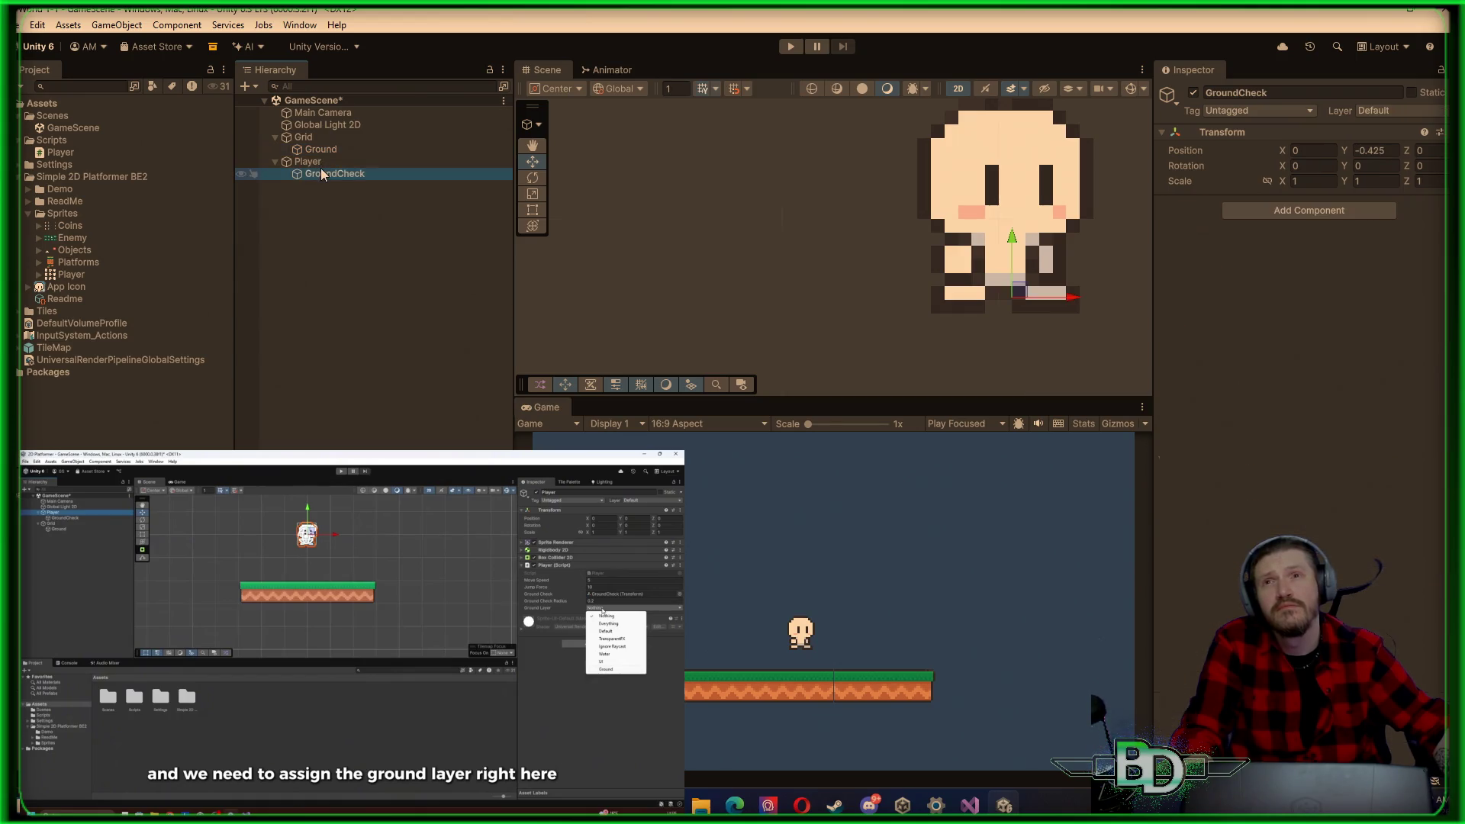
click(324, 162)
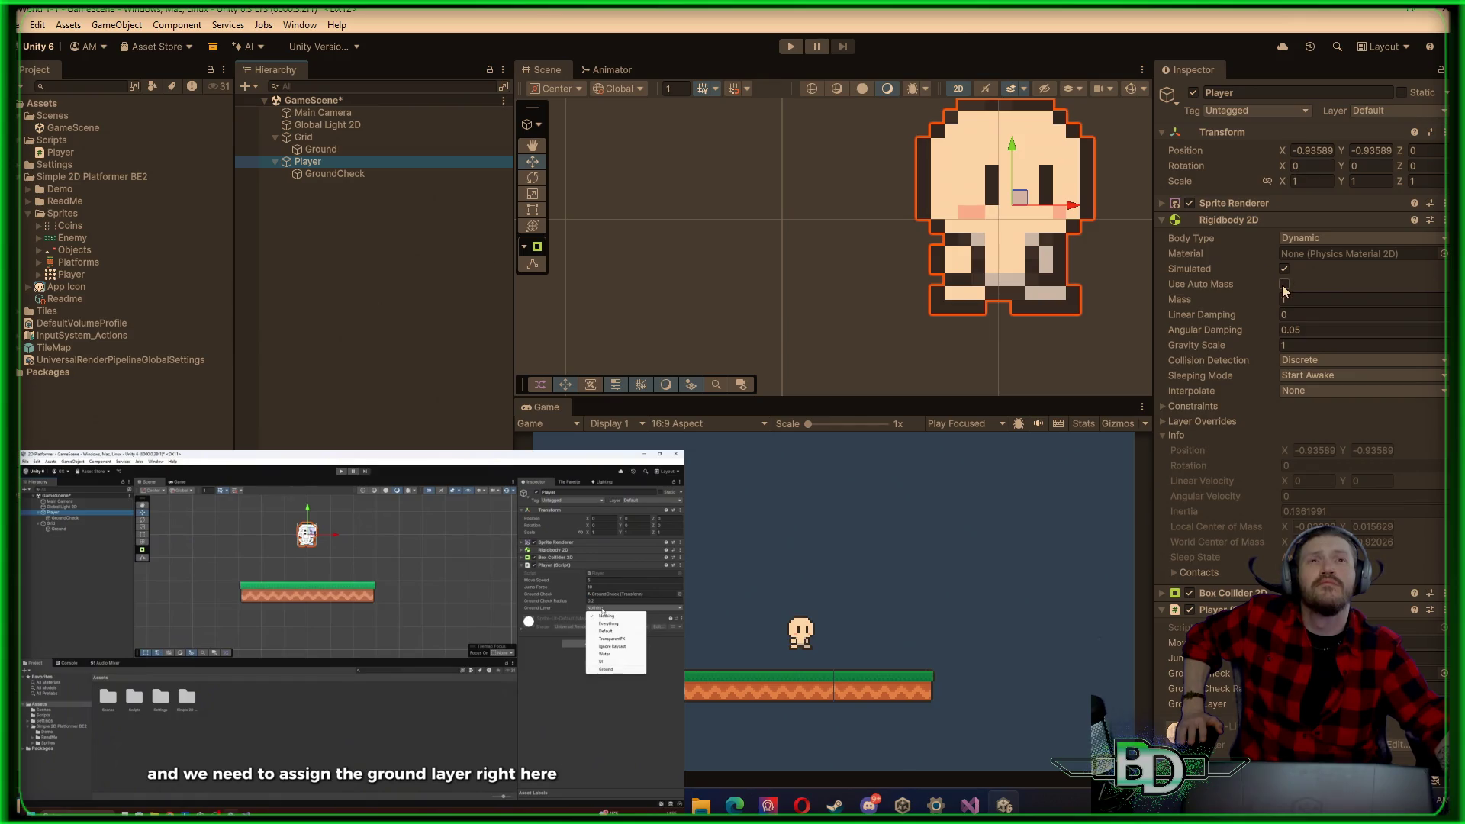
Step: Set the Player's Rigidbody 2D Gravity Scale to 0
click(1291, 347)
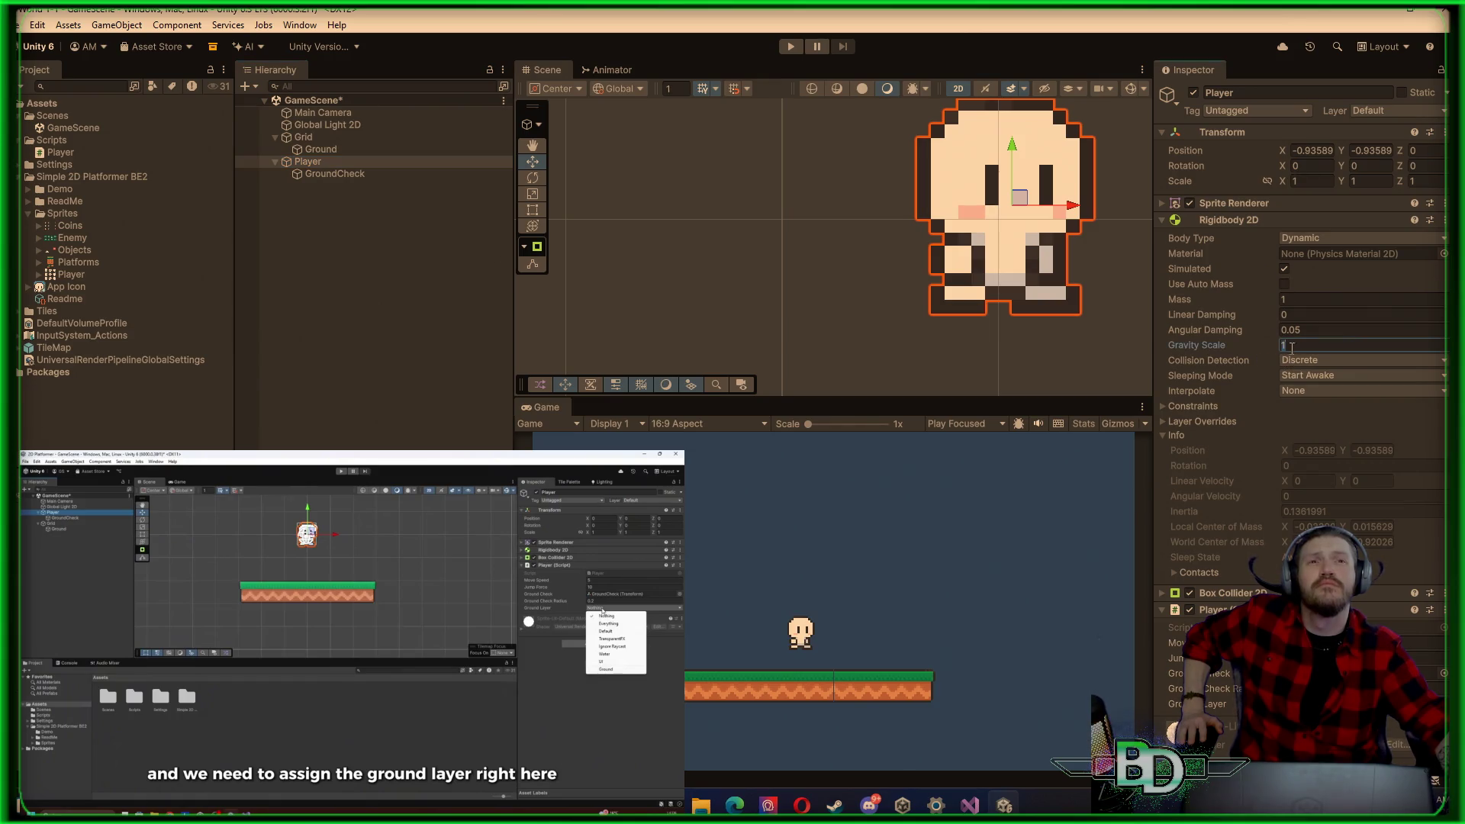
text(0.)
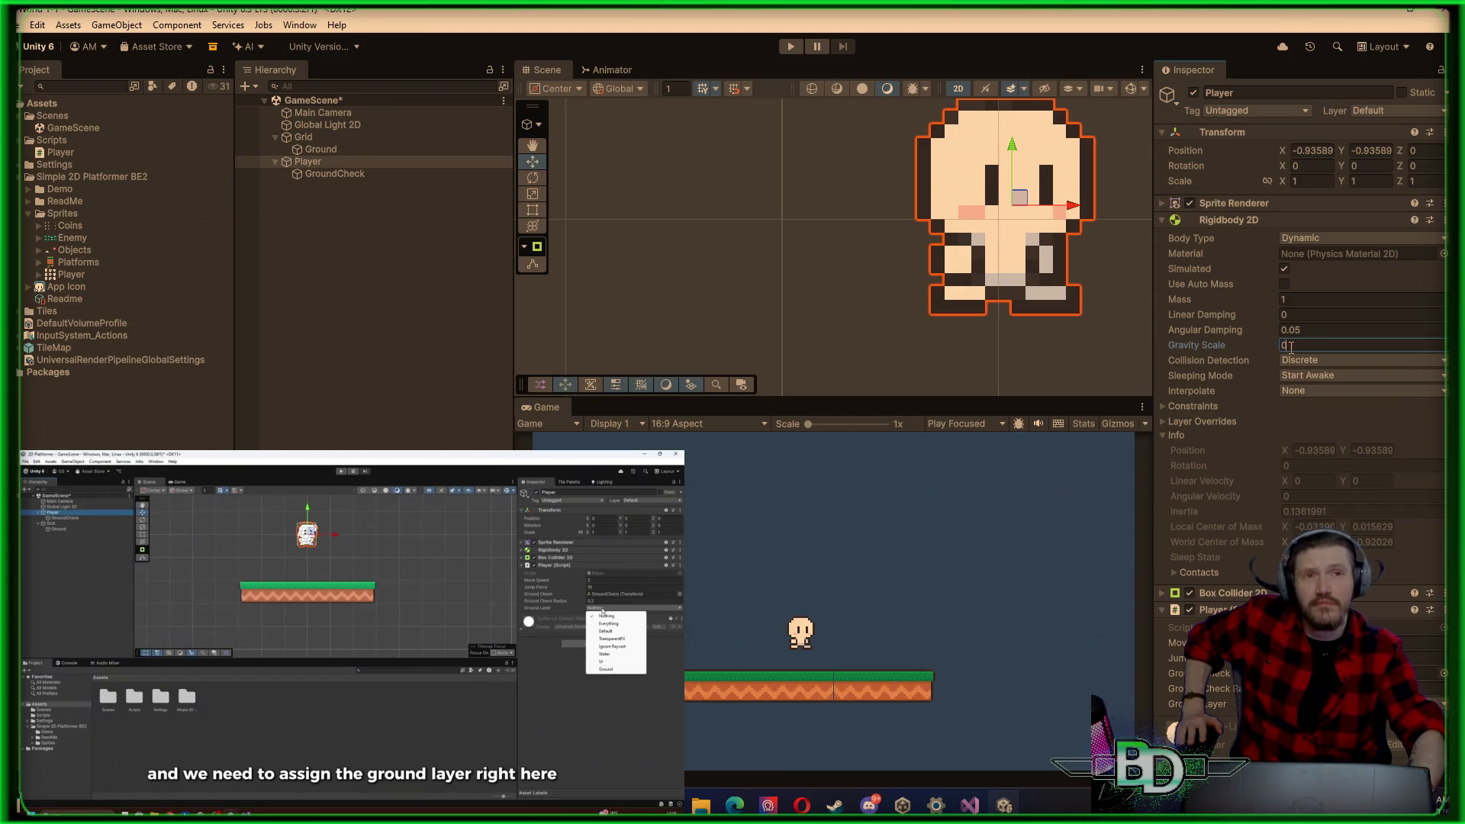
key(Return)
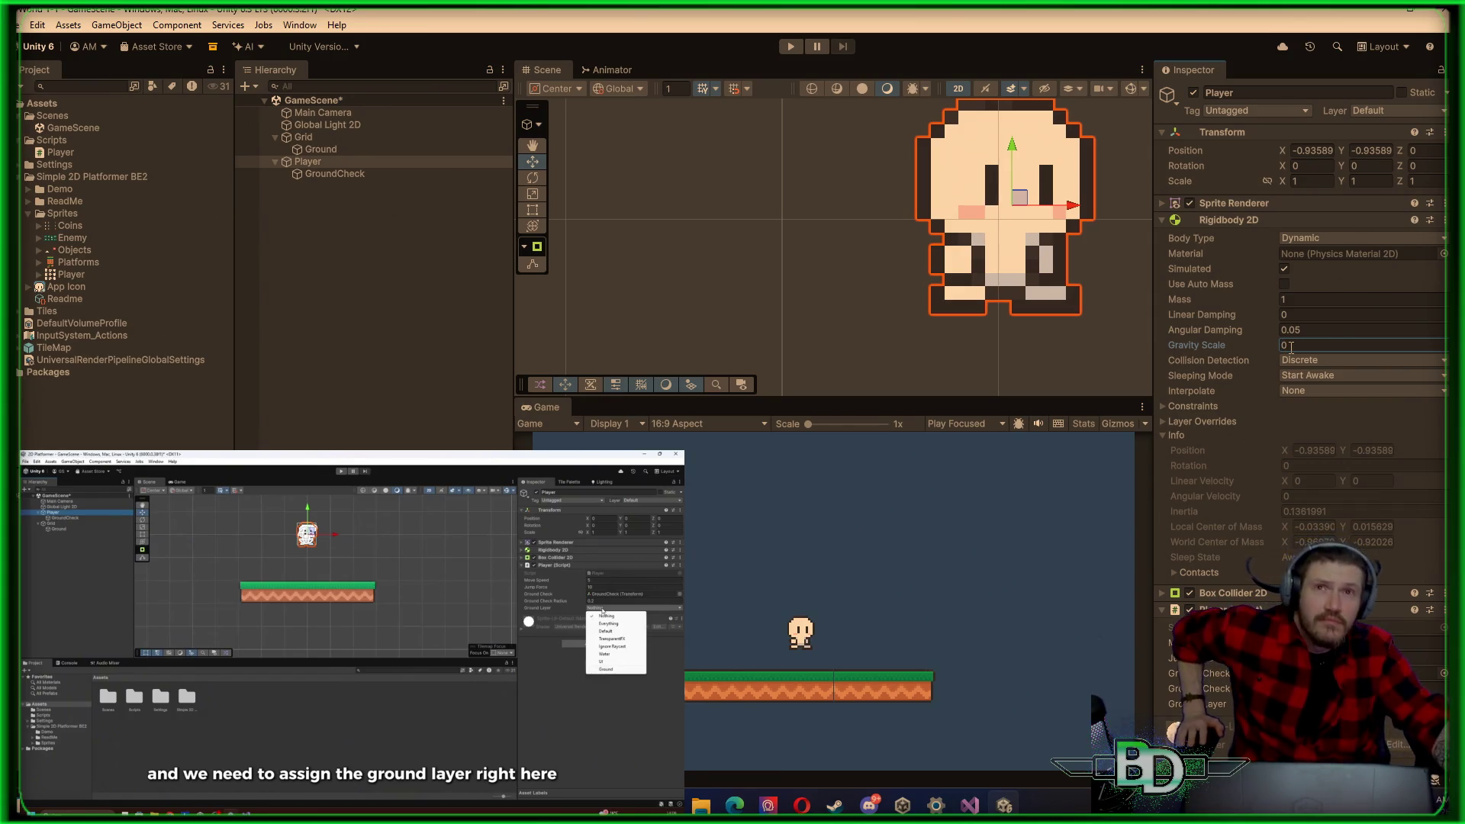
Step: Play-test moving the player right and left, then switch to Player.cs in Visual Studio
click(791, 47)
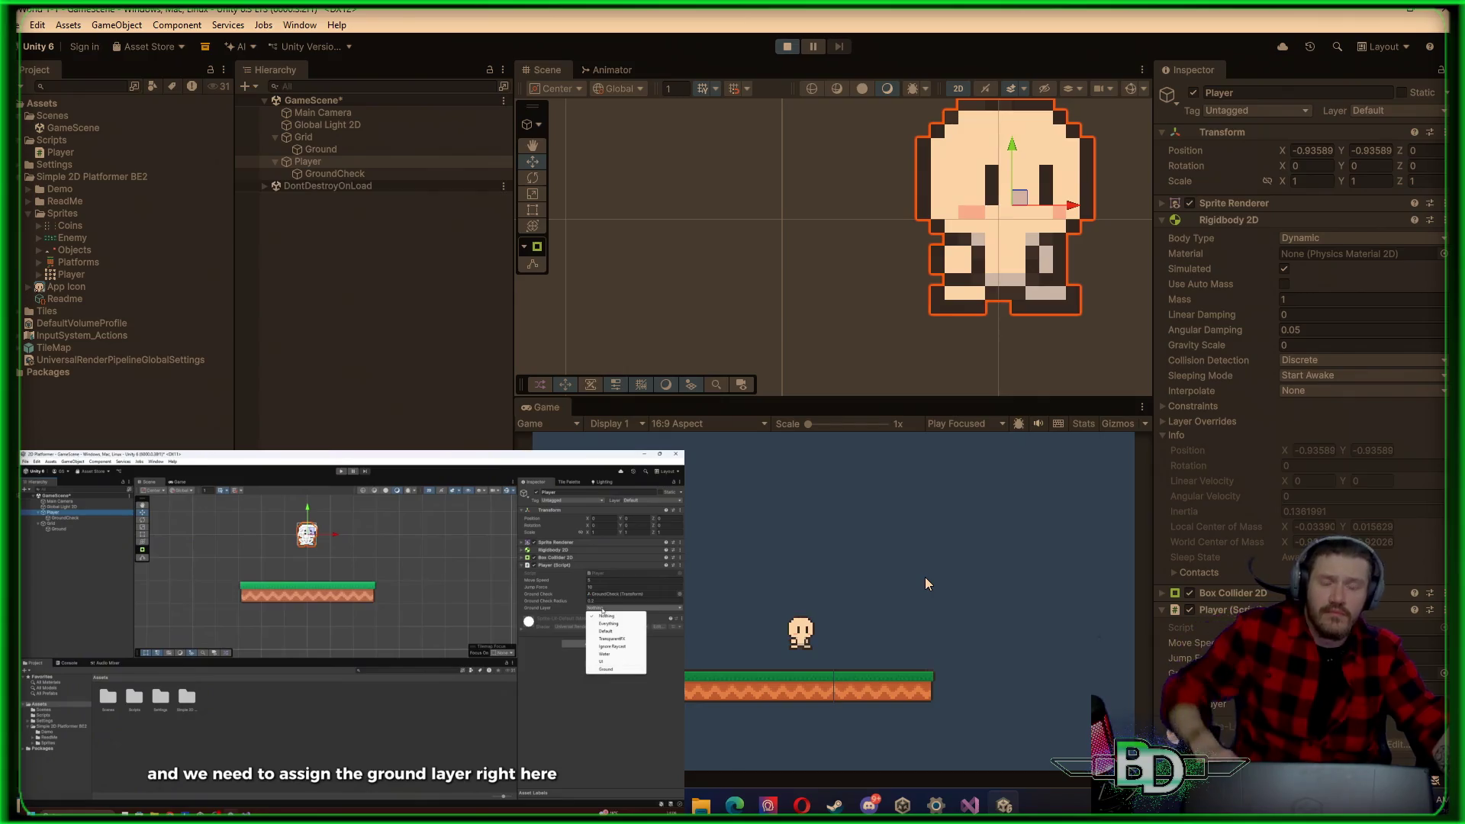
key(d)
key(a)
click(793, 47)
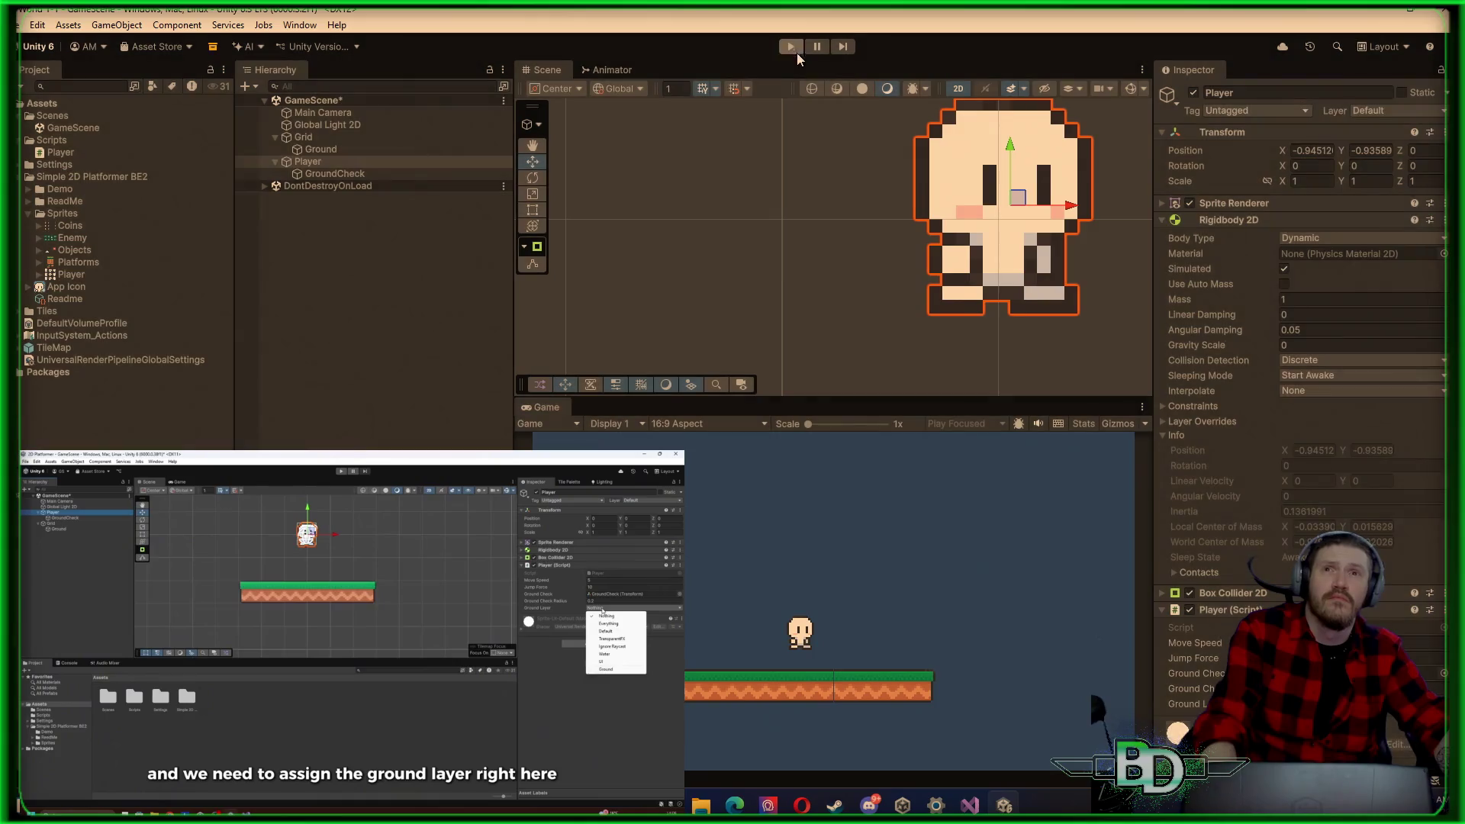
mouse_move(969, 804)
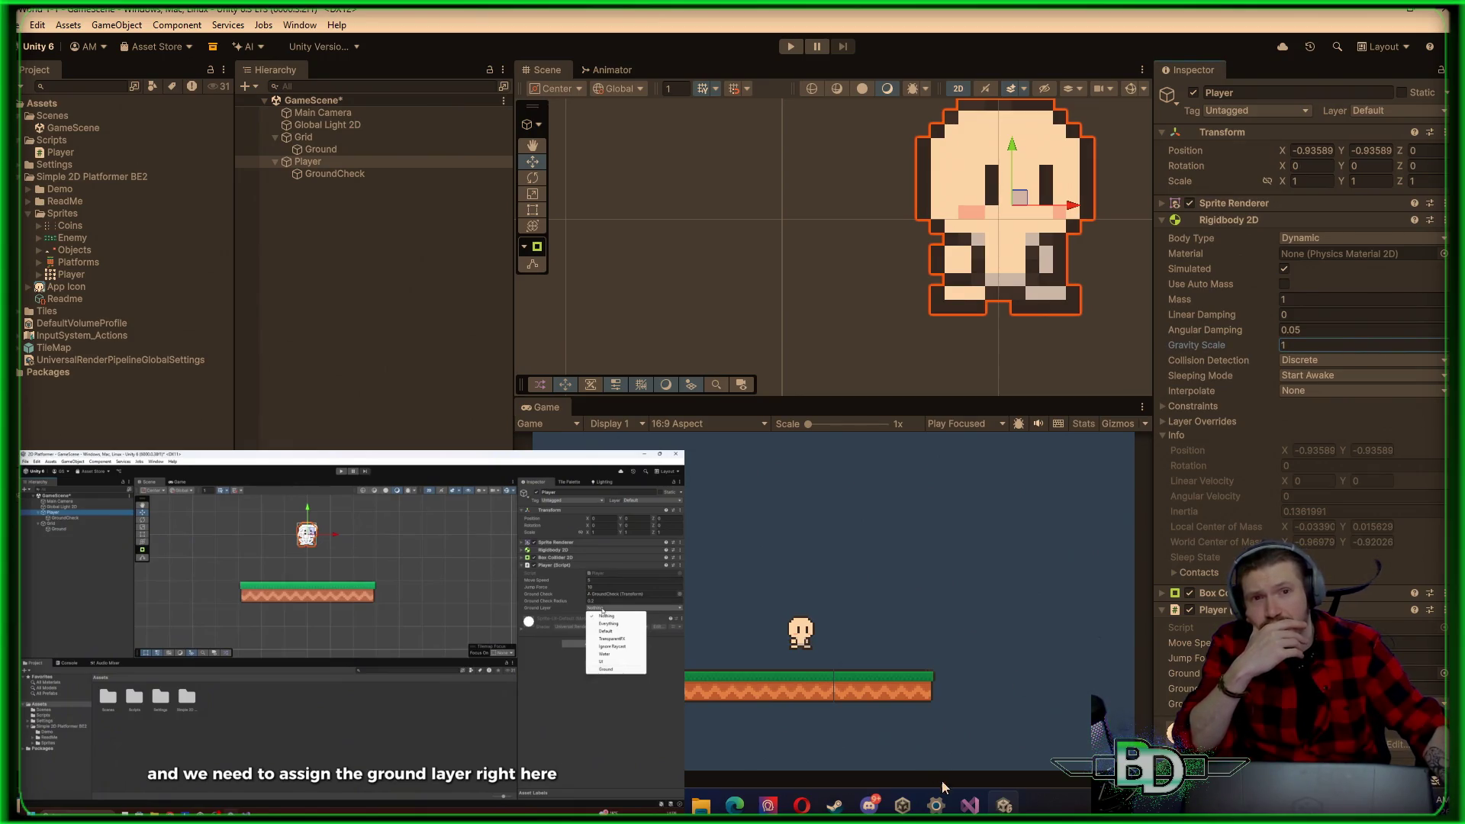
click(970, 805)
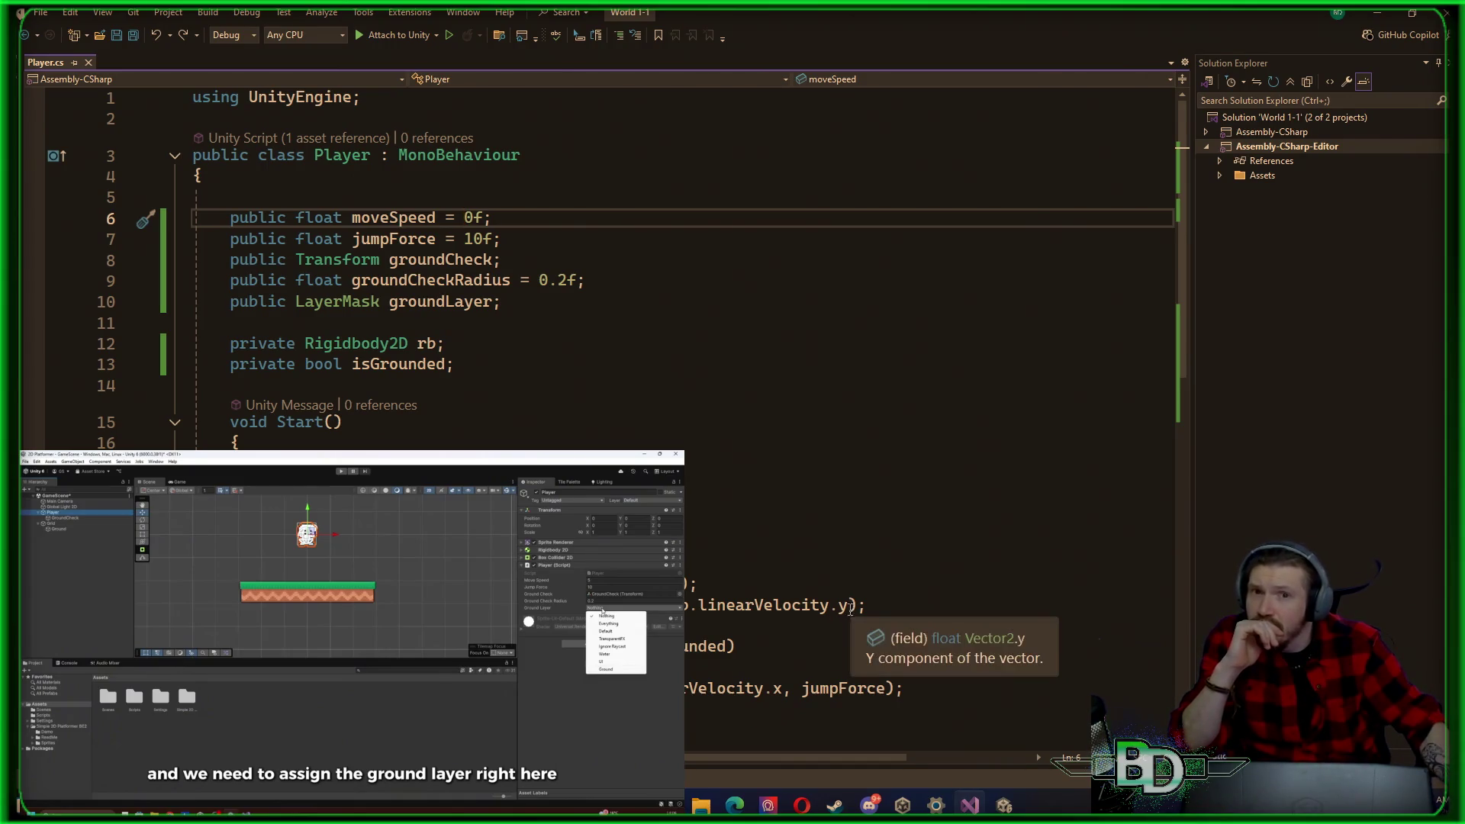
Step: Append +1 to linearVelocity.y in Player.cs, save, and return to the Unity editor
click(849, 605)
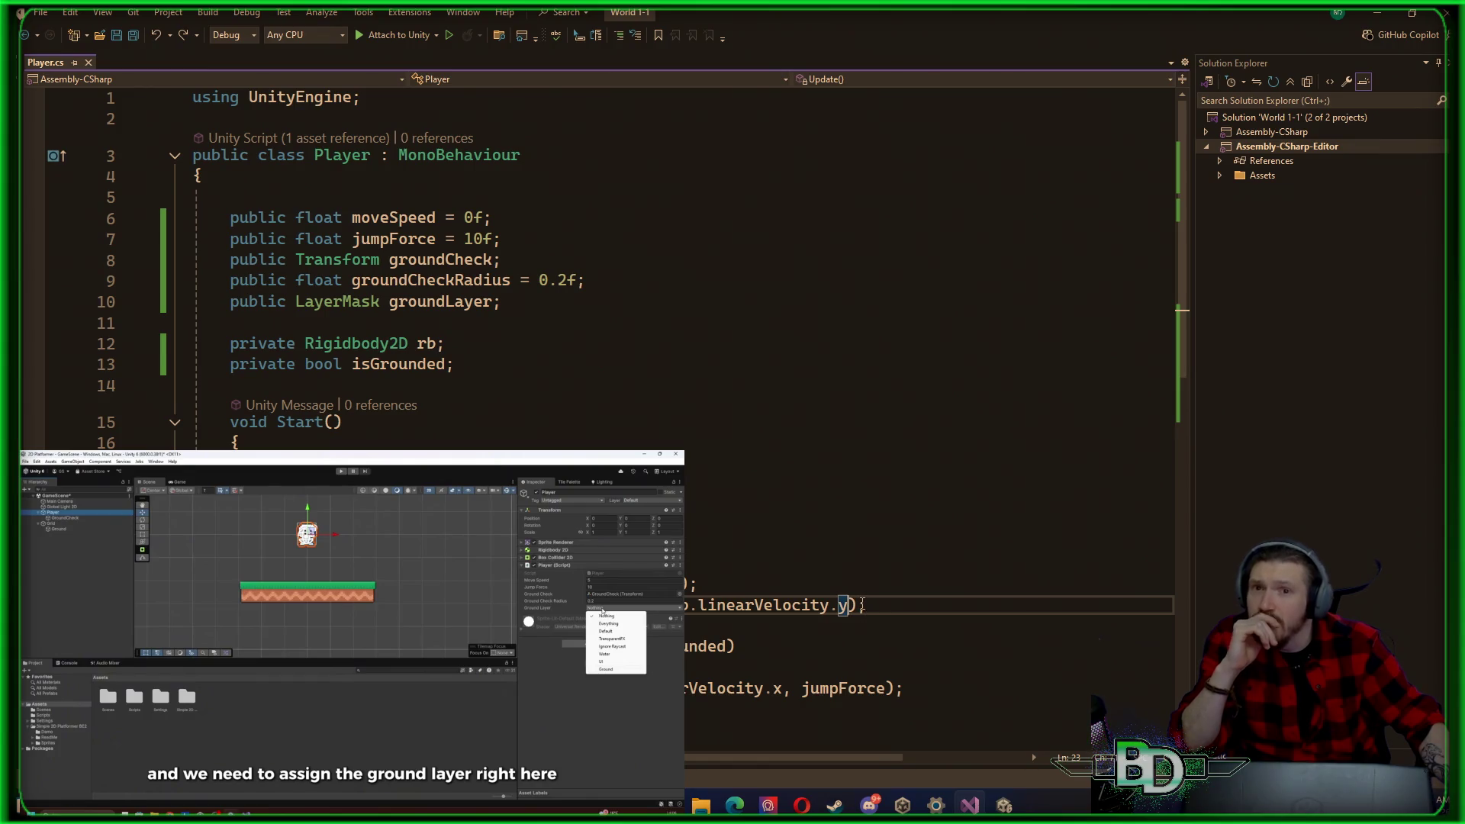
mouse_move(843, 605)
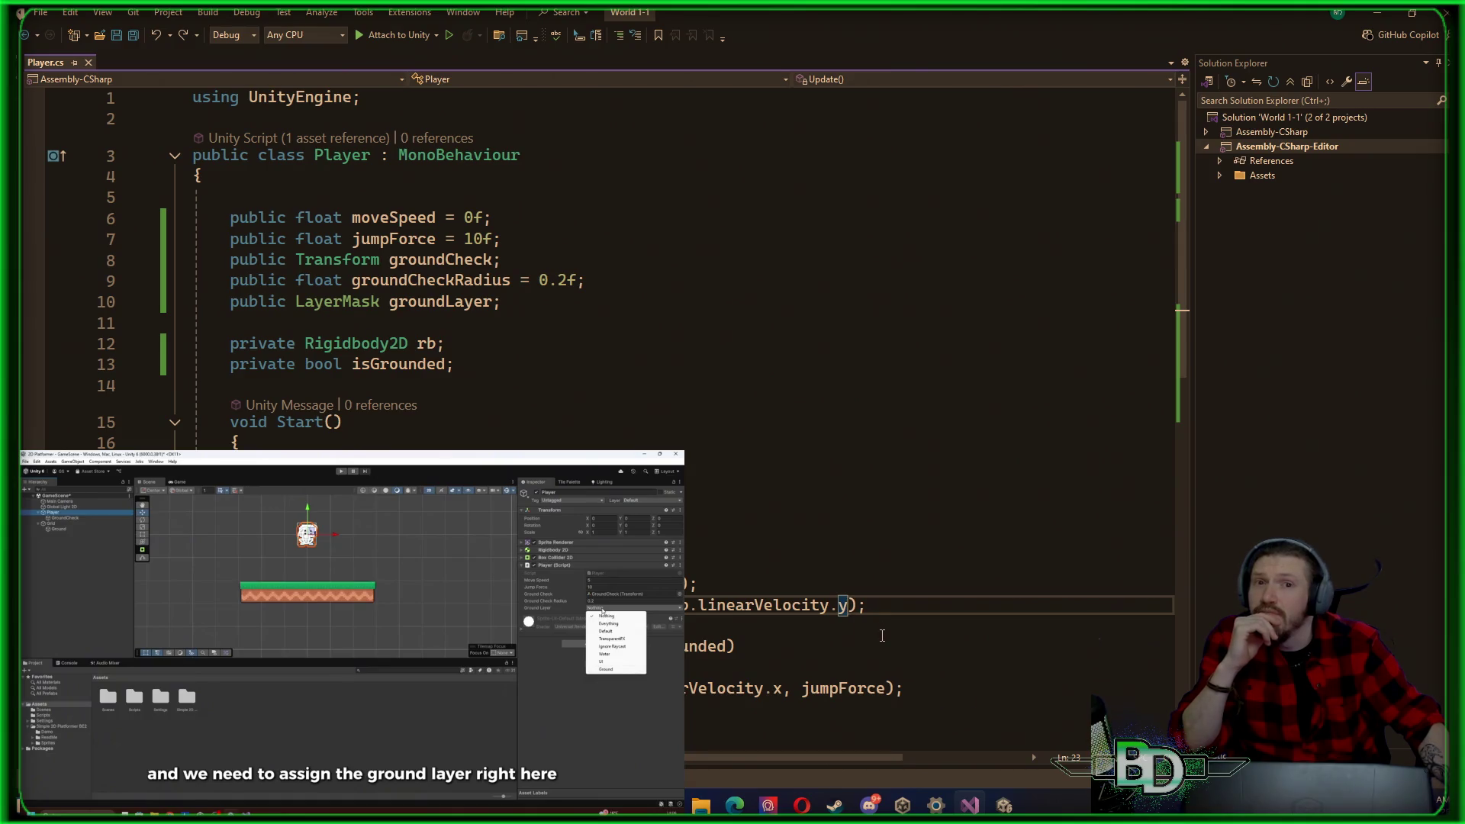
text(+1)
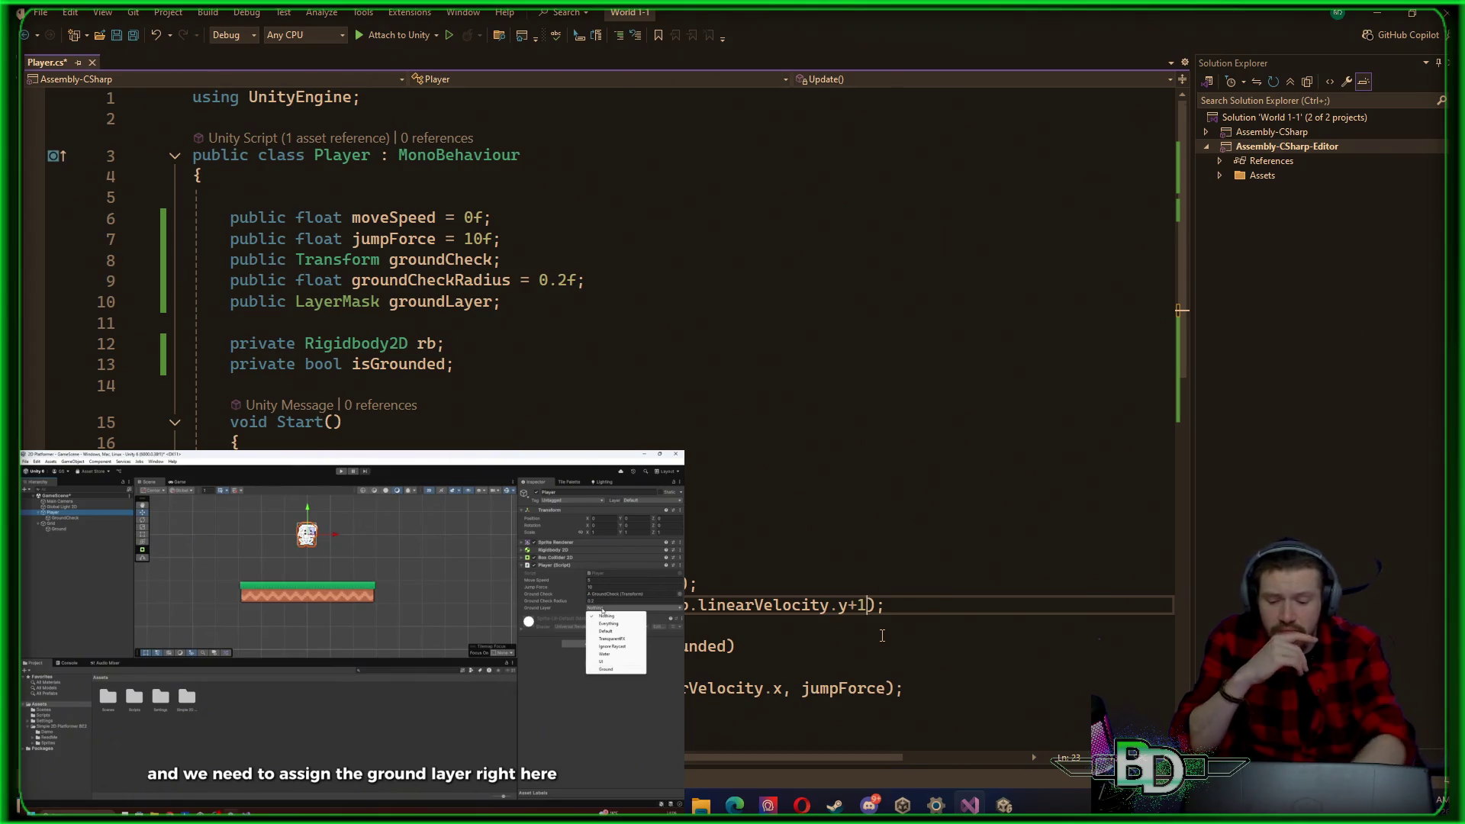
key(ctrl+s)
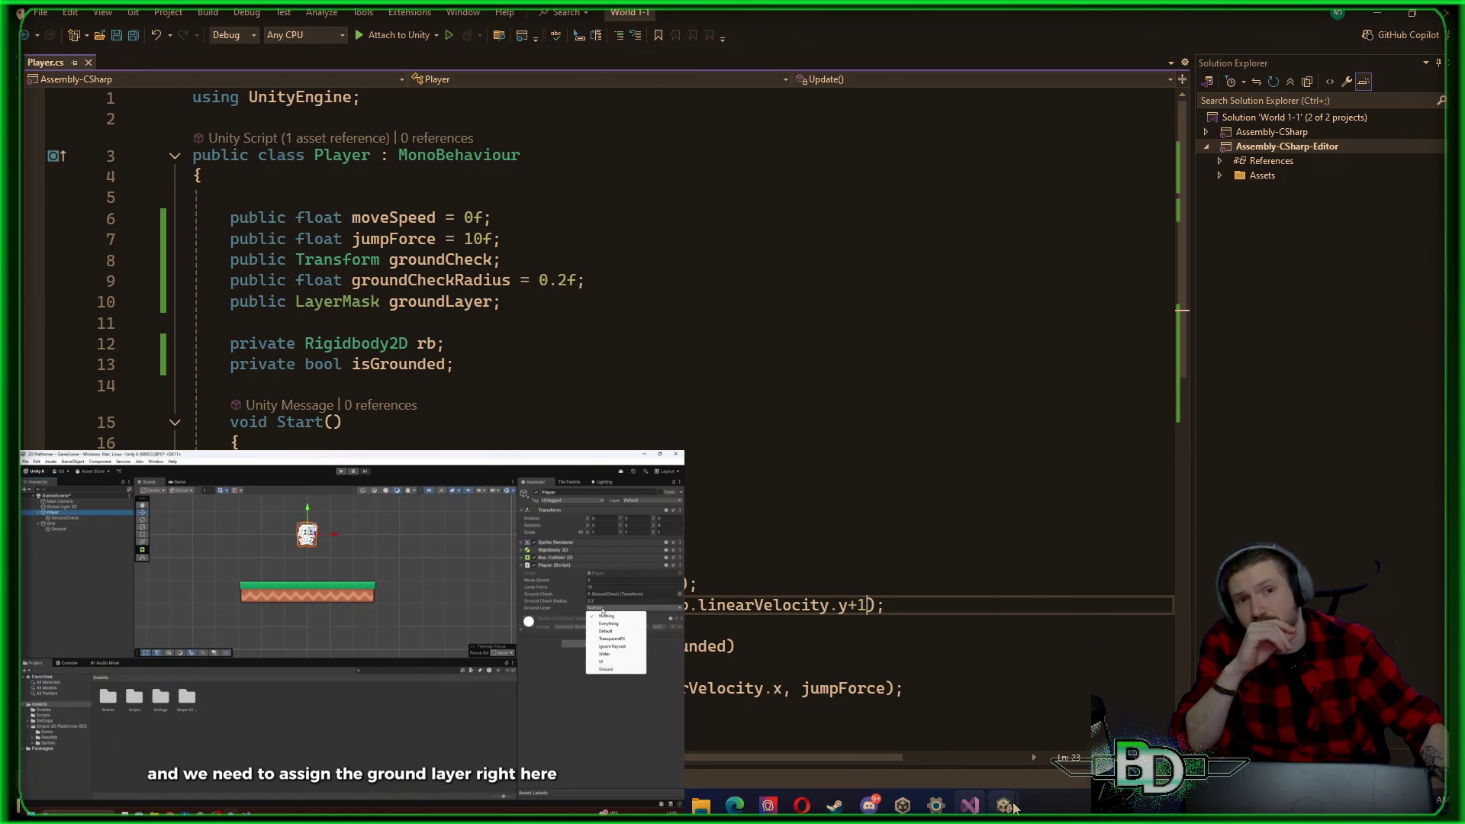
mouse_move(1014, 807)
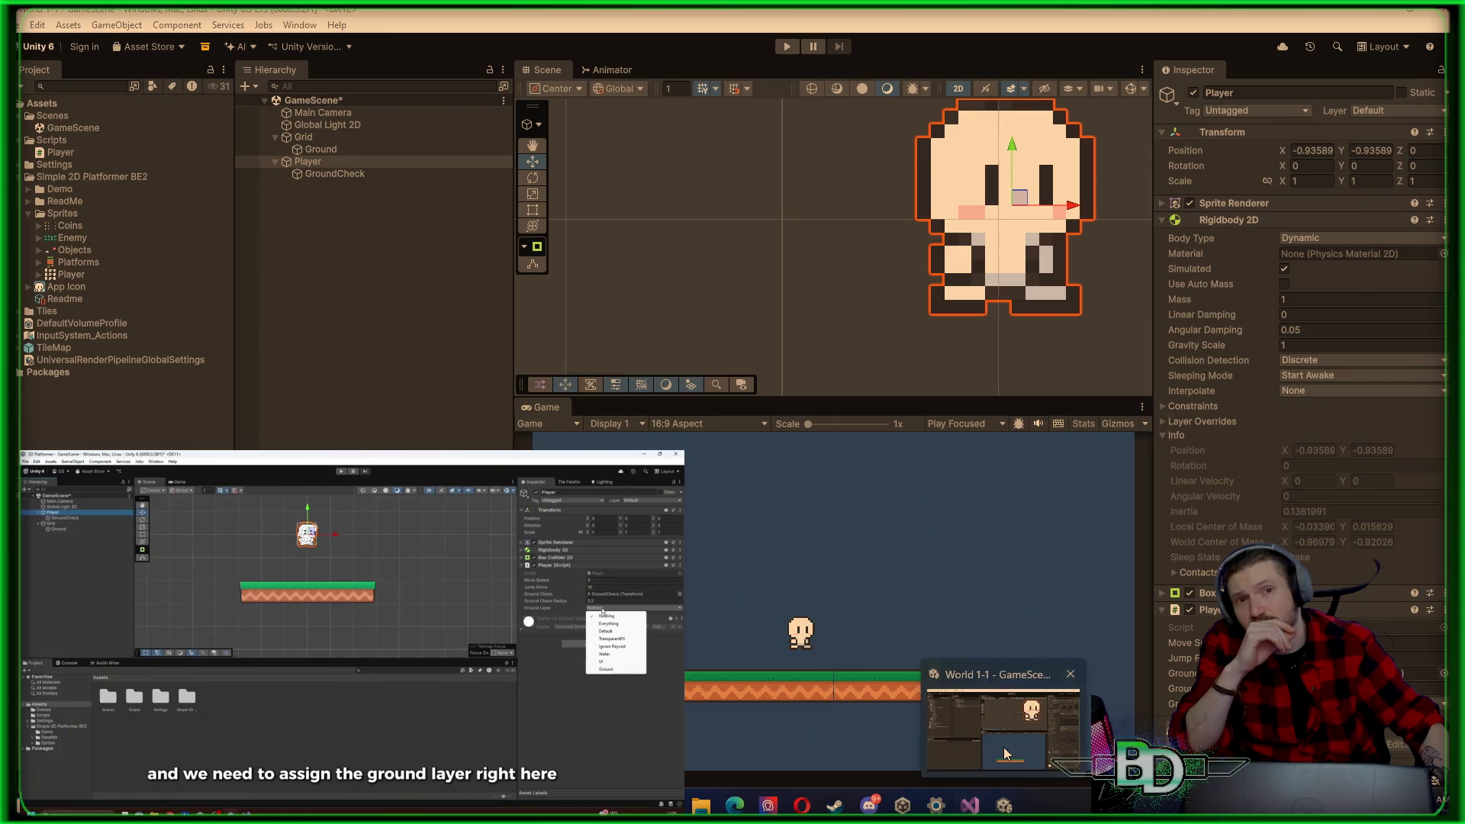
click(1005, 754)
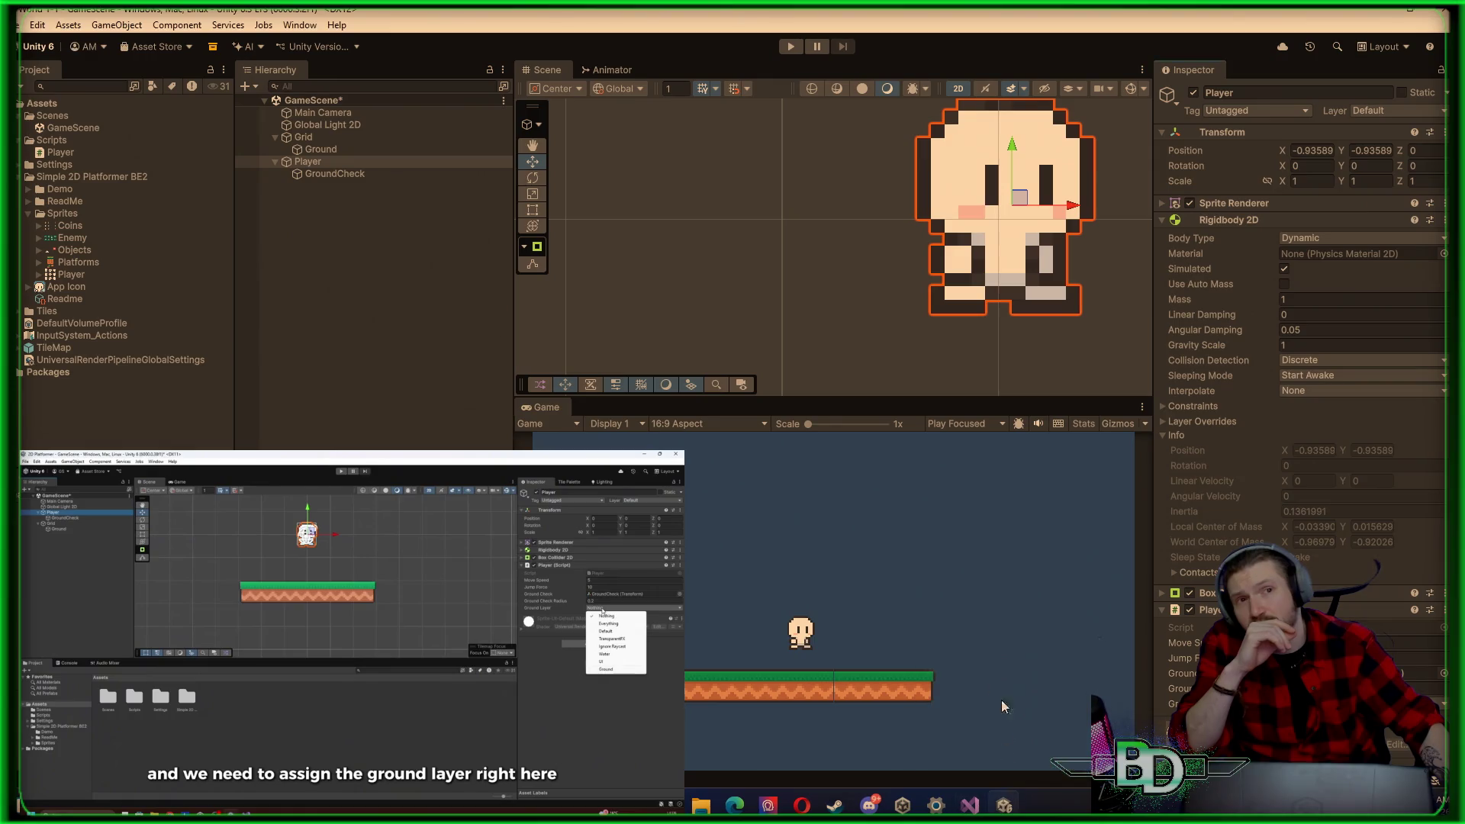
Step: Run the game to watch the player fly upward, then return to Player.cs
click(792, 47)
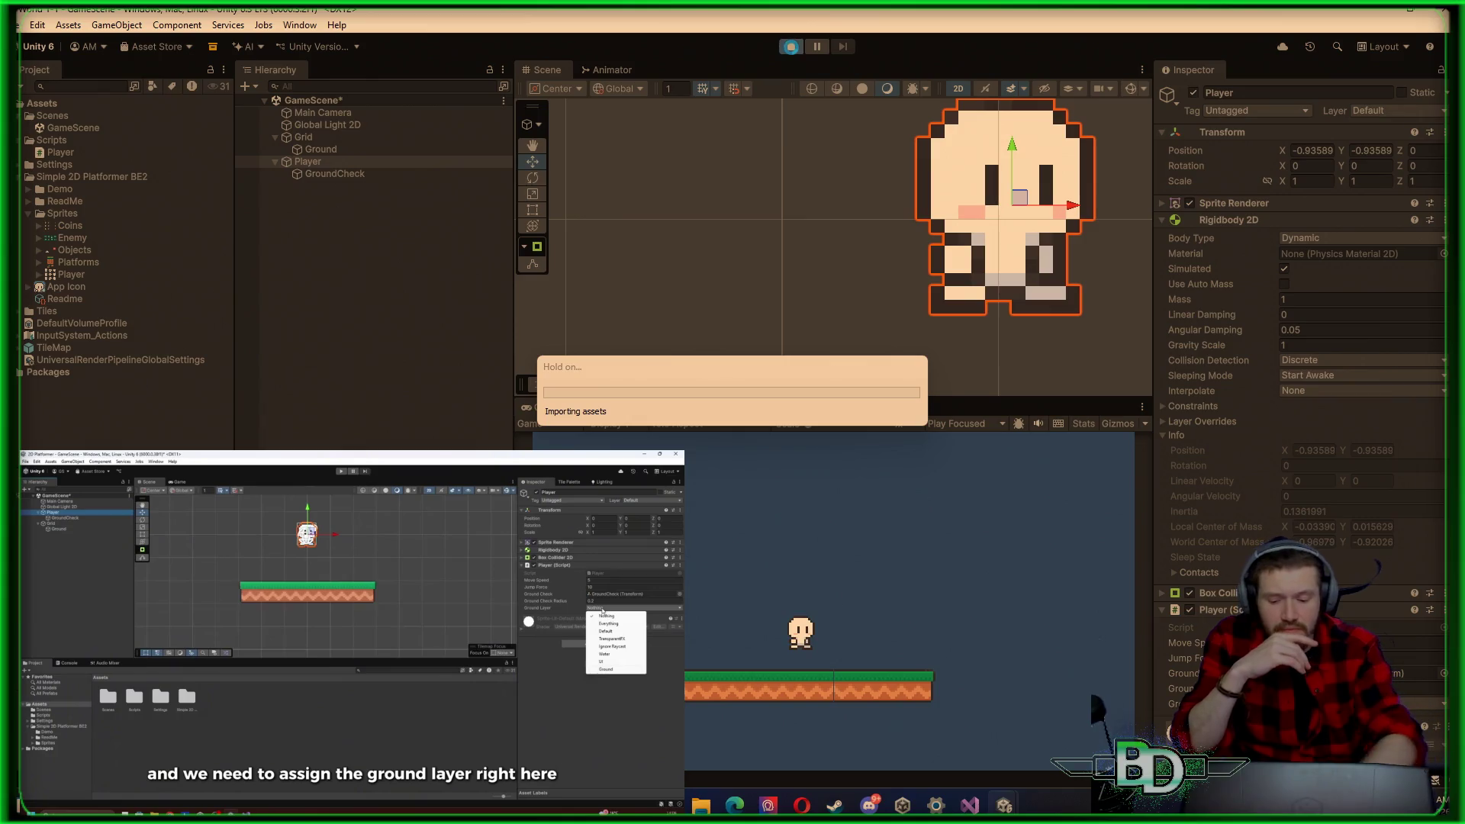
click(791, 48)
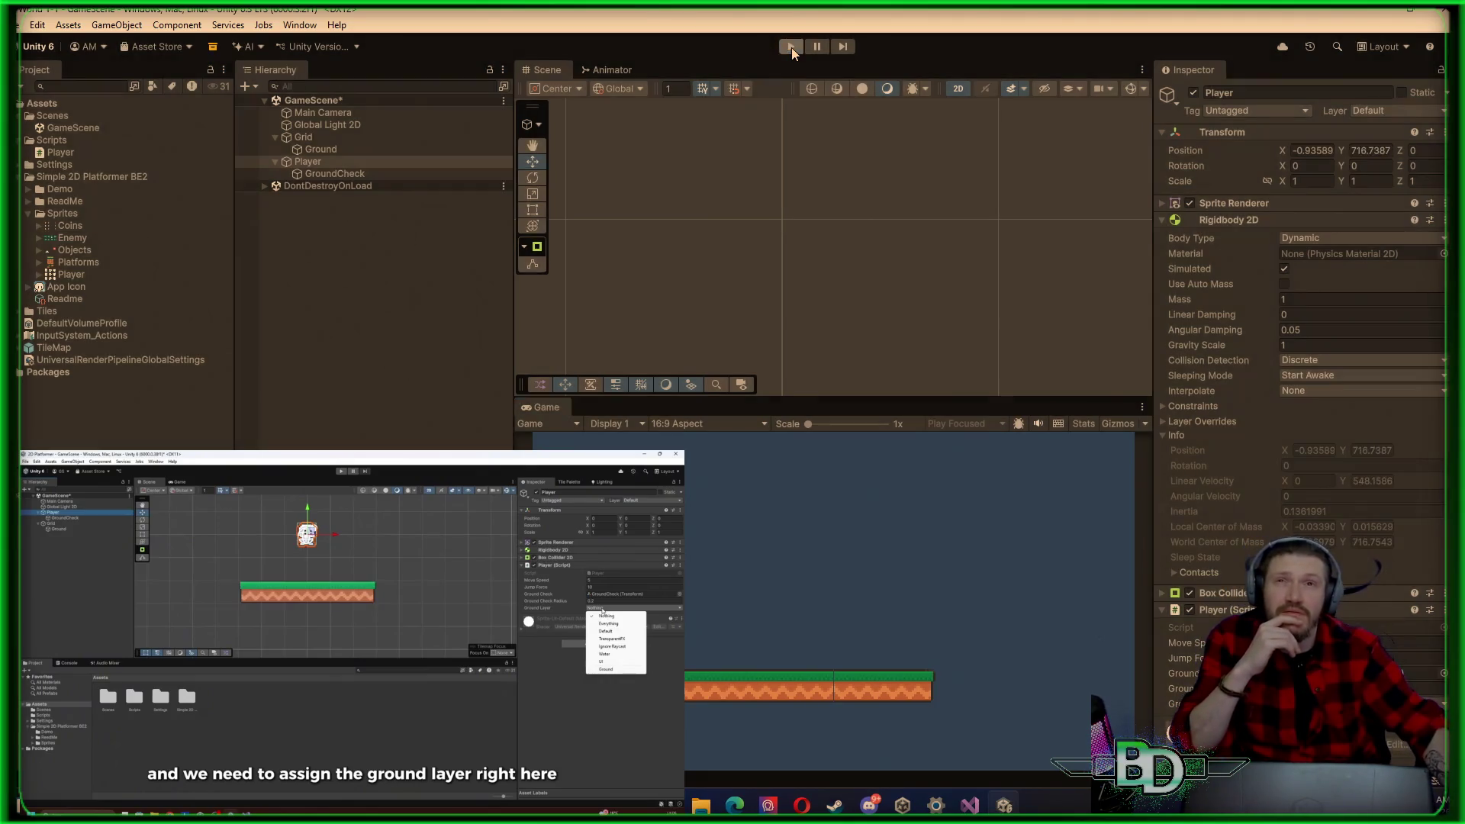
click(968, 804)
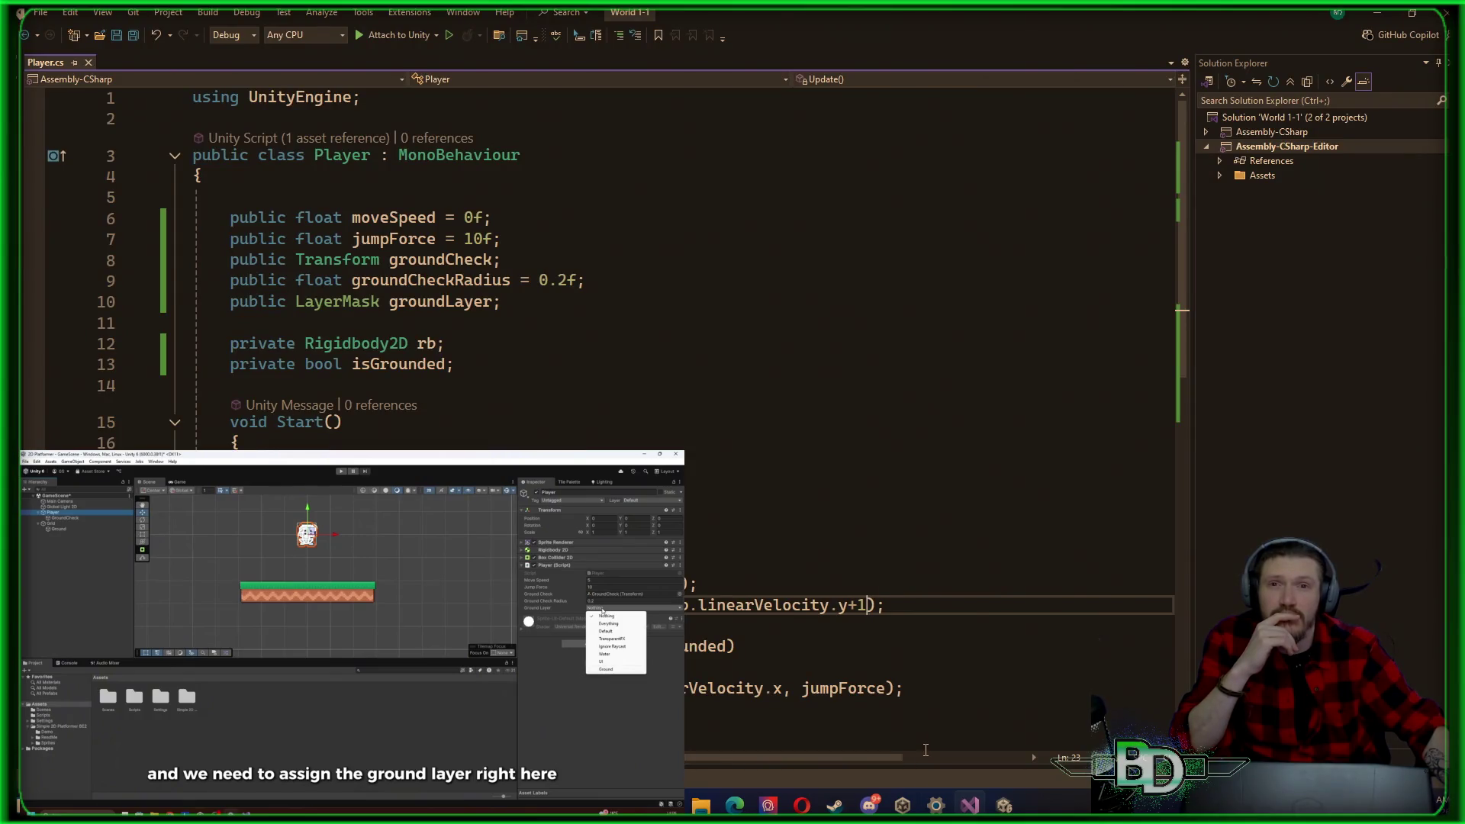
Step: Remove the +1, save Player.cs, and test in Unity that the player stays grounded
key(BackSpace)
key(BackSpace)
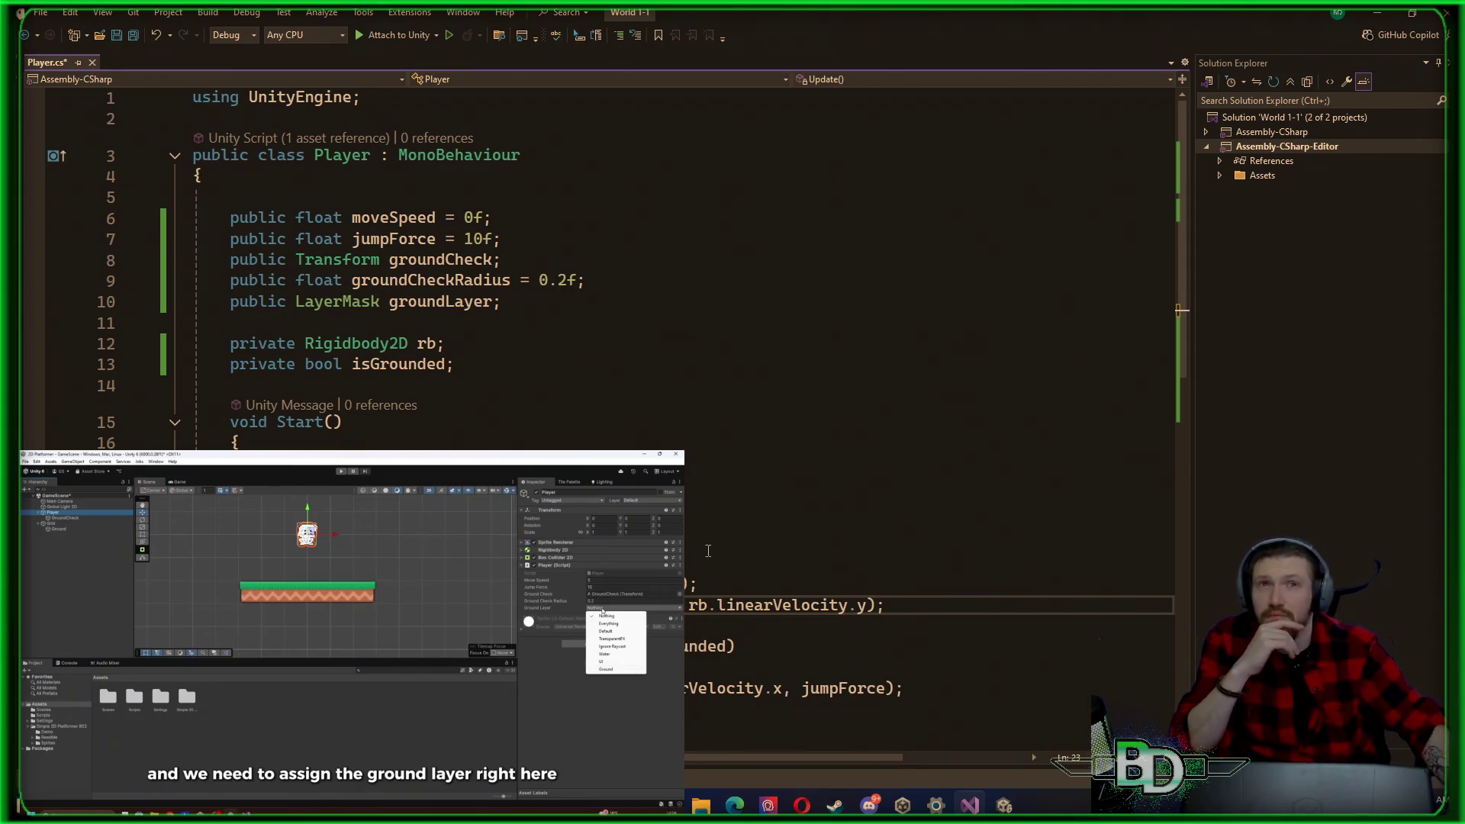
key(ctrl+s)
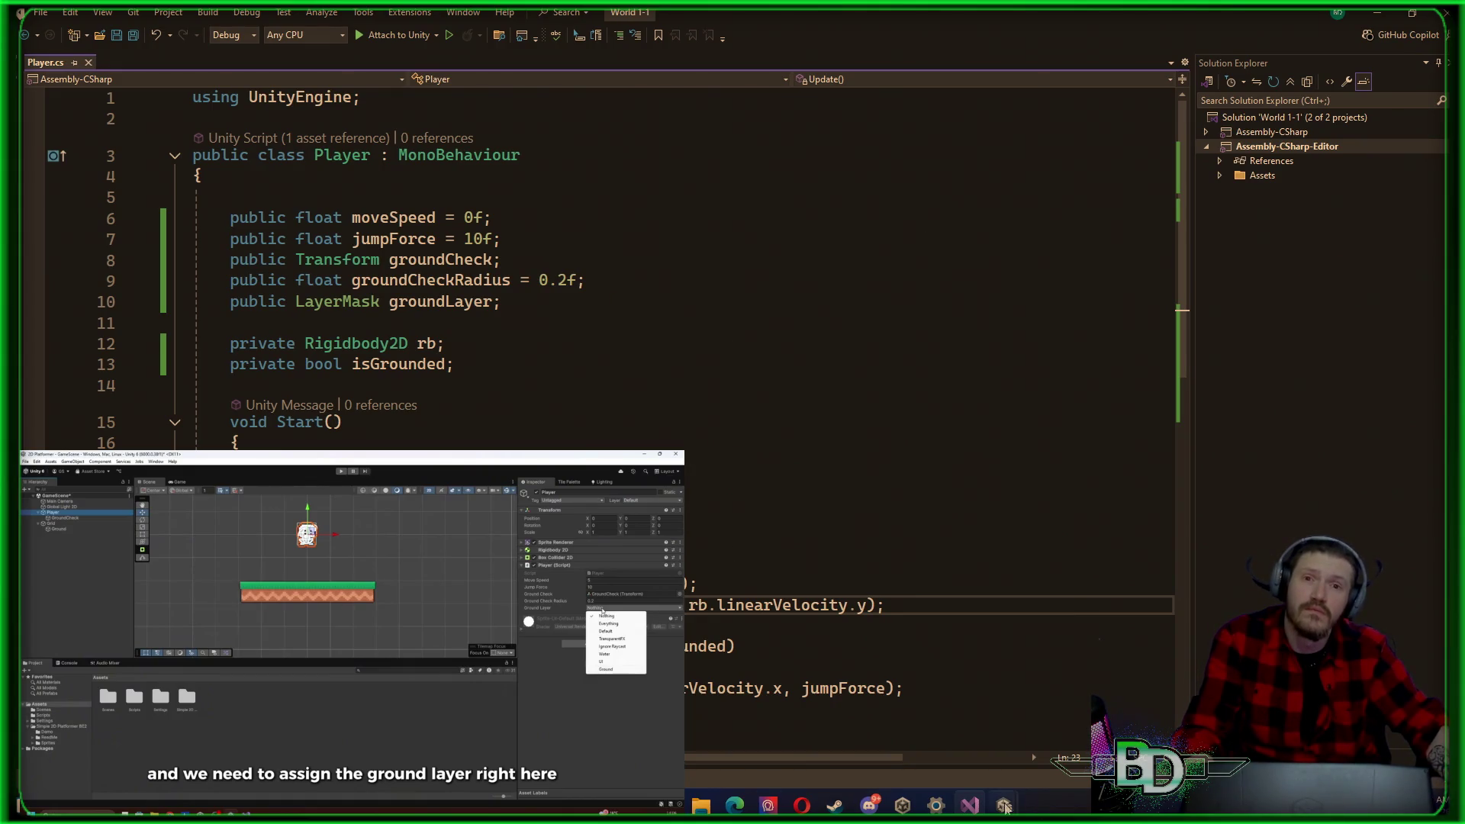
mouse_move(1006, 807)
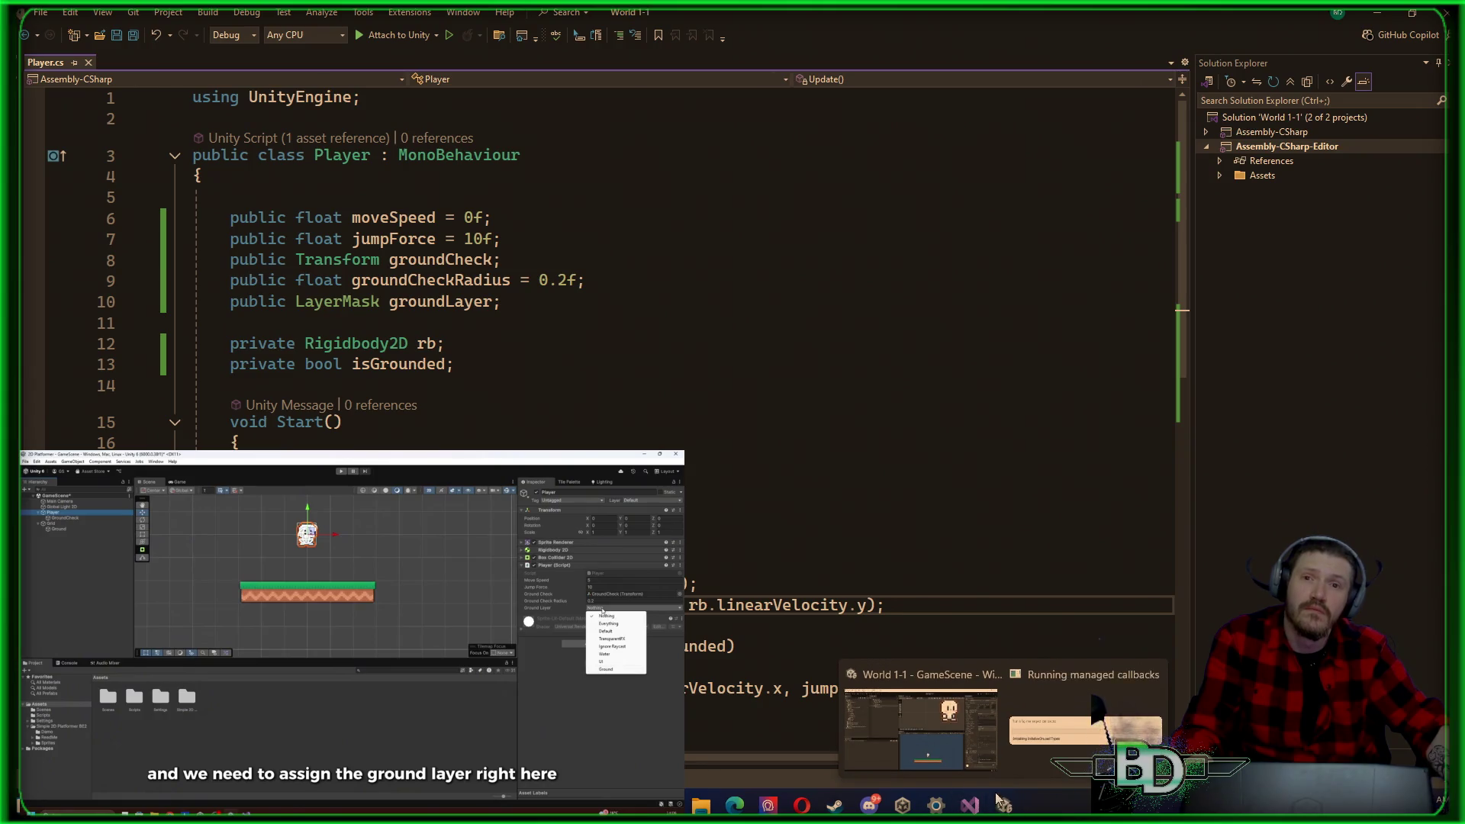
click(978, 739)
click(978, 739)
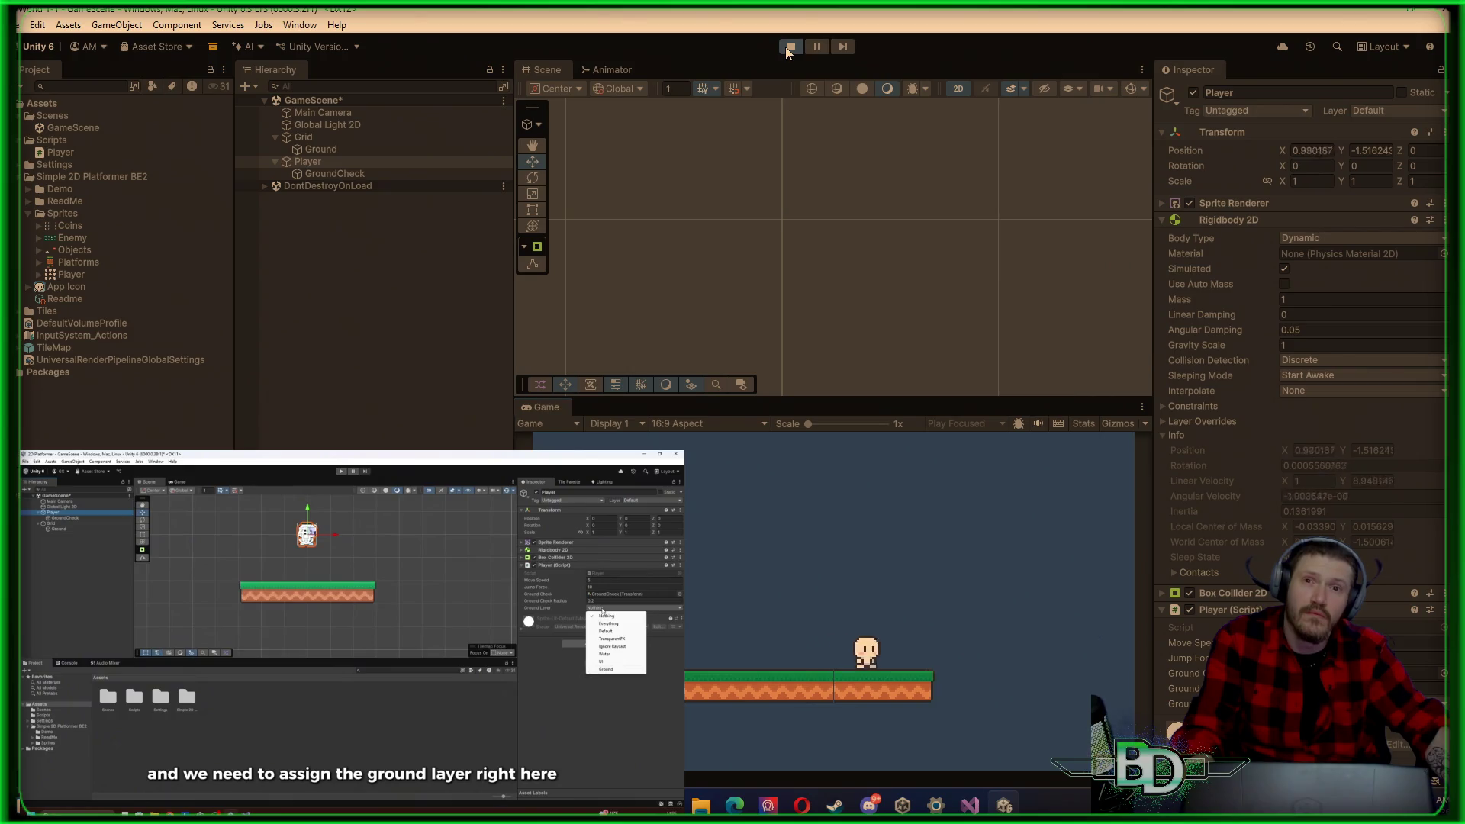
click(788, 47)
Step: Return to Player.cs and delete more characters from the velocity line
mouse_move(970, 805)
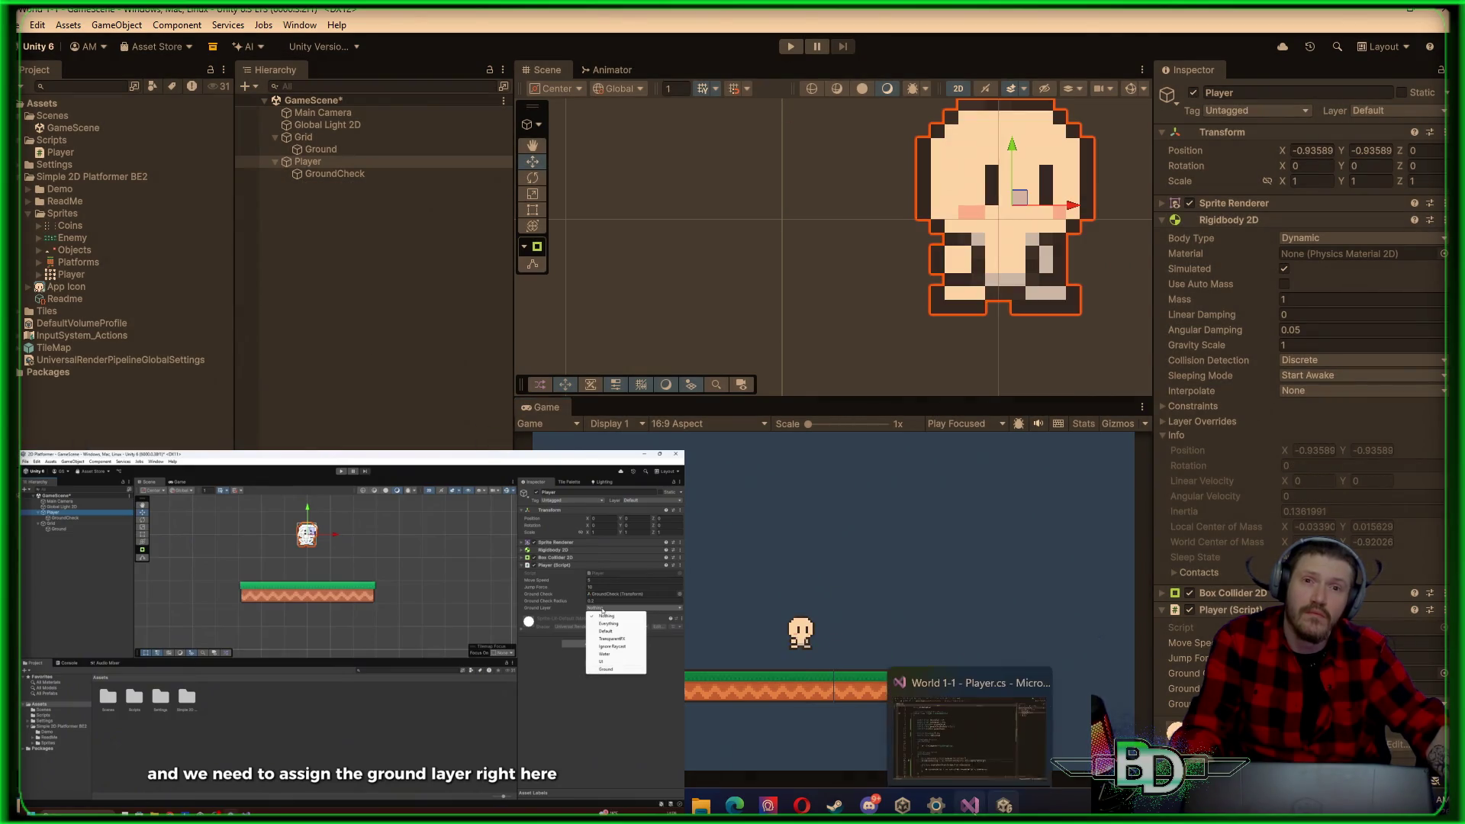
click(1000, 749)
key(BackSpace)
key(BackSpace)
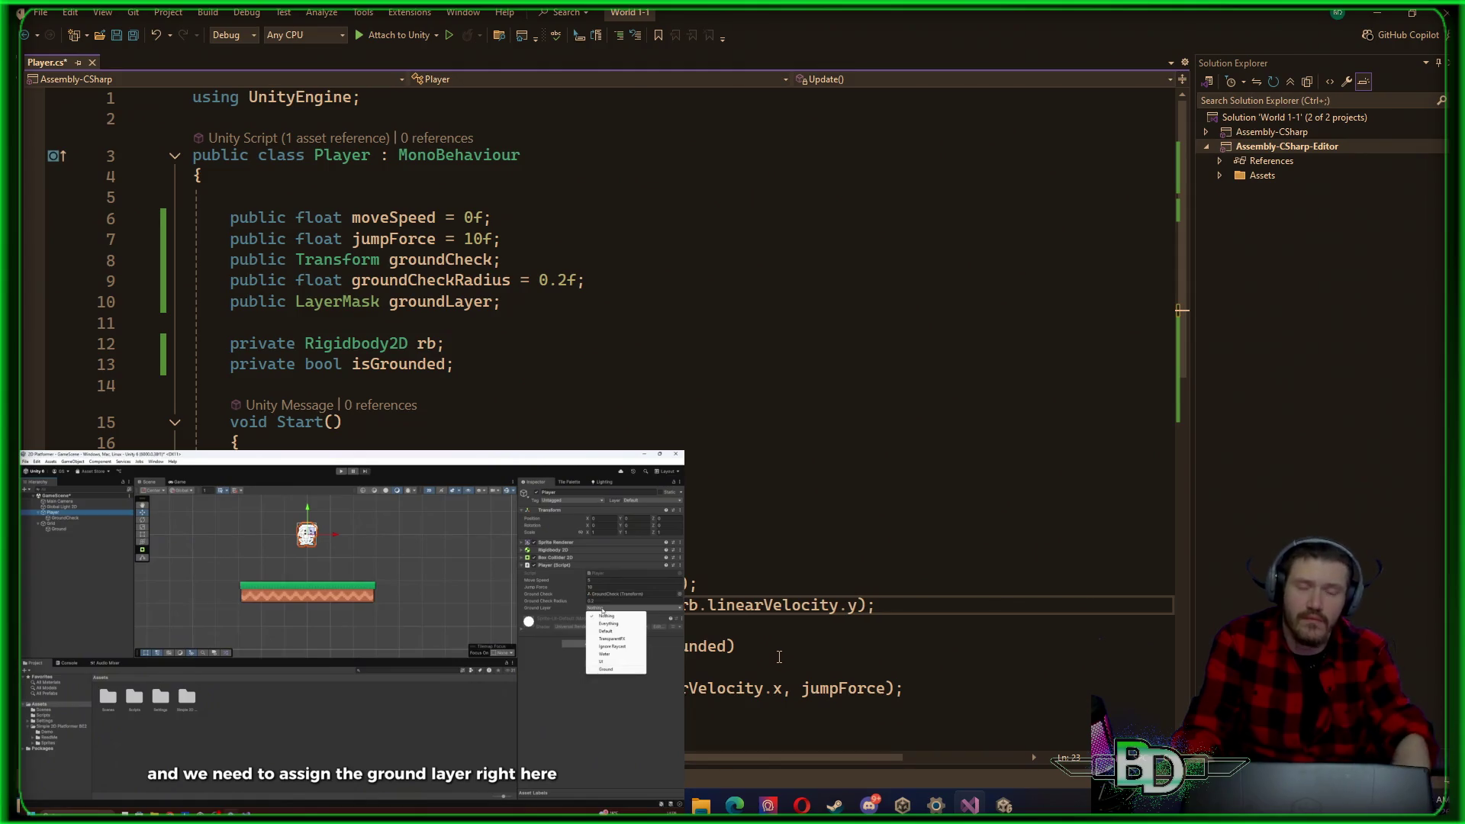
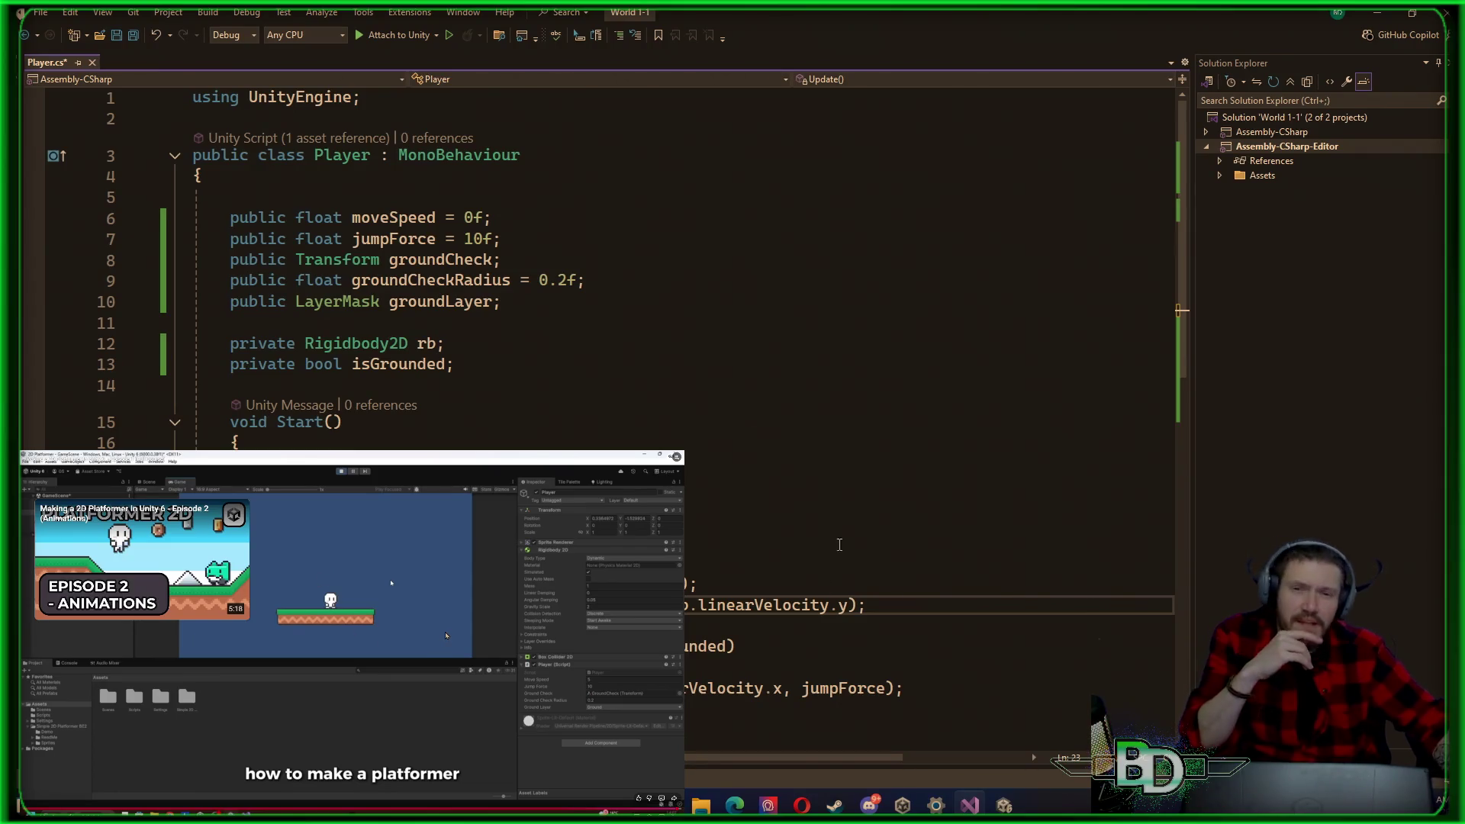
Step: Switch from the Visual Studio Player script back to the Unity 6 editor
key(alt+Tab)
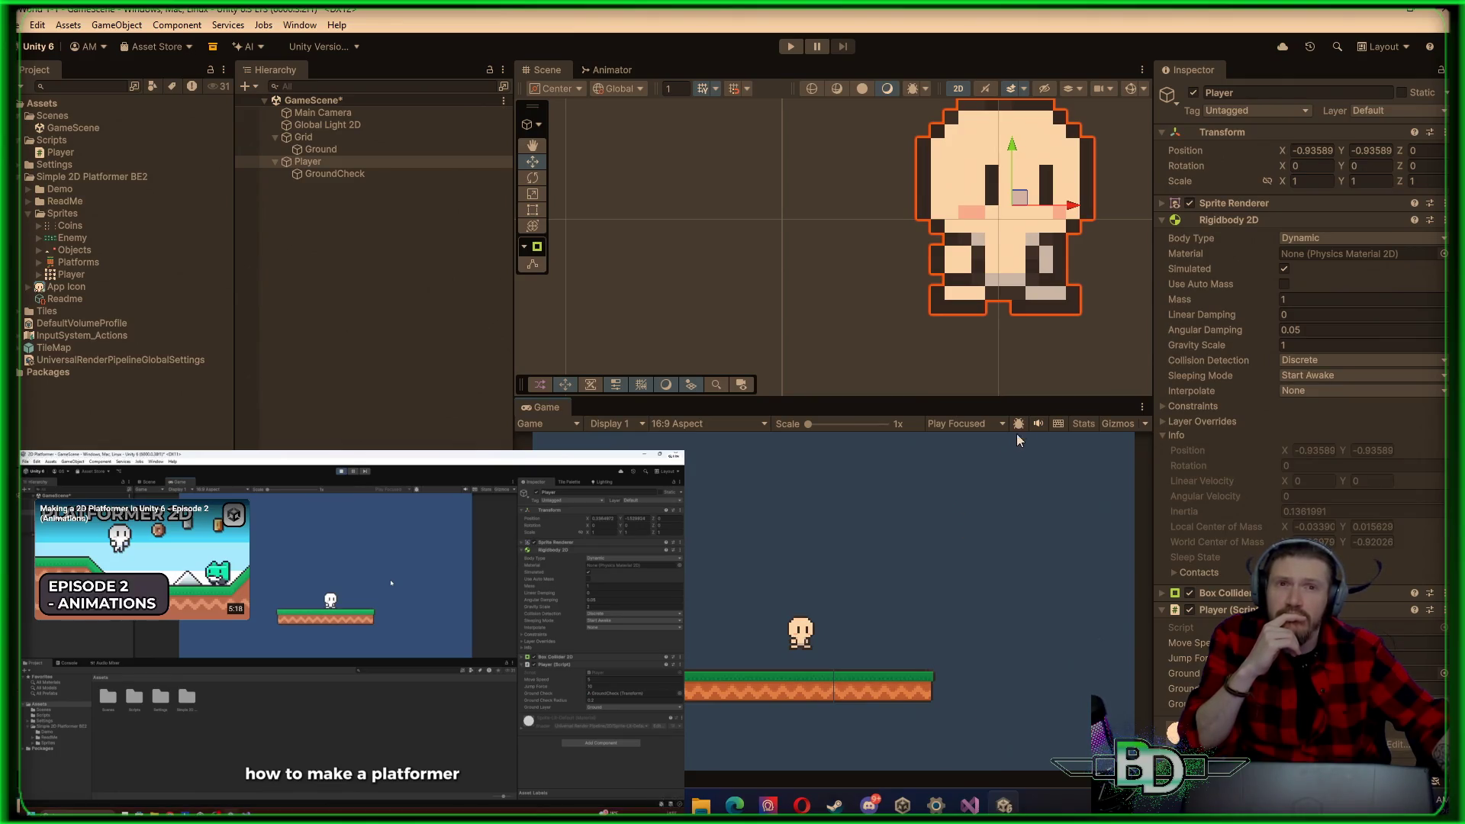
Step: Open Project Settings from the Edit menu and close it again without changes
click(19, 27)
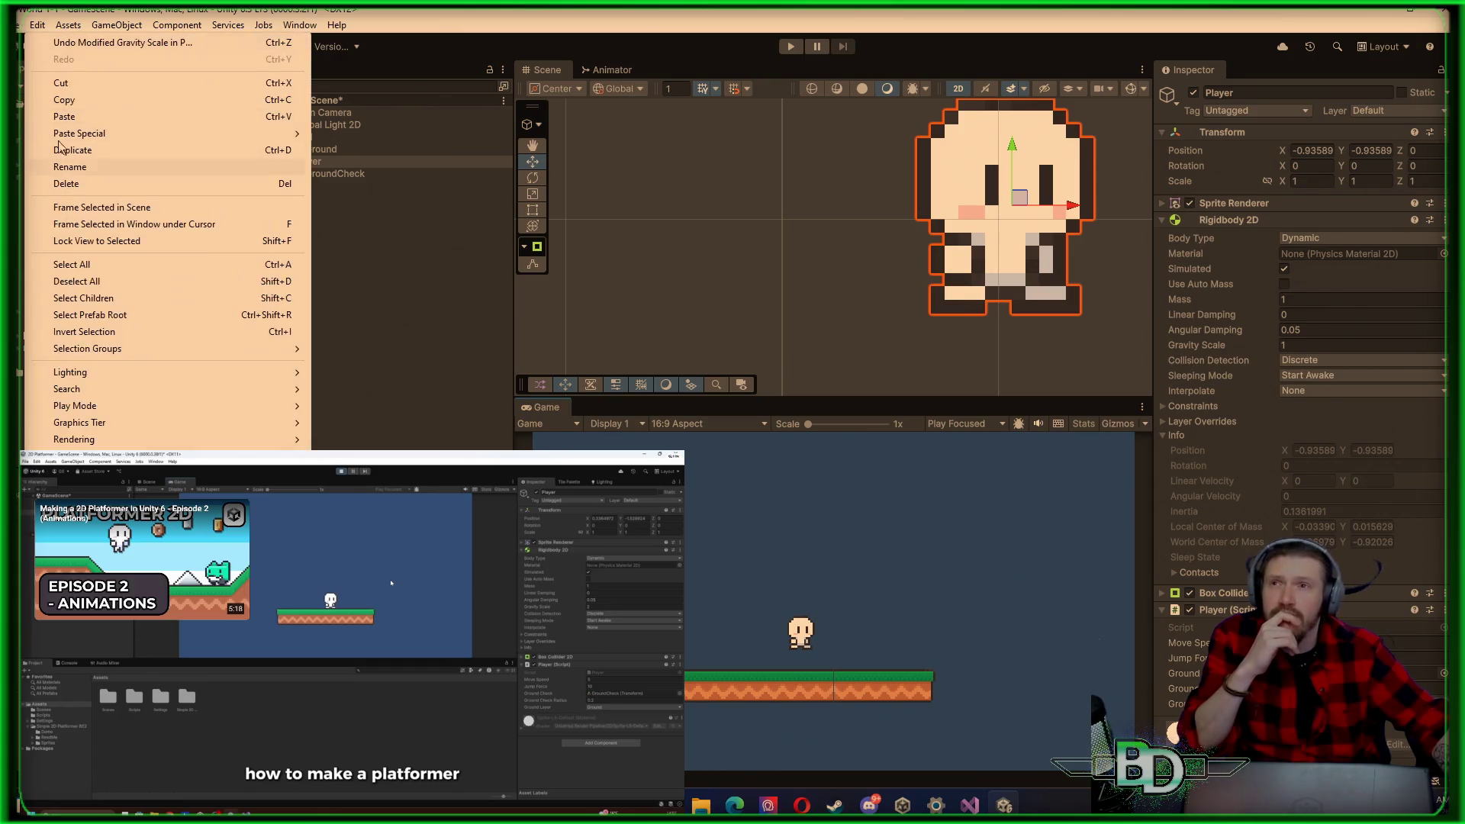
mouse_move(40, 29)
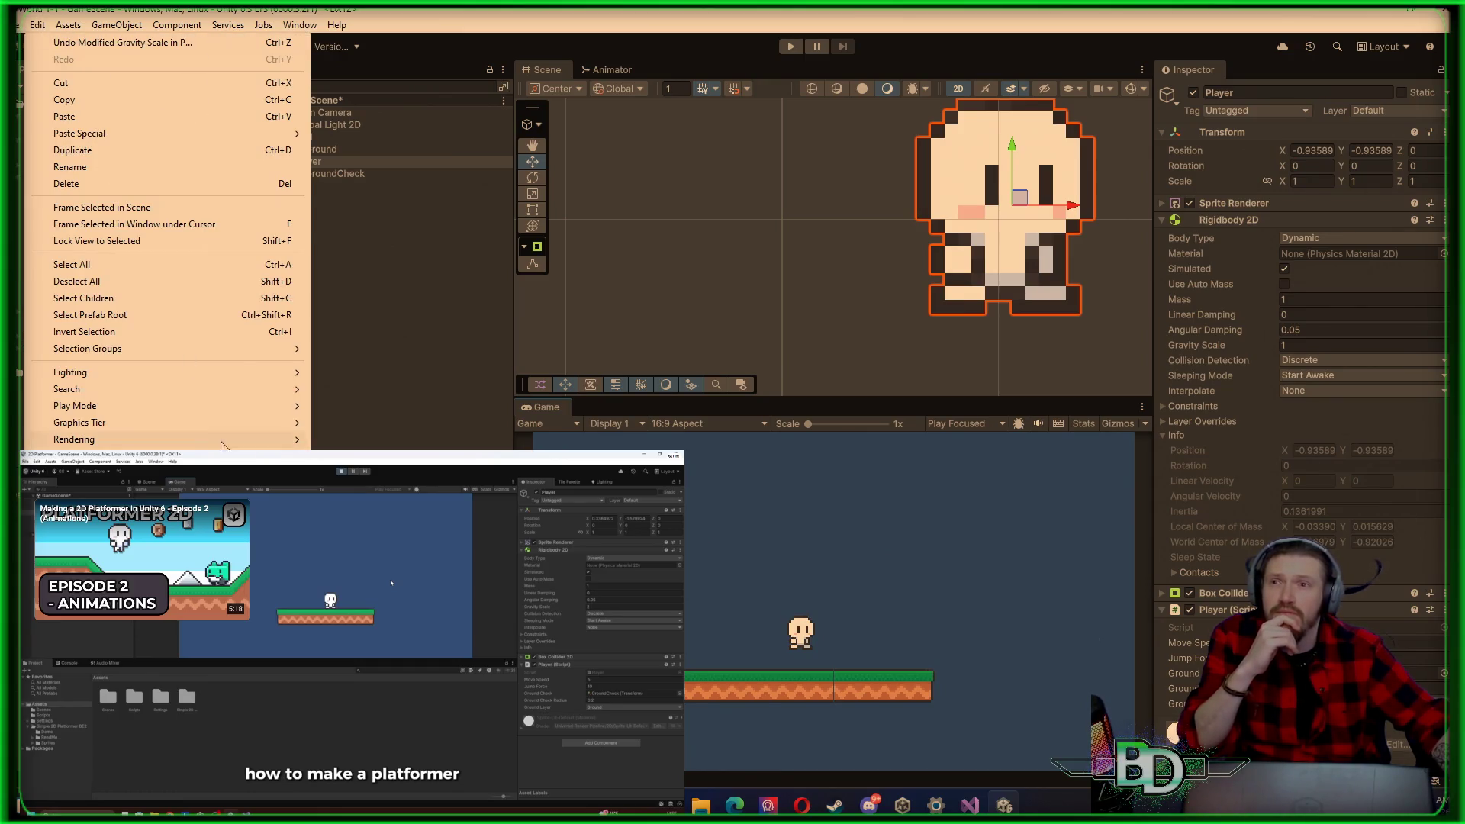
click(92, 463)
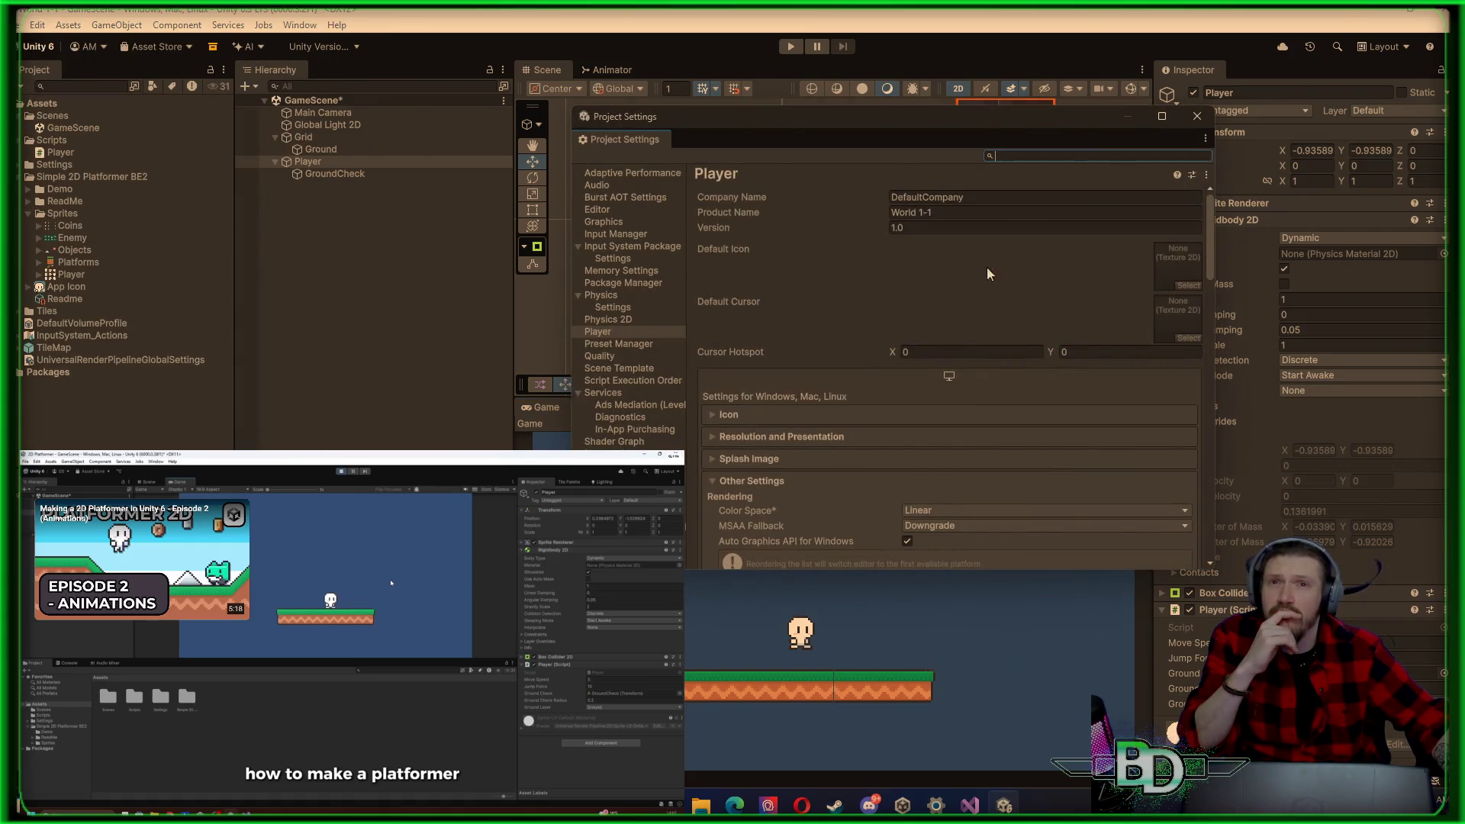
click(1196, 116)
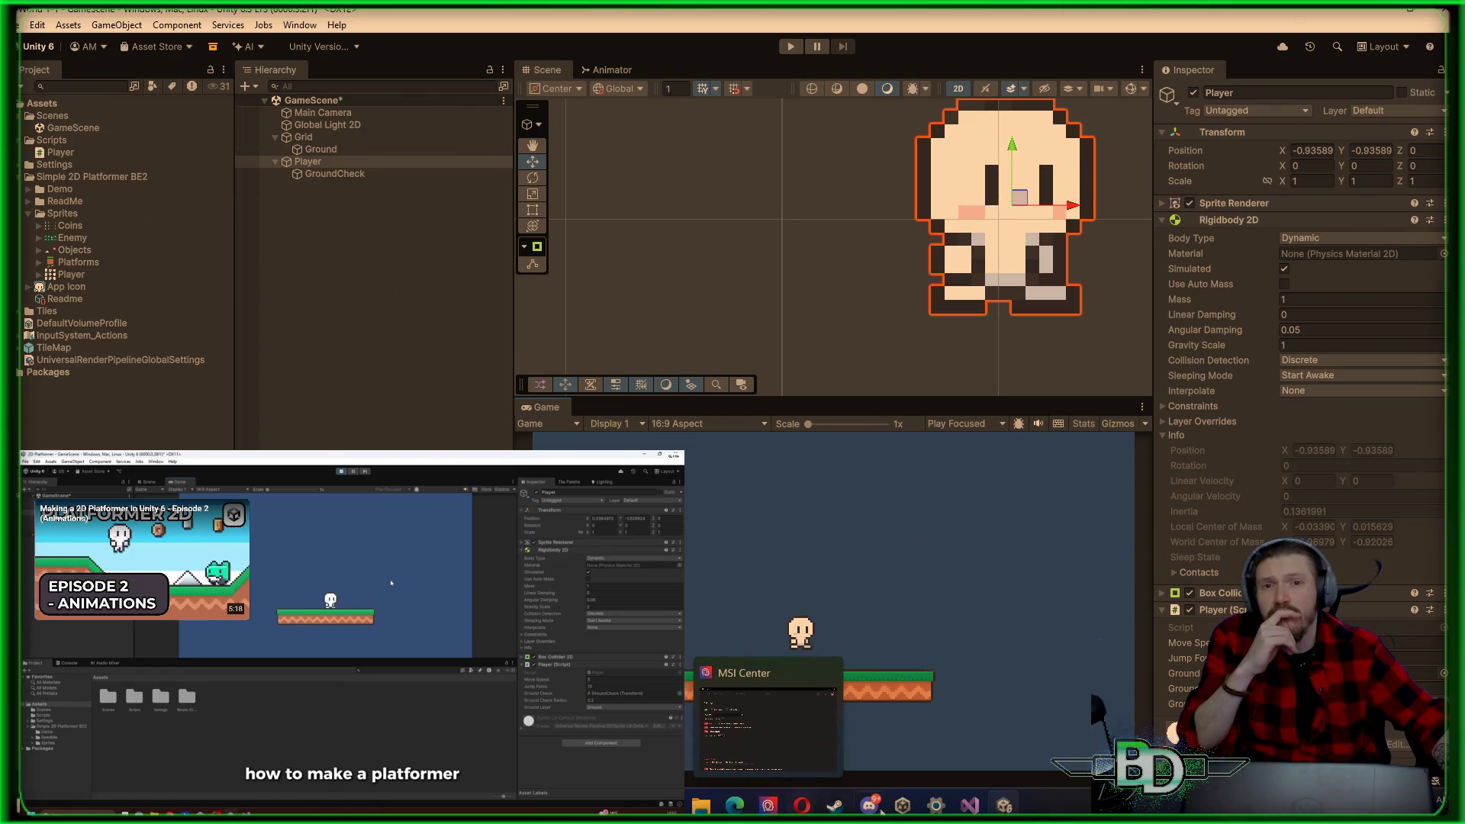
Step: Take the browser's tutorial video out of fullscreen
mouse_move(1004, 805)
mouse_move(768, 807)
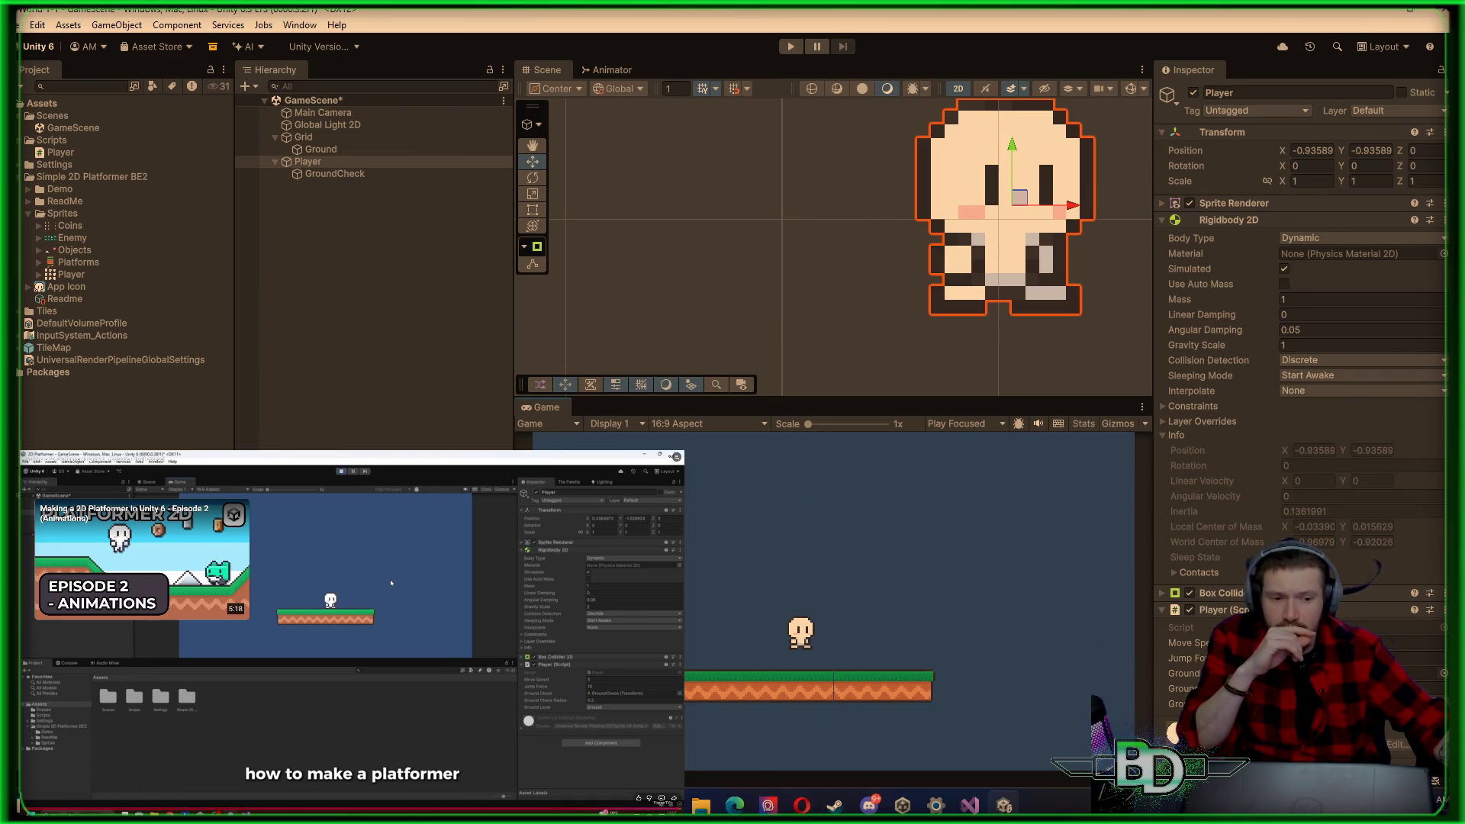
key(Escape)
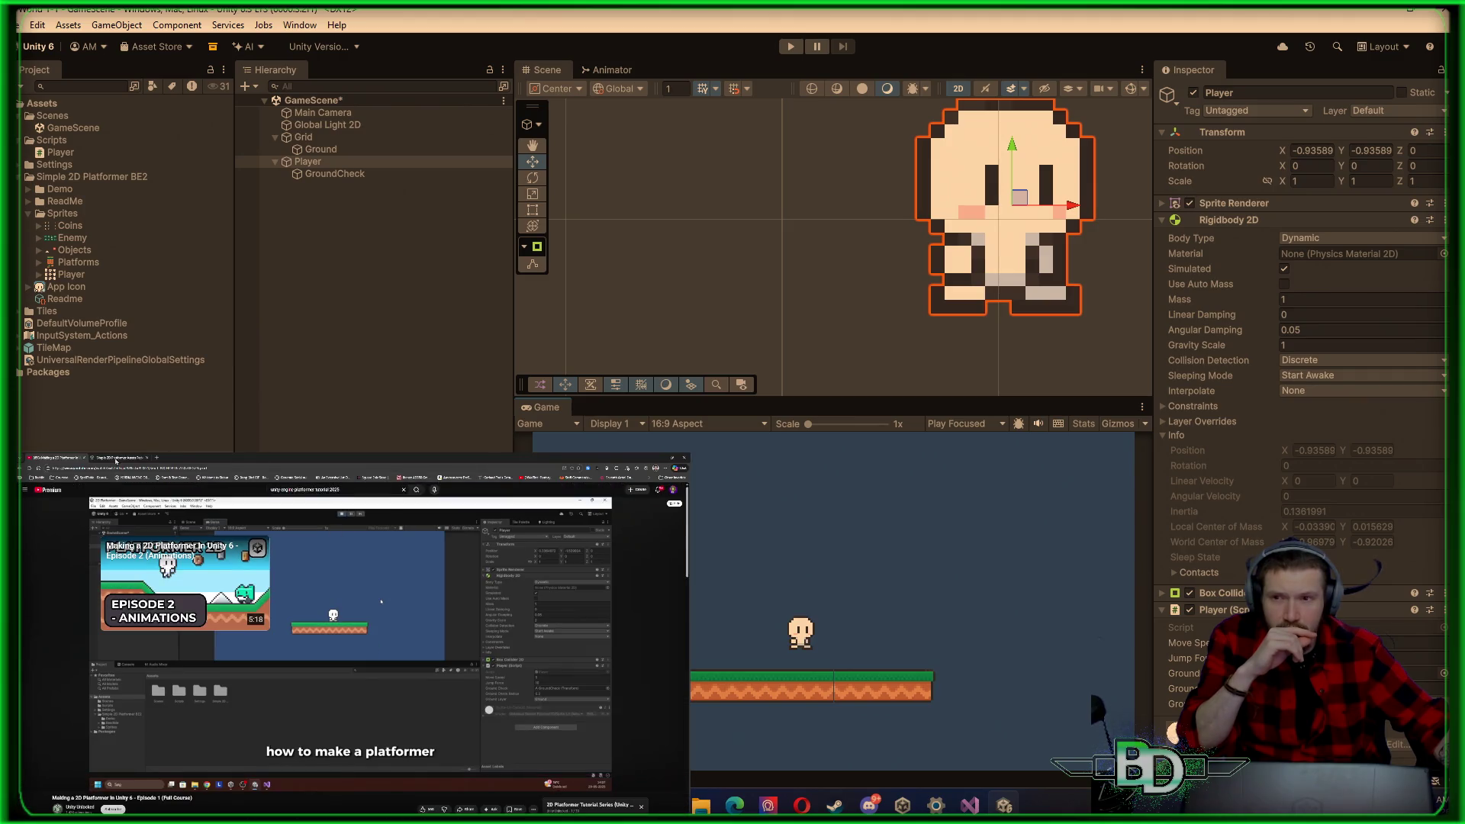
Step: Close the Simple 2D Platformer Assets Pack page and open YouTube's home page in a new tab
click(115, 456)
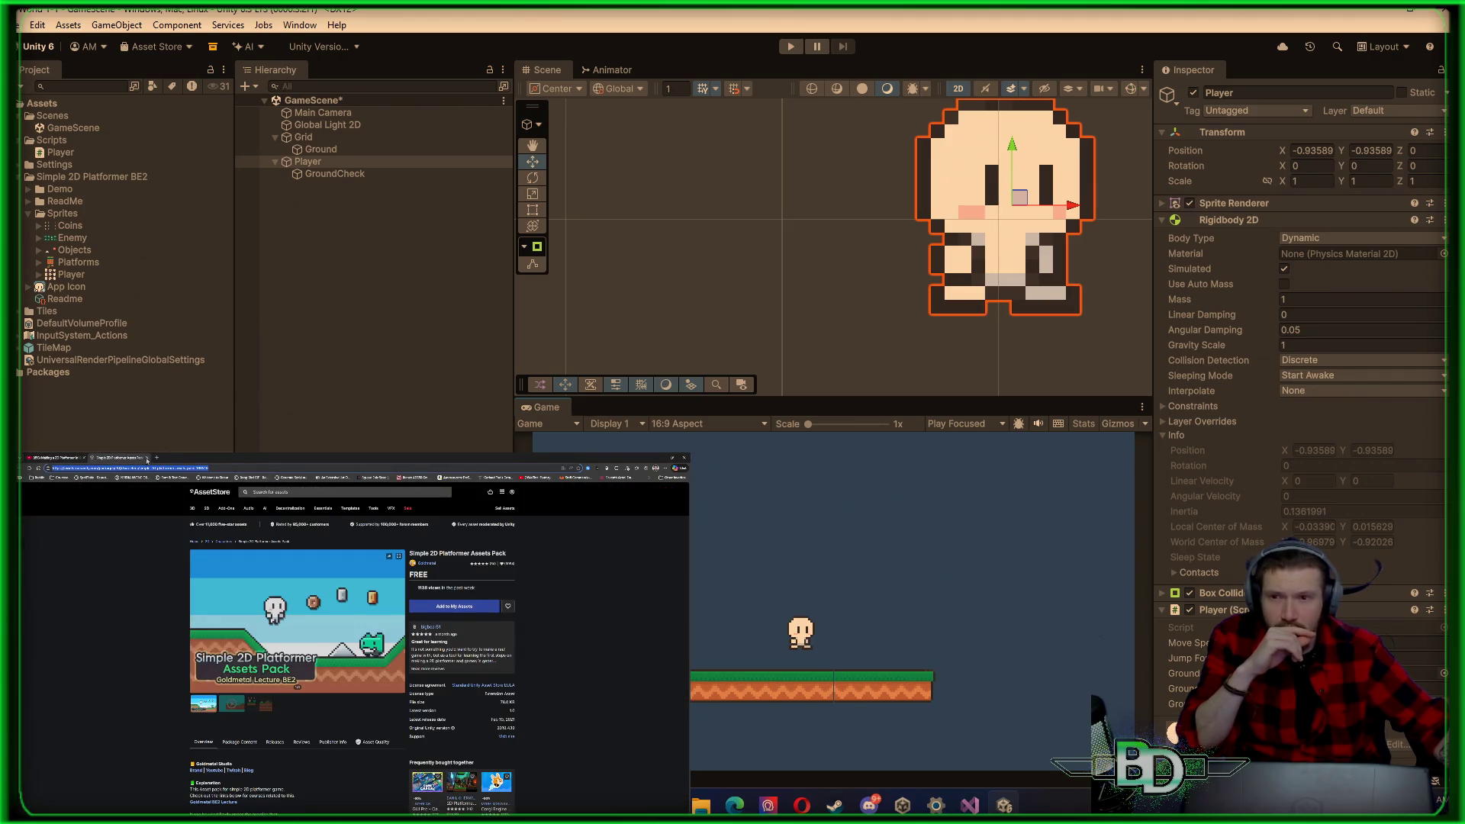
click(148, 457)
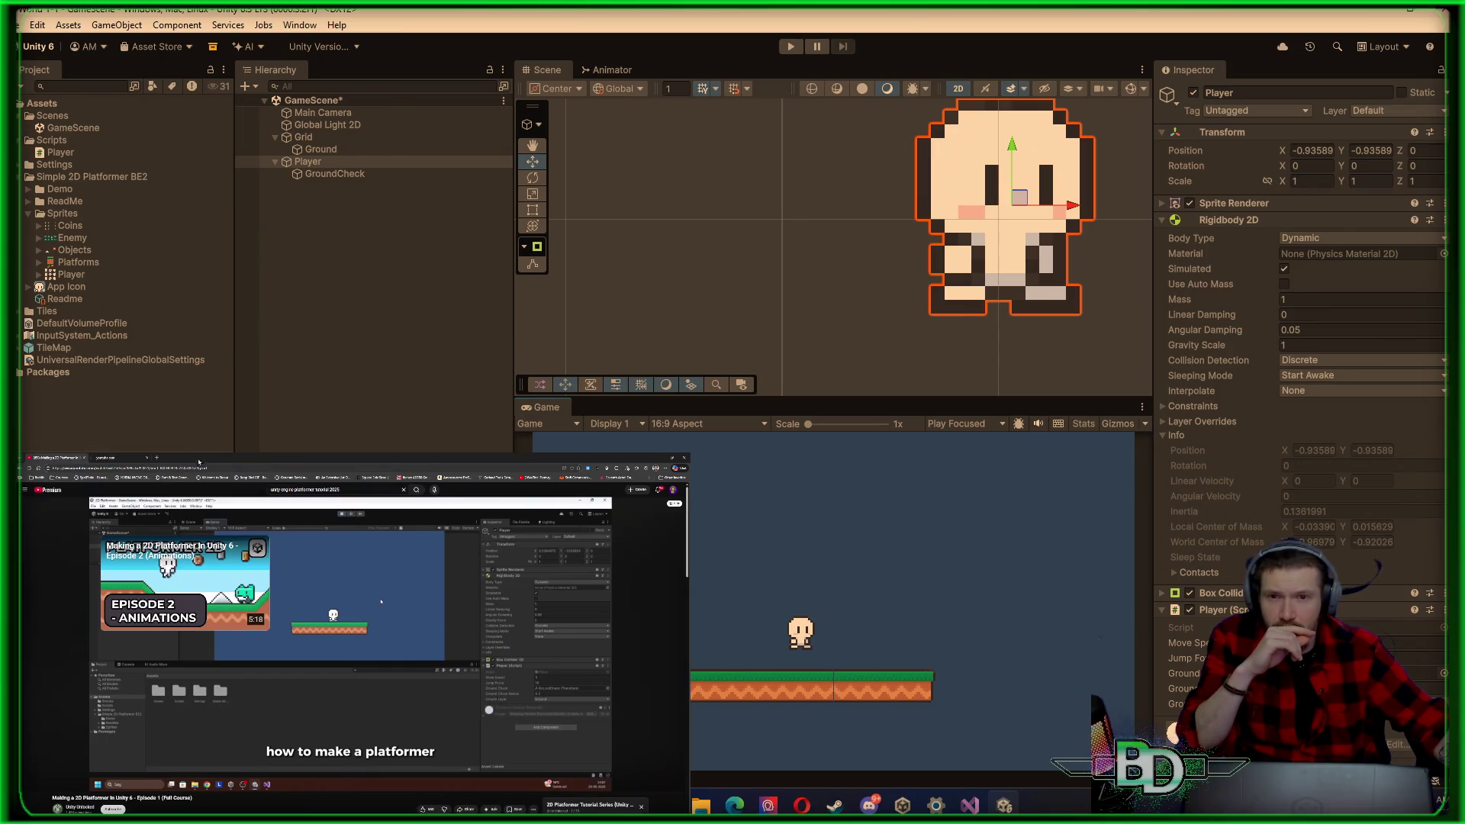
click(40, 491)
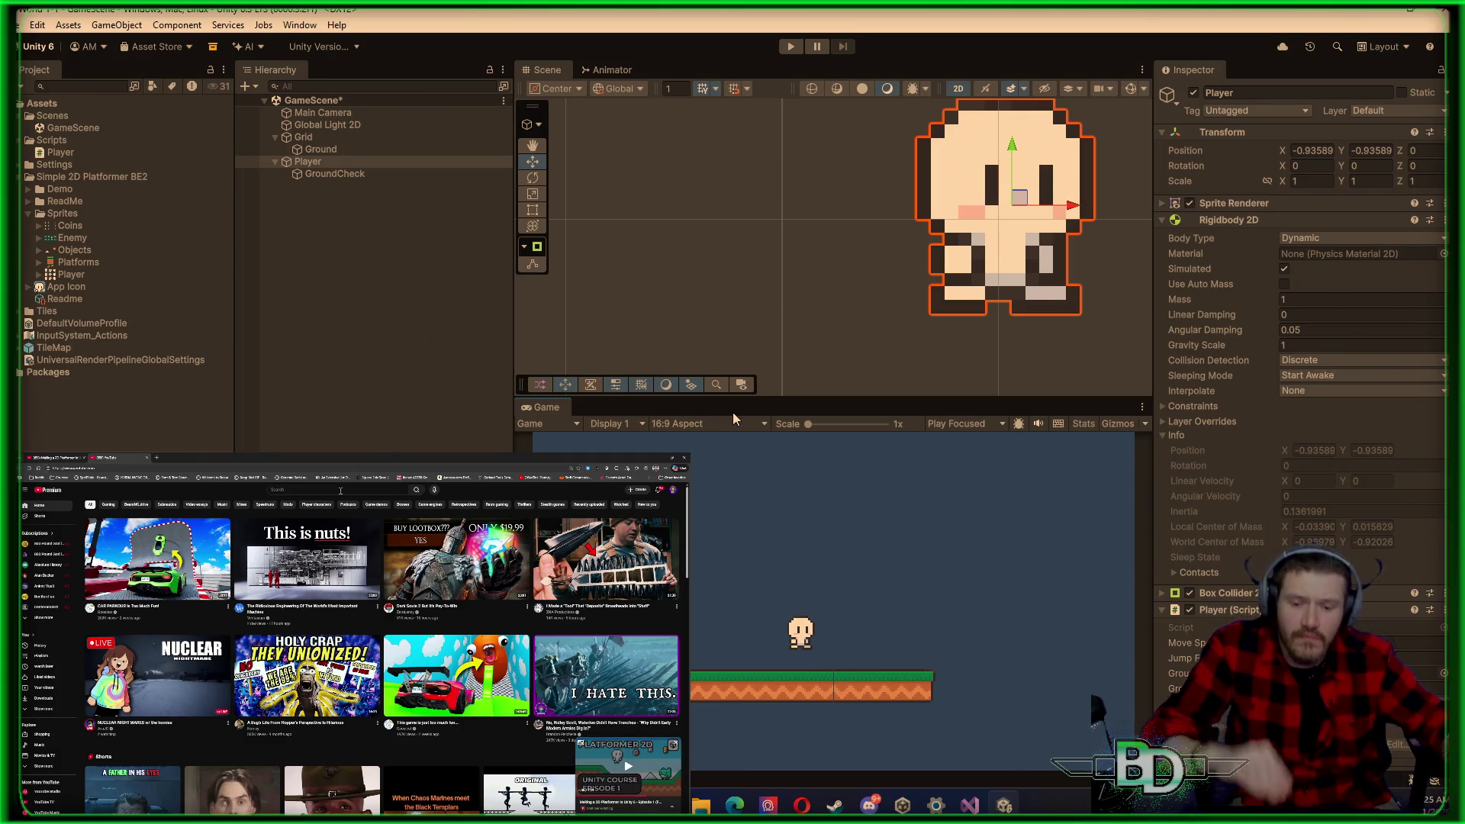
click(627, 763)
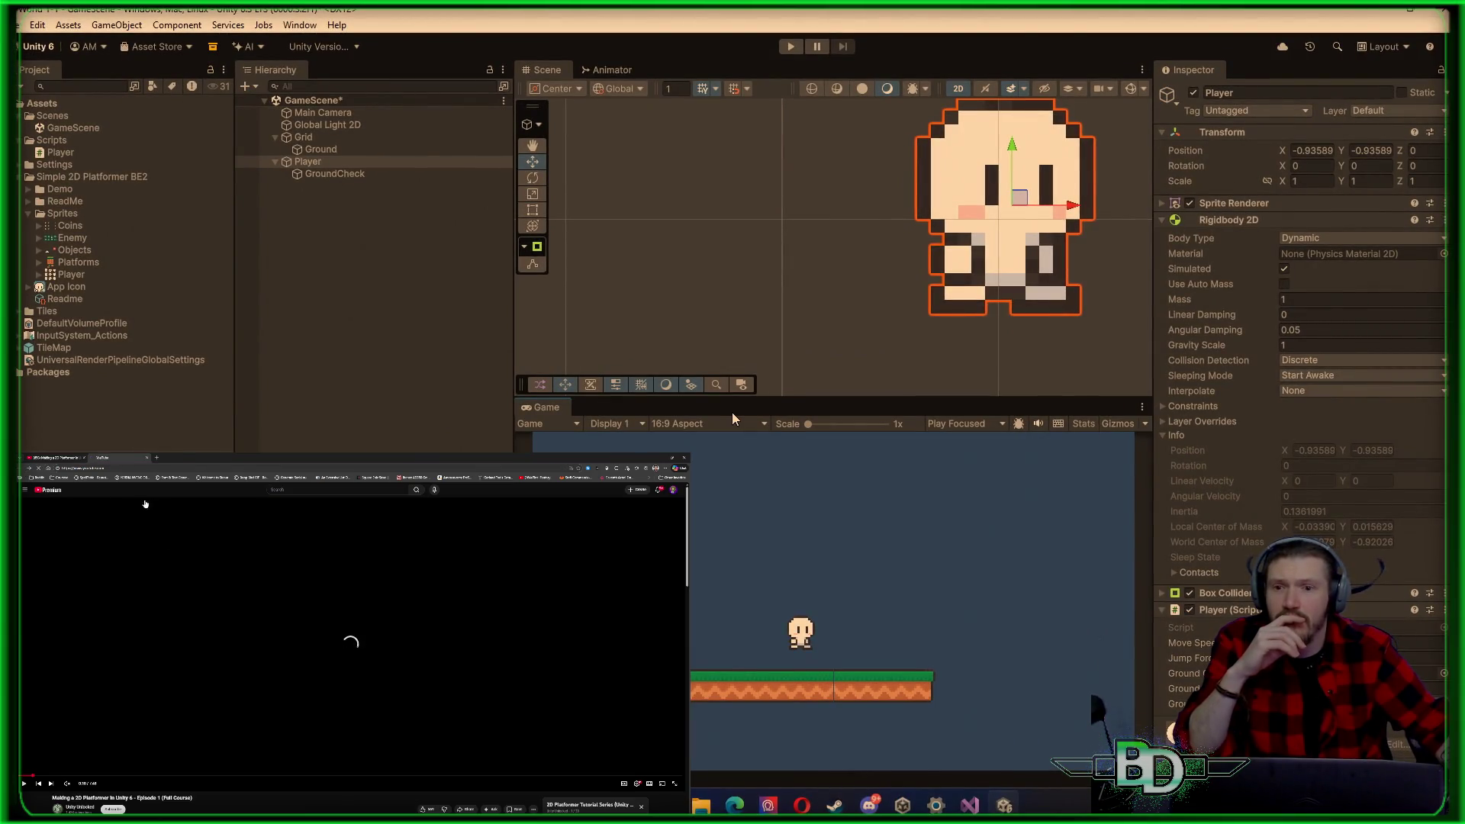
click(29, 468)
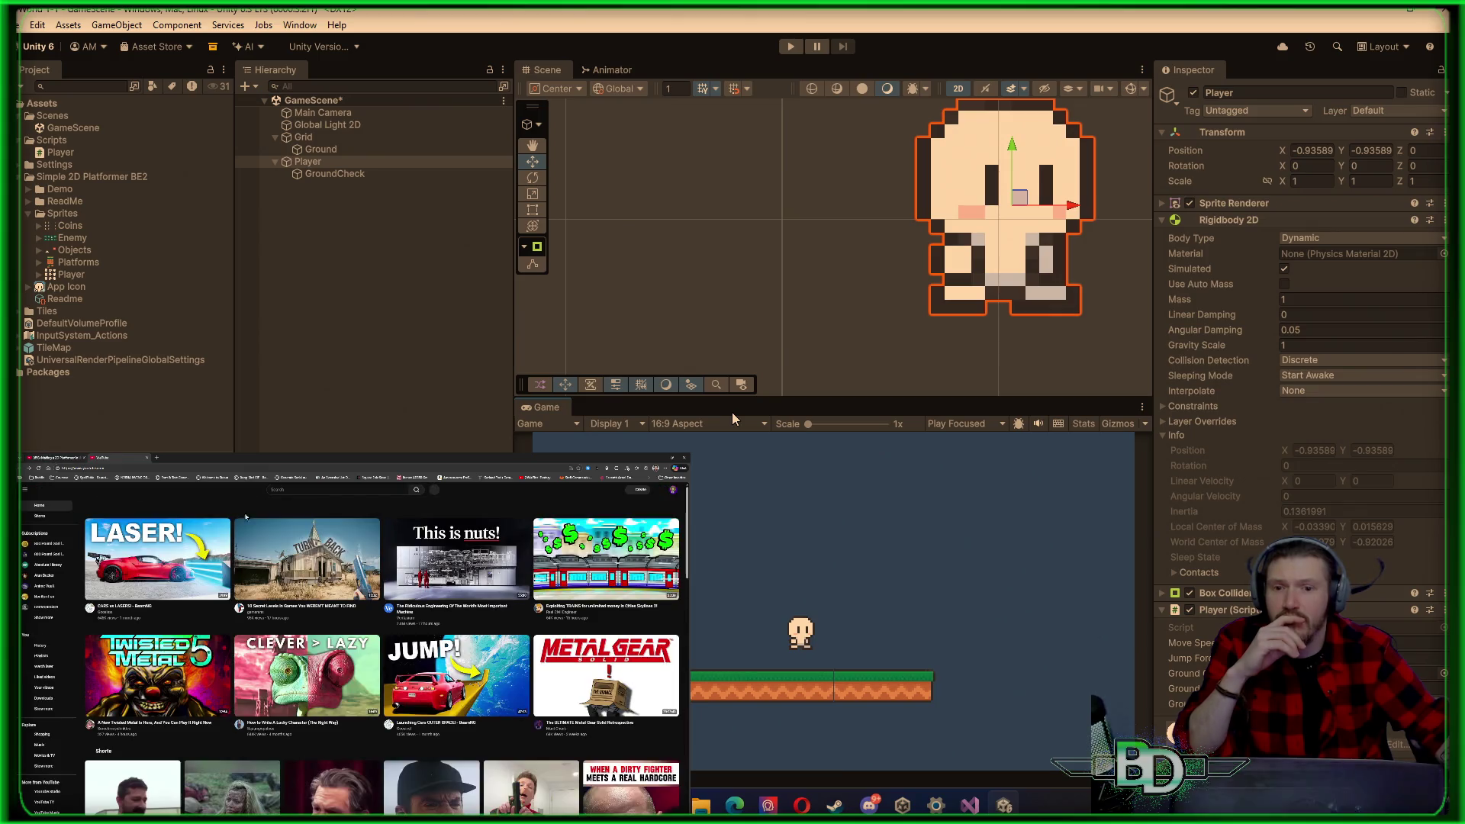
Step: Search YouTube for 'optimal unity settings 2025'
click(355, 489)
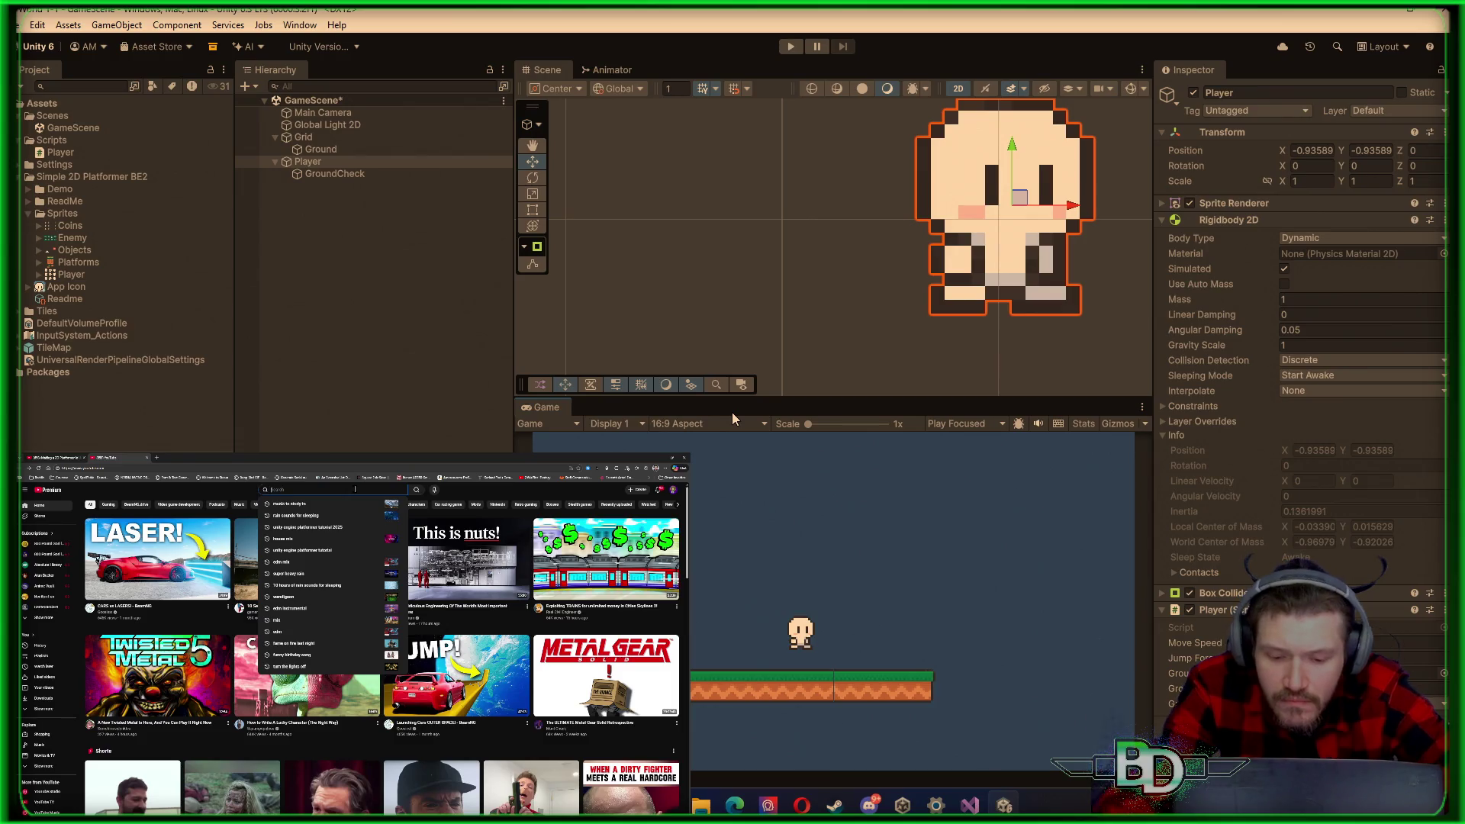
text(optimal unity set)
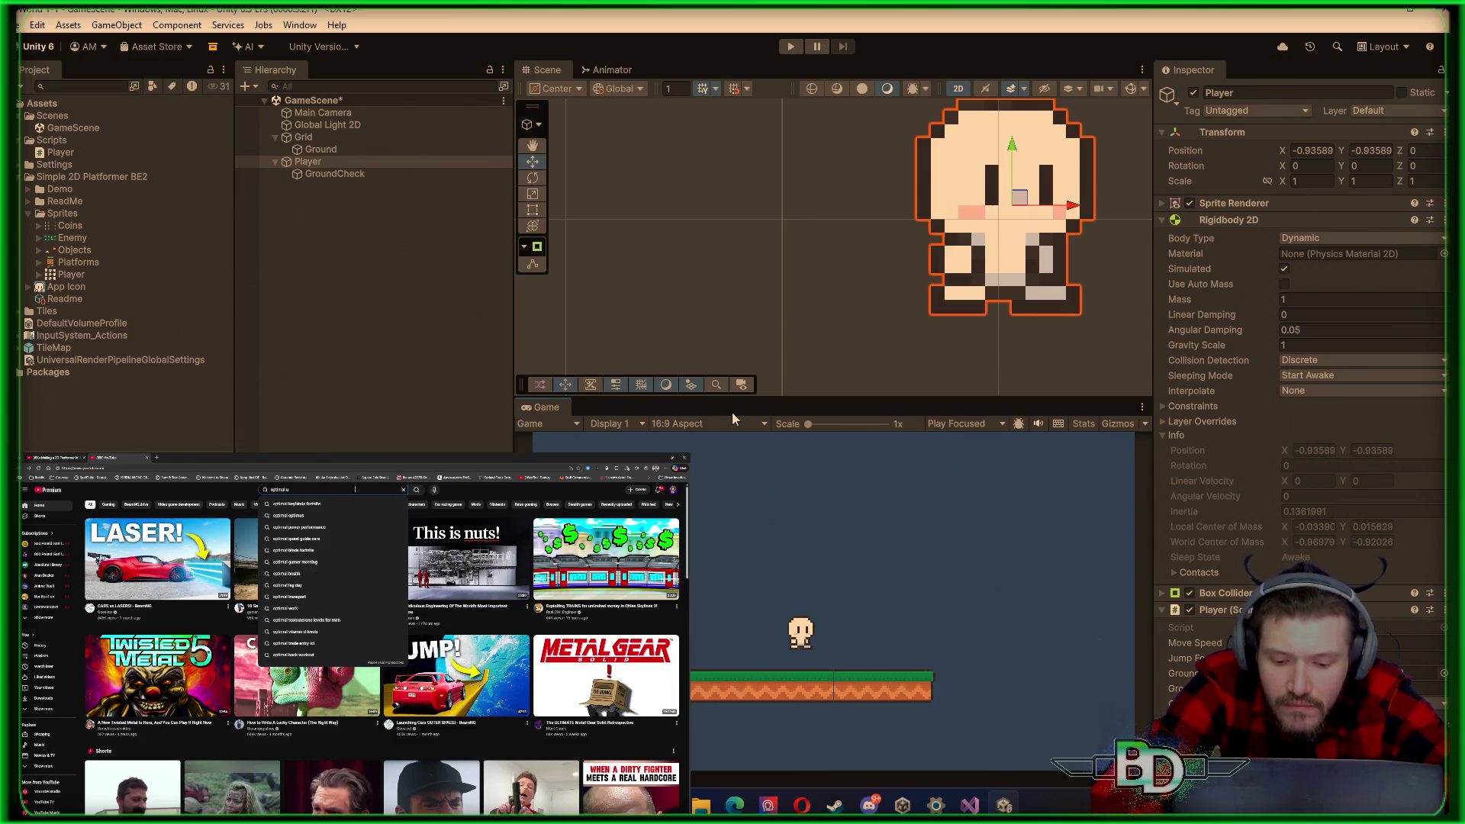
text(tings)
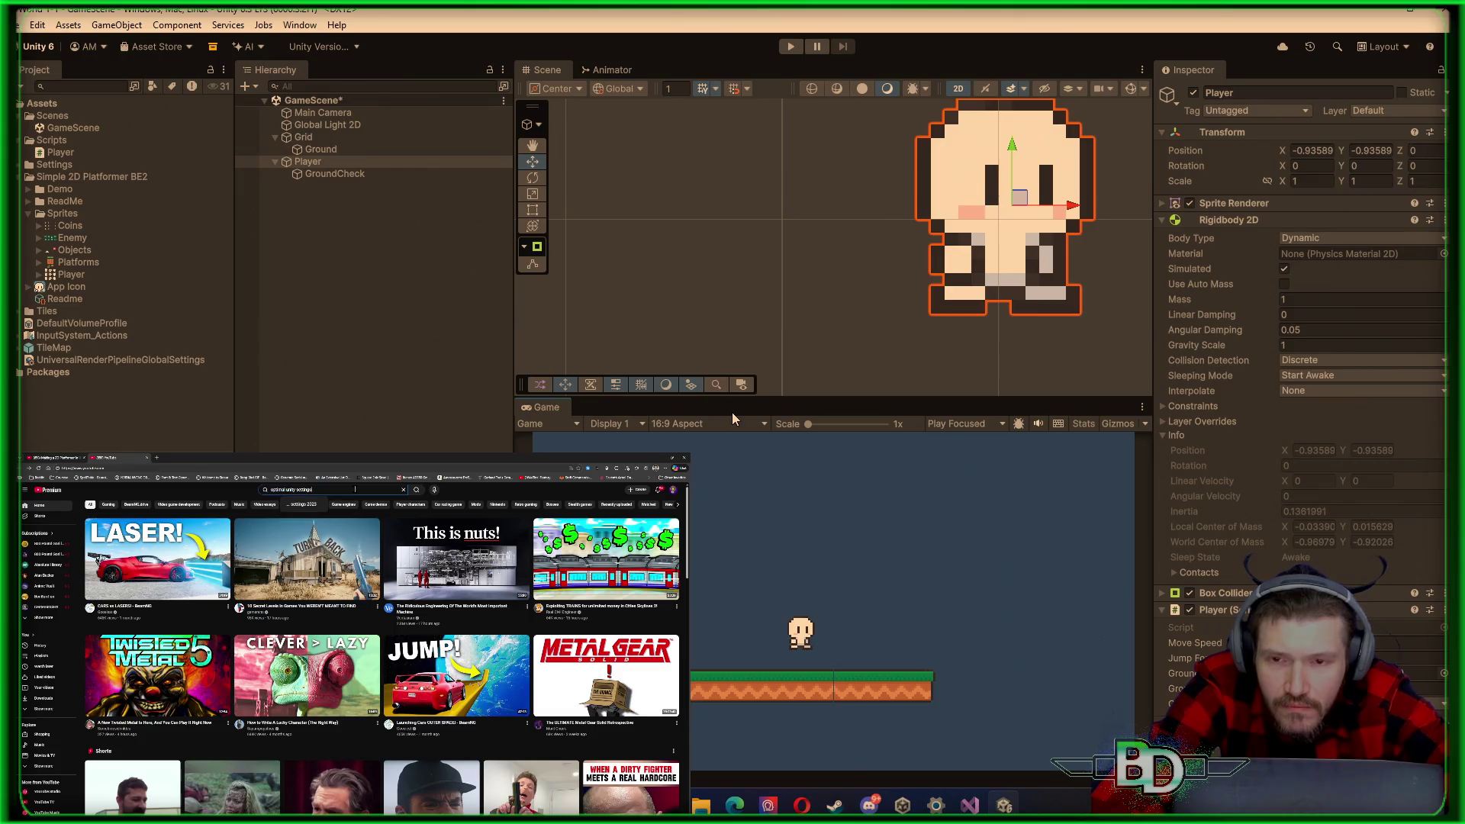
key(Return)
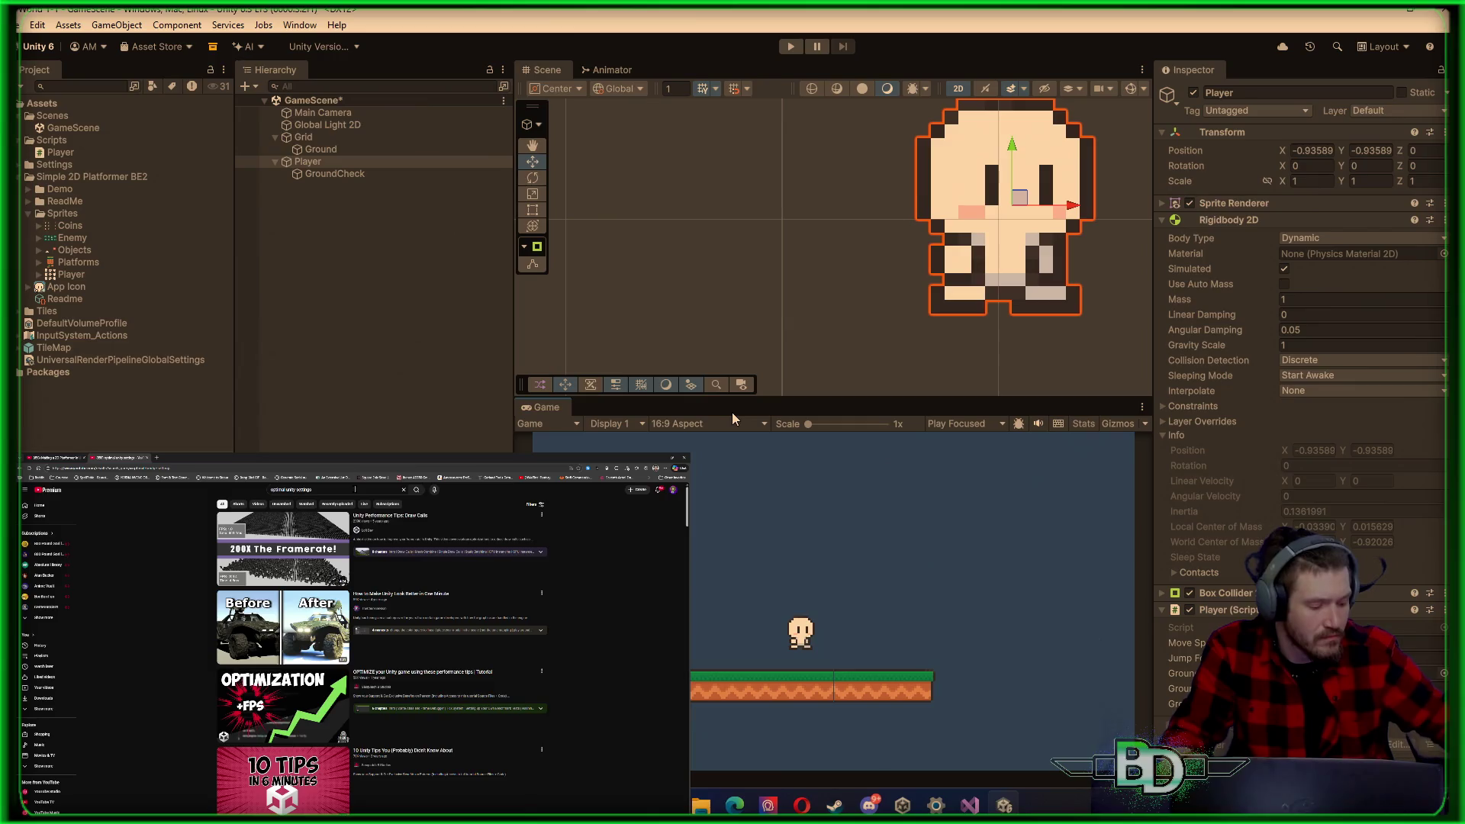
click(321, 489)
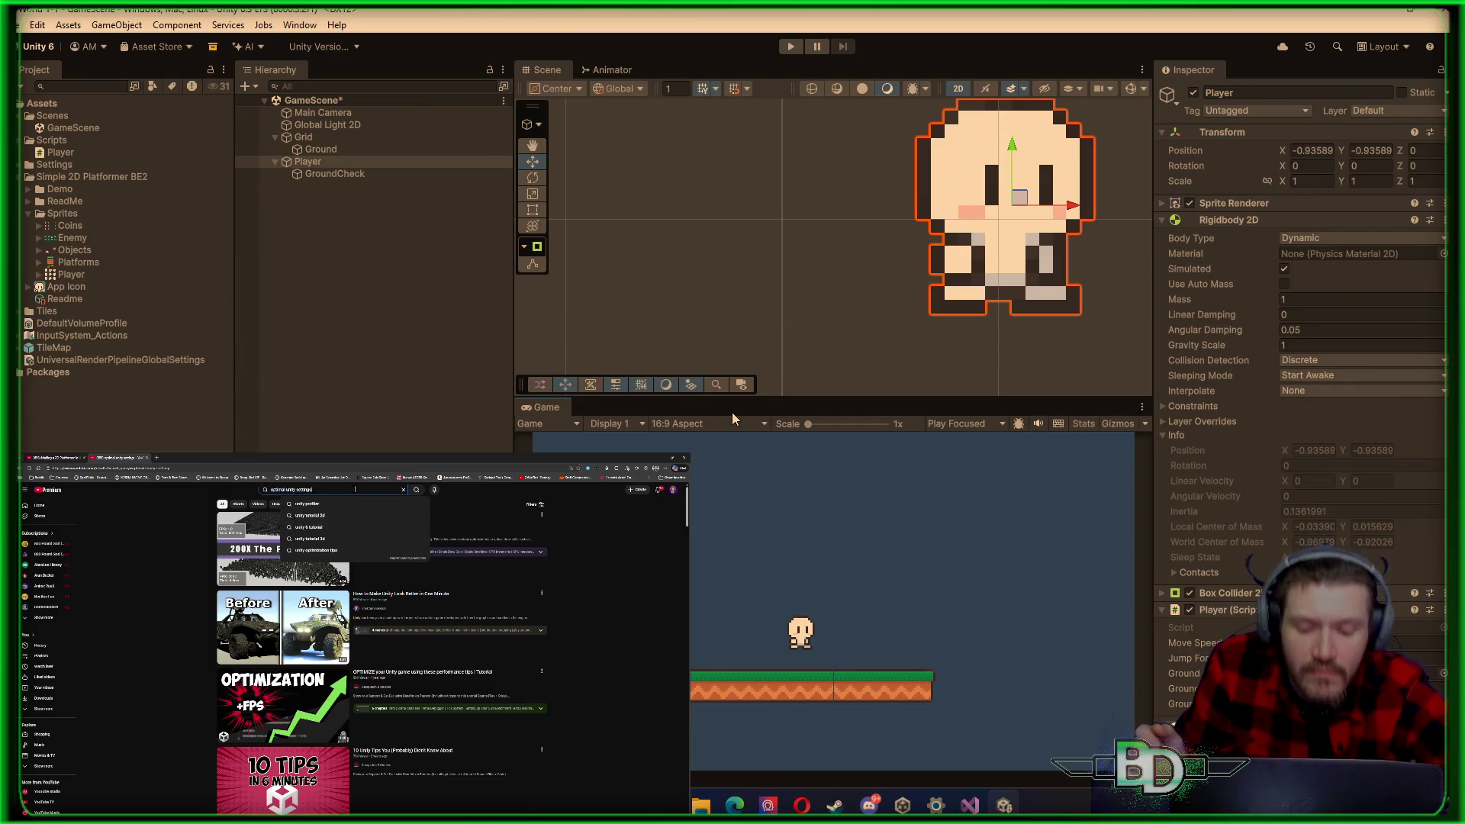
text(2025)
key(Return)
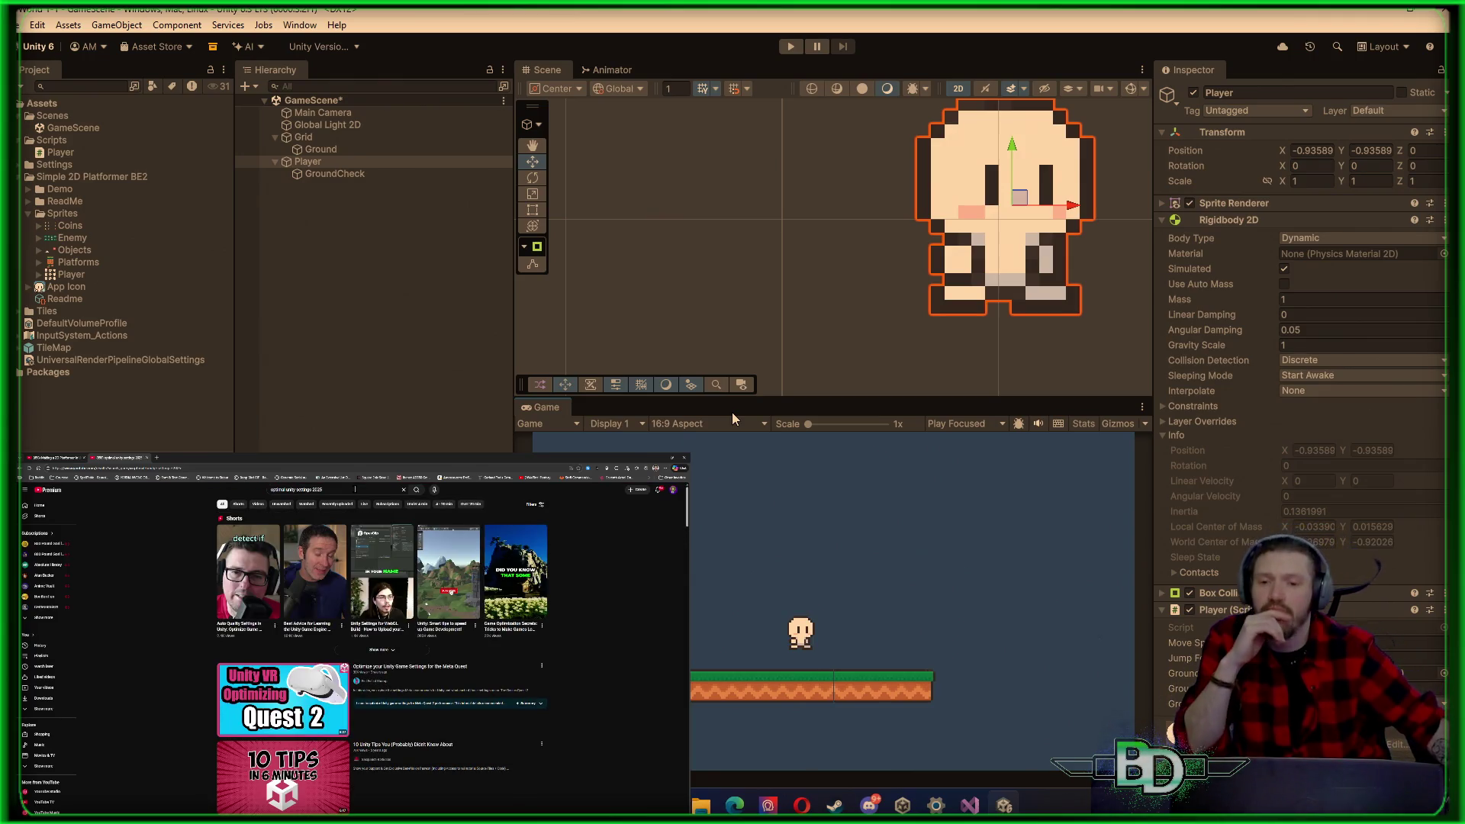
Step: Scroll the results and open the Unity 6 beginners guide video
scroll(318, 644, down, 3)
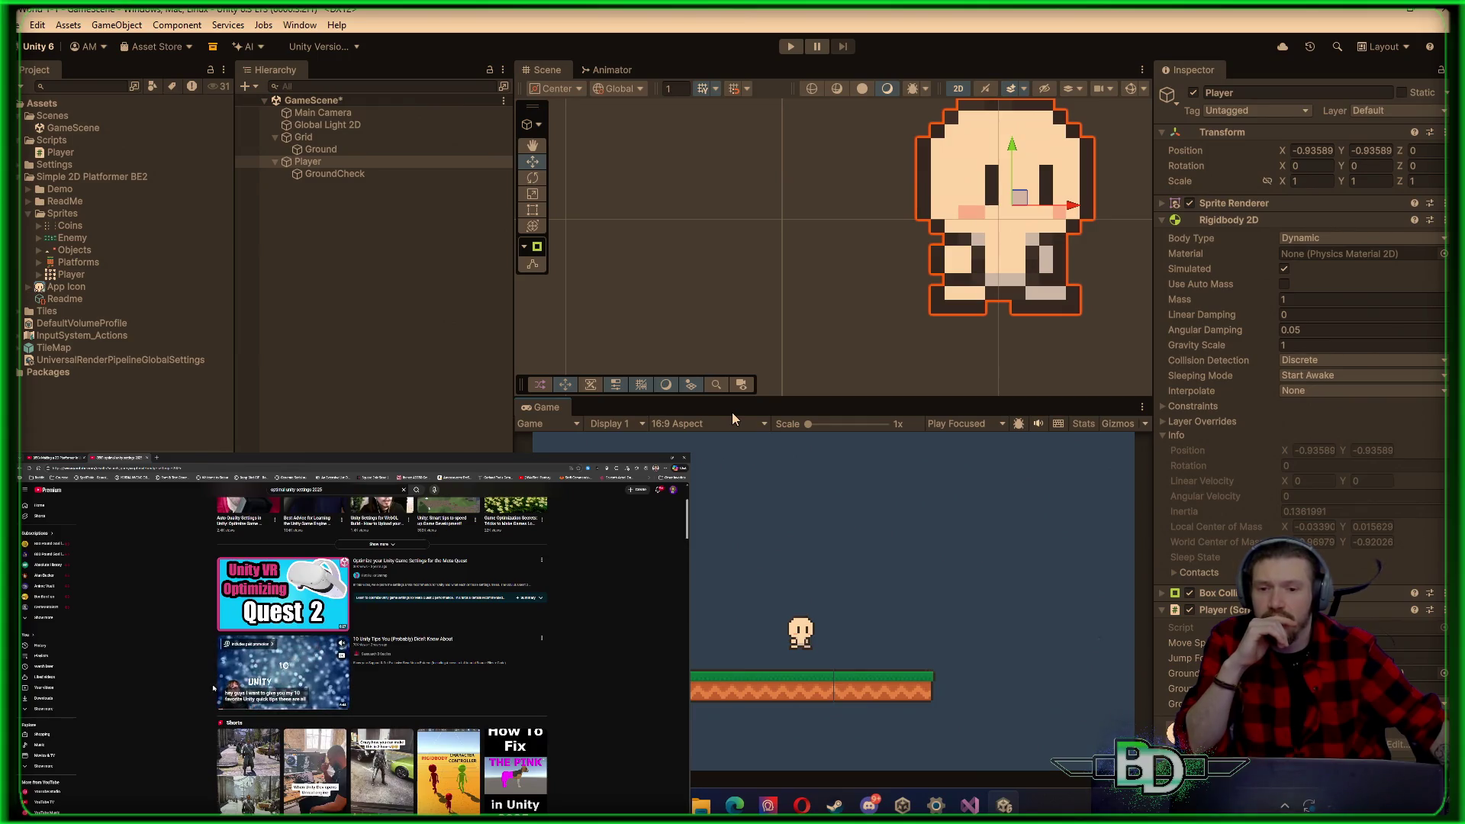
scroll(315, 645, down, 5)
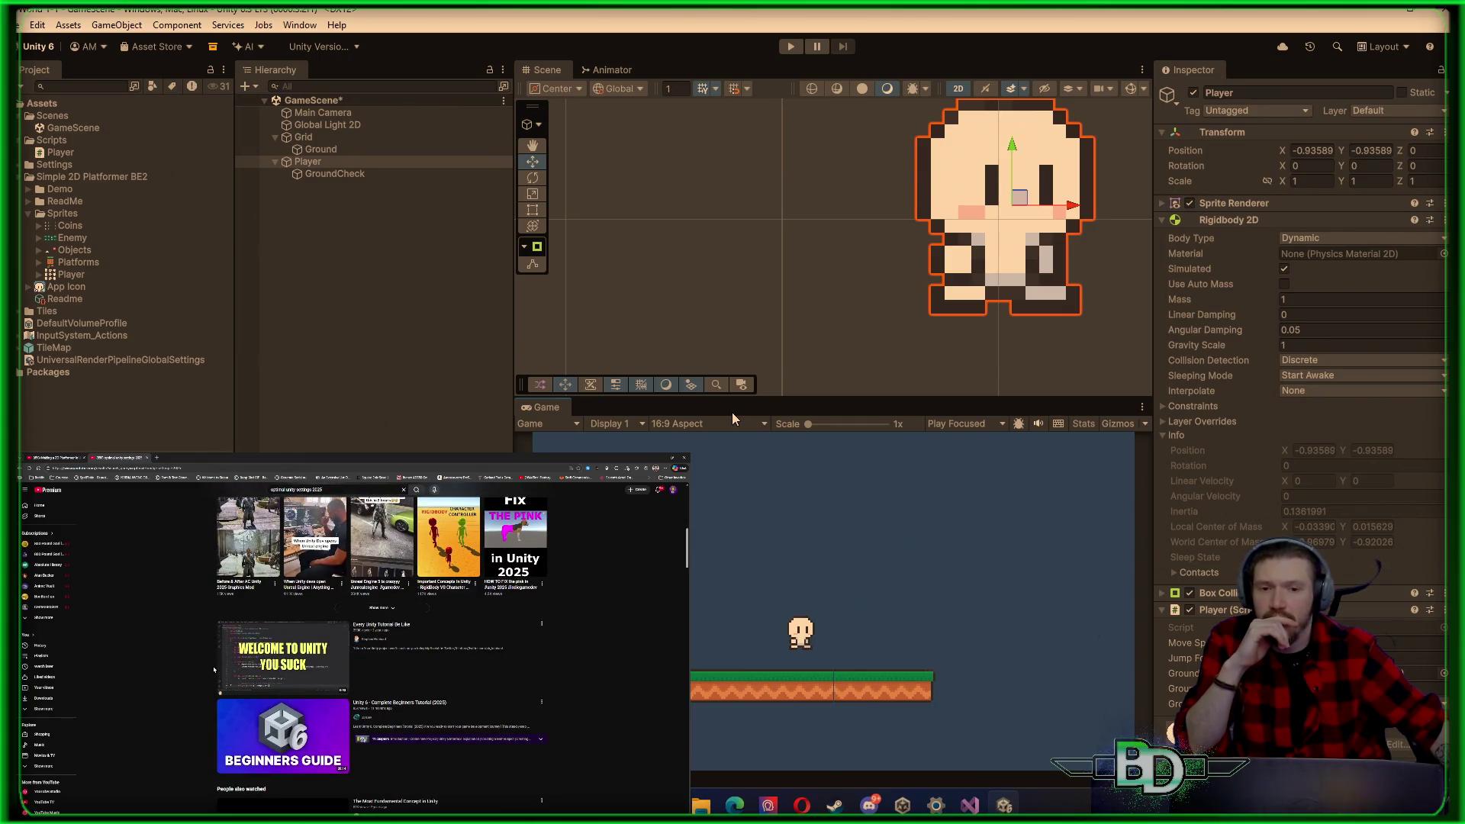
scroll(214, 669, down, 3)
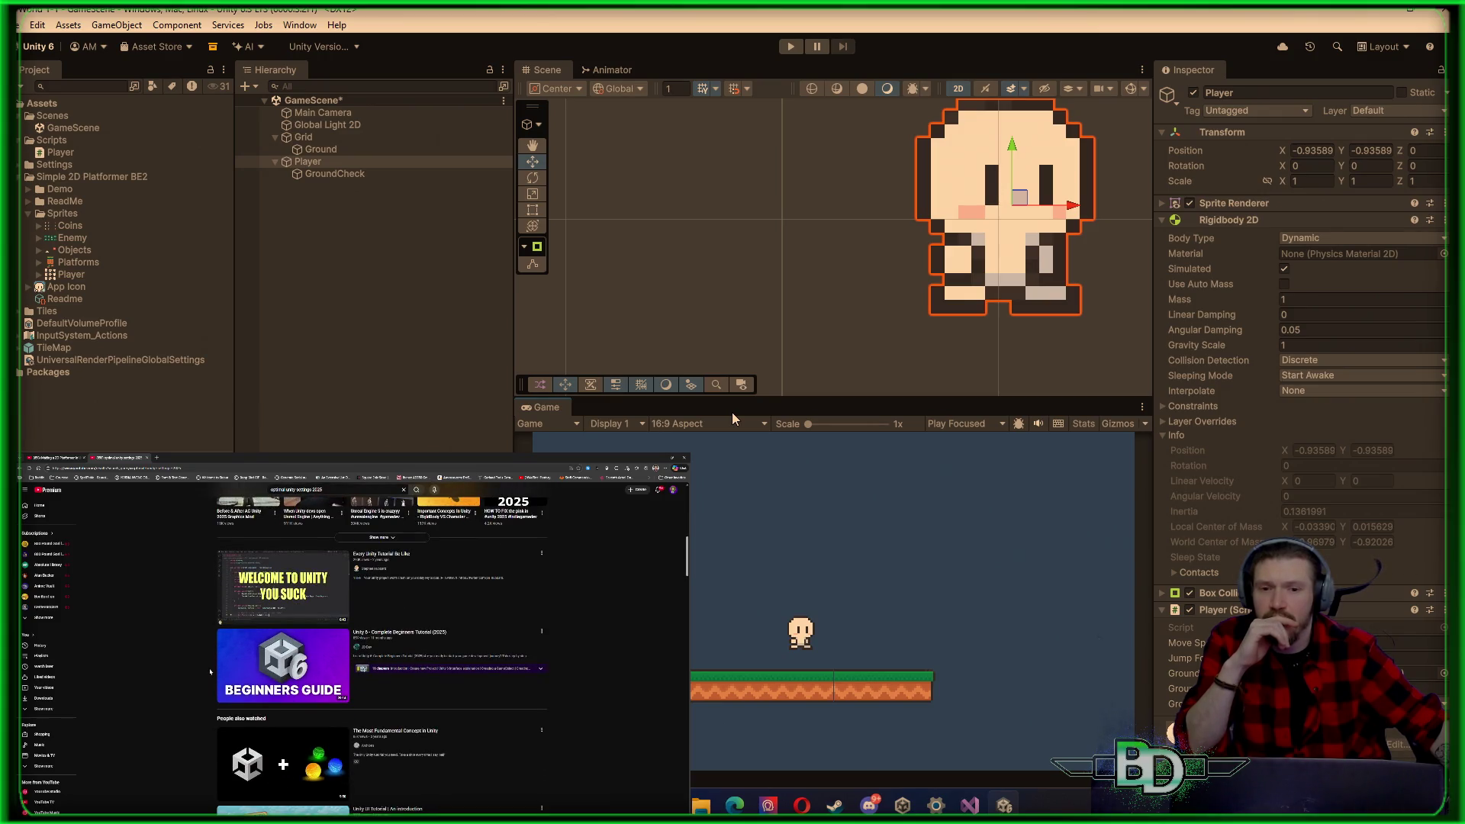
click(283, 664)
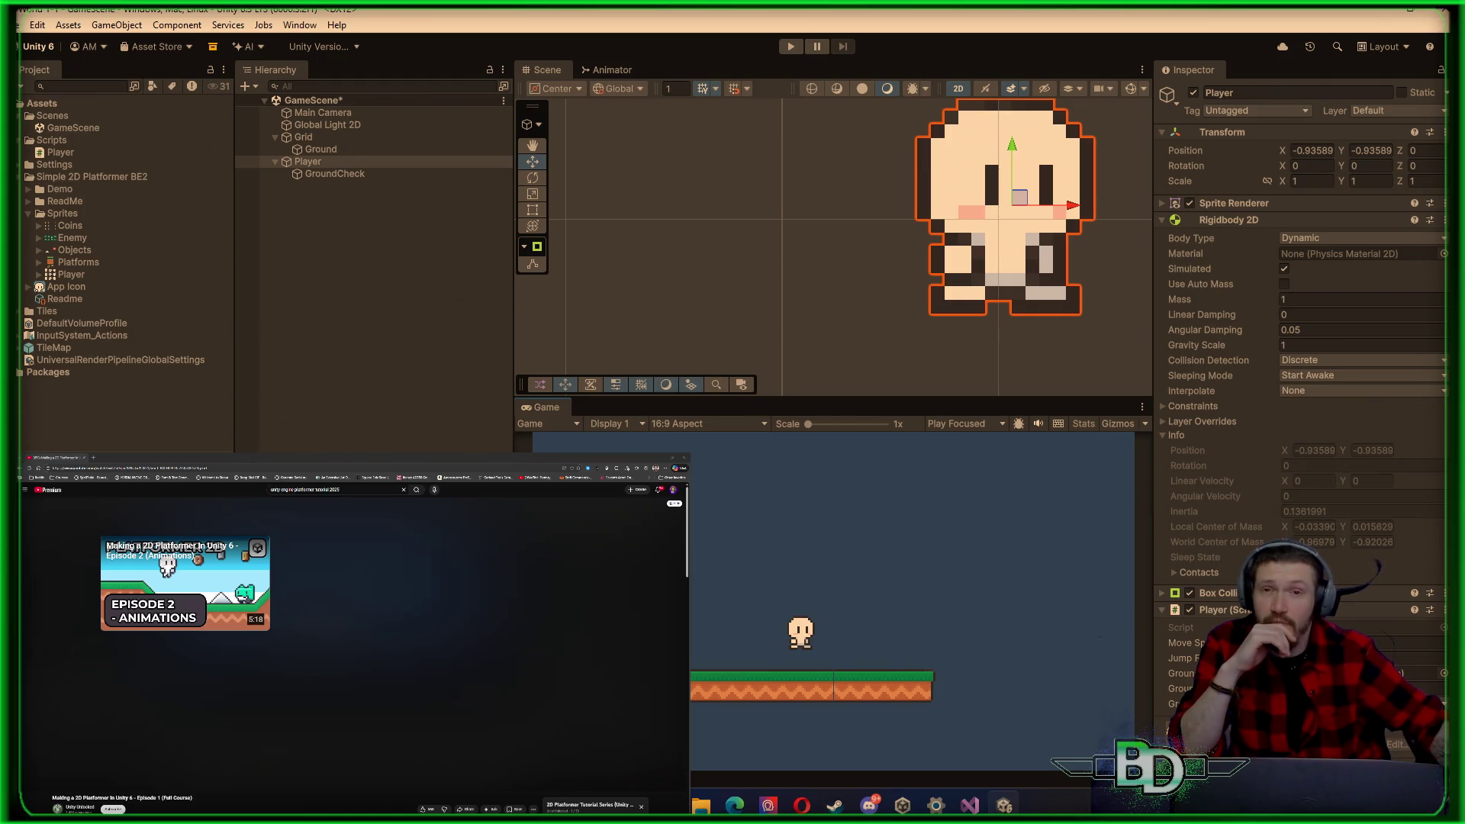
Step: Back in Unity, open the Edit menu to look for the project settings
click(21, 28)
Step: In Project Settings > Physics 2D, change Max Translation Speed from 100 to 1000, then close the window
mouse_move(39, 26)
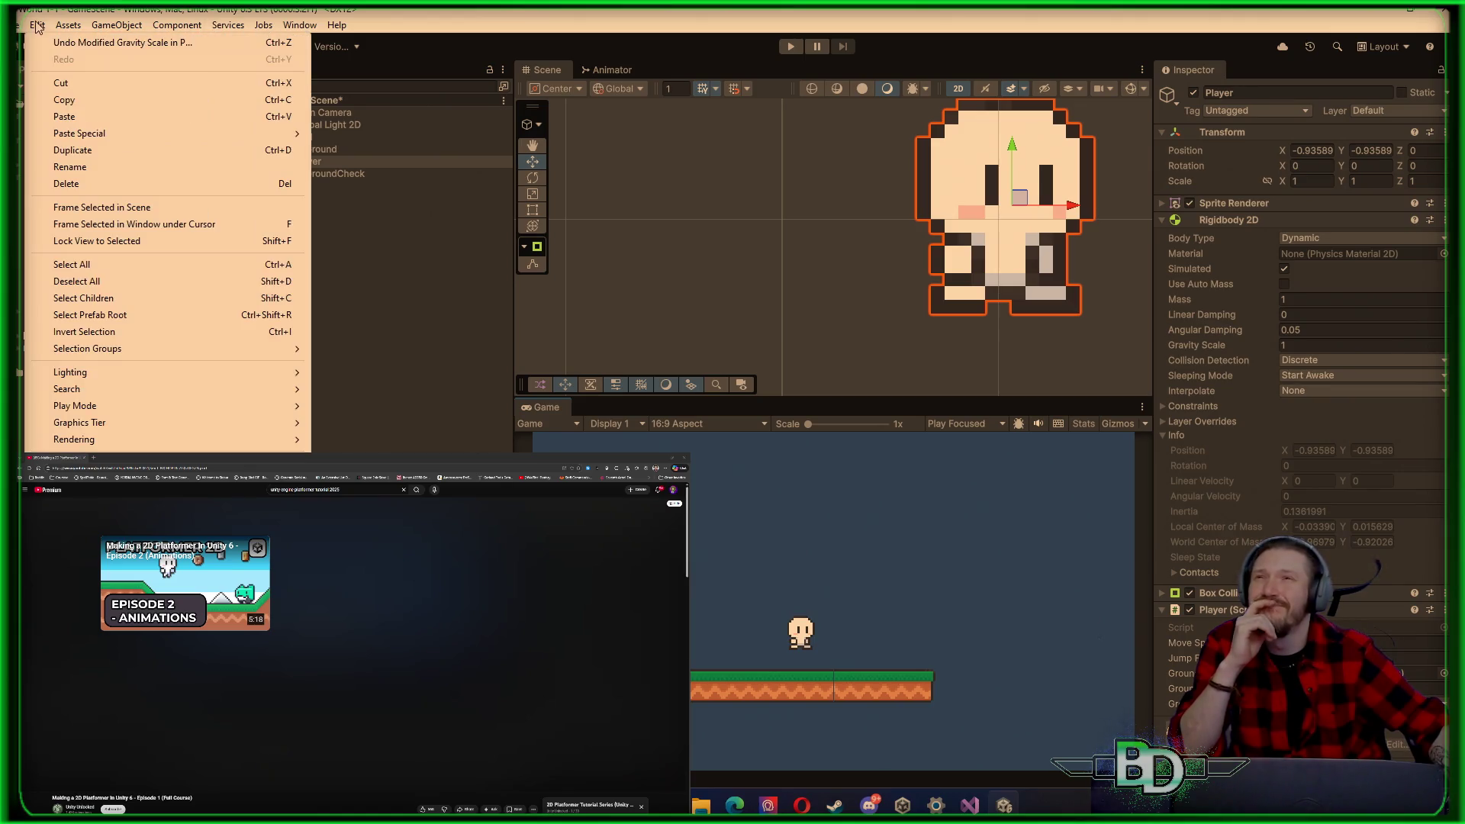
click(133, 330)
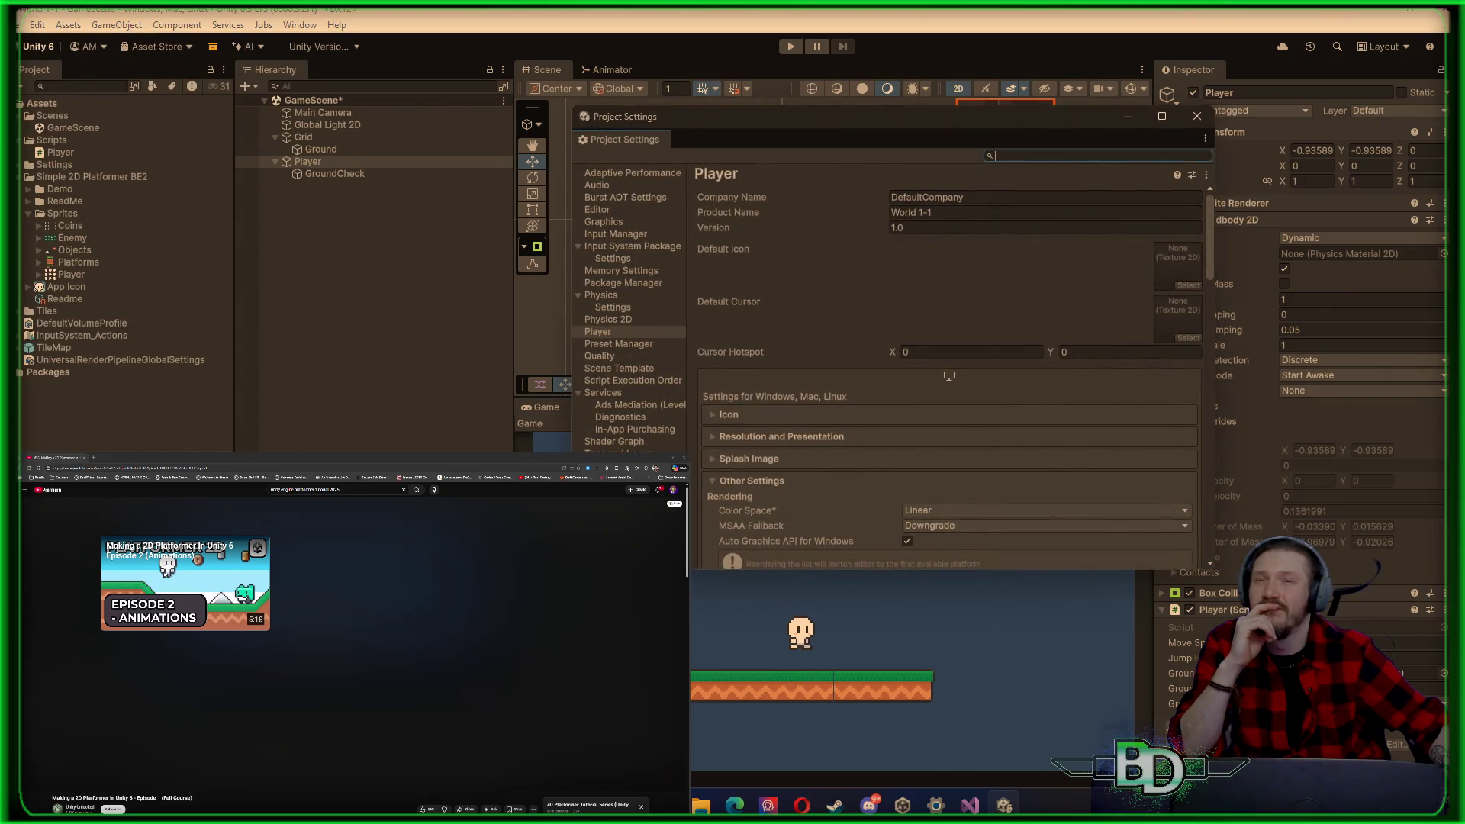
click(614, 321)
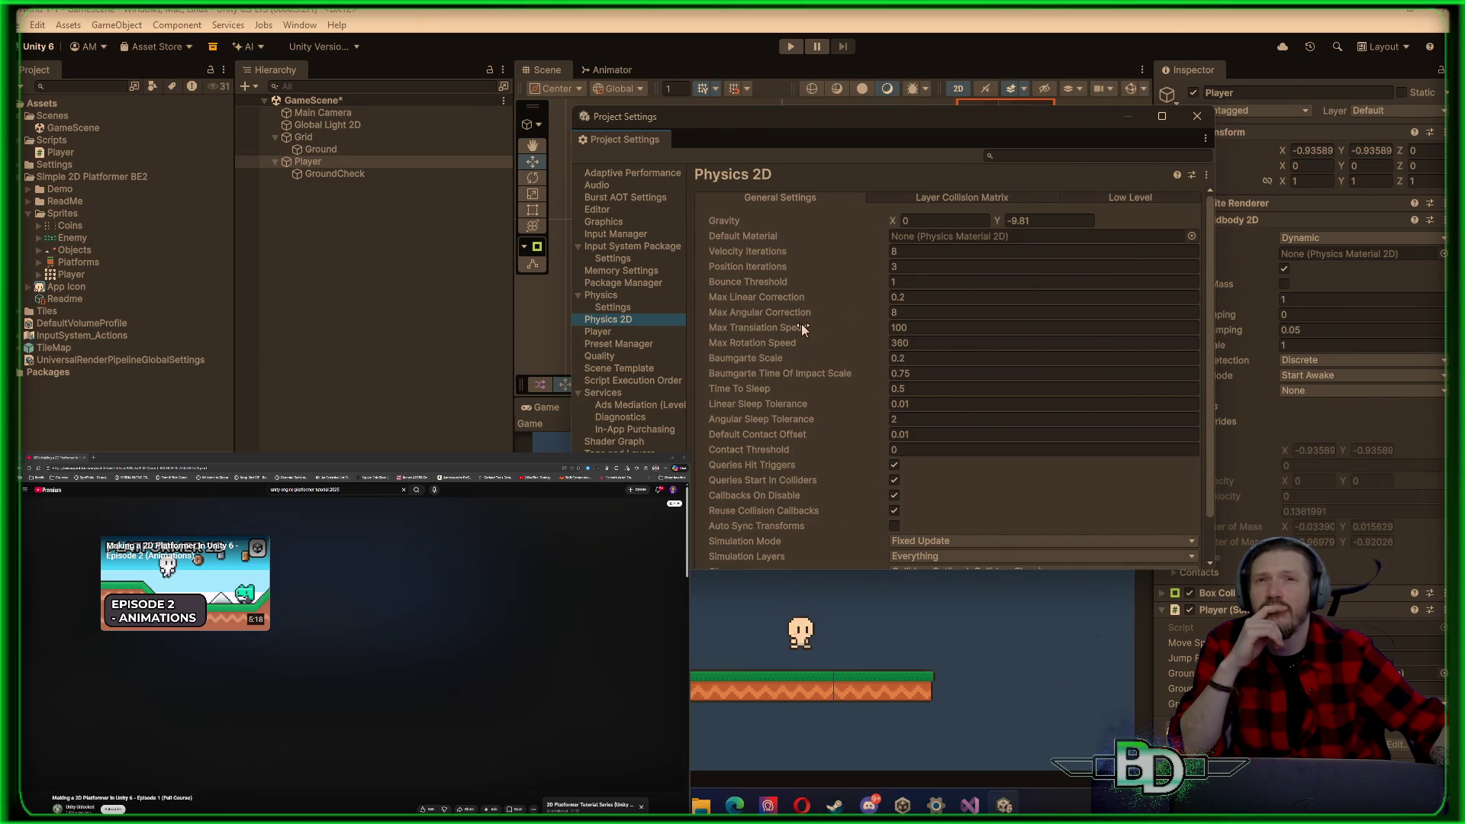
mouse_move(802, 328)
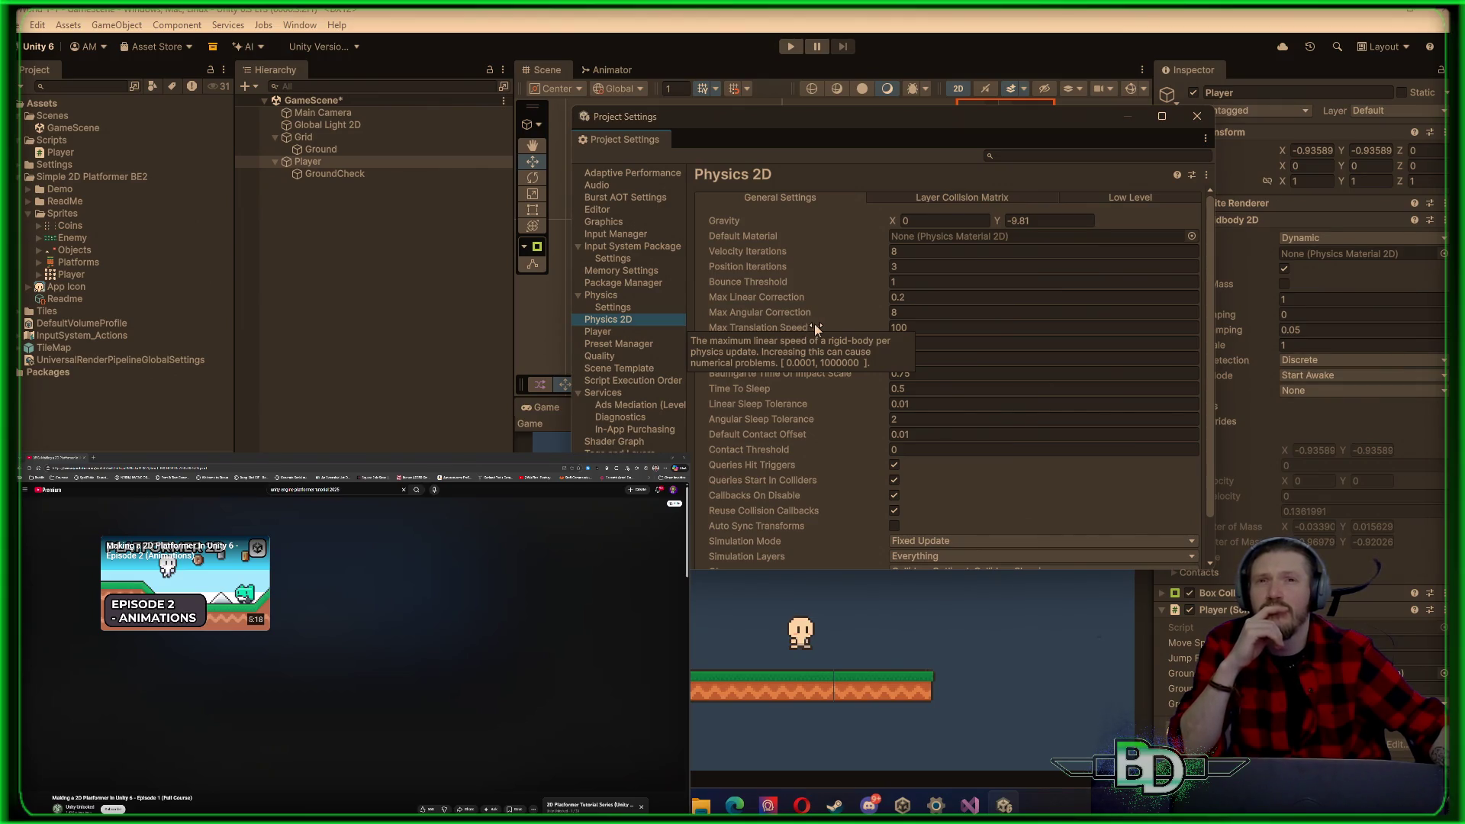
click(935, 334)
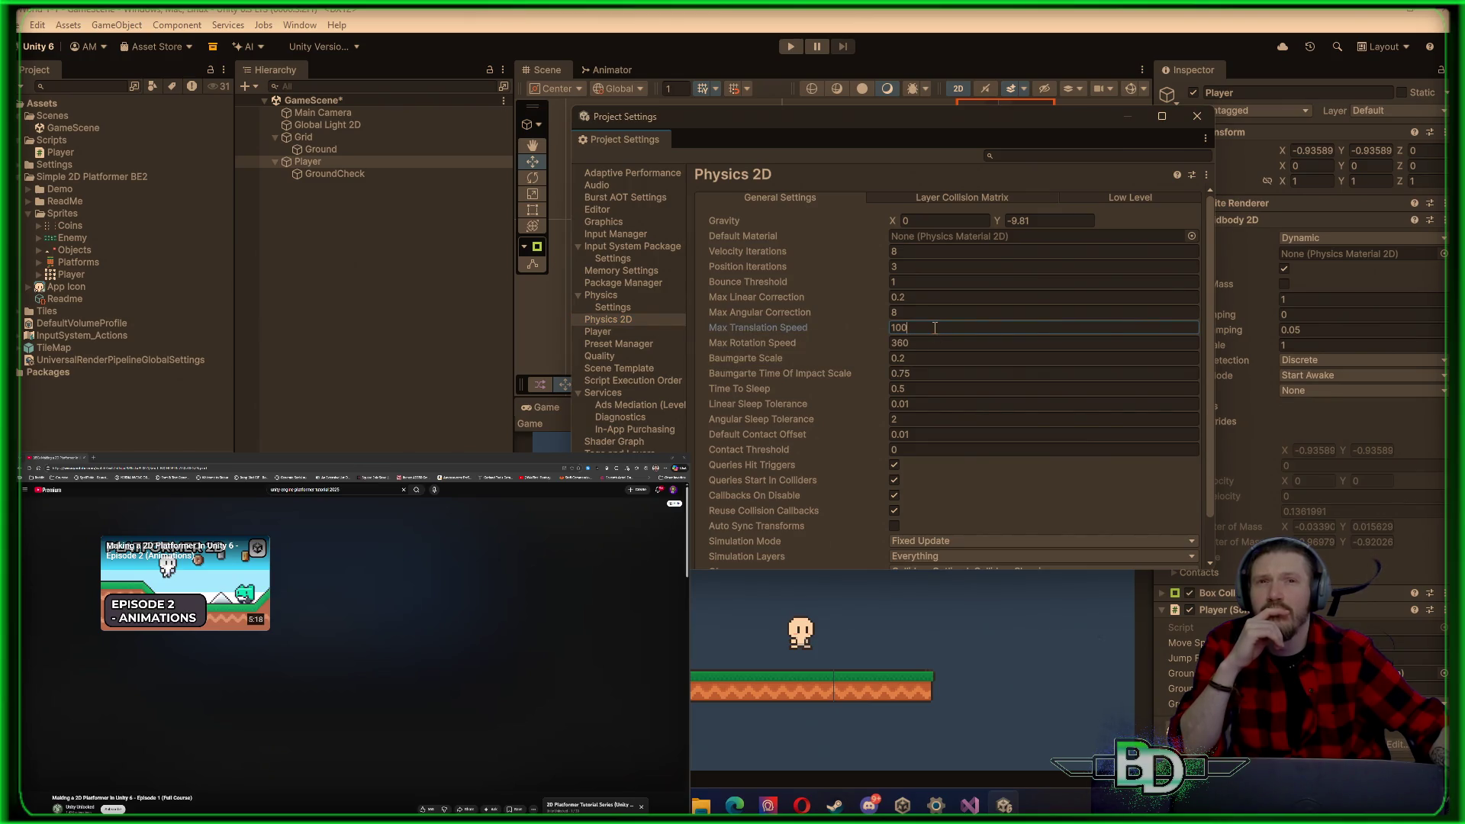
text(0)
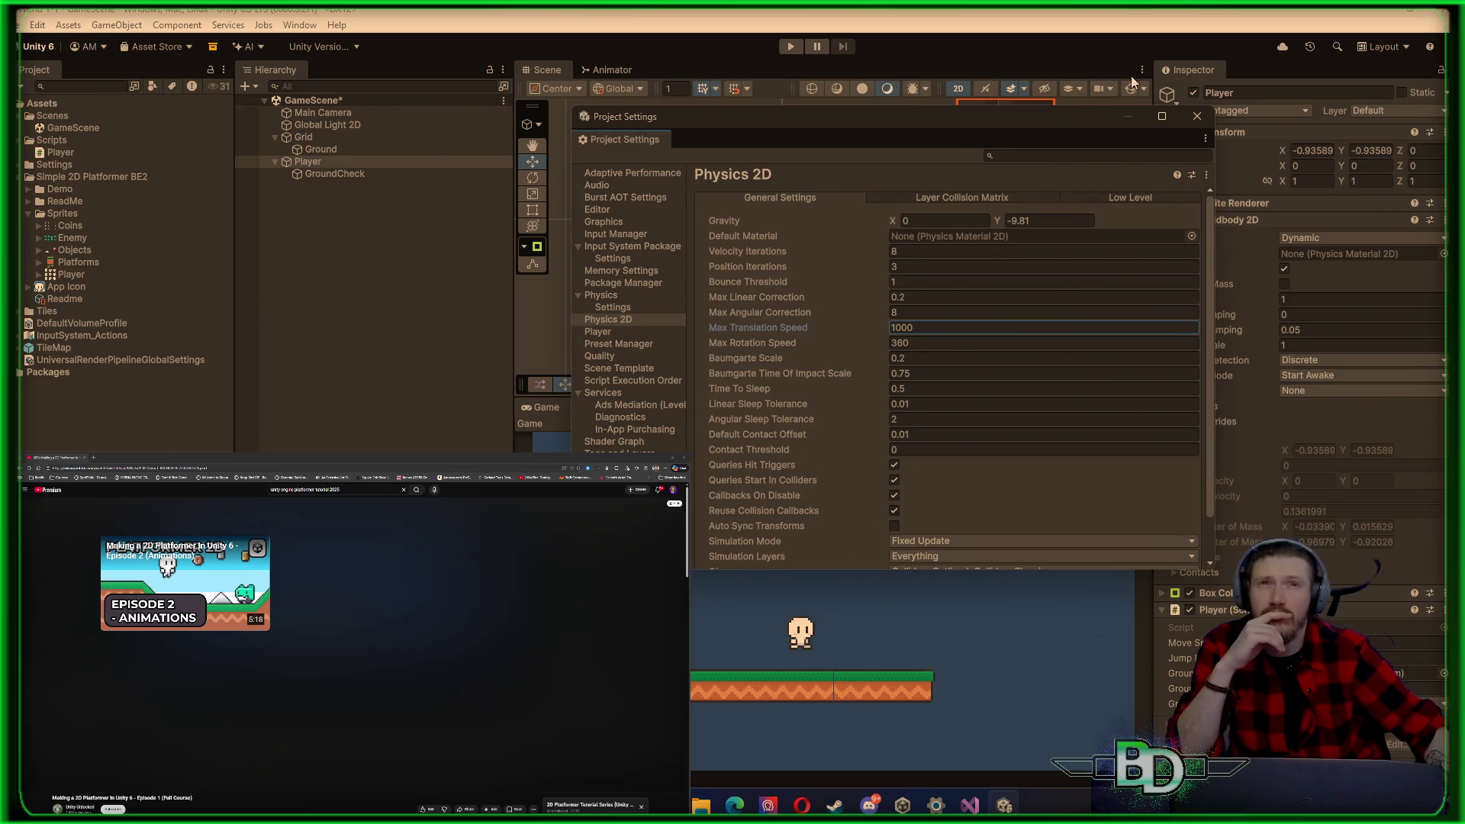
click(1196, 117)
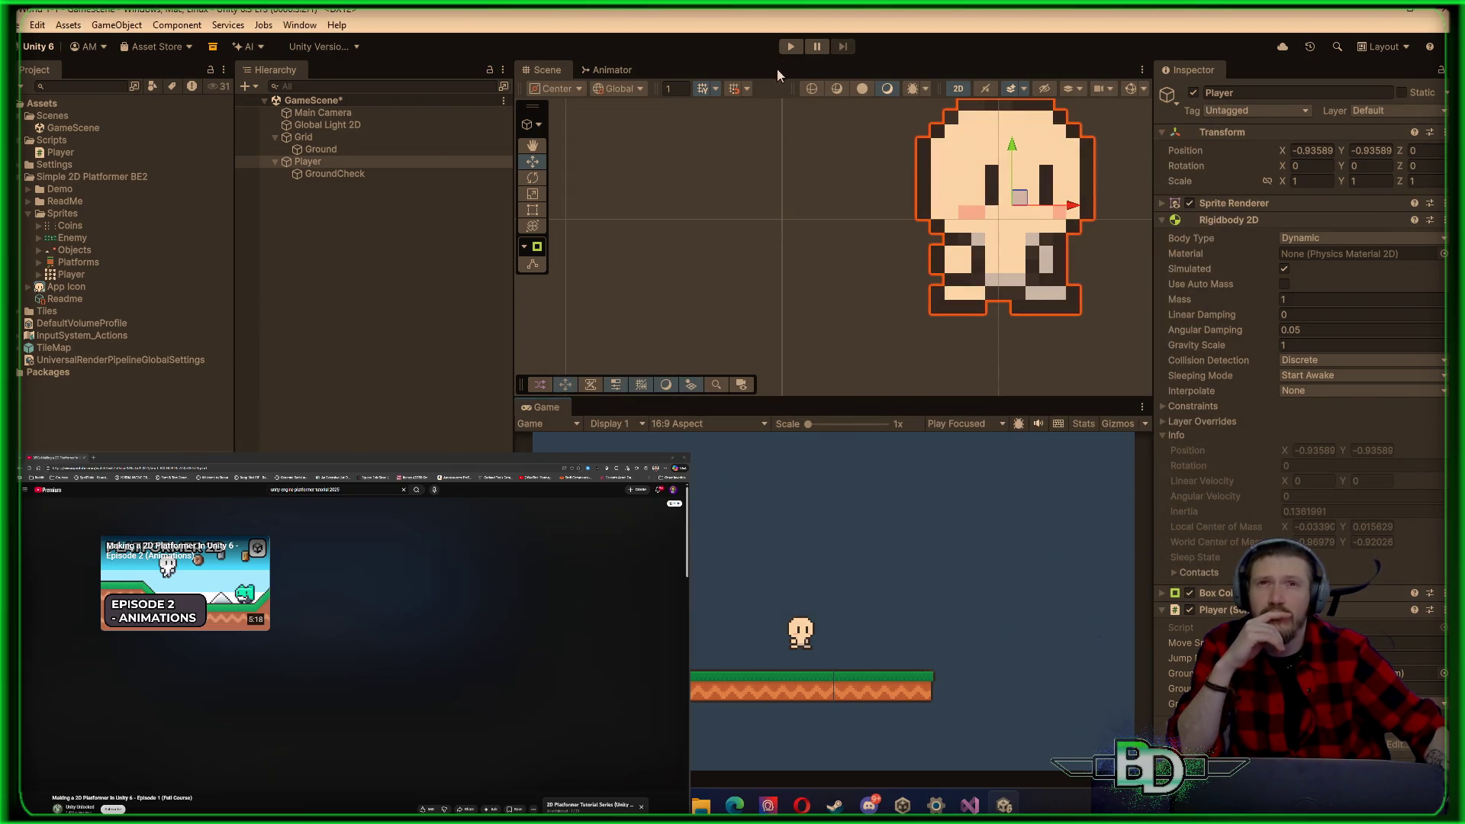
Step: Play the scene, move the player right with D, then stop
click(790, 46)
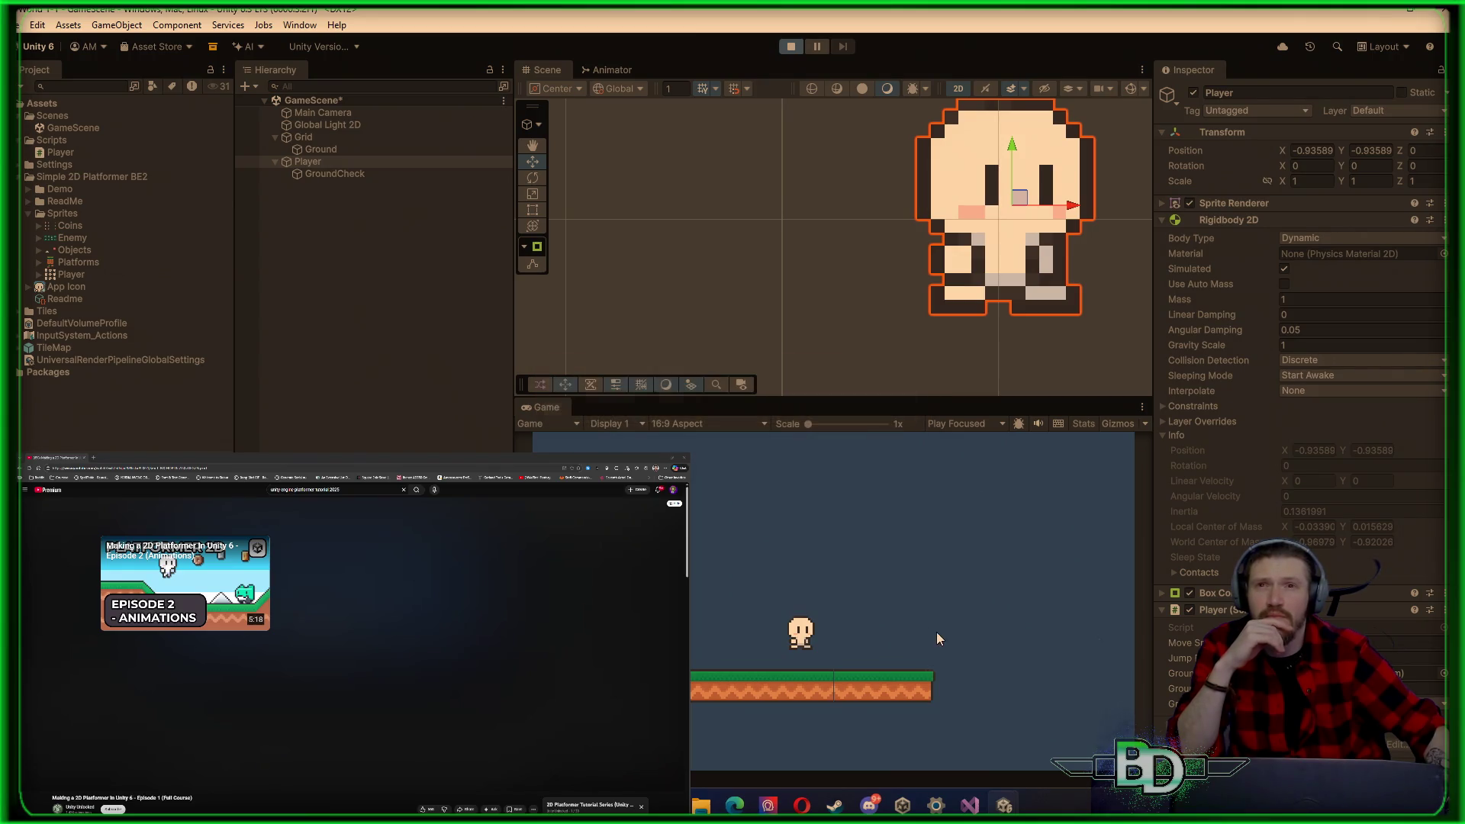
key(d)
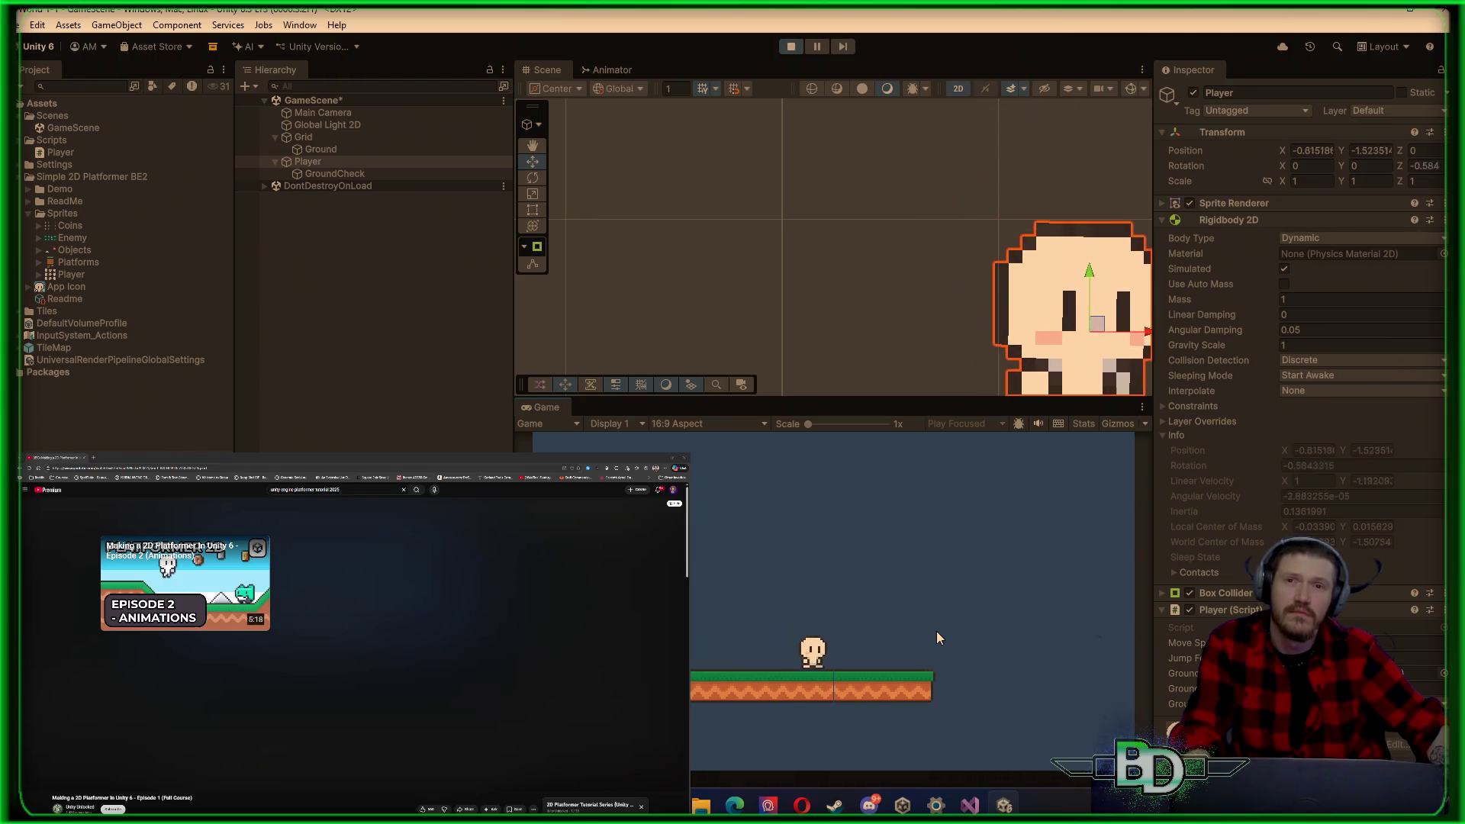
click(791, 47)
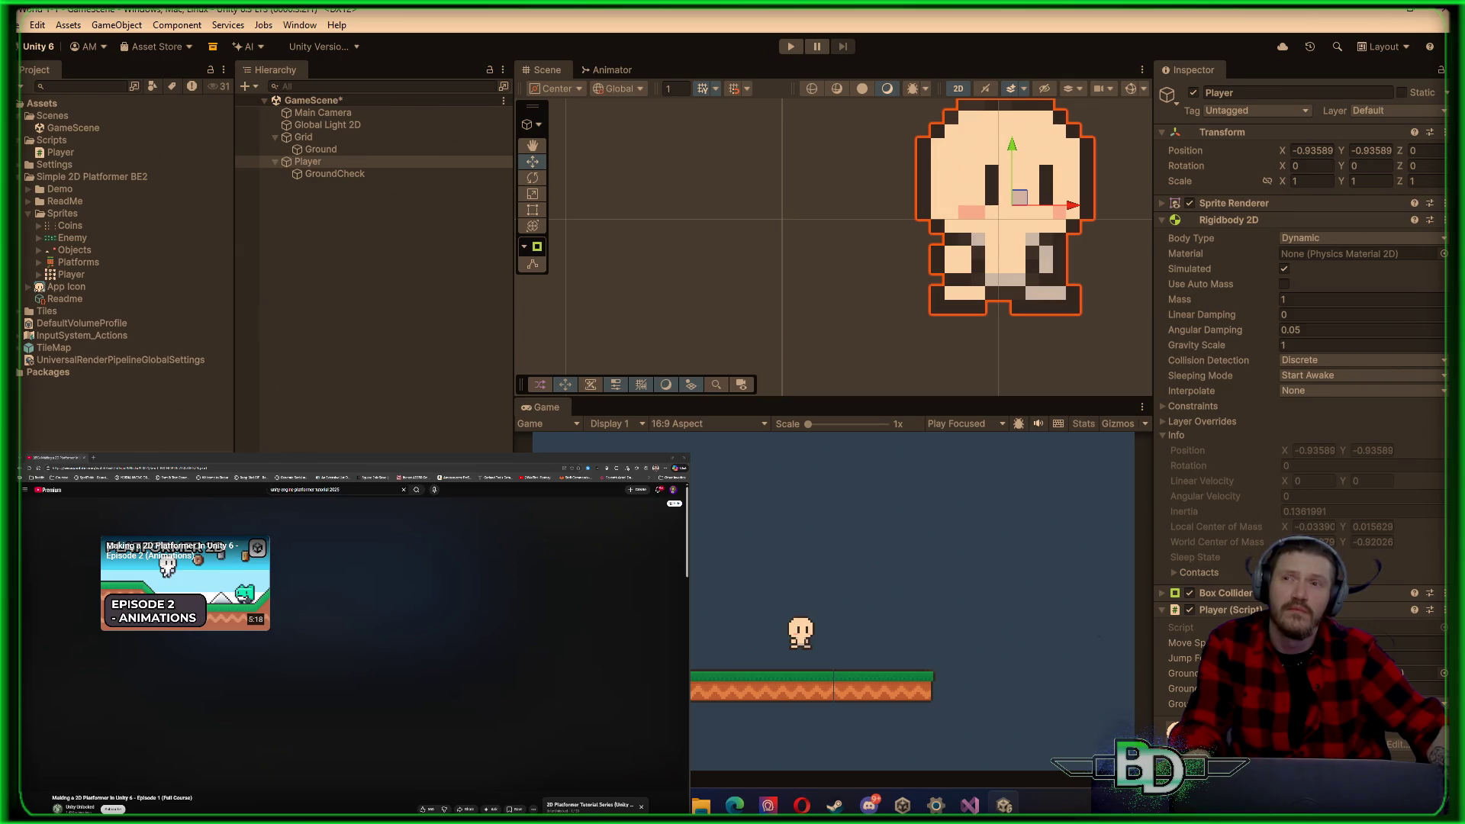
Step: Save the Player script in Visual Studio and return to Unity
click(970, 804)
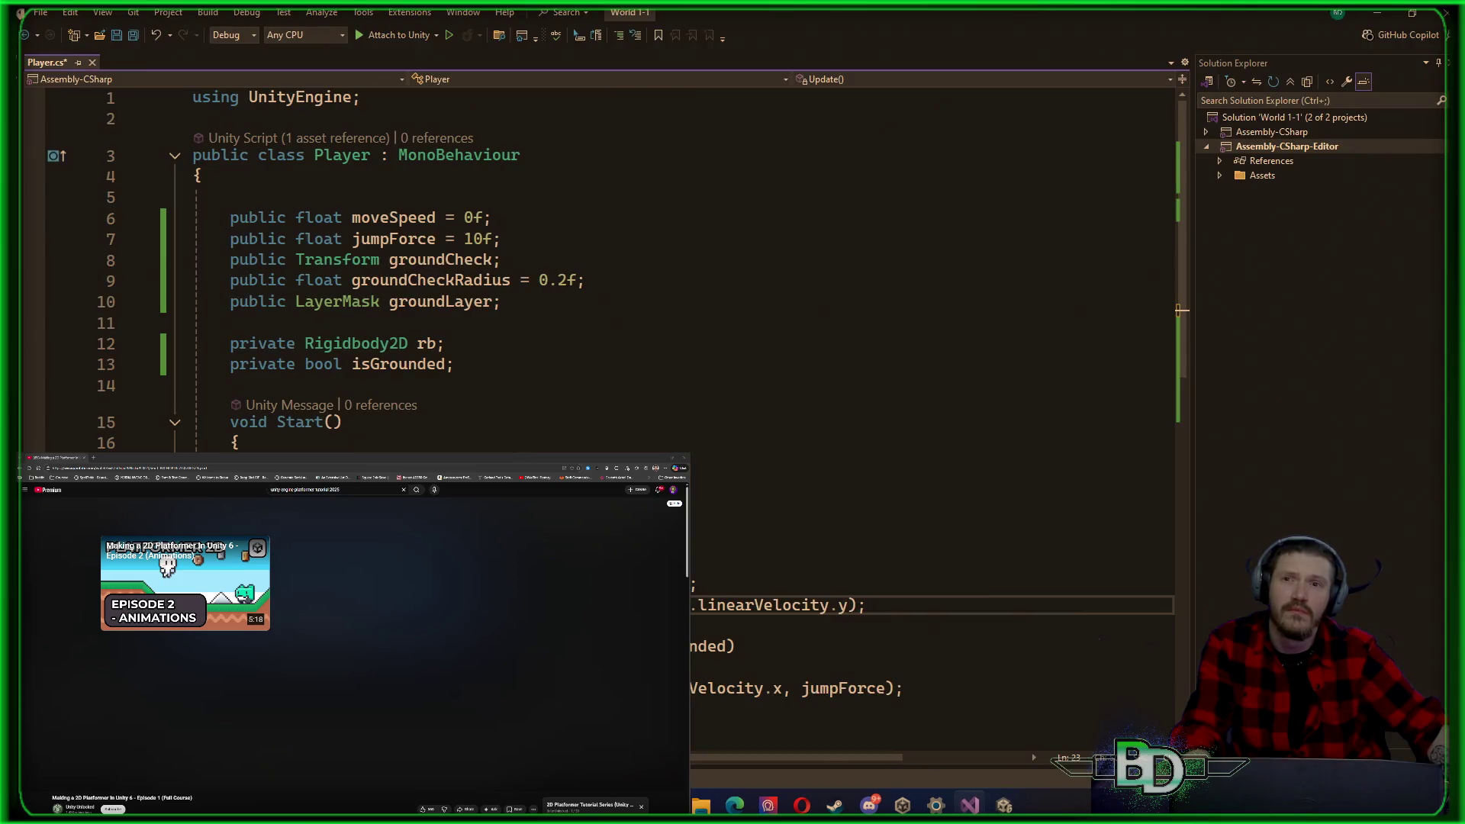
key(ctrl+s)
mouse_move(1003, 805)
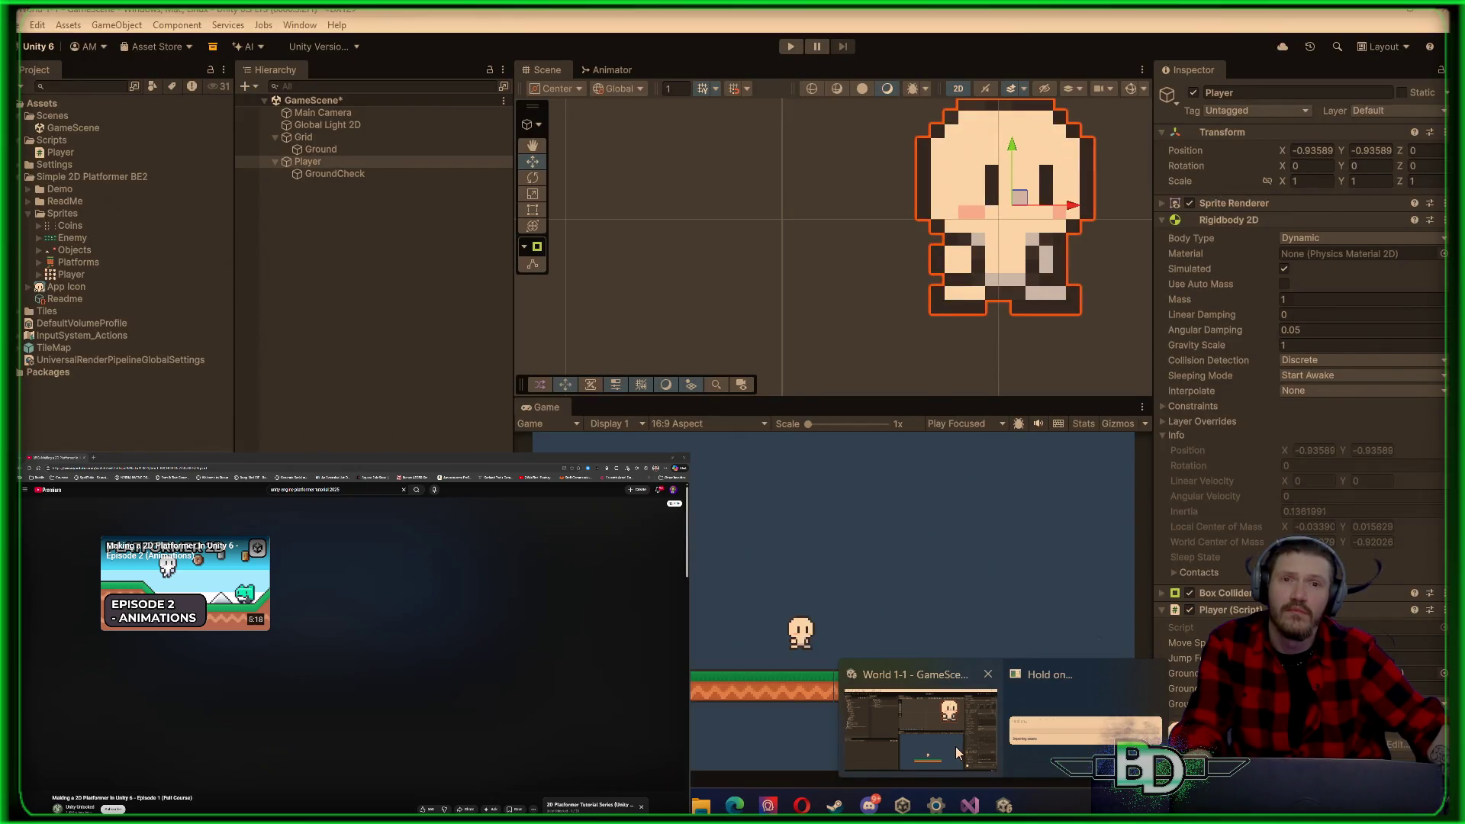
click(955, 748)
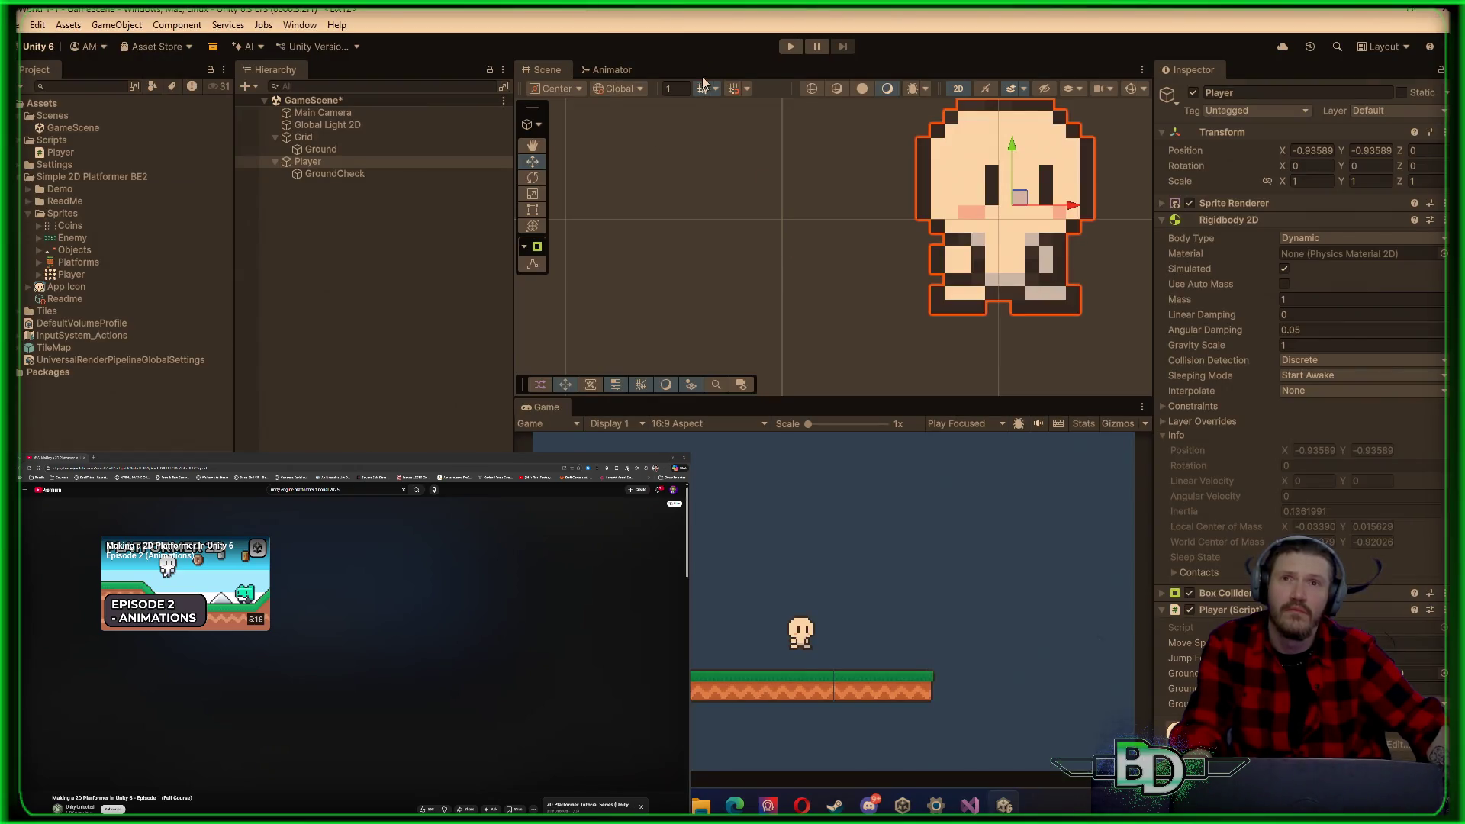
Step: Play the scene again, walk the player right and back left, then stop
click(782, 49)
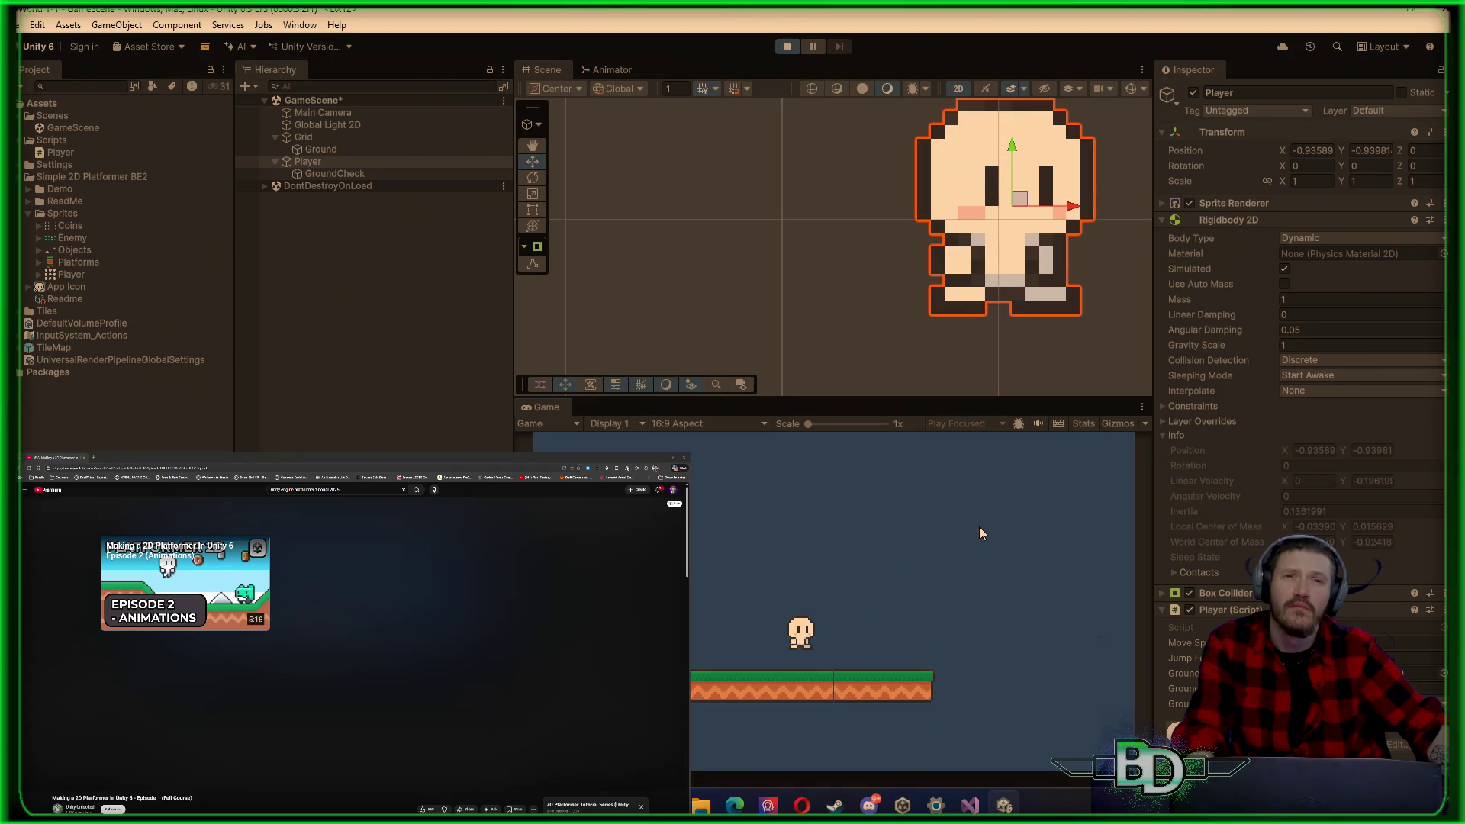
key(a)
click(790, 46)
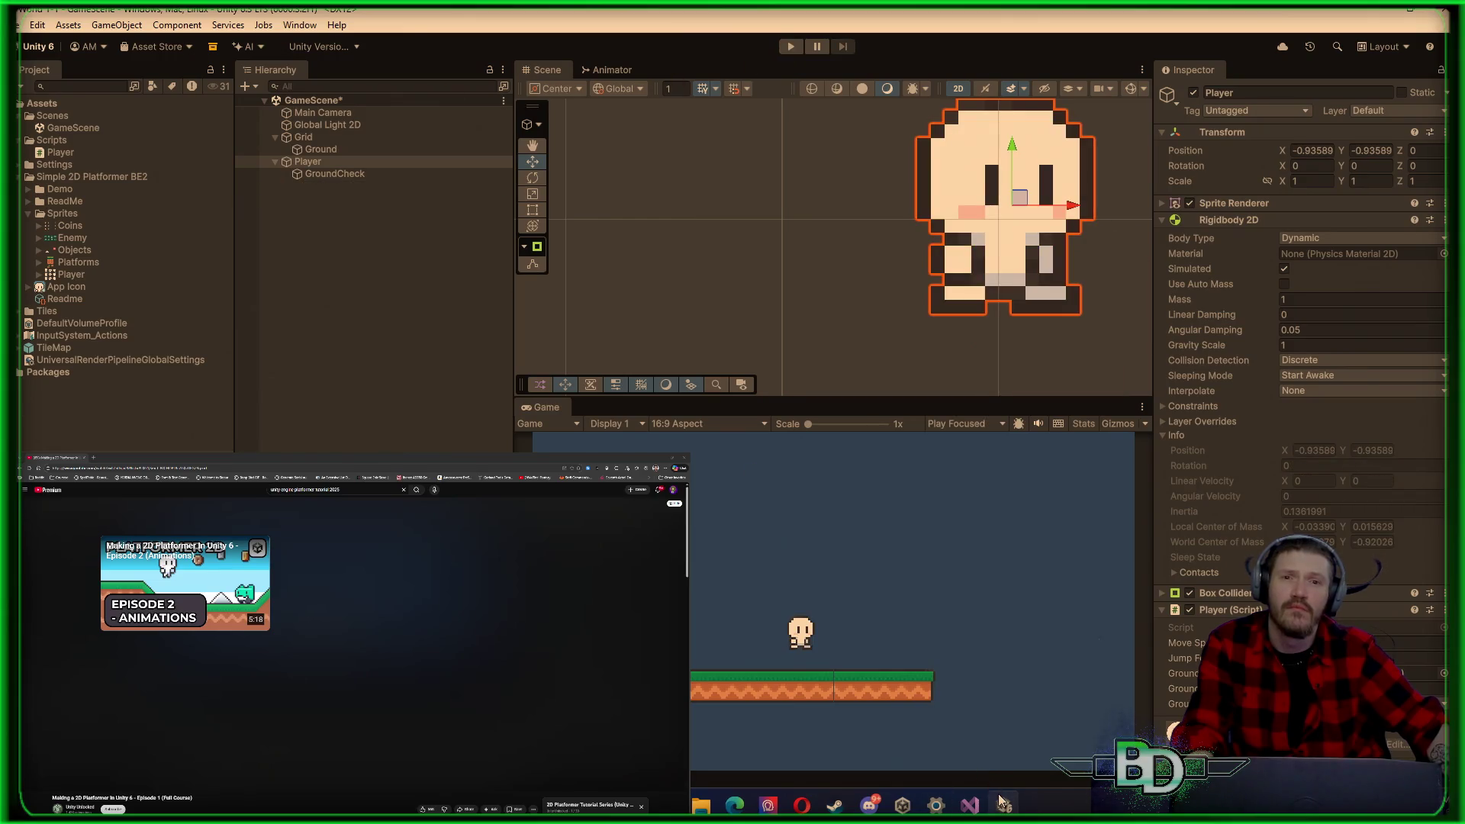
click(48, 29)
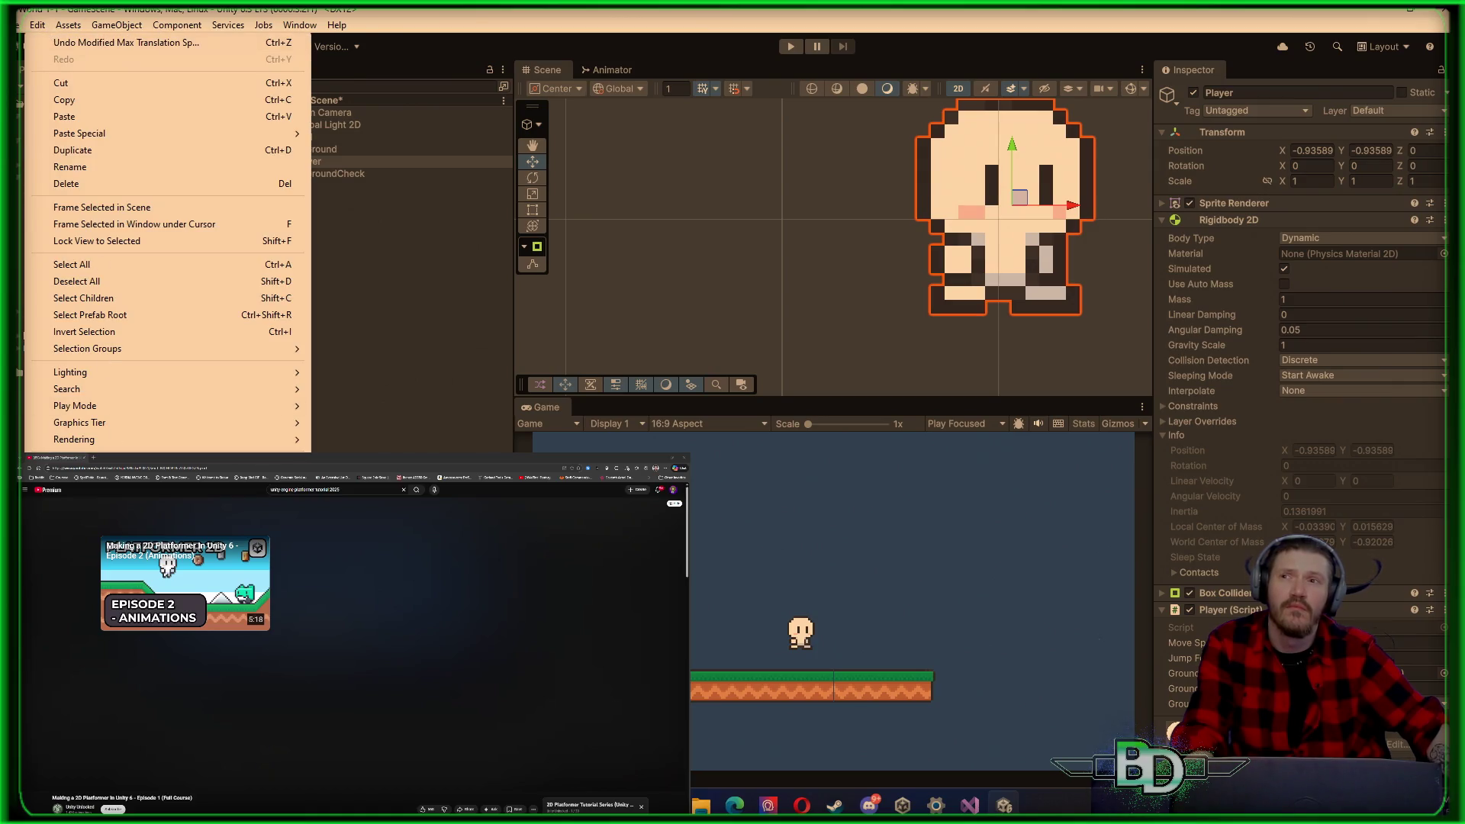
Step: Open the Physics 2D project settings, dock them beside the Inspector, then pull them out floating
click(76, 463)
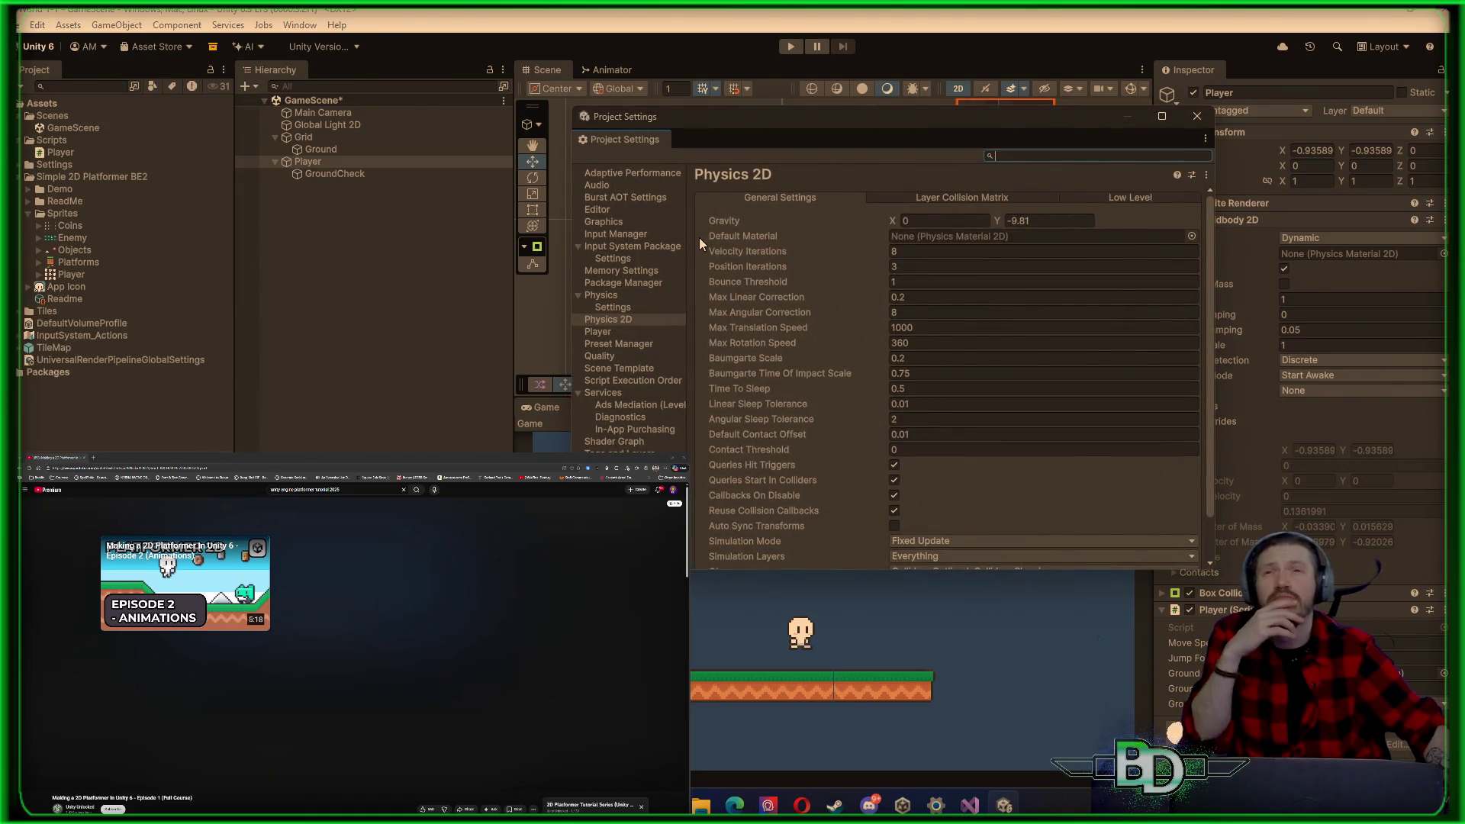
mouse_move(625, 139)
mouse_down()
mouse_move(1129, 85)
mouse_move(1251, 79)
mouse_move(1257, 93)
mouse_move(1249, 67)
mouse_move(1265, 55)
mouse_move(1247, 90)
mouse_up()
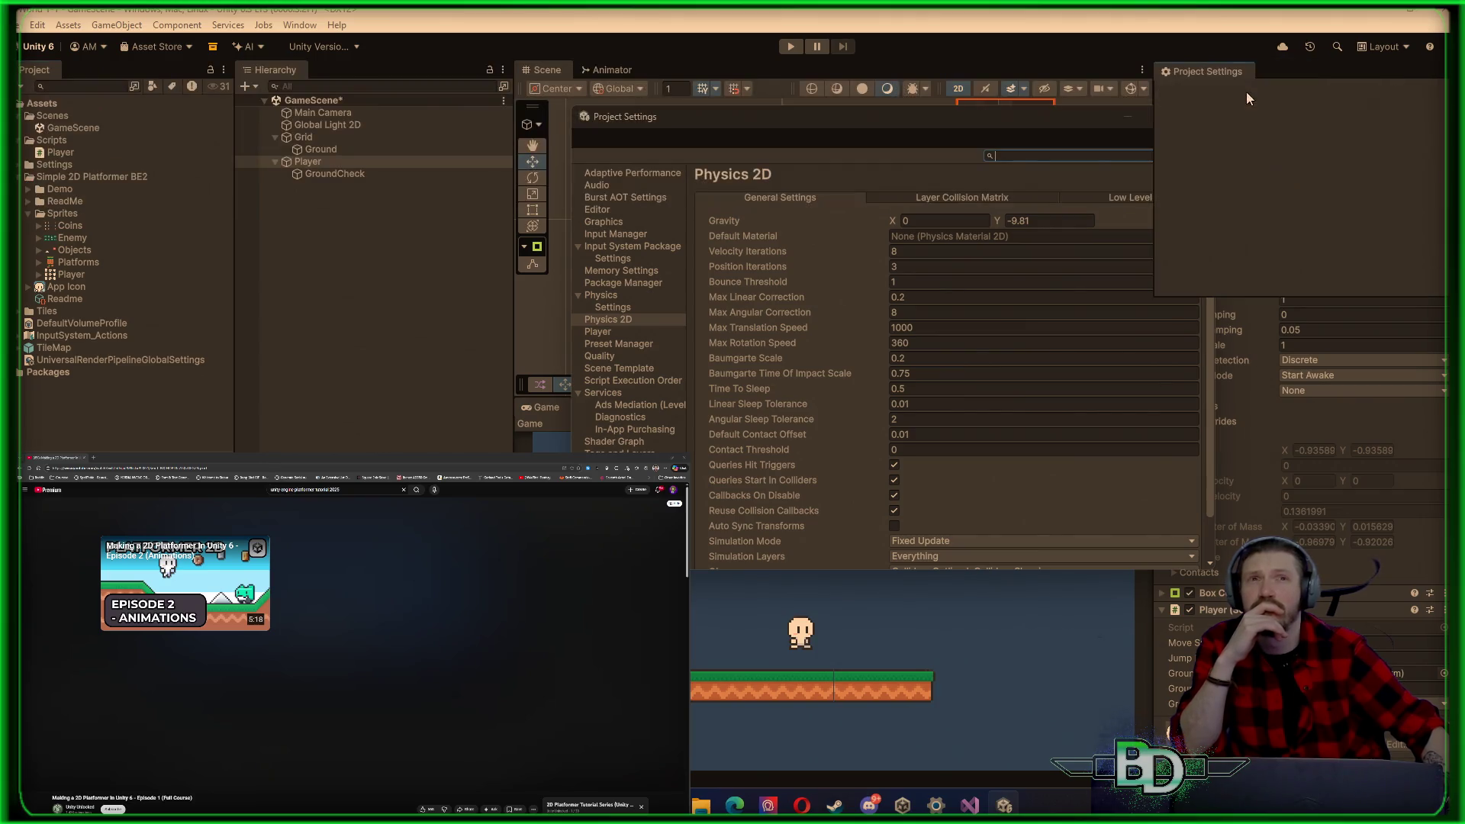
mouse_move(1264, 204)
mouse_down()
mouse_move(1083, 287)
mouse_move(1297, 232)
mouse_move(1311, 135)
mouse_move(1263, 79)
mouse_move(1216, 72)
mouse_up()
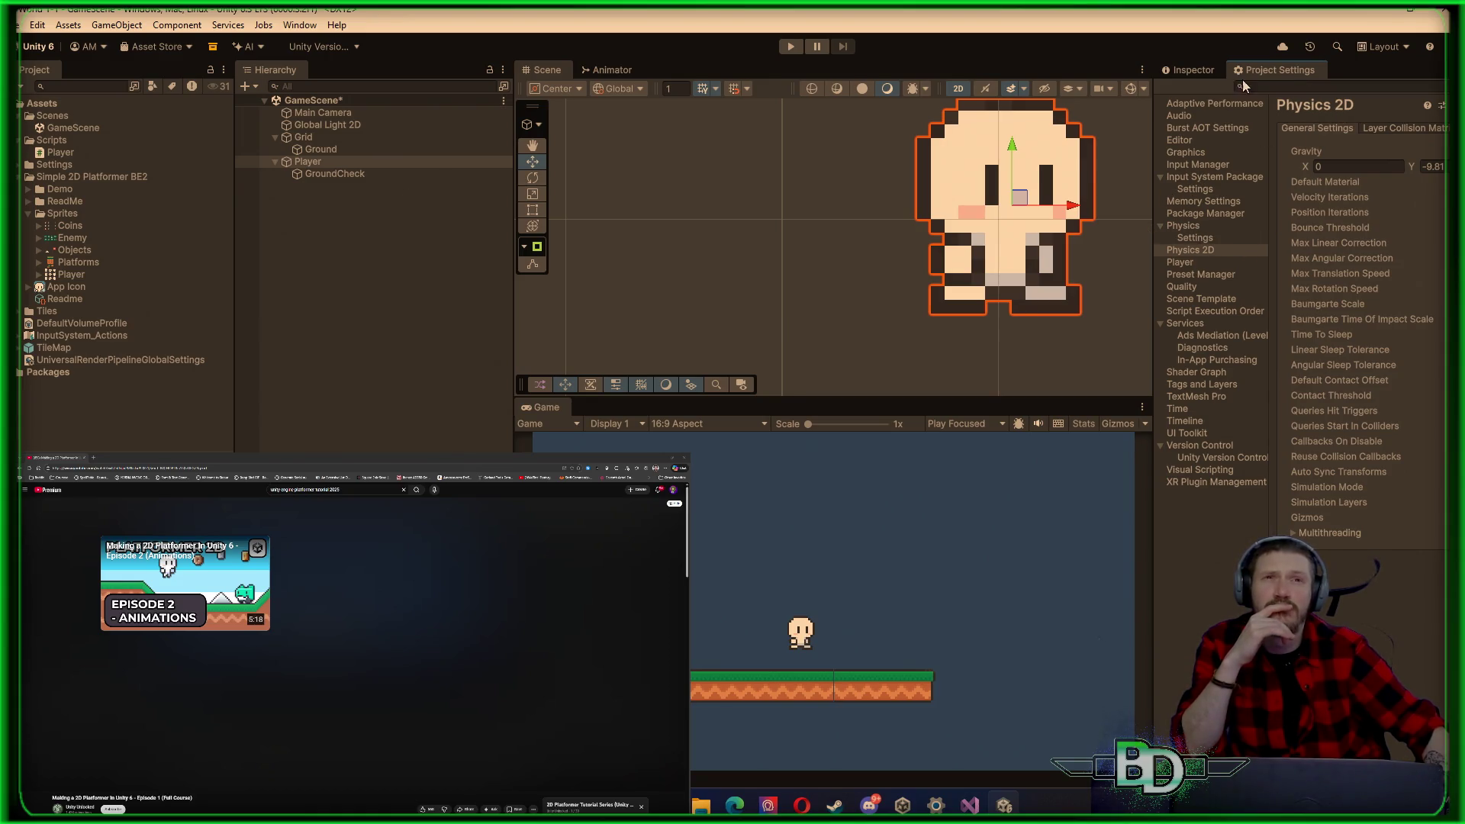
mouse_move(1223, 75)
mouse_down()
mouse_move(754, 153)
mouse_move(763, 267)
mouse_up()
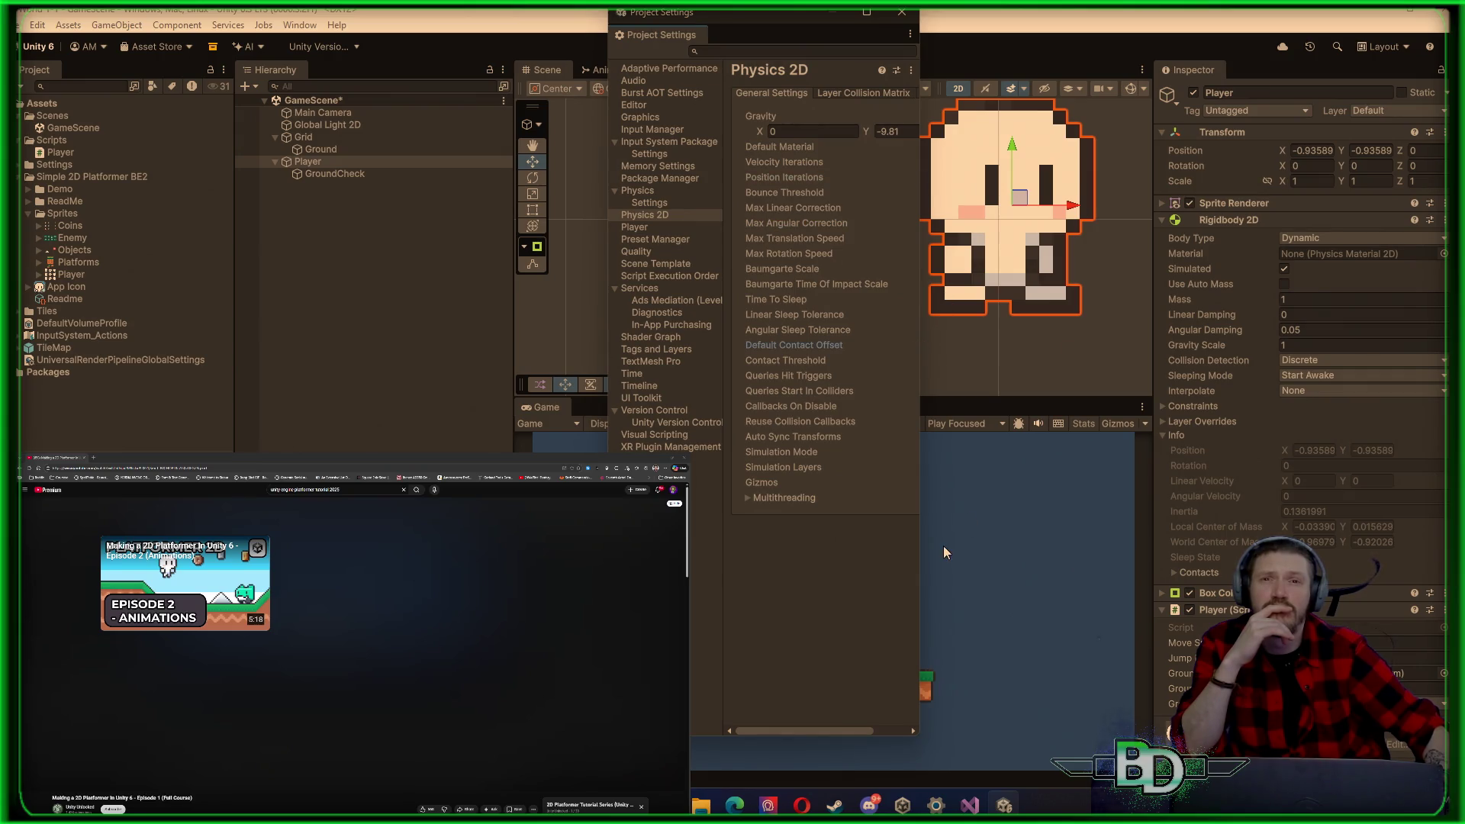
Step: Widen the Project Settings window, then close and reopen the Physics 2D settings
drag(923, 563, 1386, 567)
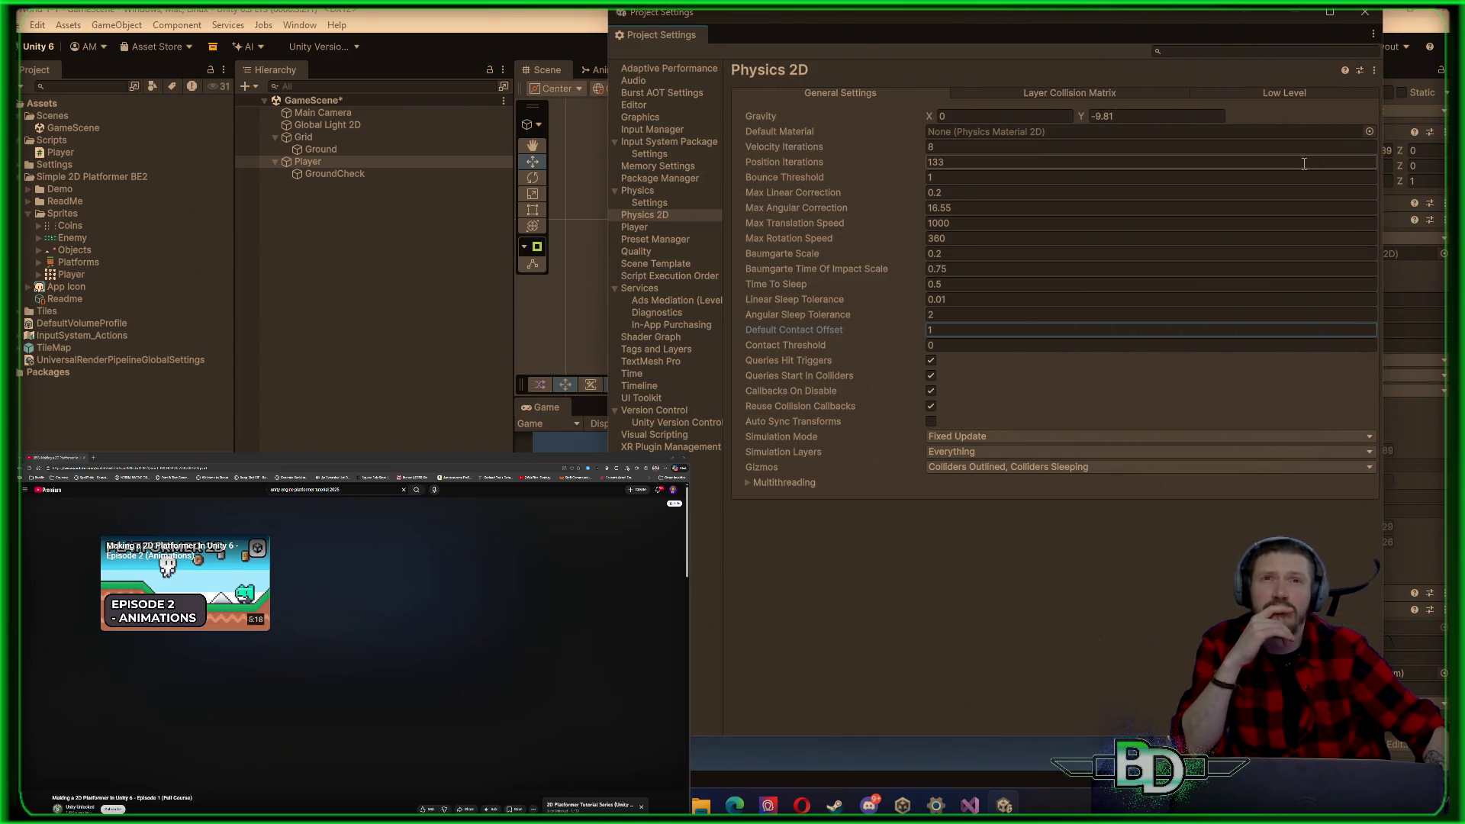
click(1371, 18)
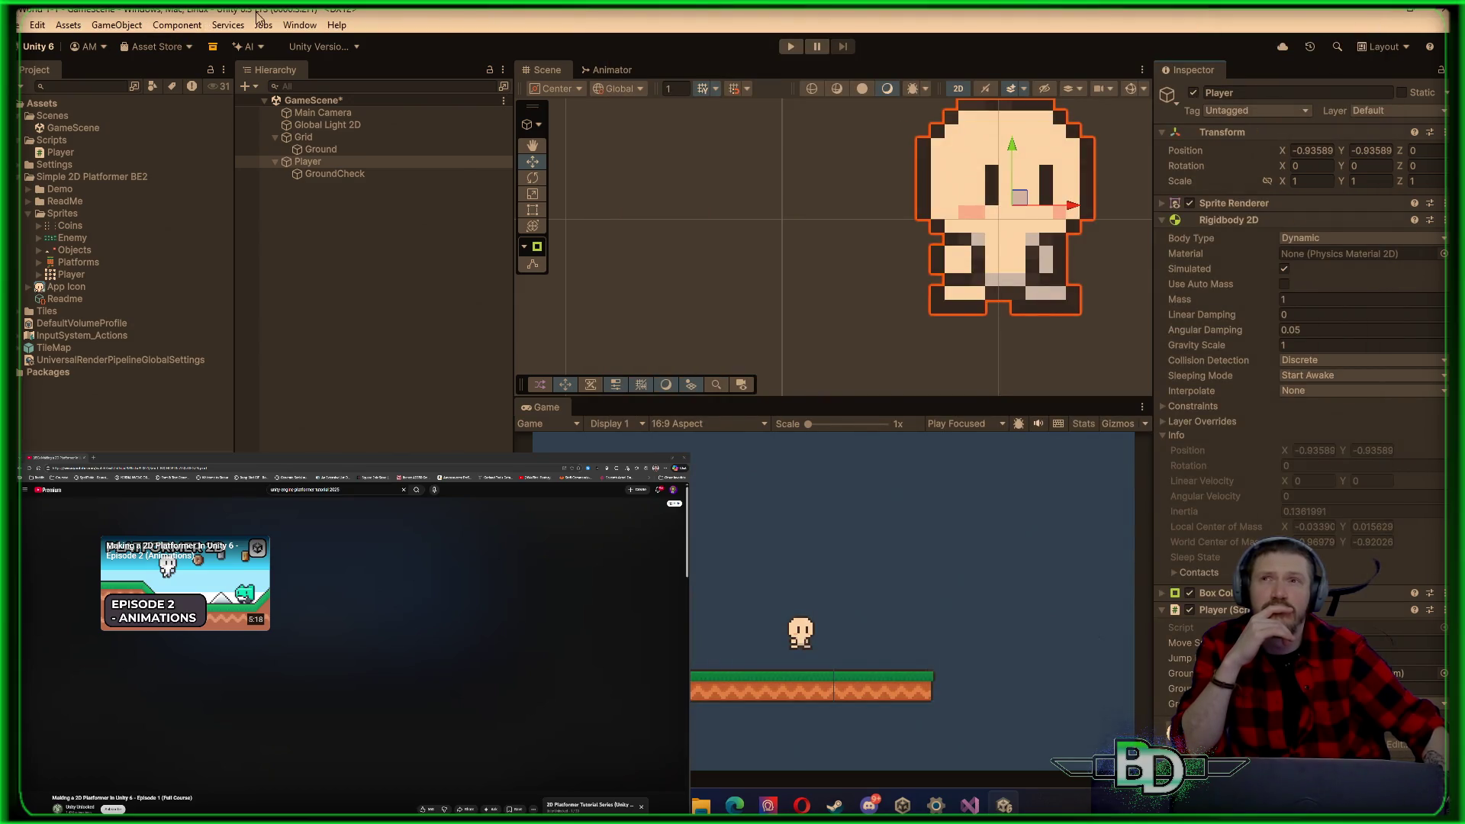
click(37, 25)
click(43, 405)
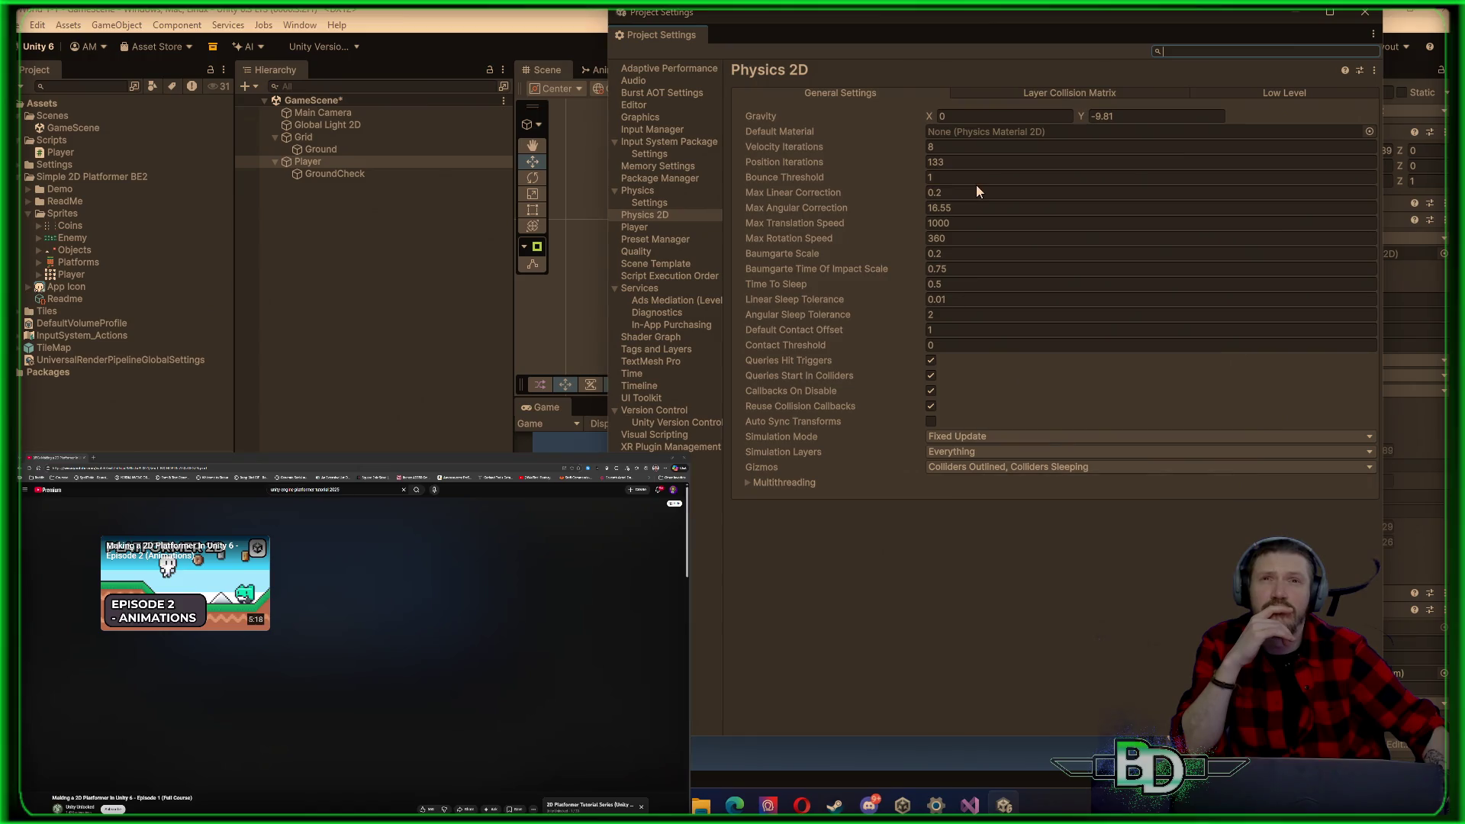
Step: Trim Max Translation Speed and retype it as 100
click(964, 221)
click(964, 221)
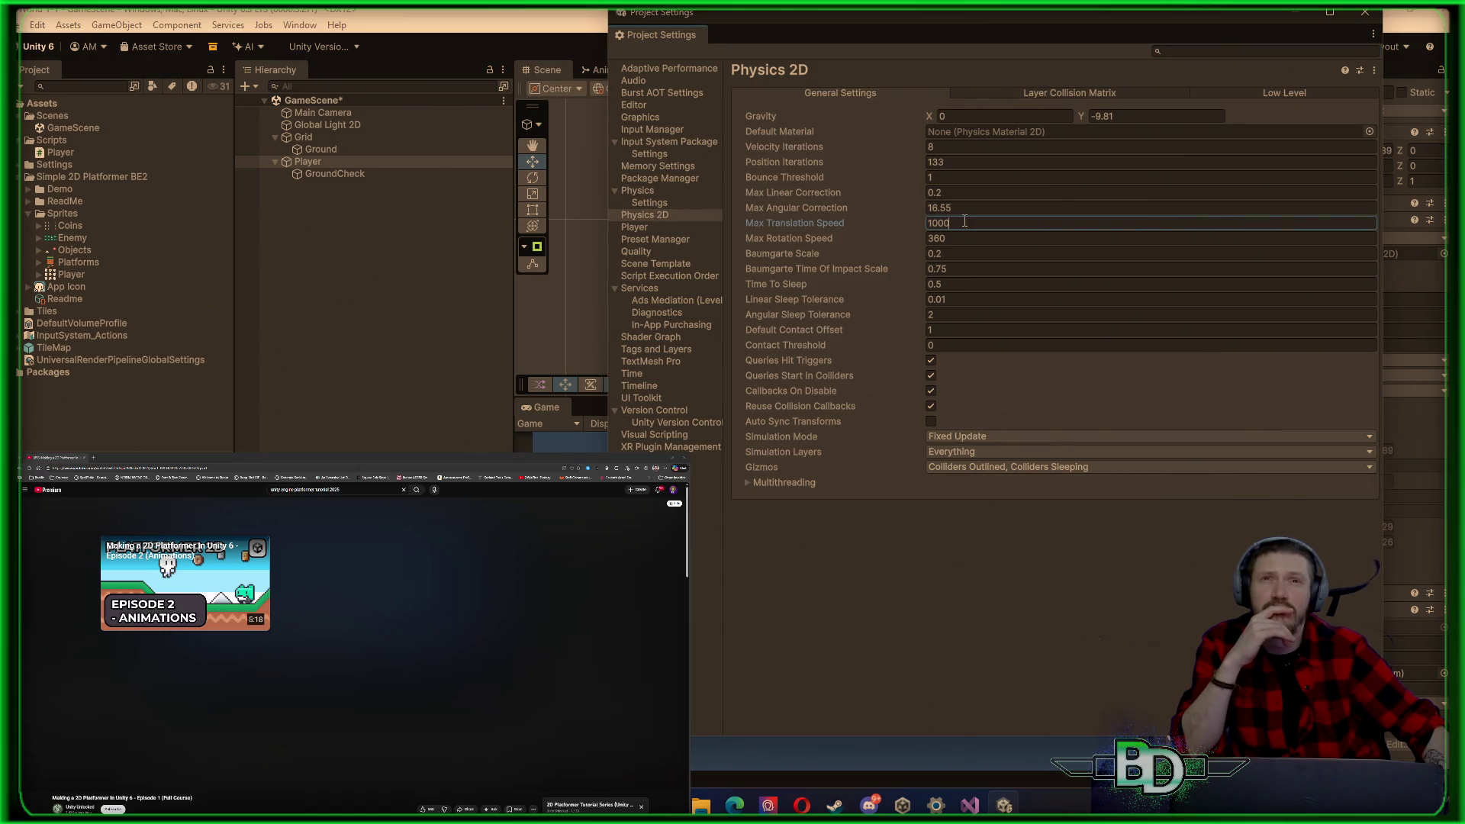
key(BackSpace)
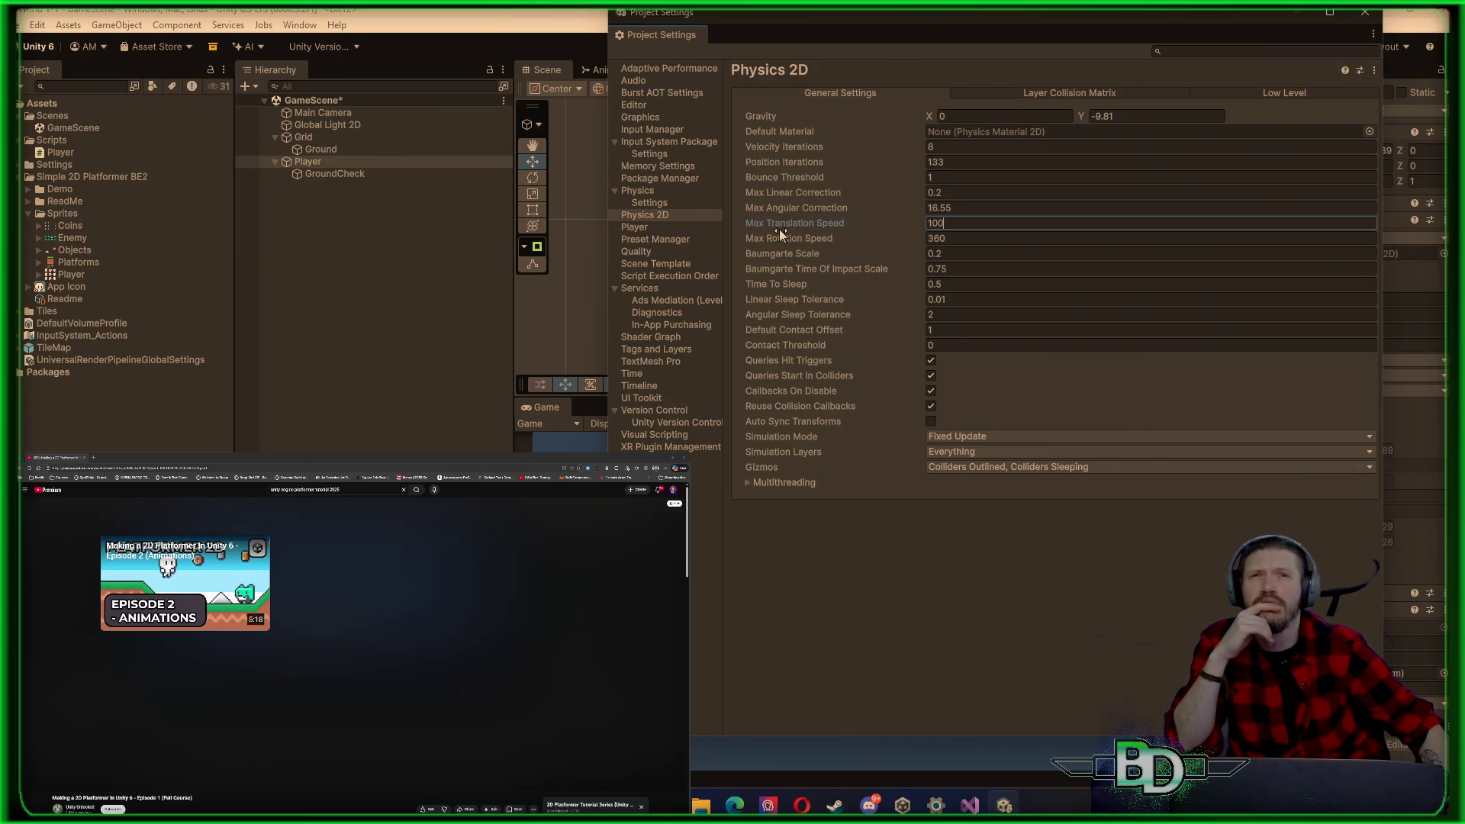
mouse_move(781, 230)
drag(842, 226, 815, 229)
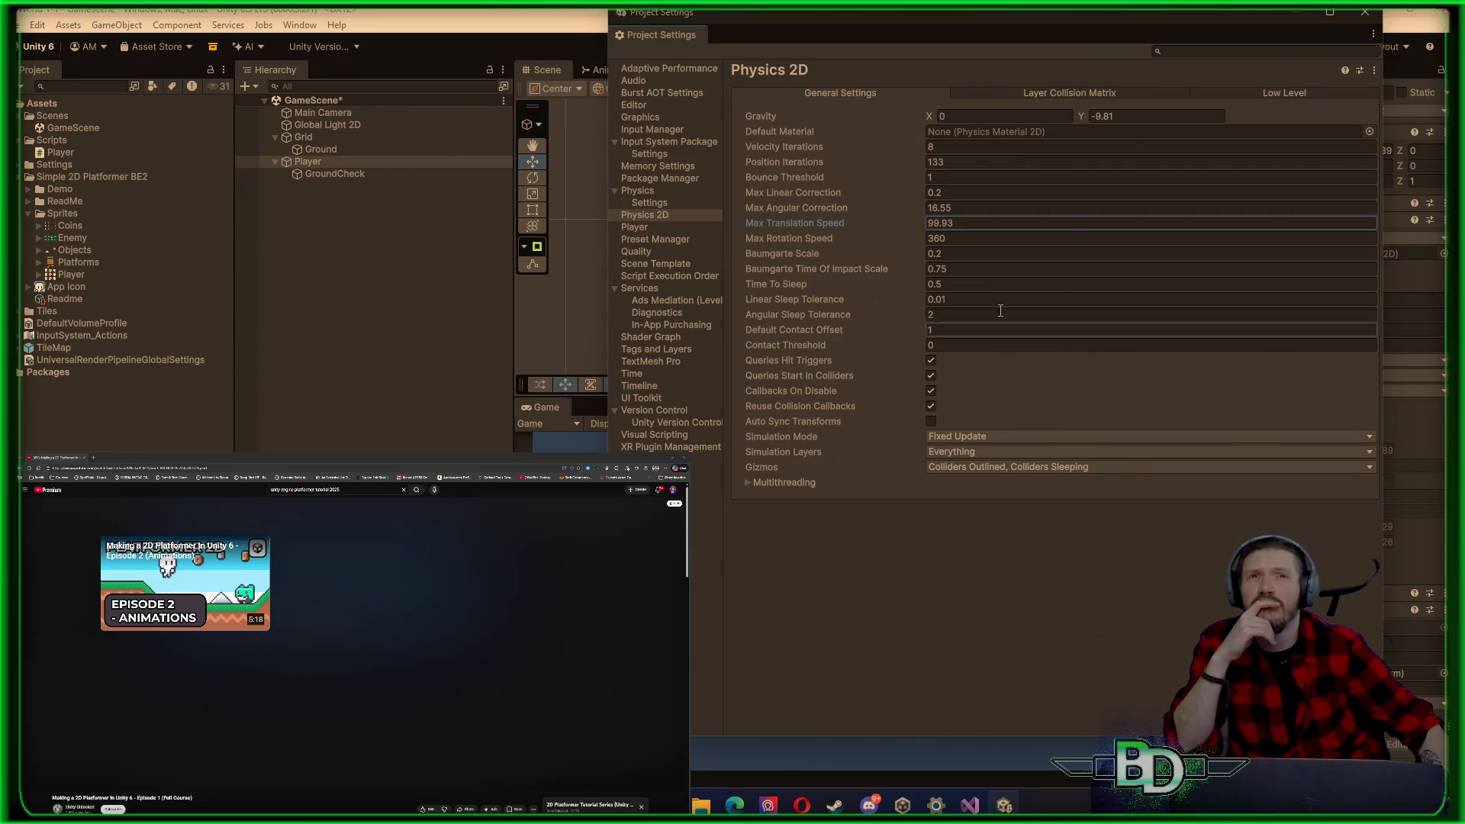
click(976, 226)
text(100)
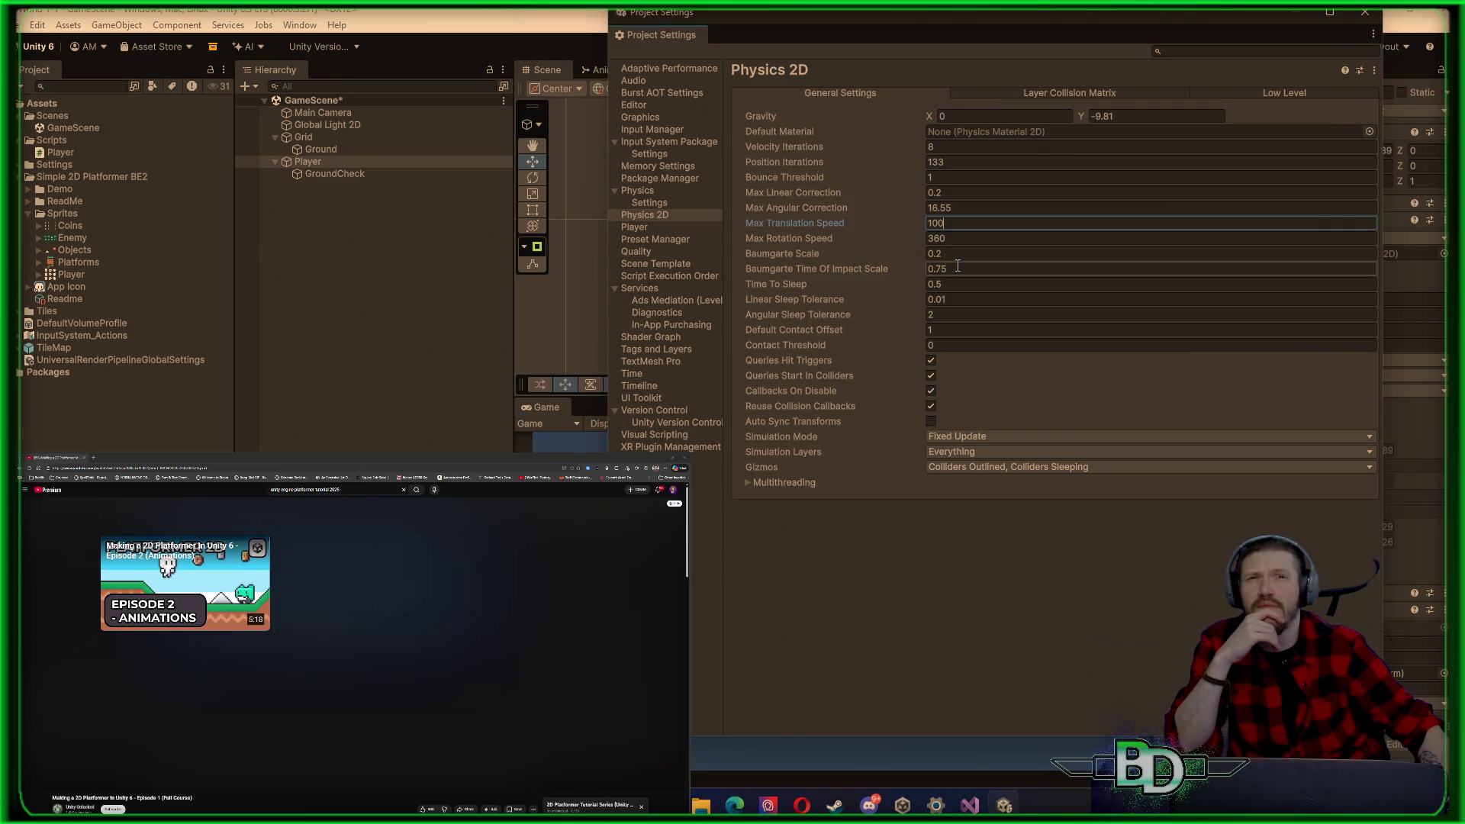
Step: Set Max Angular Correction to 16 and Max Linear Correction to 0.2
click(967, 213)
text(16)
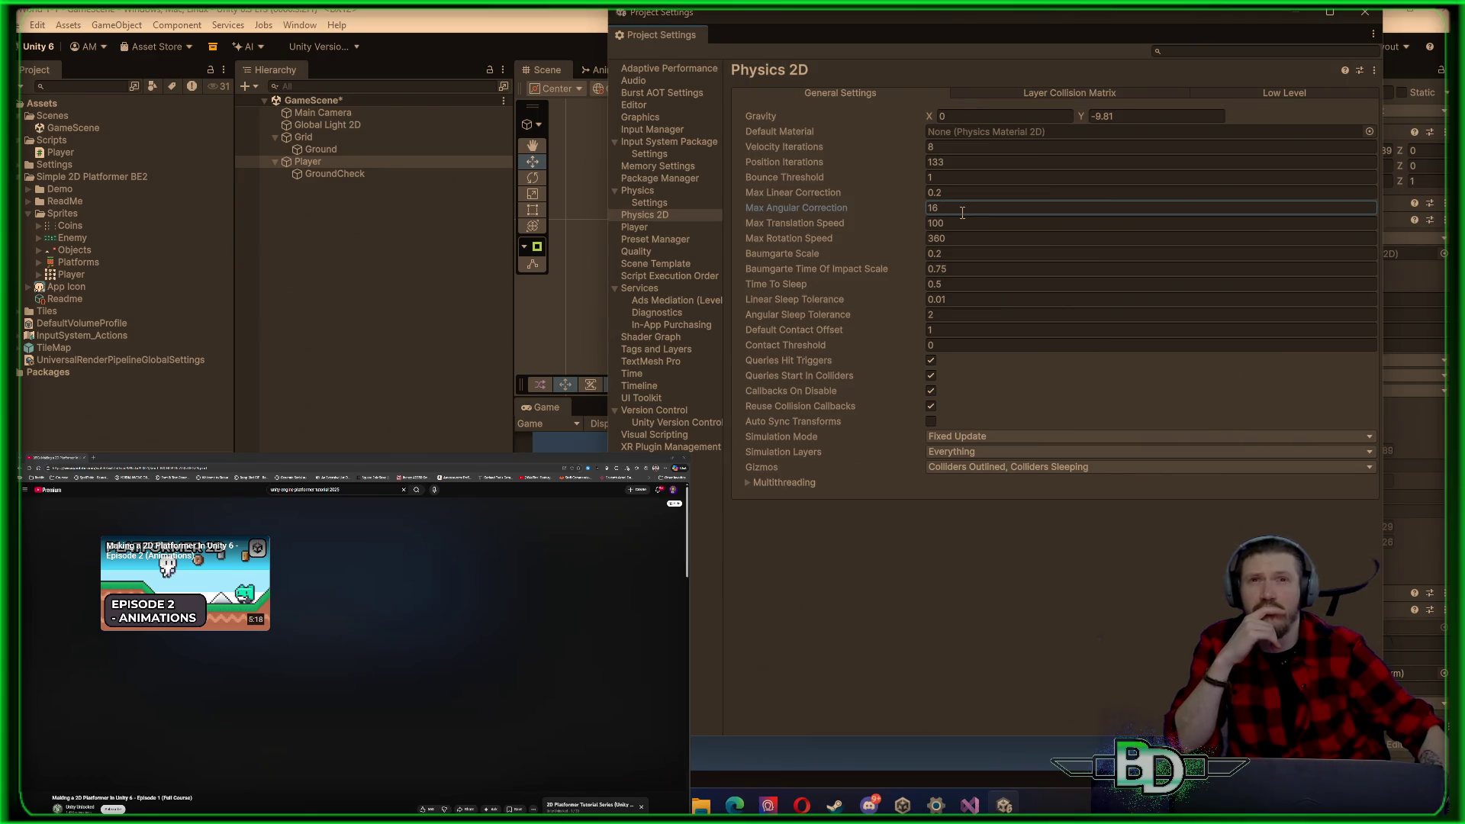
click(880, 198)
text(0.11)
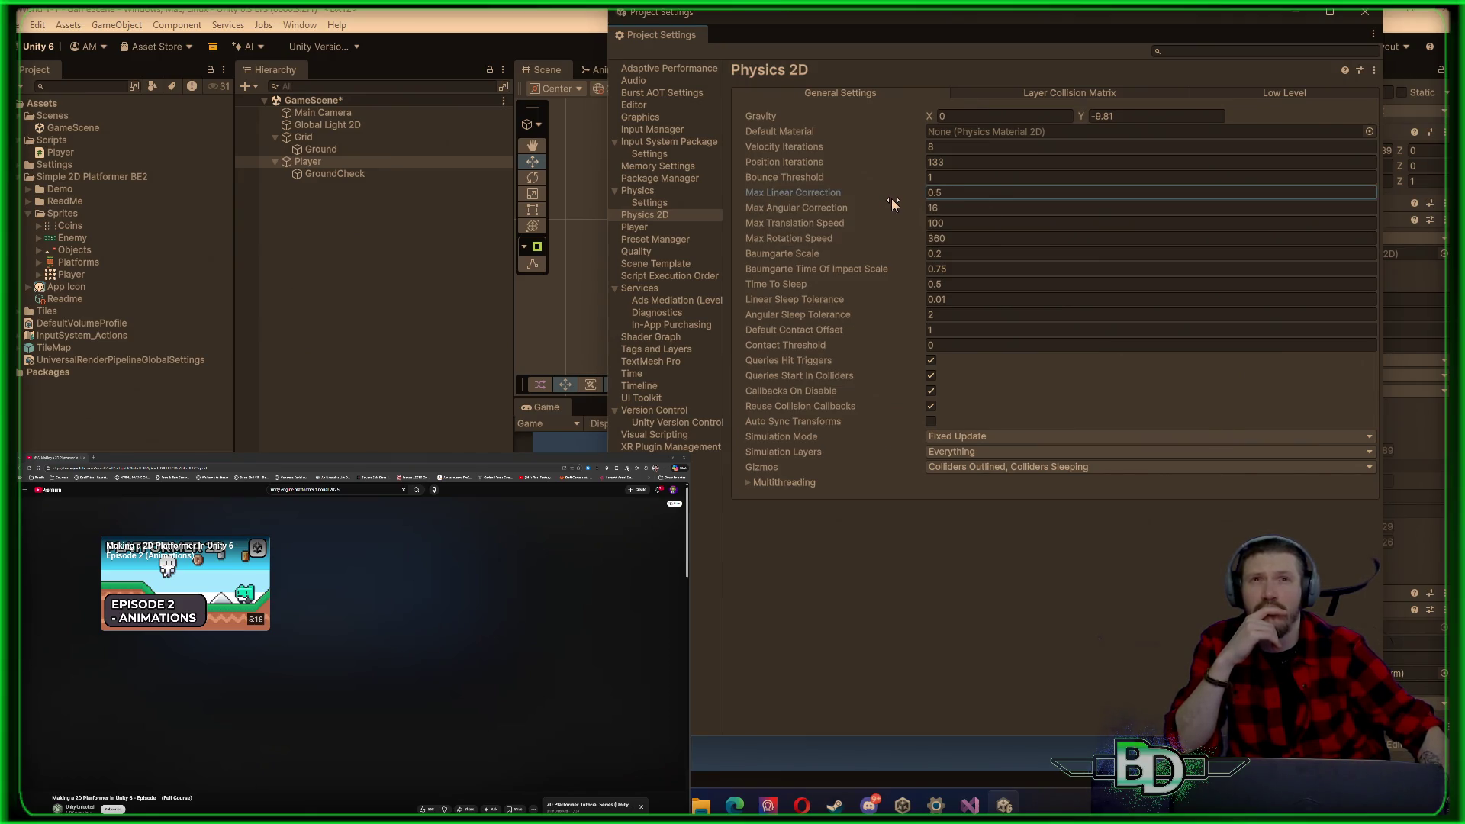
drag(881, 201, 875, 203)
text(0.2)
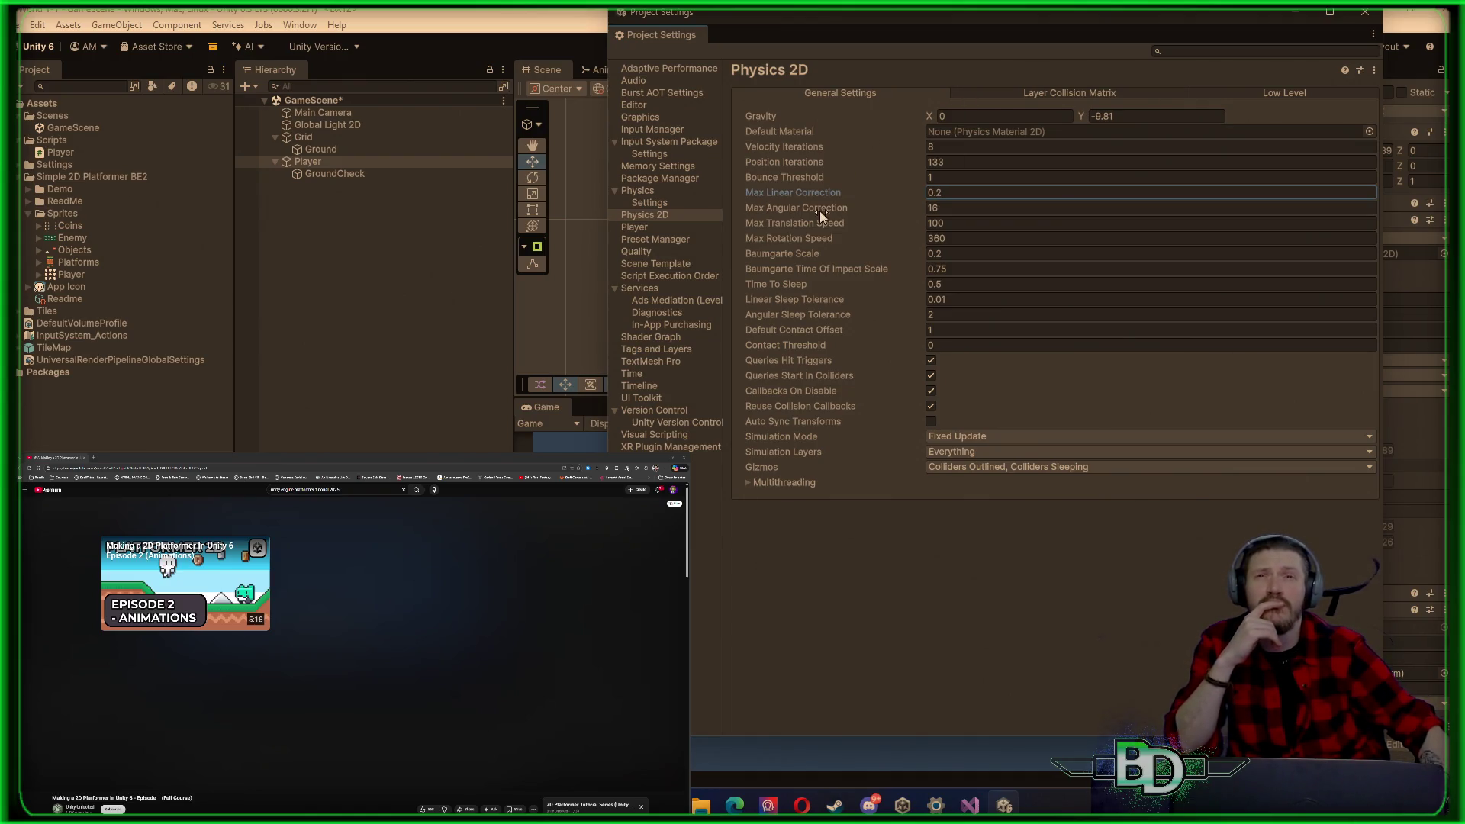
click(656, 217)
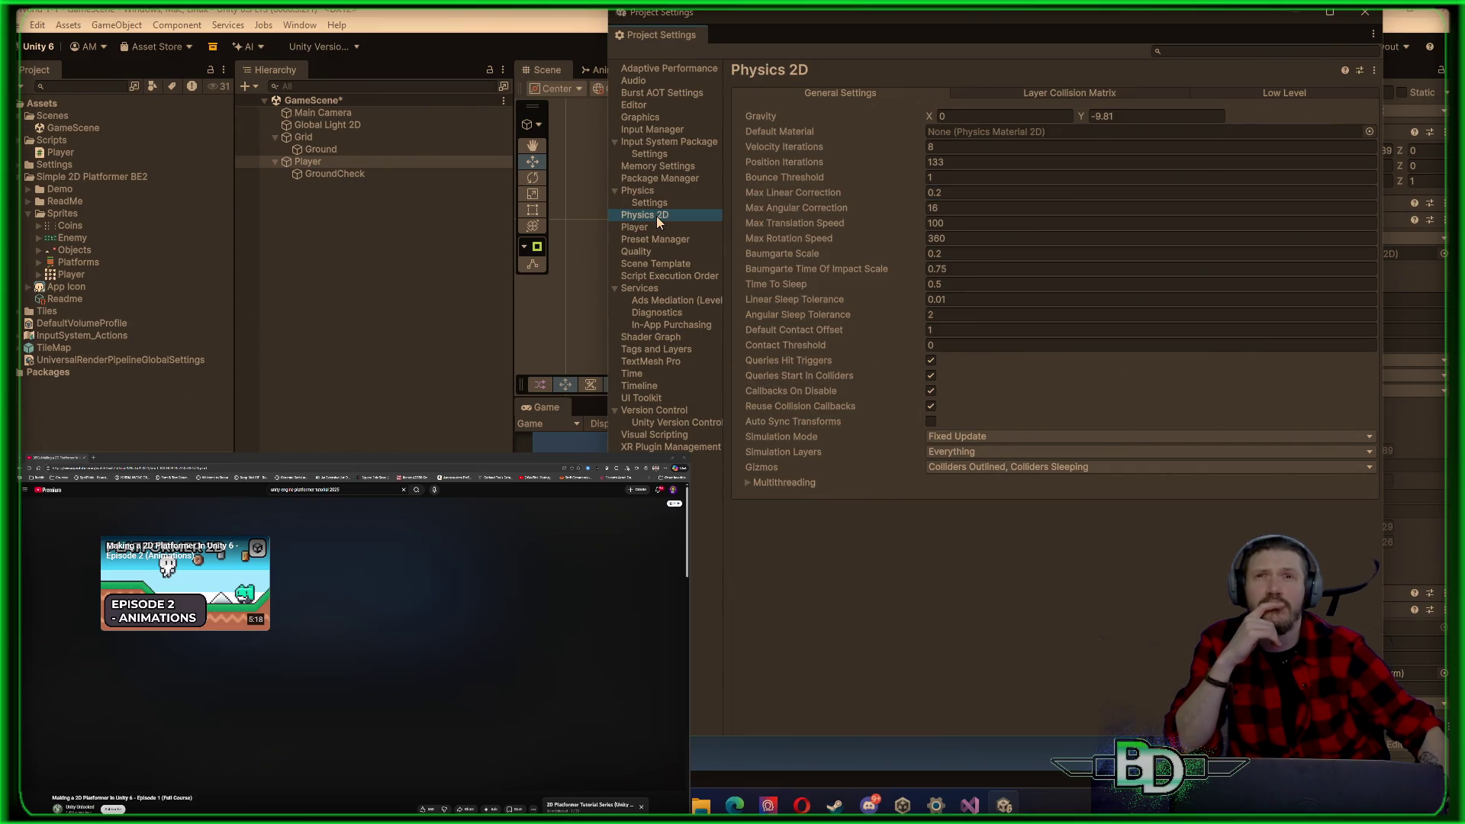
Step: Inspect the property options for Velocity Iterations and Baumgarte Time Of Impact Scale
right_click(772, 140)
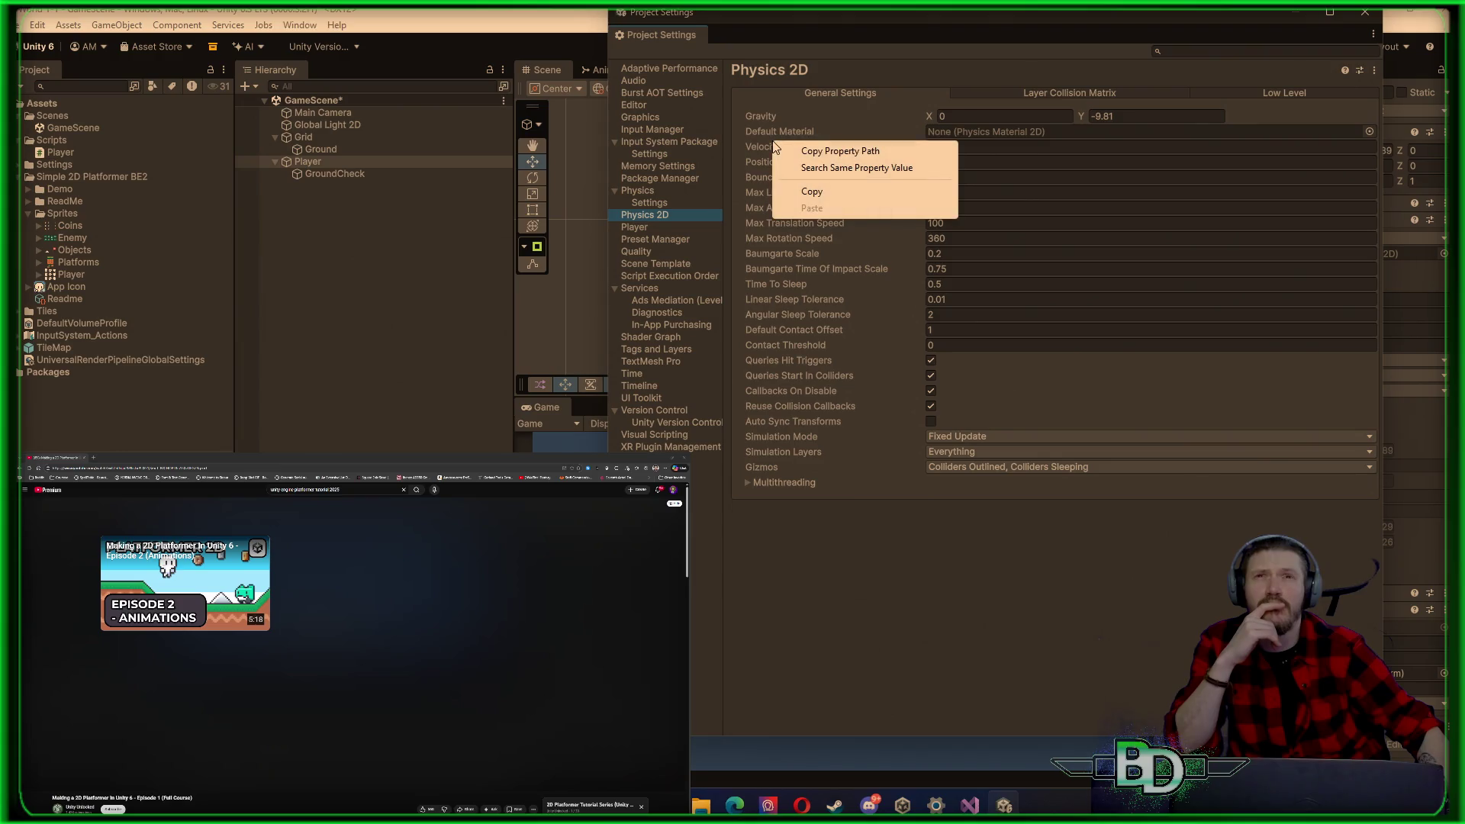
click(848, 72)
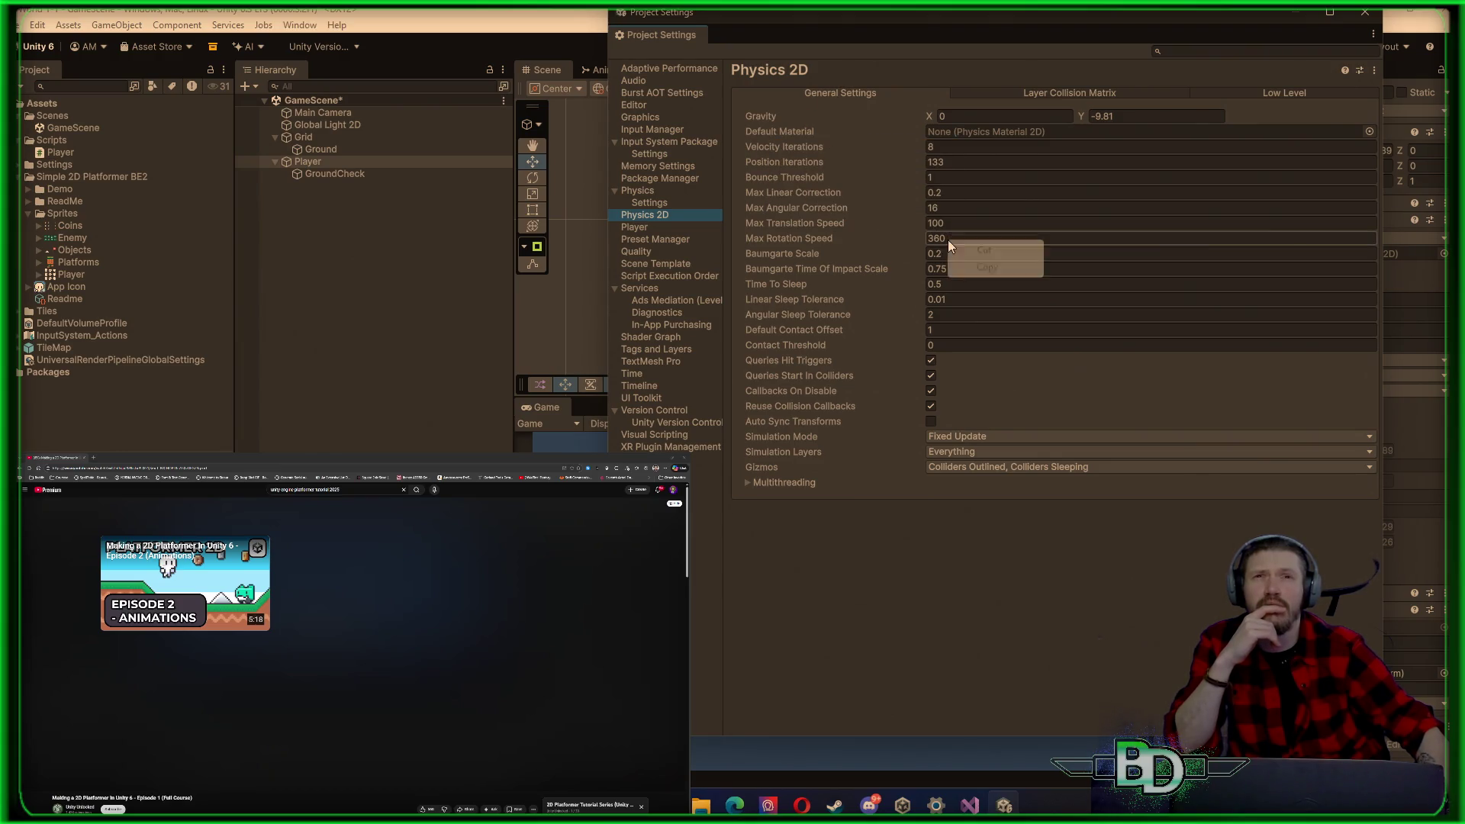
click(938, 268)
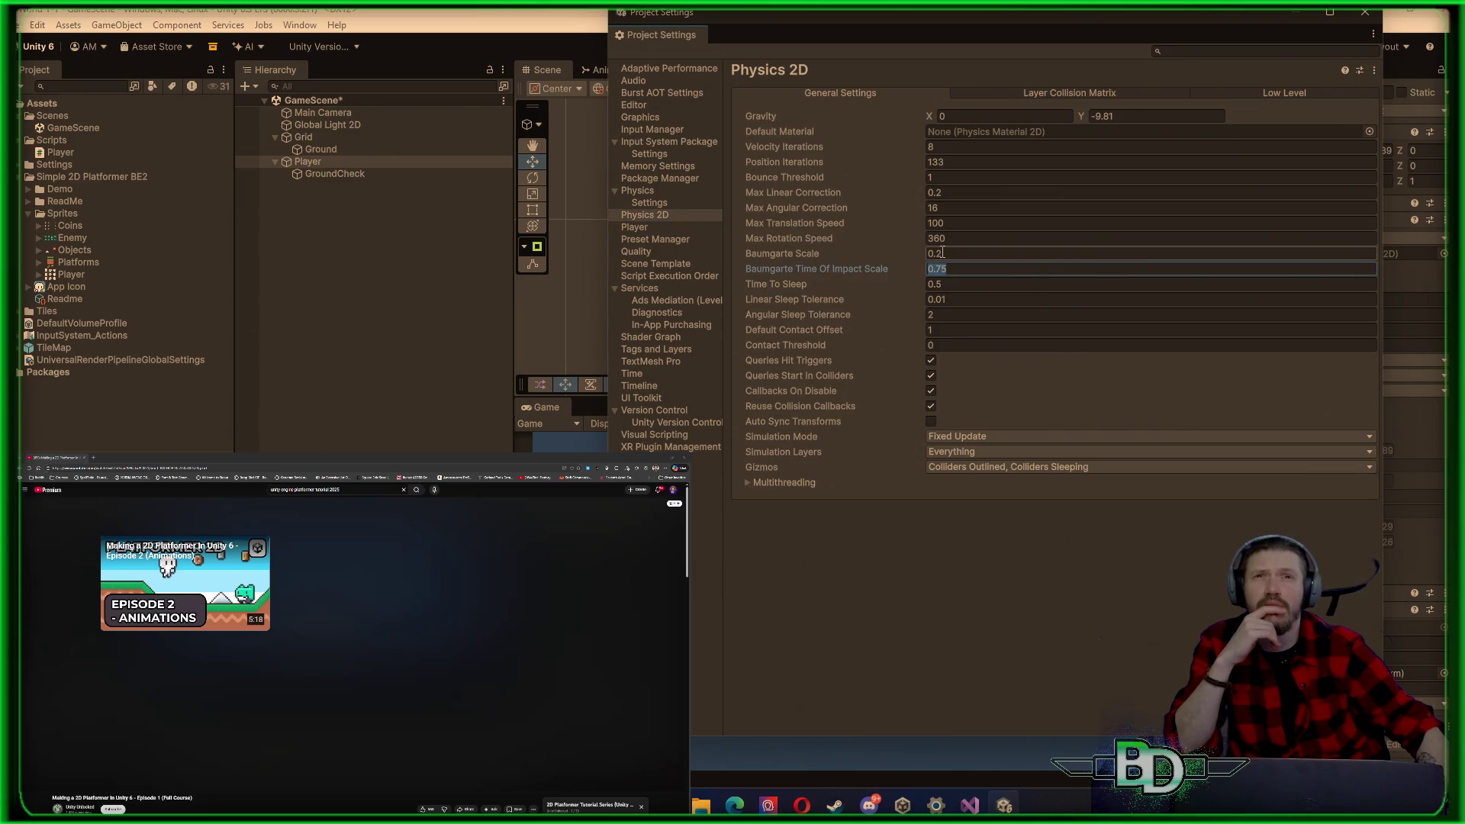
right_click(894, 271)
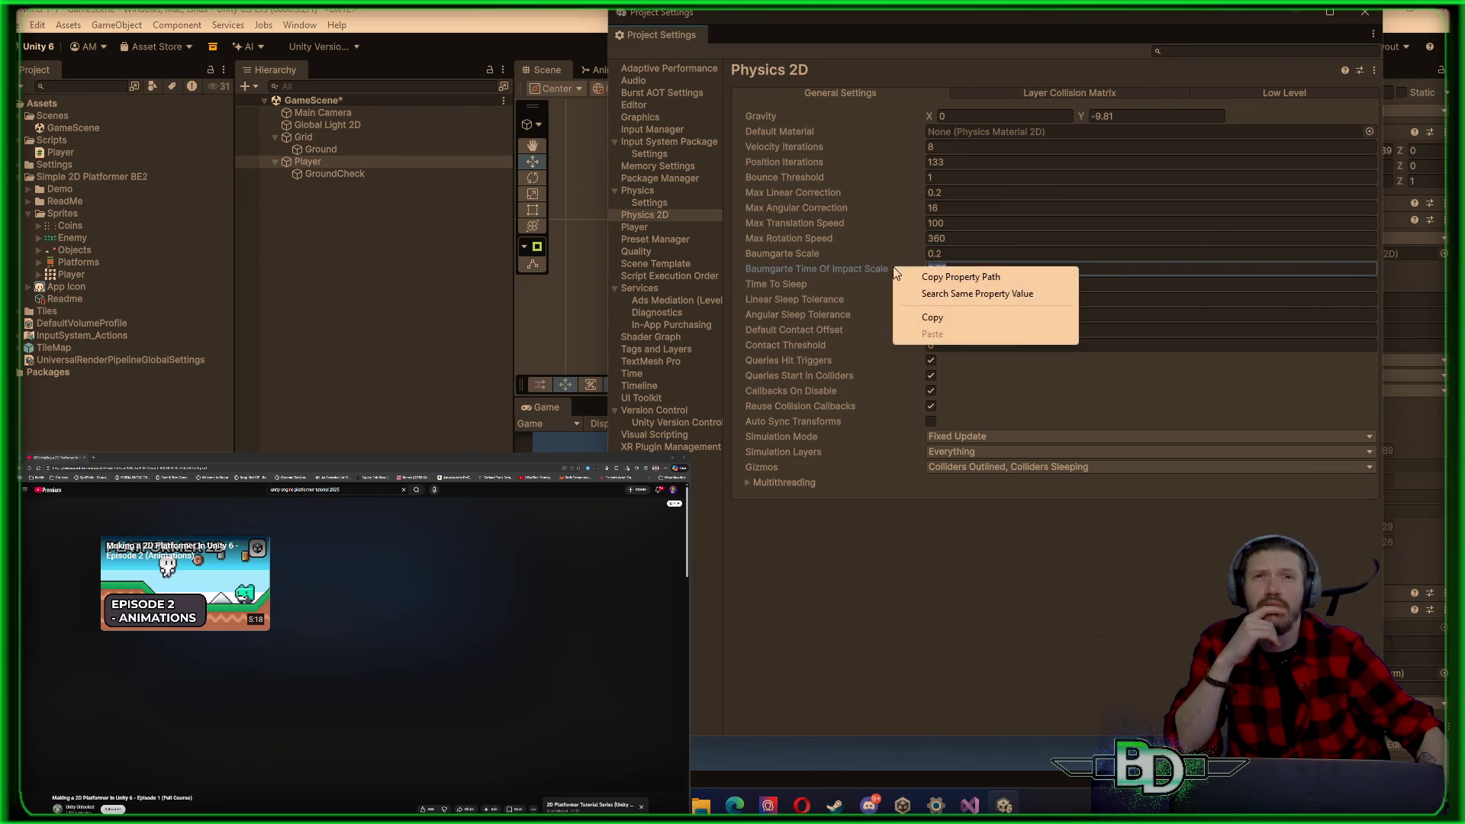
click(972, 373)
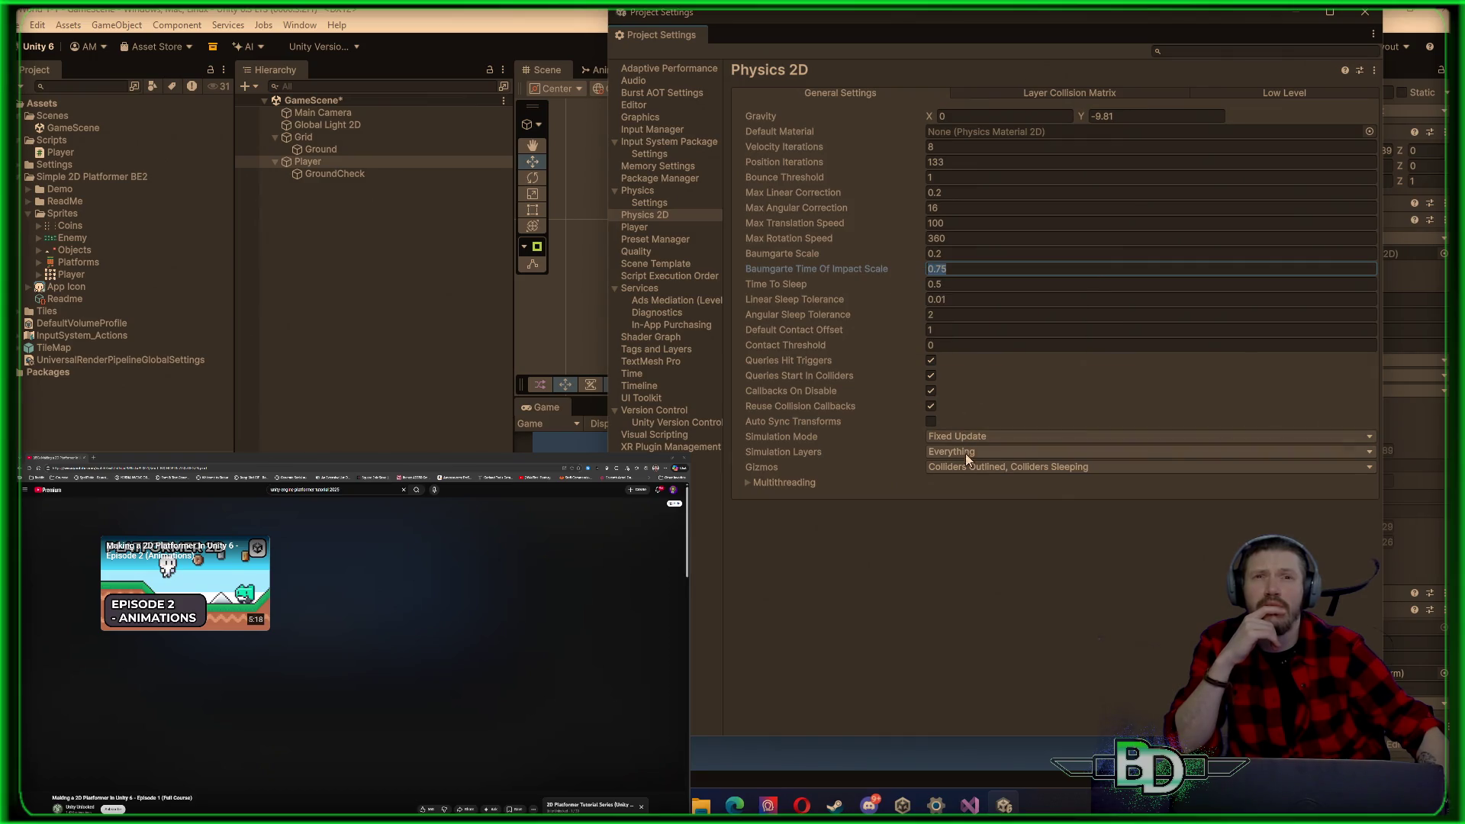
Step: Check the Layer Collision Matrix and General Settings tabs, then close Project Settings
click(1036, 92)
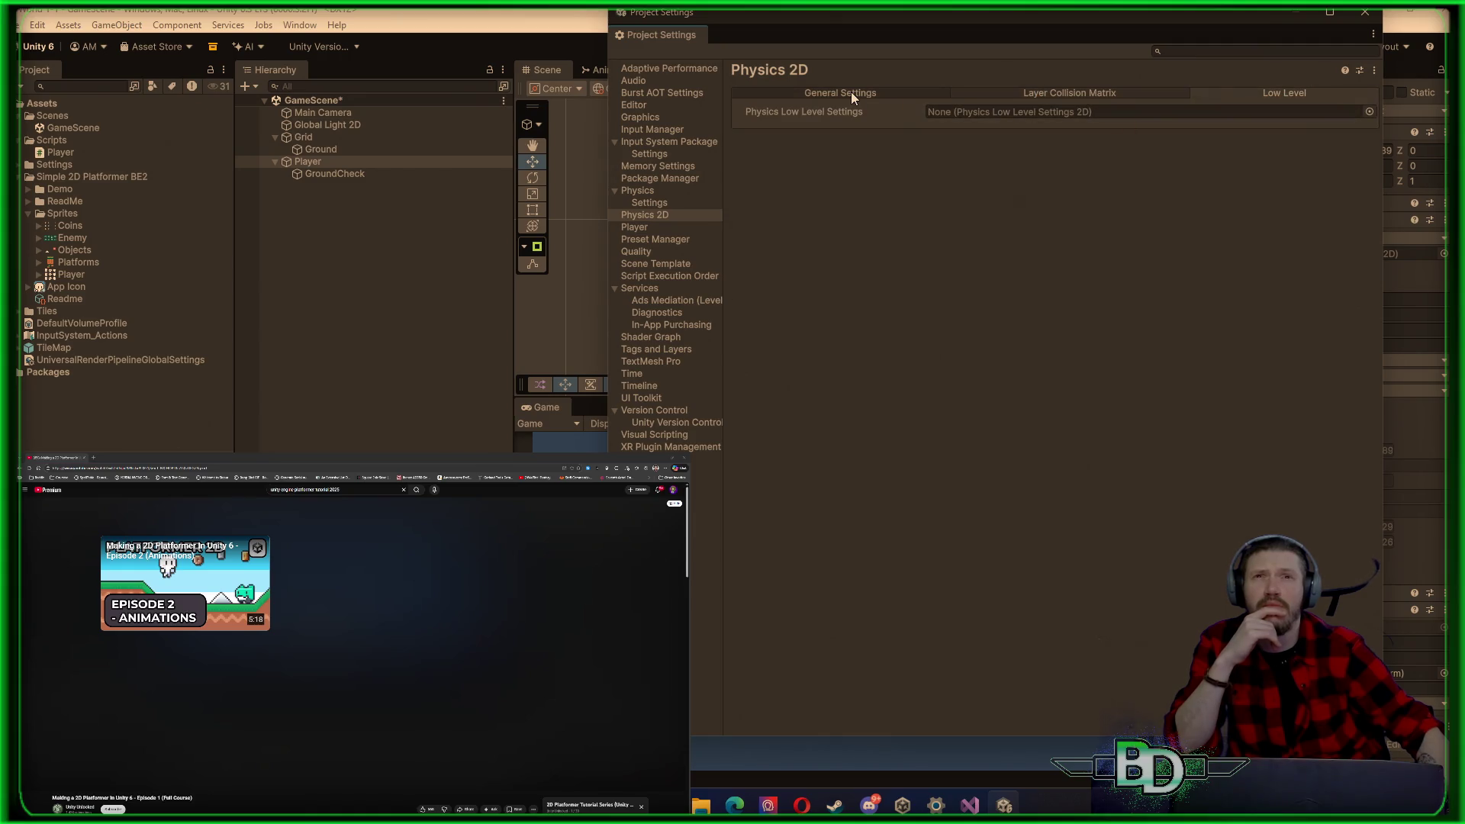
click(850, 92)
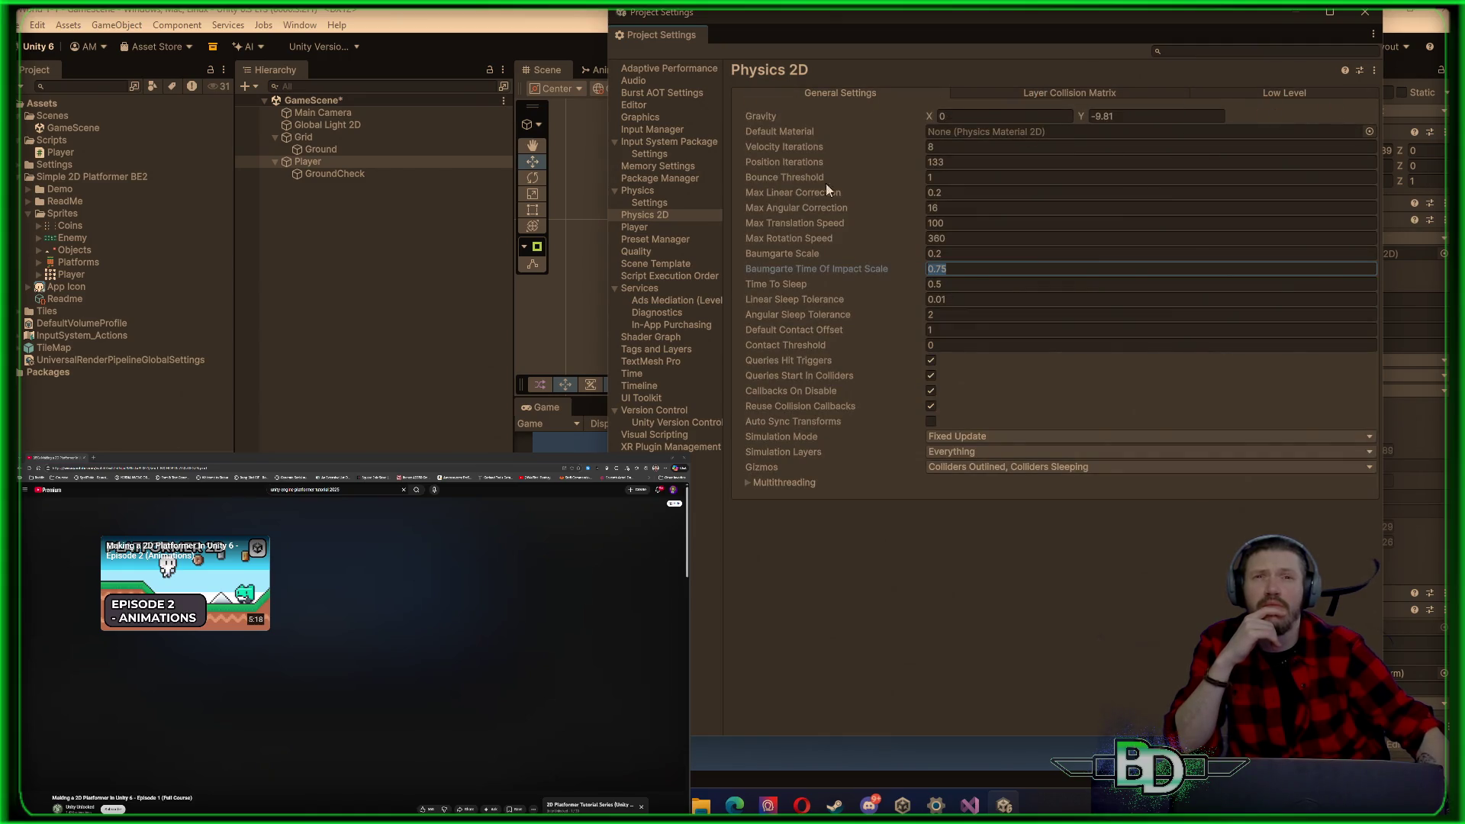
click(1365, 13)
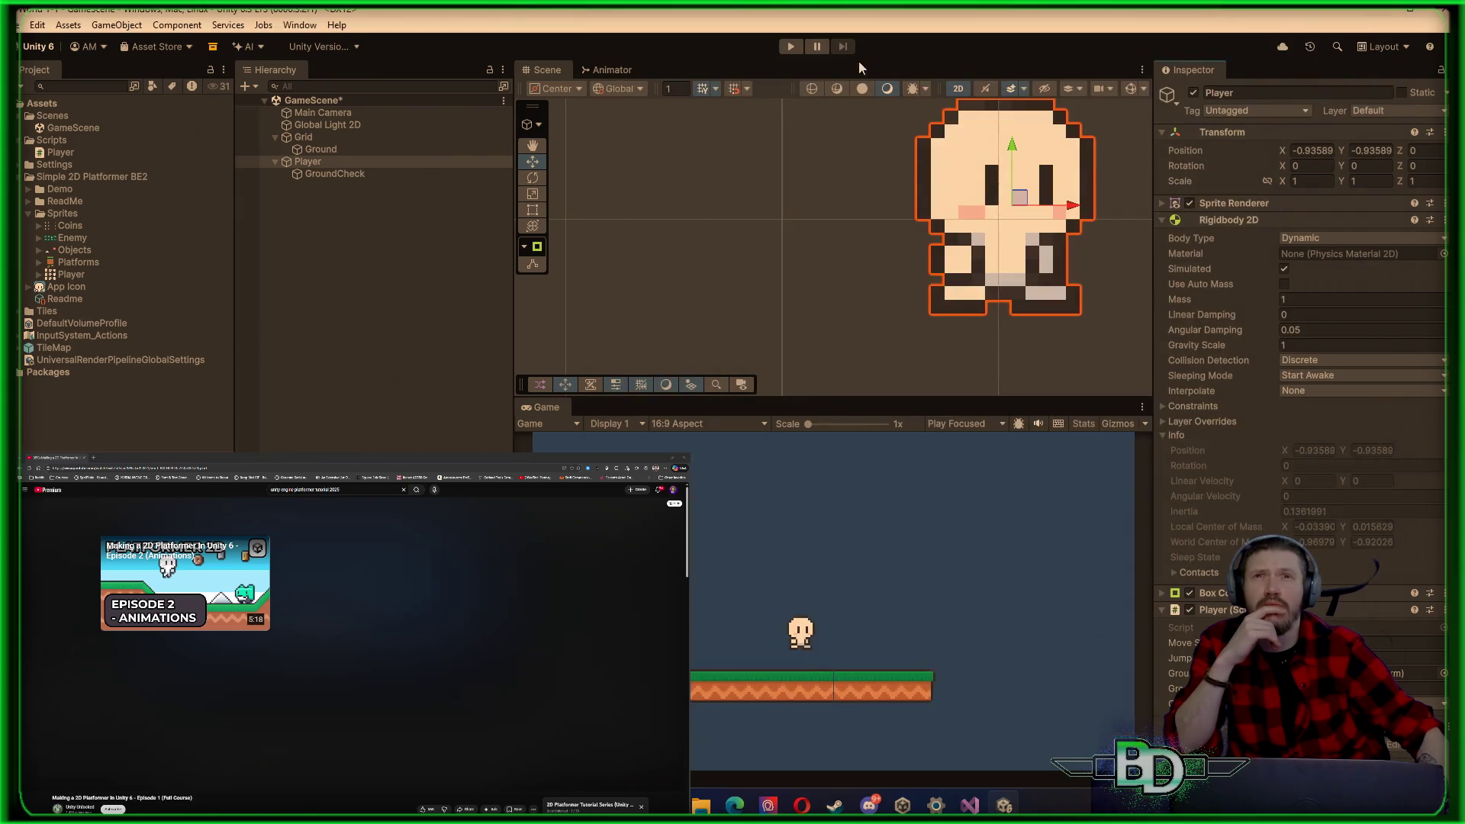
click(781, 50)
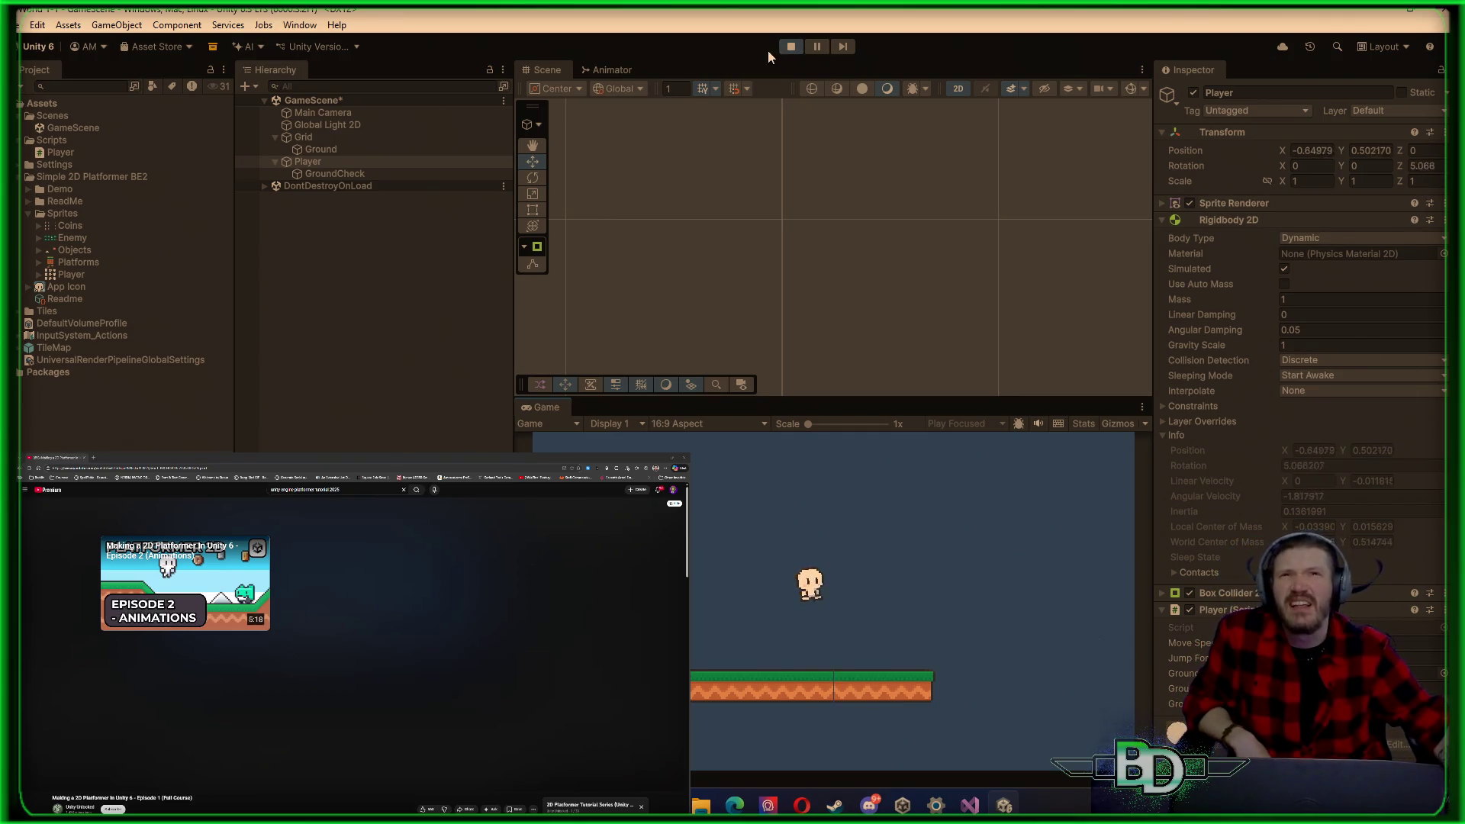
click(788, 50)
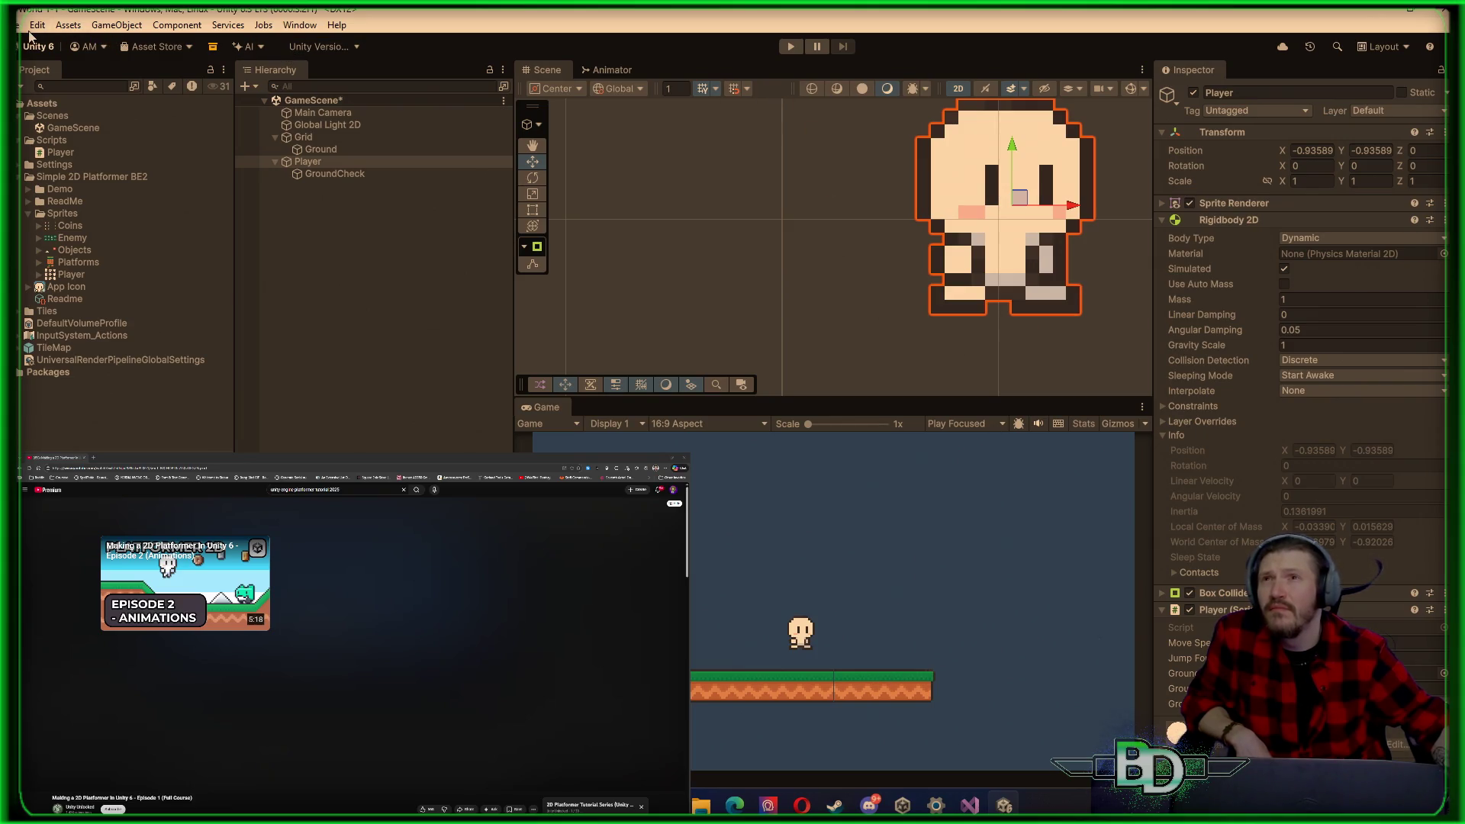
click(36, 25)
click(76, 463)
click(1017, 184)
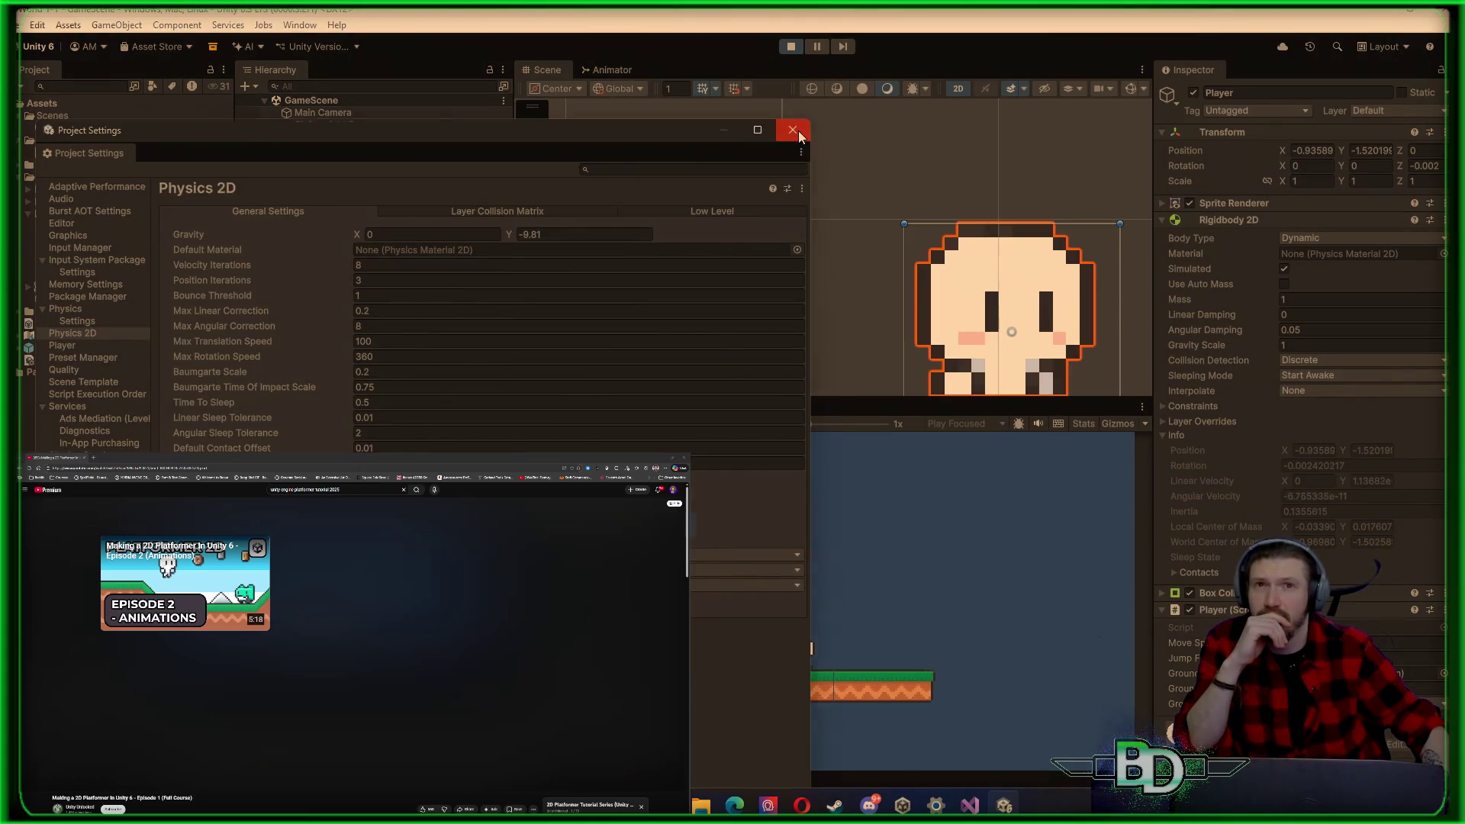
click(796, 132)
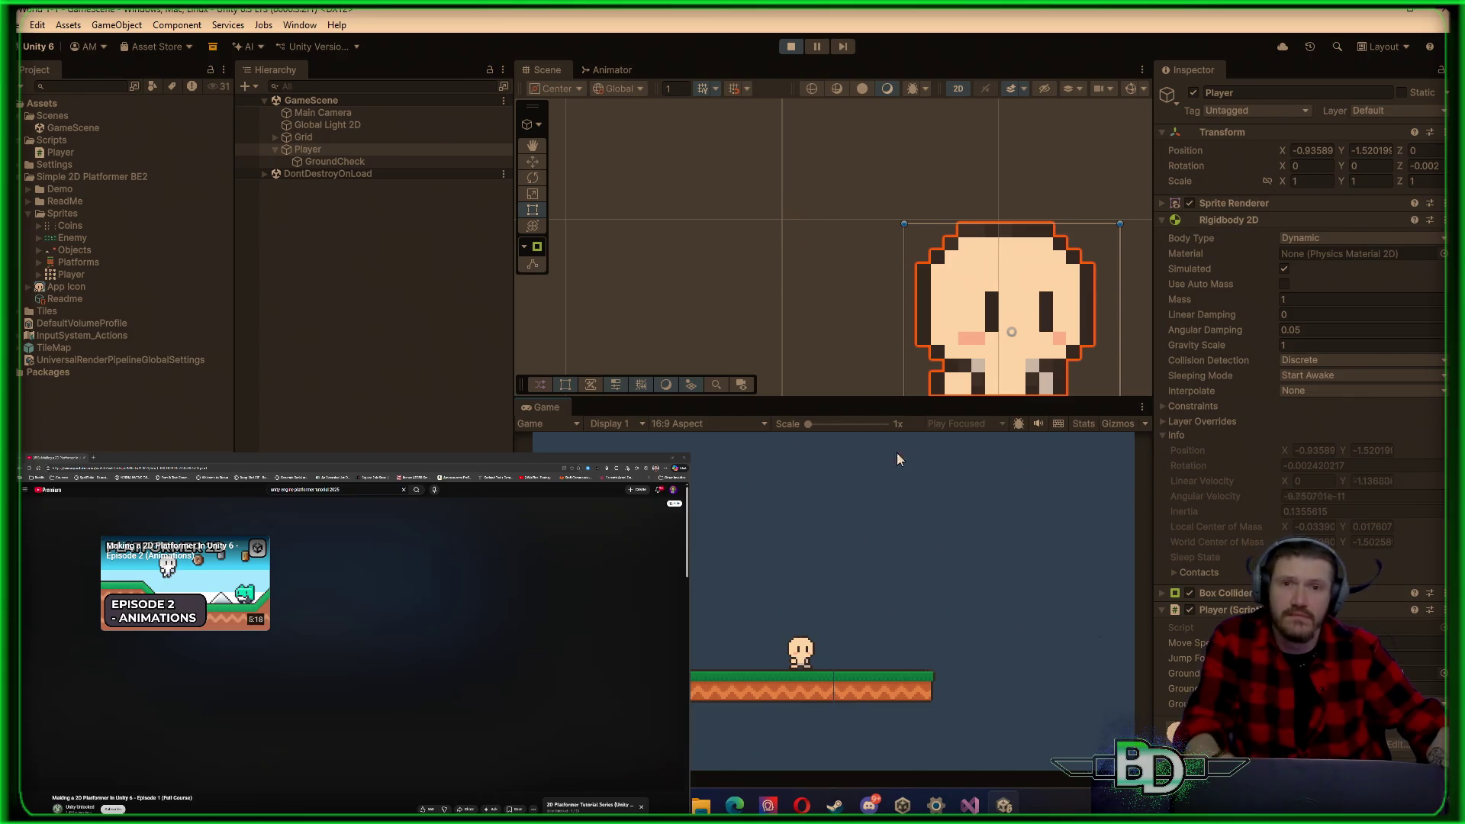
key(space)
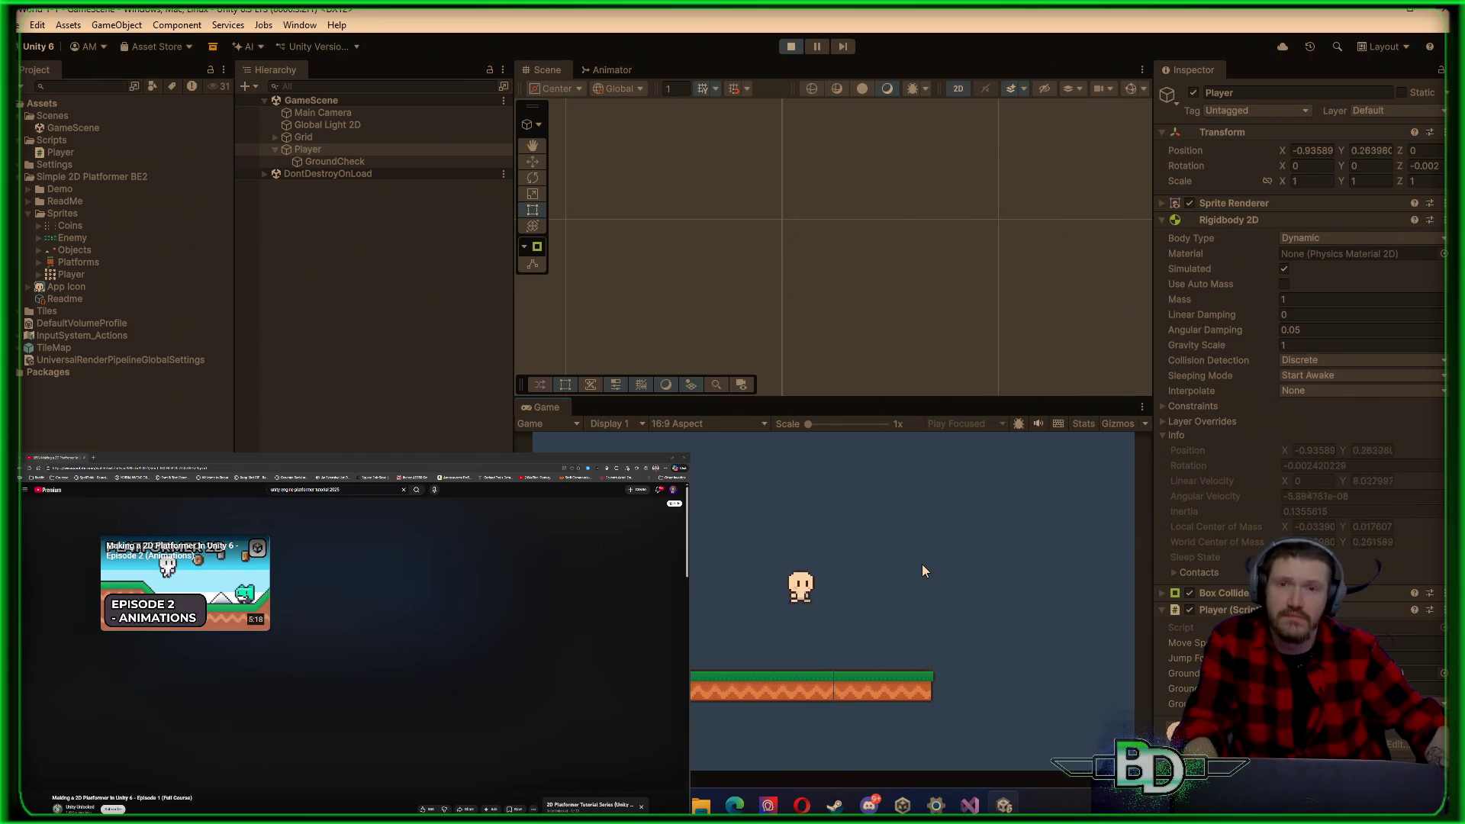
key(space)
key(a)
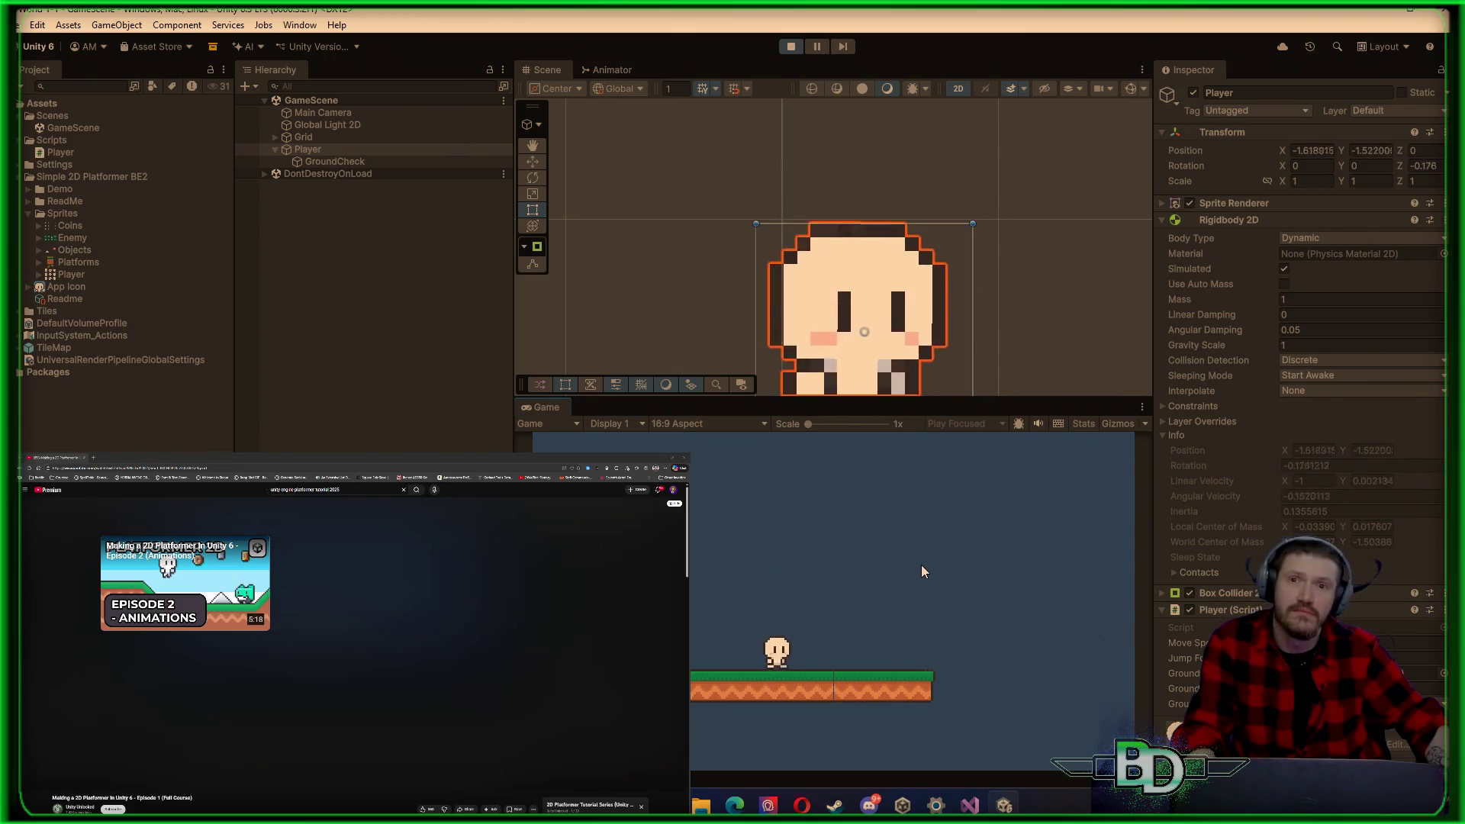
key(d)
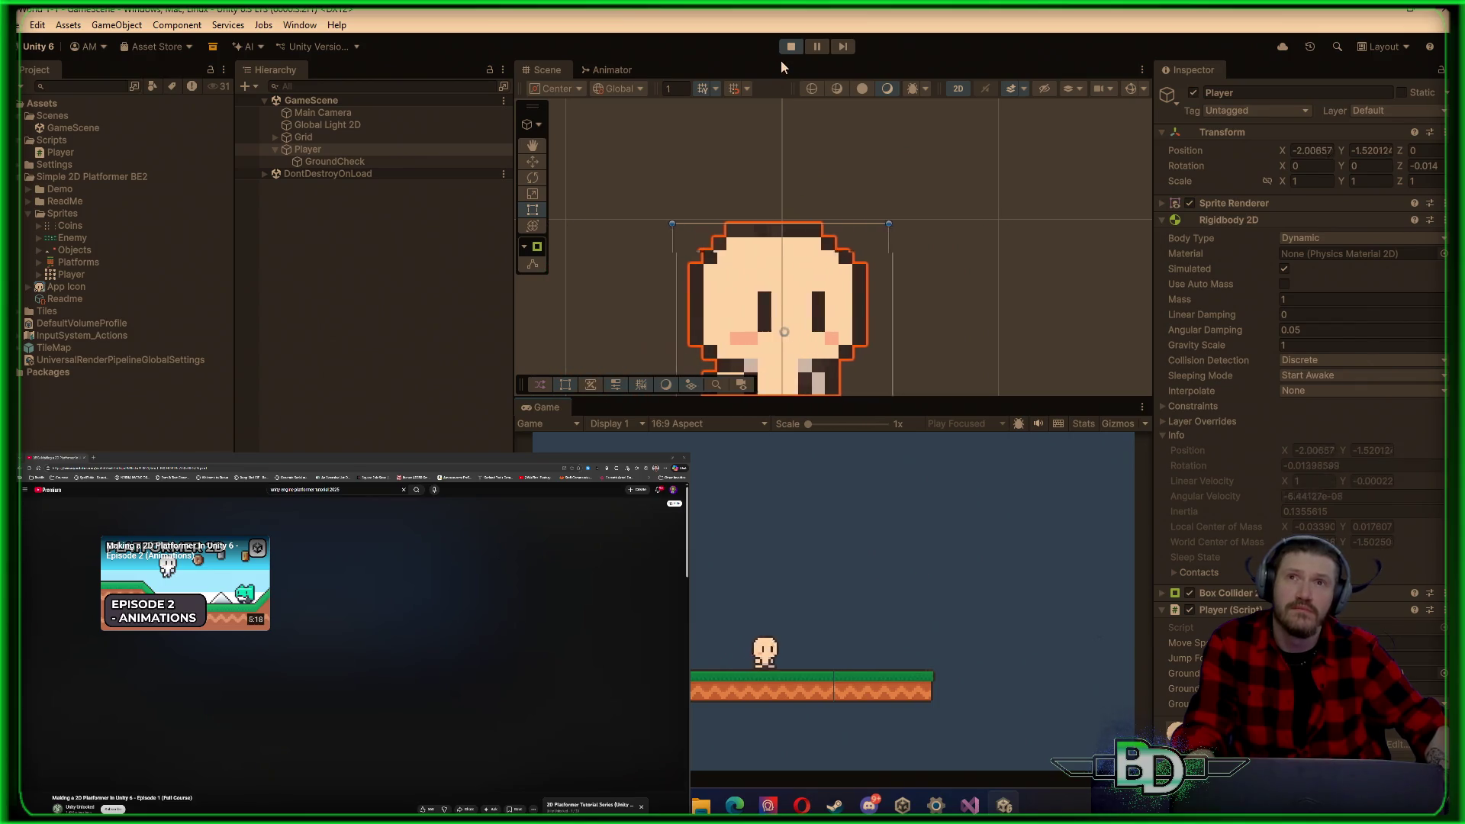
click(790, 46)
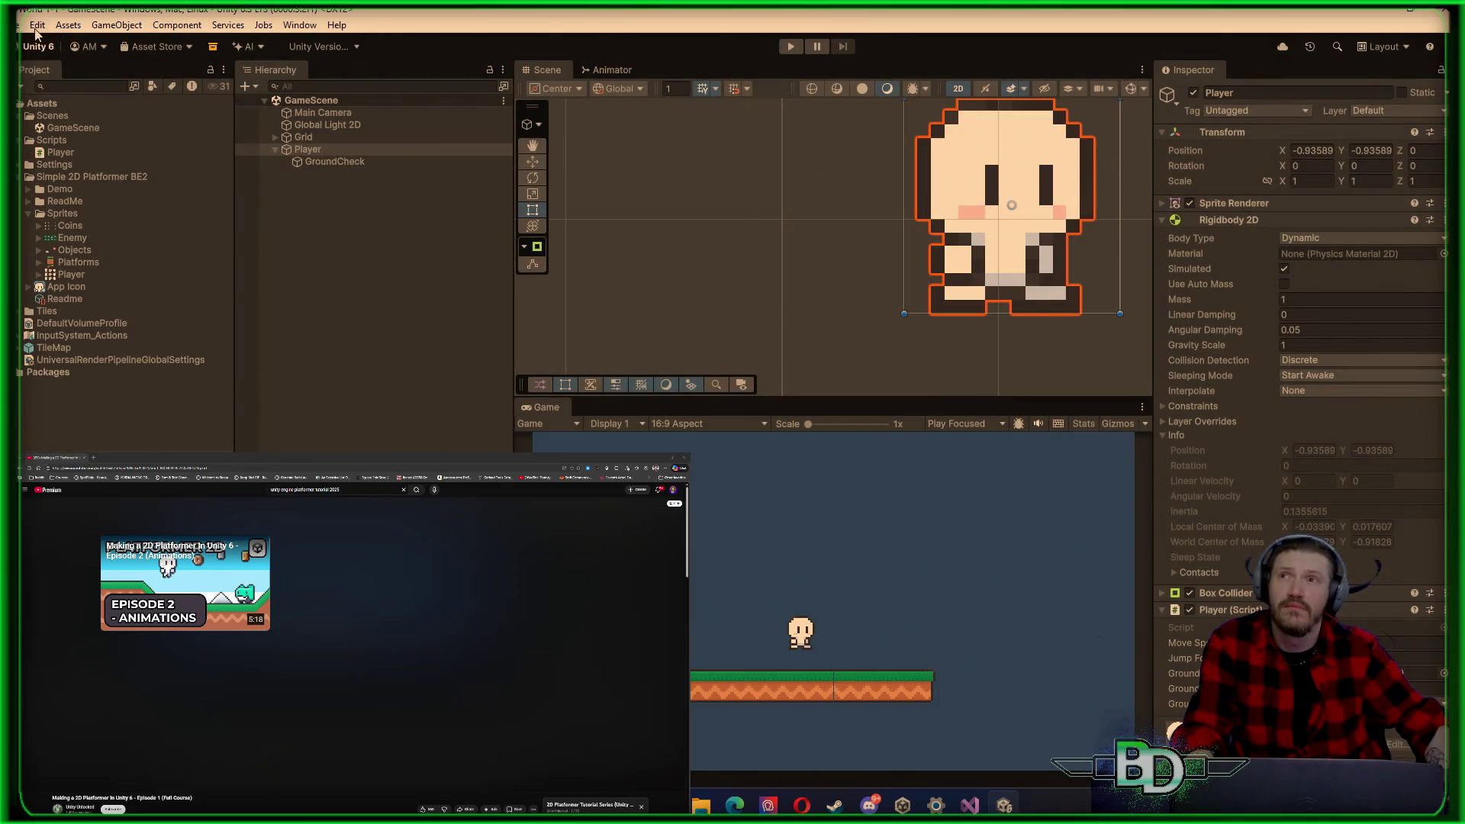
click(37, 28)
click(76, 463)
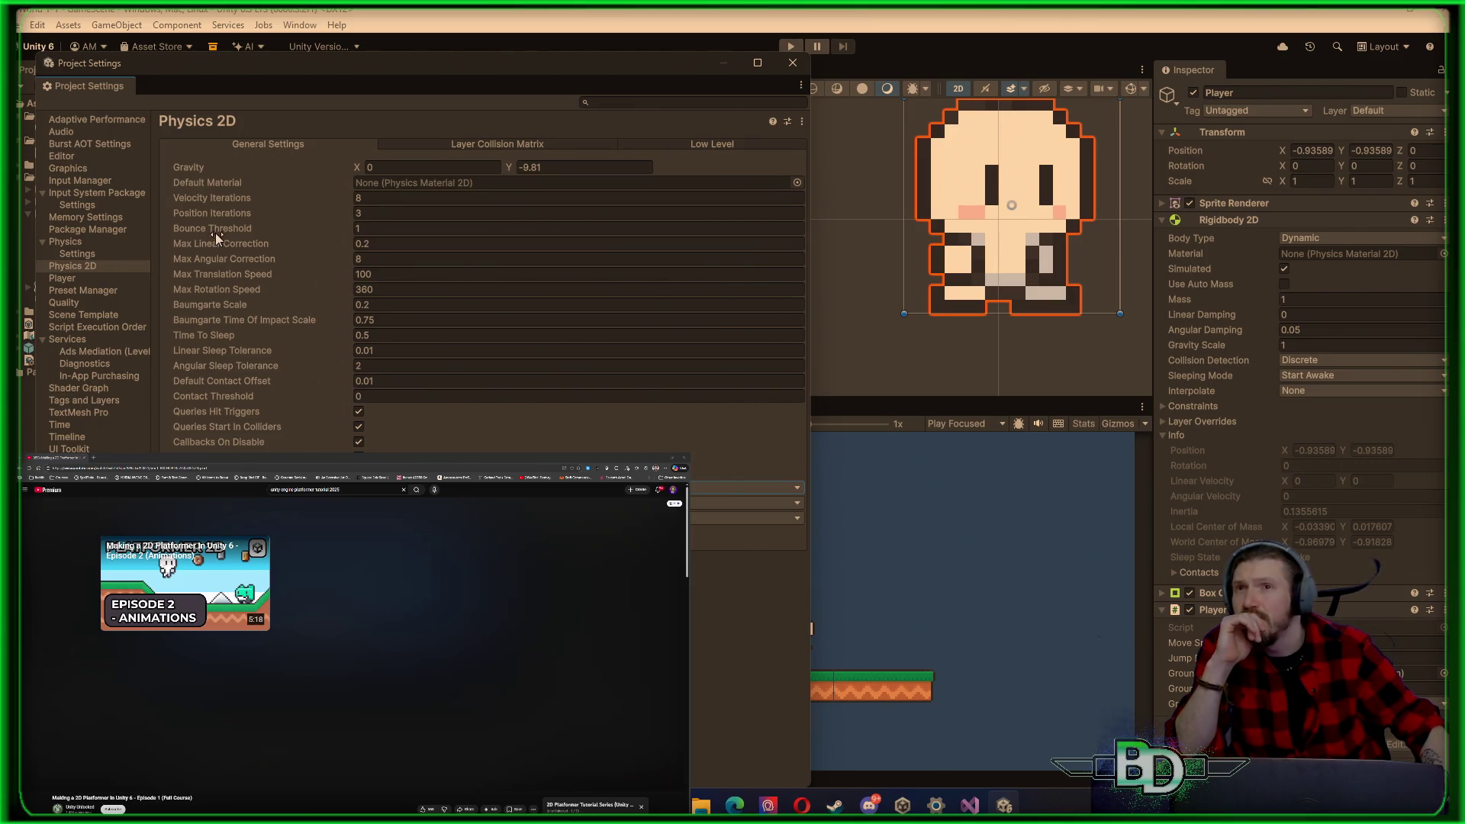
Step: Set Physics 2D Max Translation Speed to 150 and close Project Settings
mouse_move(214, 243)
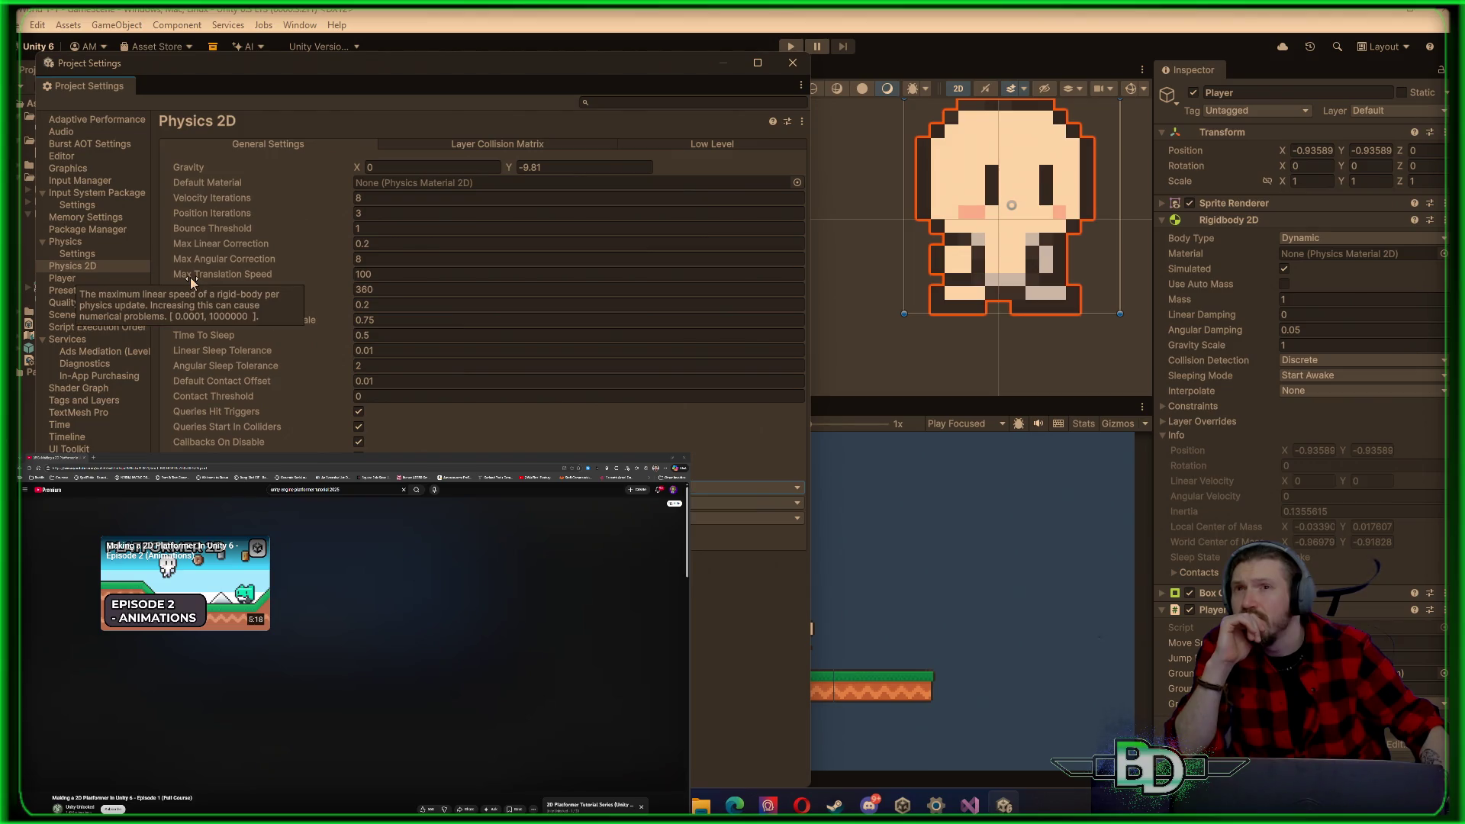
click(391, 278)
text(150)
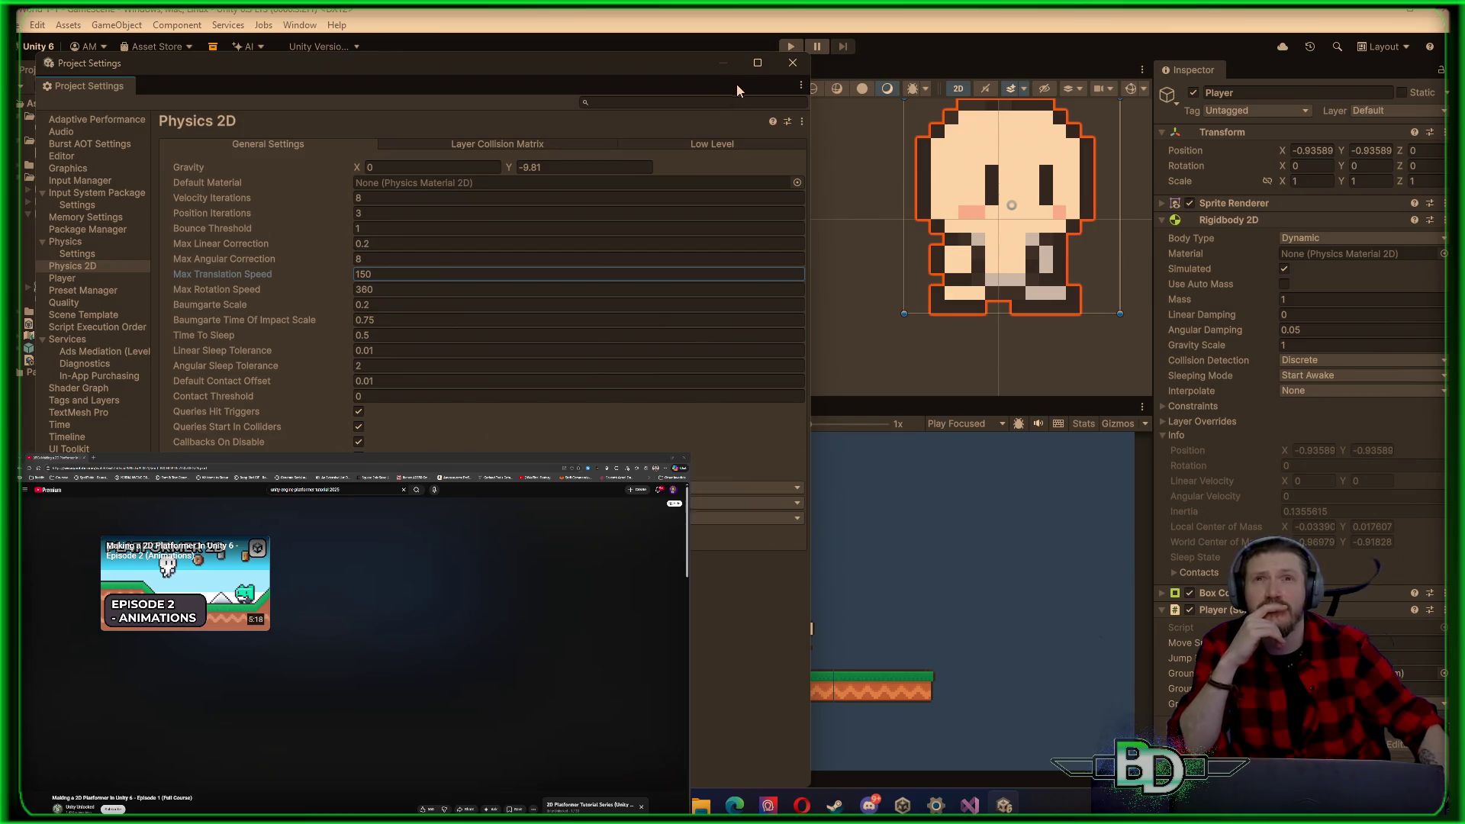
click(792, 61)
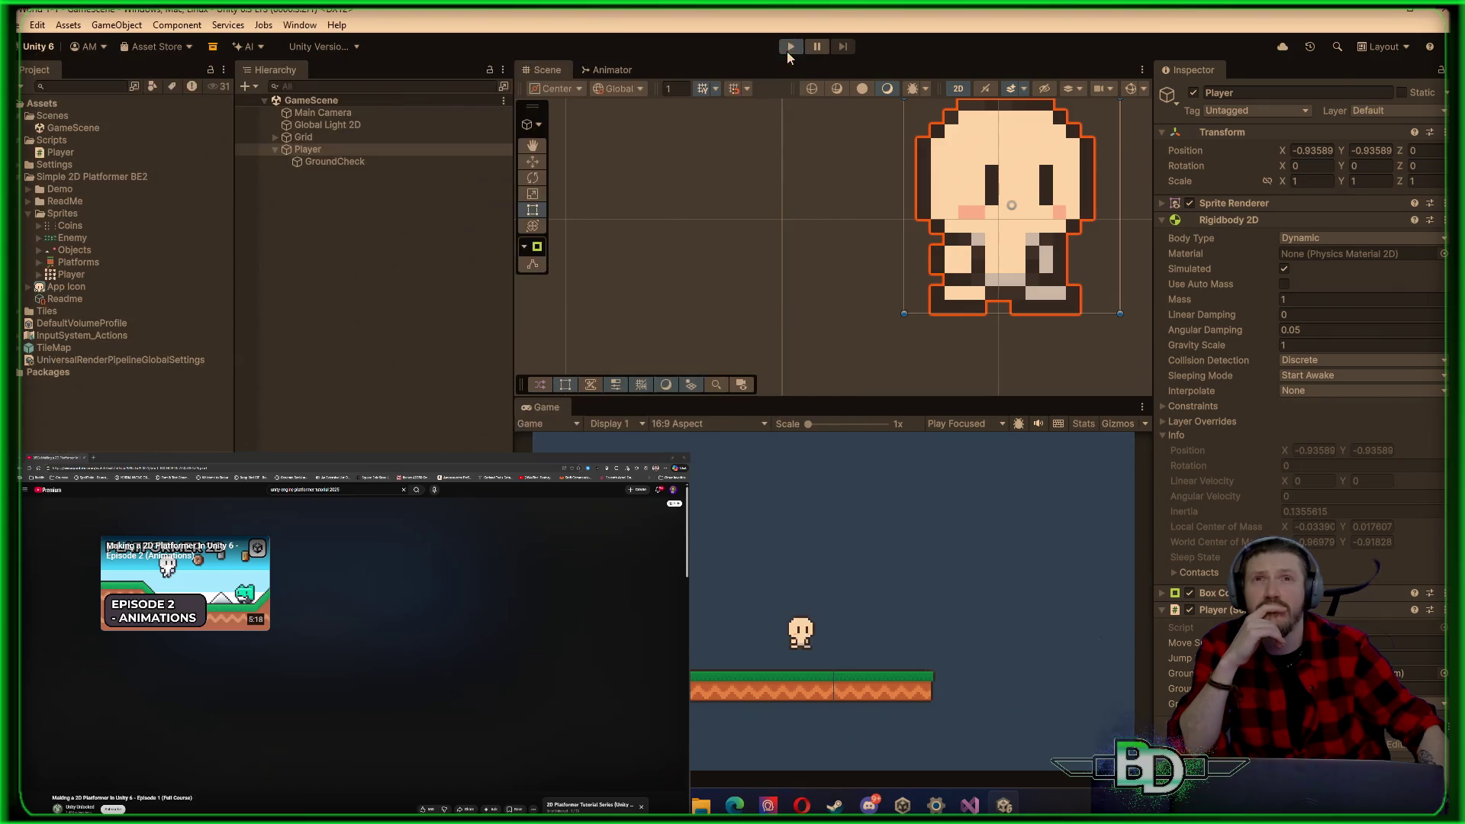
Step: Play the scene, walk the player left then right, and stop
click(791, 47)
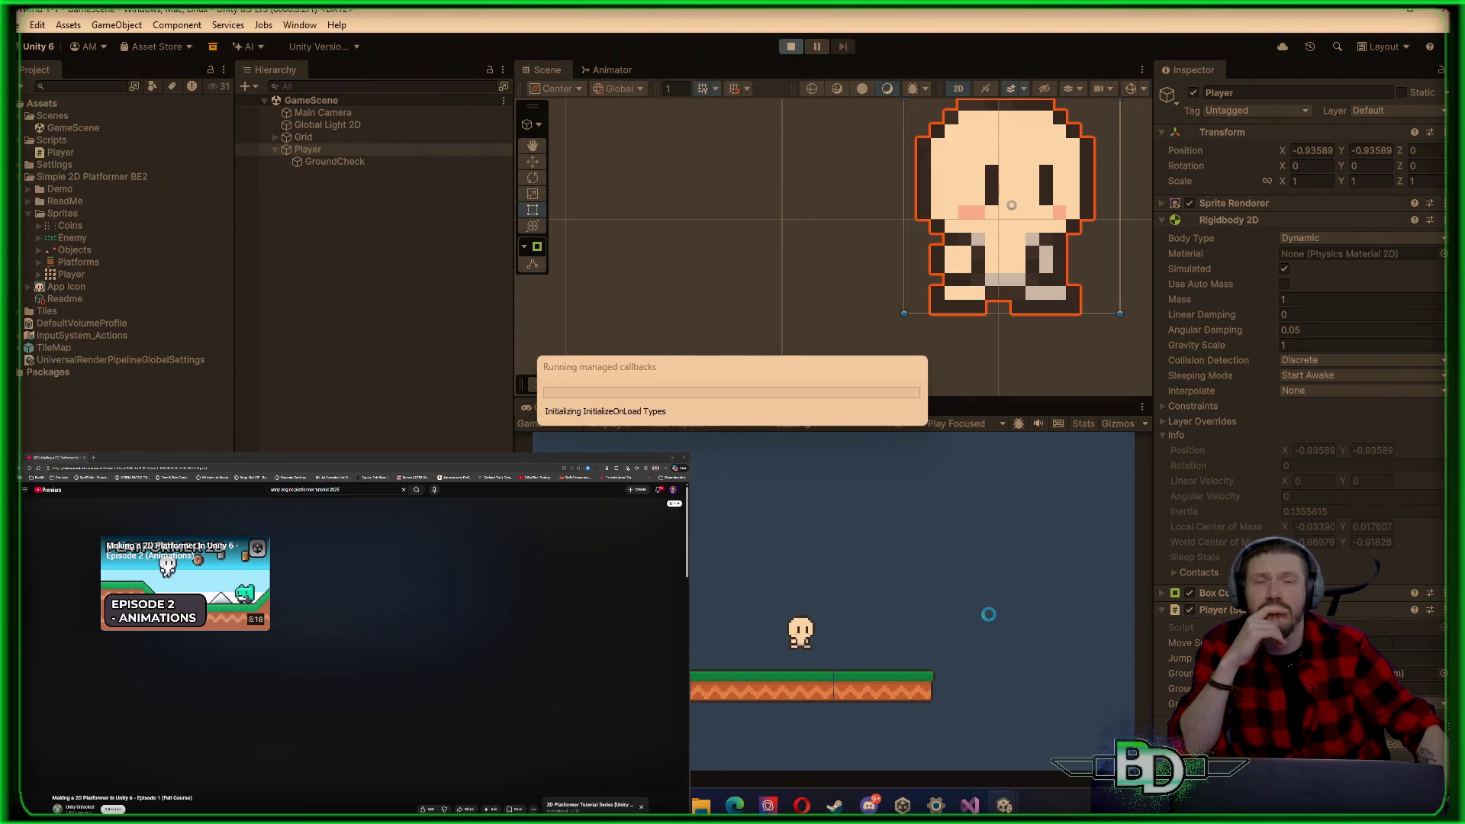
key(a)
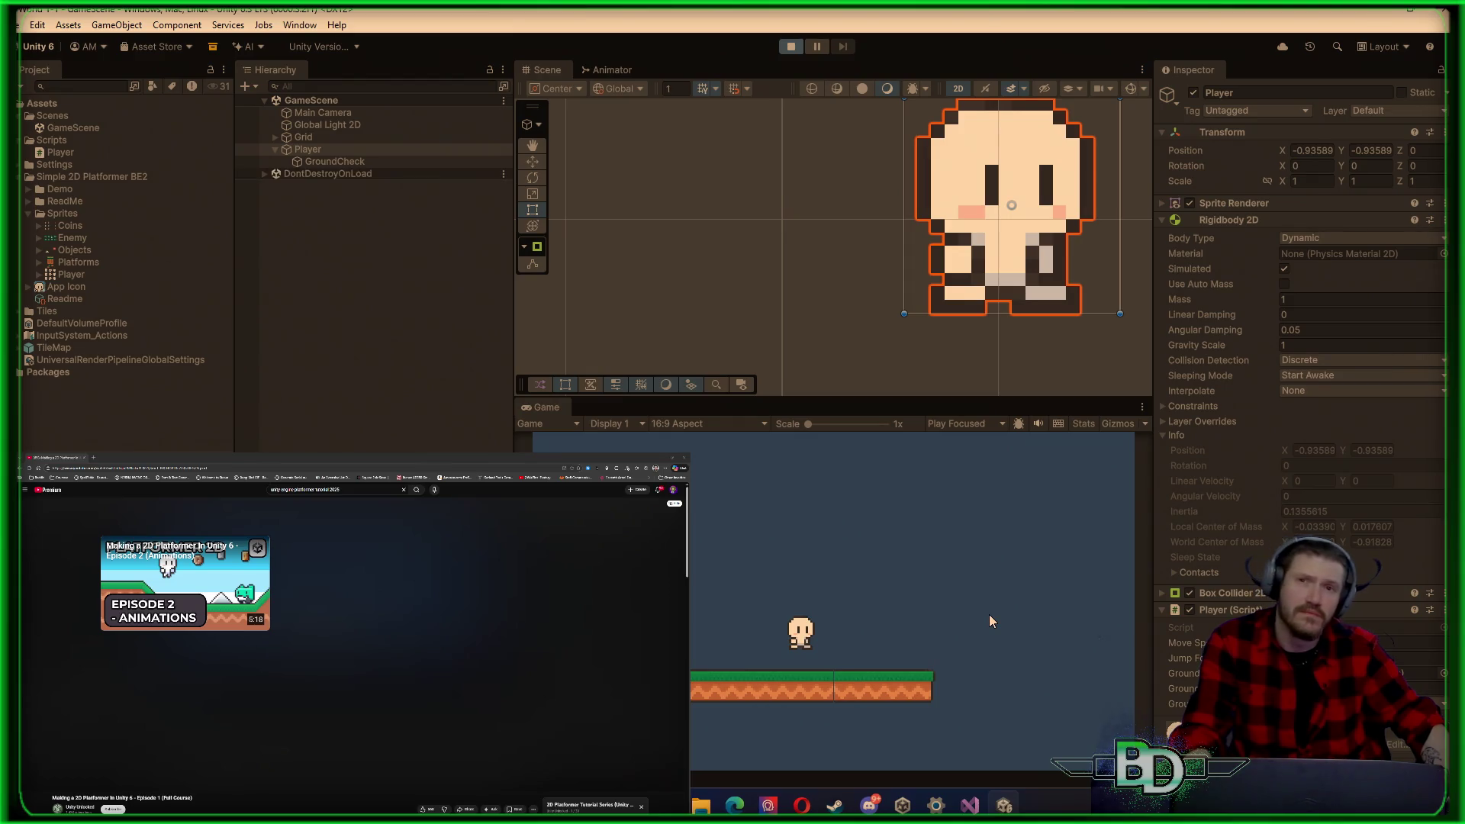
key(d)
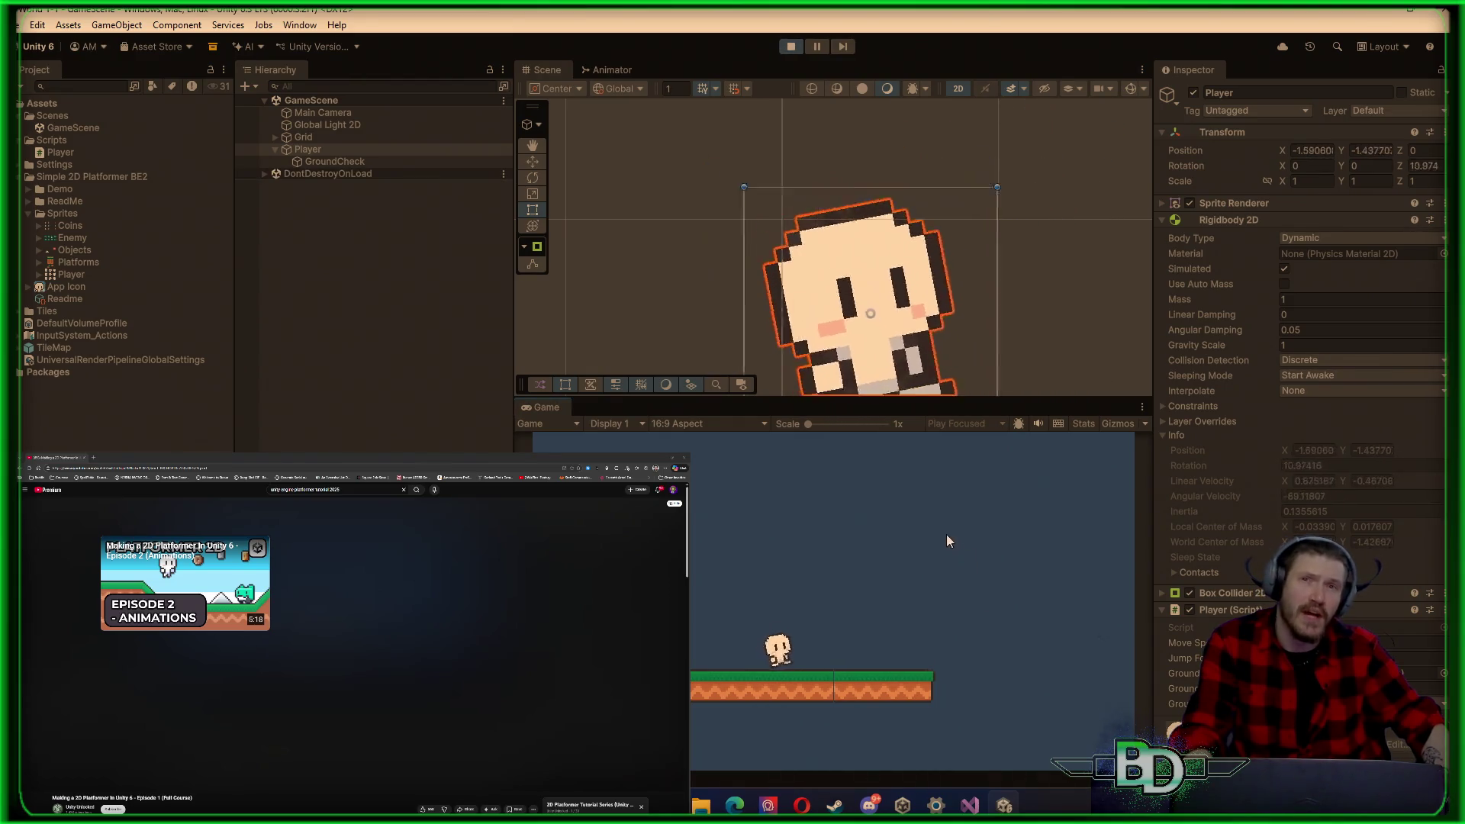
click(780, 44)
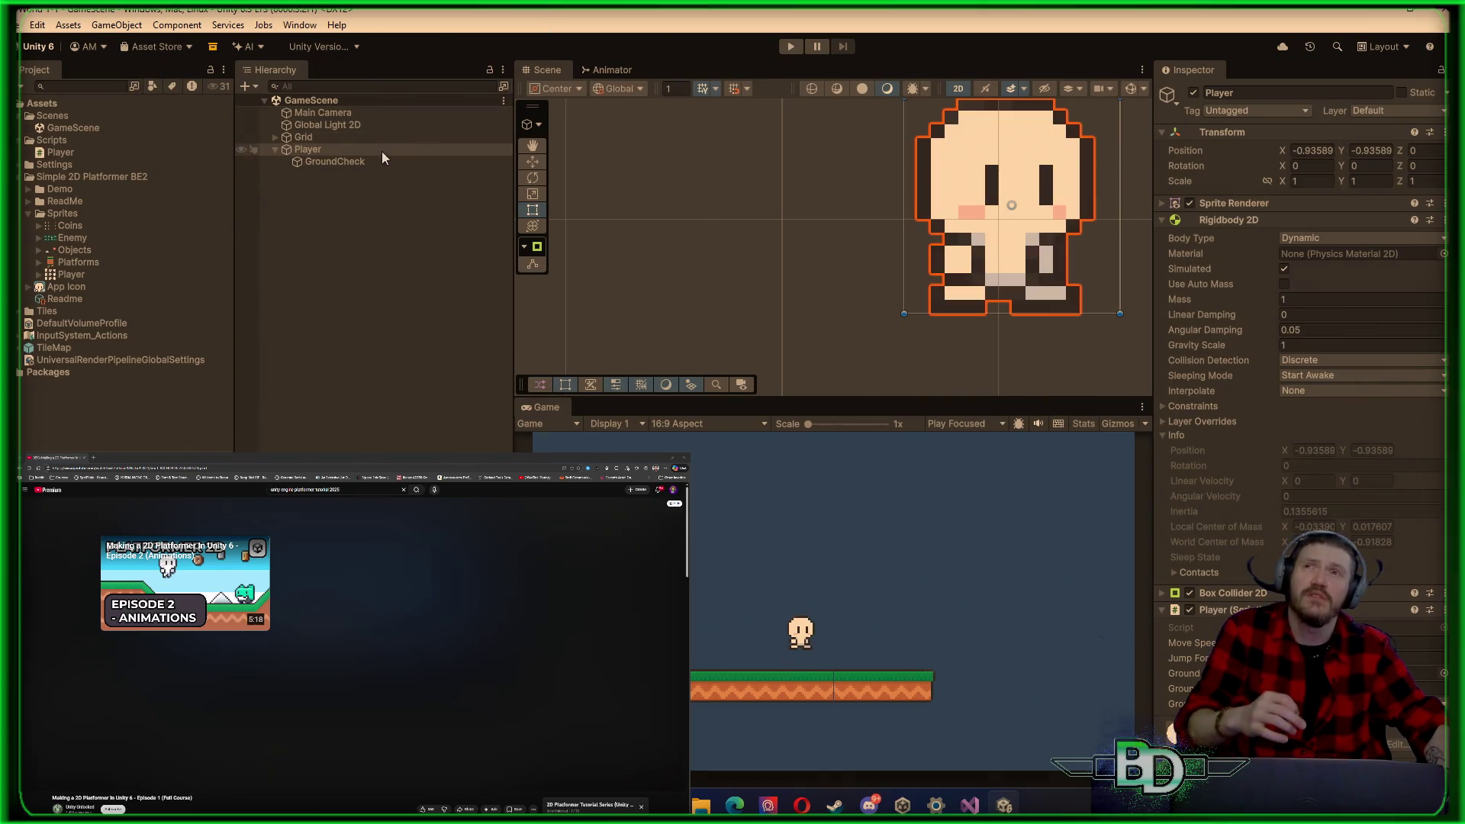
Step: Reopen Physics 2D settings, set Max Translation Speed to 100, and close the window
key(alt+f)
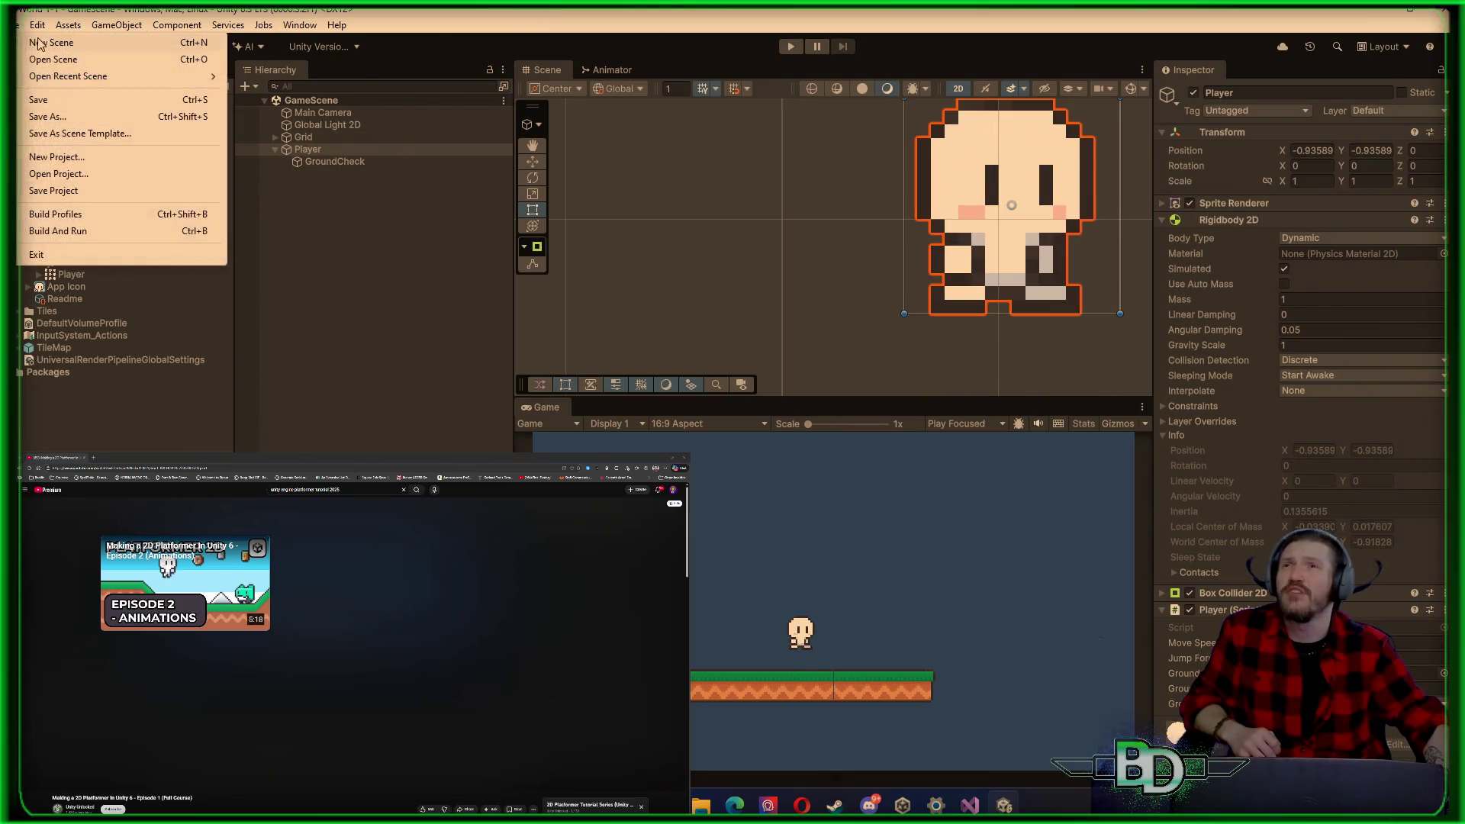
key(Right)
key(Escape)
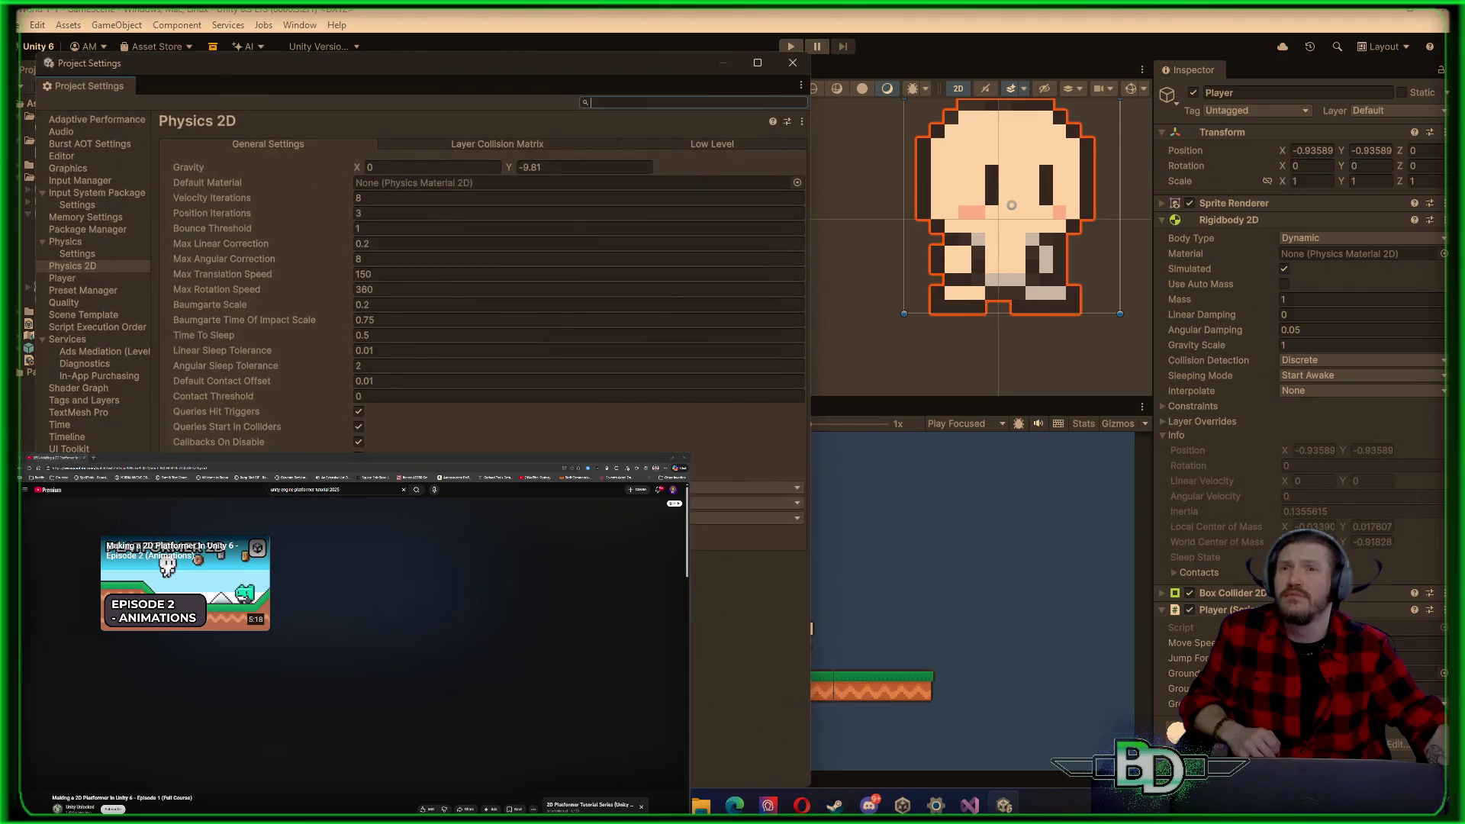
click(382, 274)
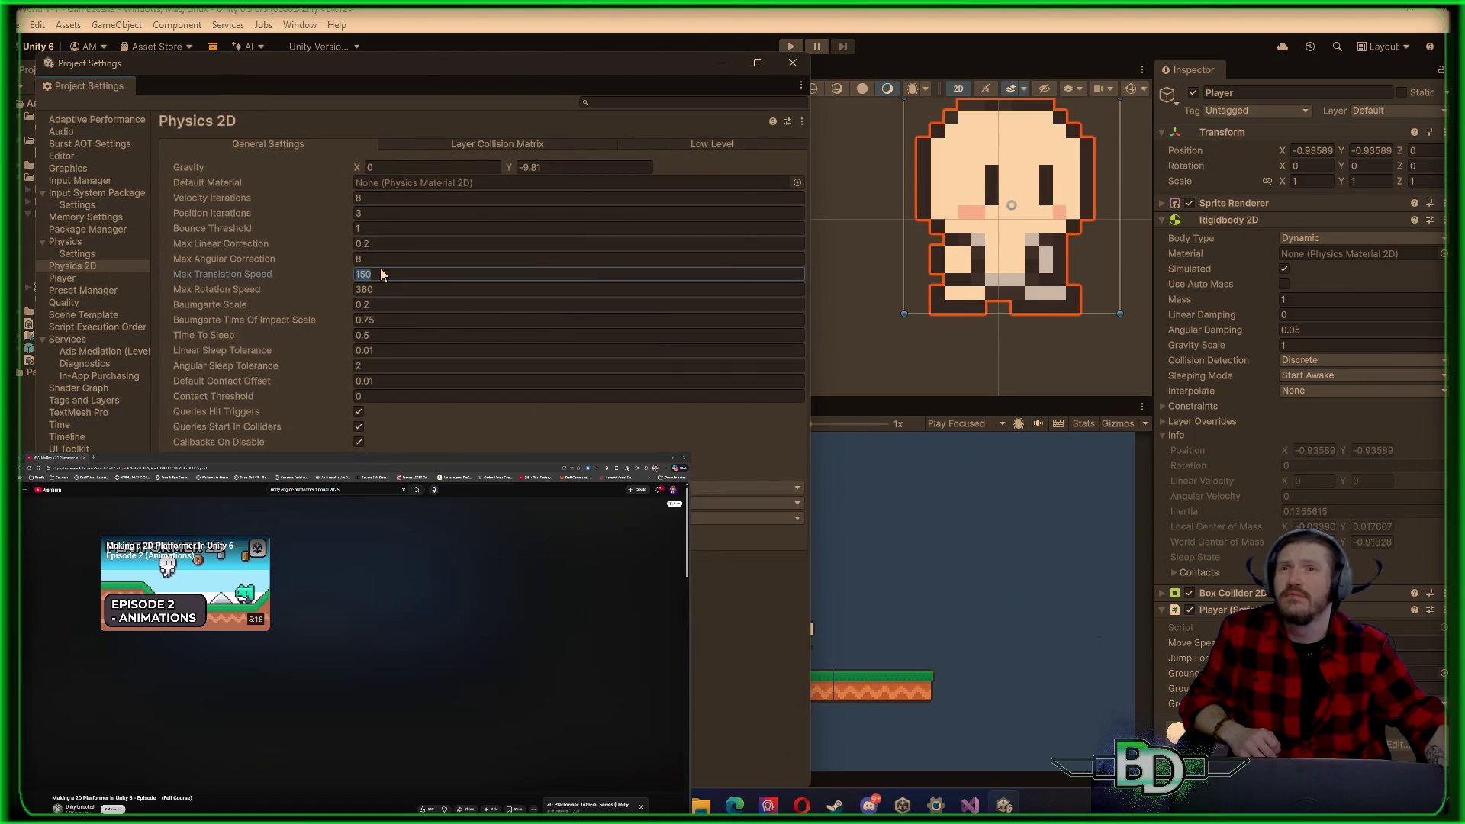
text(100)
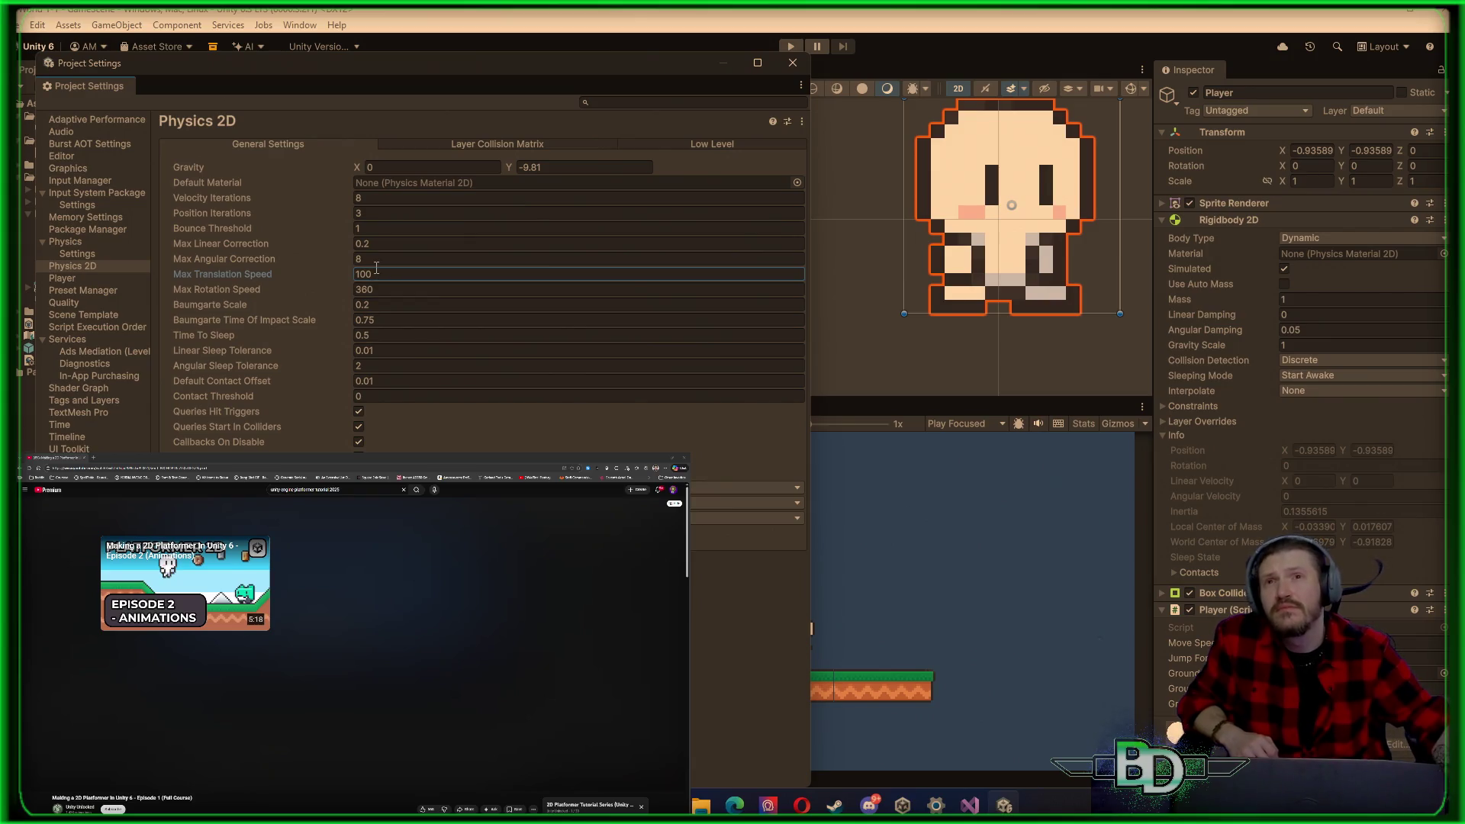
click(792, 62)
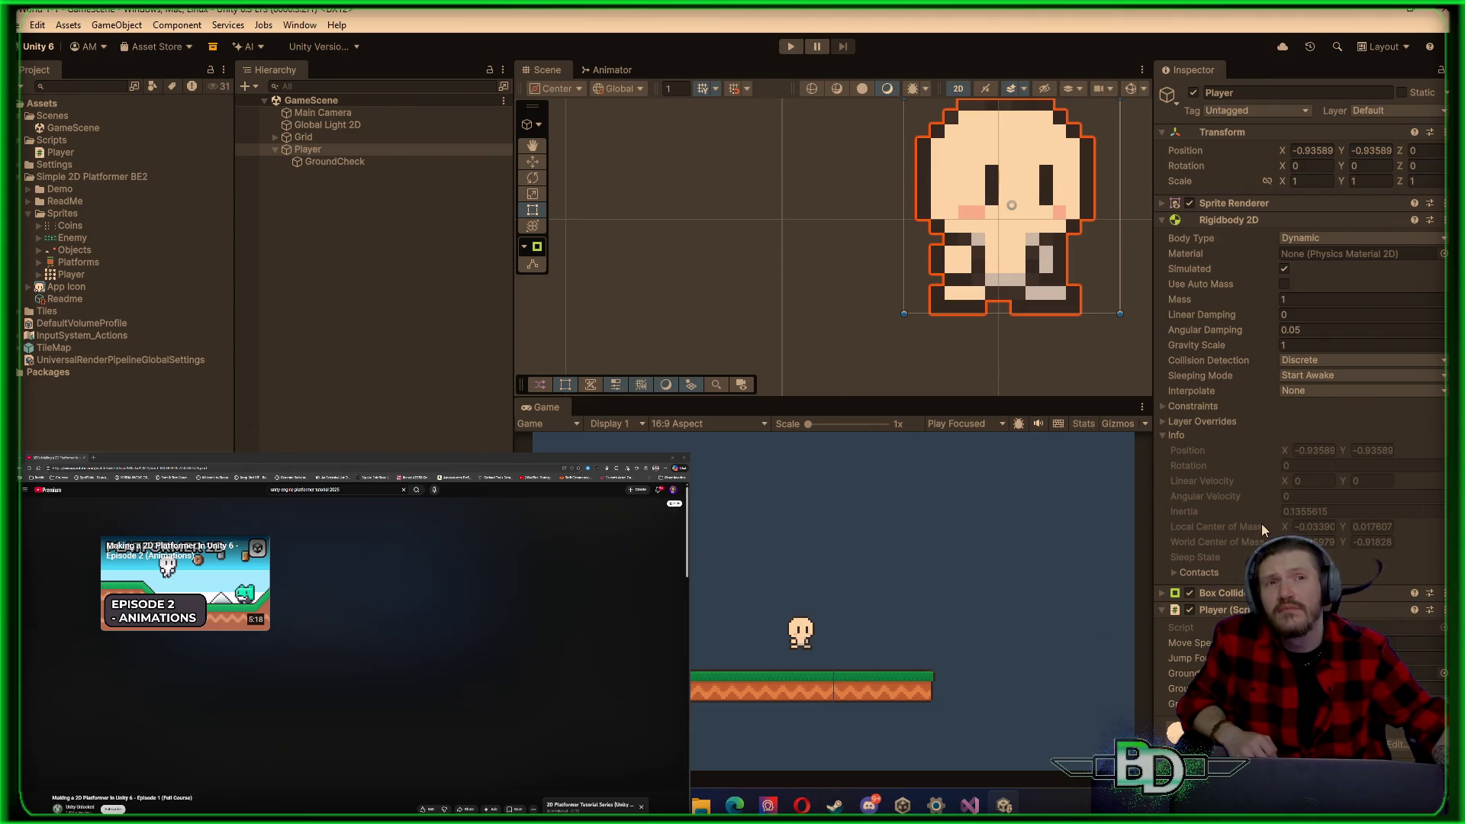
scroll(1191, 492, down, 2)
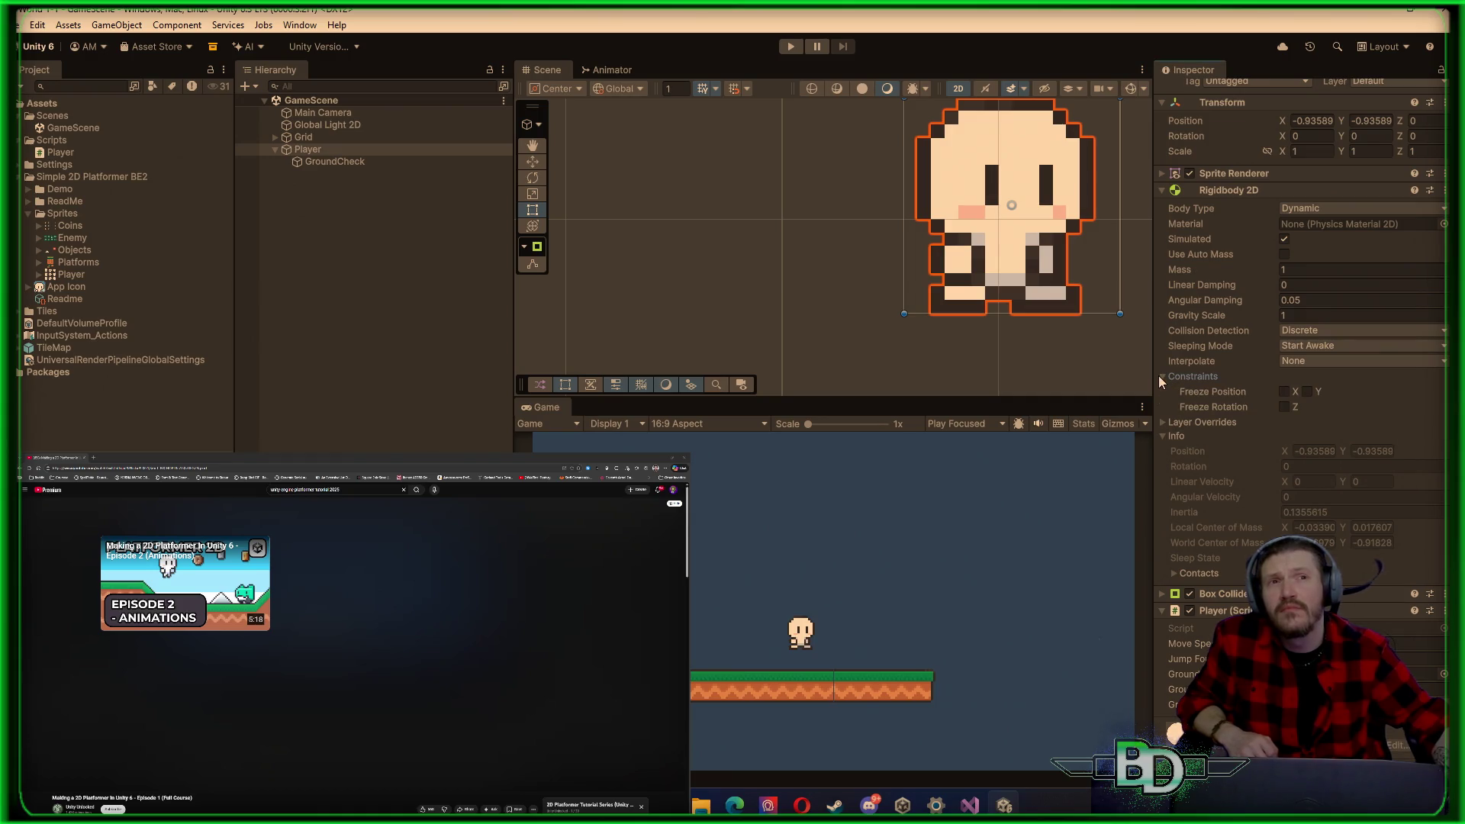
click(1161, 391)
click(1167, 377)
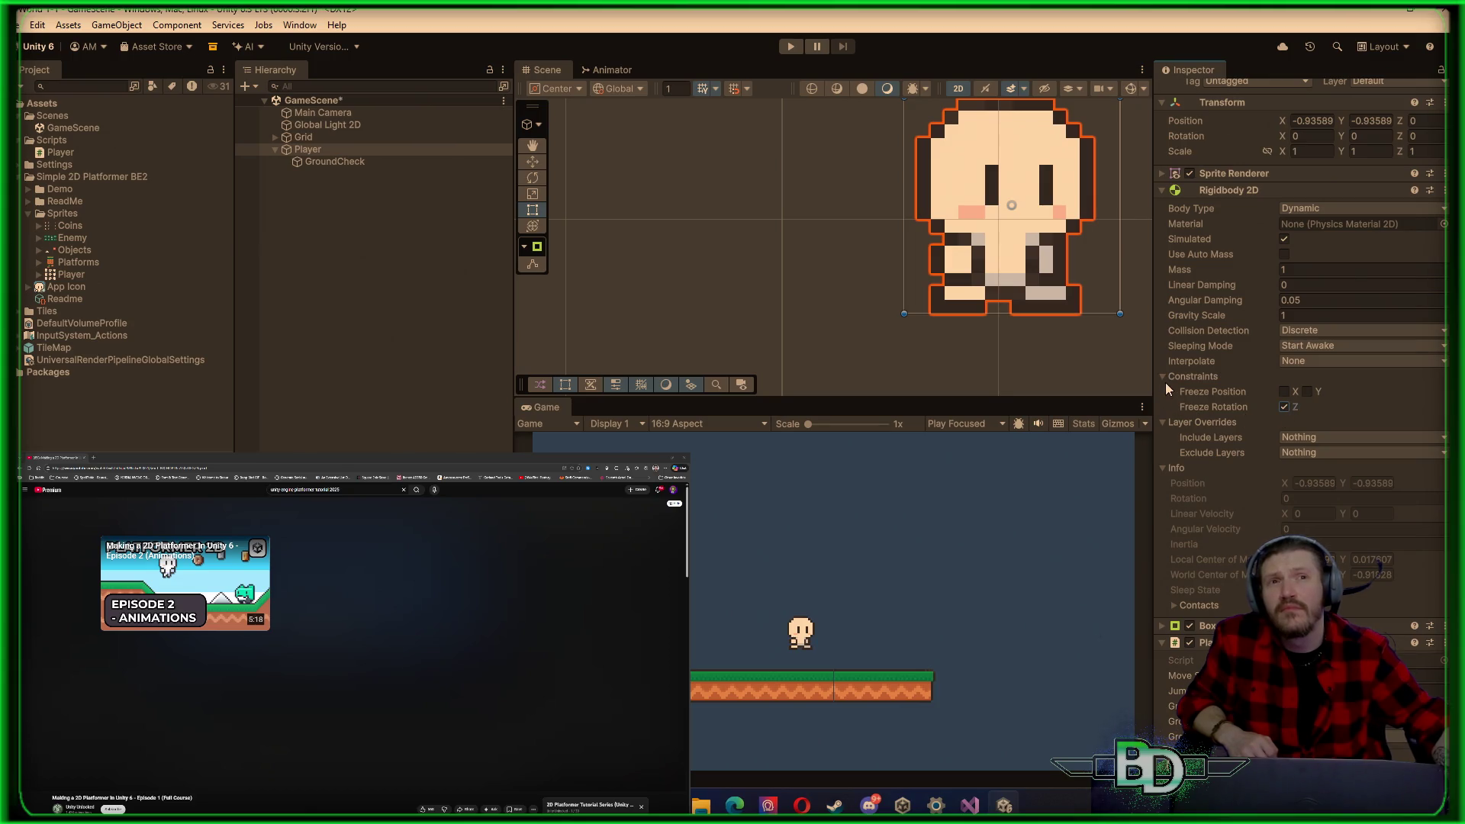
click(1165, 382)
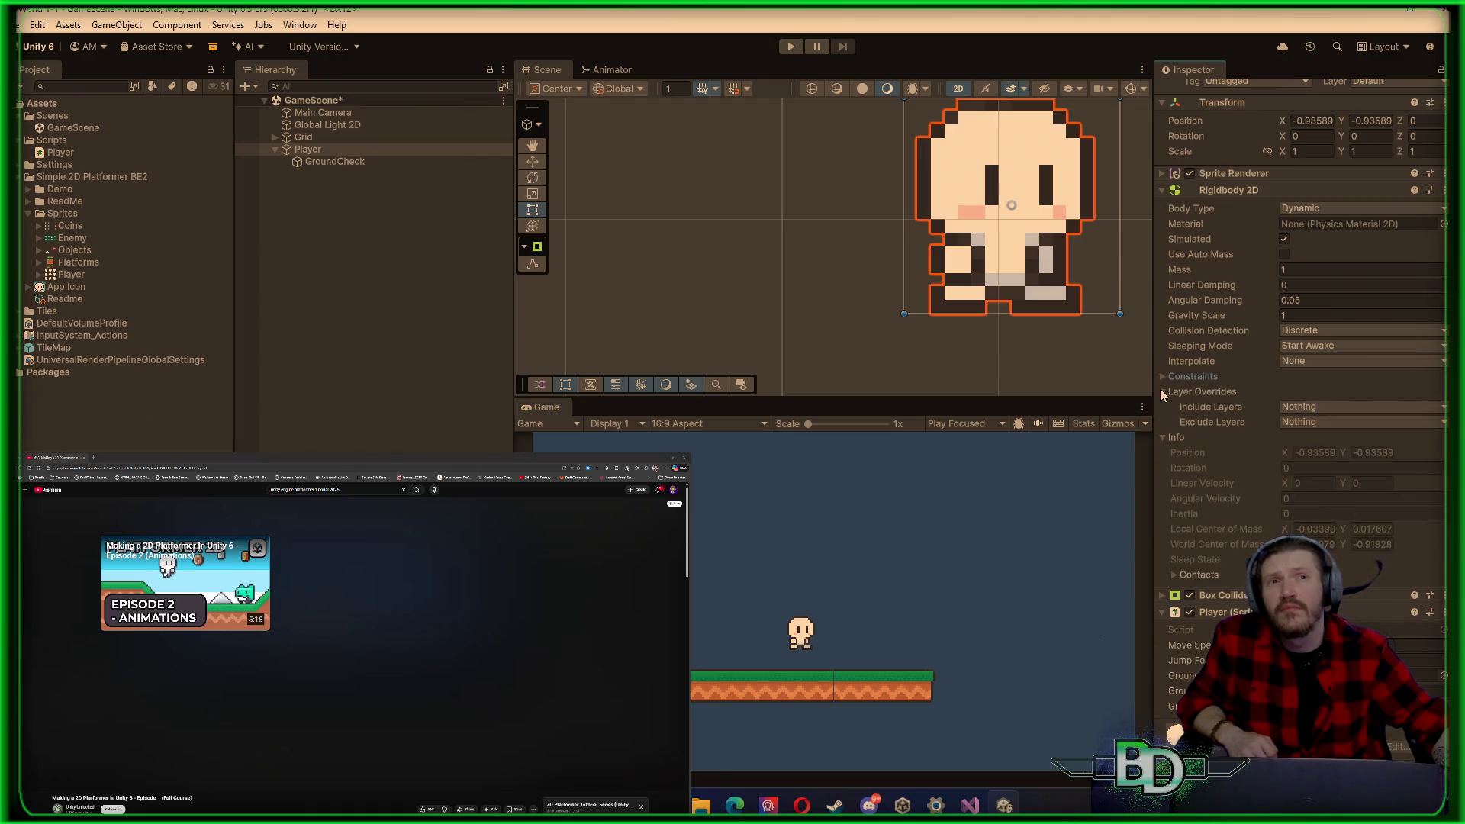
click(1161, 391)
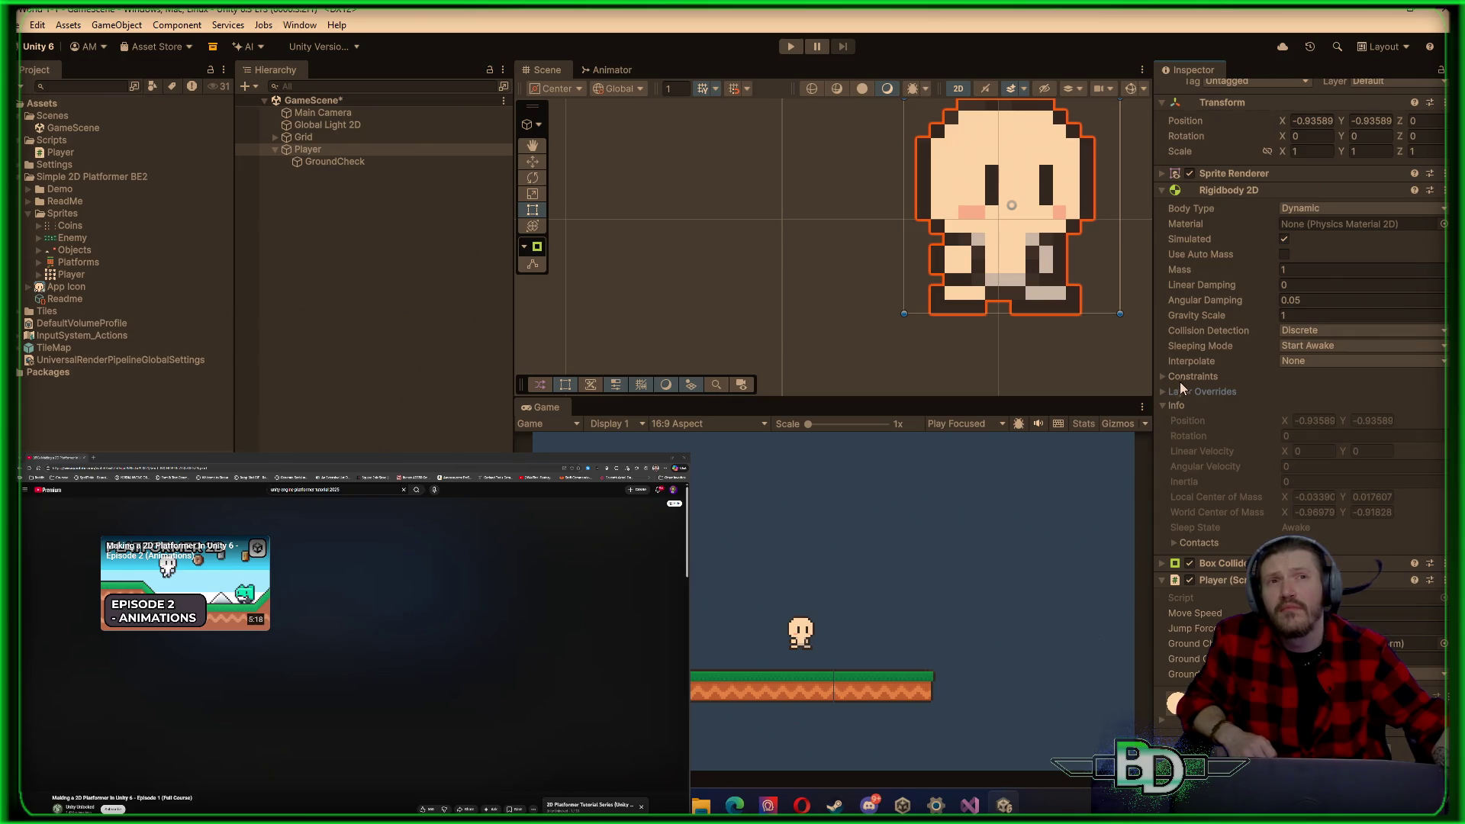
click(1282, 361)
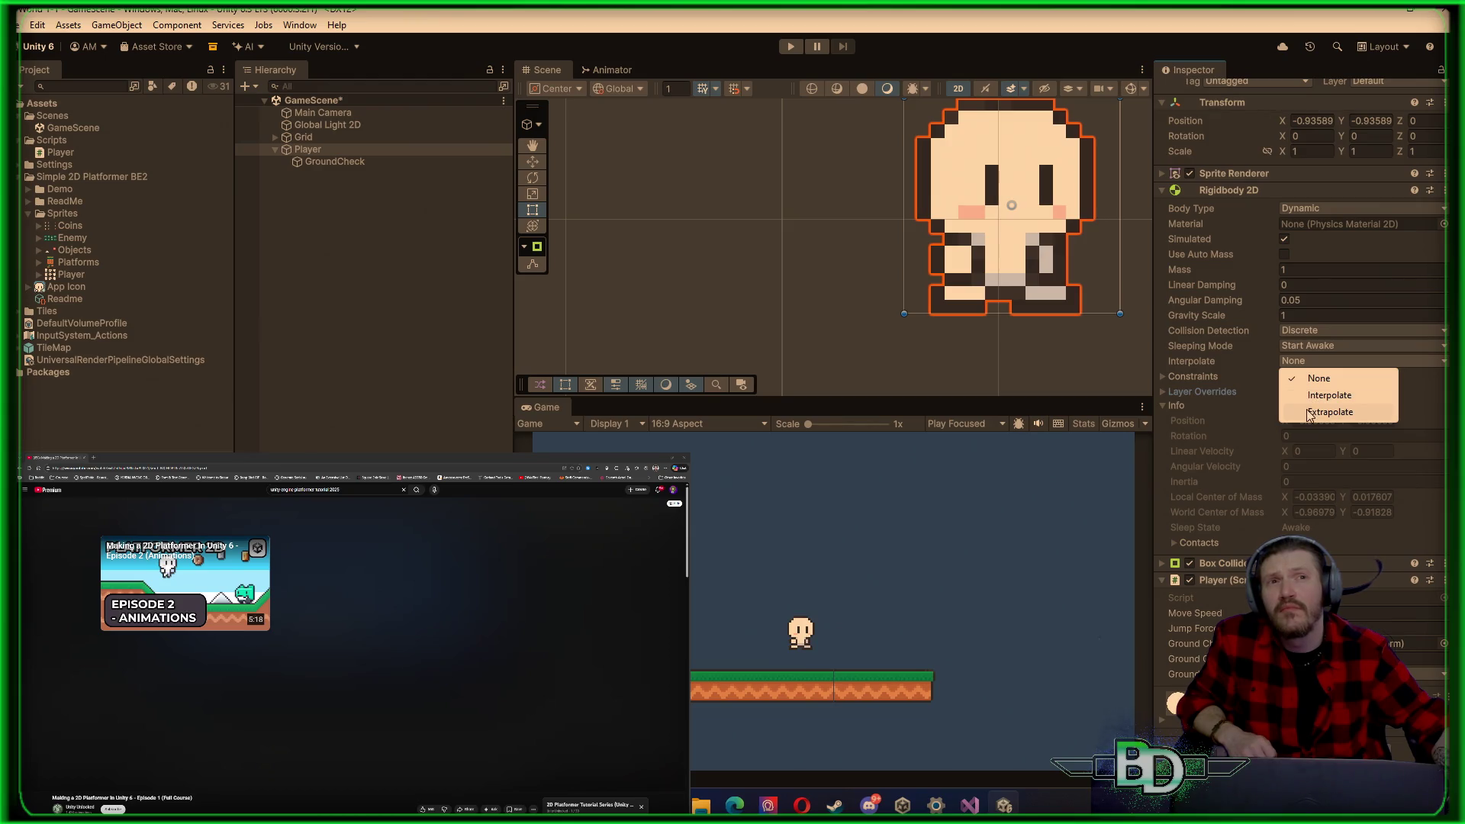
click(1328, 250)
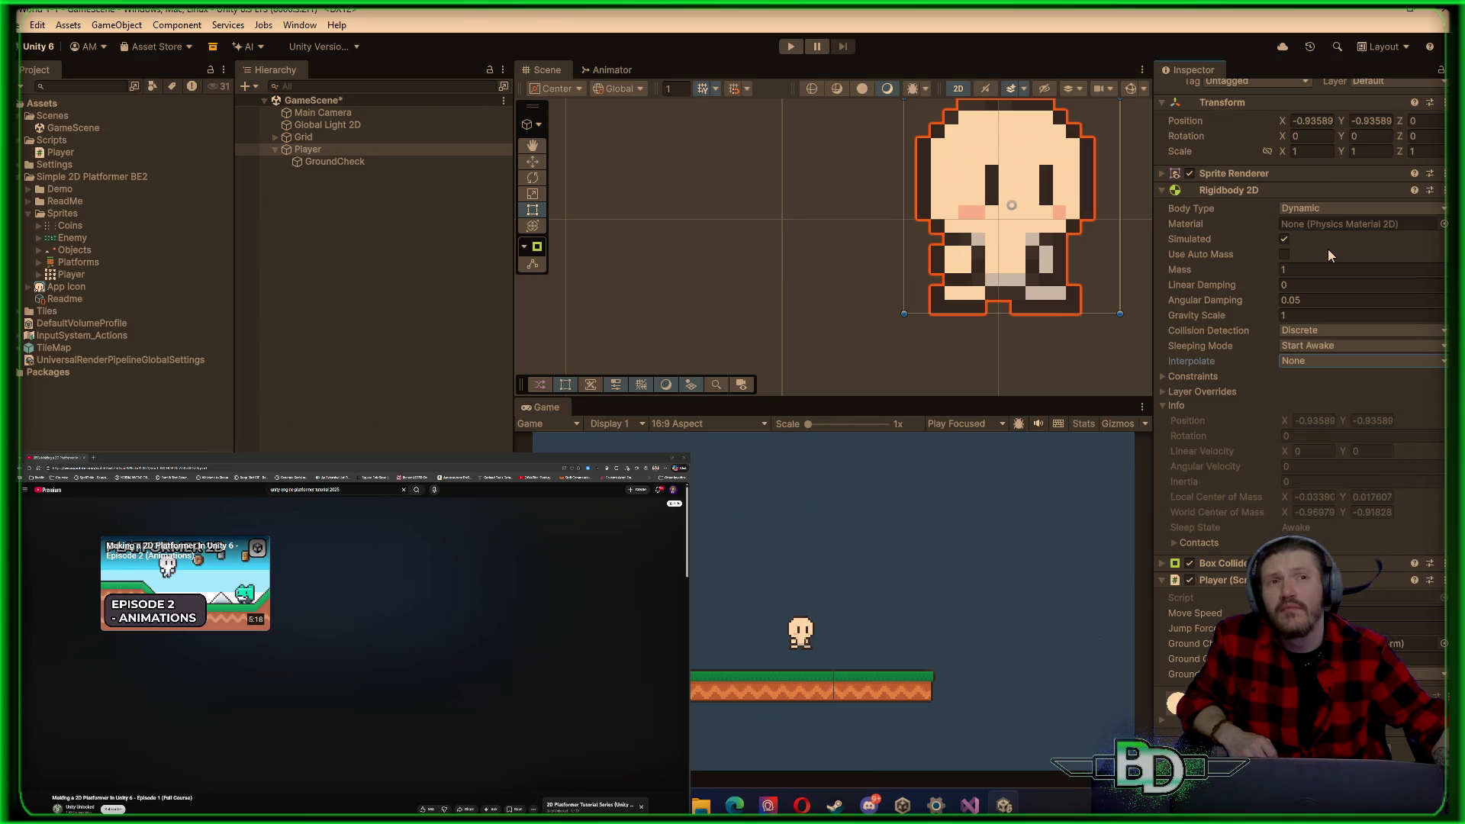
click(1312, 363)
click(1316, 394)
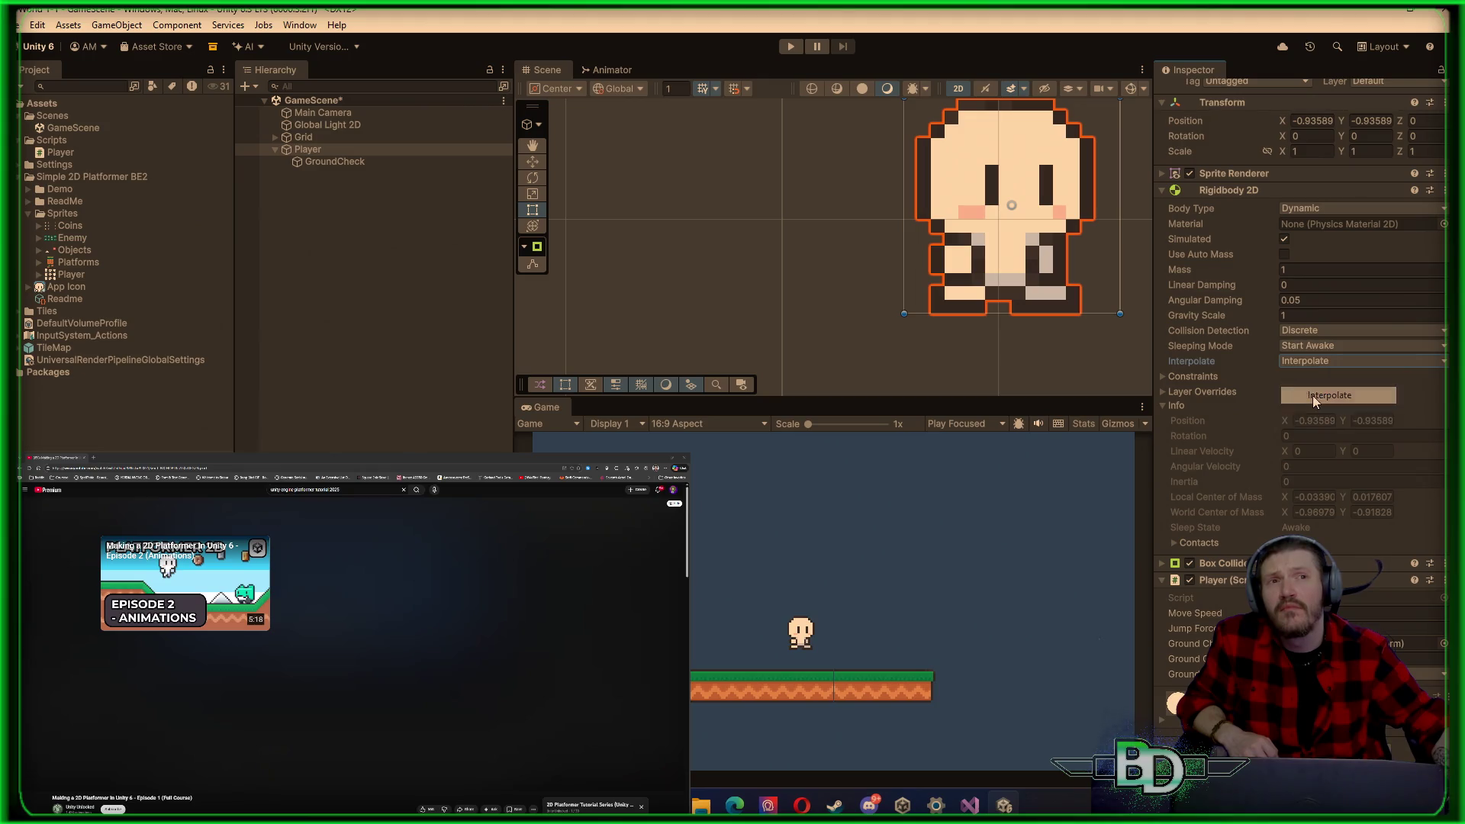
click(1333, 363)
click(1335, 409)
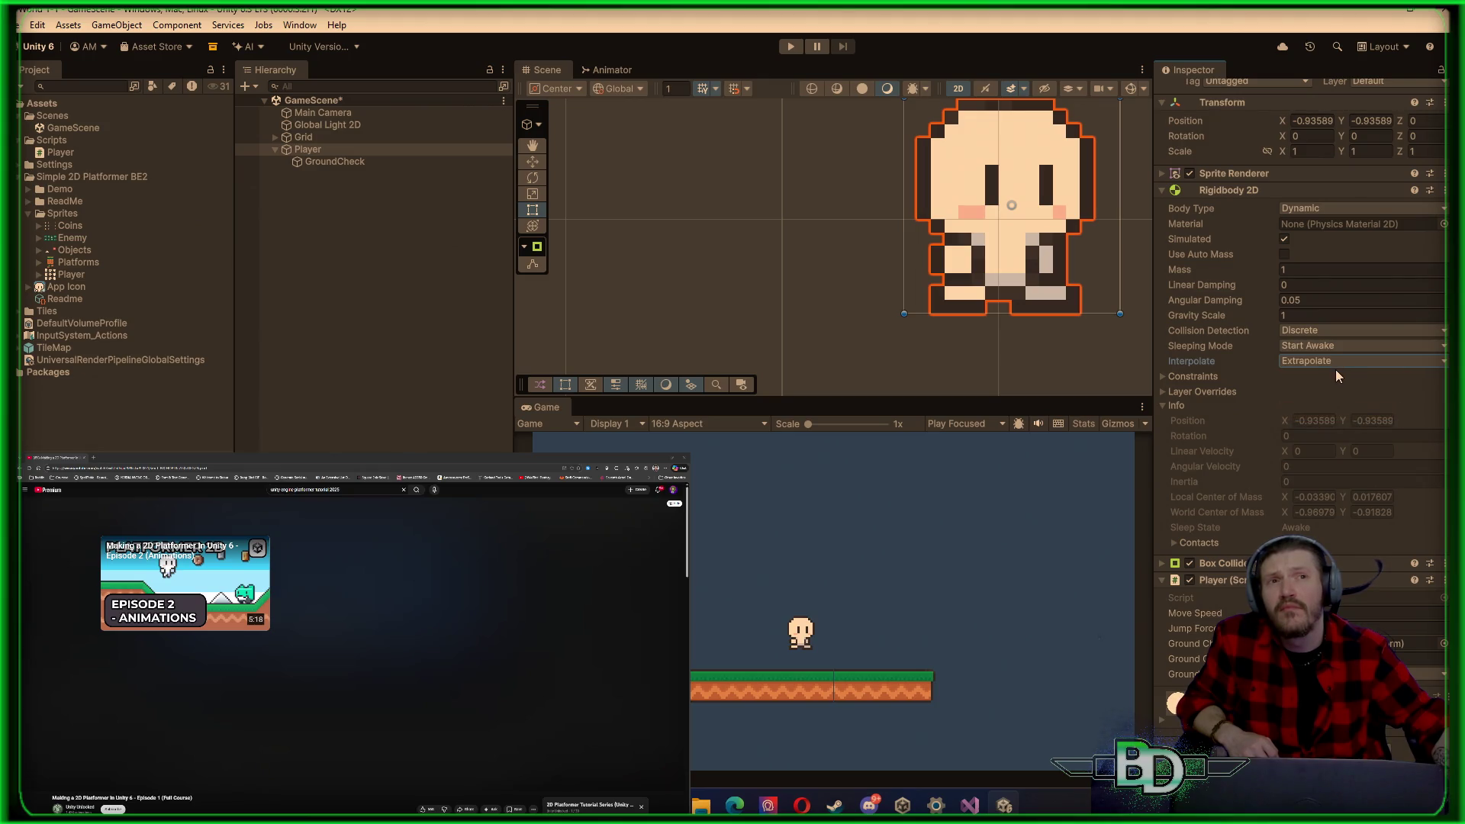
click(1335, 376)
click(1334, 377)
click(1333, 362)
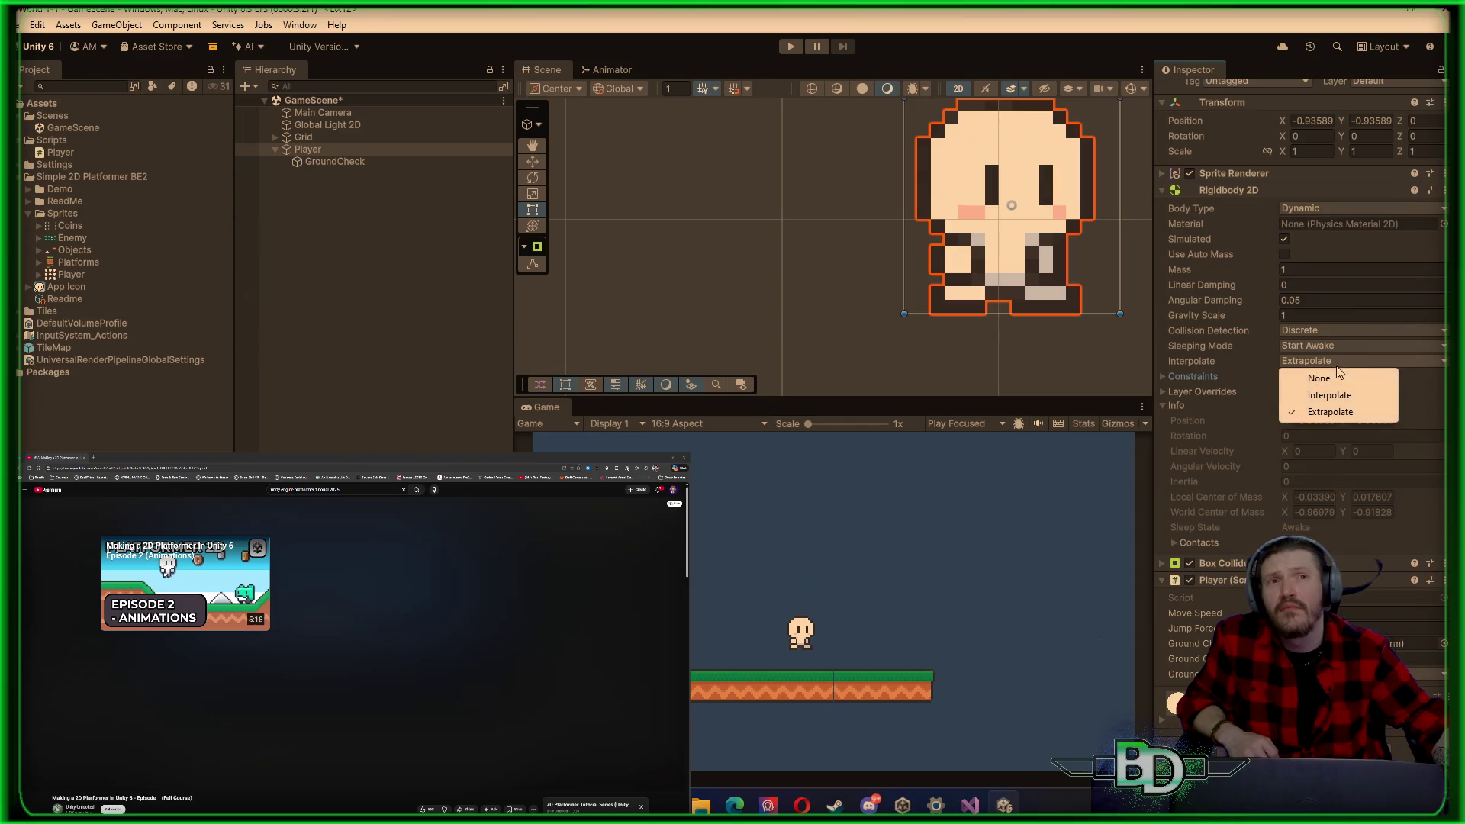
click(1330, 378)
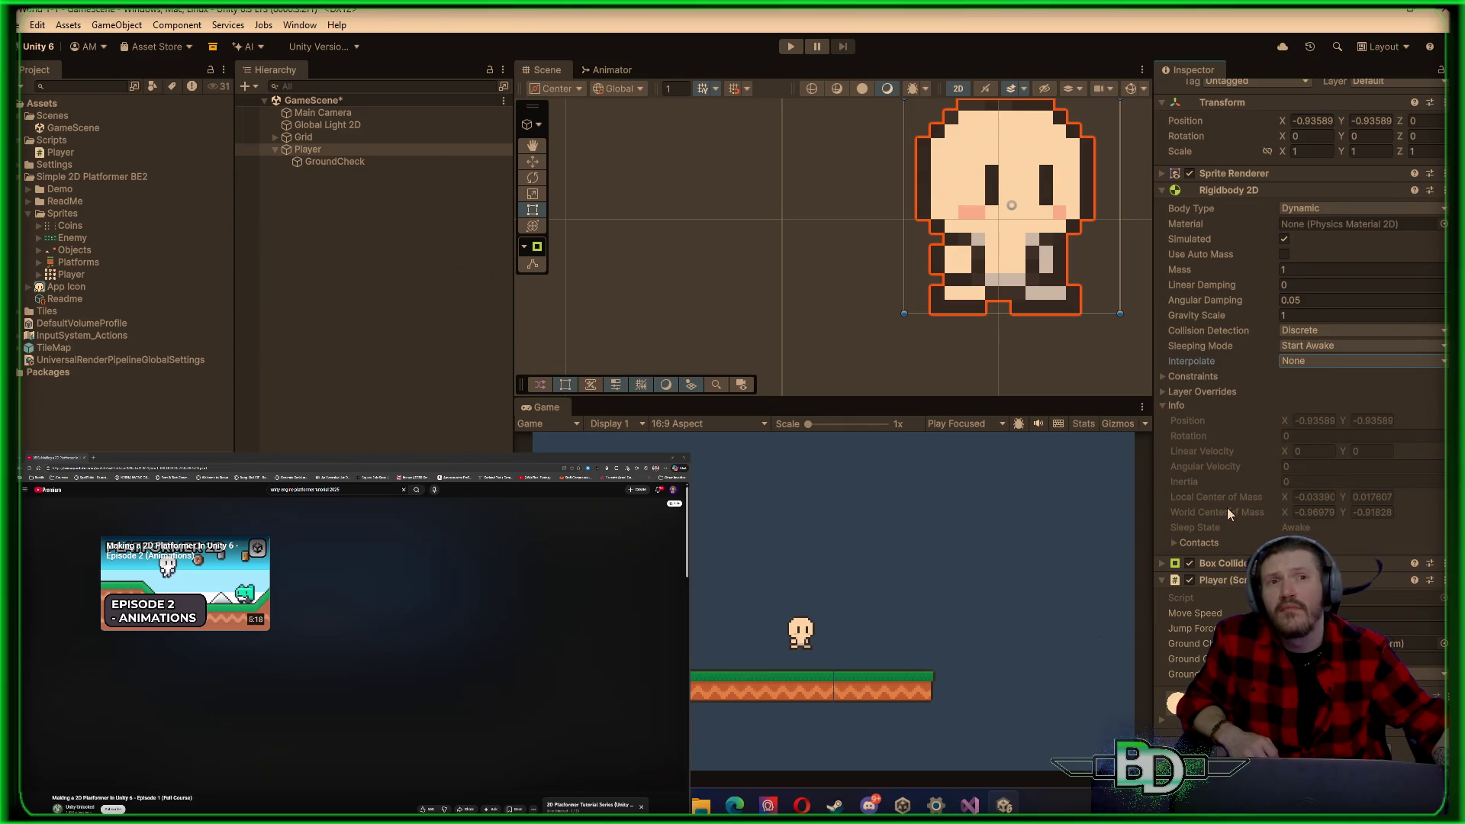
click(1173, 545)
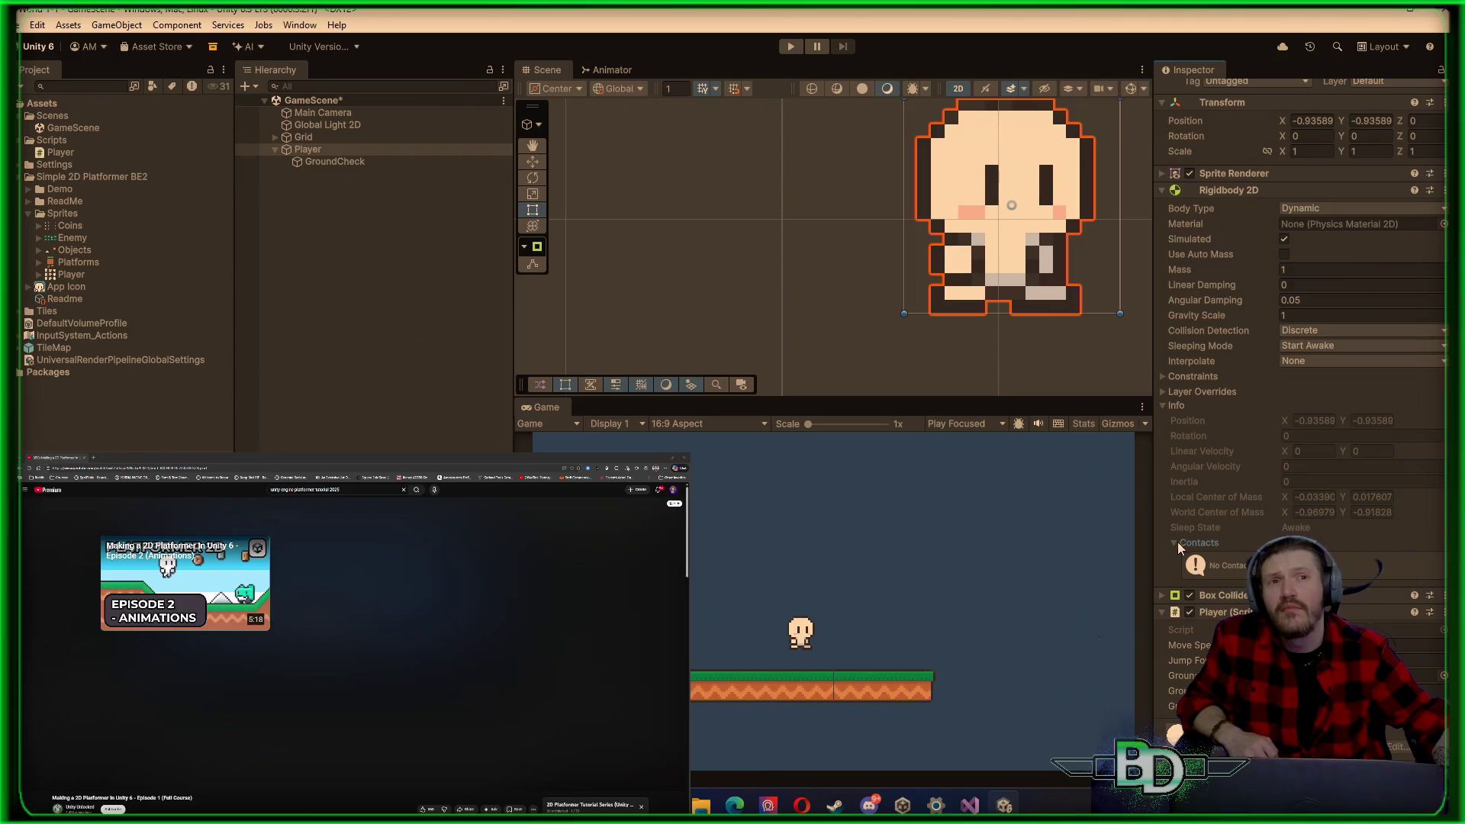
click(1175, 543)
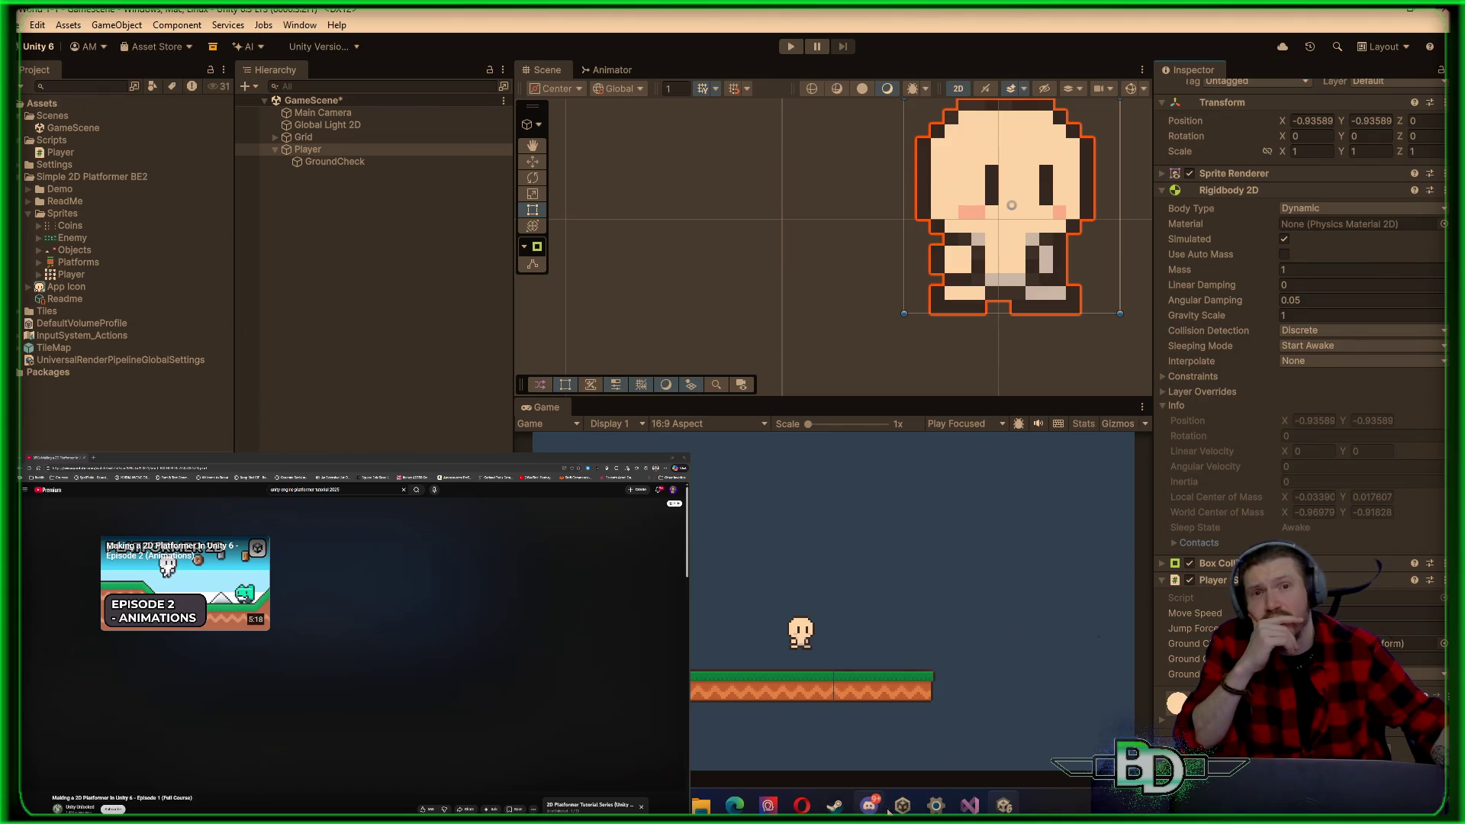
Step: Set Player Active Input Handling to Input Manager (Old), apply the restart, and save the scene
mouse_move(969, 805)
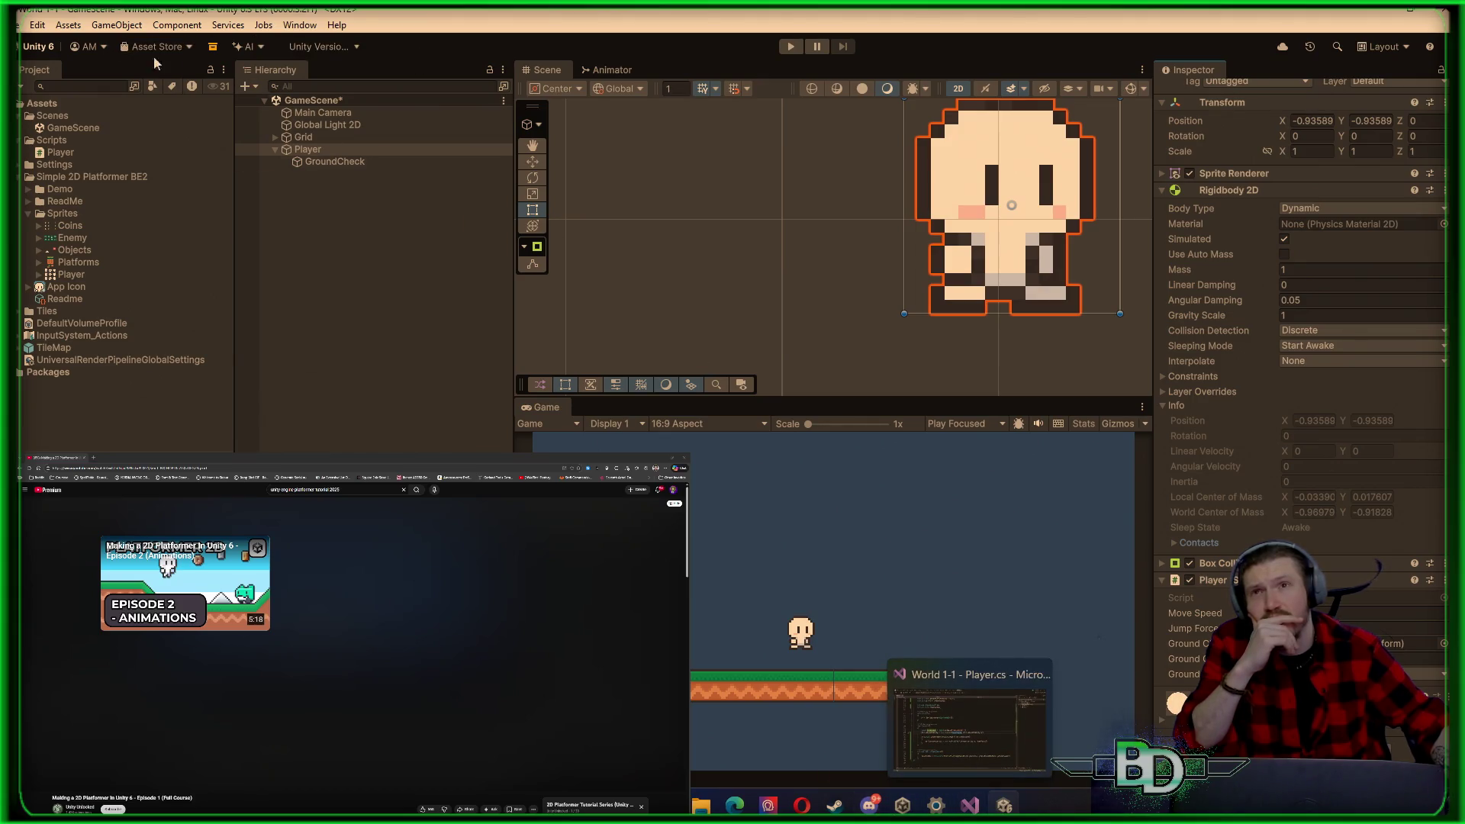
click(18, 24)
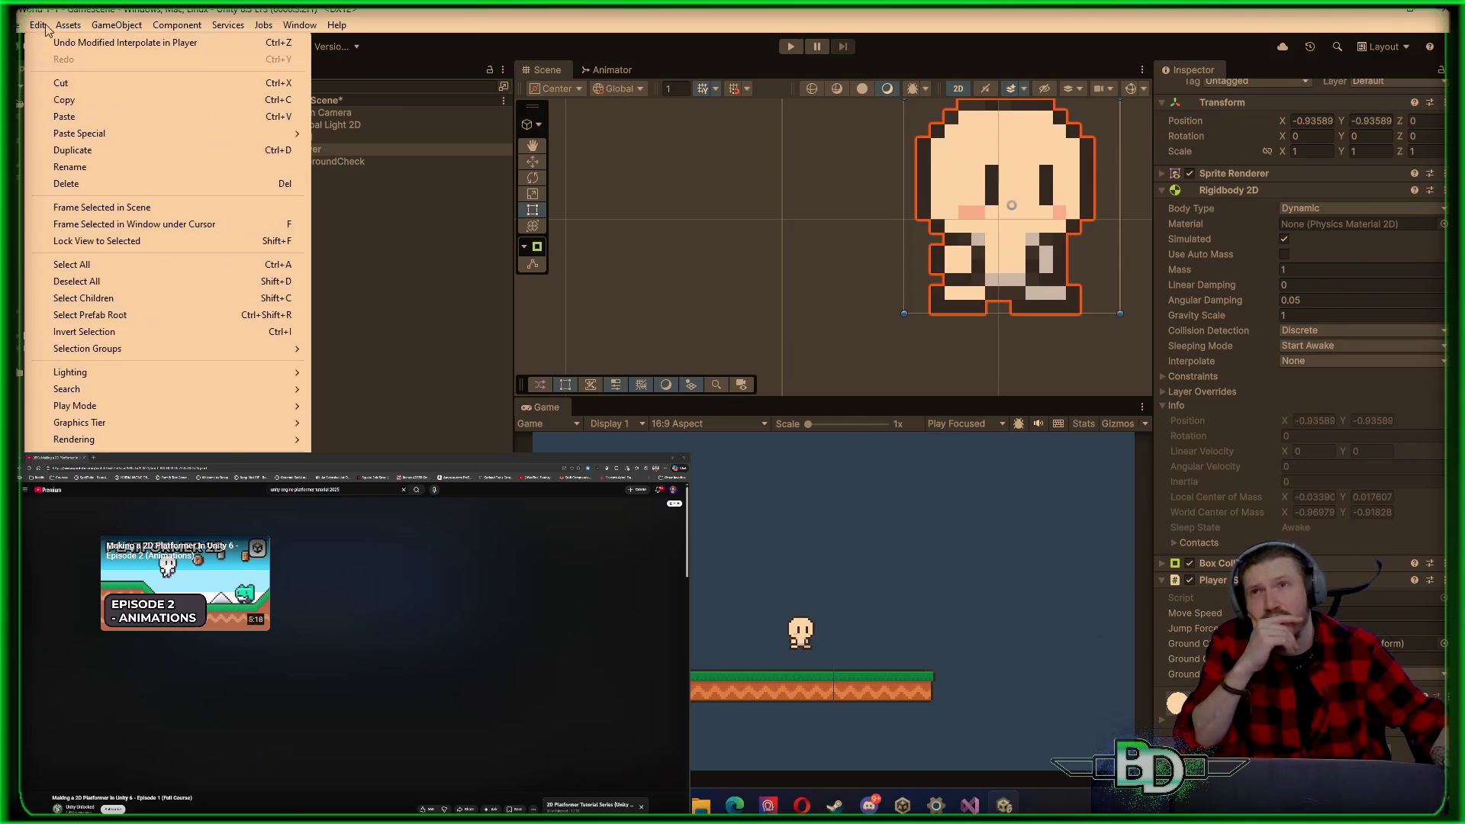
click(38, 25)
click(38, 24)
click(84, 463)
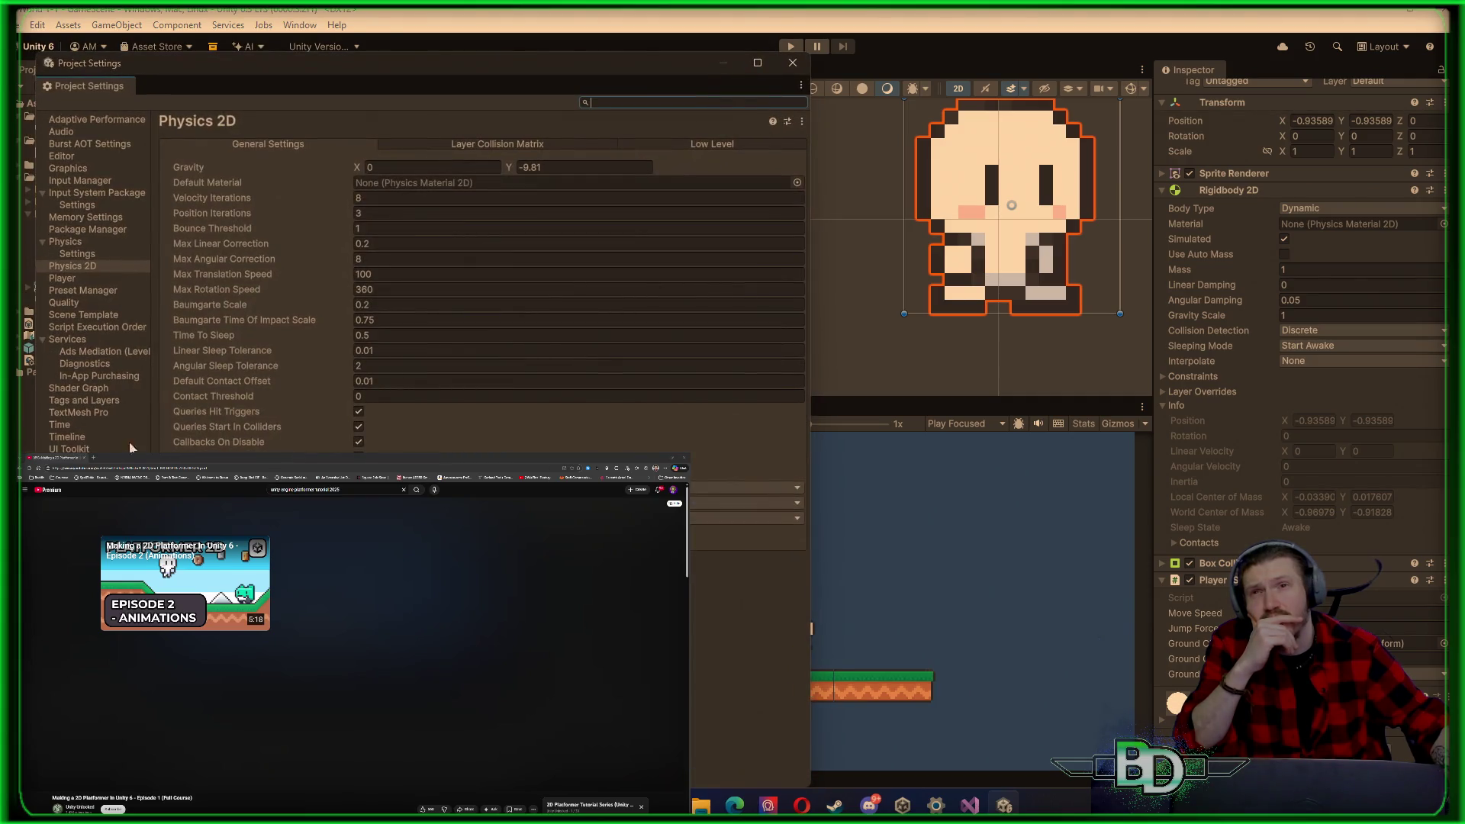
click(100, 280)
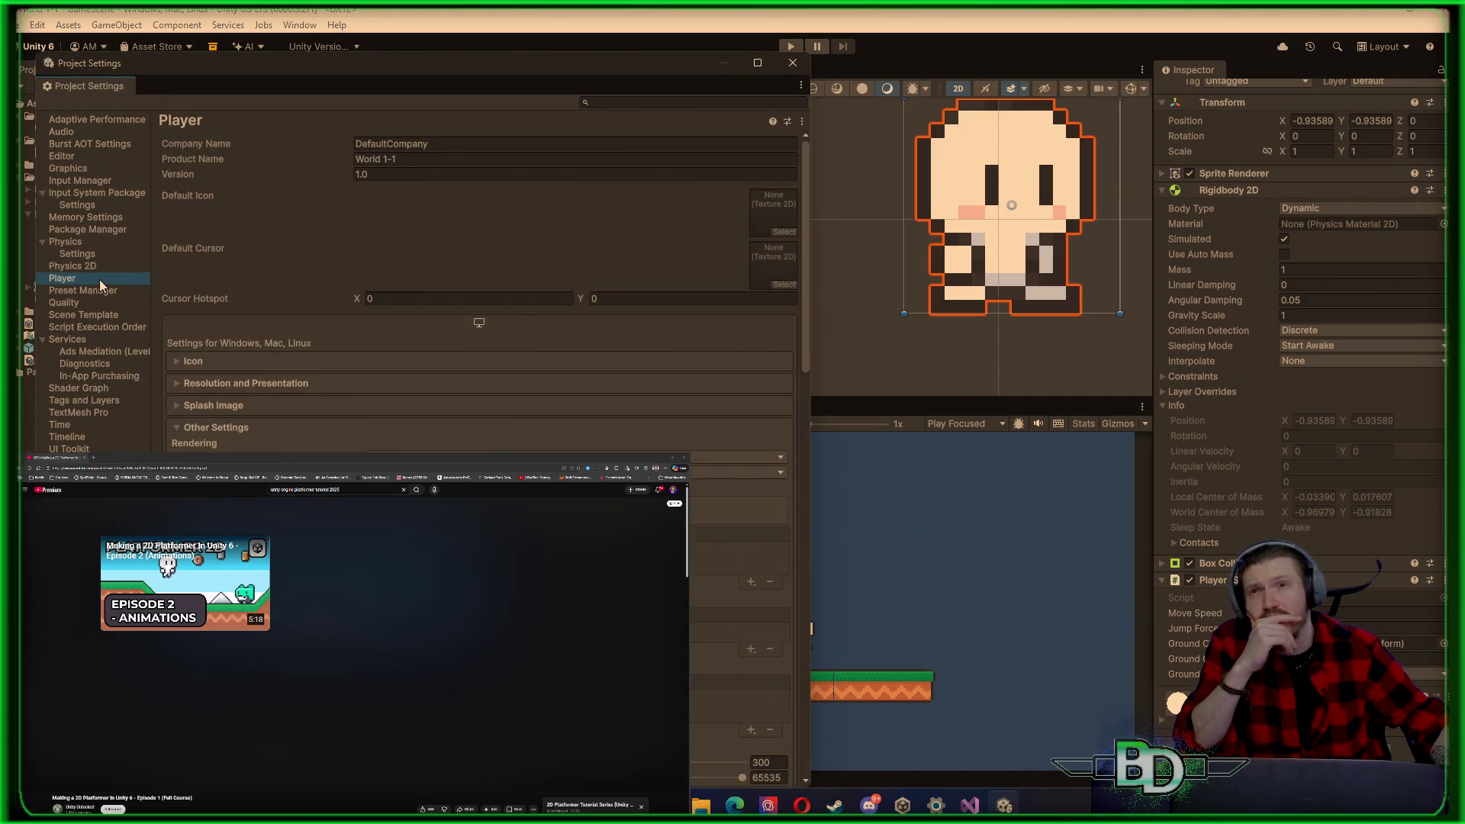
scroll(622, 406, down, 10)
scroll(623, 409, down, 6)
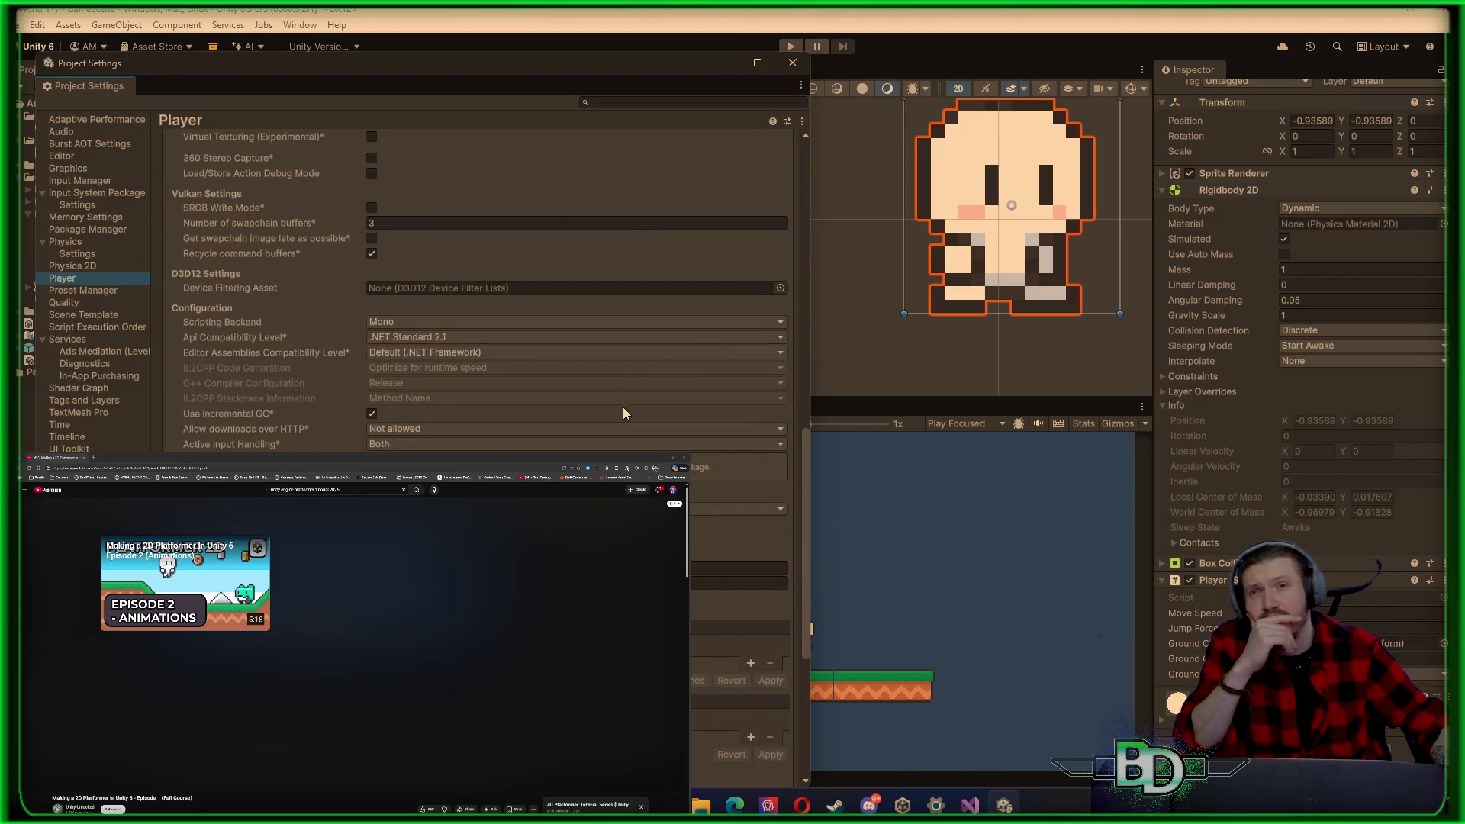
click(456, 447)
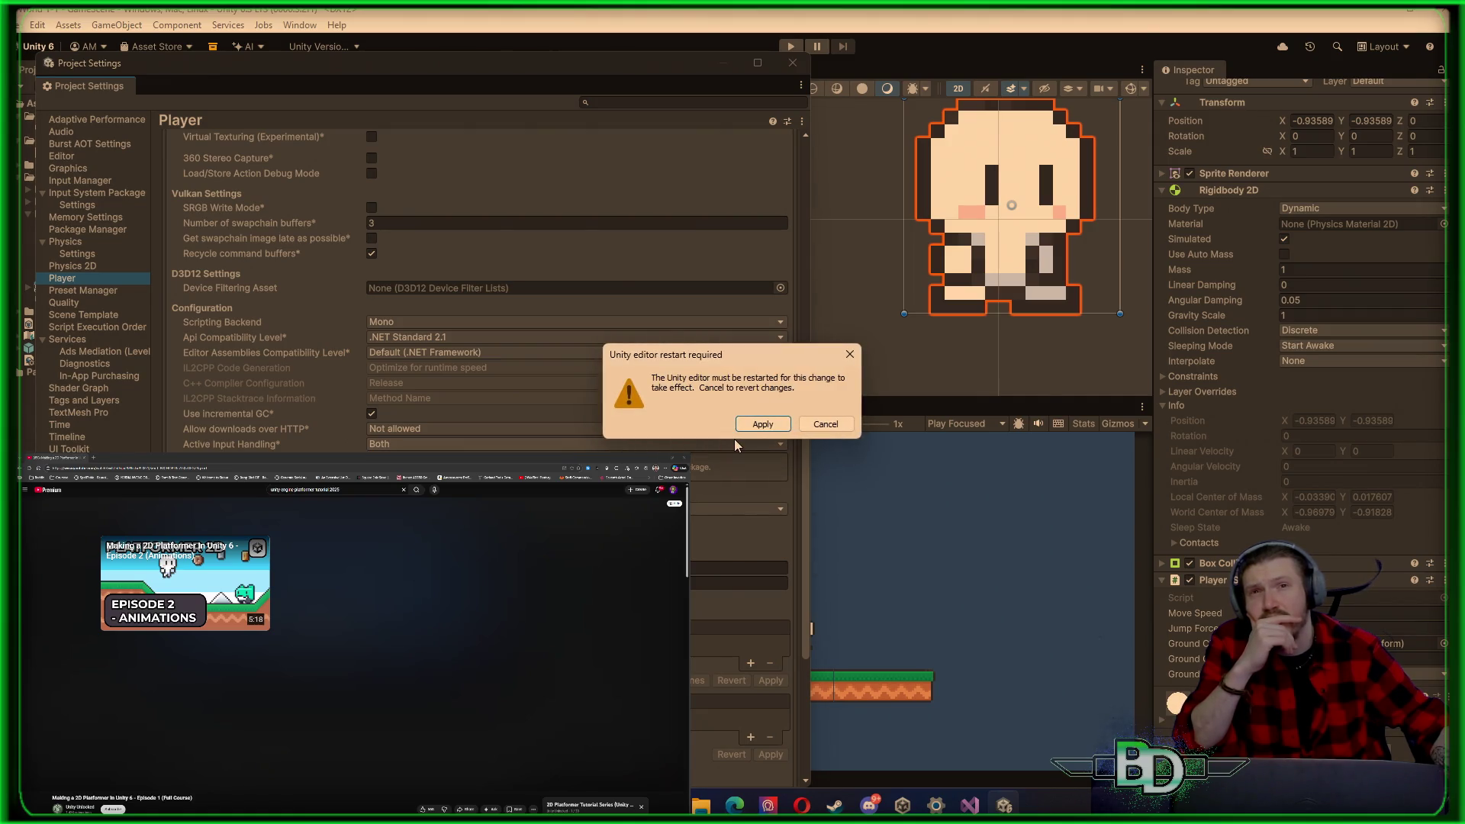
click(774, 431)
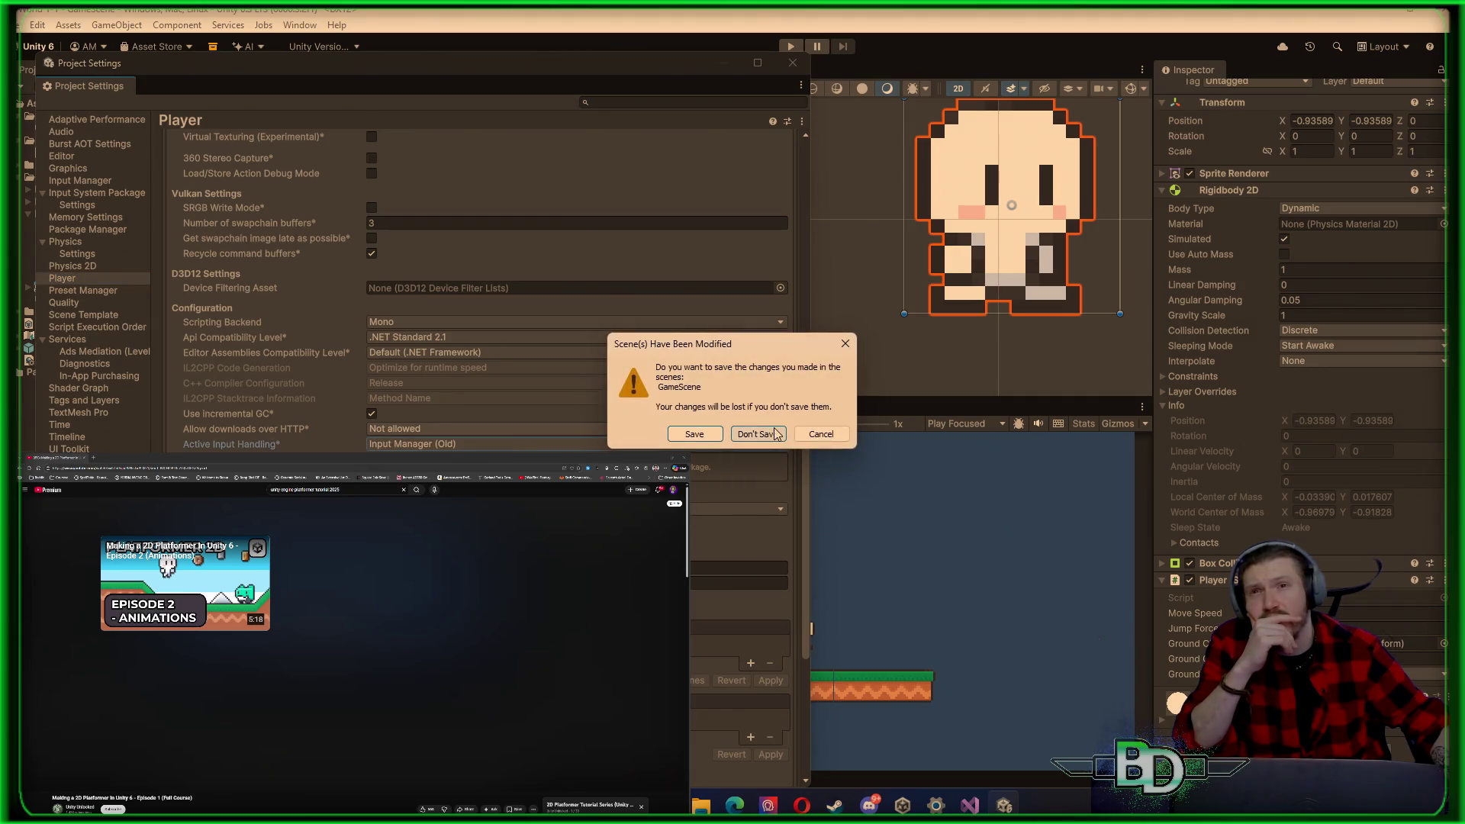
click(716, 444)
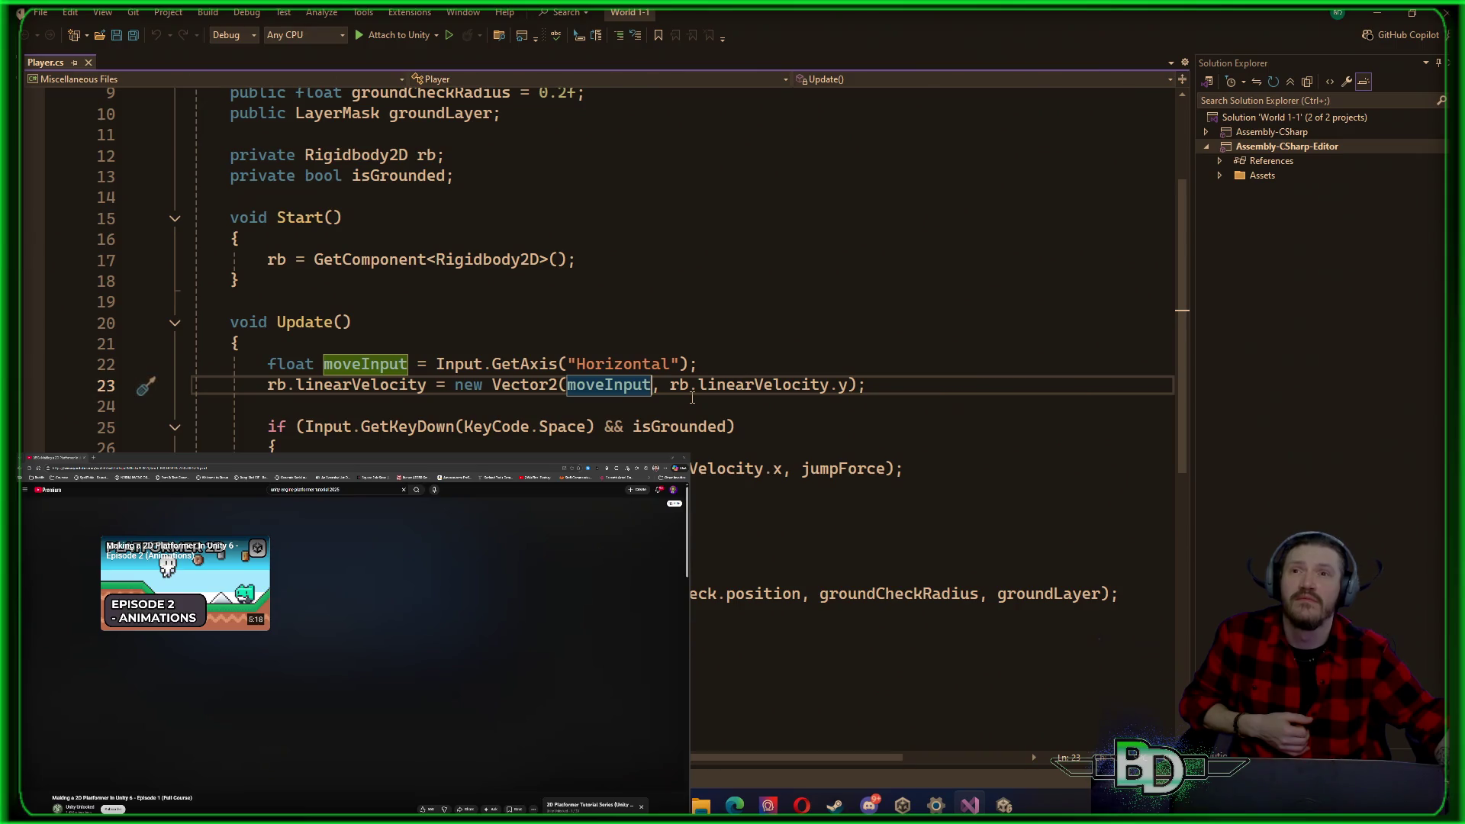
Step: Scroll through the movement input code in Player.cs, then go back to the Unity editor
scroll(692, 397, up, 3)
scroll(691, 397, down, 2)
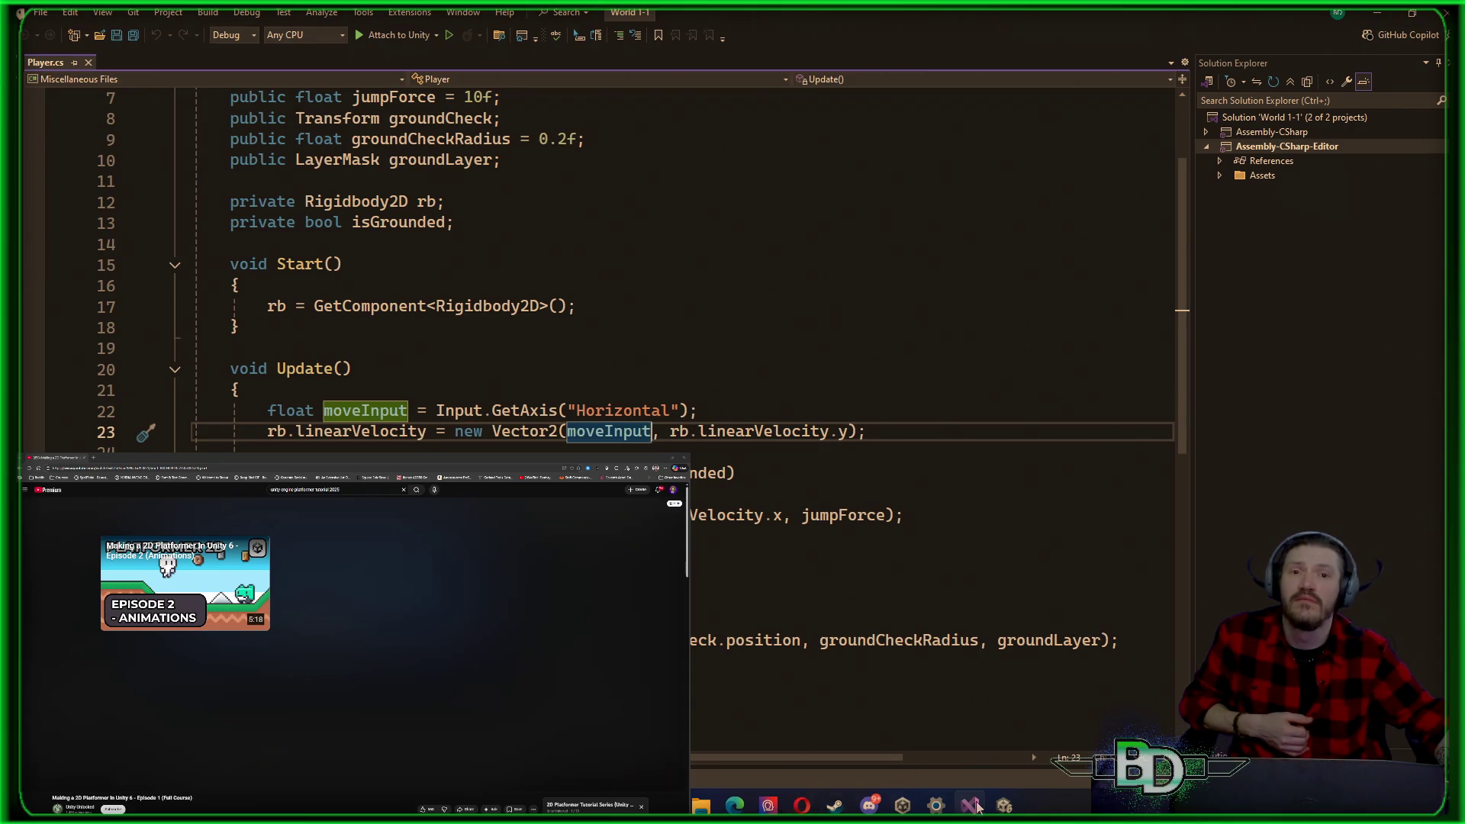
click(1003, 805)
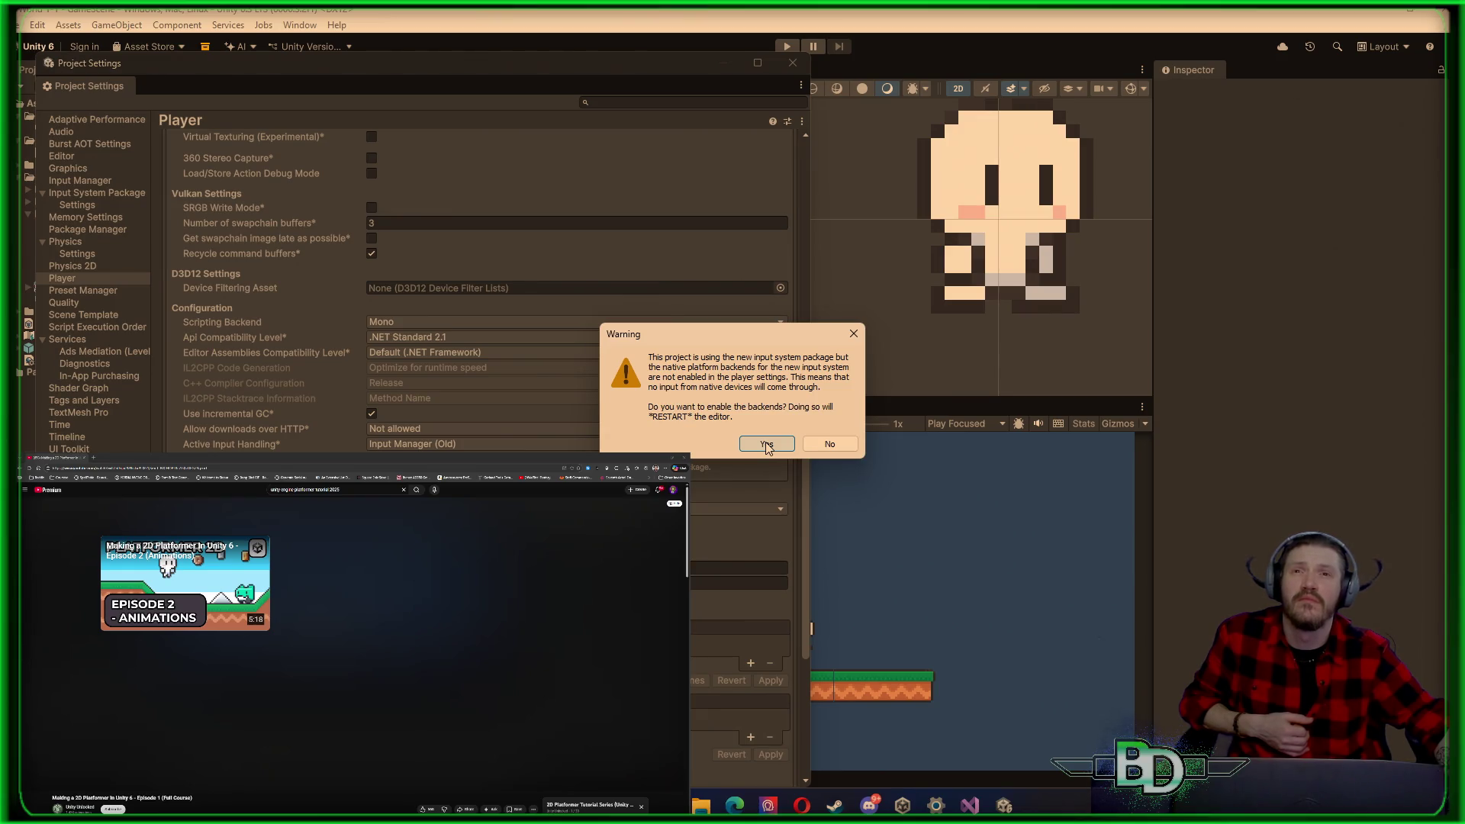
Step: Decline the input-backend warning, close Project Settings, and play-test walking with A/D and jumping with Space
click(830, 444)
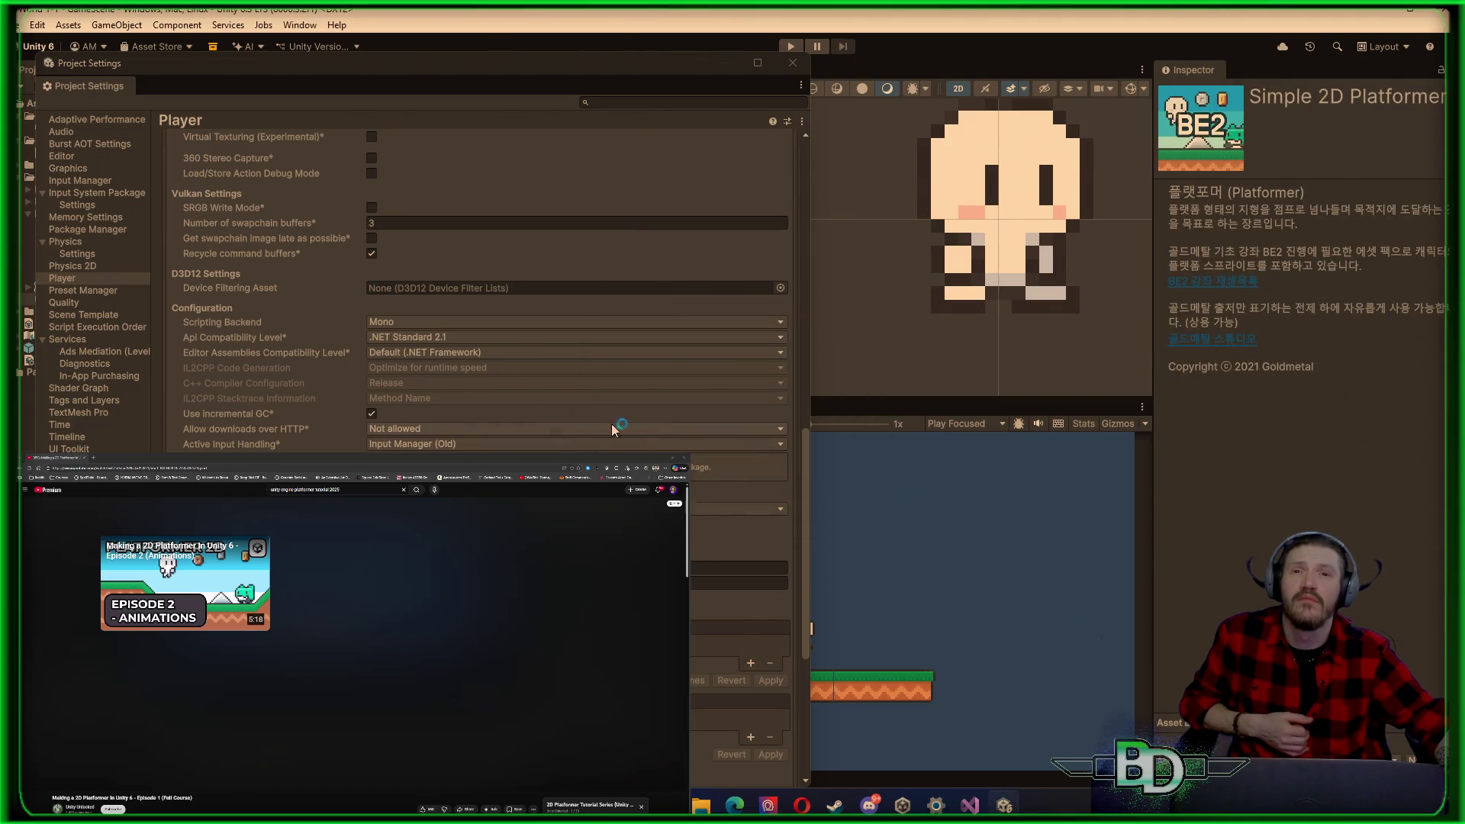
click(793, 62)
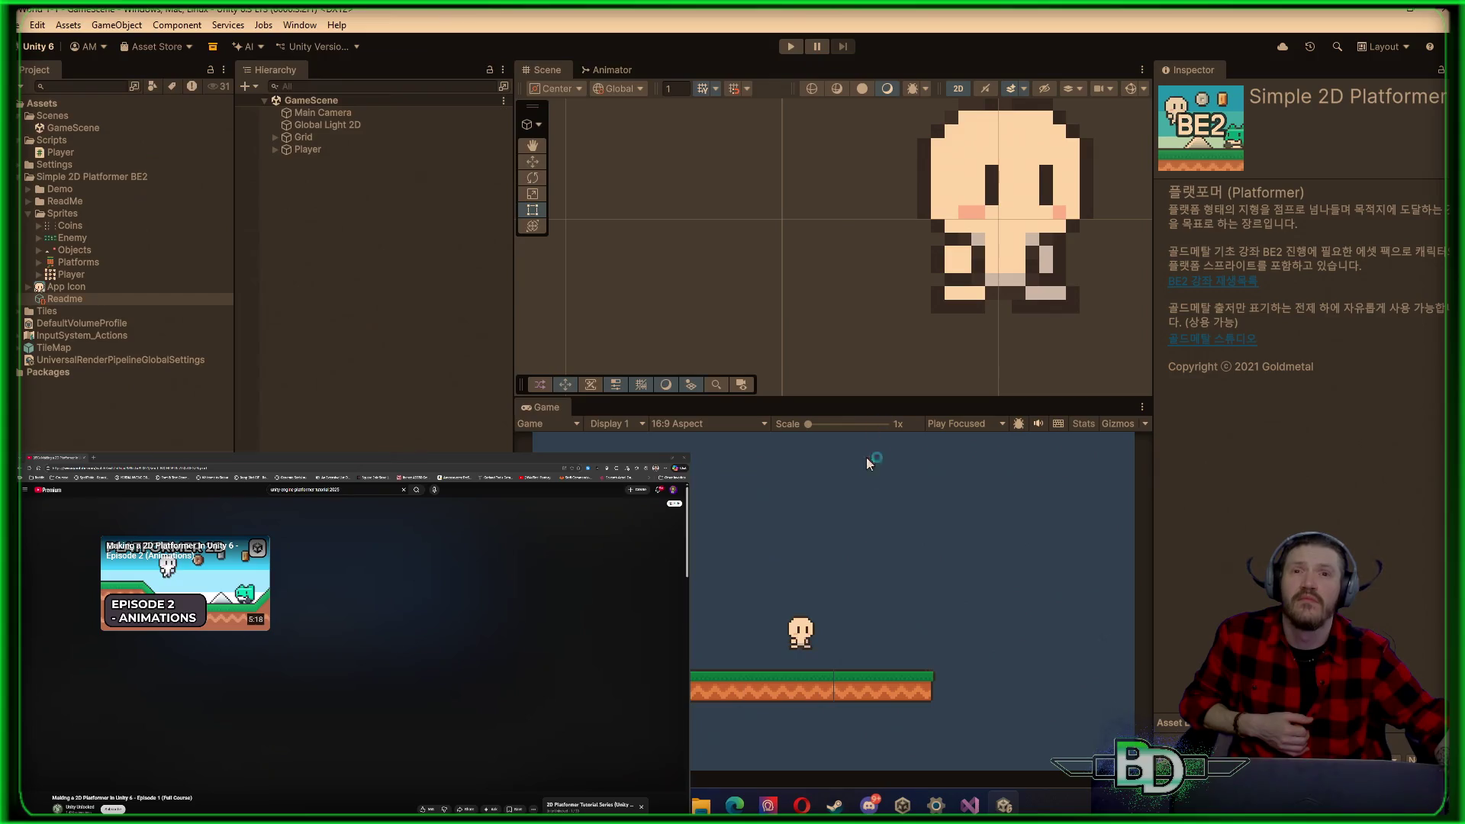
click(790, 46)
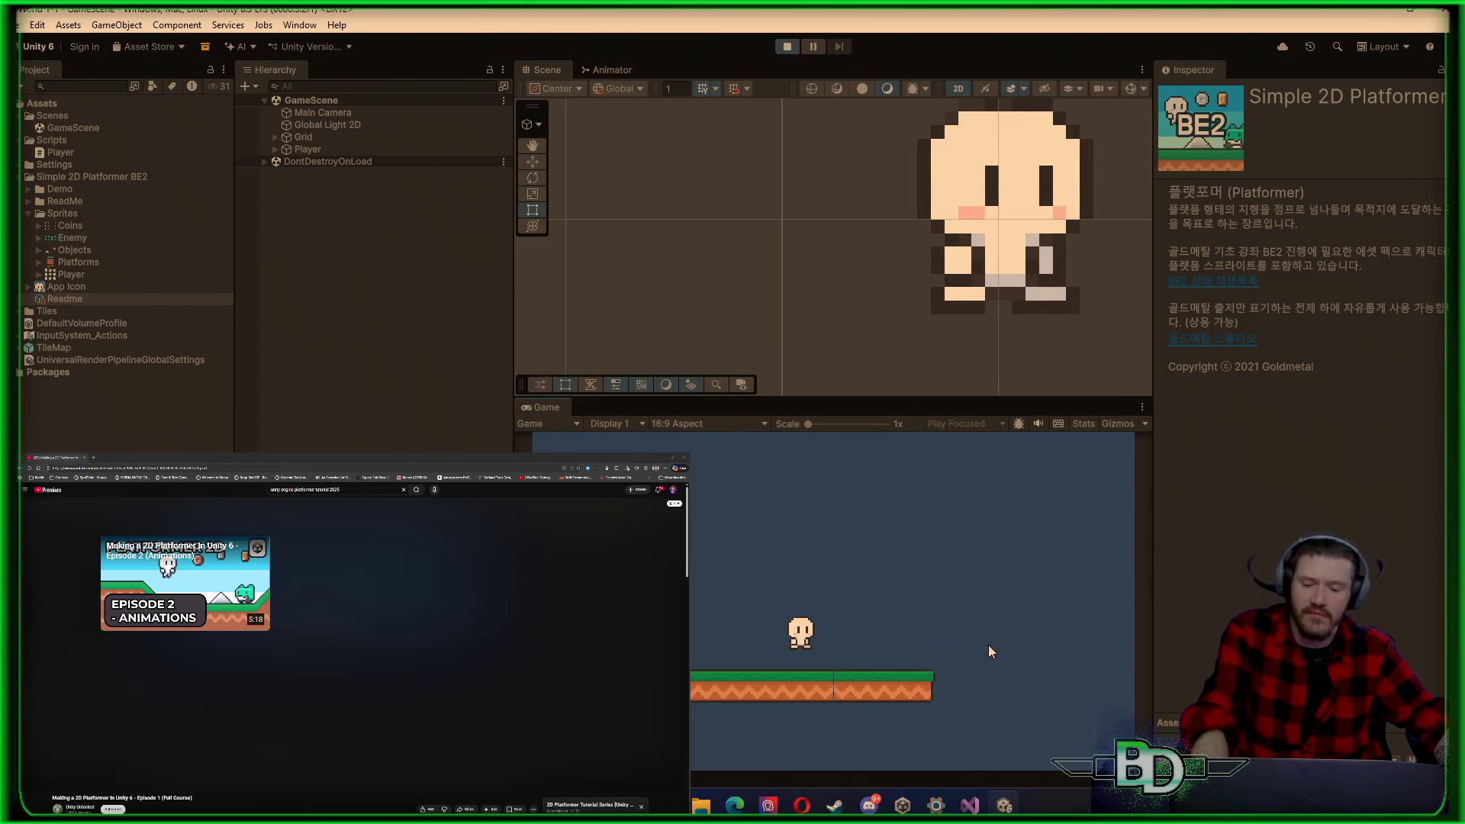
key(d)
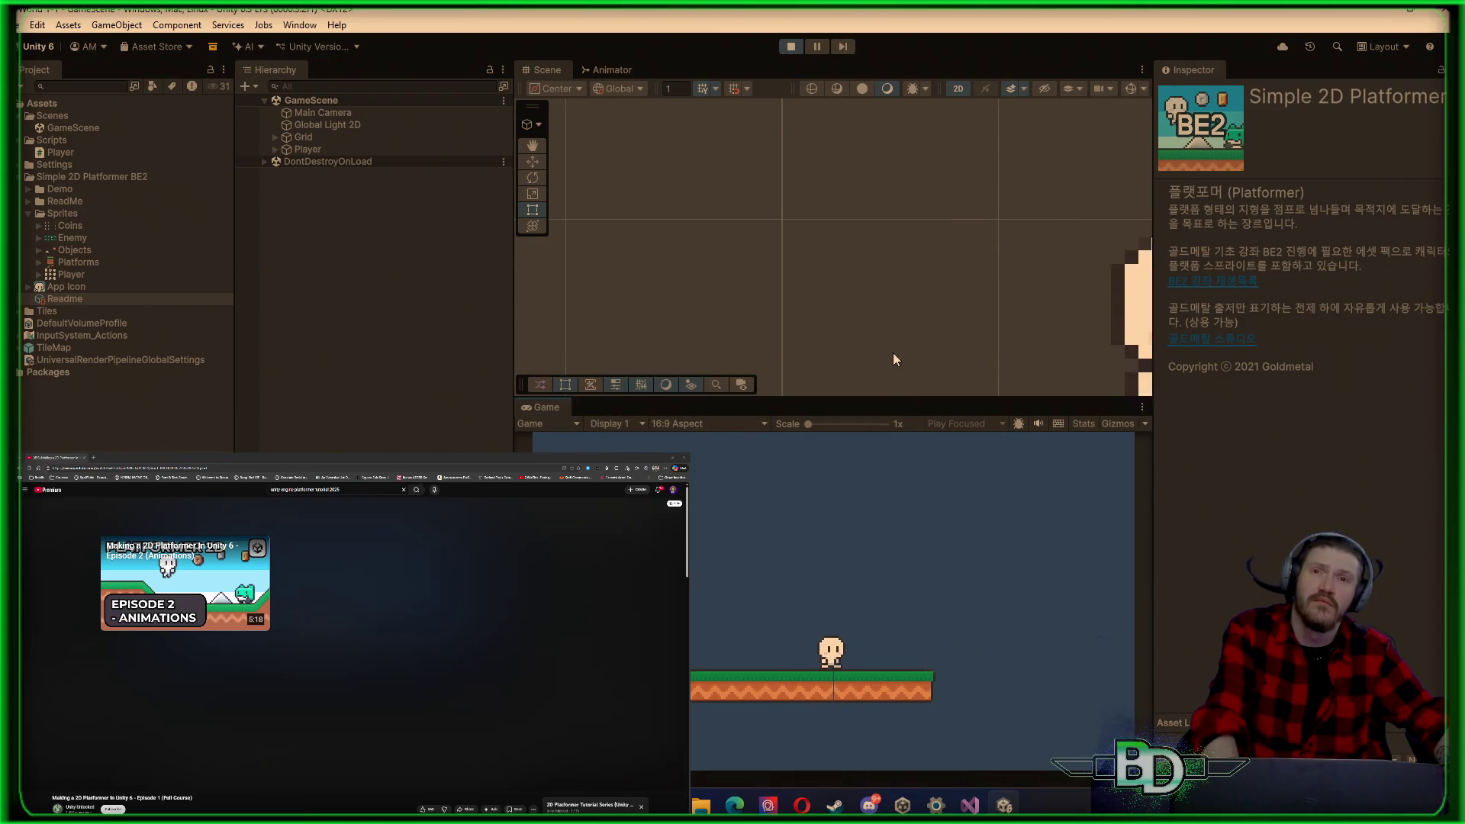
key(a)
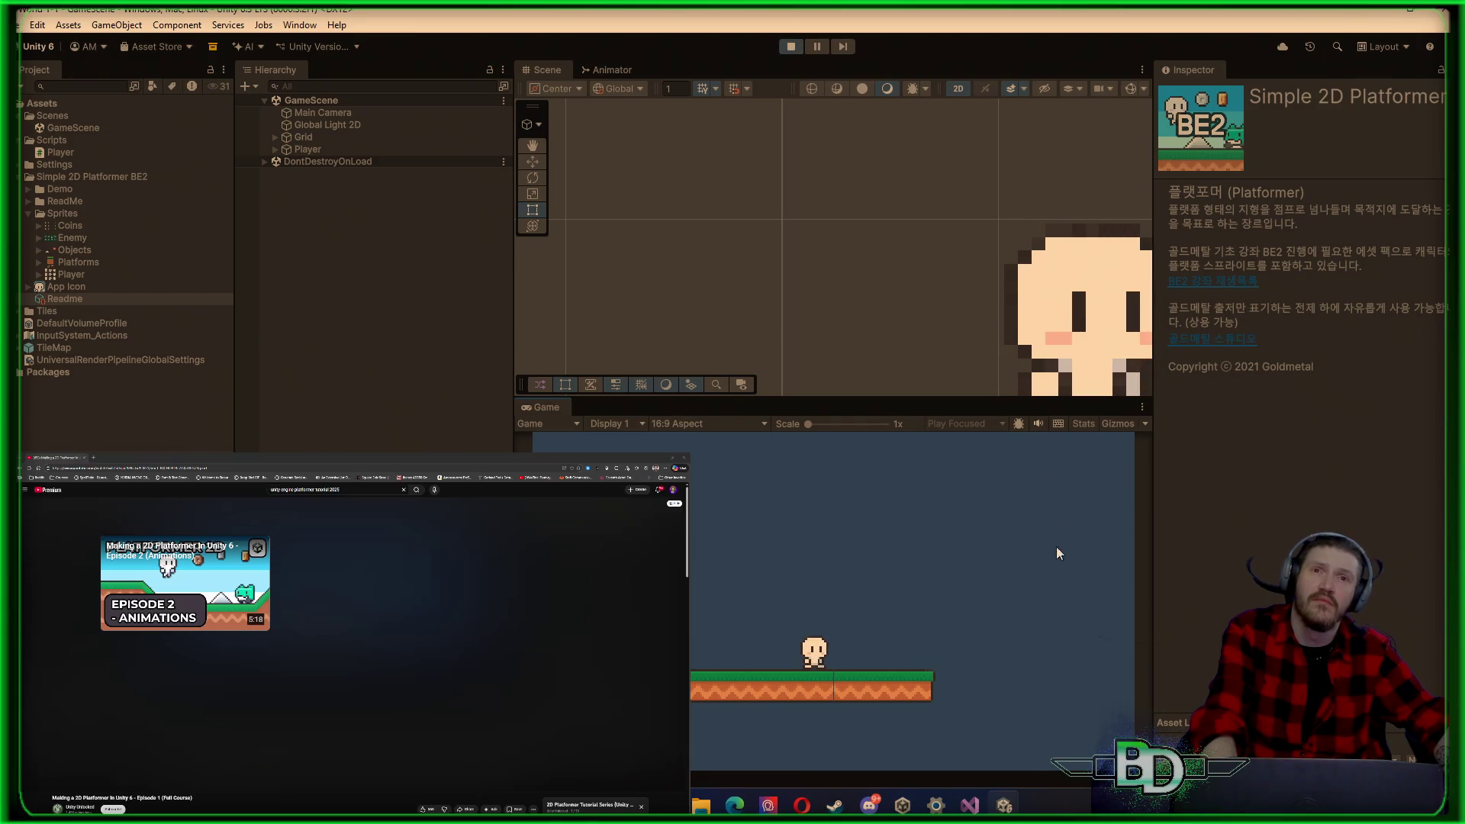
key(a)
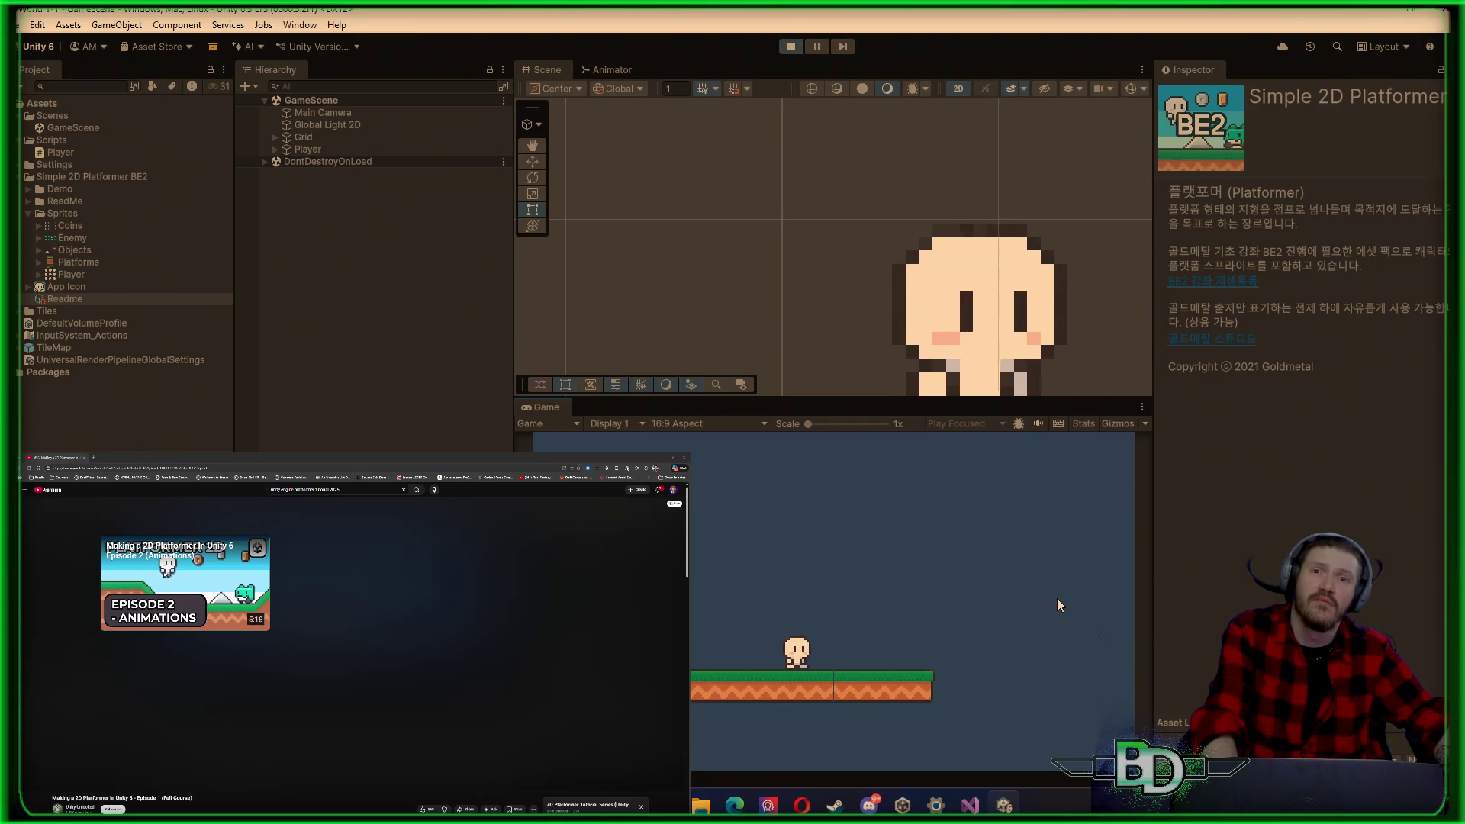
key(d)
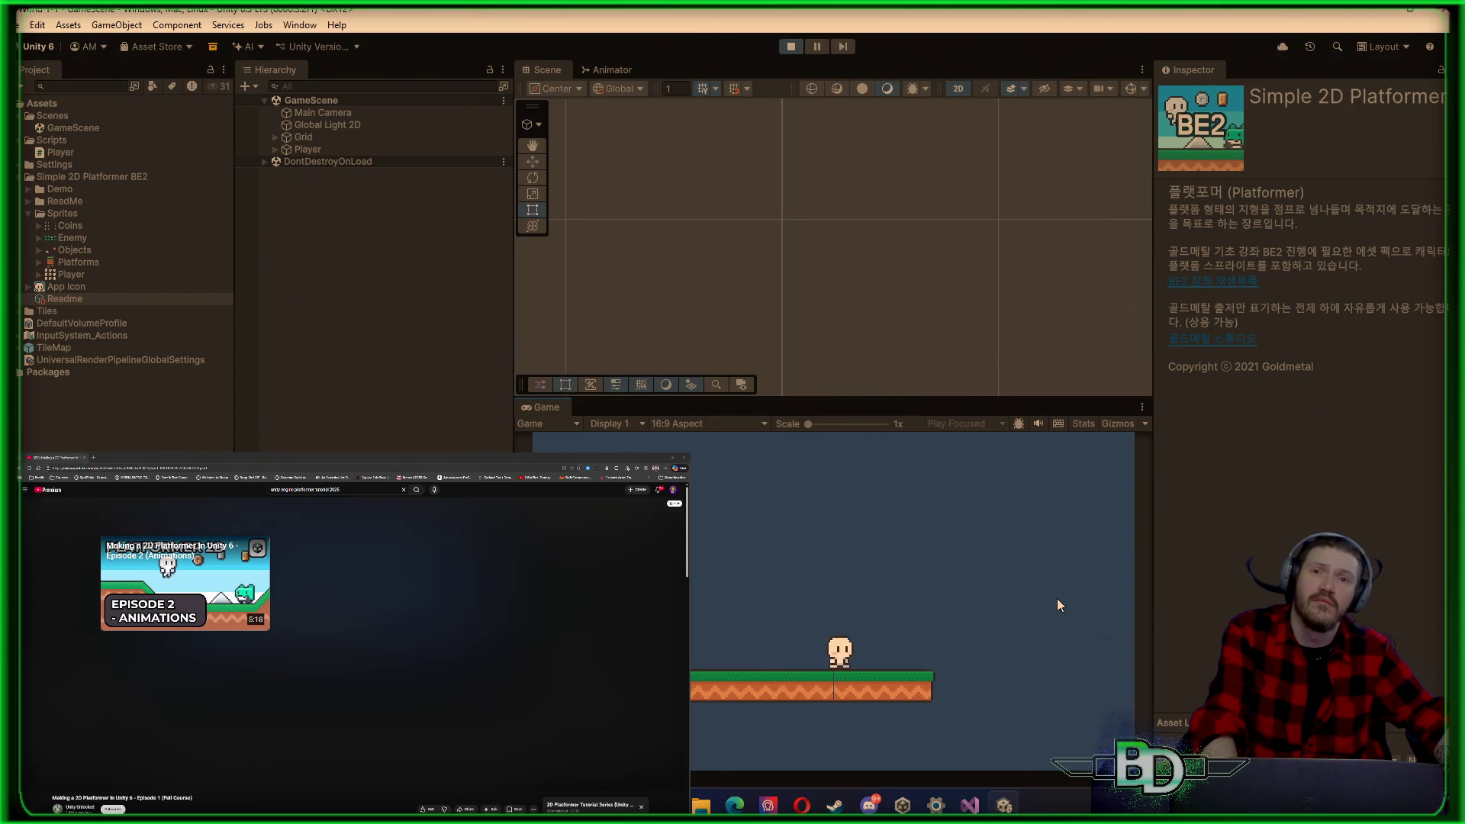
key(a)
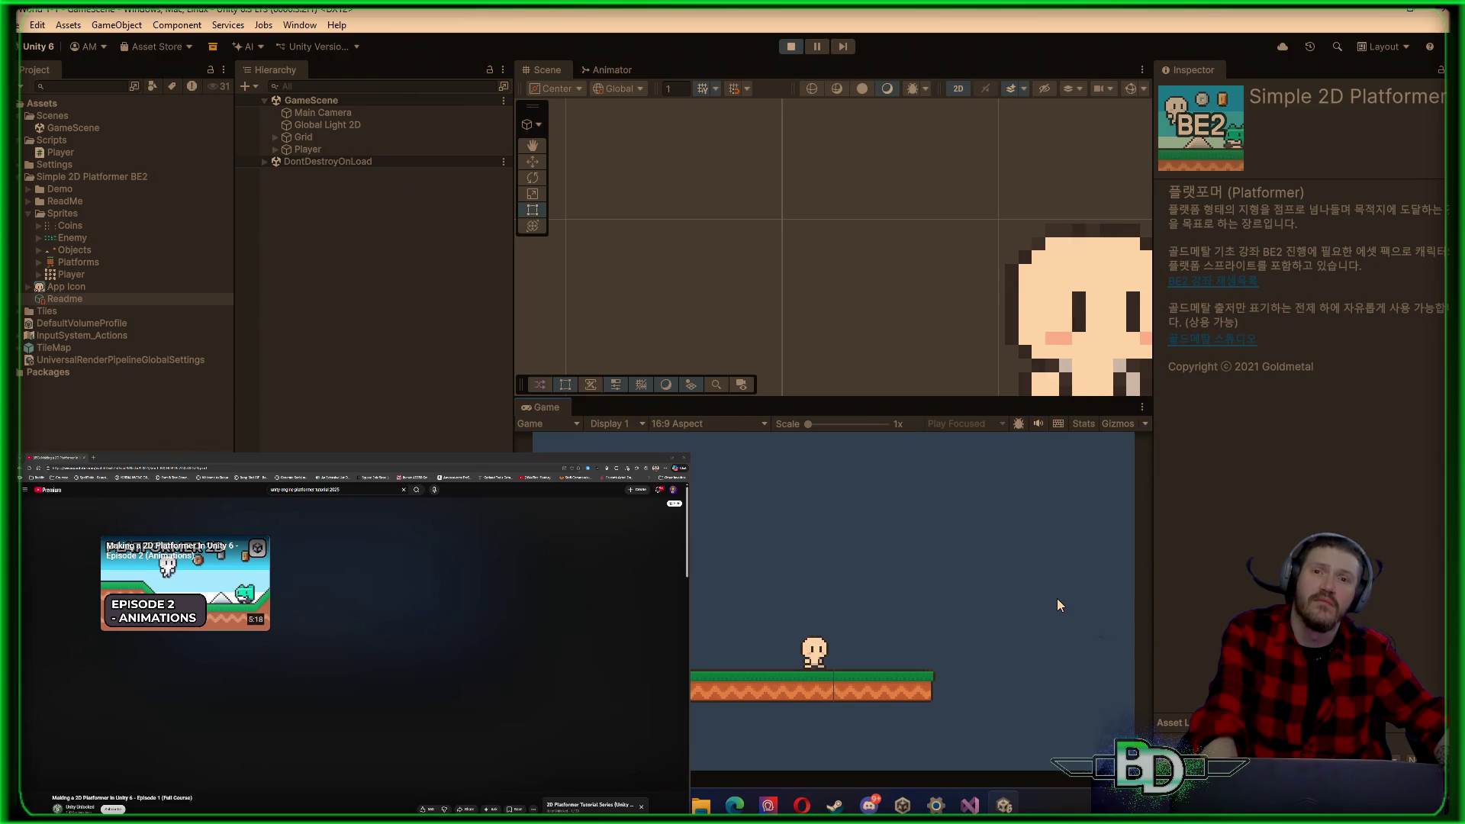
key(space)
key(a)
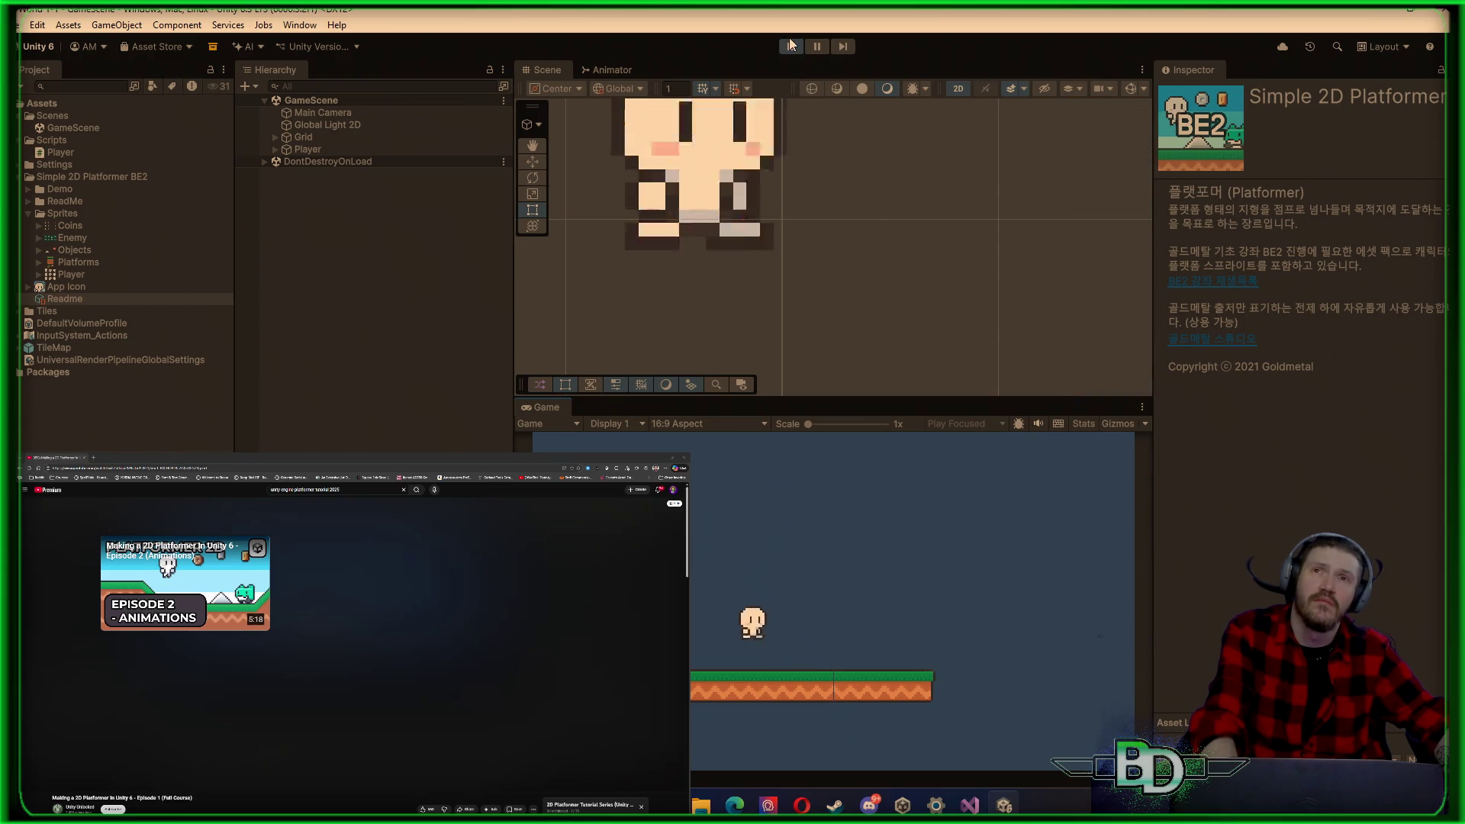
click(791, 47)
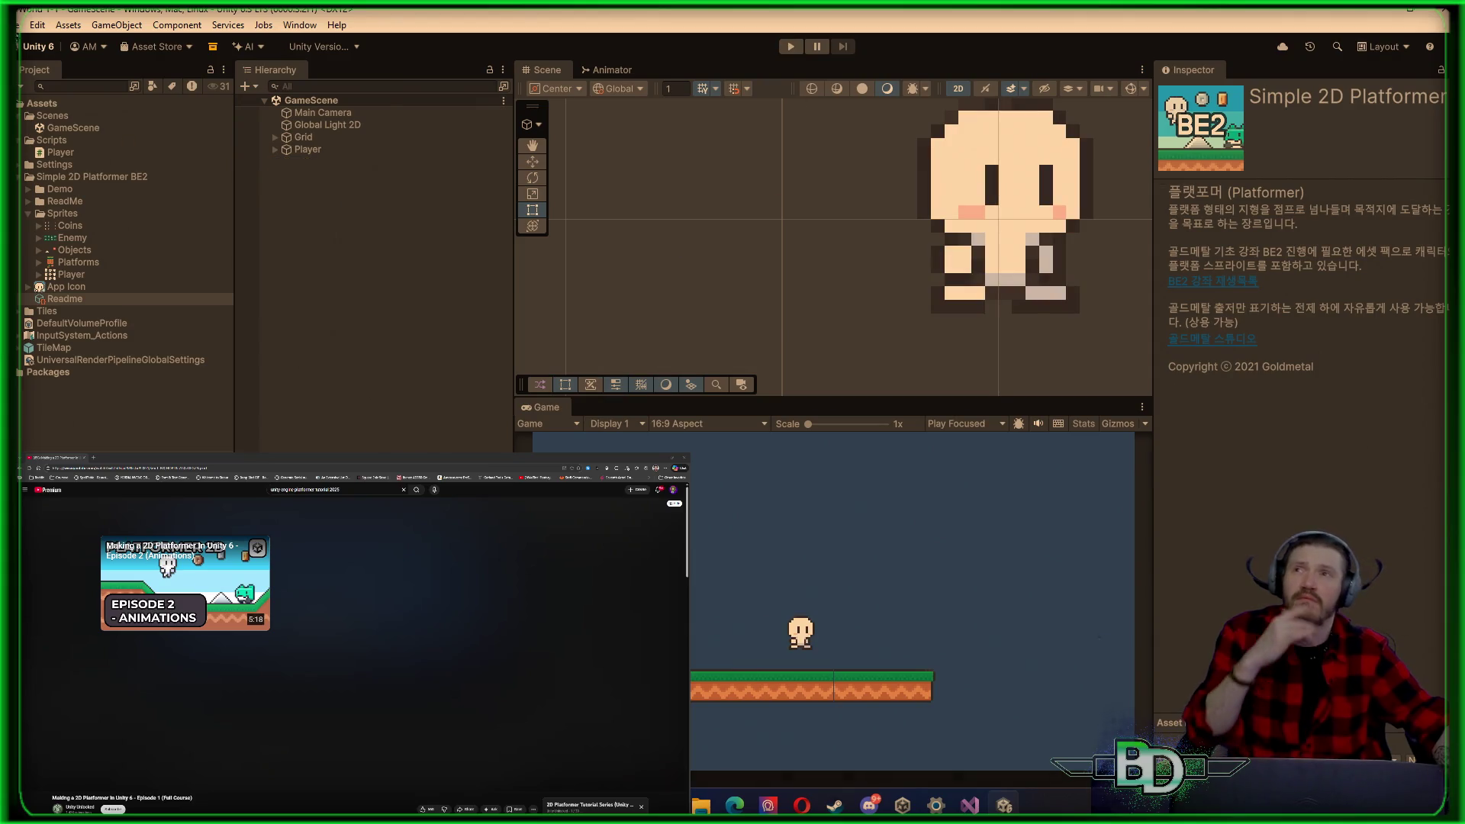
Step: Change Player Active Input Handling to Both and accept the editor restart
click(11, 25)
mouse_move(37, 25)
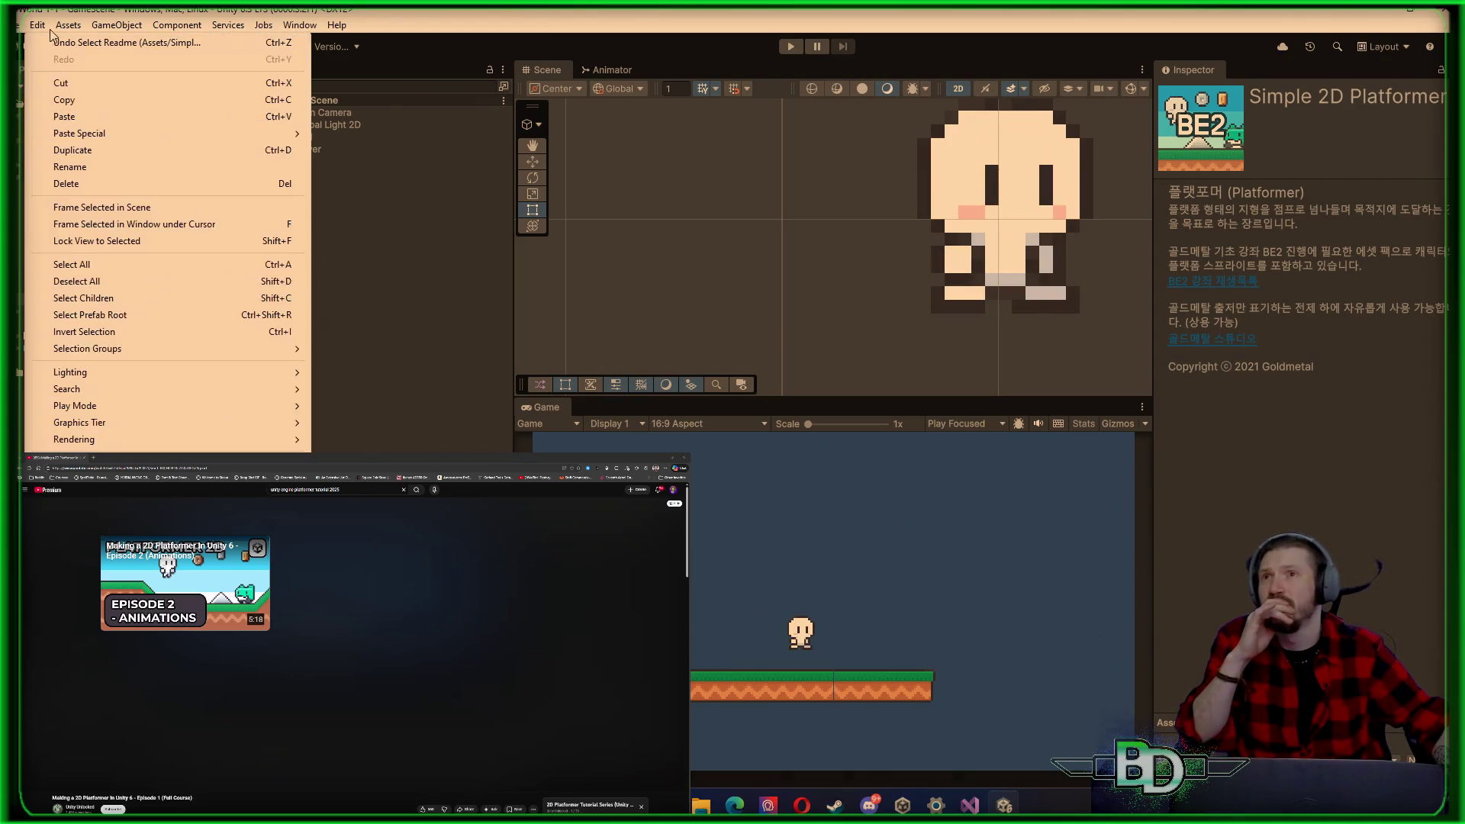
click(69, 425)
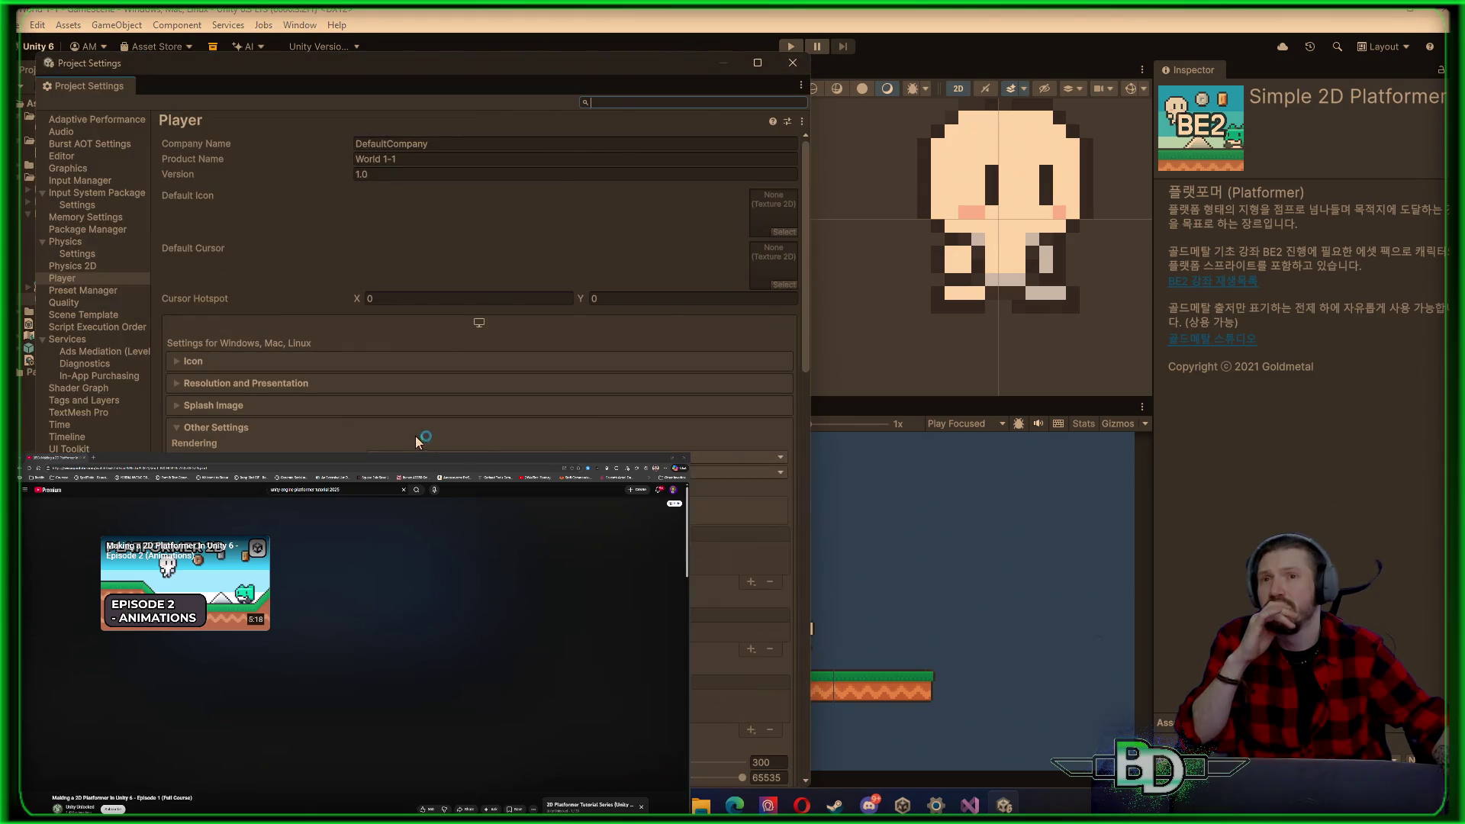
scroll(480, 289, down, 10)
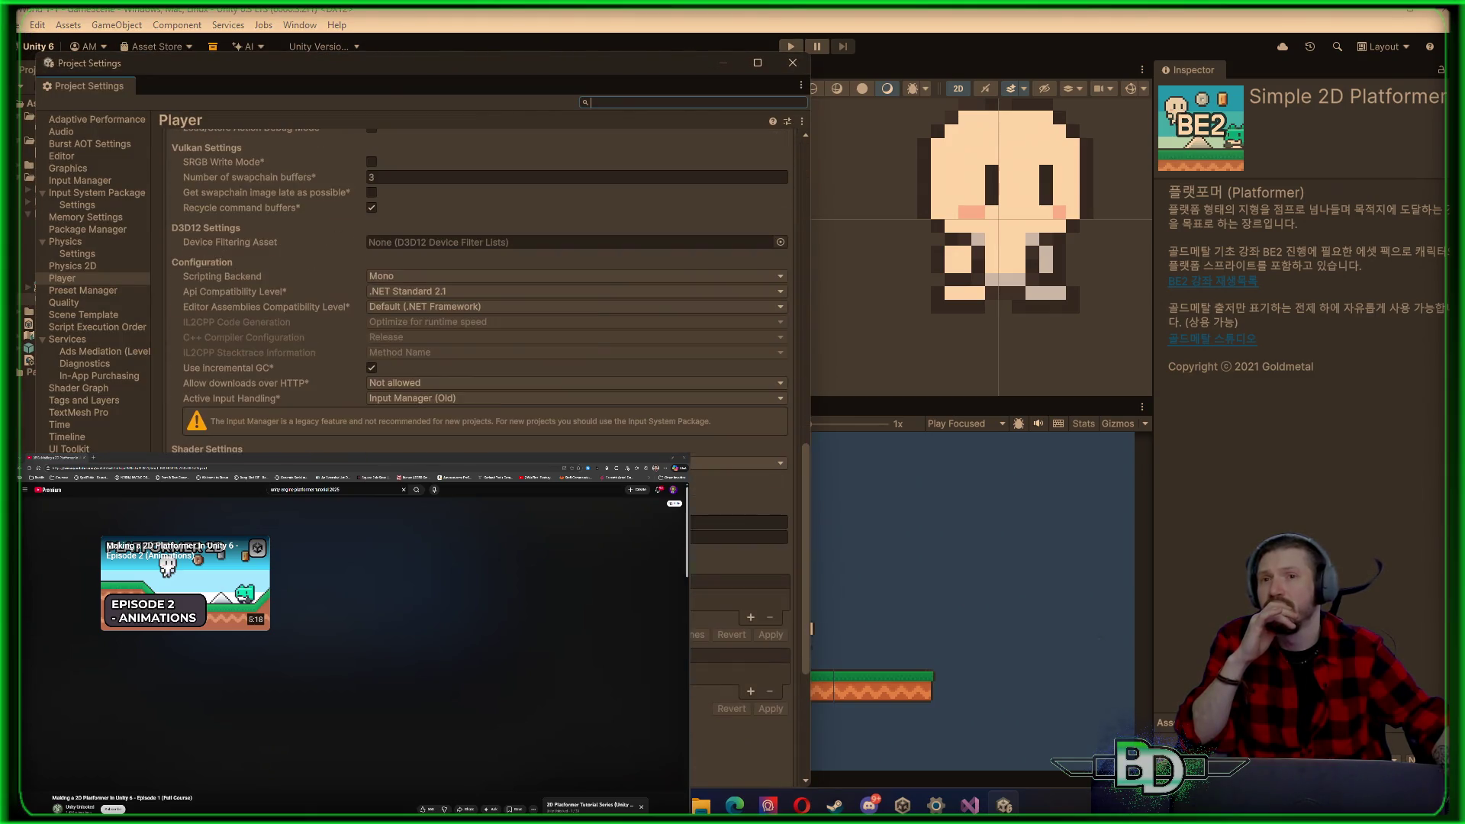
click(424, 397)
click(412, 446)
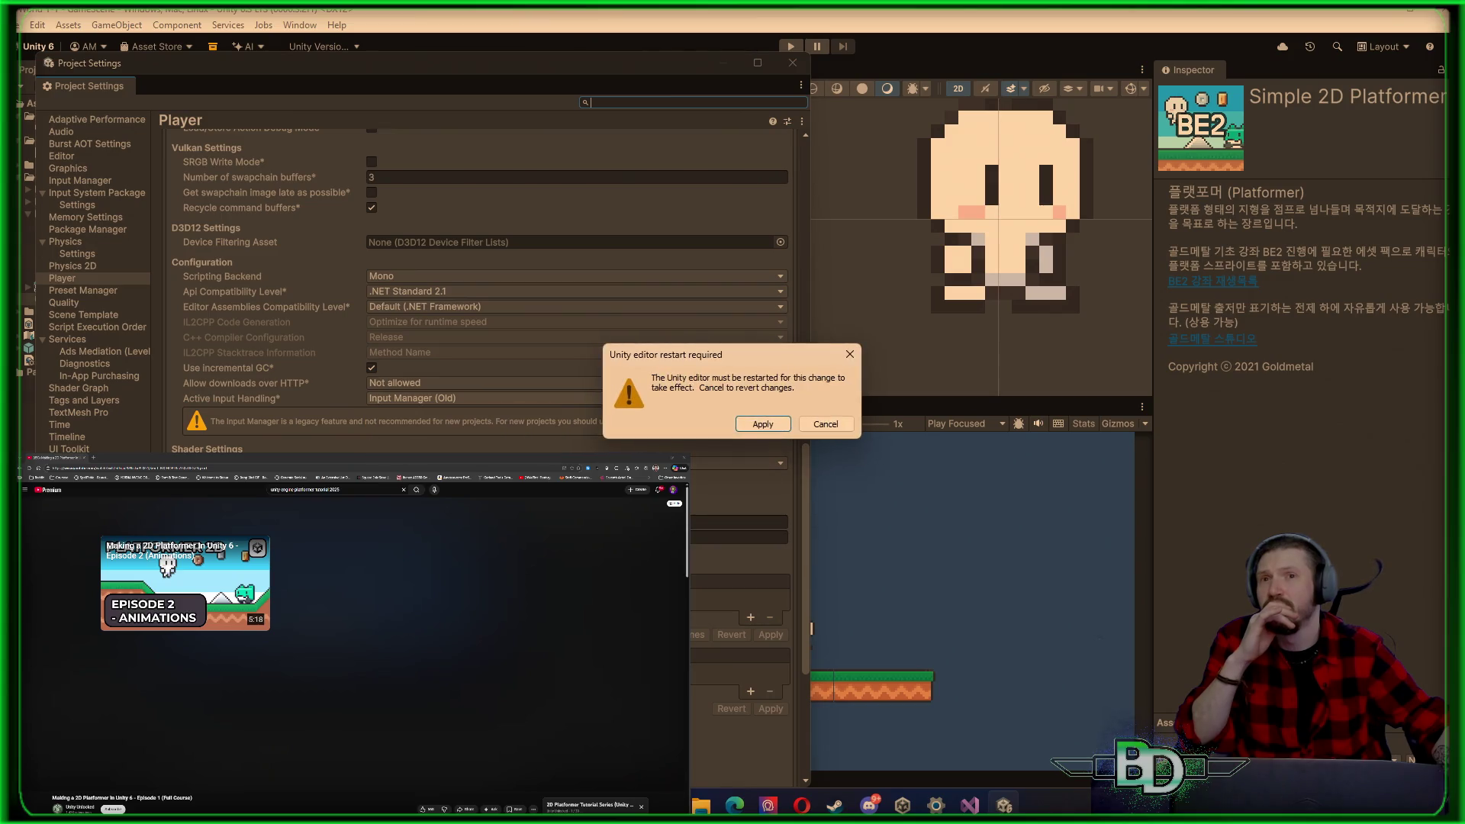
click(763, 424)
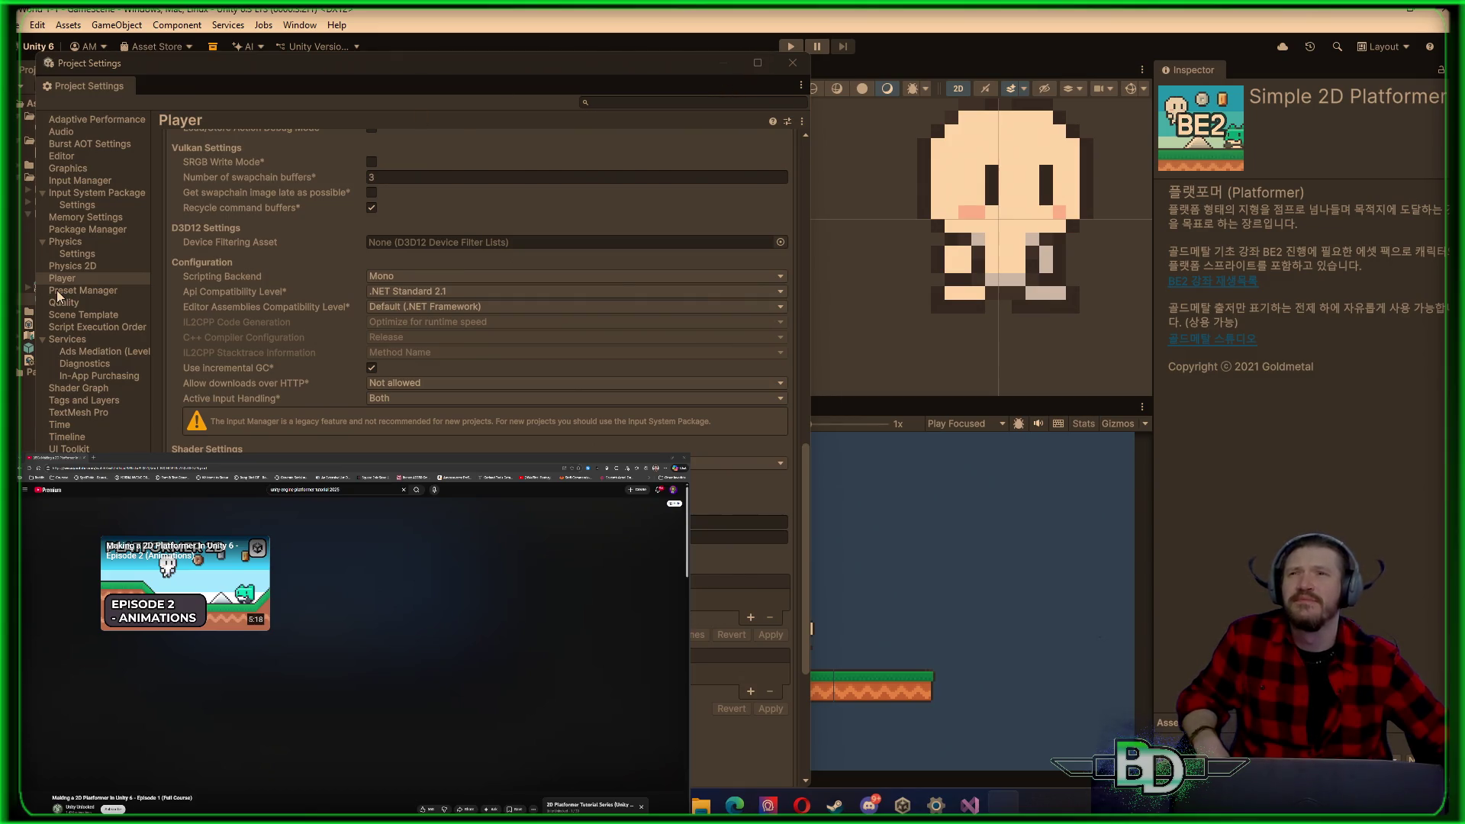
scroll(400, 337, up, 15)
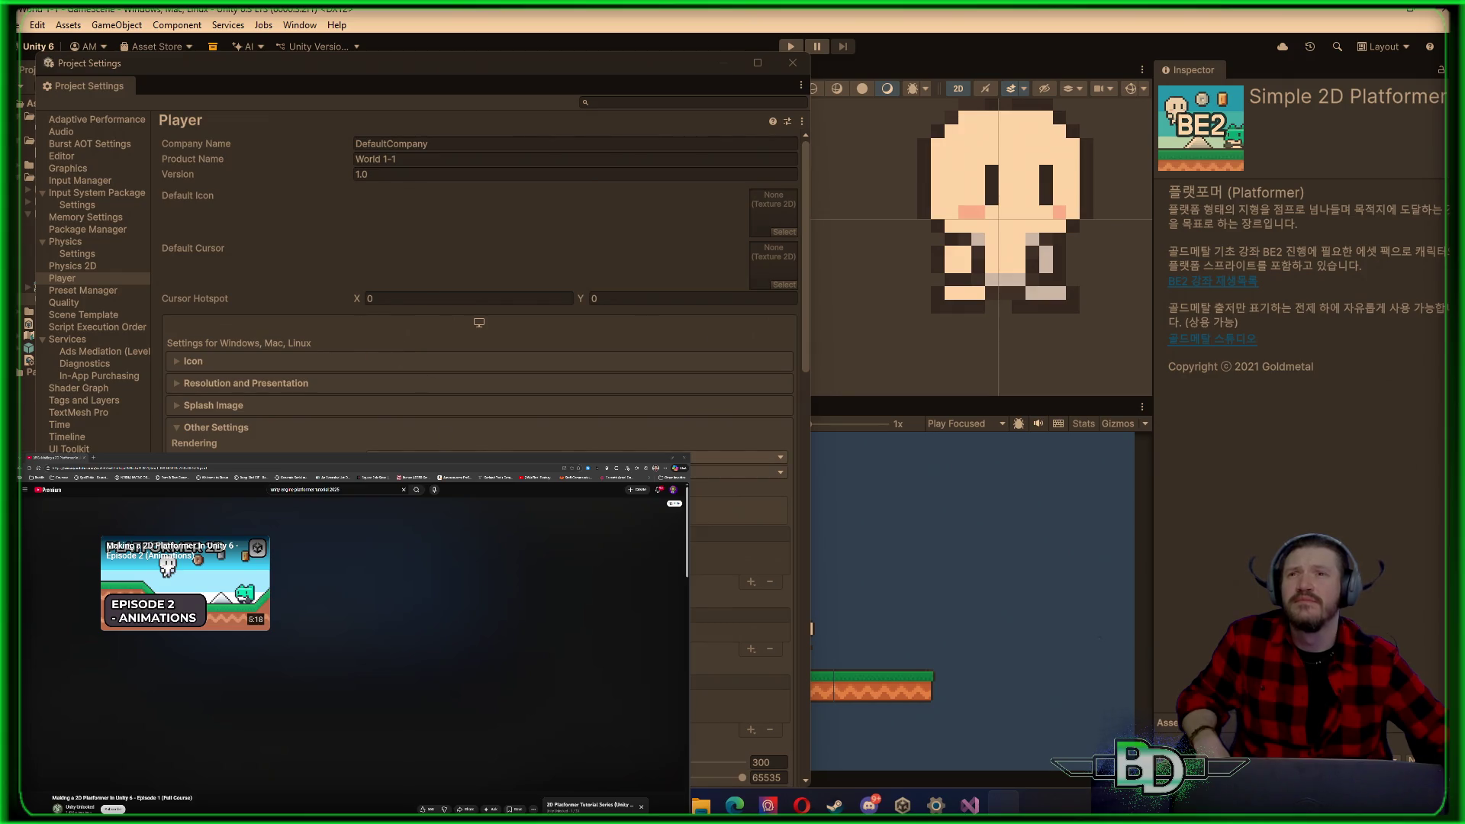
Step: Browse the 3D Physics settings, including the GameObject section
click(77, 268)
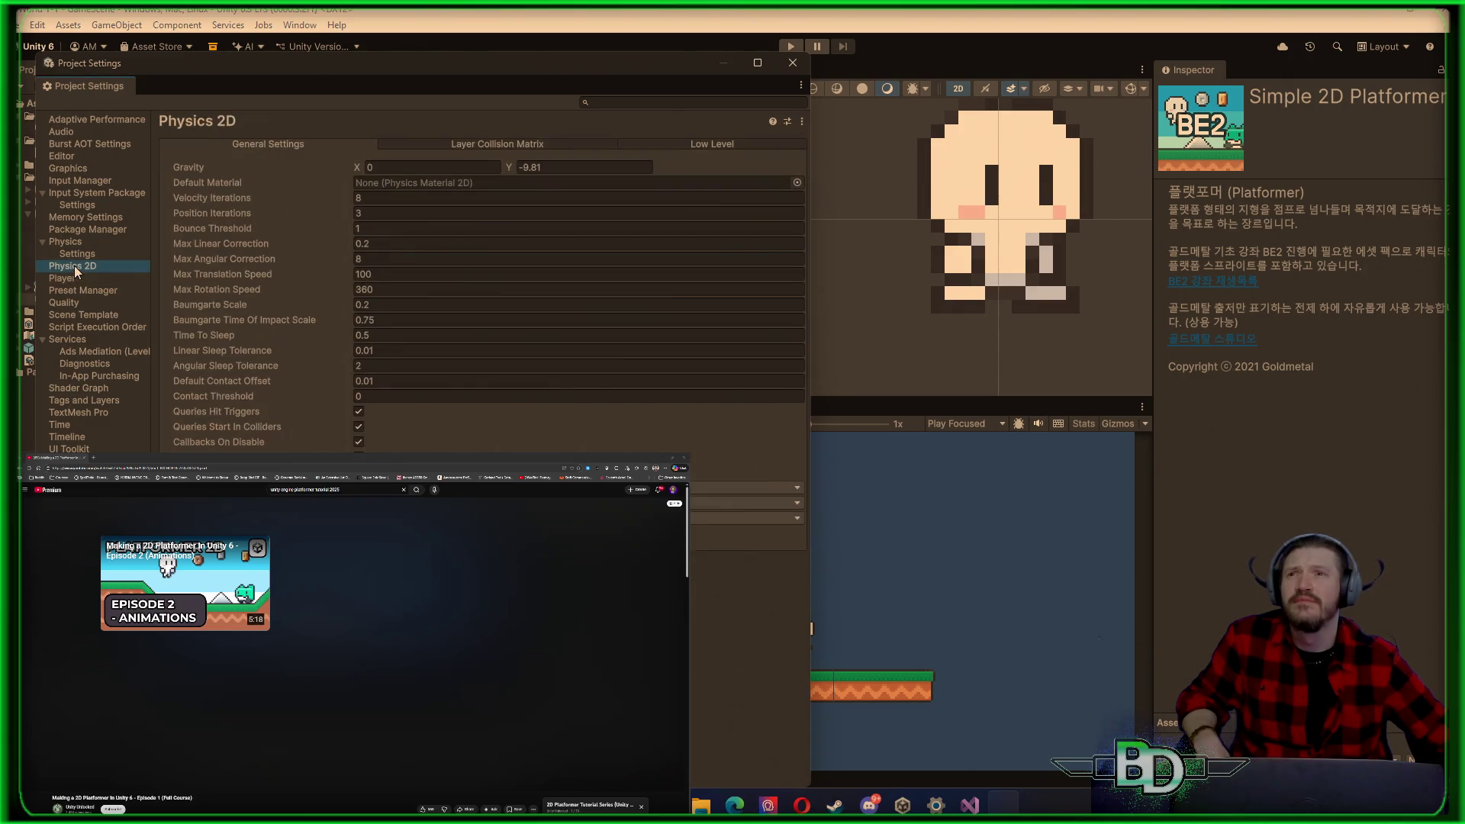
click(79, 256)
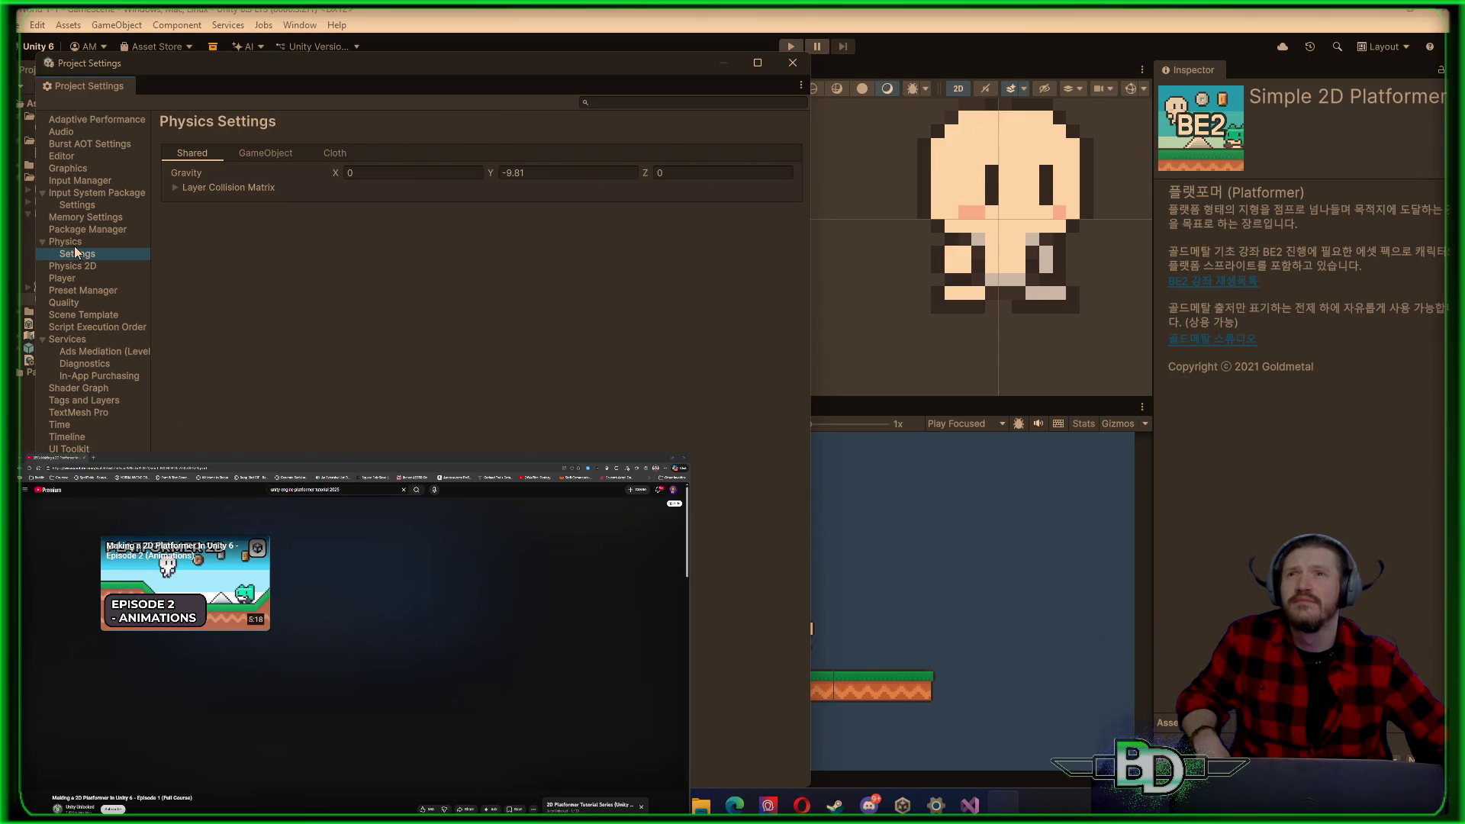
click(247, 157)
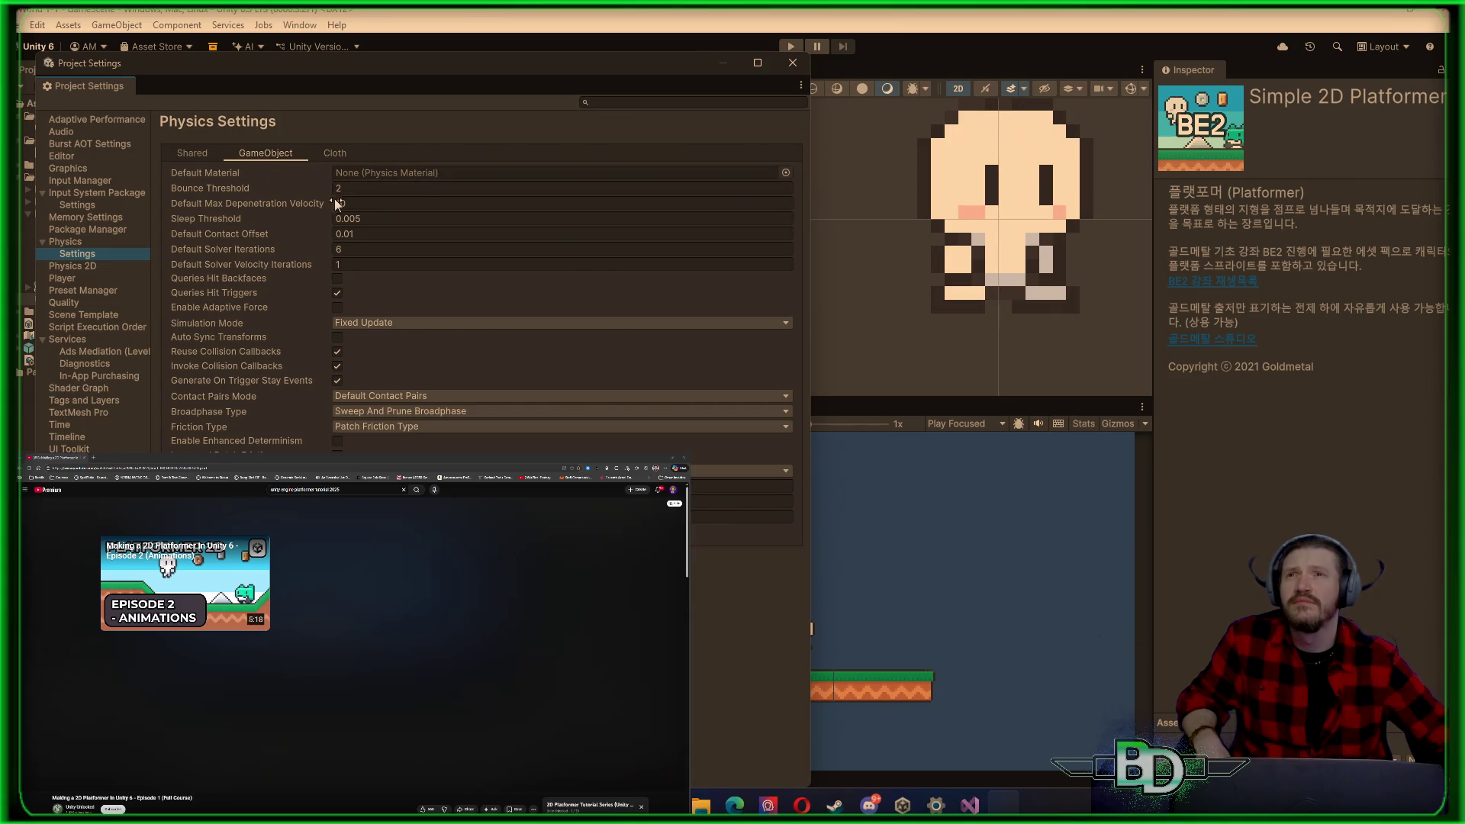
mouse_move(261, 204)
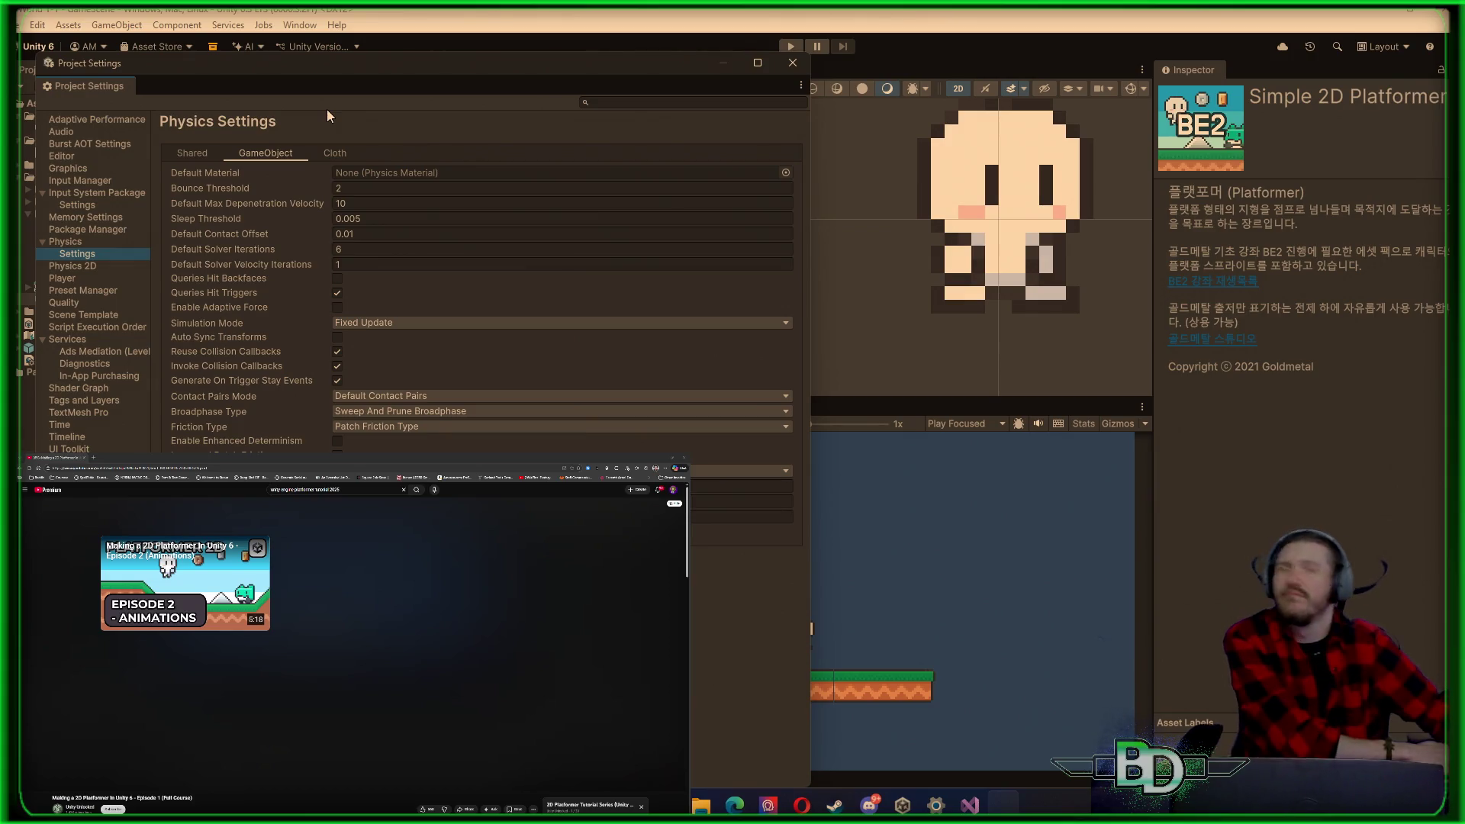
Step: Review Physics 2D General, Low Level and Layer Collision Matrix tabs, then close Project Settings
click(80, 264)
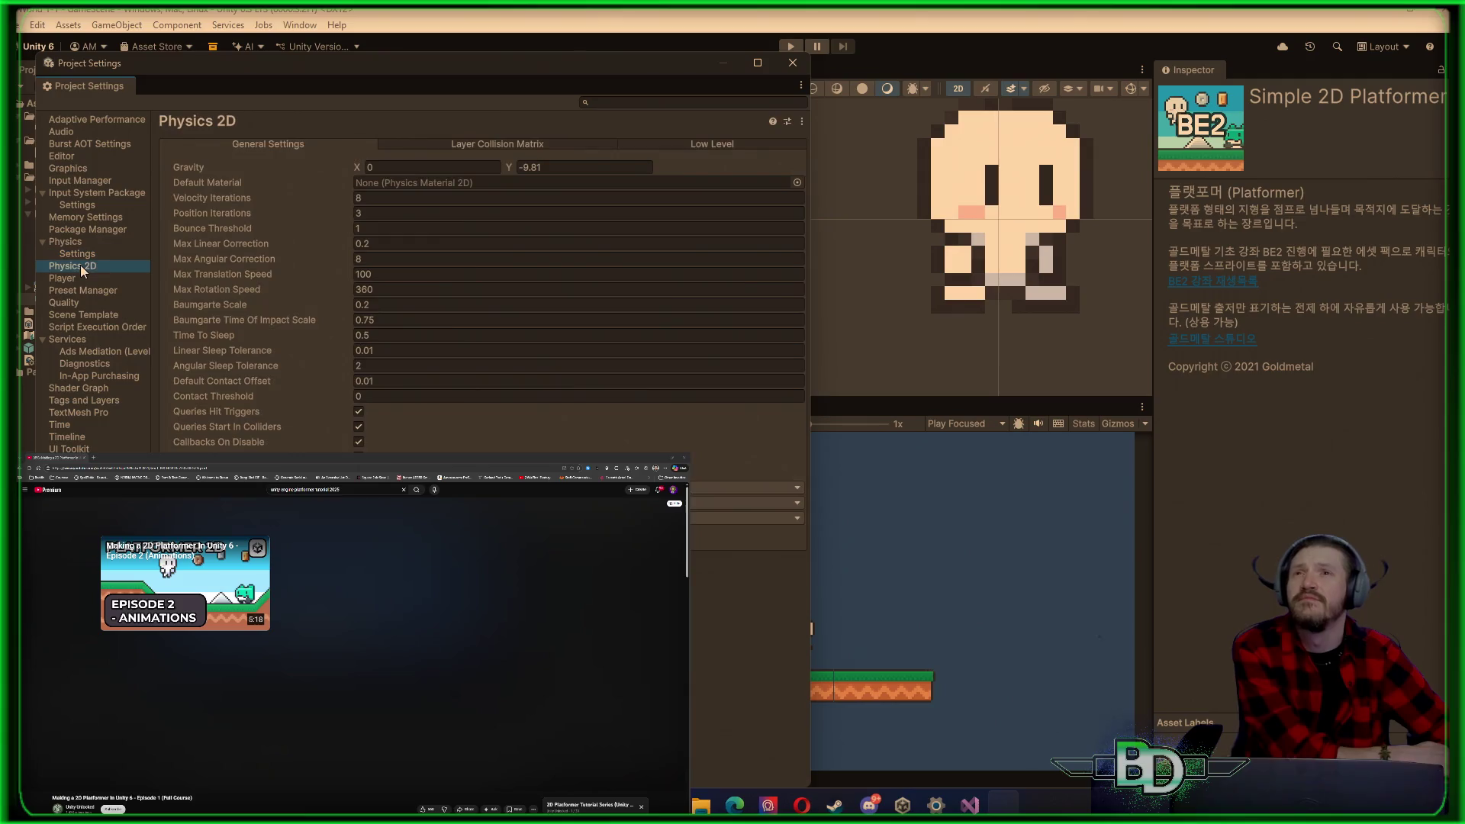
click(703, 145)
click(502, 144)
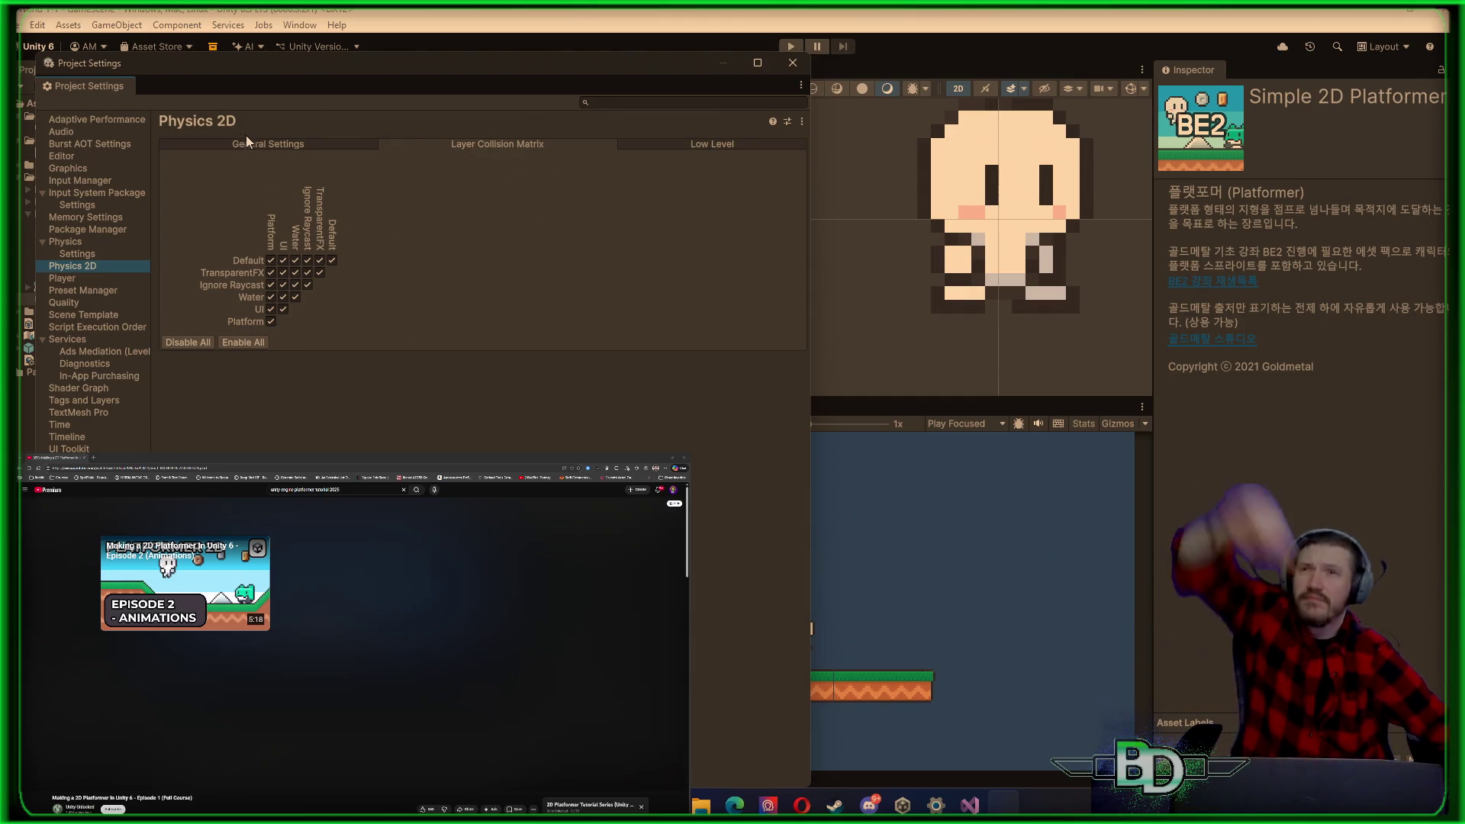
click(267, 144)
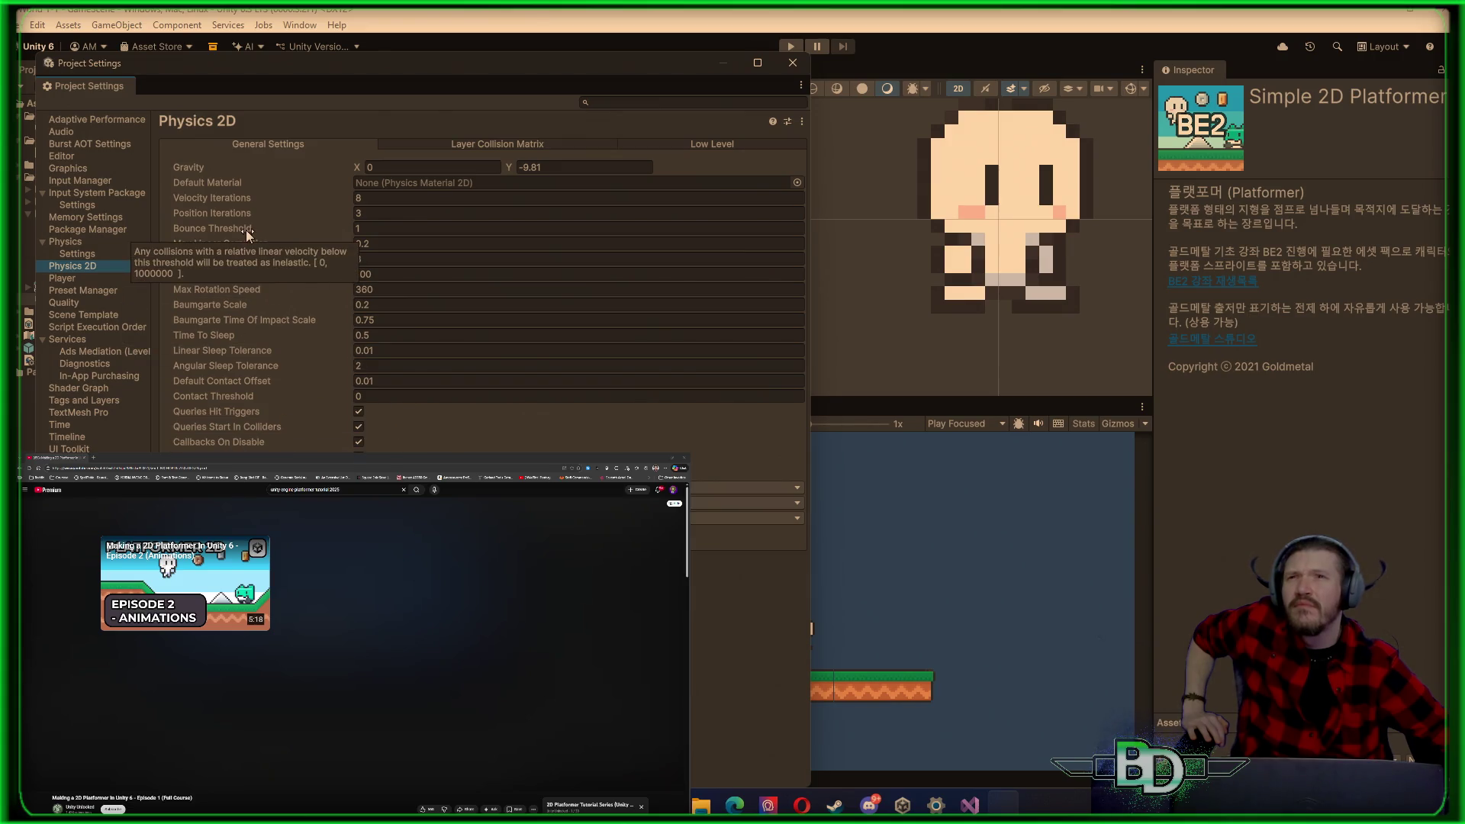
mouse_move(274, 219)
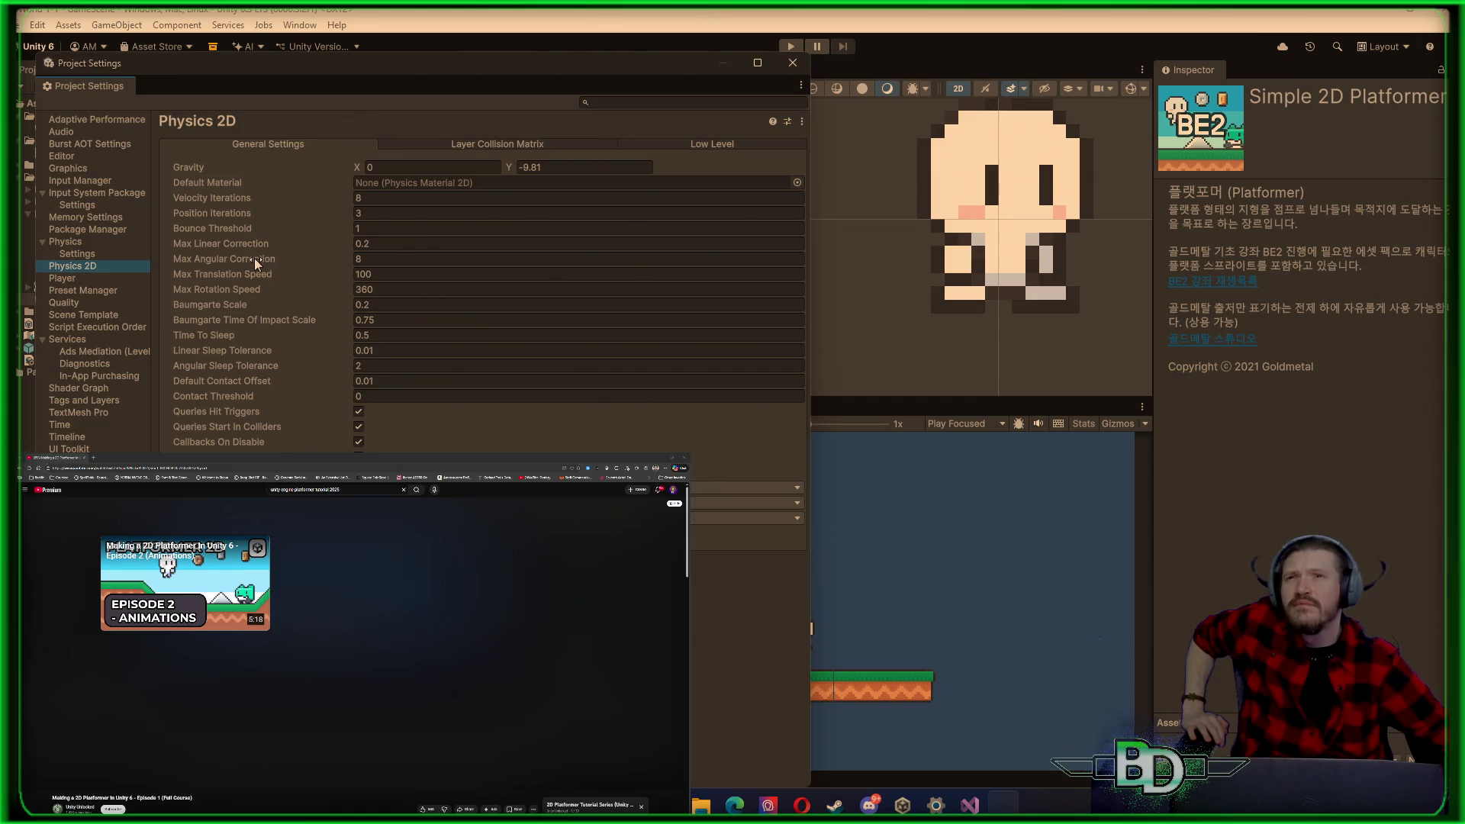
mouse_move(259, 246)
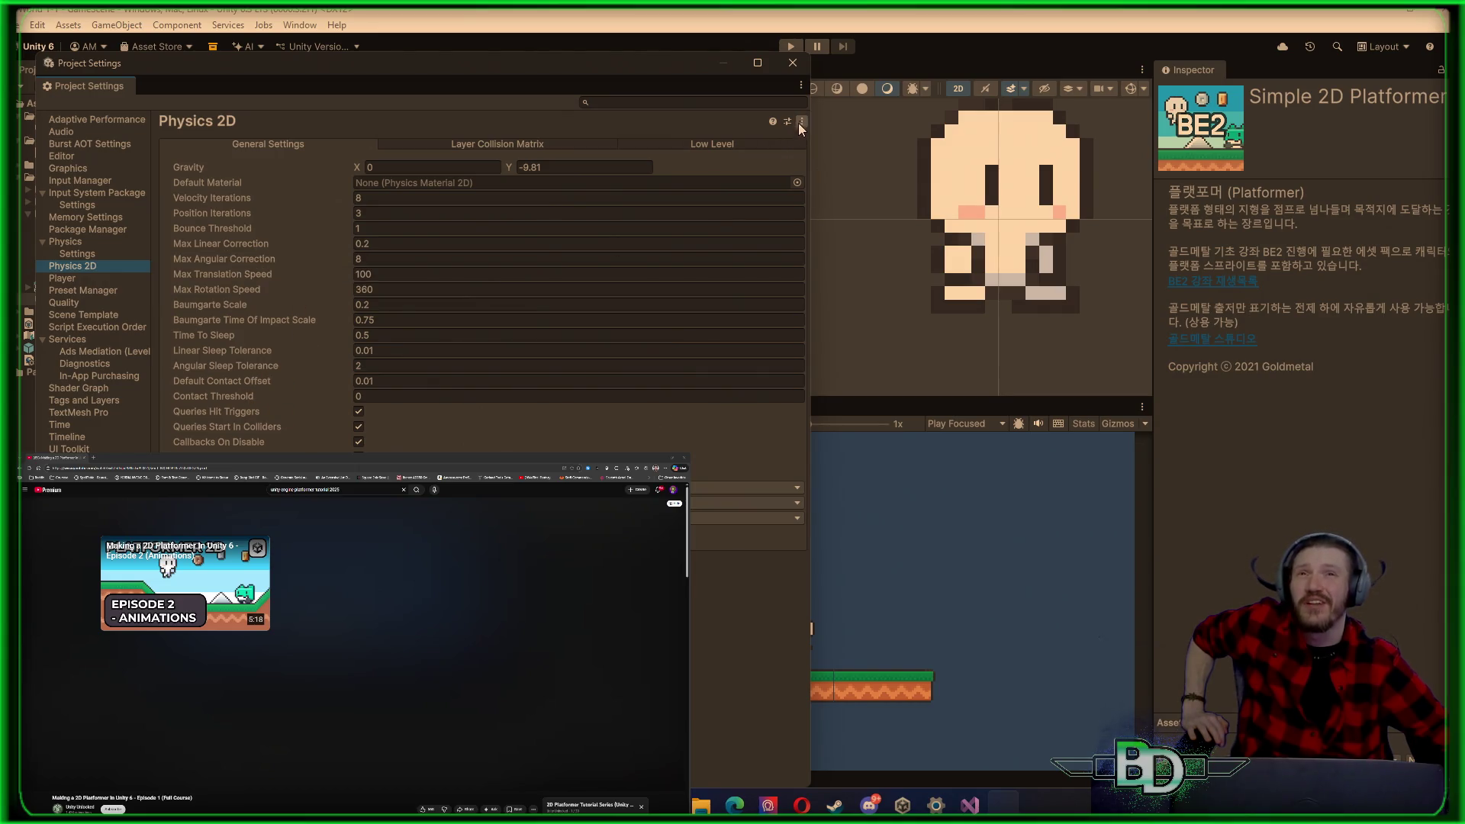
click(792, 62)
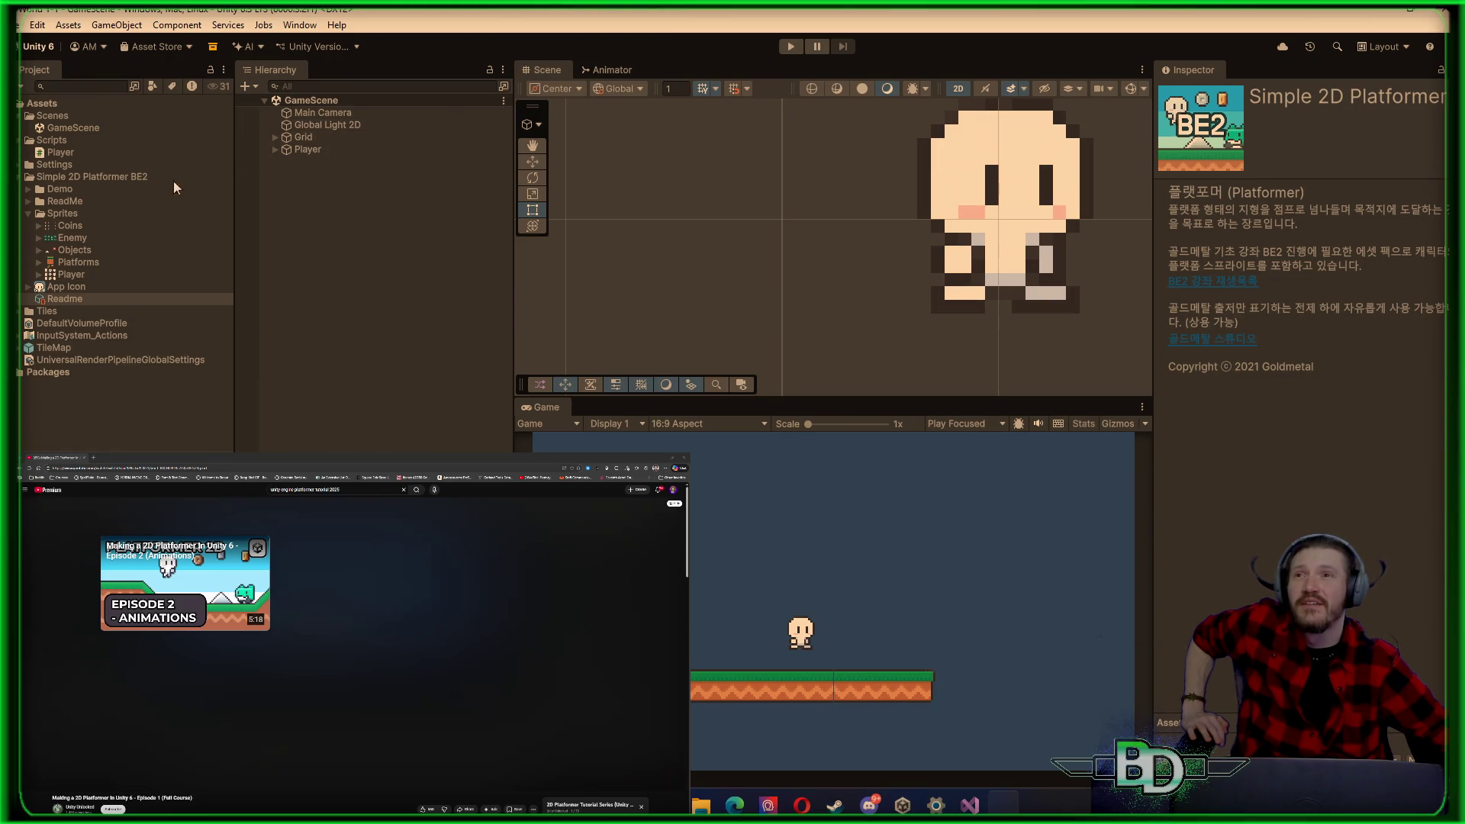
Step: Expand Settings, collapse Simple 2D Platformer BE2, inspect the TileMap prefab, then the Player script
click(52, 165)
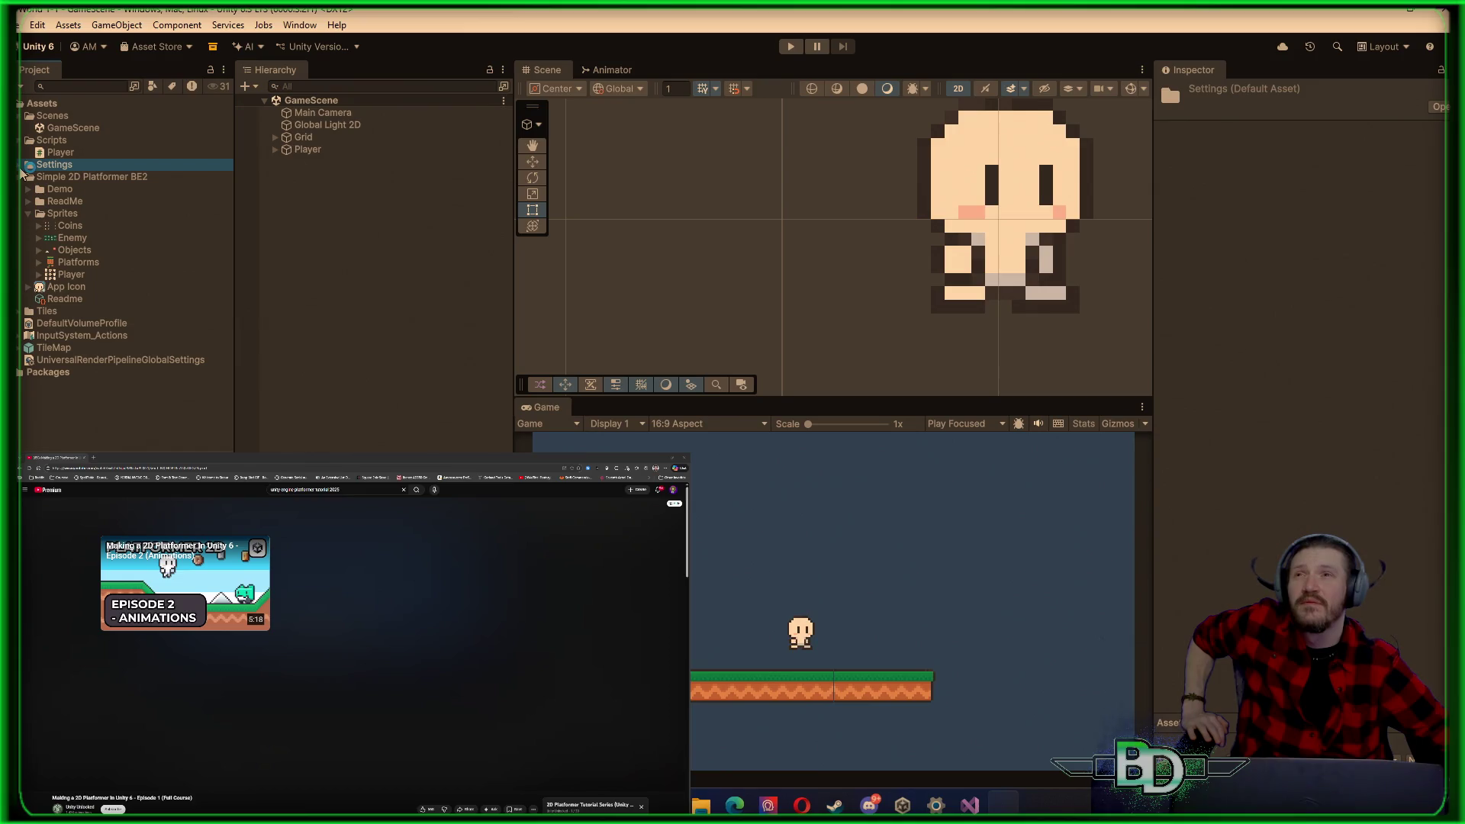
click(20, 168)
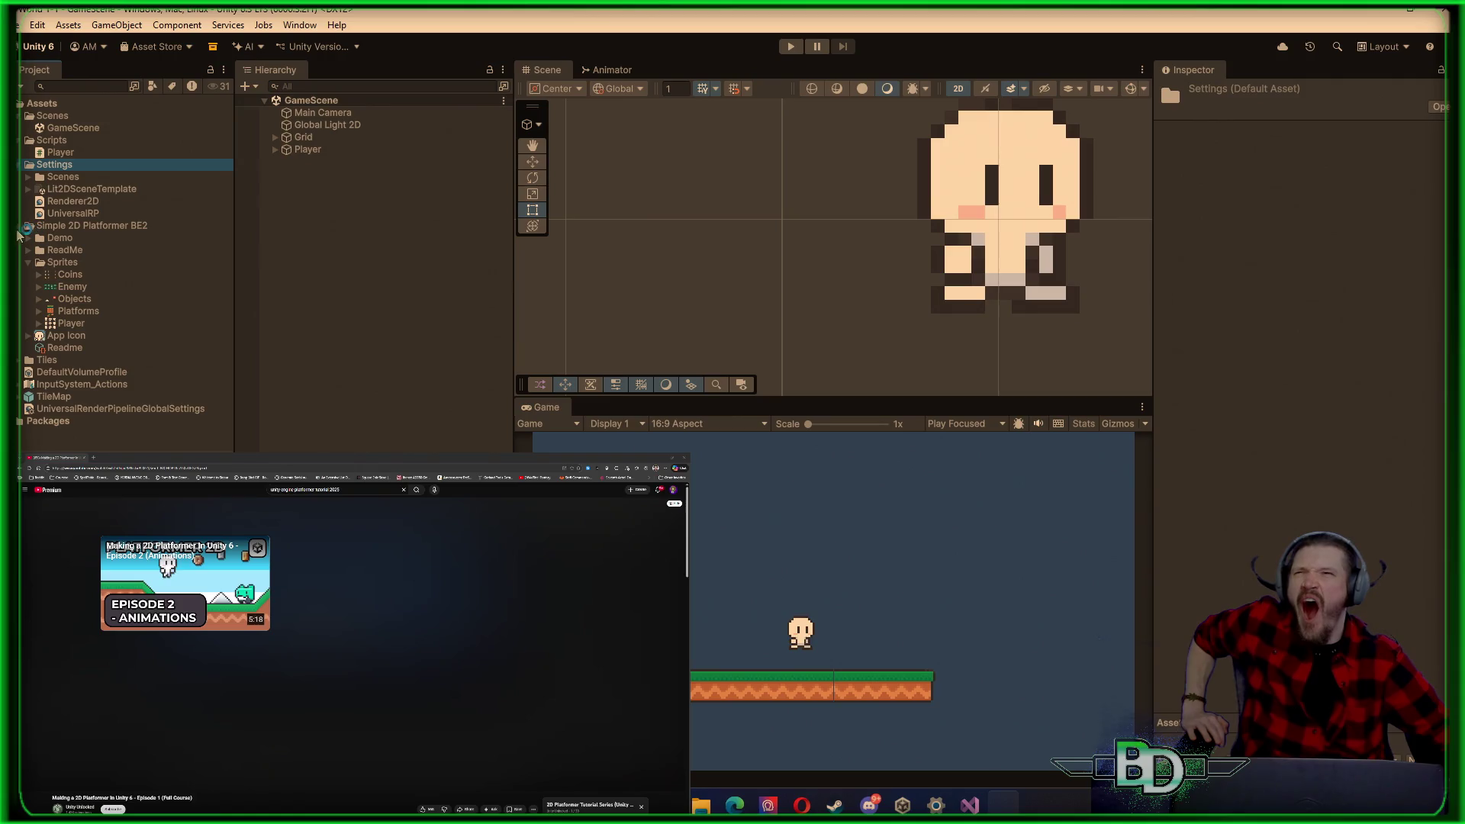
click(28, 226)
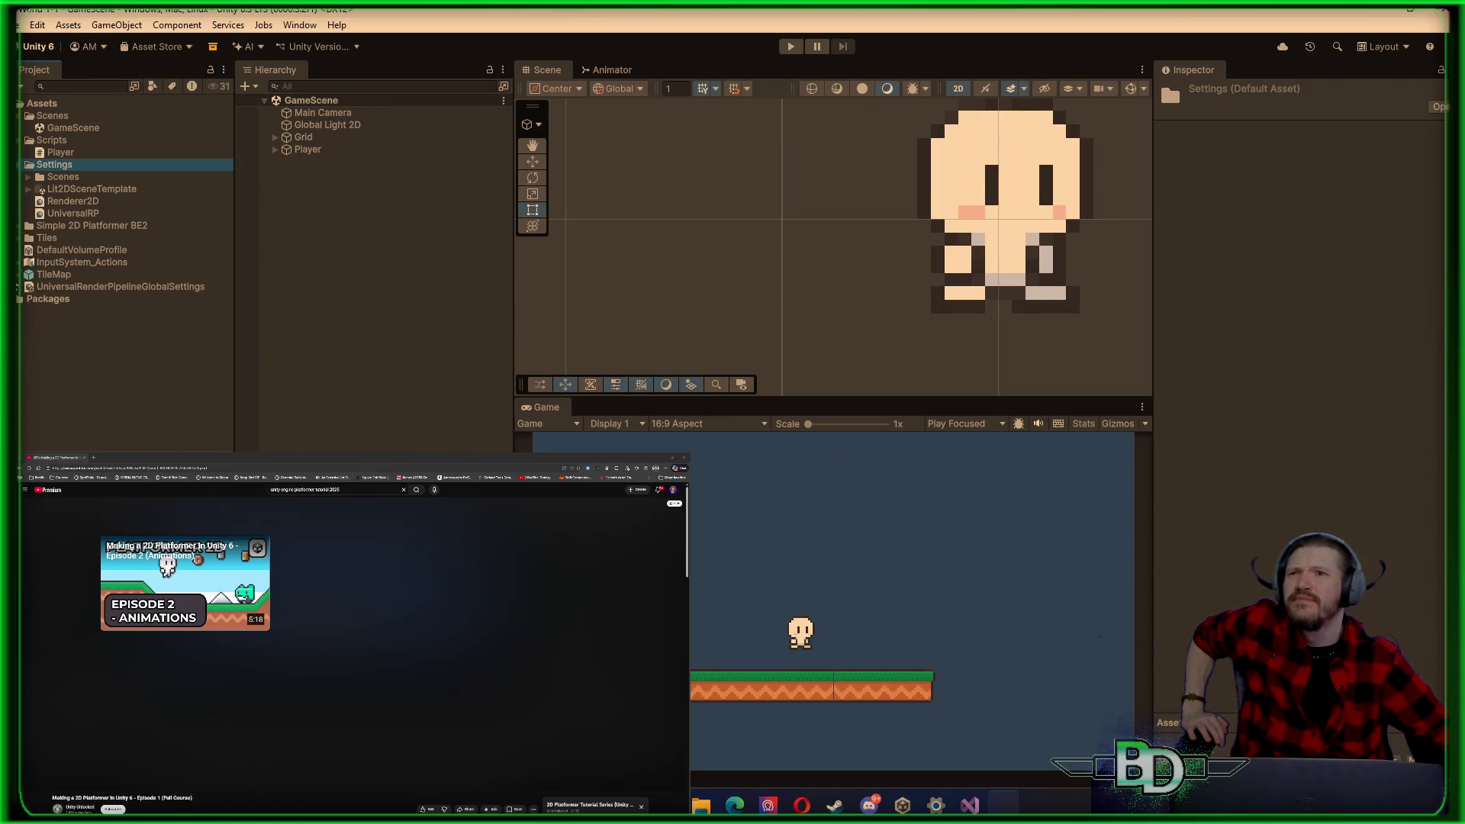
click(17, 280)
click(17, 278)
click(48, 279)
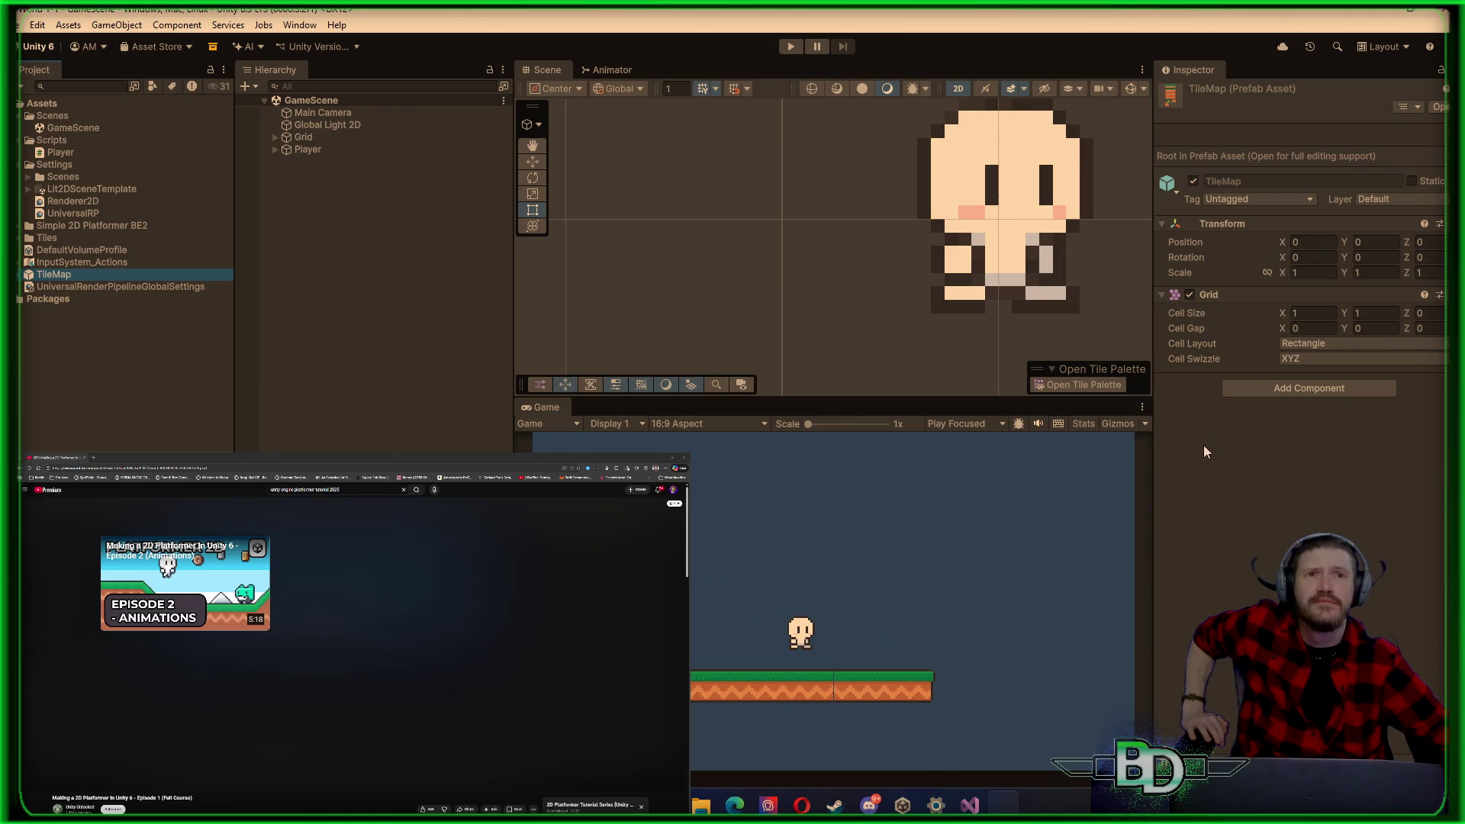
click(61, 154)
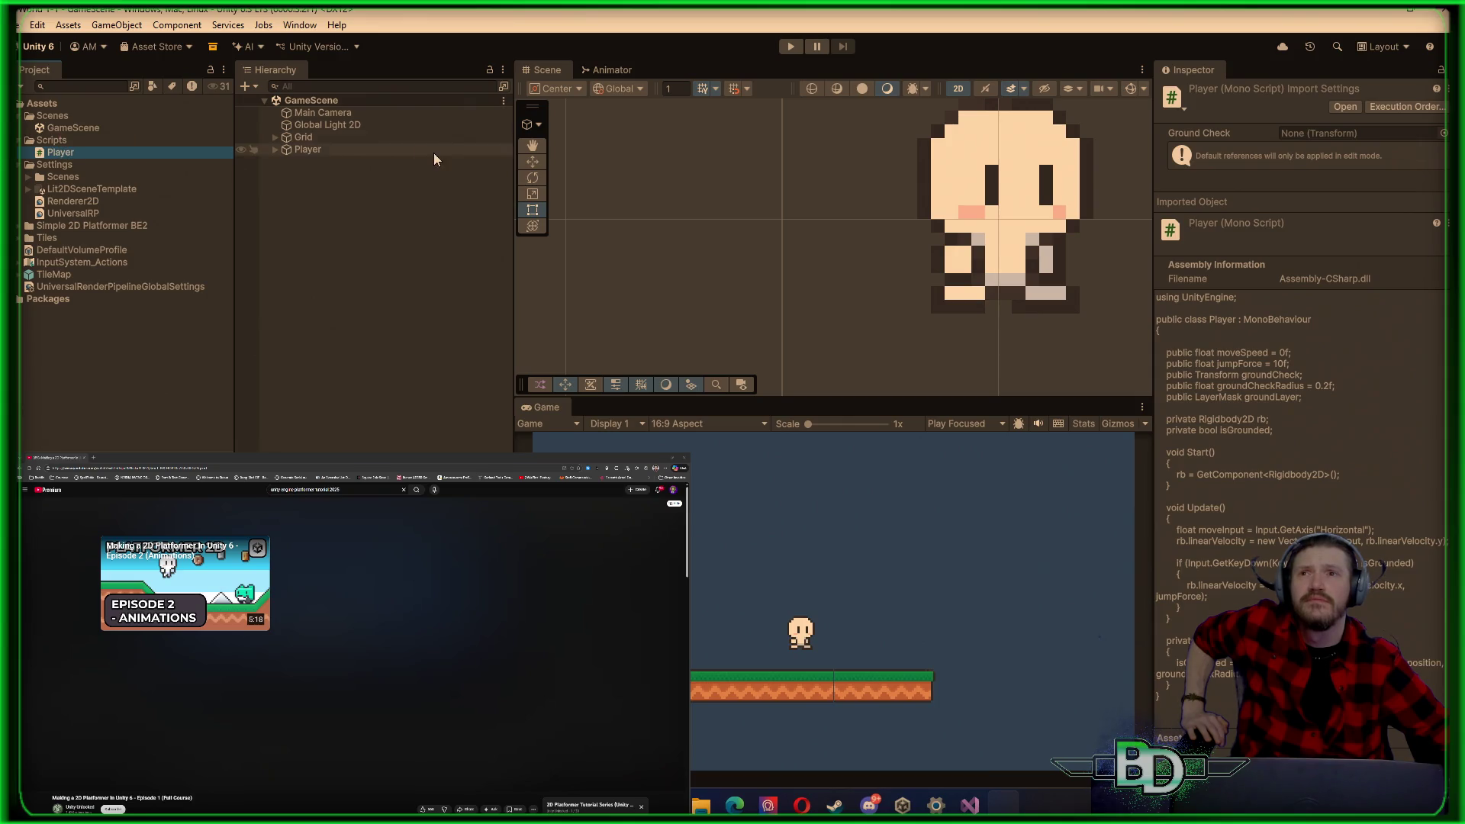
Step: Set the Player's Rigidbody 2D Linear Damping to 1
click(337, 150)
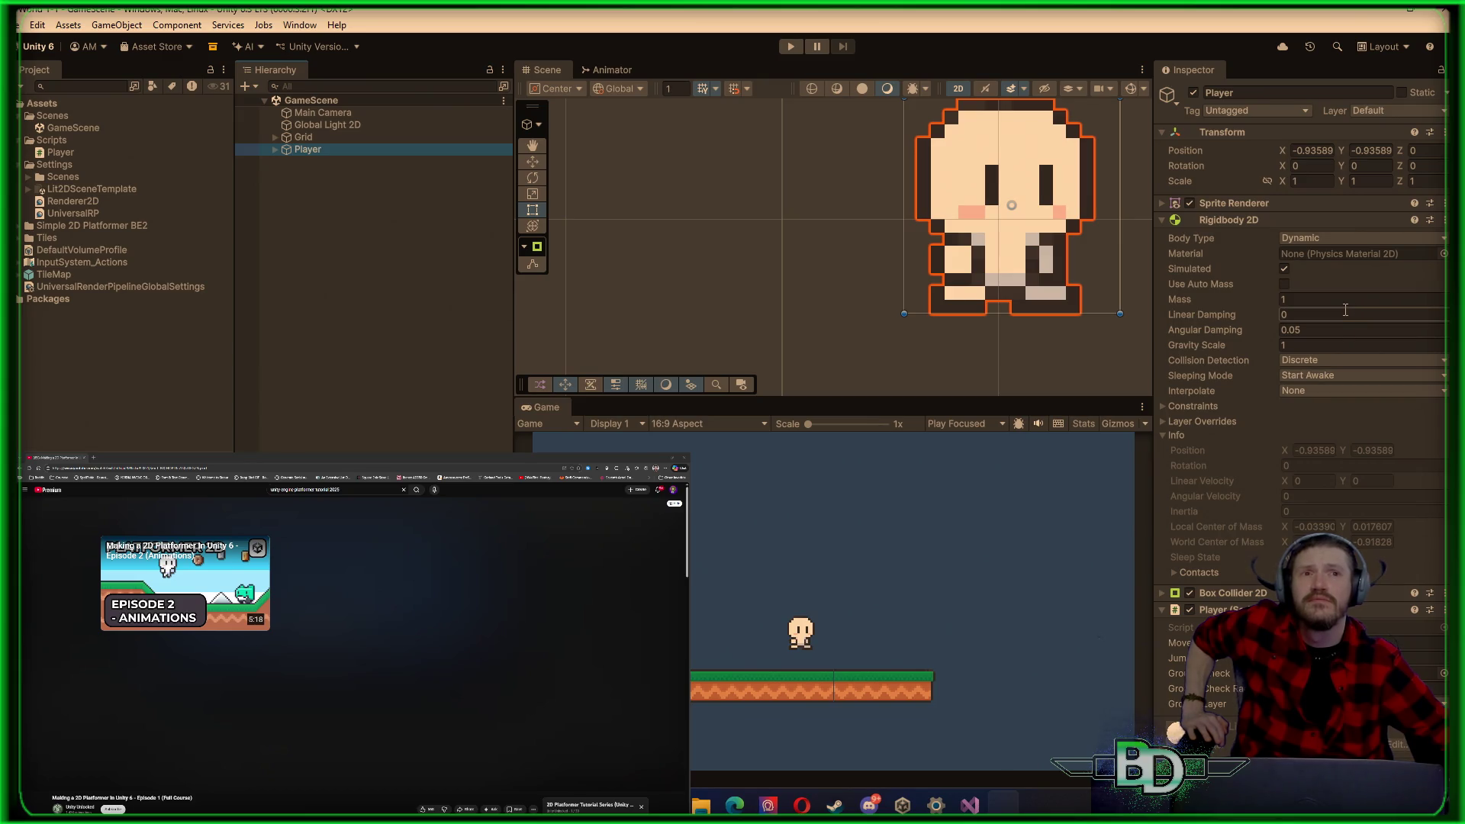
click(1209, 328)
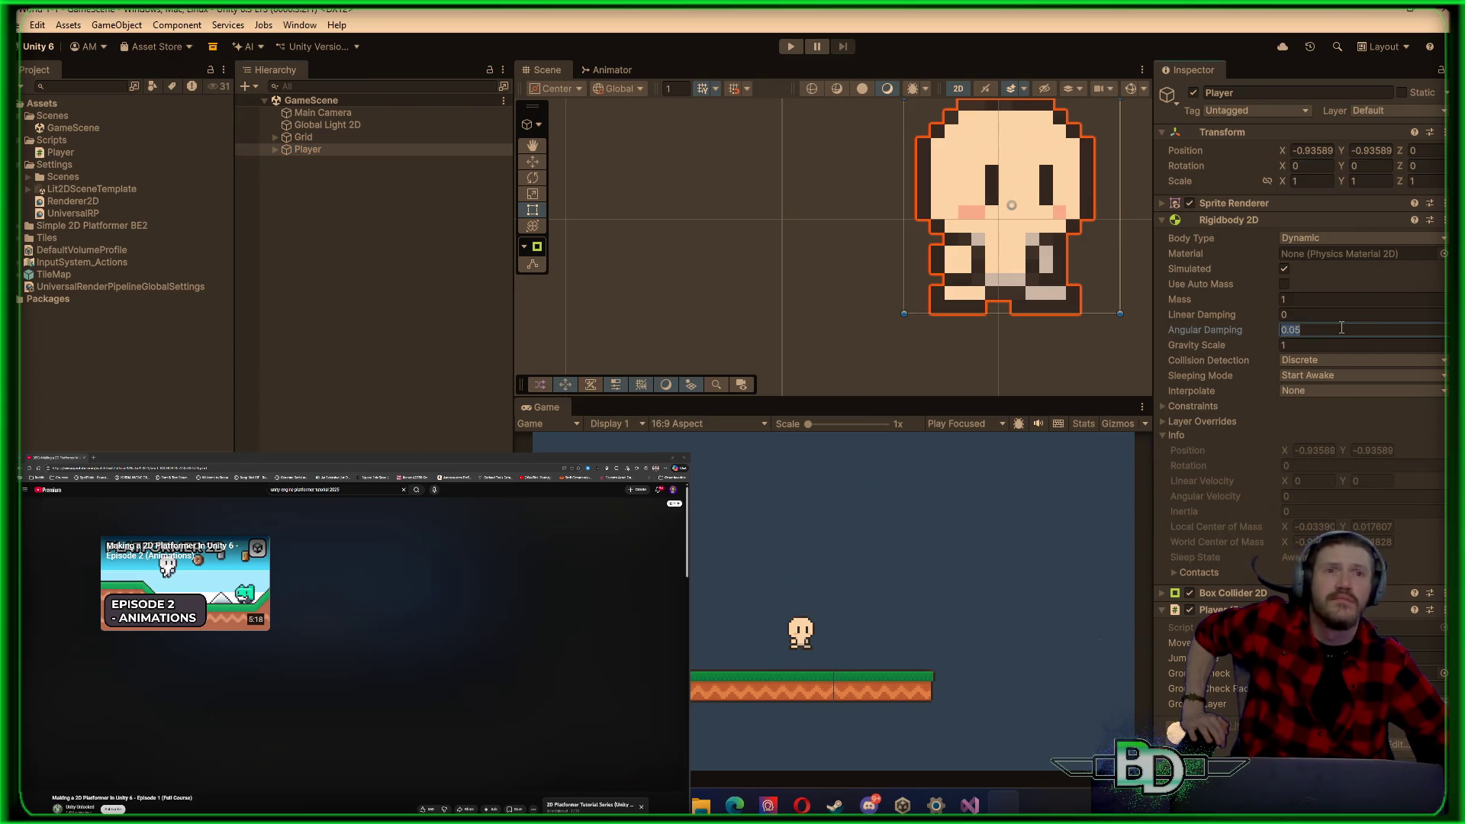
click(1206, 317)
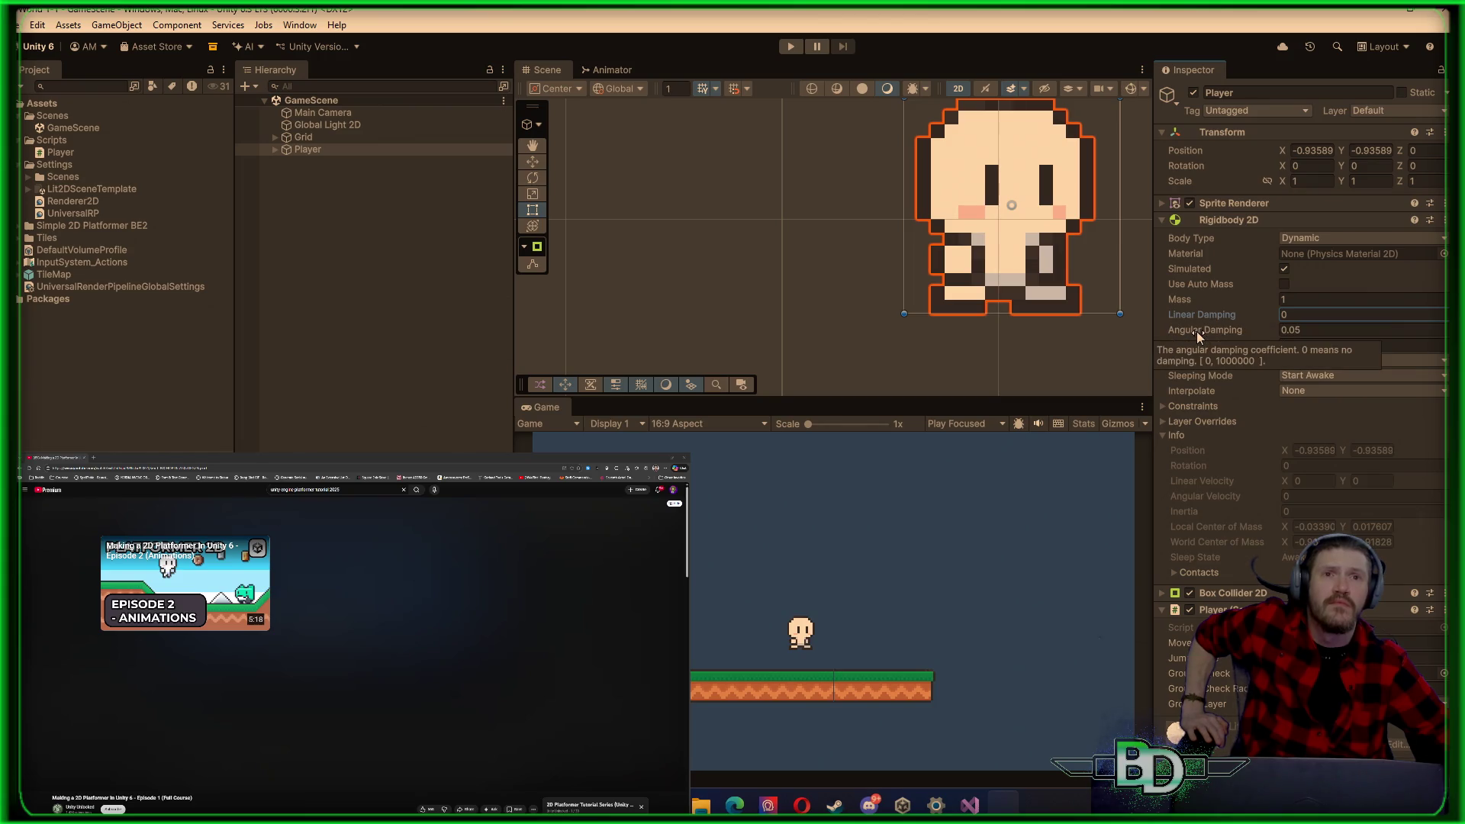
click(1299, 314)
text(1)
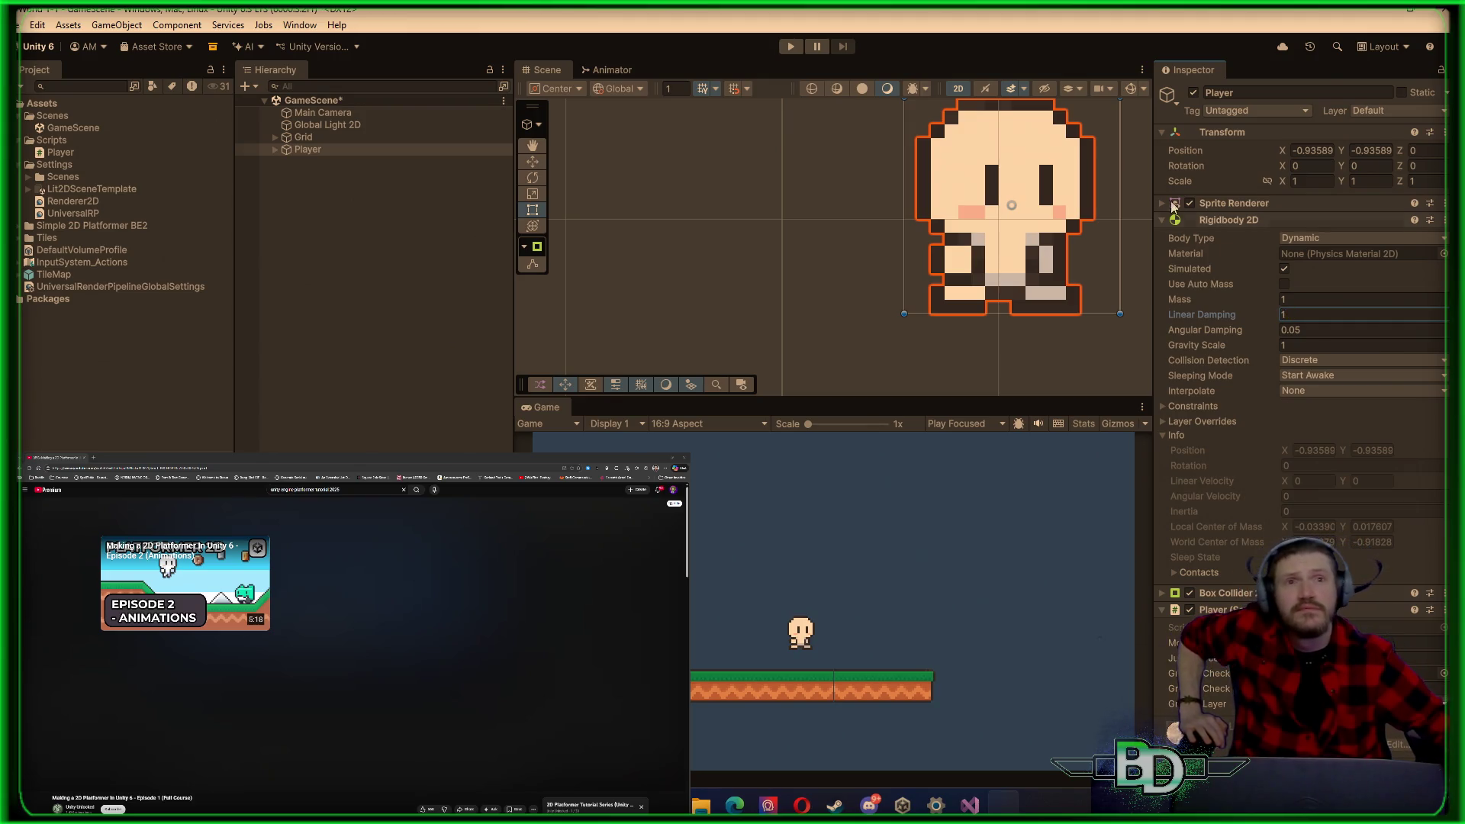
Step: Playtest walking and jumping, resetting Linear Damping to 0 mid-run, then stop play mode
click(789, 47)
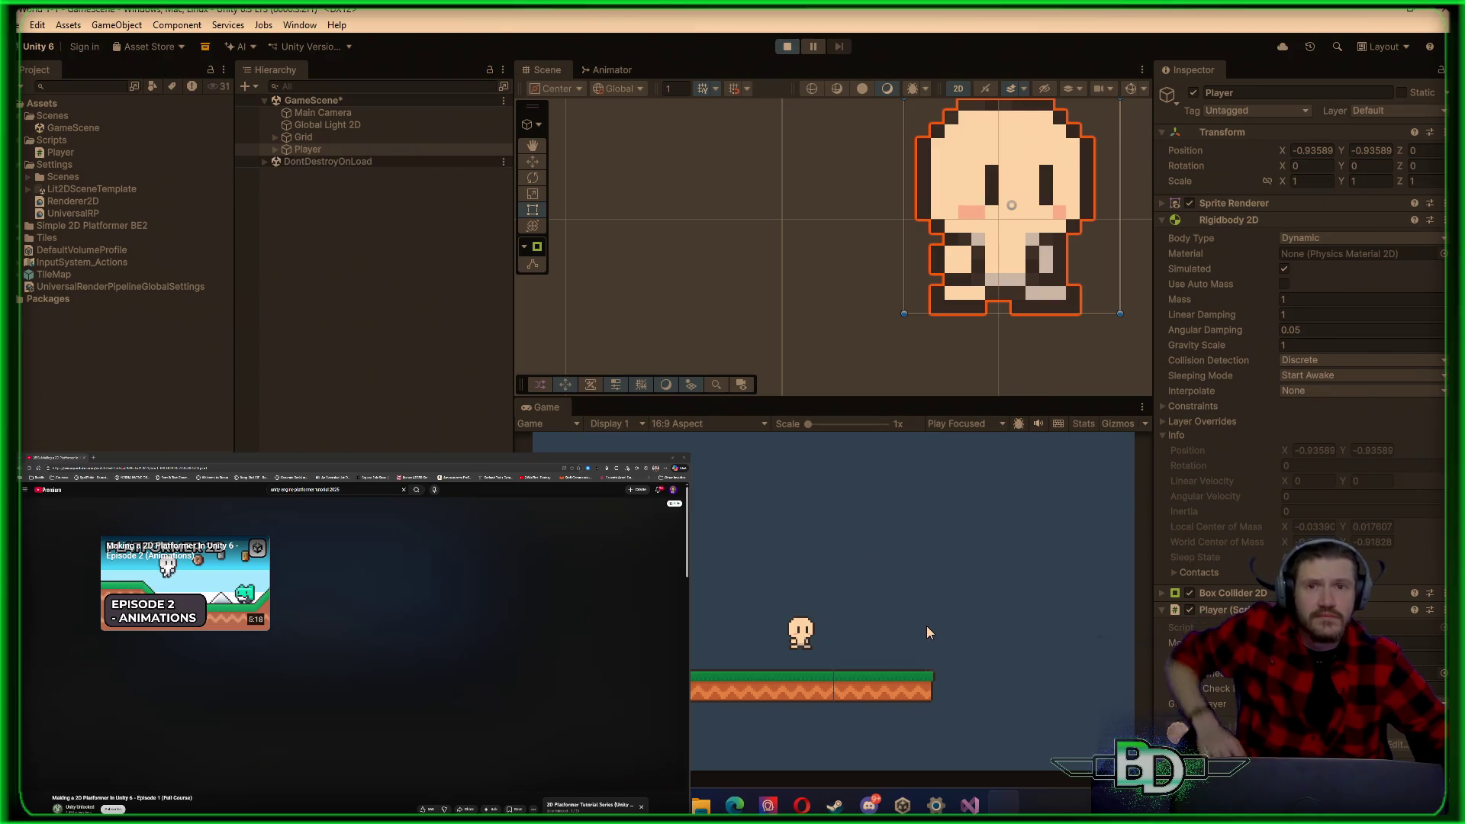
key(a)
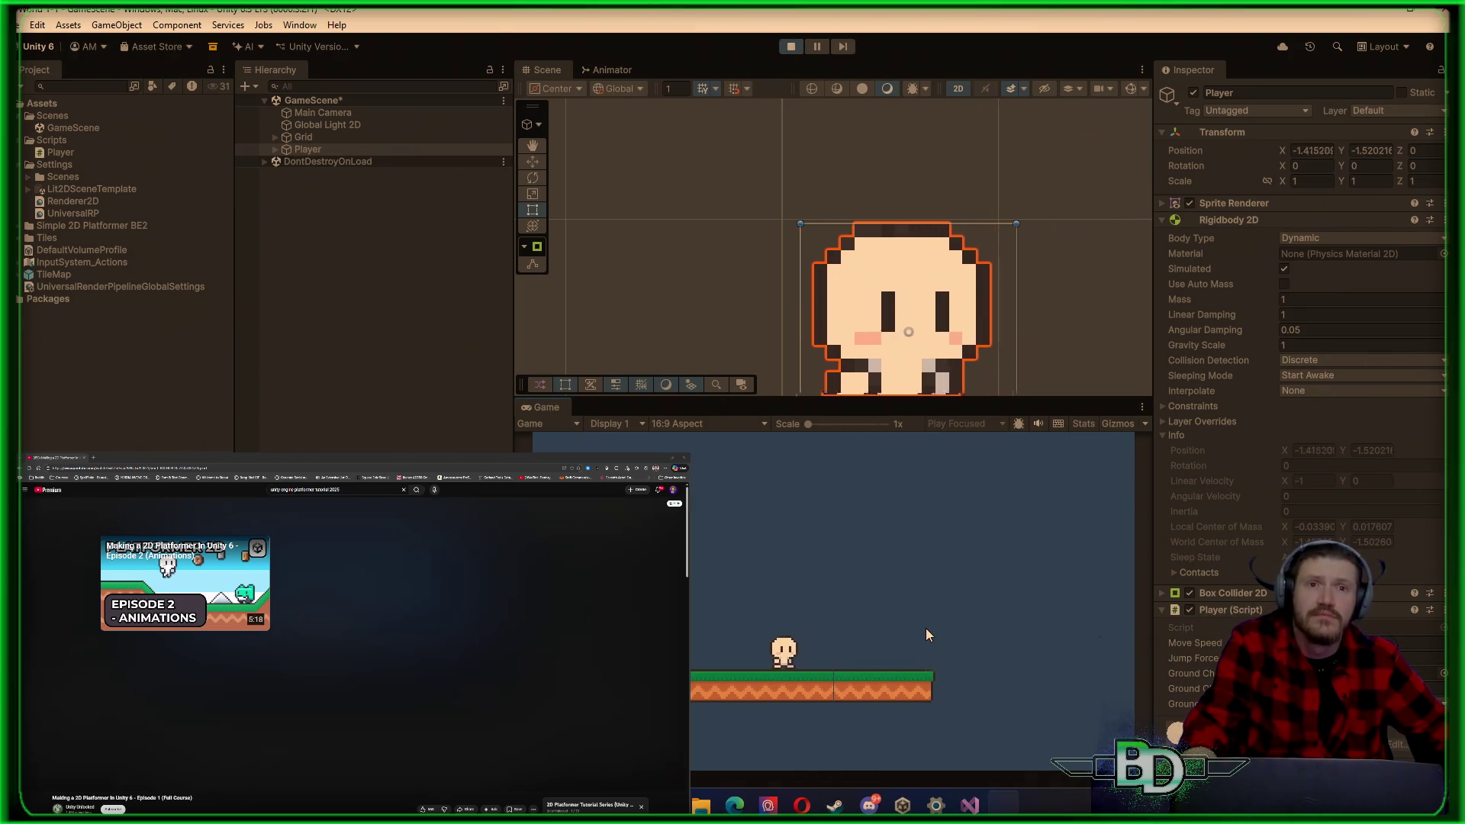
key(d)
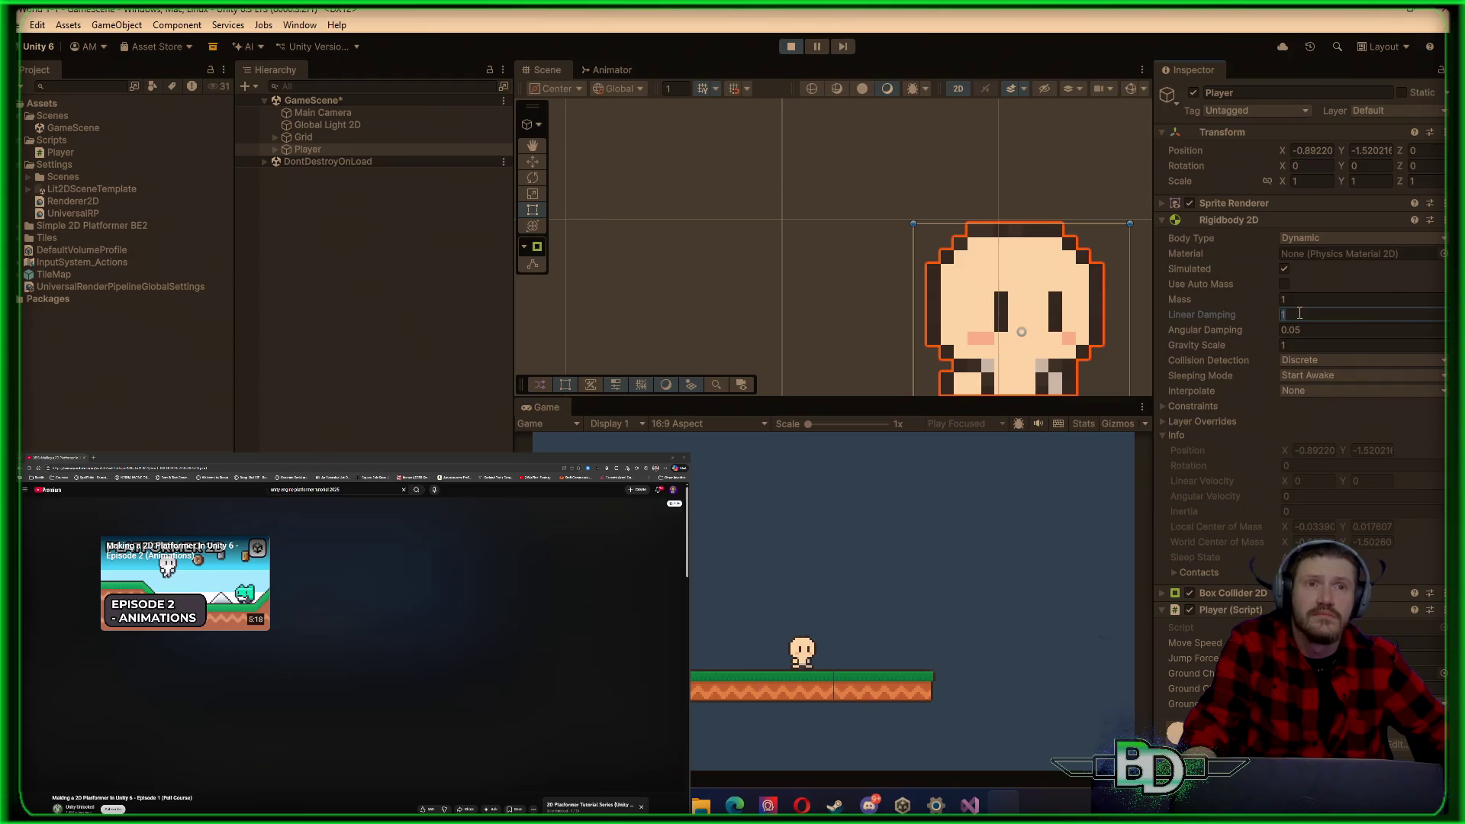
text(0)
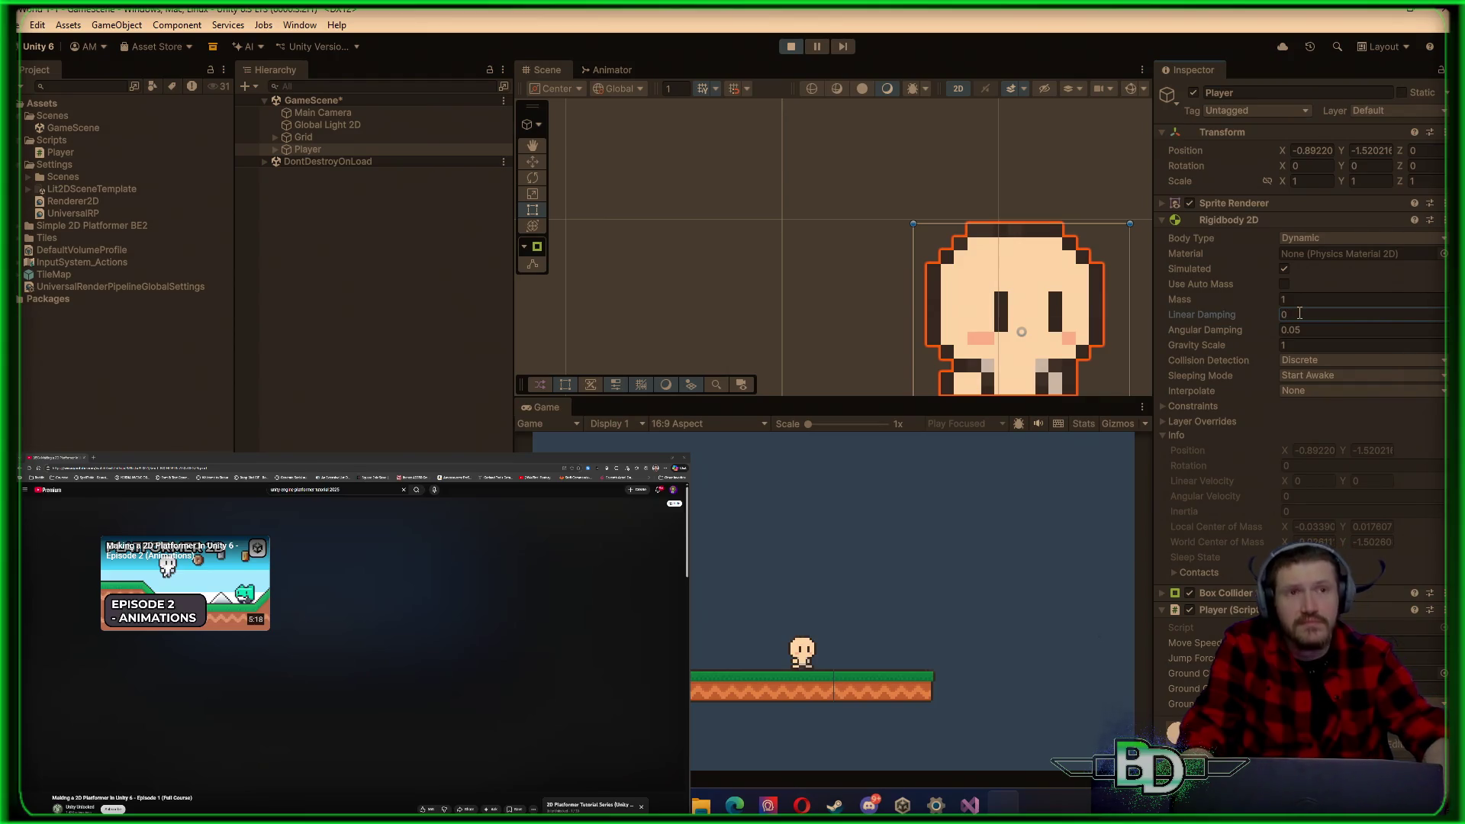
click(949, 529)
key(a)
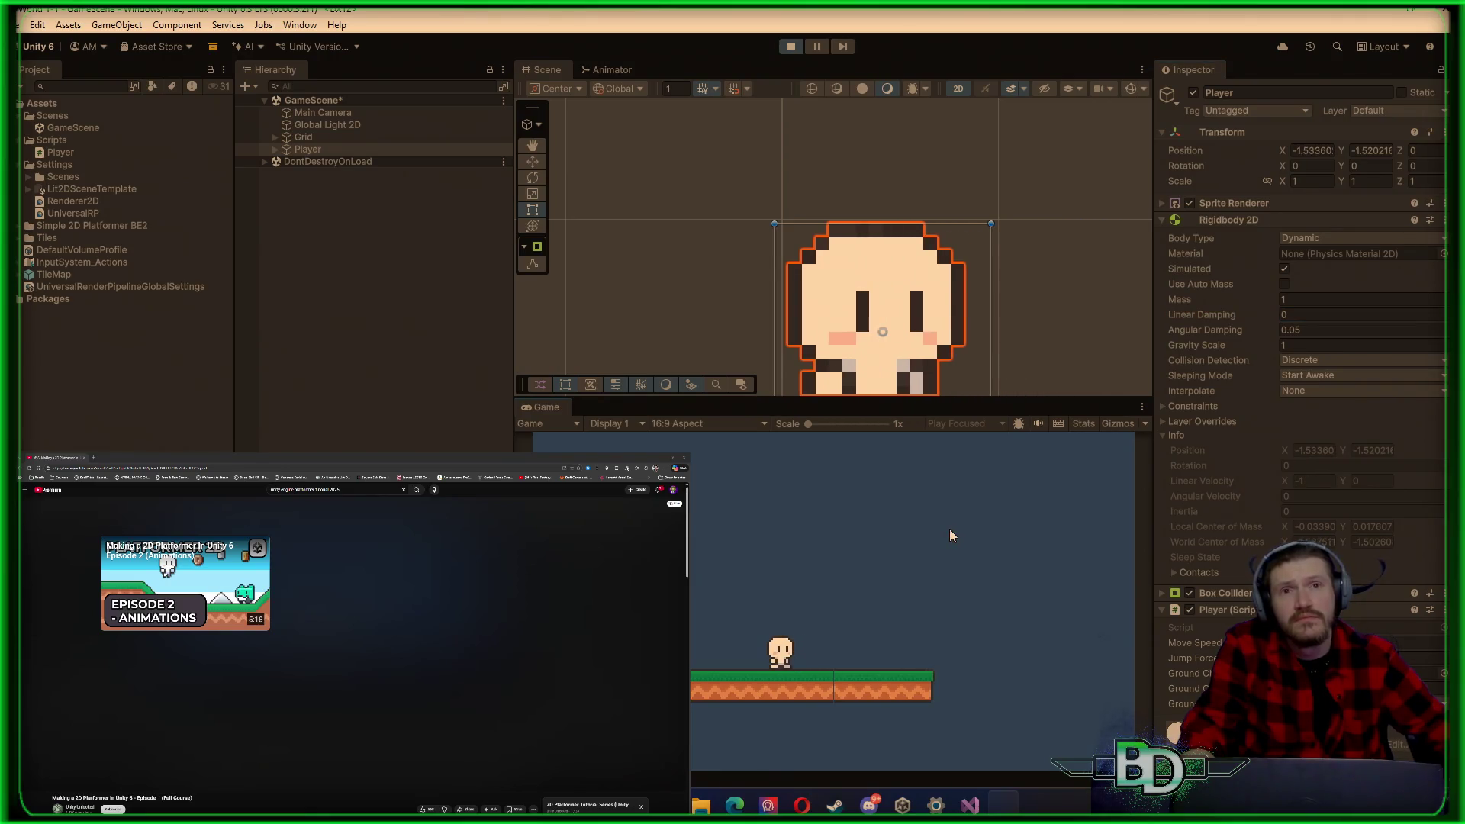
key(d)
key(space)
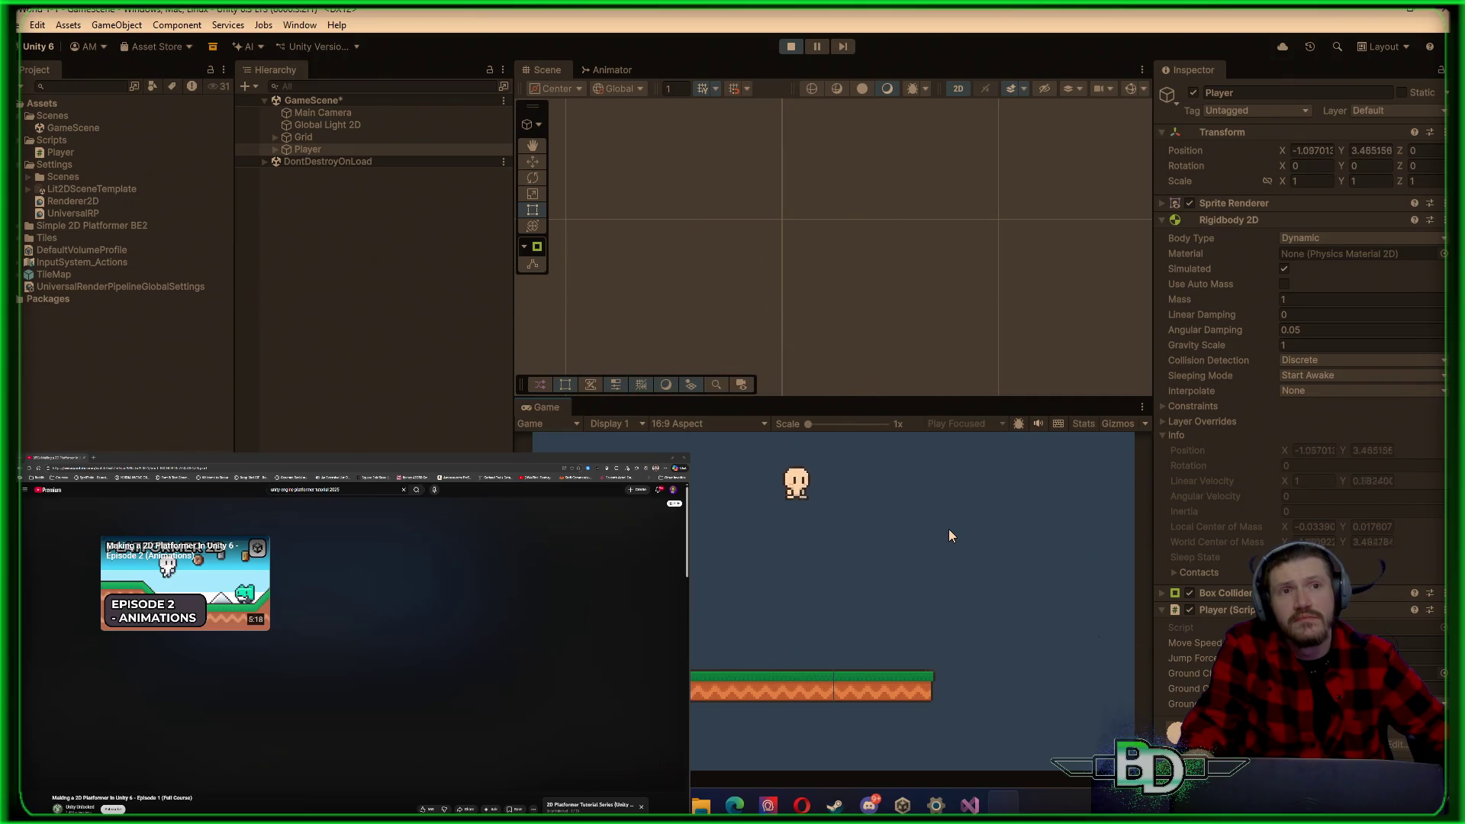
key(a)
key(space)
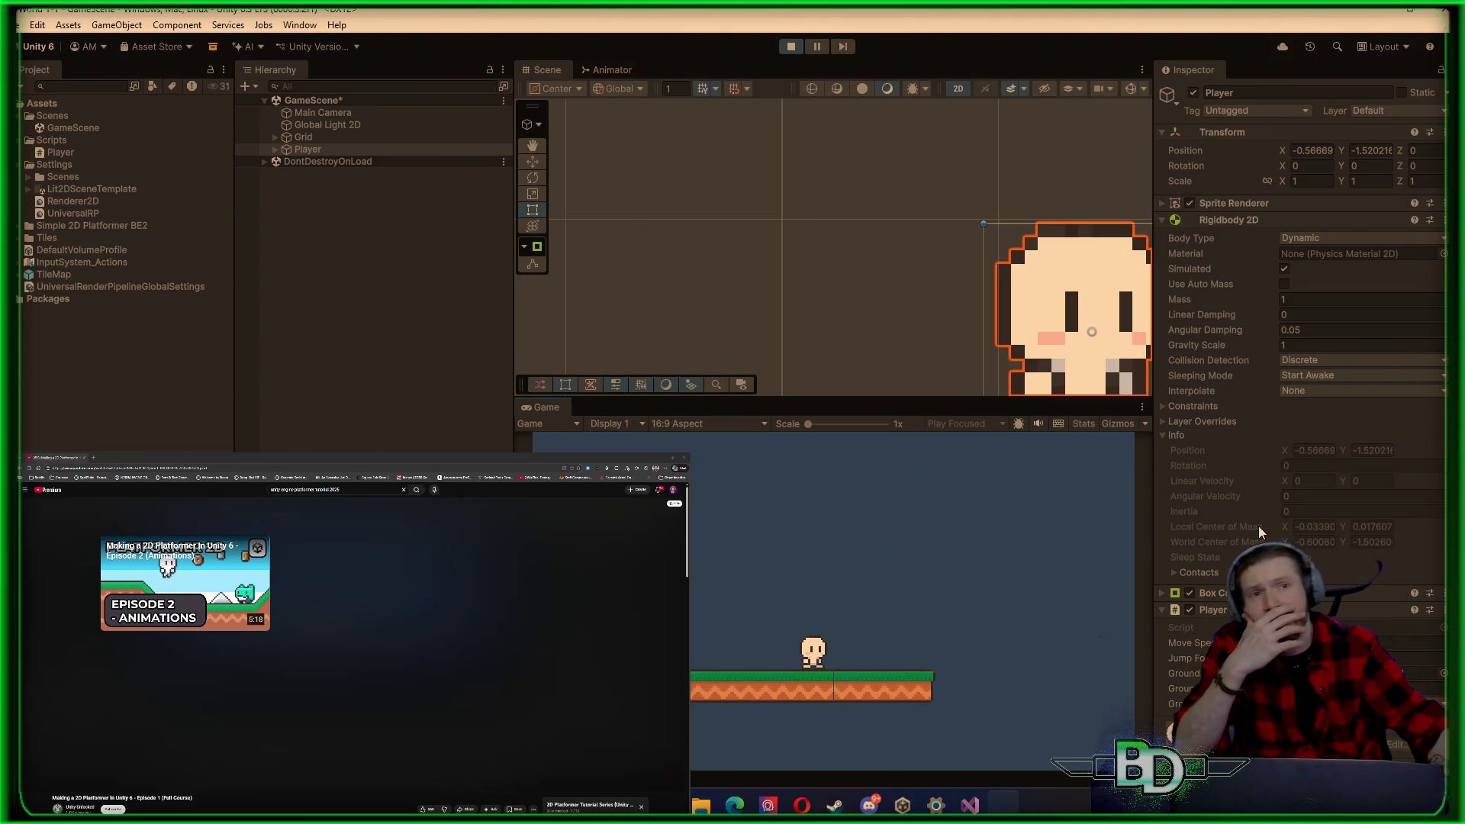
click(788, 46)
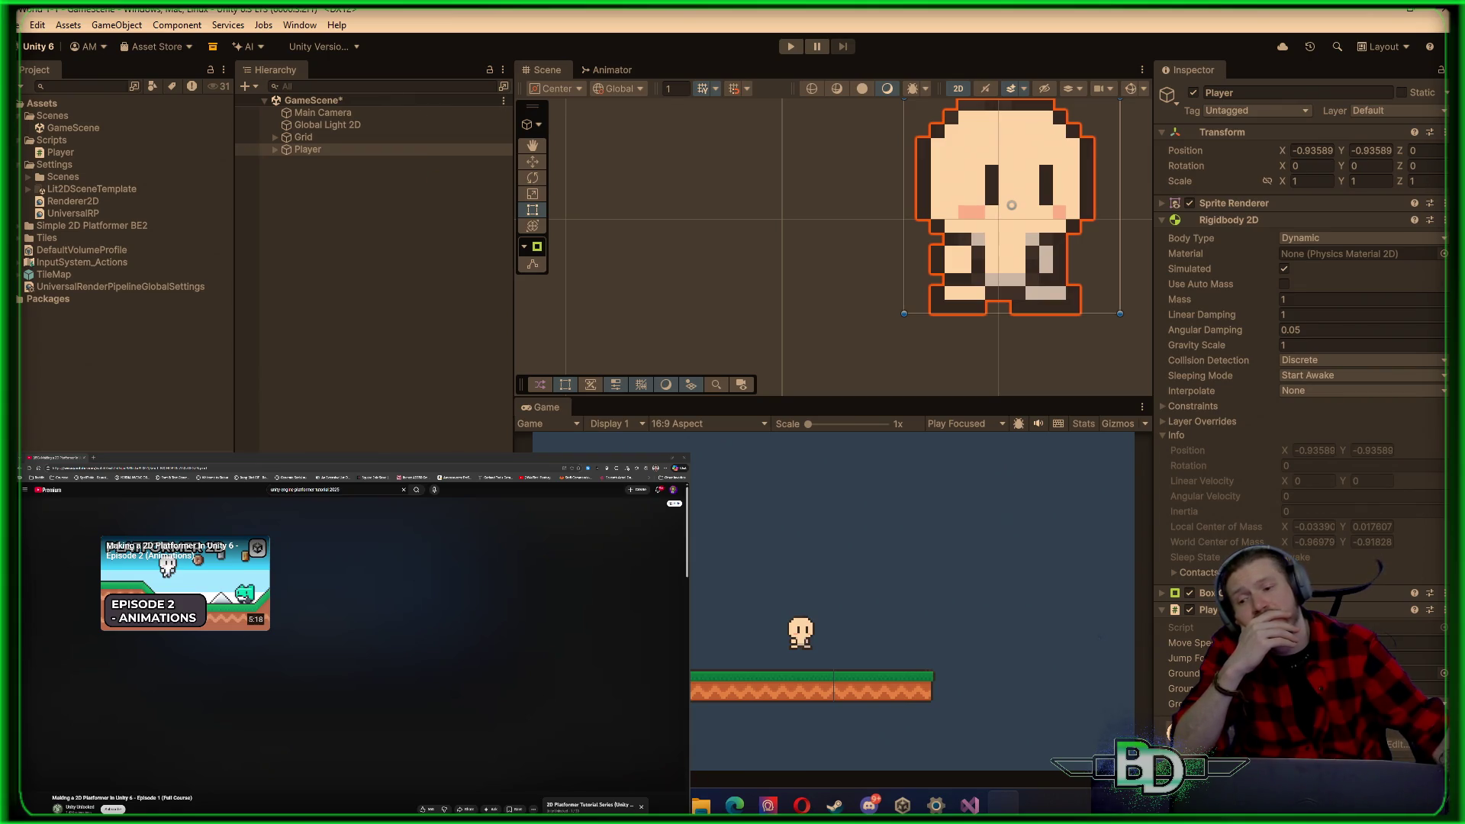
mouse_move(299, 592)
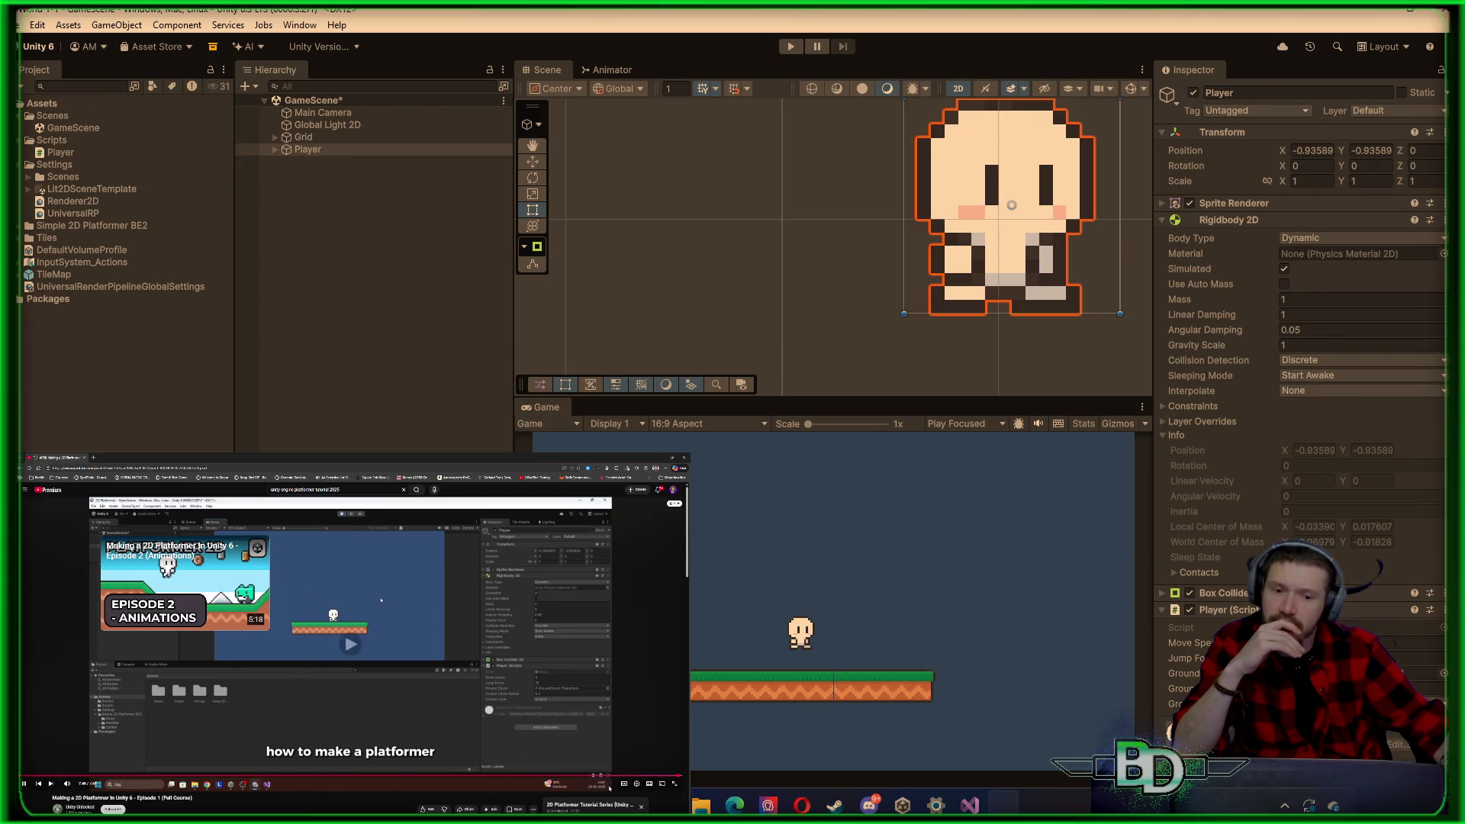
click(624, 775)
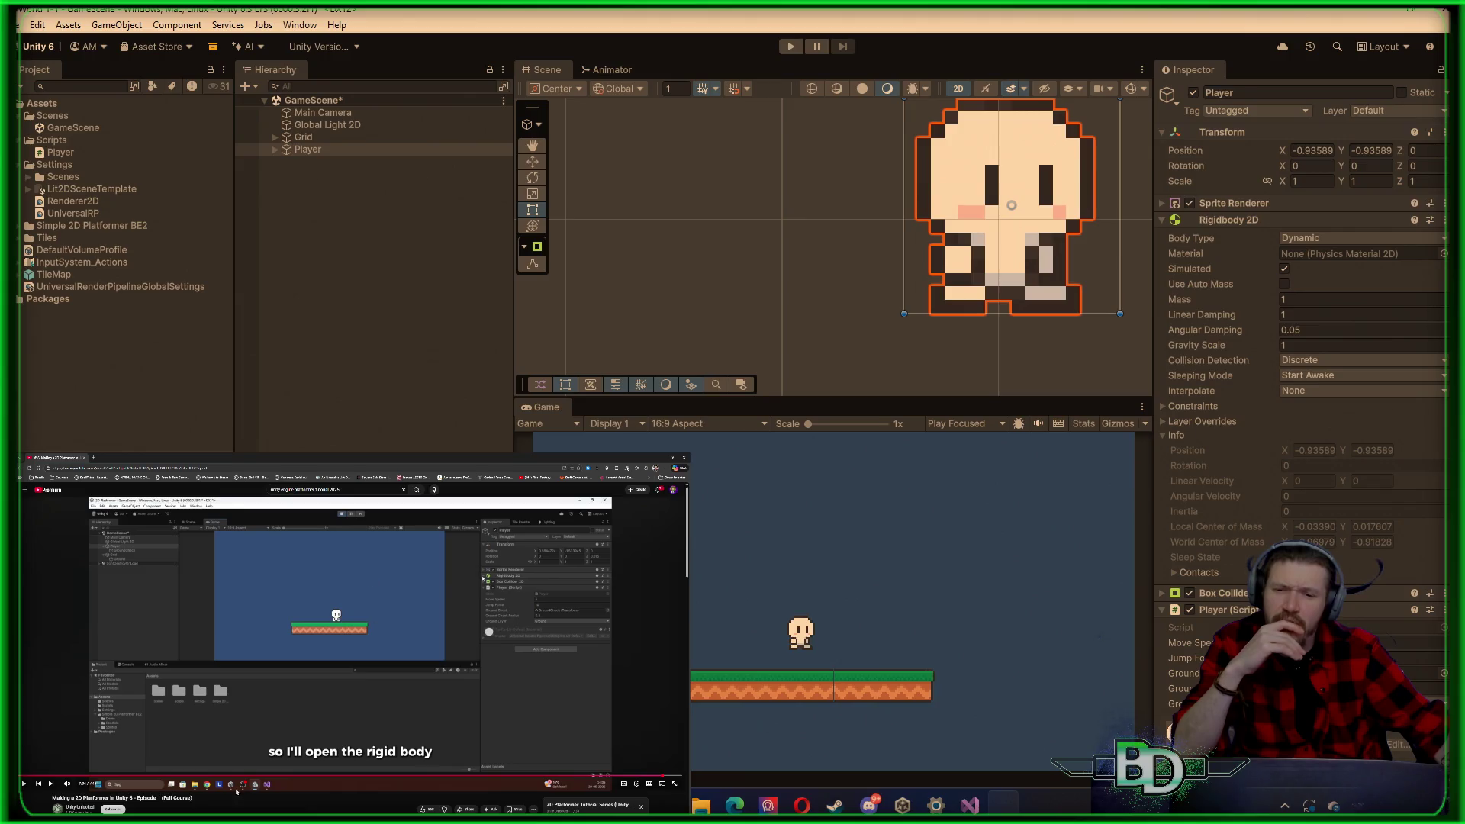
click(217, 776)
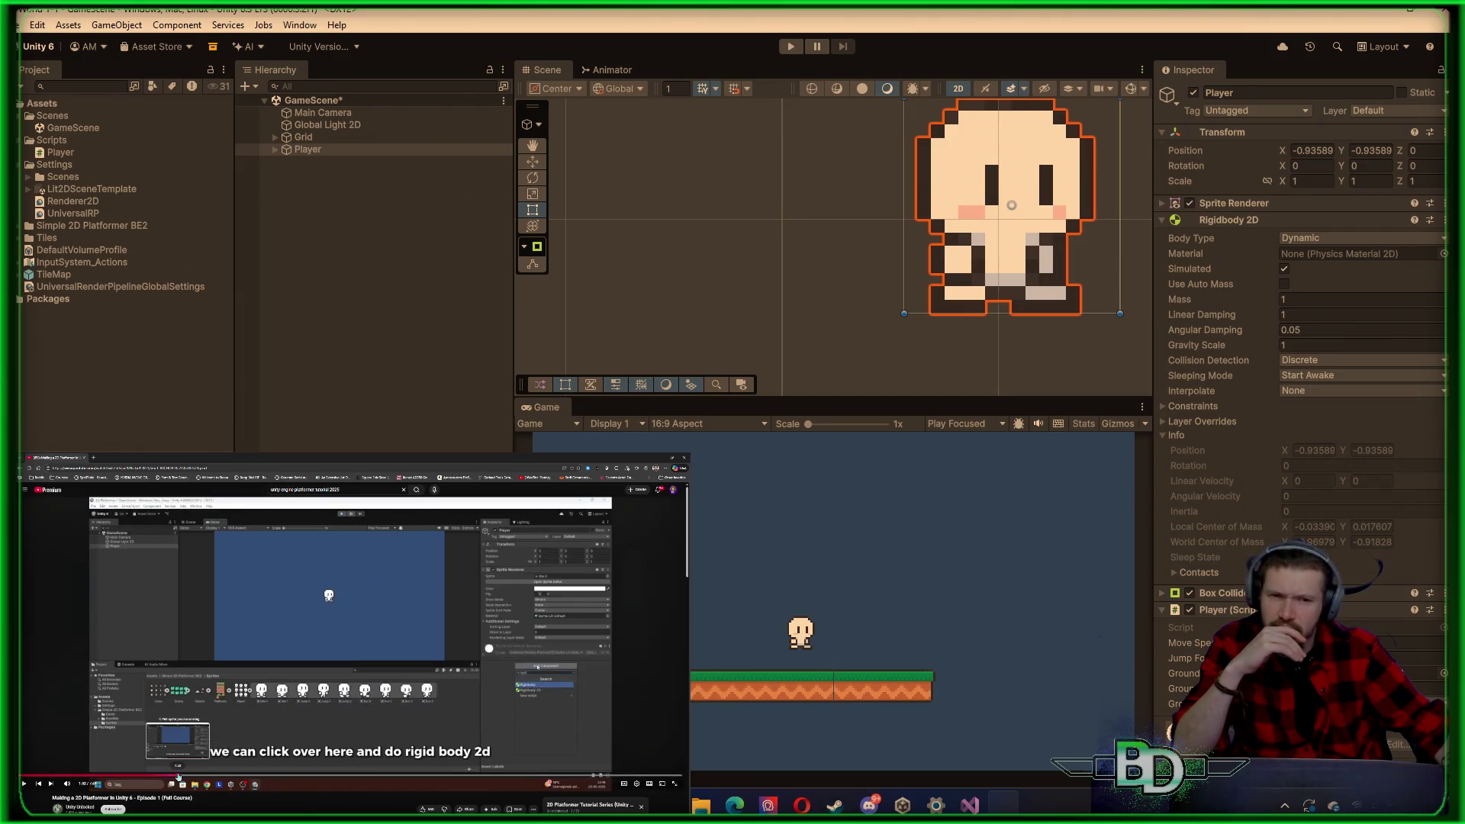
click(178, 777)
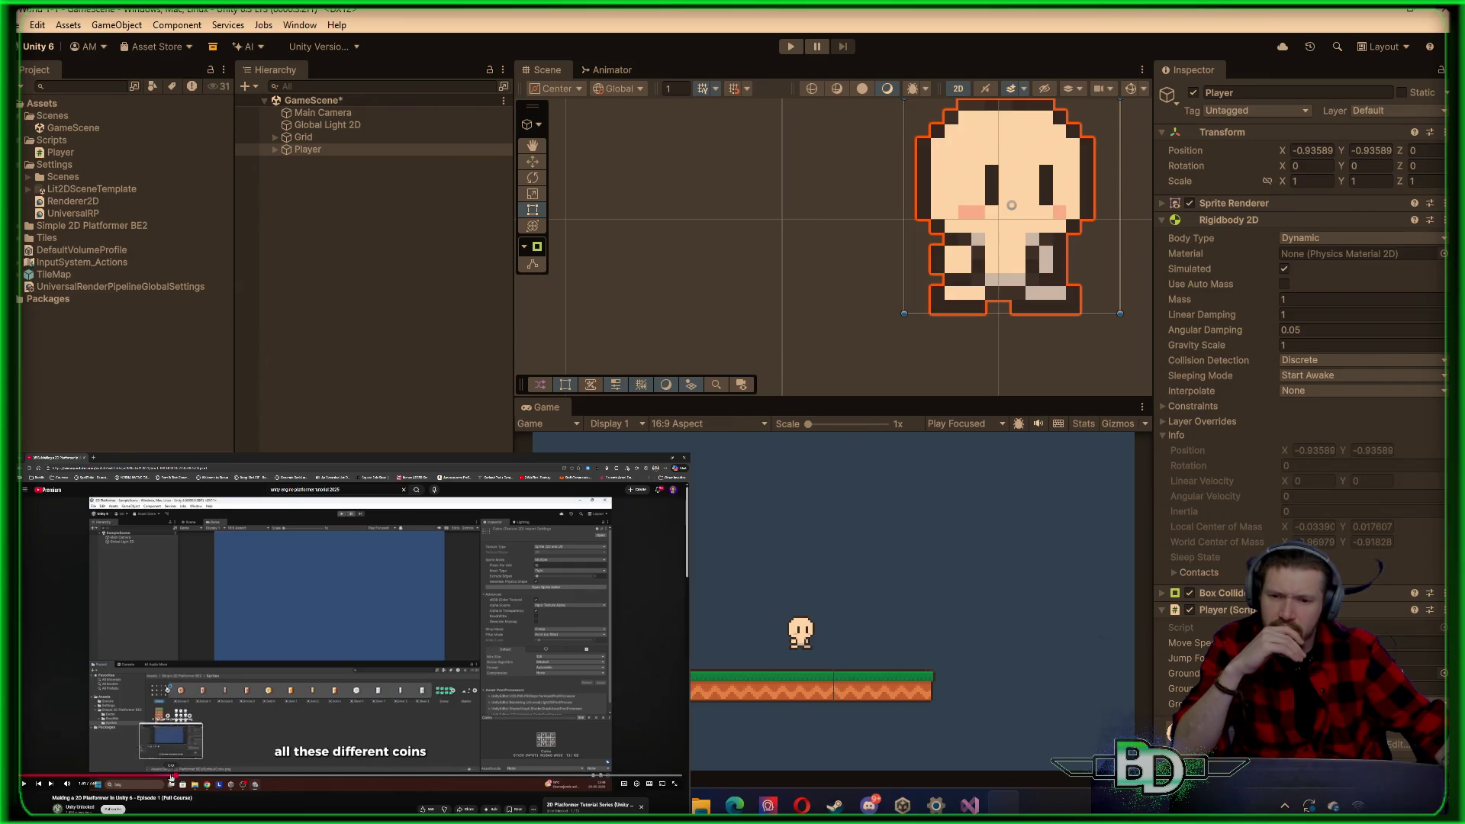
drag(187, 775, 254, 787)
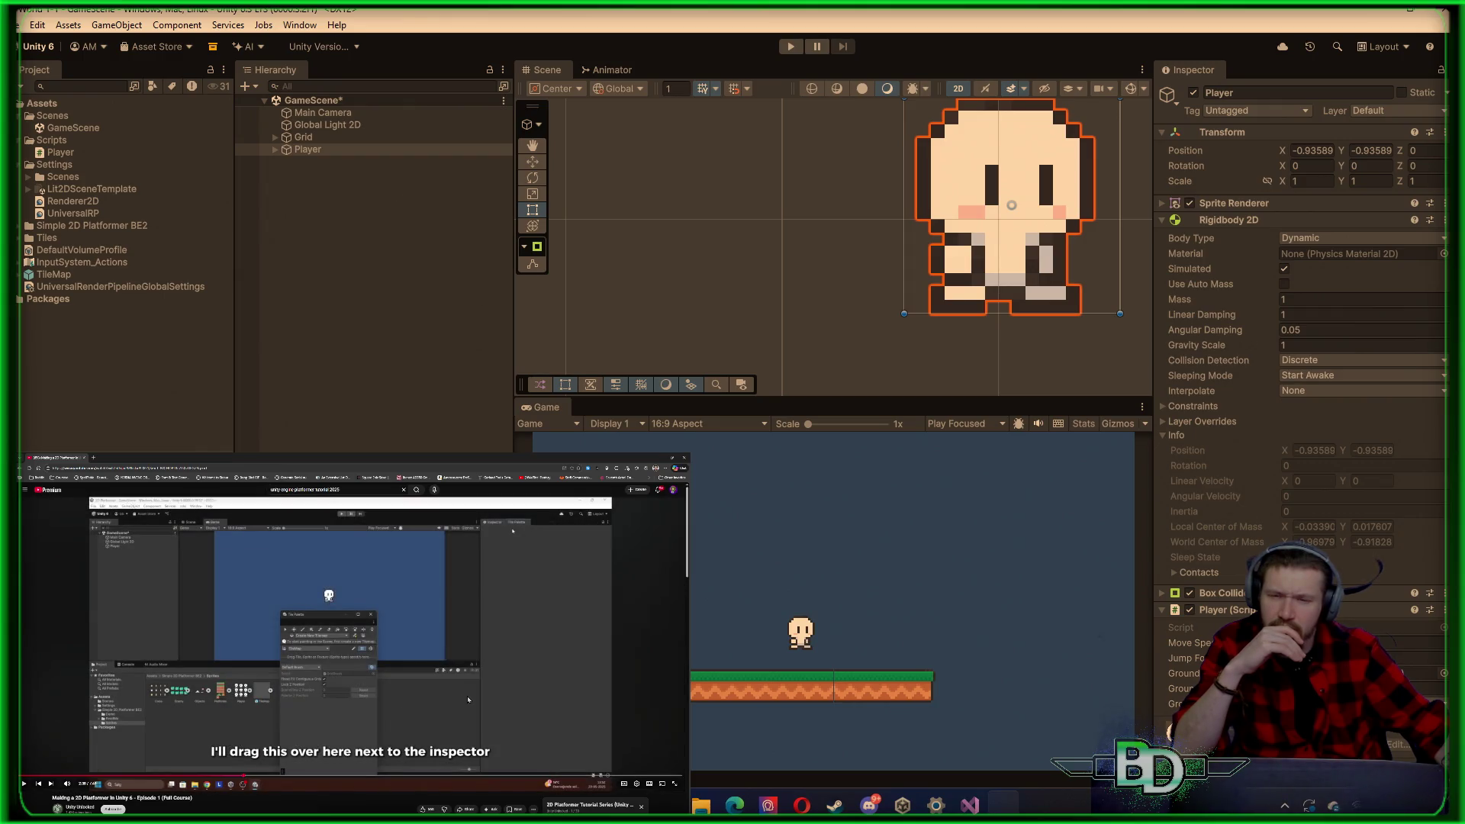
mouse_move(245, 778)
mouse_down()
mouse_move(377, 791)
mouse_move(348, 790)
mouse_up()
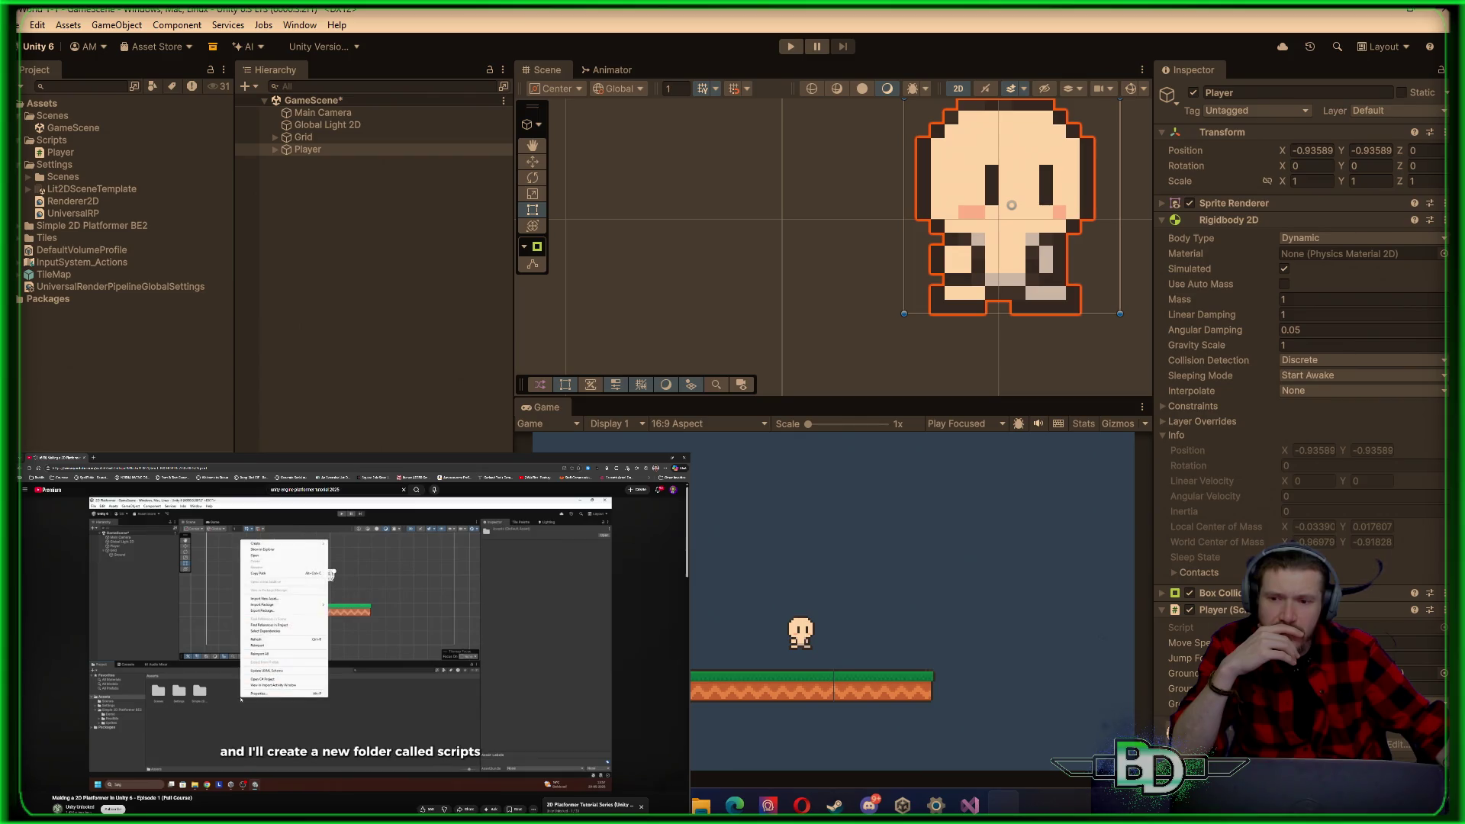
mouse_move(365, 771)
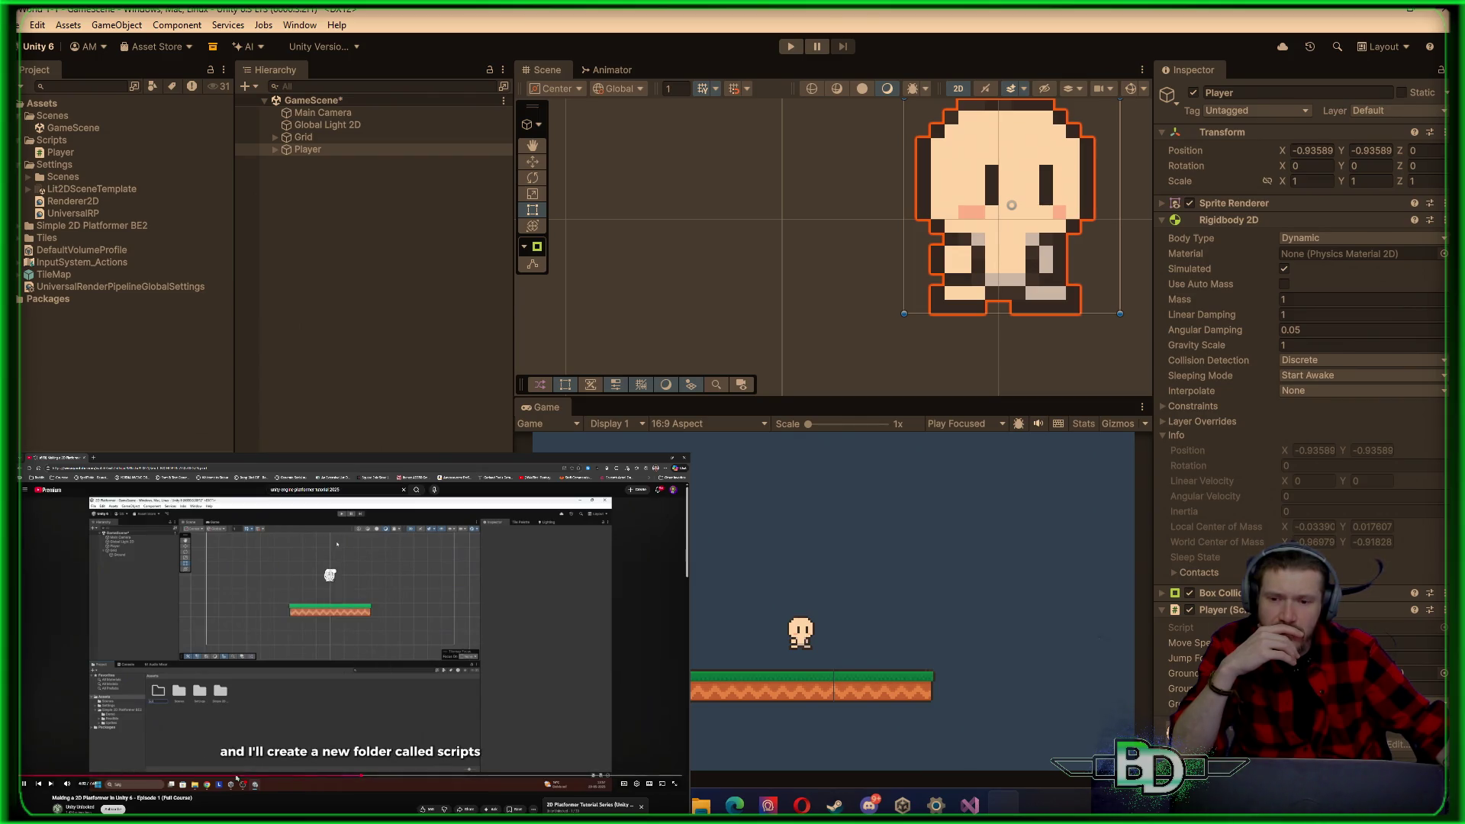
click(381, 774)
click(411, 752)
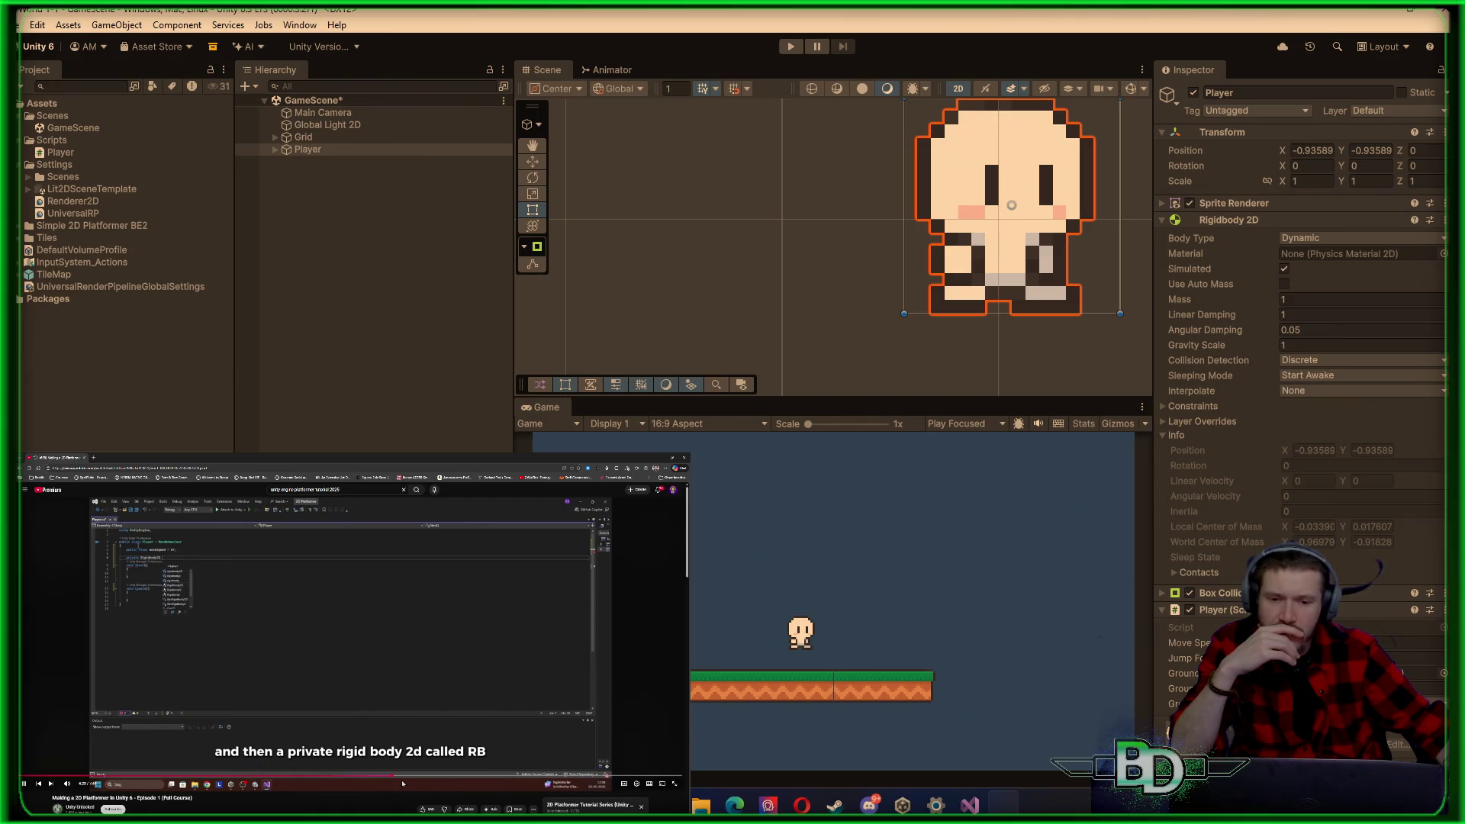
click(435, 776)
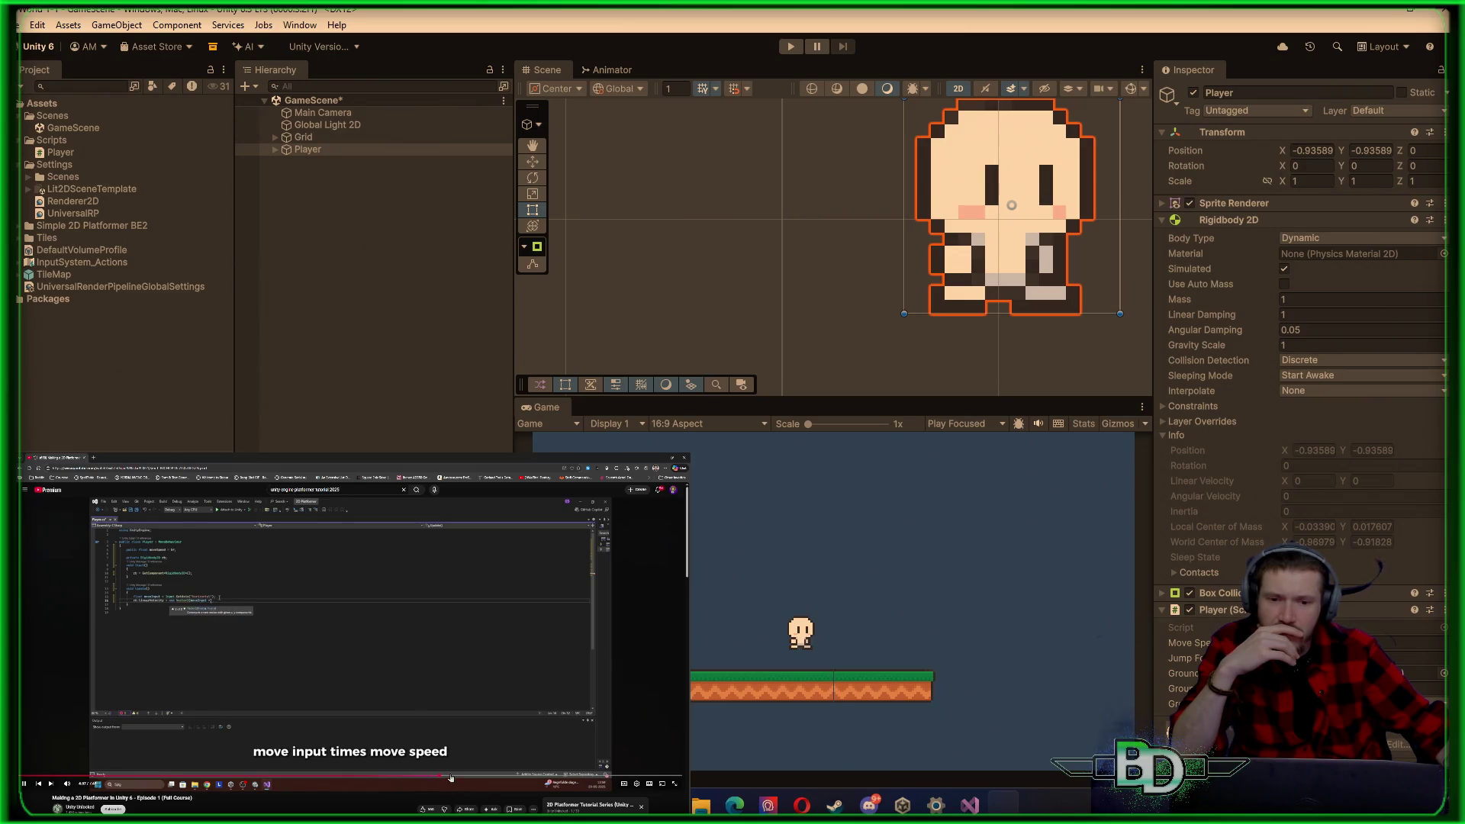
click(333, 631)
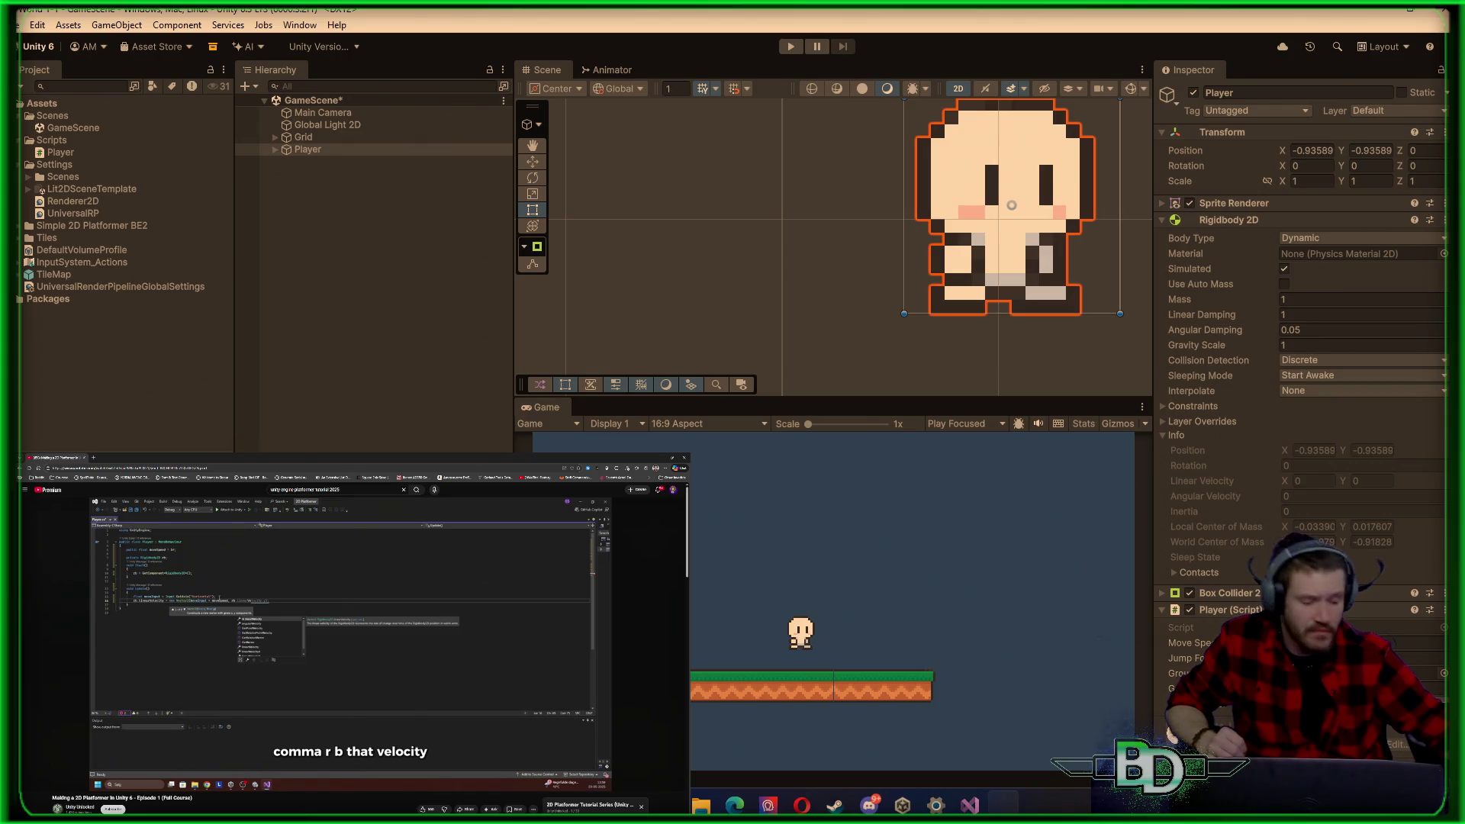
click(969, 804)
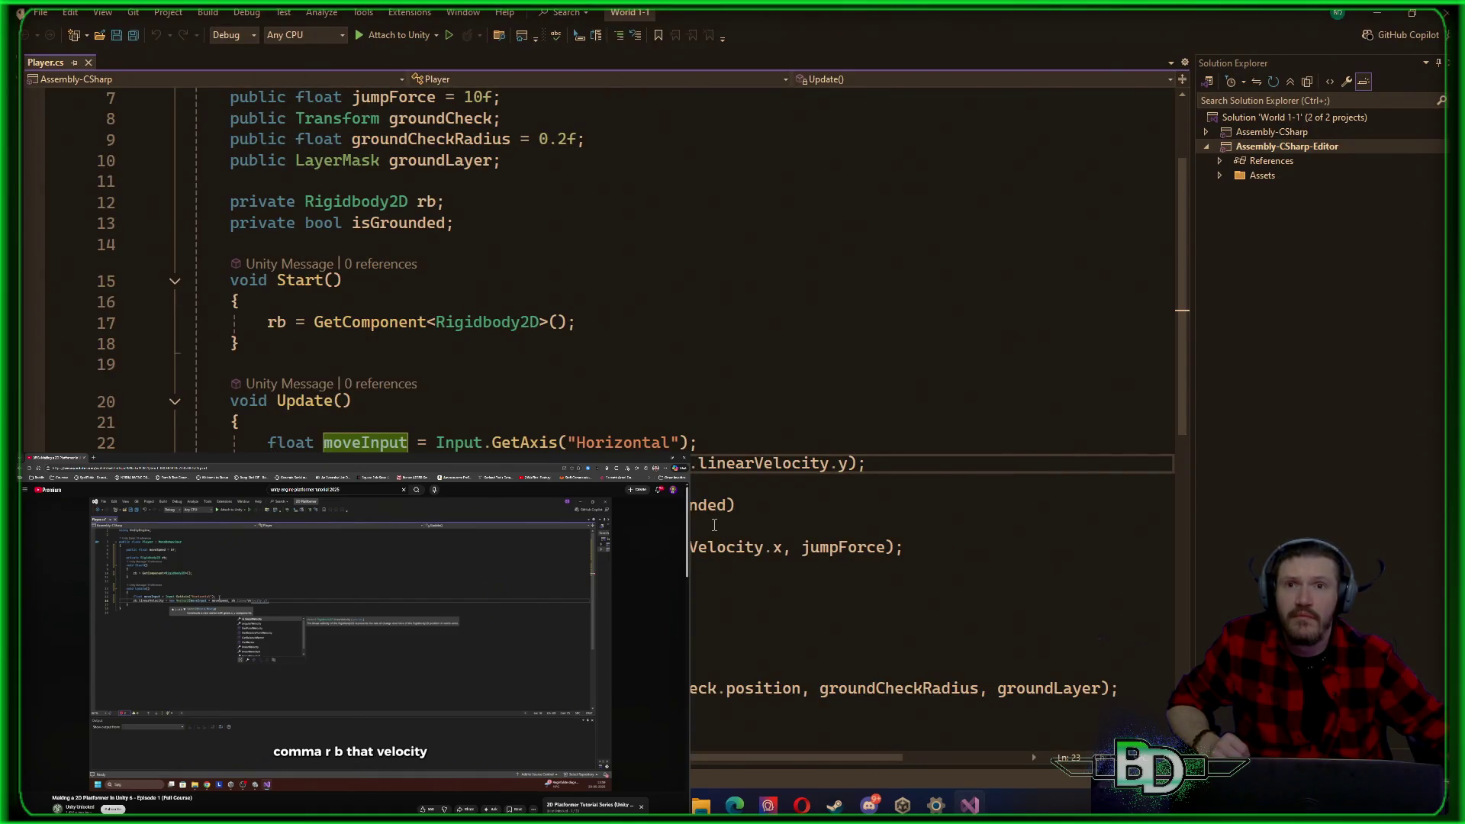
Step: Change line 23 of Player.cs to moveInput * moveSpeed, save, and return to Unity
text(rb)
text(moveSpeed)
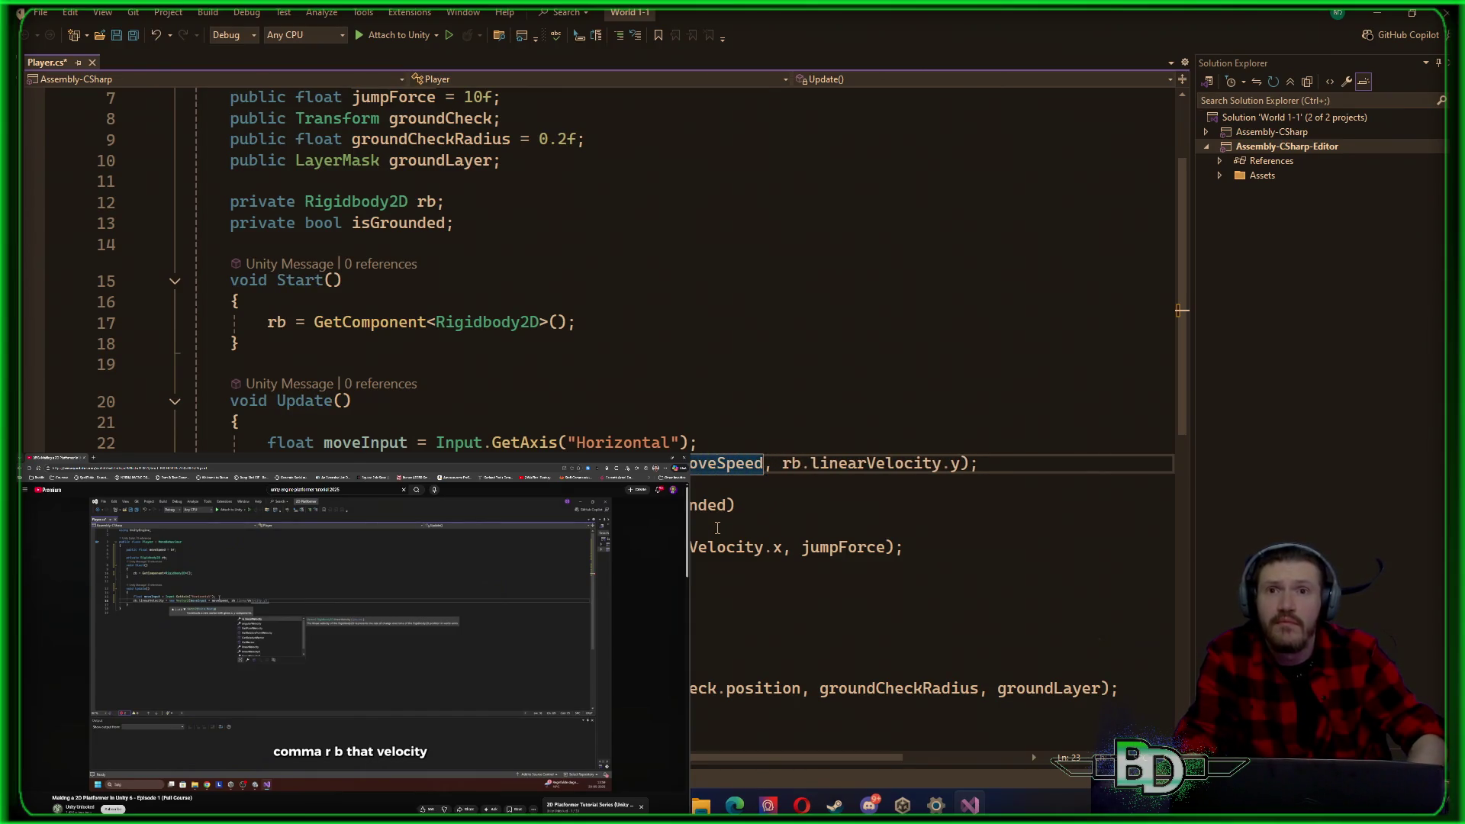
key(BackSpace)
key(Up)
key(Down)
key(ctrl+s)
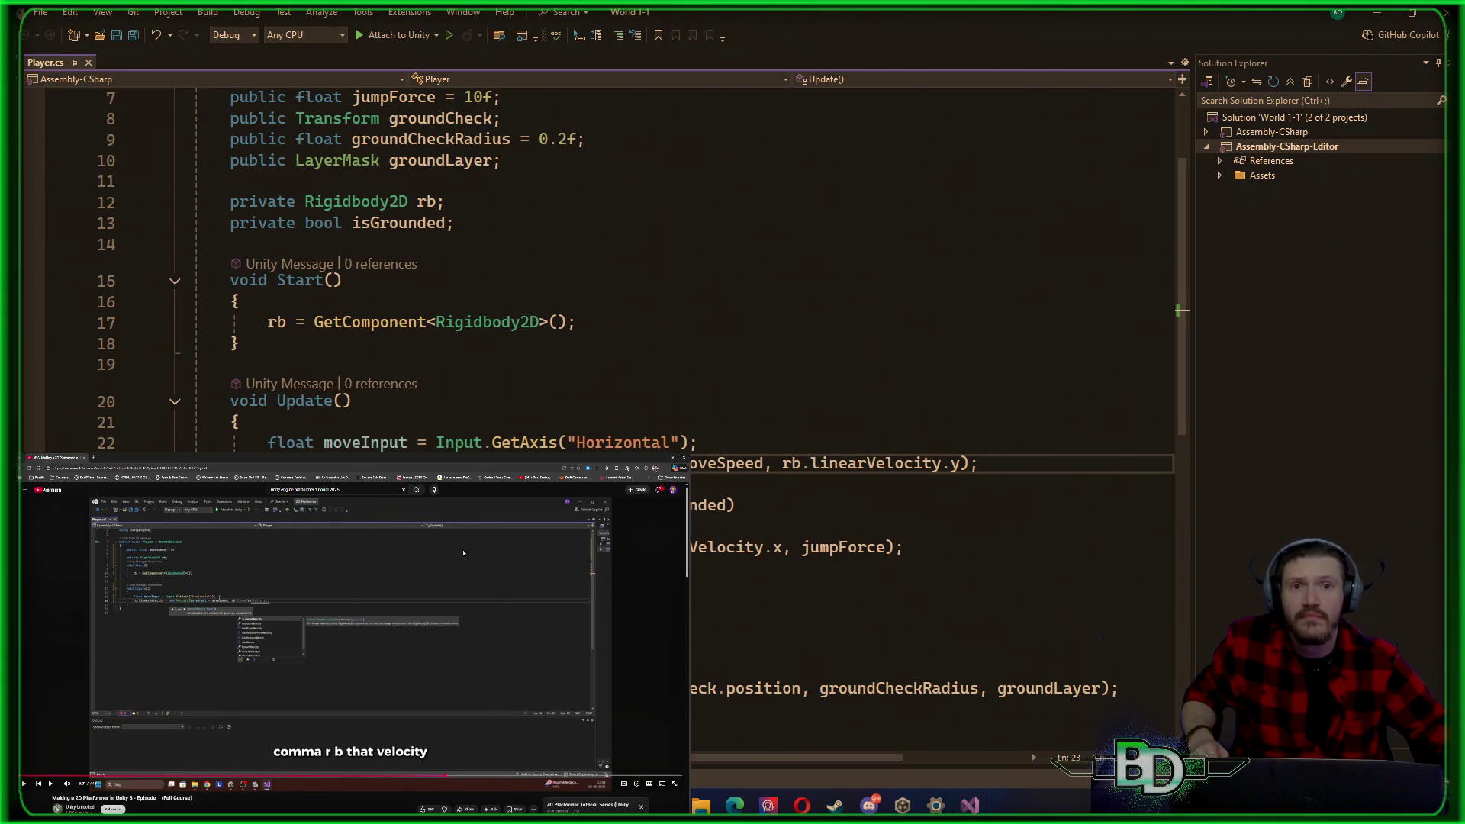
click(1005, 801)
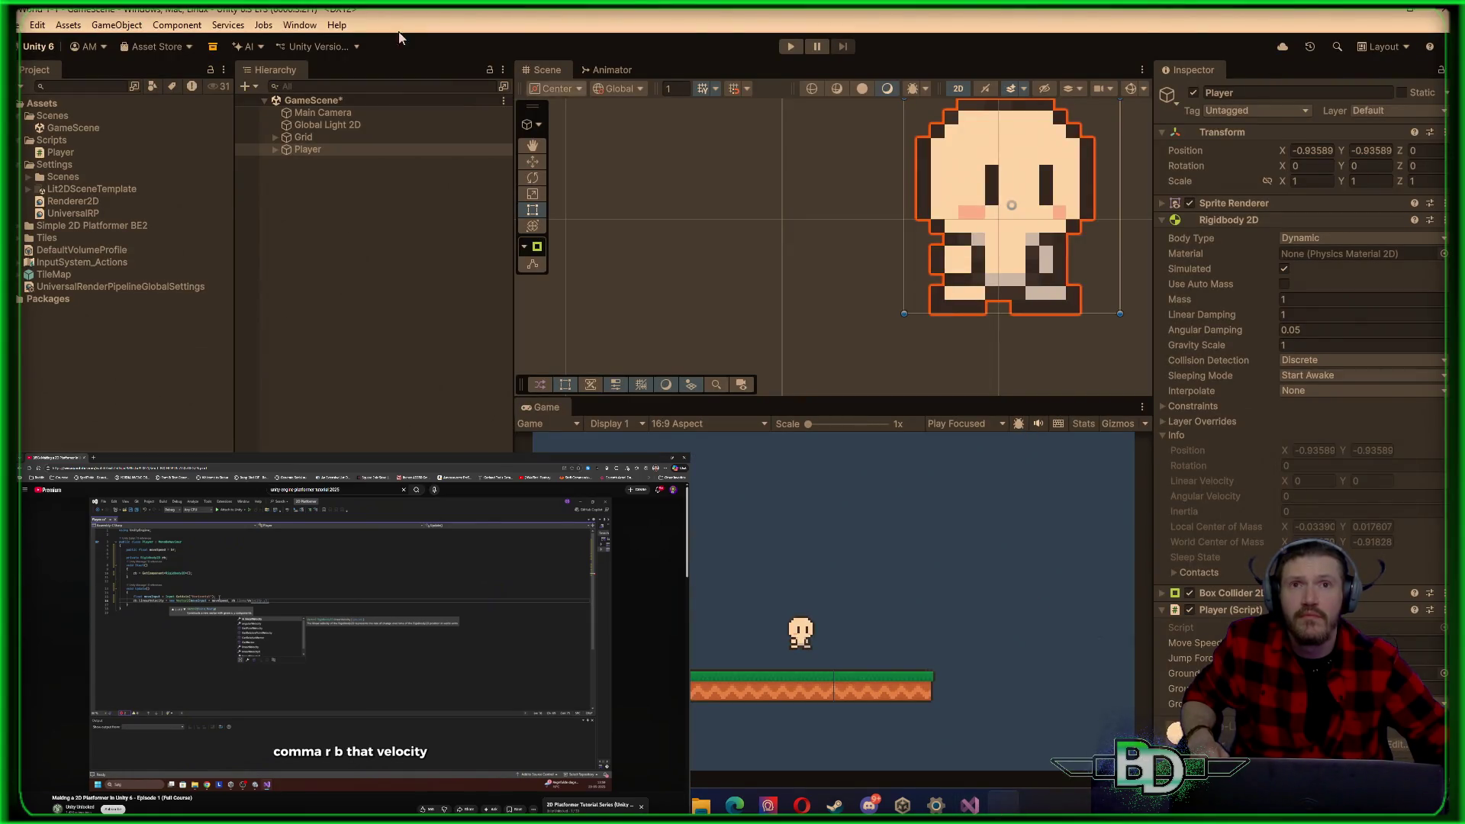
click(790, 47)
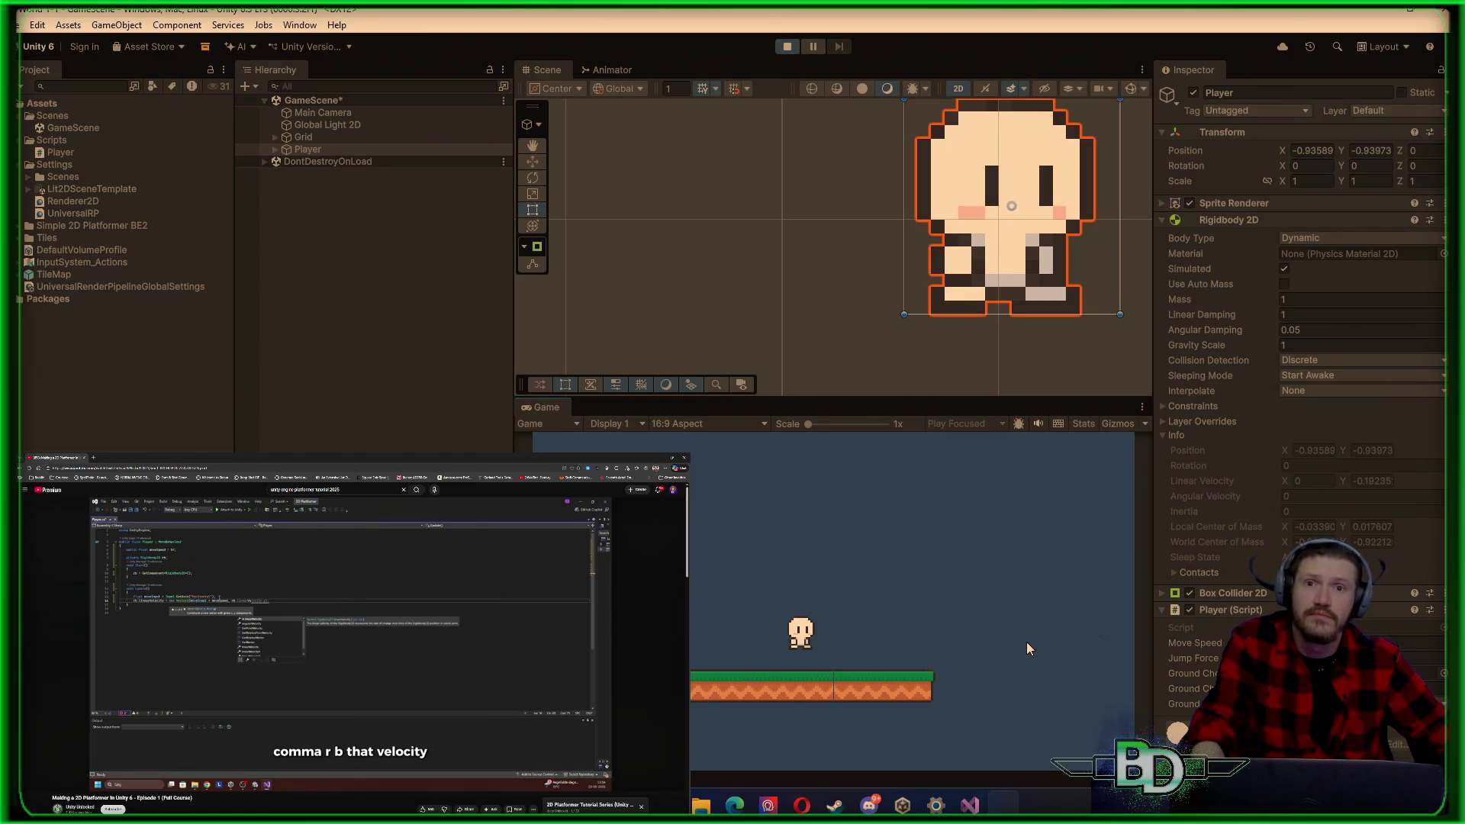
Step: Run the player back and forth with A/D, jumping repeatedly with Space, then stop play mode
key(d)
key(a)
key(d)
key(a)
key(d)
key(space)
key(a)
key(d)
key(a)
key(space)
key(d)
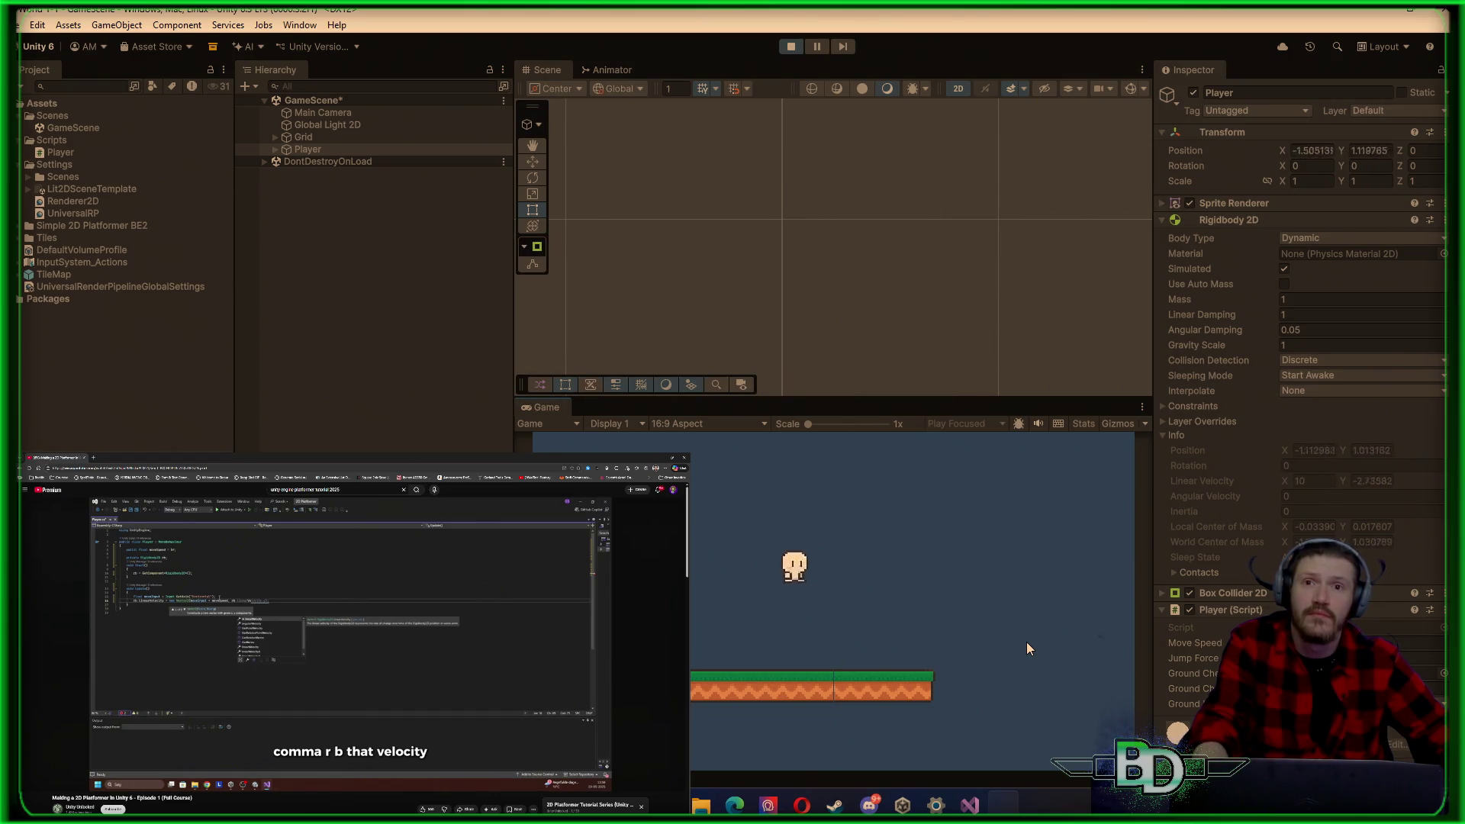
key(a)
key(d)
key(a)
key(space)
key(d)
key(a)
key(d)
key(a)
key(space)
key(d)
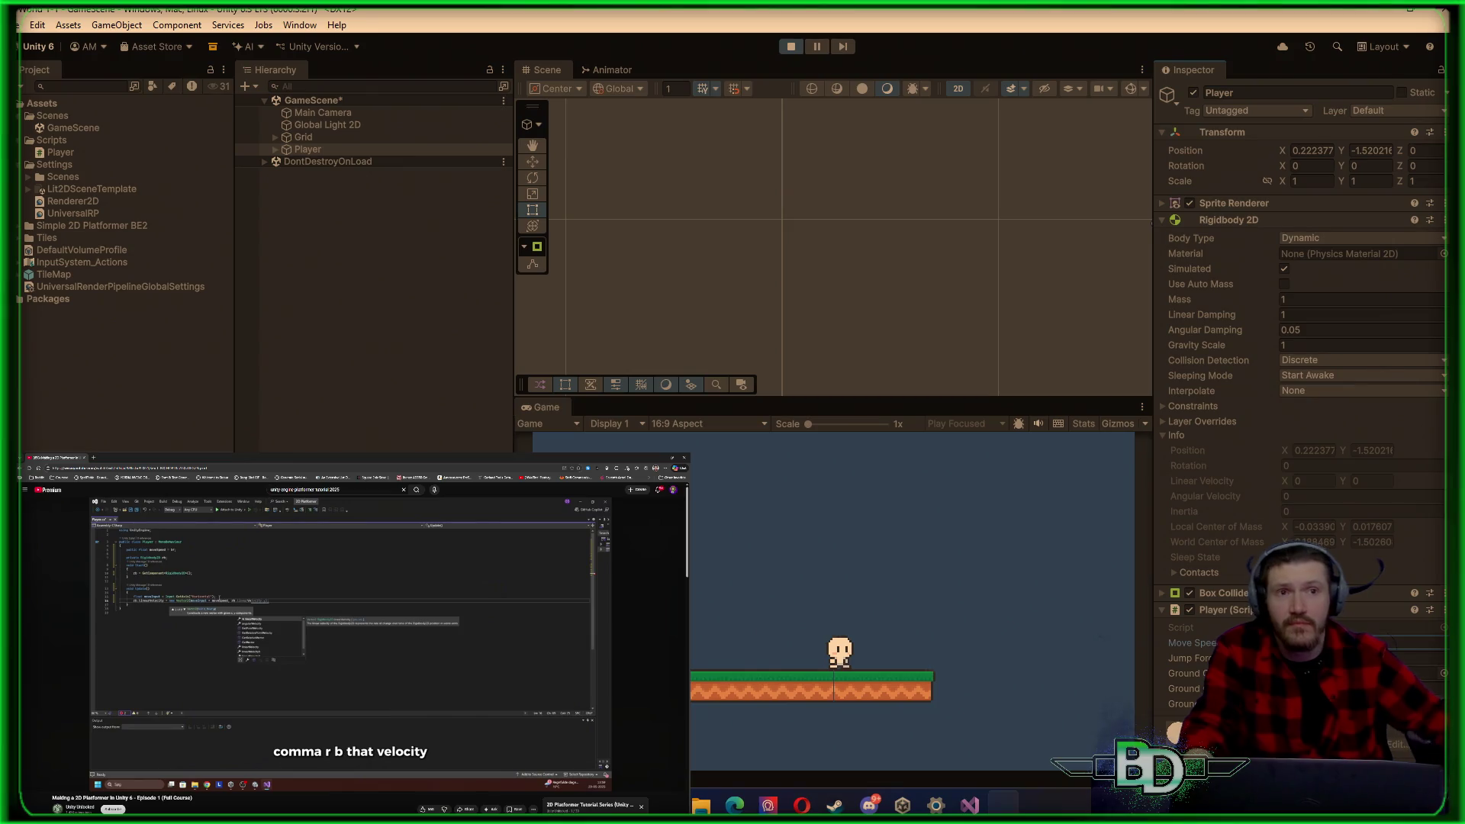
key(a)
key(d)
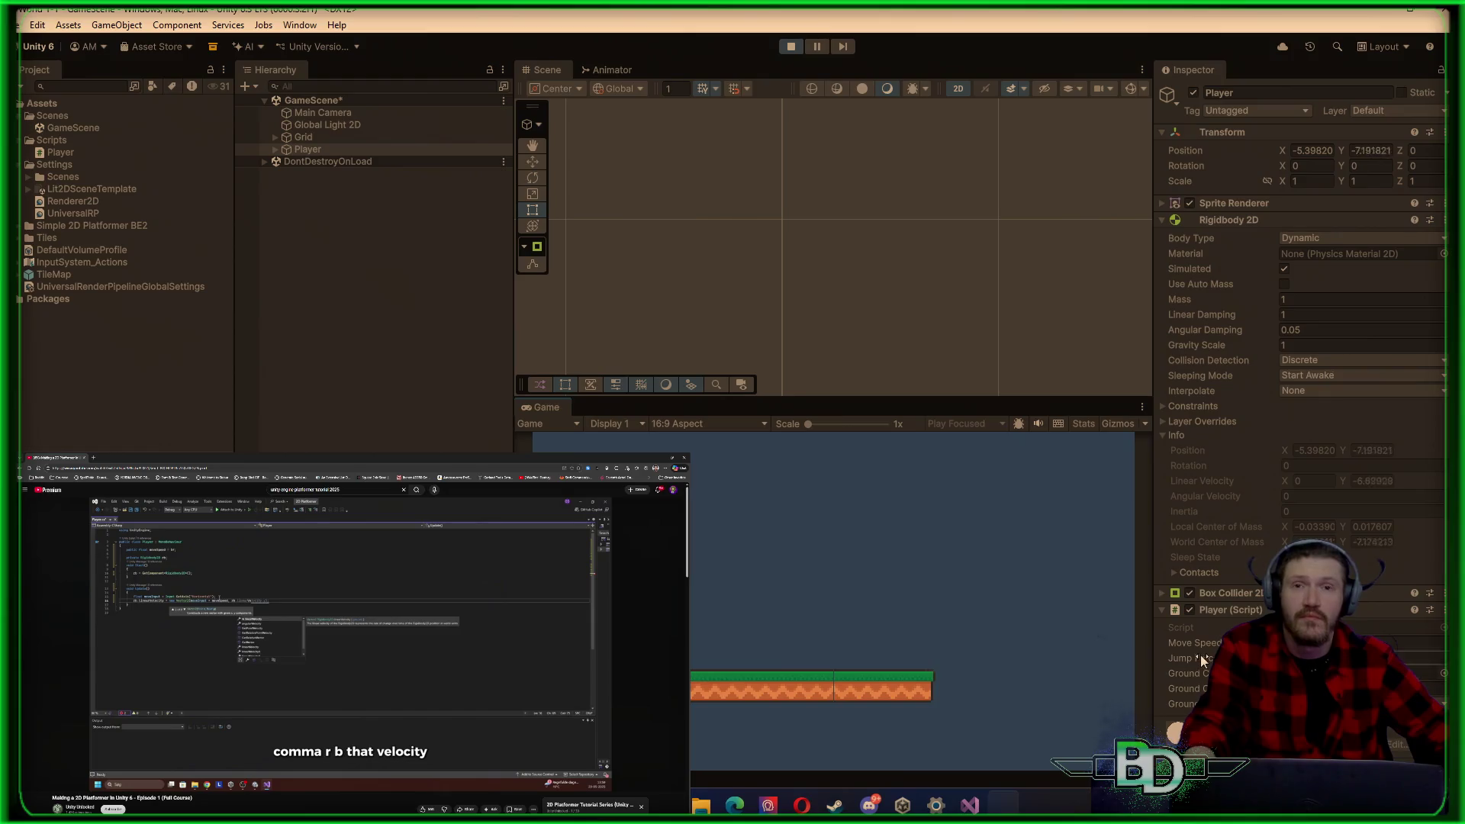
click(792, 48)
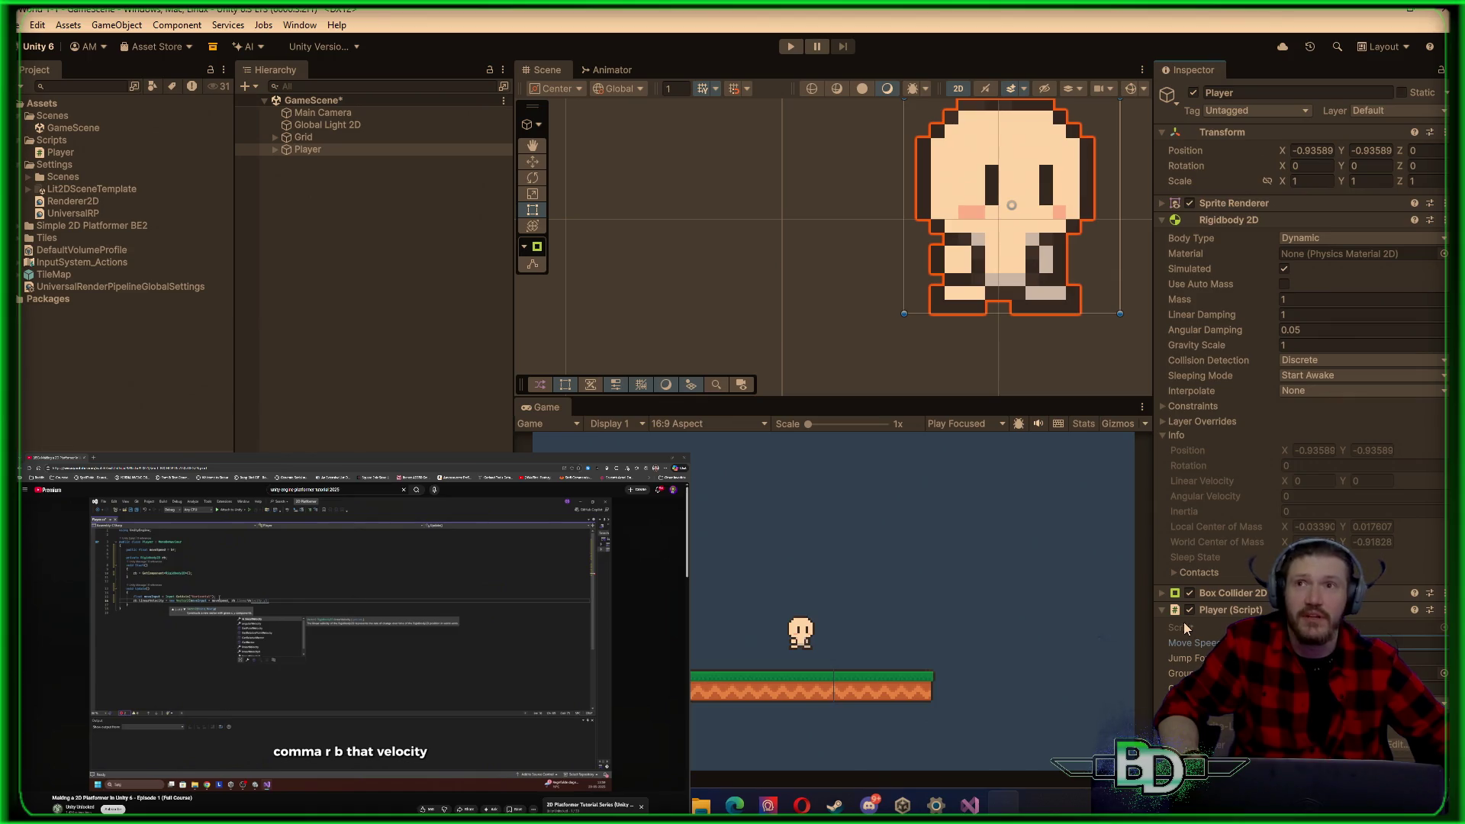
click(409, 264)
key(ctrl+s)
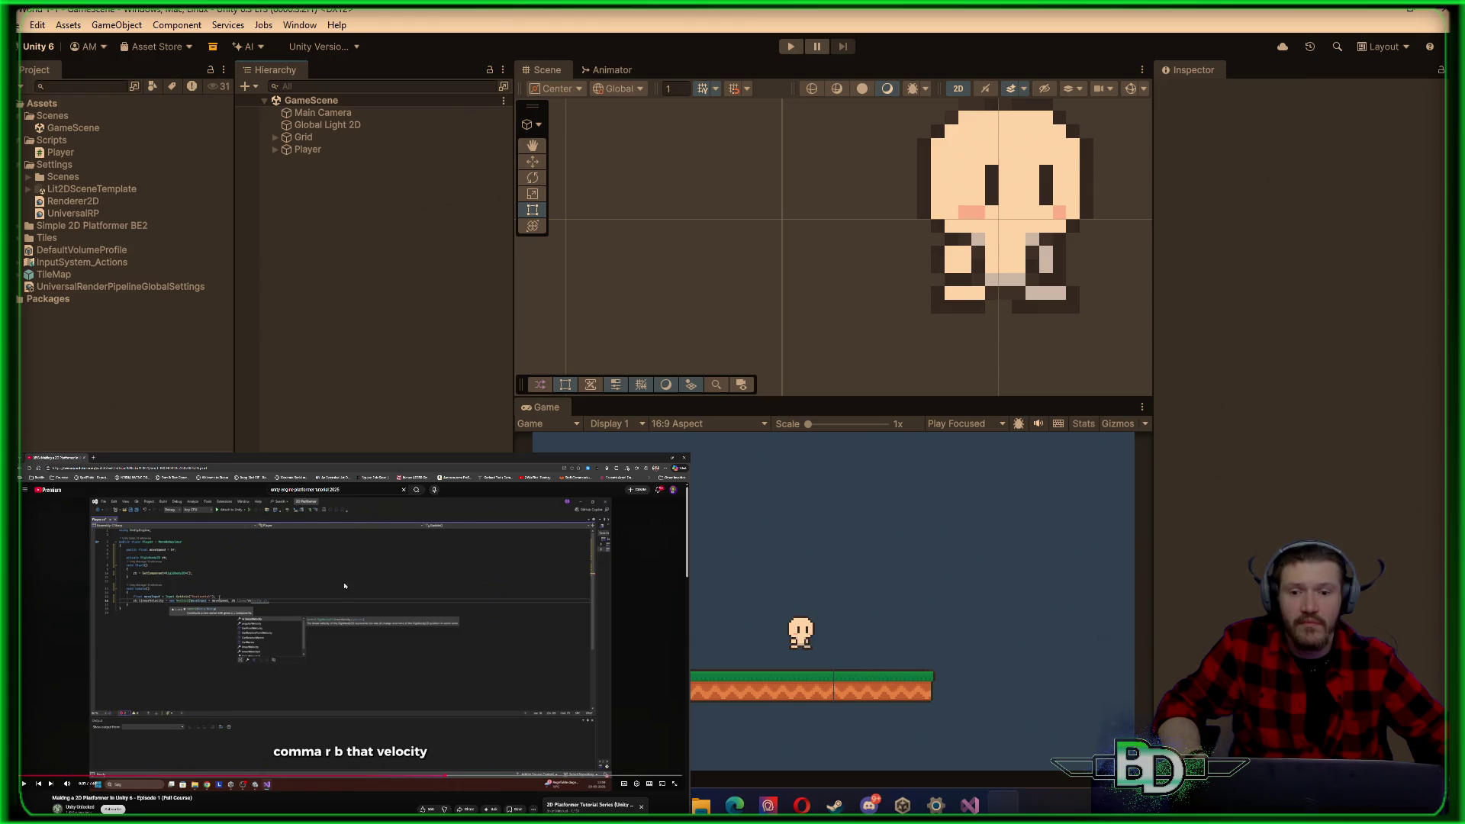
click(655, 774)
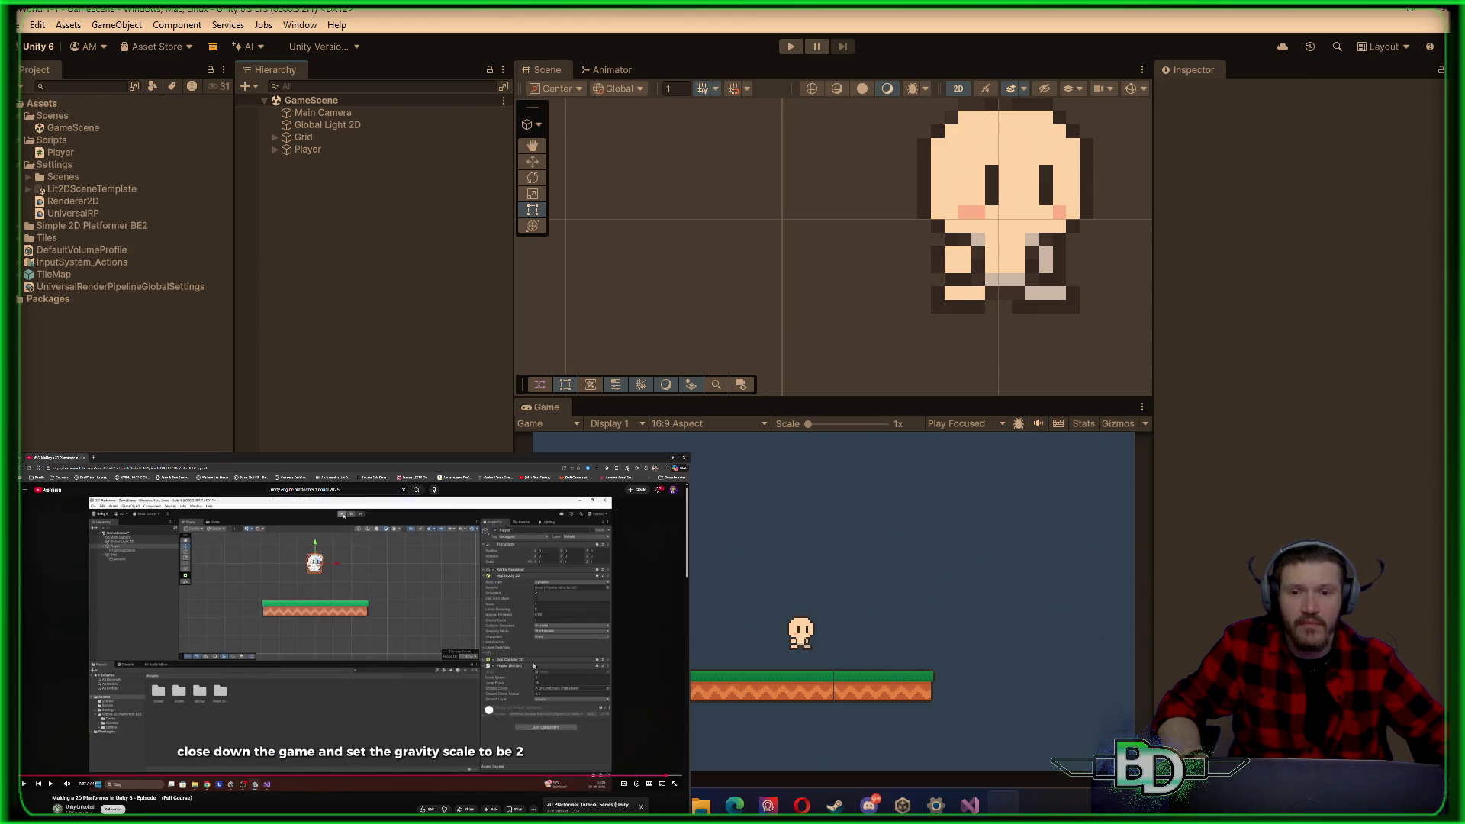
click(534, 666)
click(559, 777)
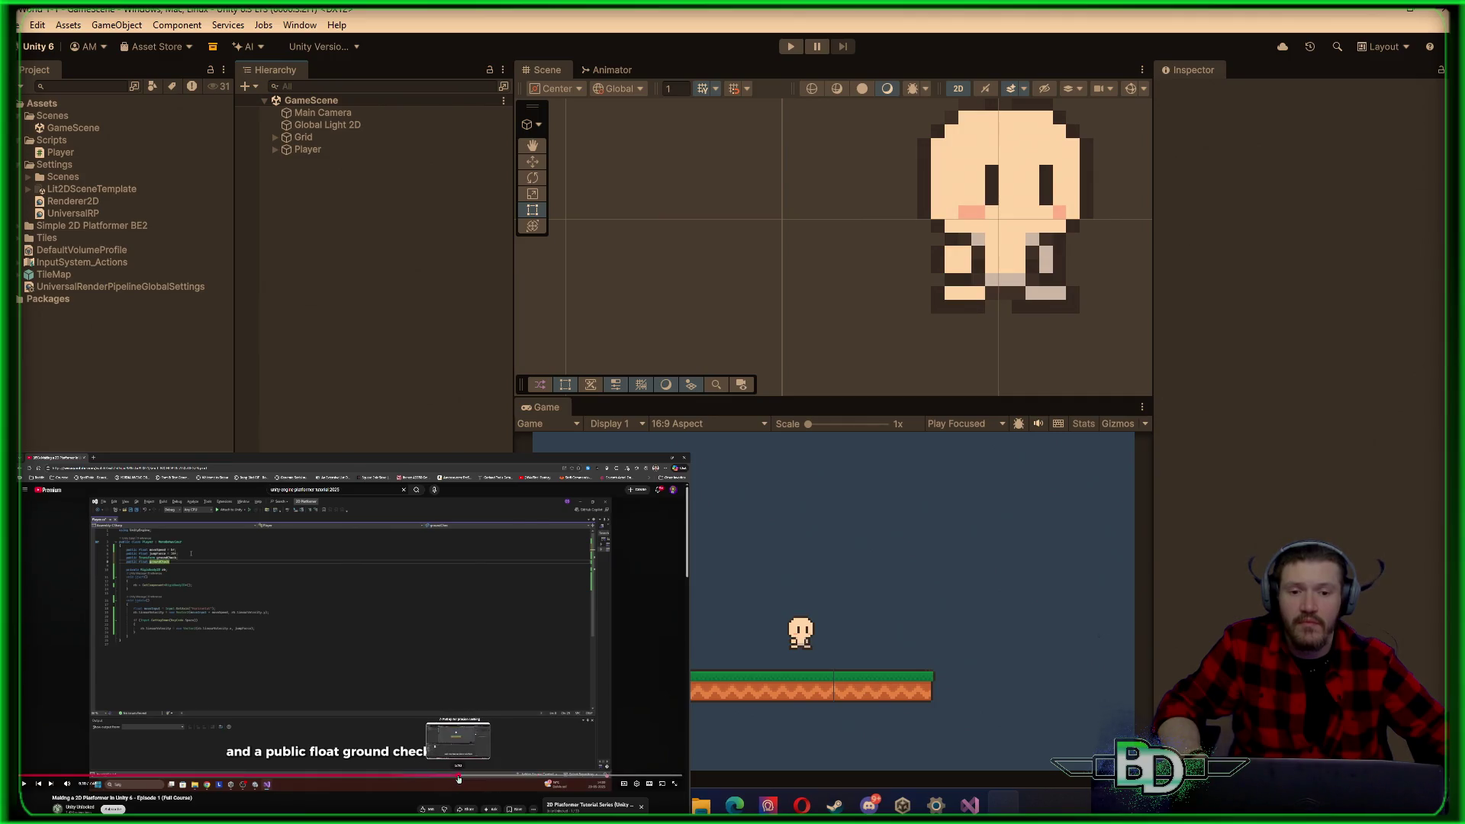
click(466, 779)
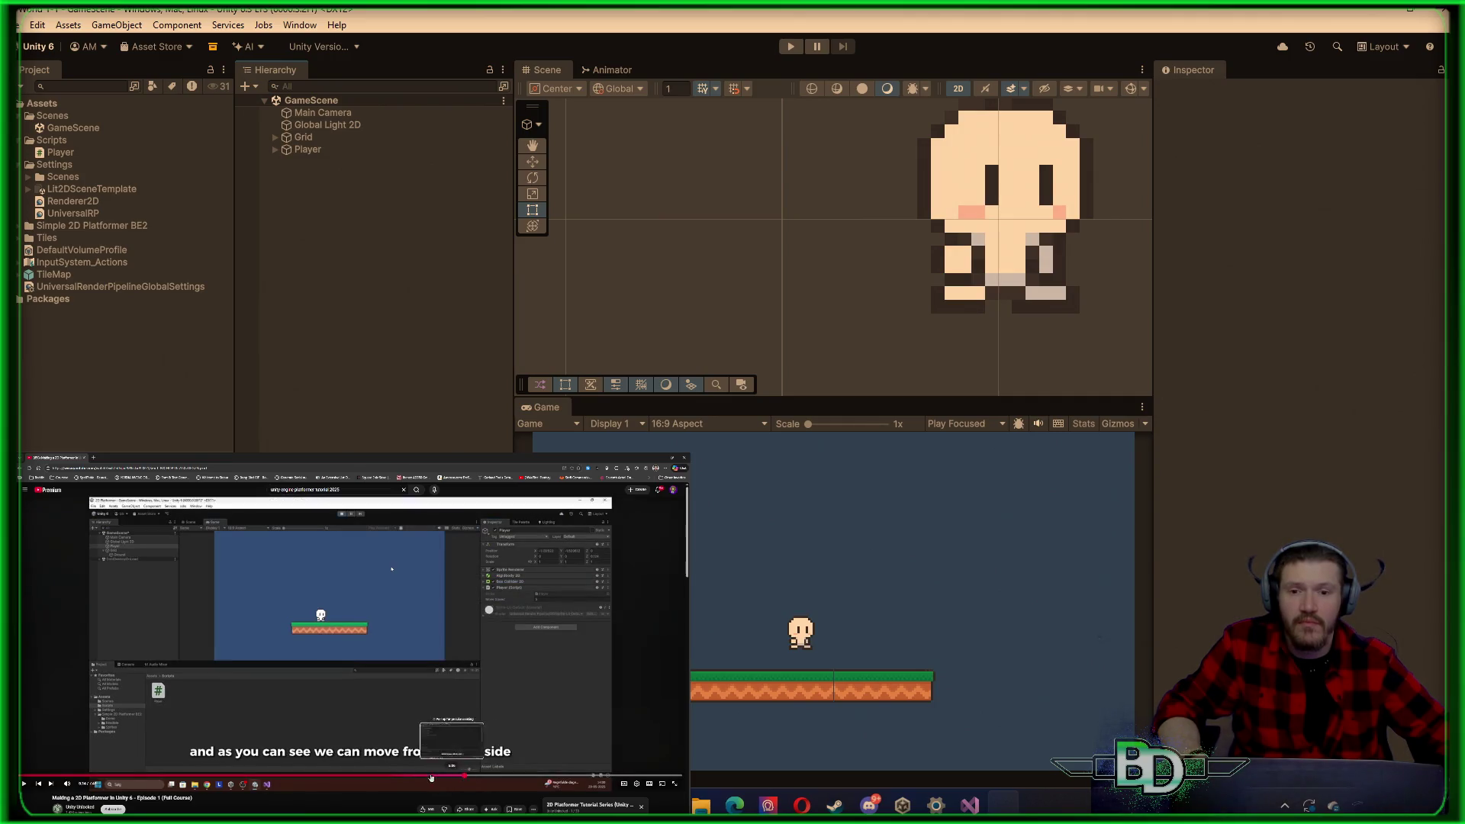
click(296, 777)
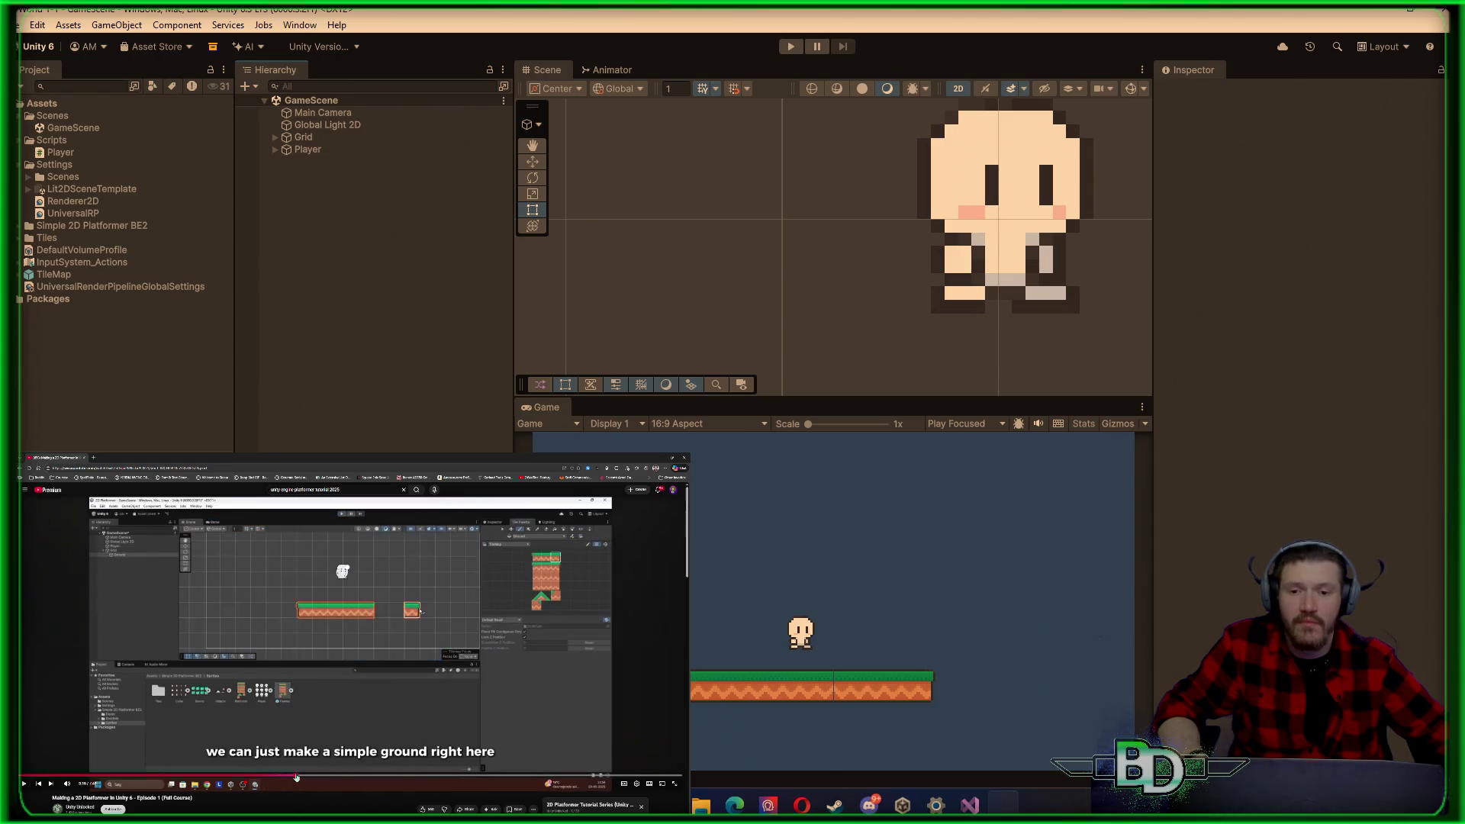
click(304, 777)
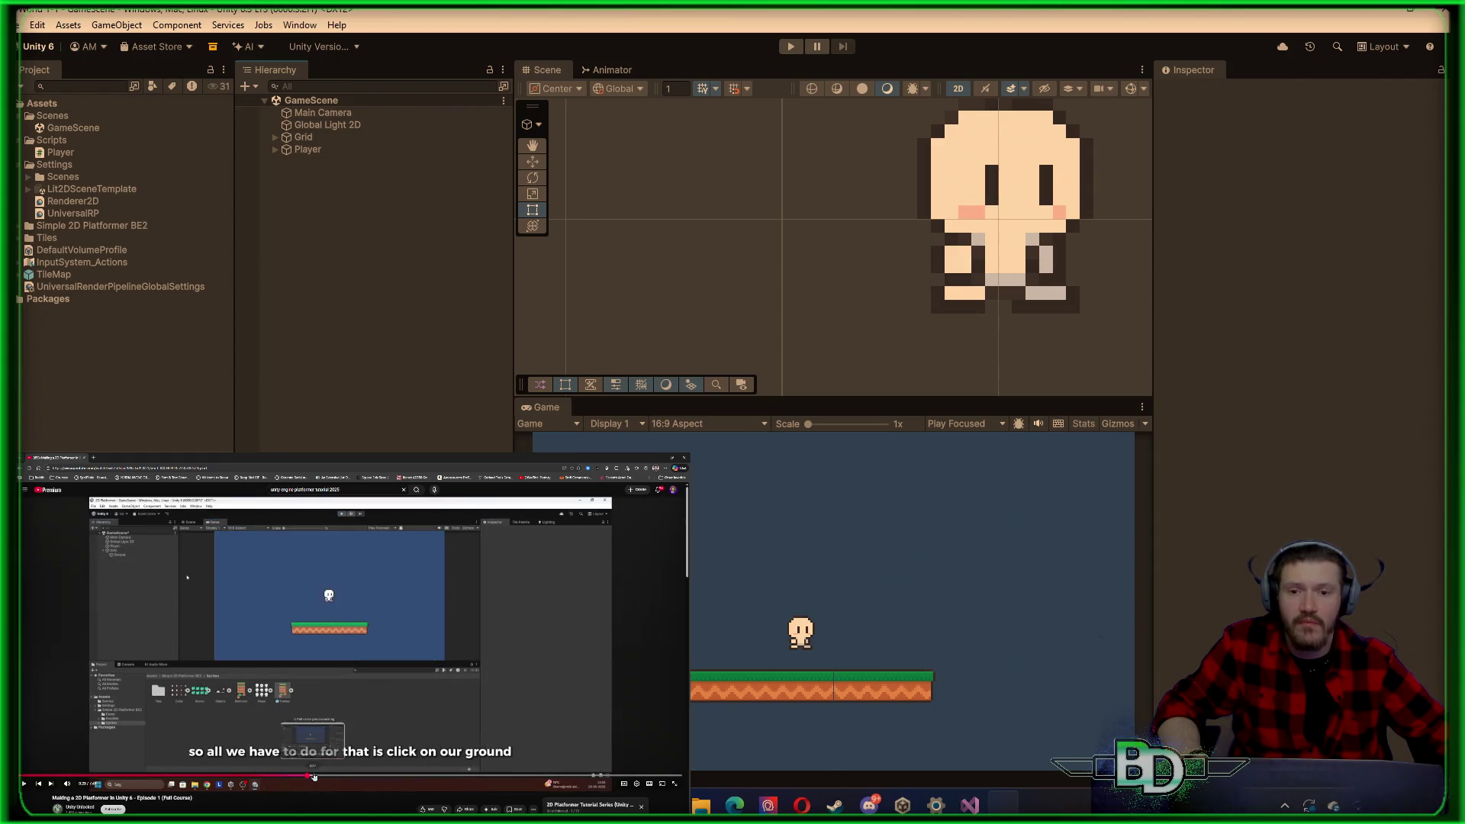
click(314, 778)
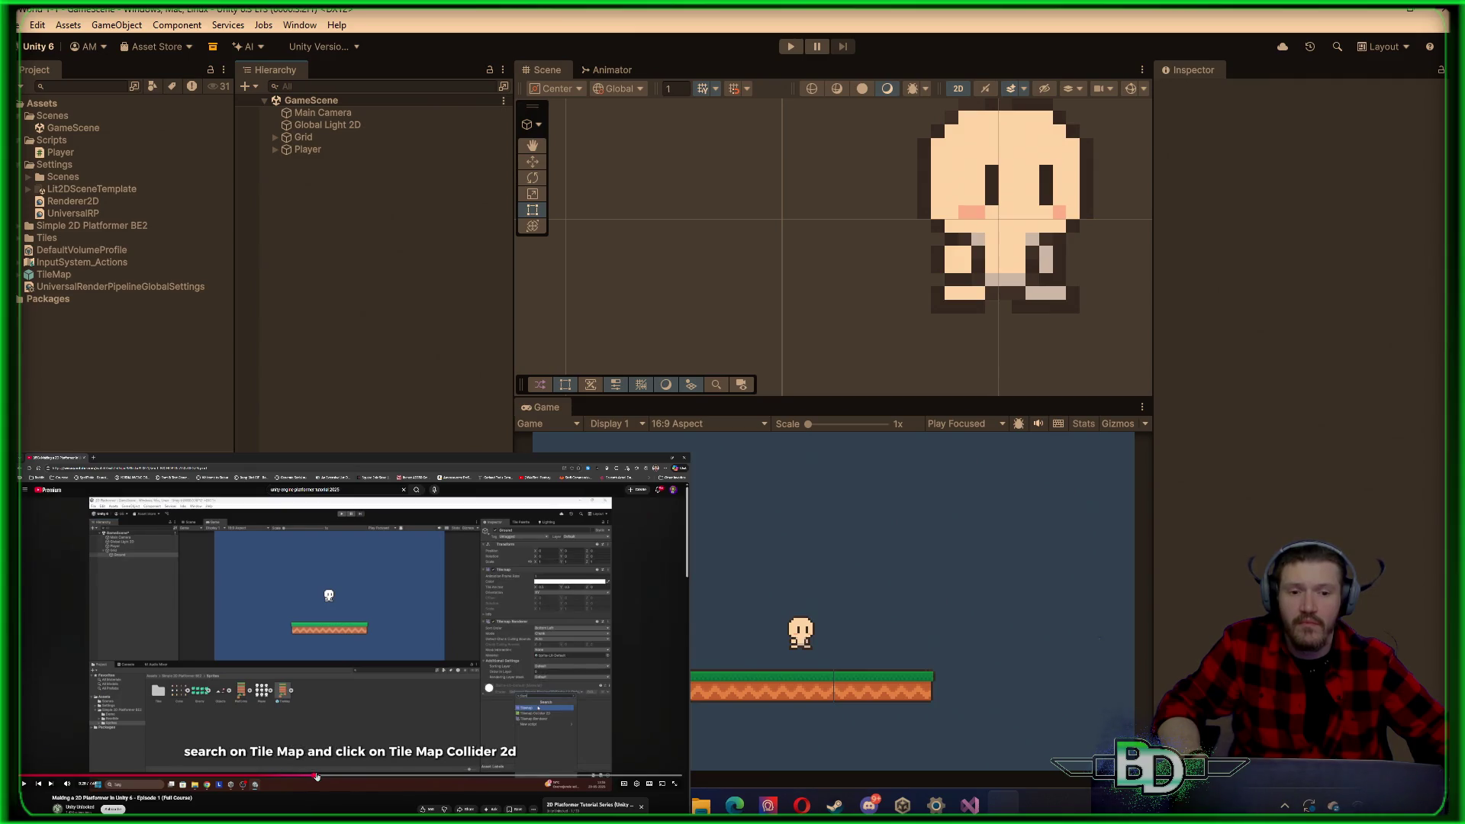
click(484, 611)
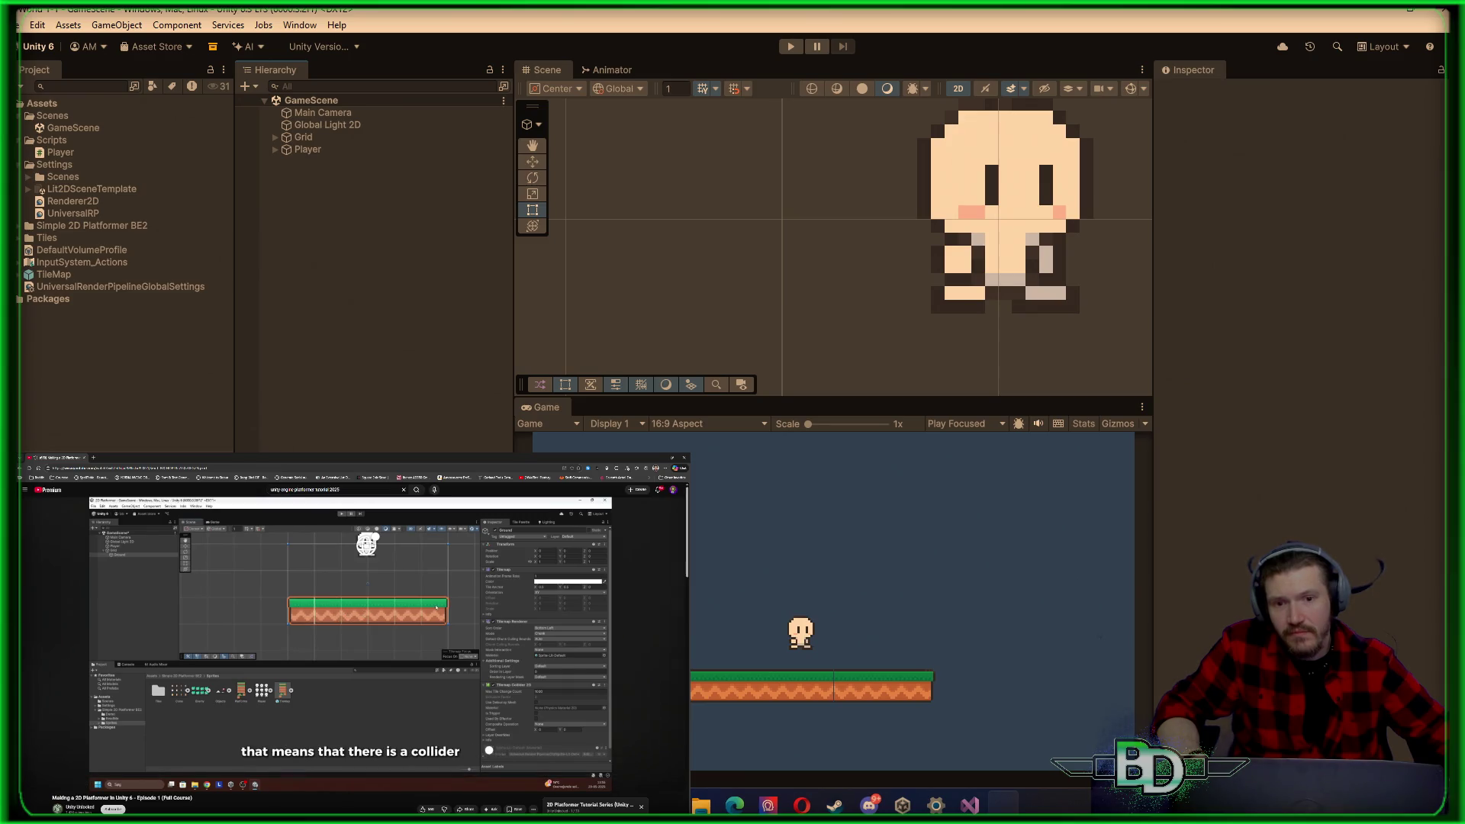
click(432, 634)
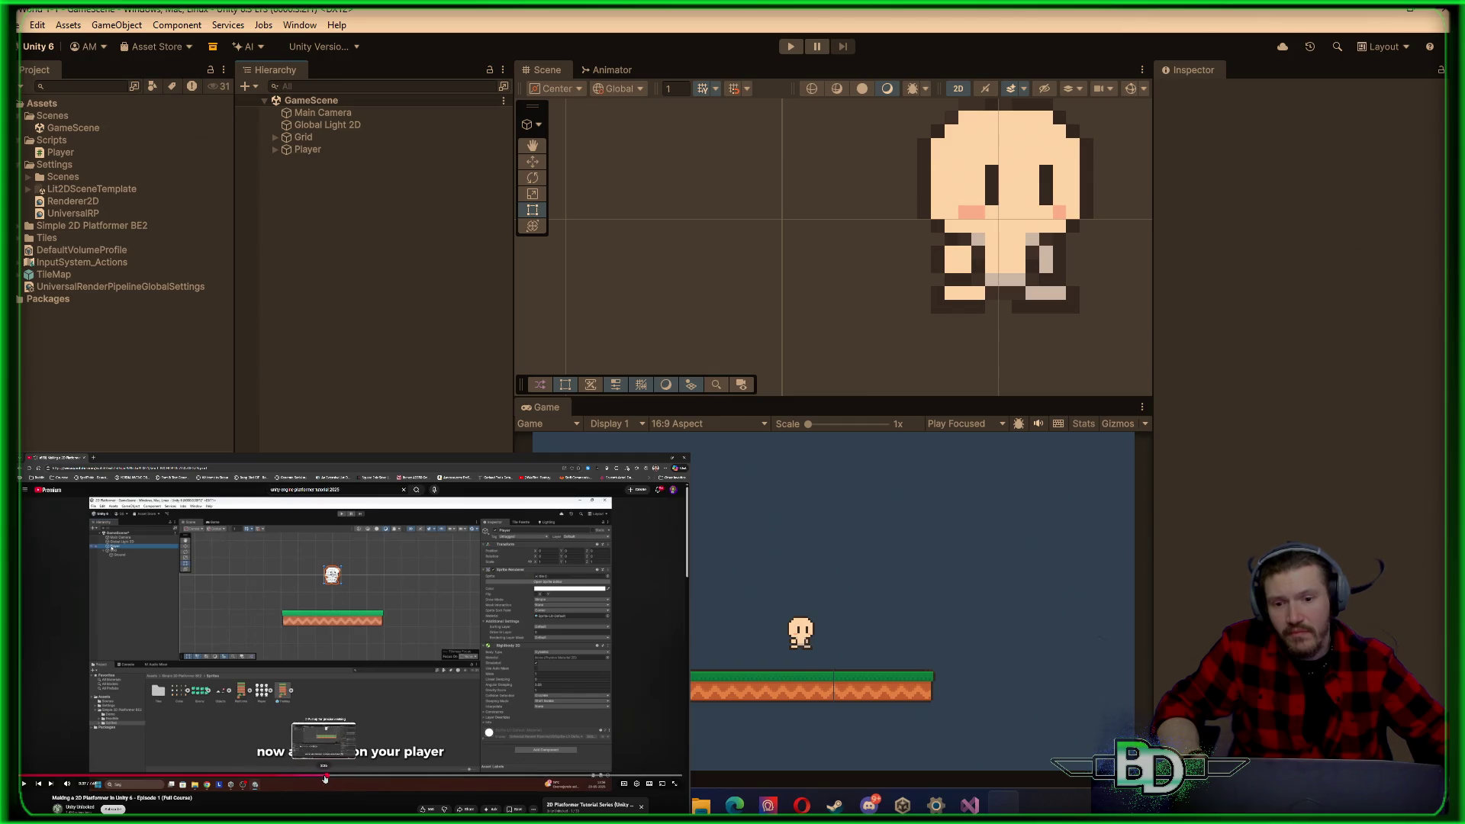
click(331, 773)
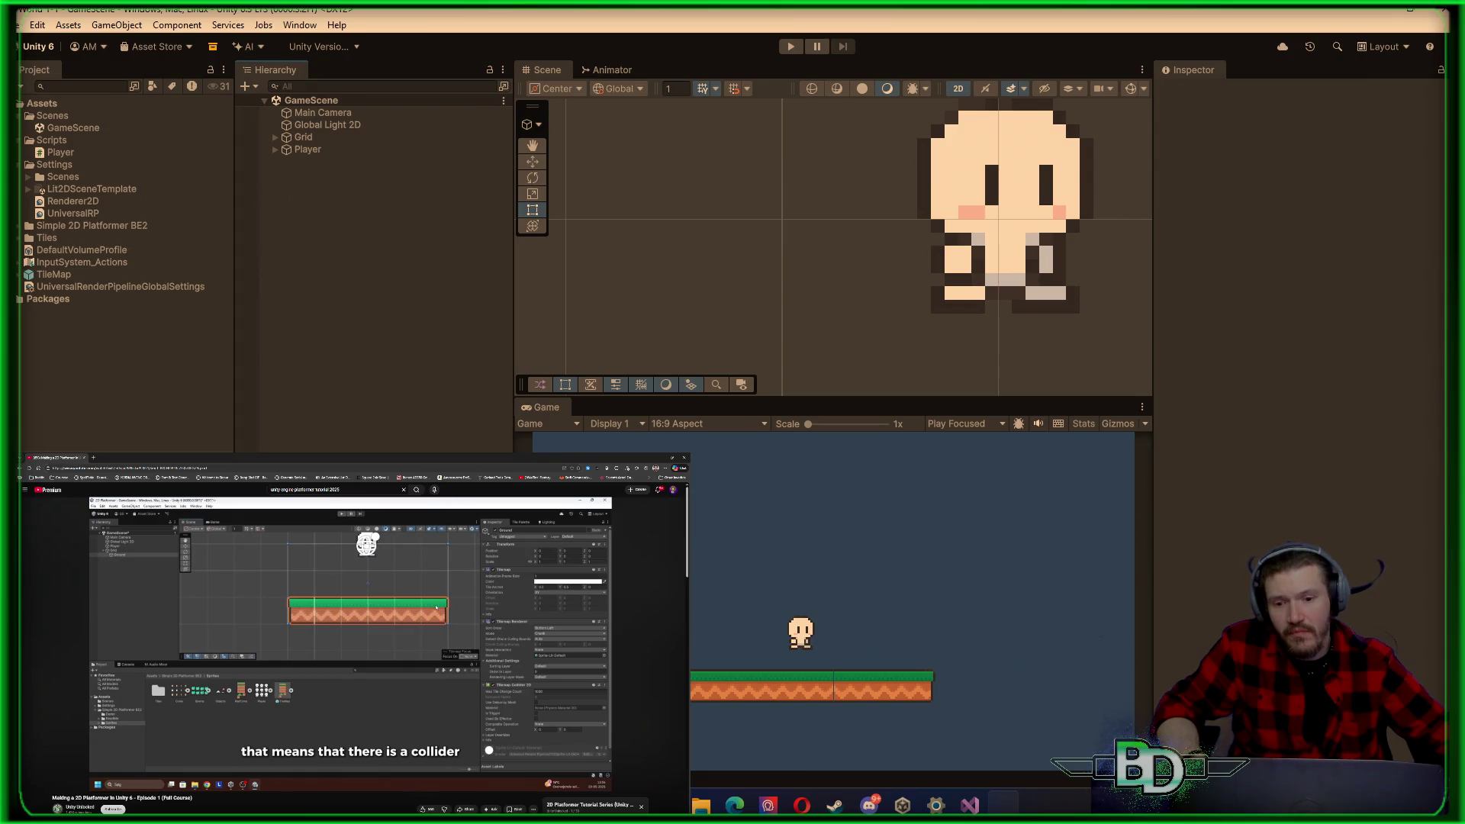
click(290, 138)
Step: Select the Ground tilemap, revert an accidental move, and rearrange the Scene and Game views
click(276, 138)
click(309, 150)
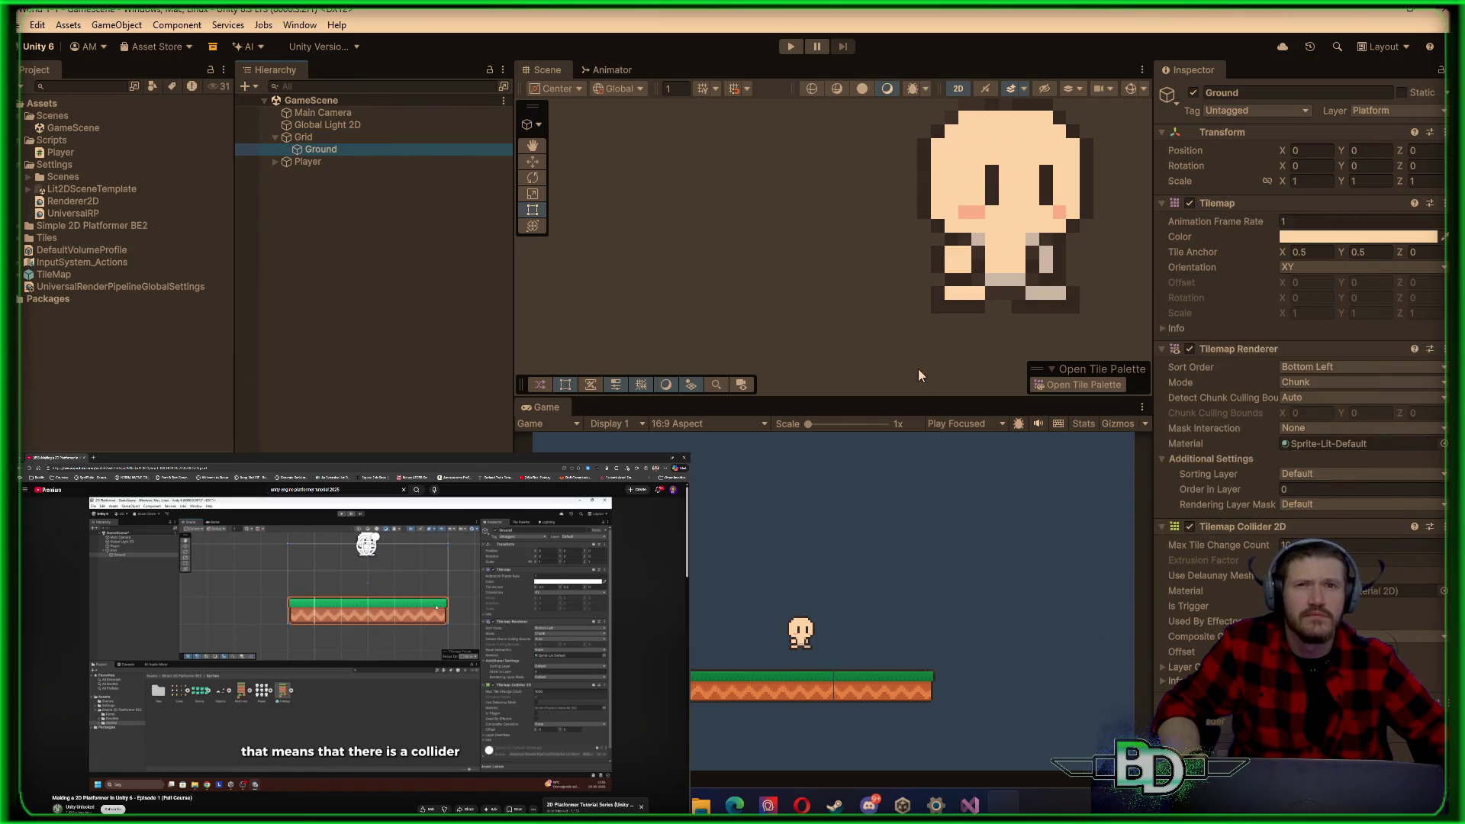
scroll(927, 355, down, 1)
drag(979, 392, 938, 202)
key(ctrl+z)
mouse_move(893, 398)
mouse_down()
mouse_move(893, 249)
mouse_move(875, 400)
mouse_up()
scroll(876, 396, up, 2)
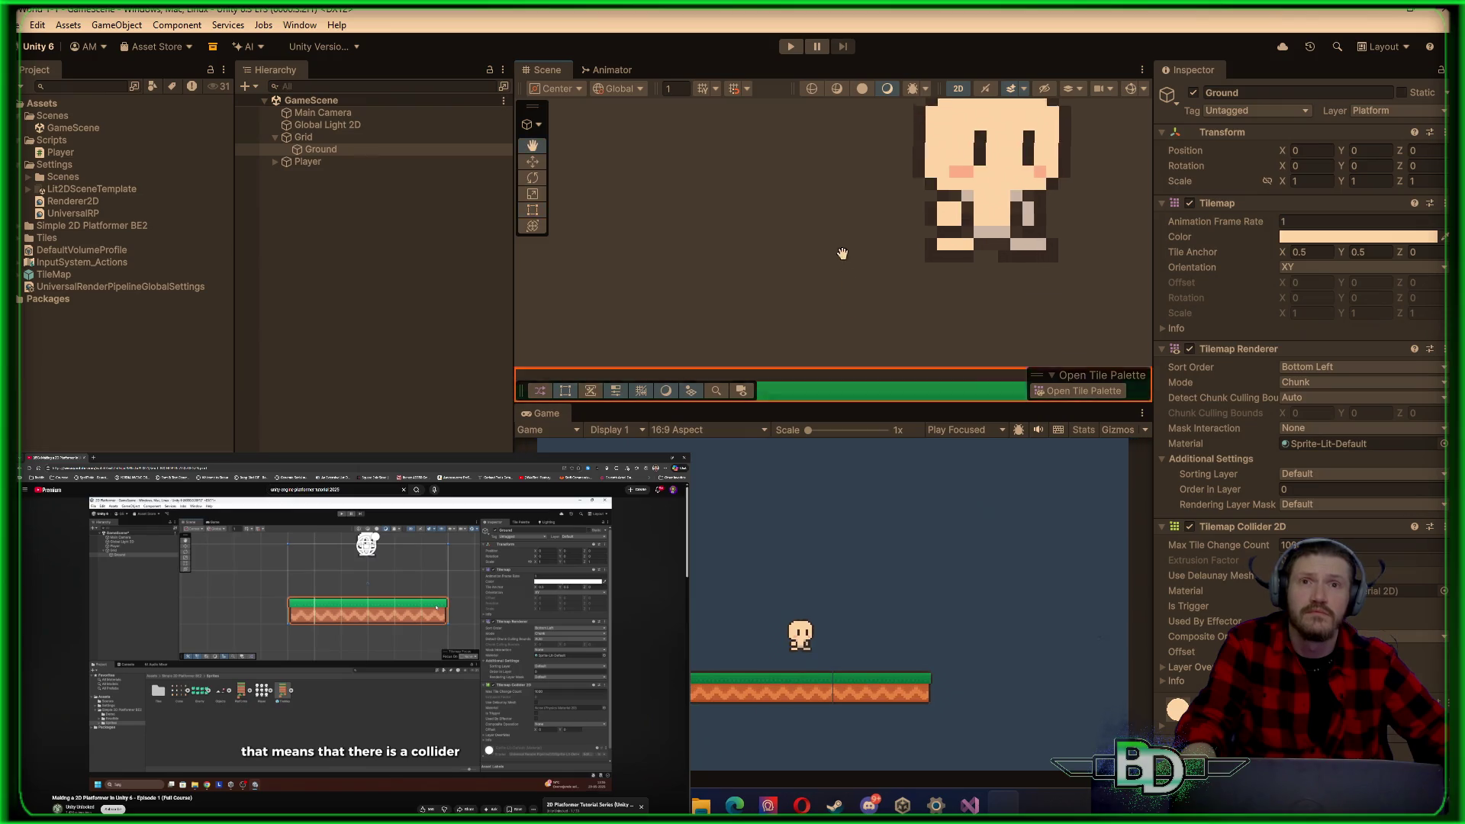
key(ctrl+y)
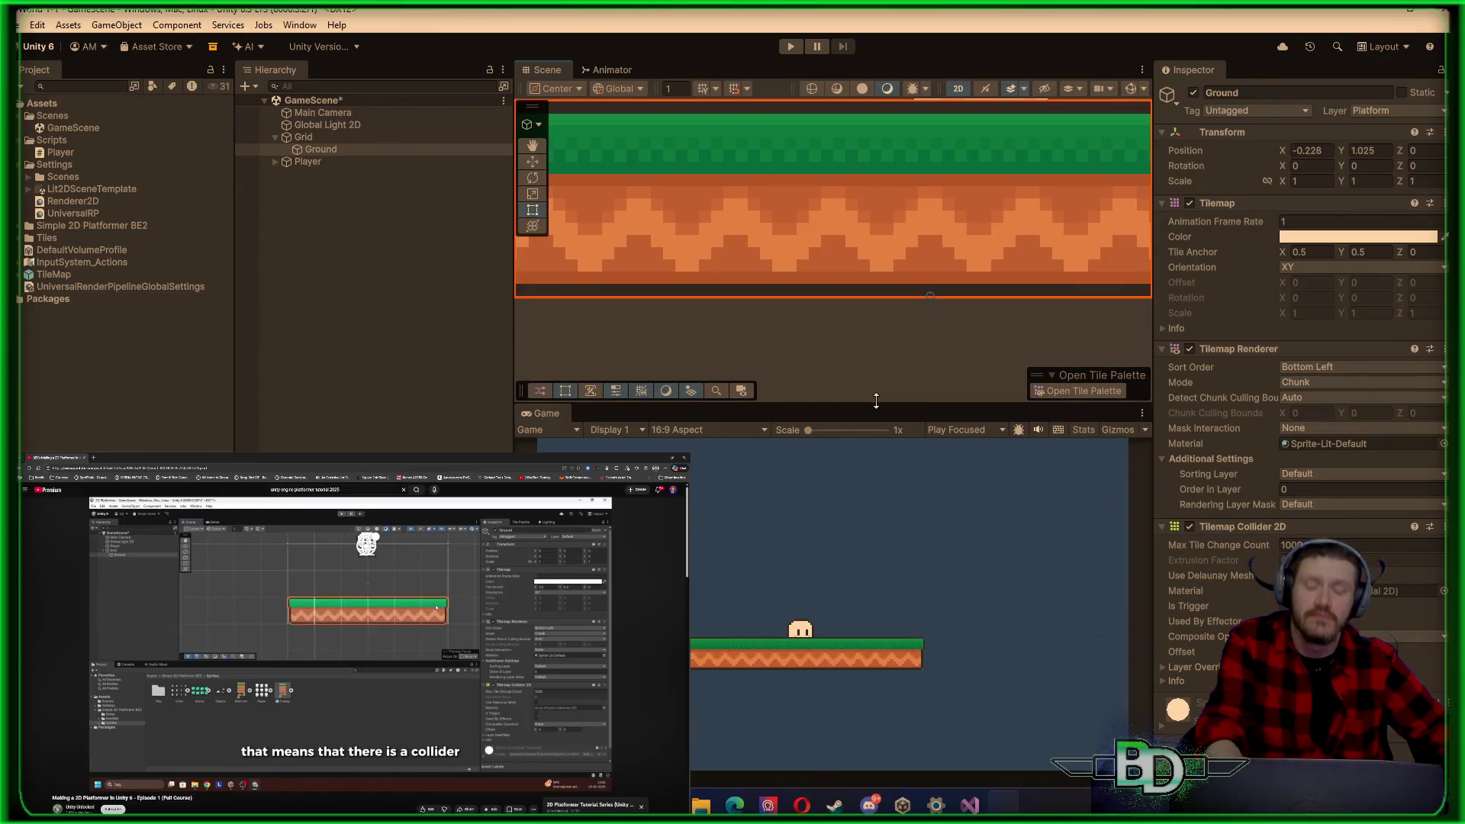
key(ctrl+z)
drag(873, 403, 863, 379)
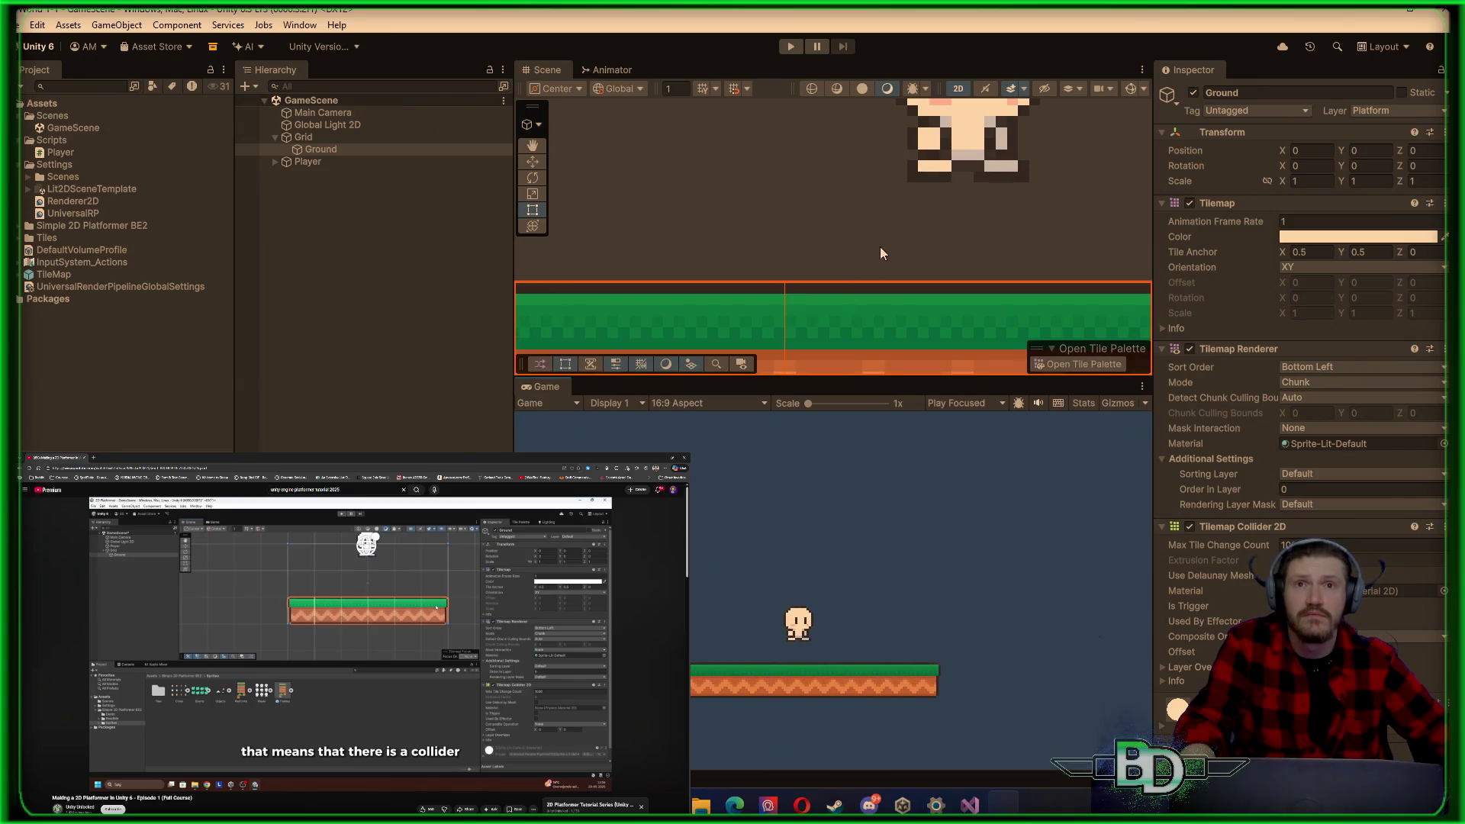
scroll(880, 246, down, 4)
mouse_move(1003, 269)
mouse_down()
mouse_move(866, 203)
mouse_move(867, 295)
mouse_move(893, 86)
mouse_move(900, 156)
mouse_move(948, 227)
mouse_up()
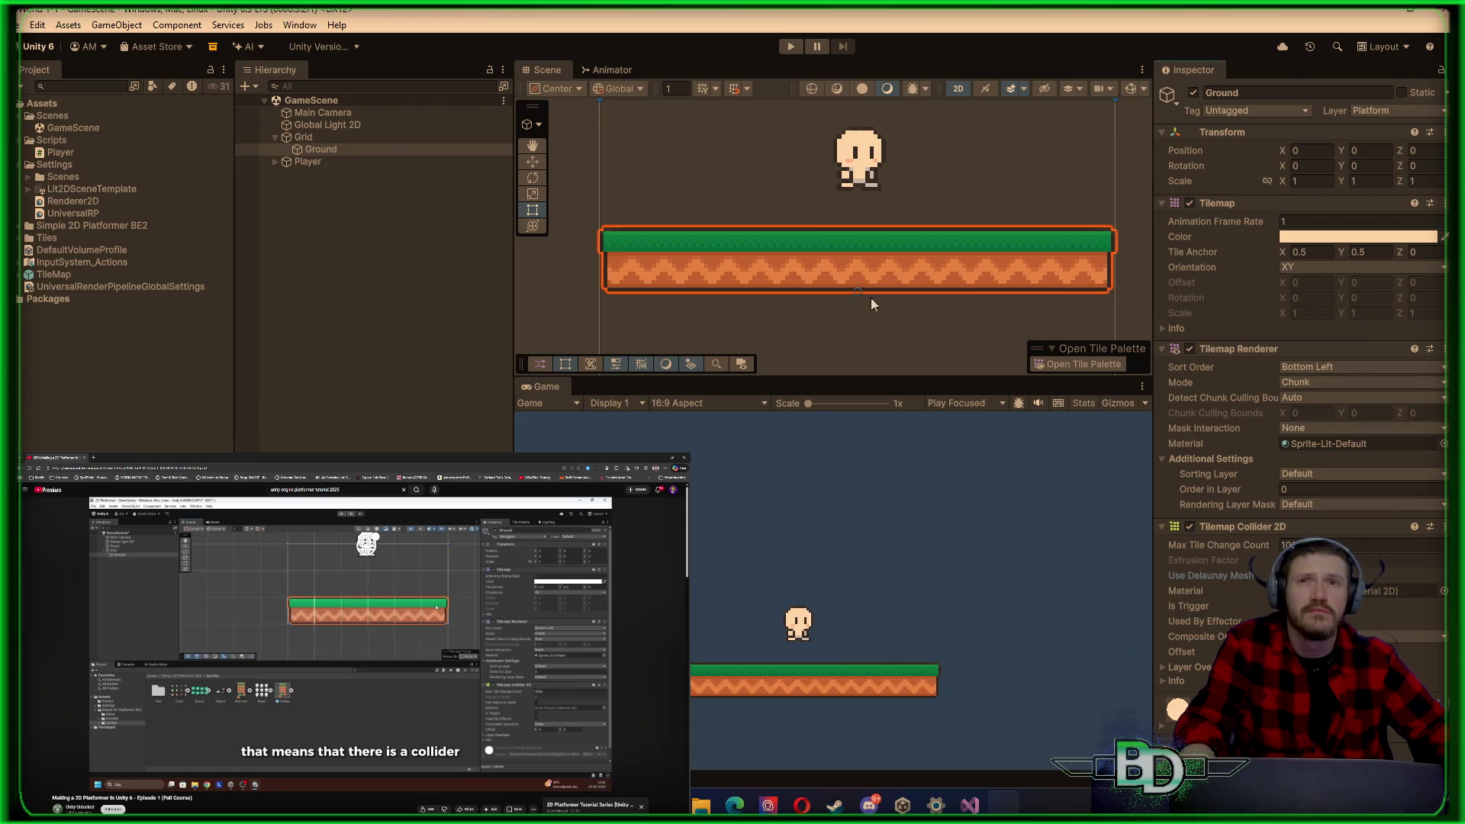
Step: Inspect Ground's Tilemap Collider 2D, toggling Use Delaunay Mesh and expanding Layer Overrides
click(592, 261)
click(647, 264)
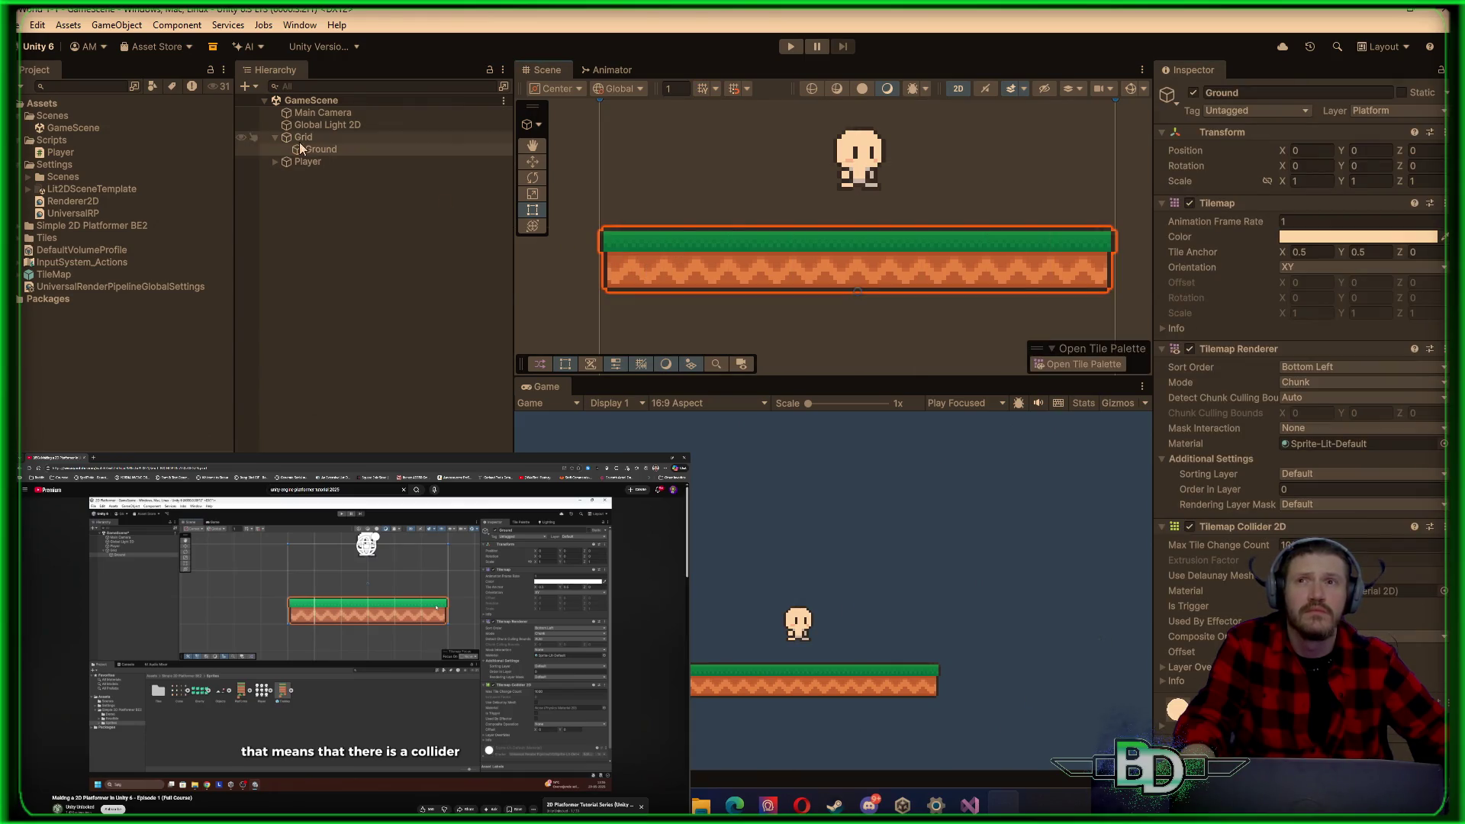
click(1240, 524)
click(1265, 528)
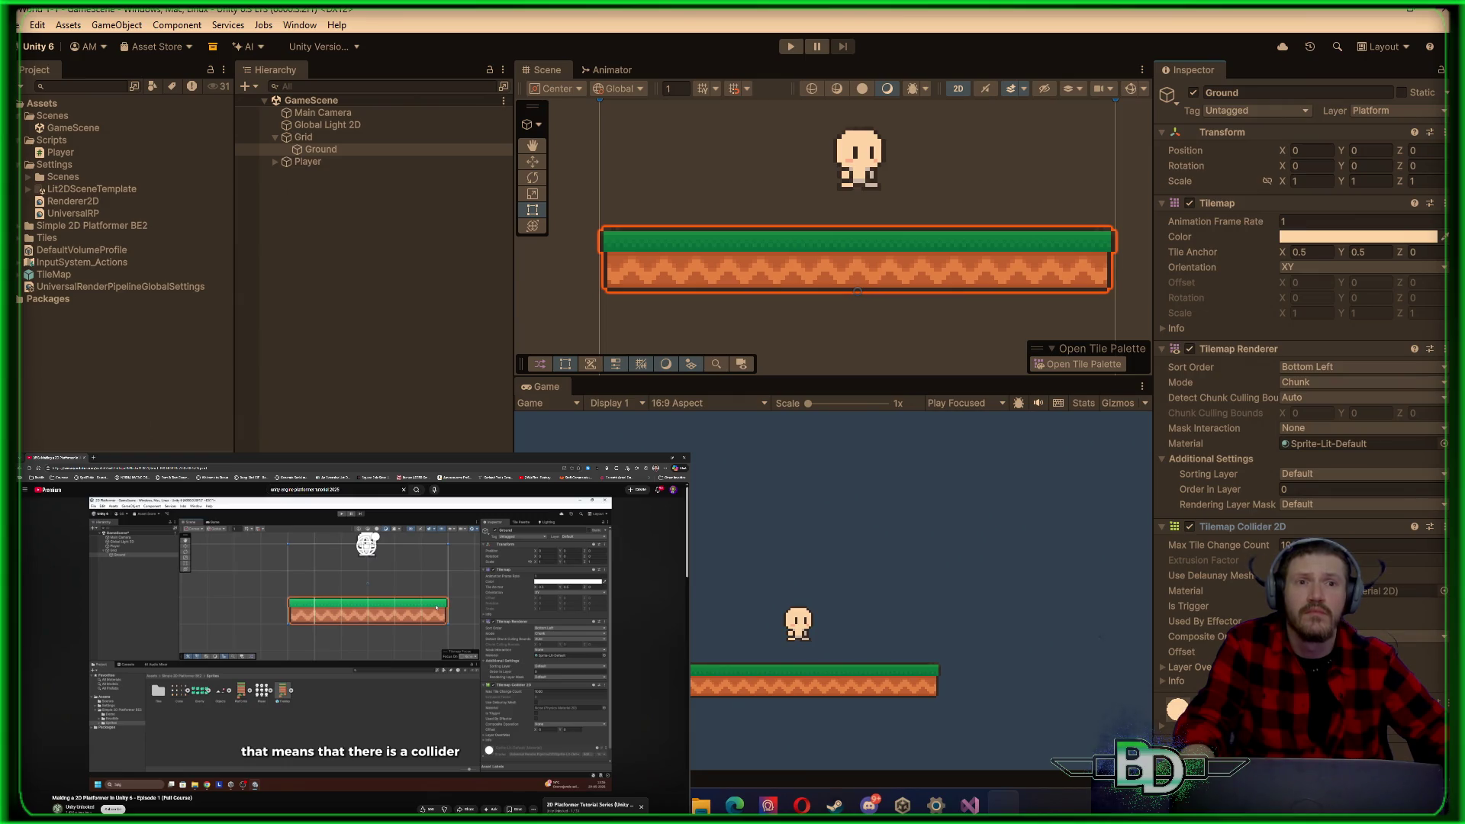
click(1285, 575)
scroll(1393, 561, down, 1)
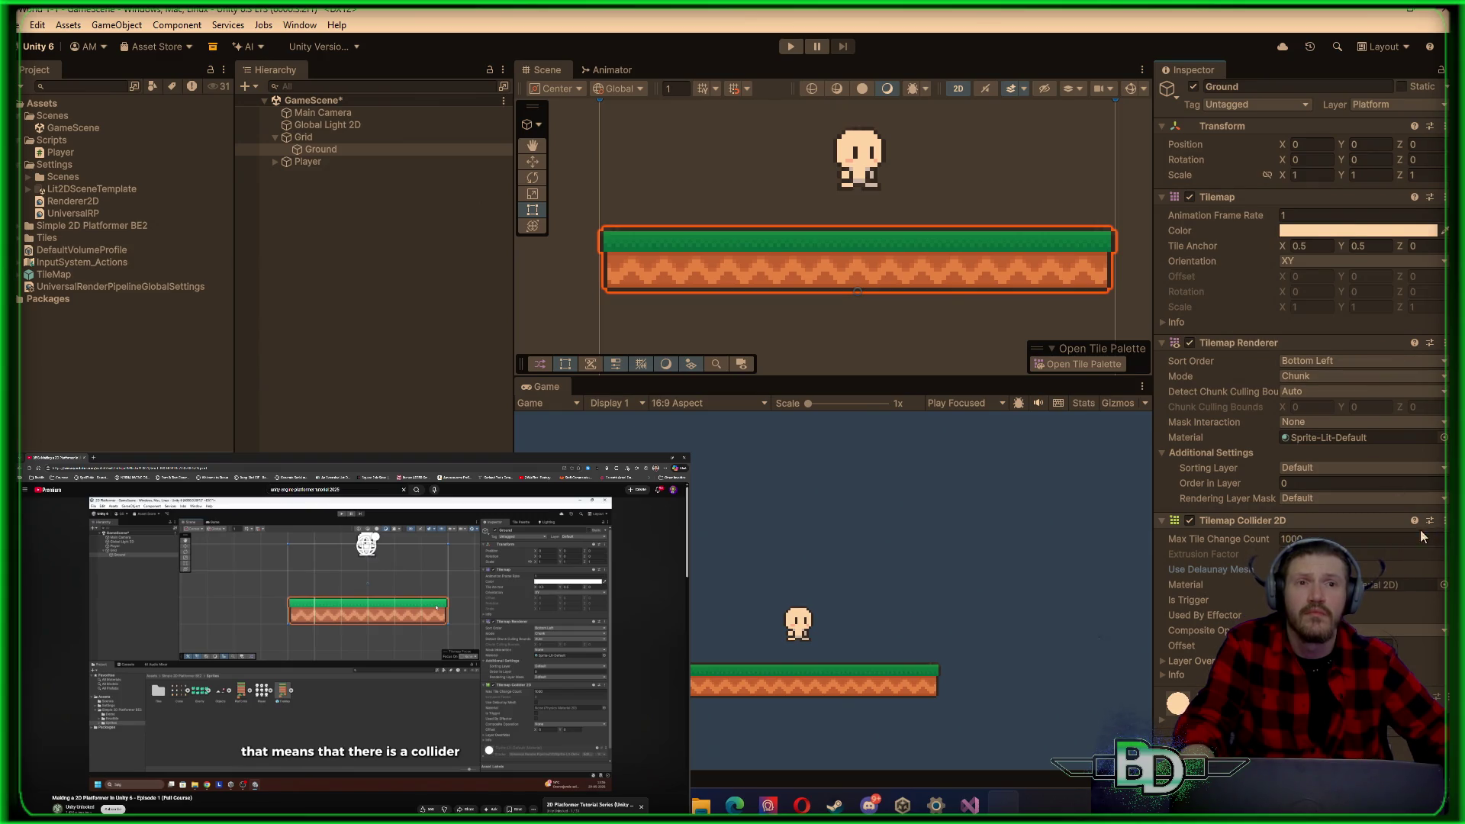
click(1164, 661)
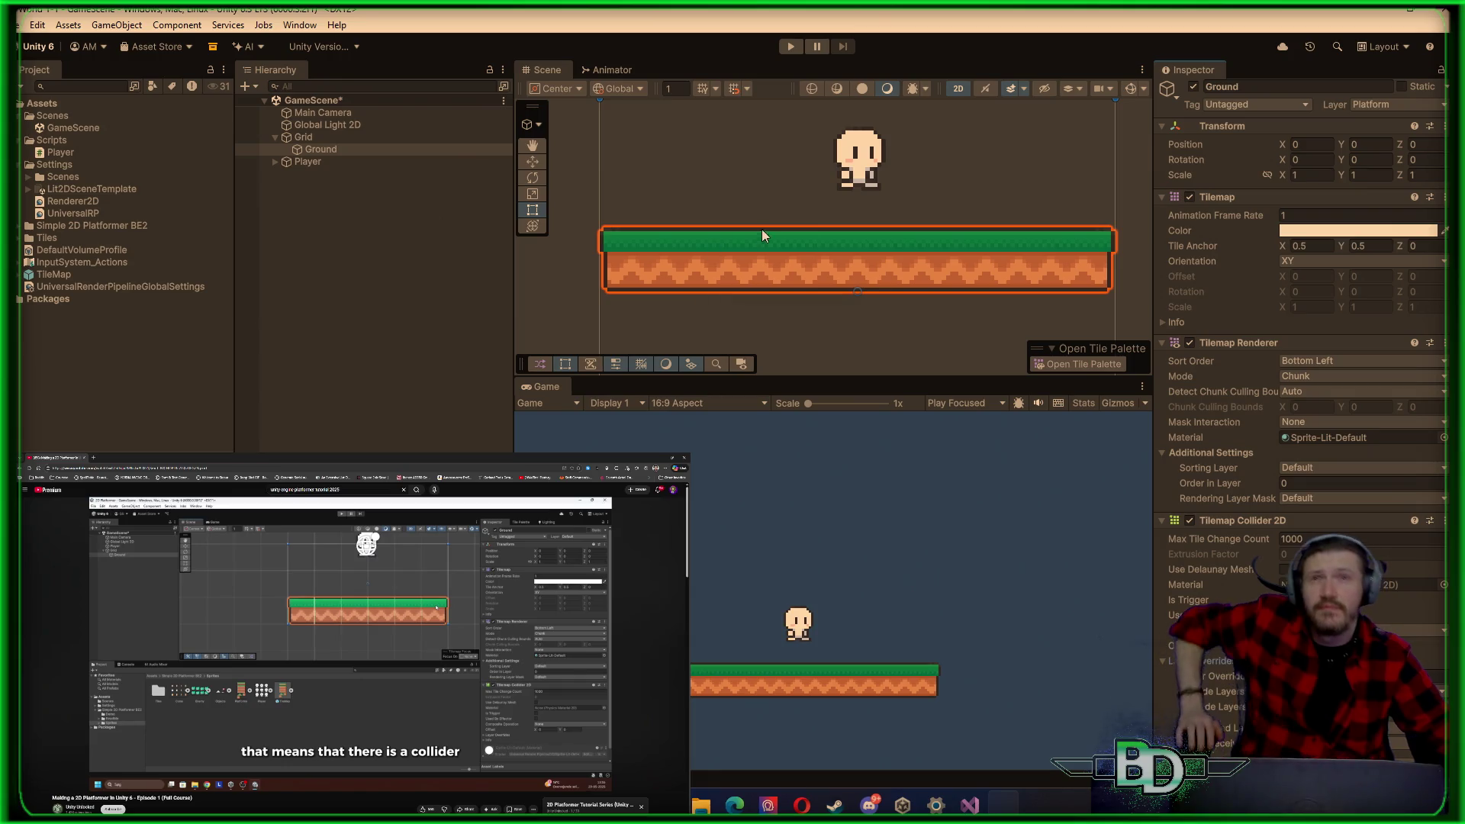
Step: Run Tilemap > Refresh All Tiles on the Ground tilemap
click(323, 153)
click(303, 138)
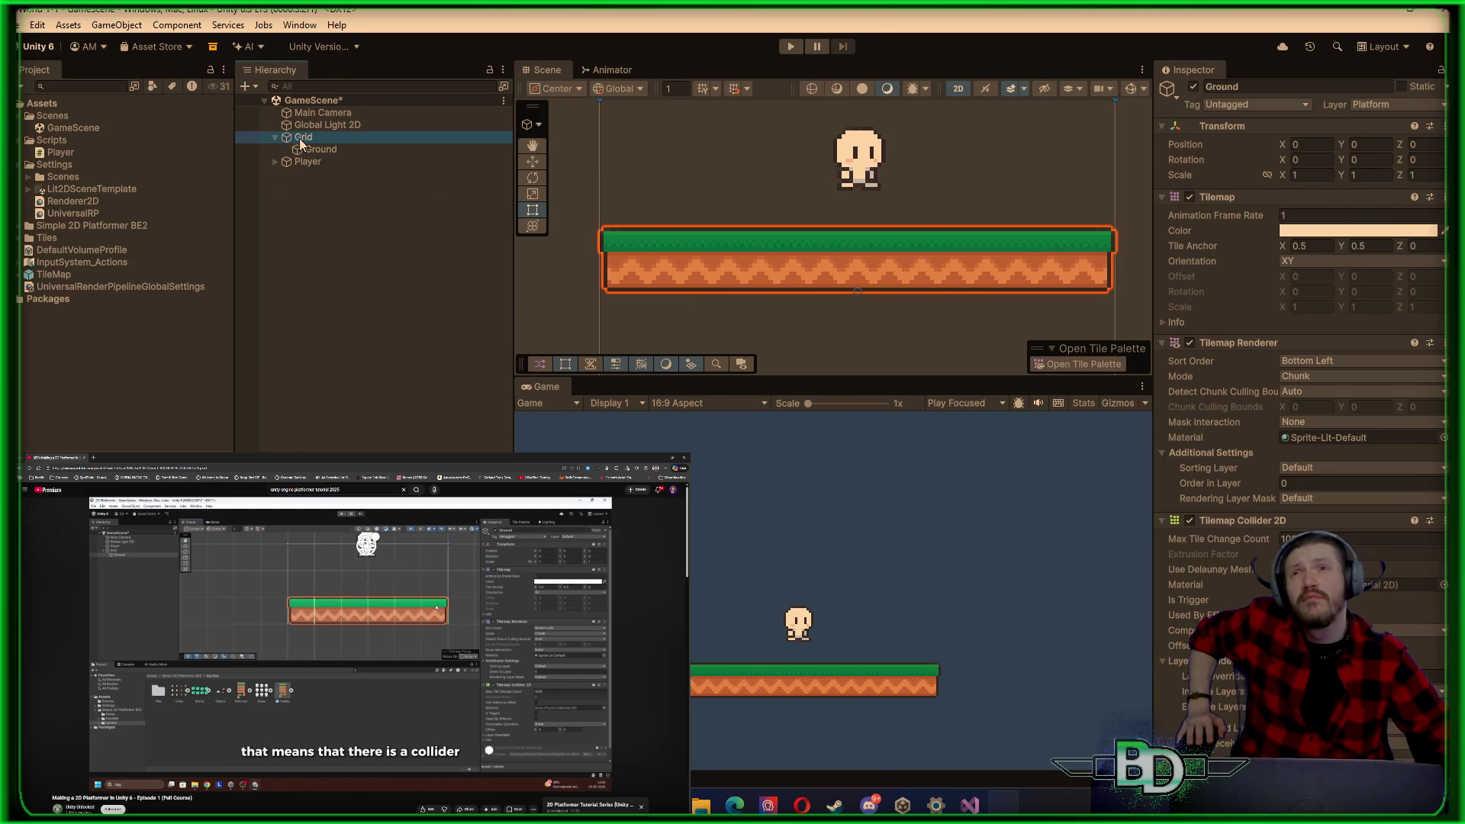
click(318, 151)
click(795, 671)
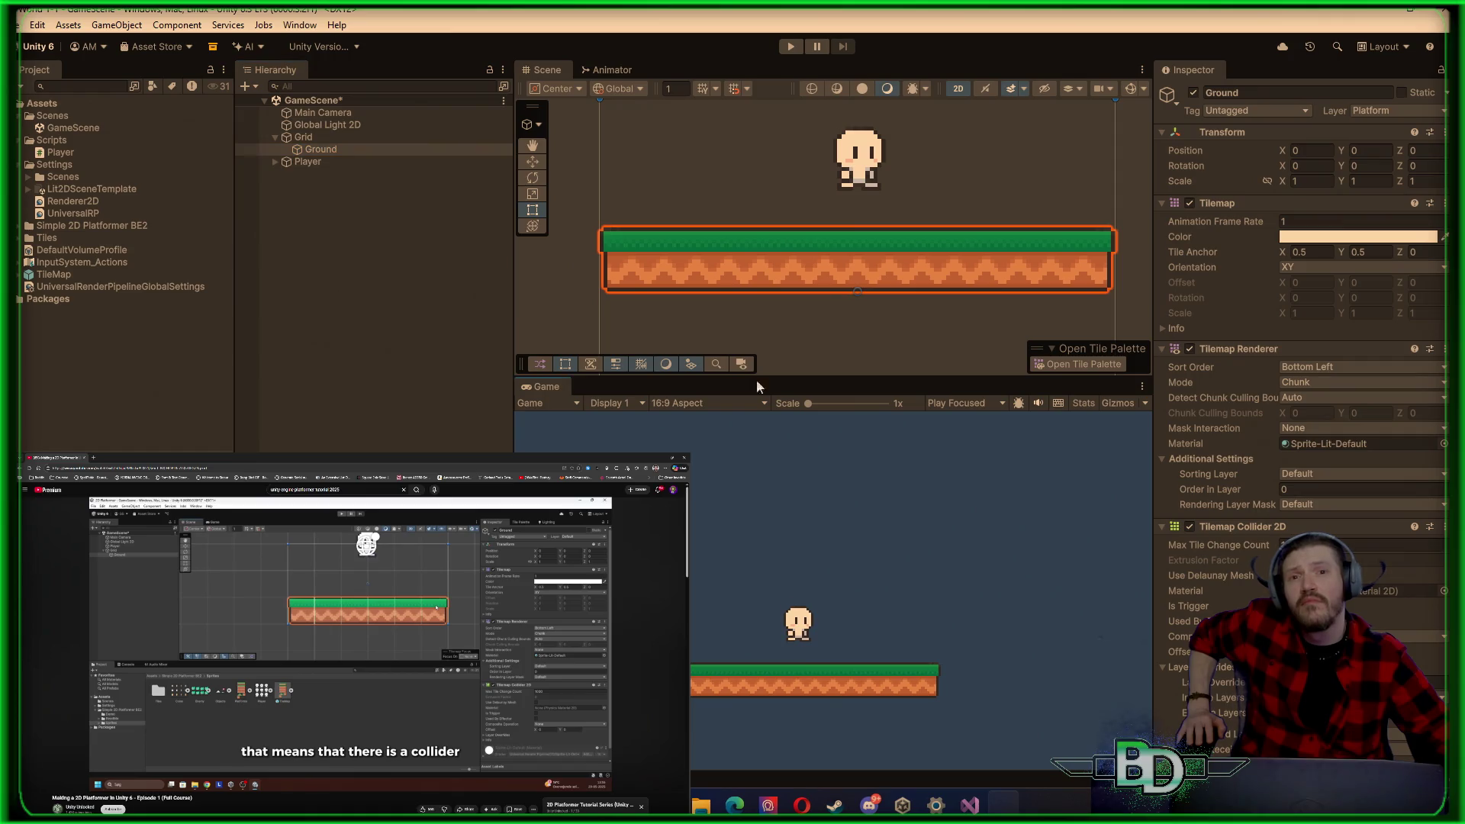
right_click(864, 286)
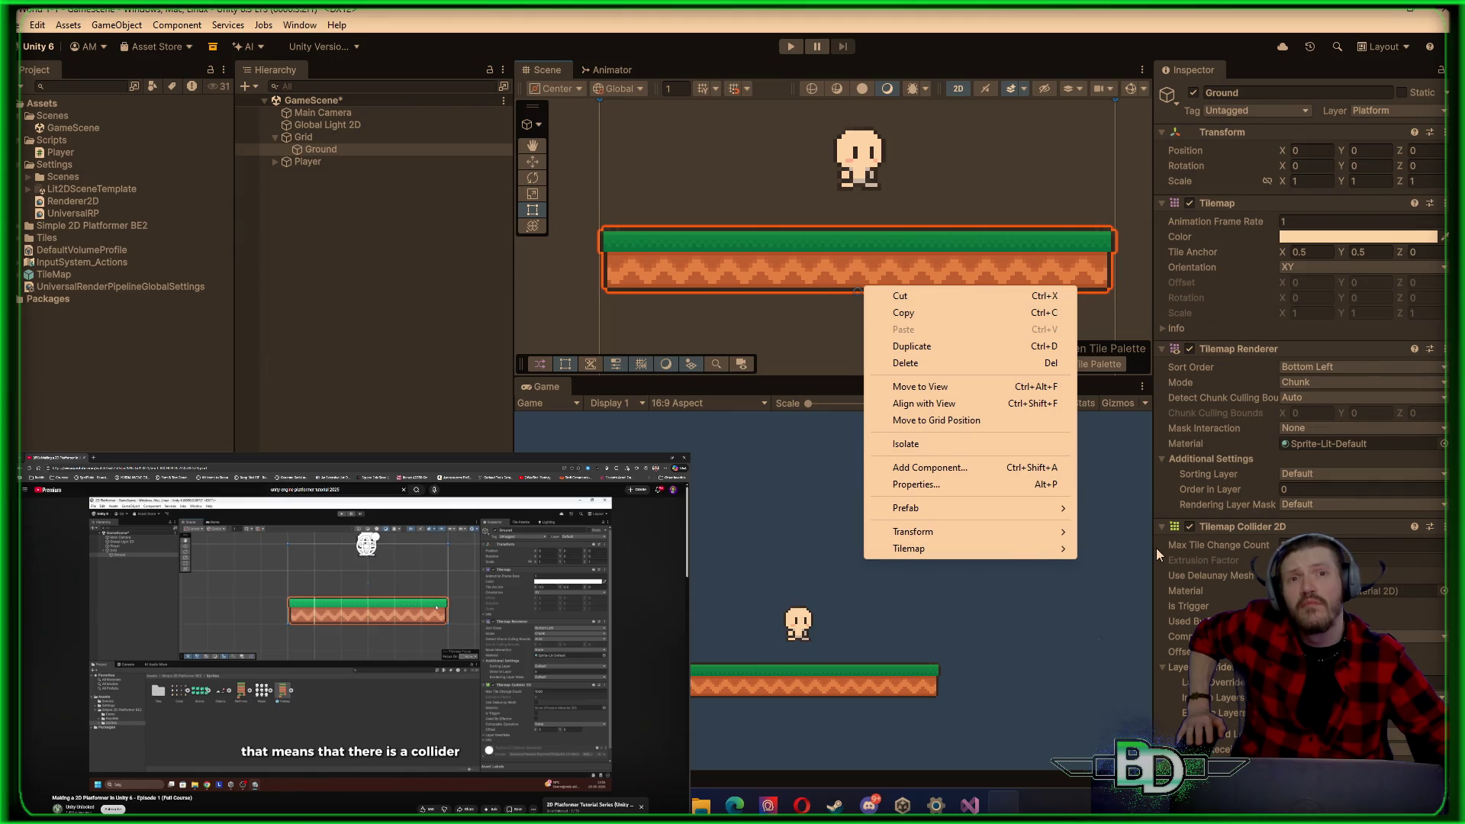
mouse_move(998, 553)
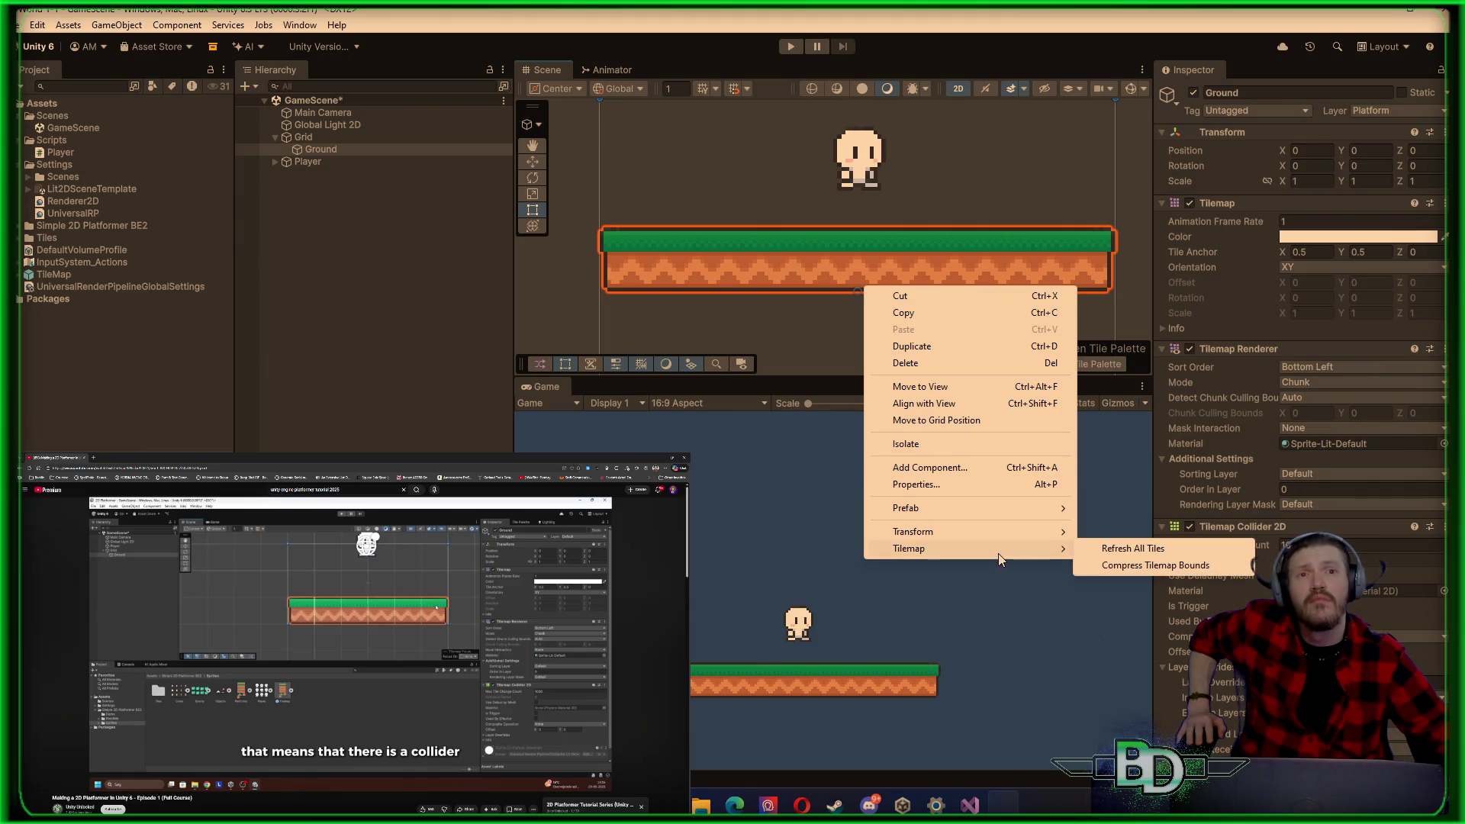
click(1107, 550)
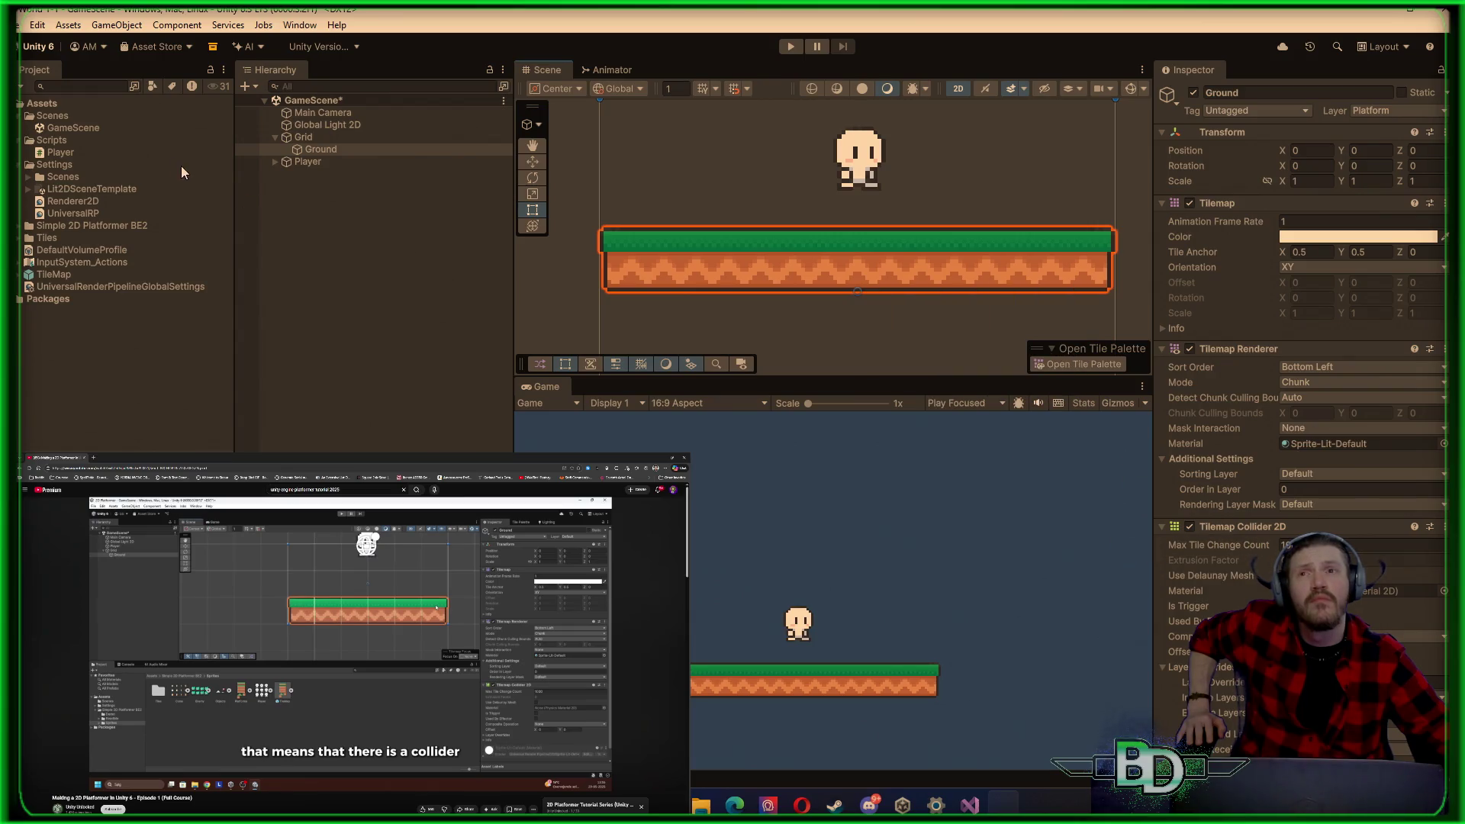
Step: Select the Player, then Ground, and finally the parent Grid object
click(350, 160)
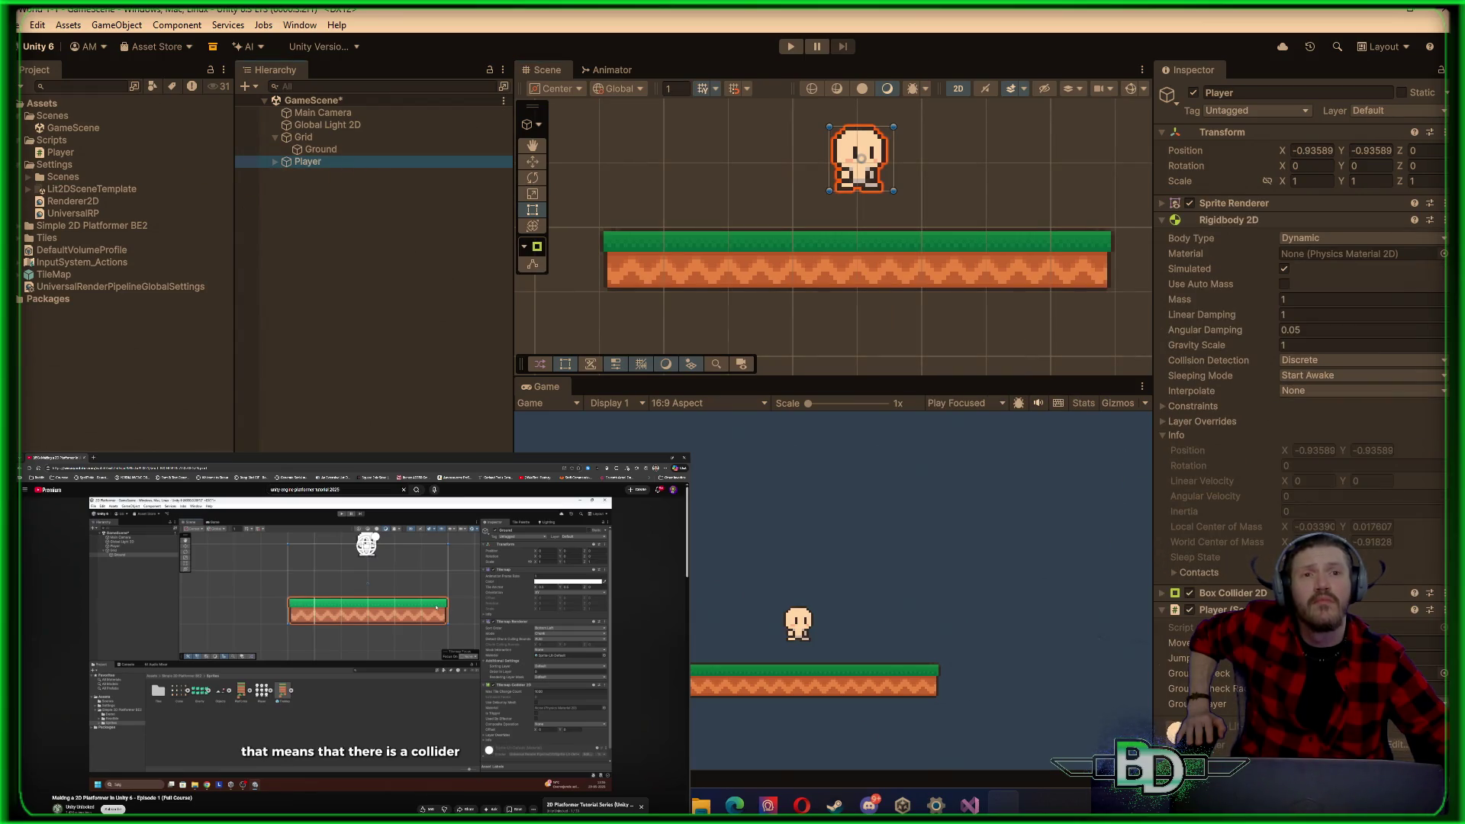
click(319, 149)
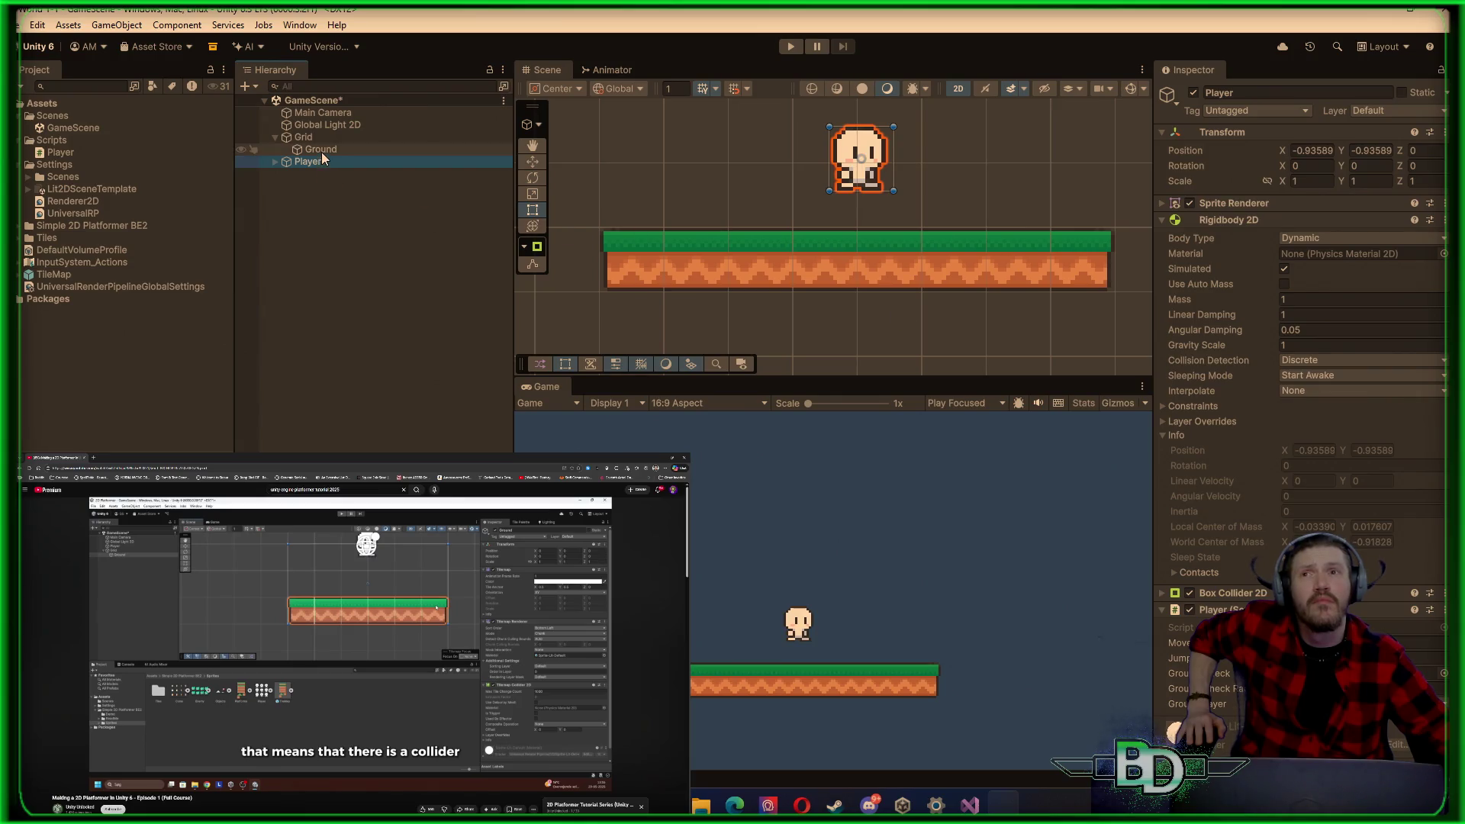
click(312, 137)
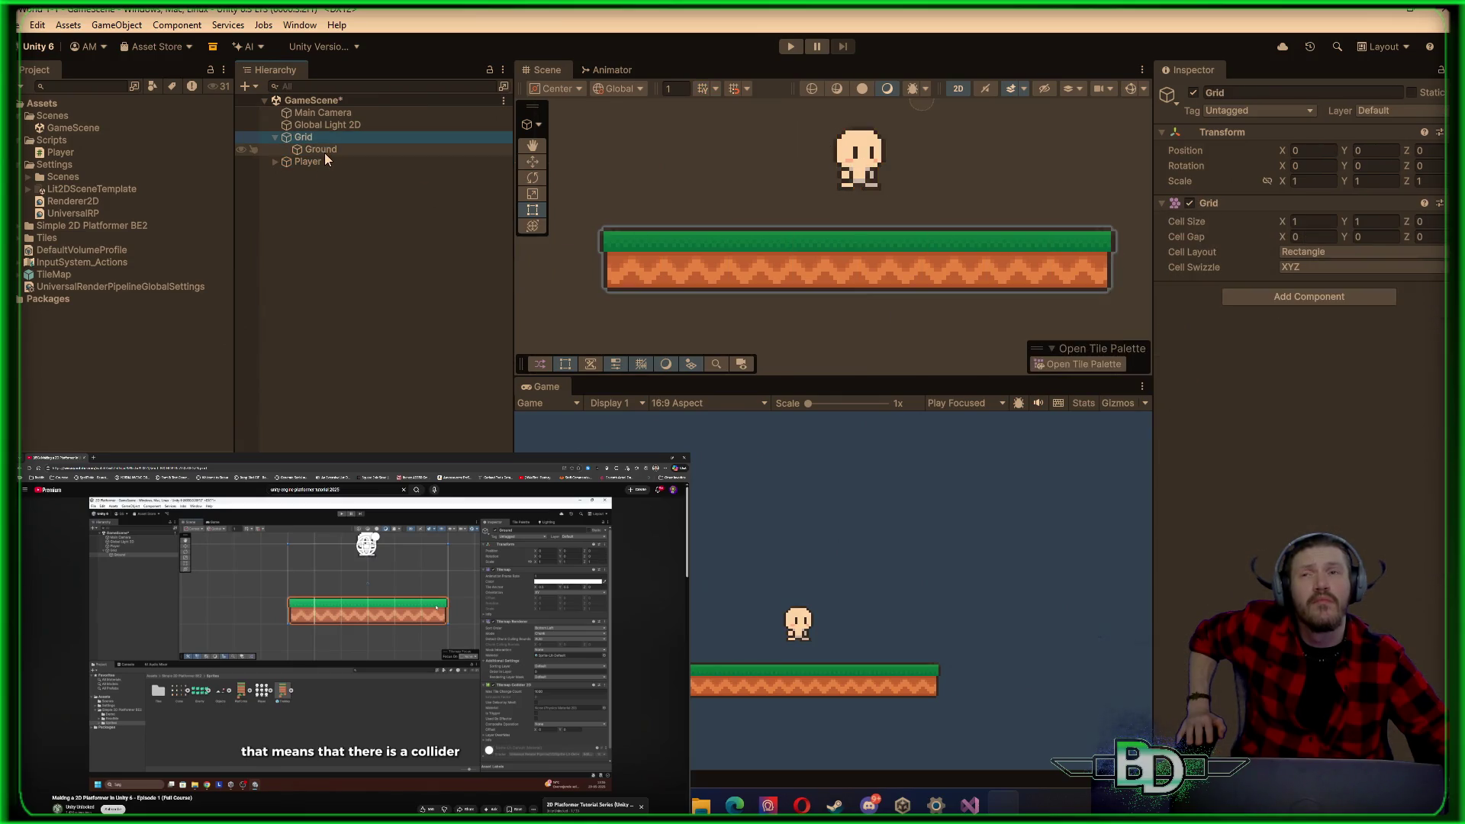
click(324, 151)
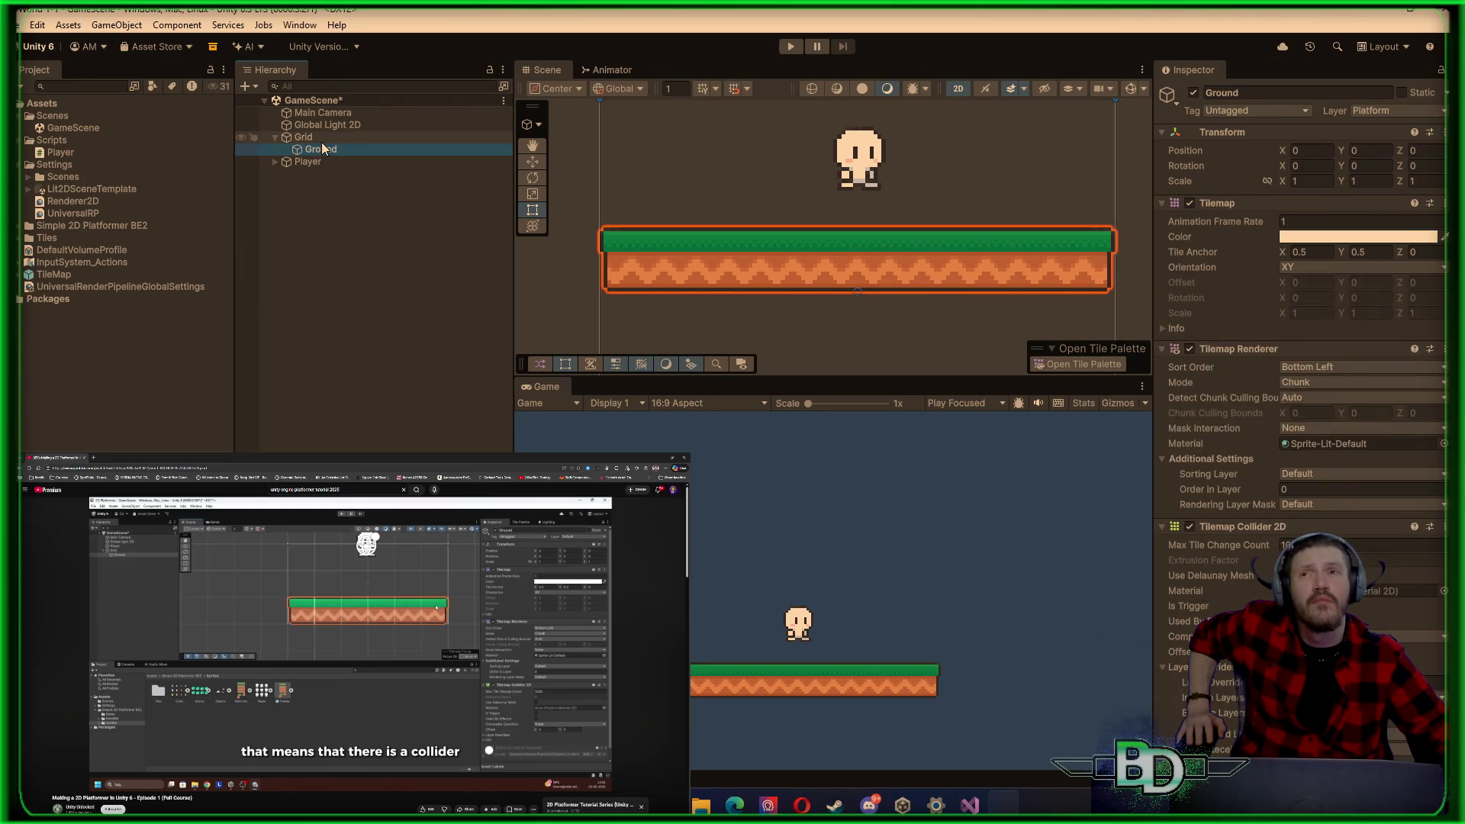
click(305, 138)
click(1320, 255)
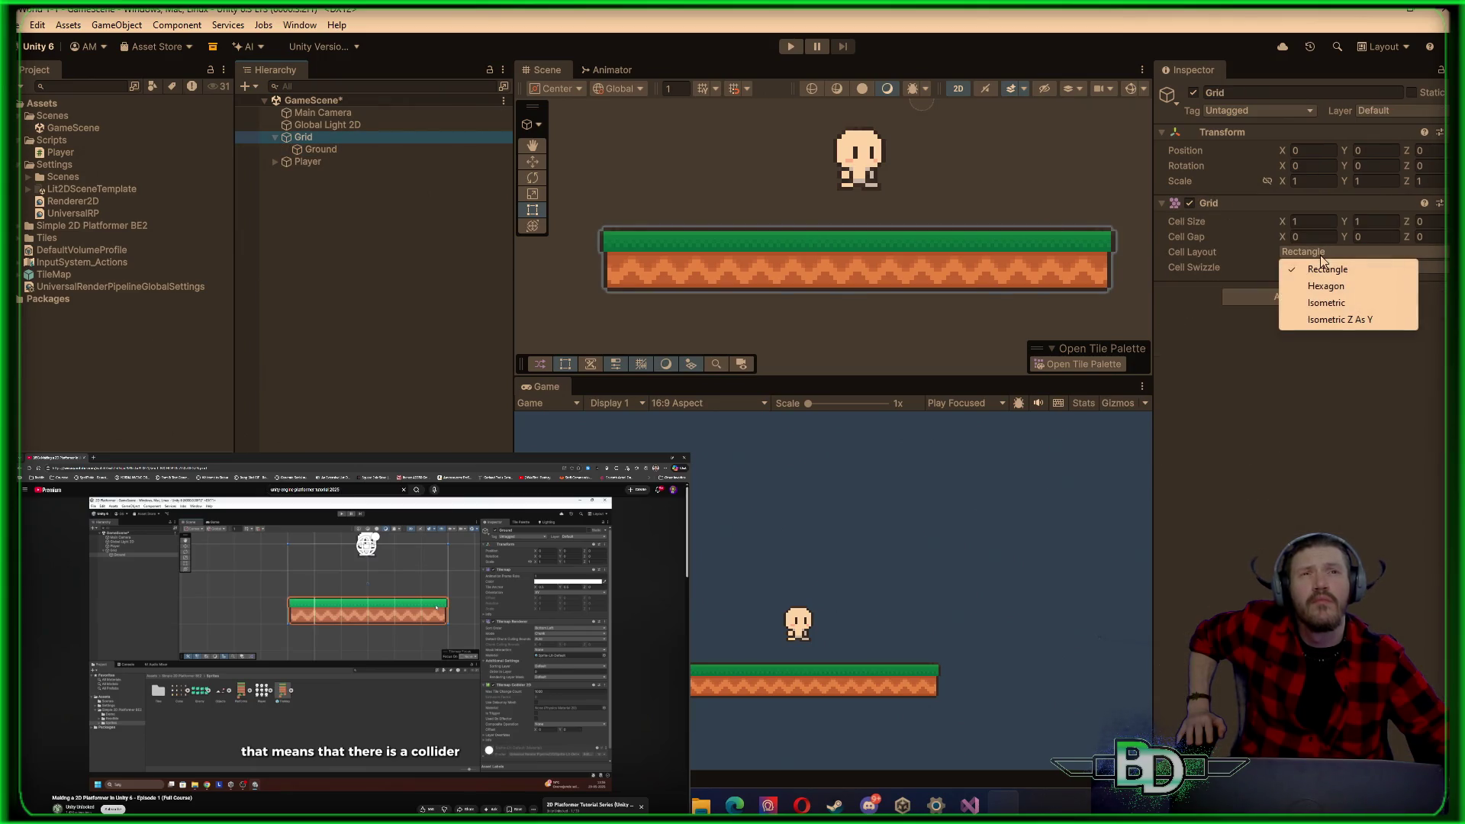
click(1317, 304)
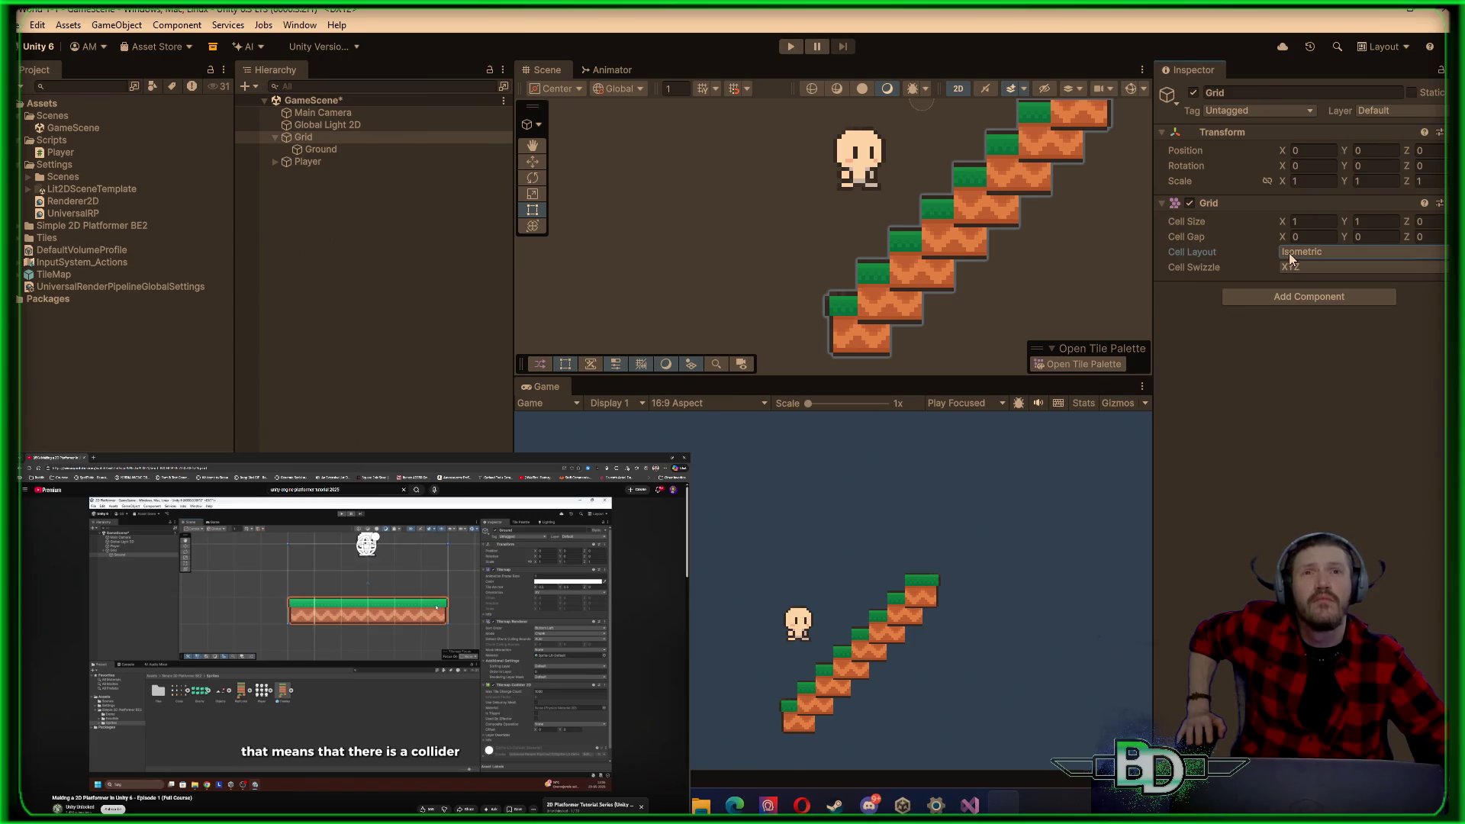
click(1288, 257)
click(1298, 287)
click(1302, 255)
click(1306, 268)
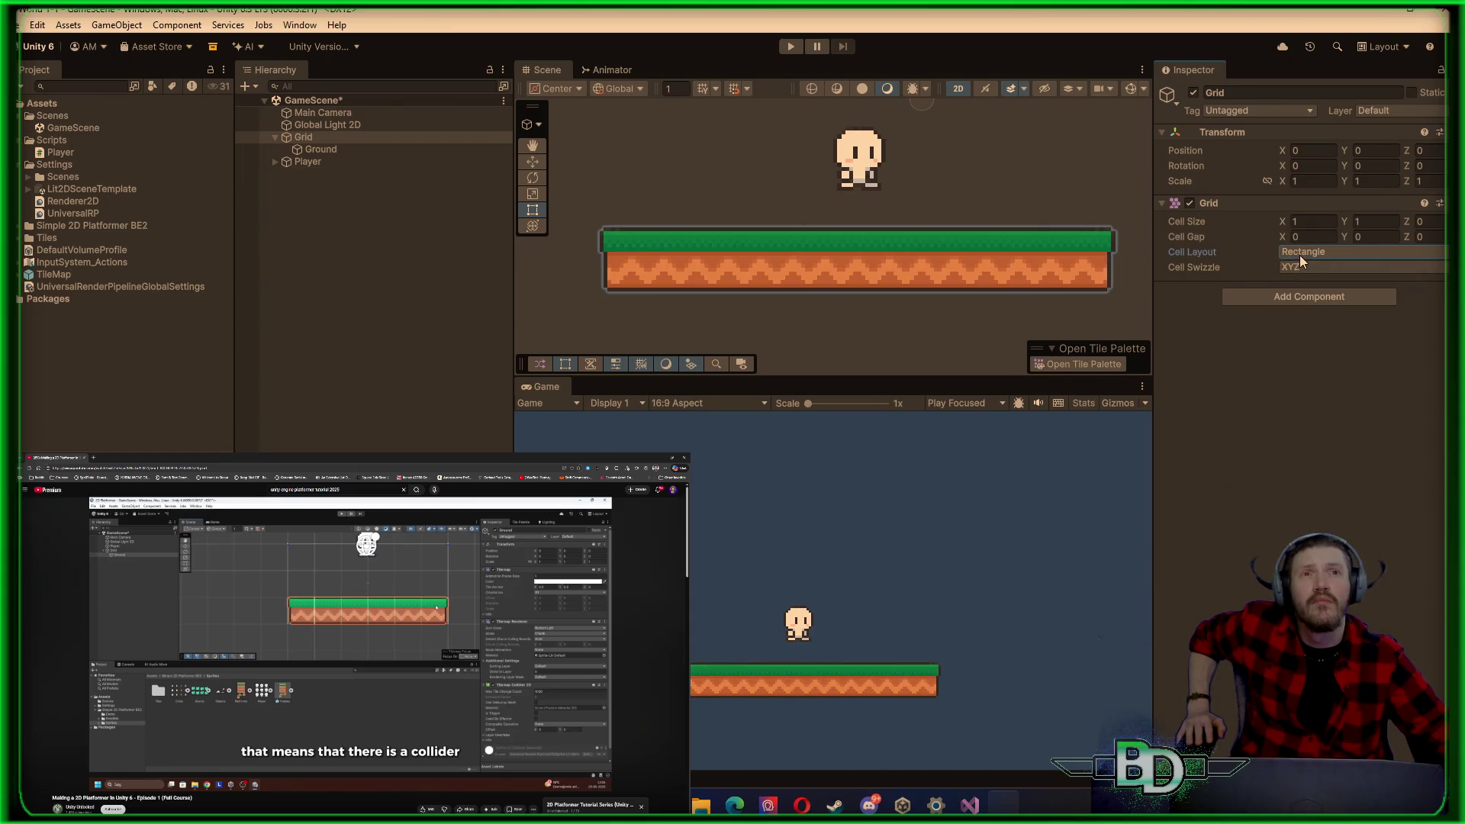
click(1299, 254)
click(1305, 322)
click(1305, 256)
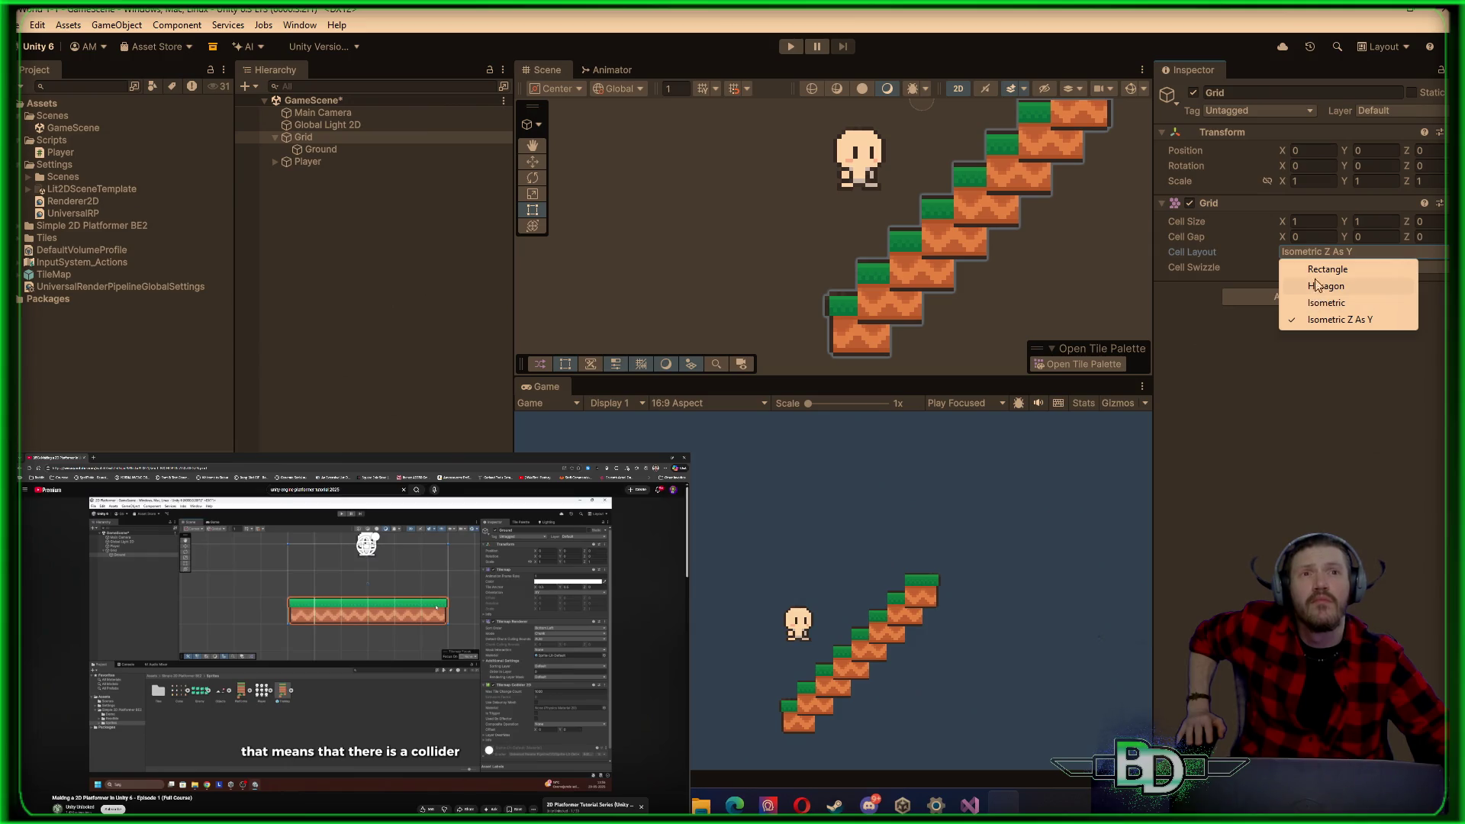
click(1319, 269)
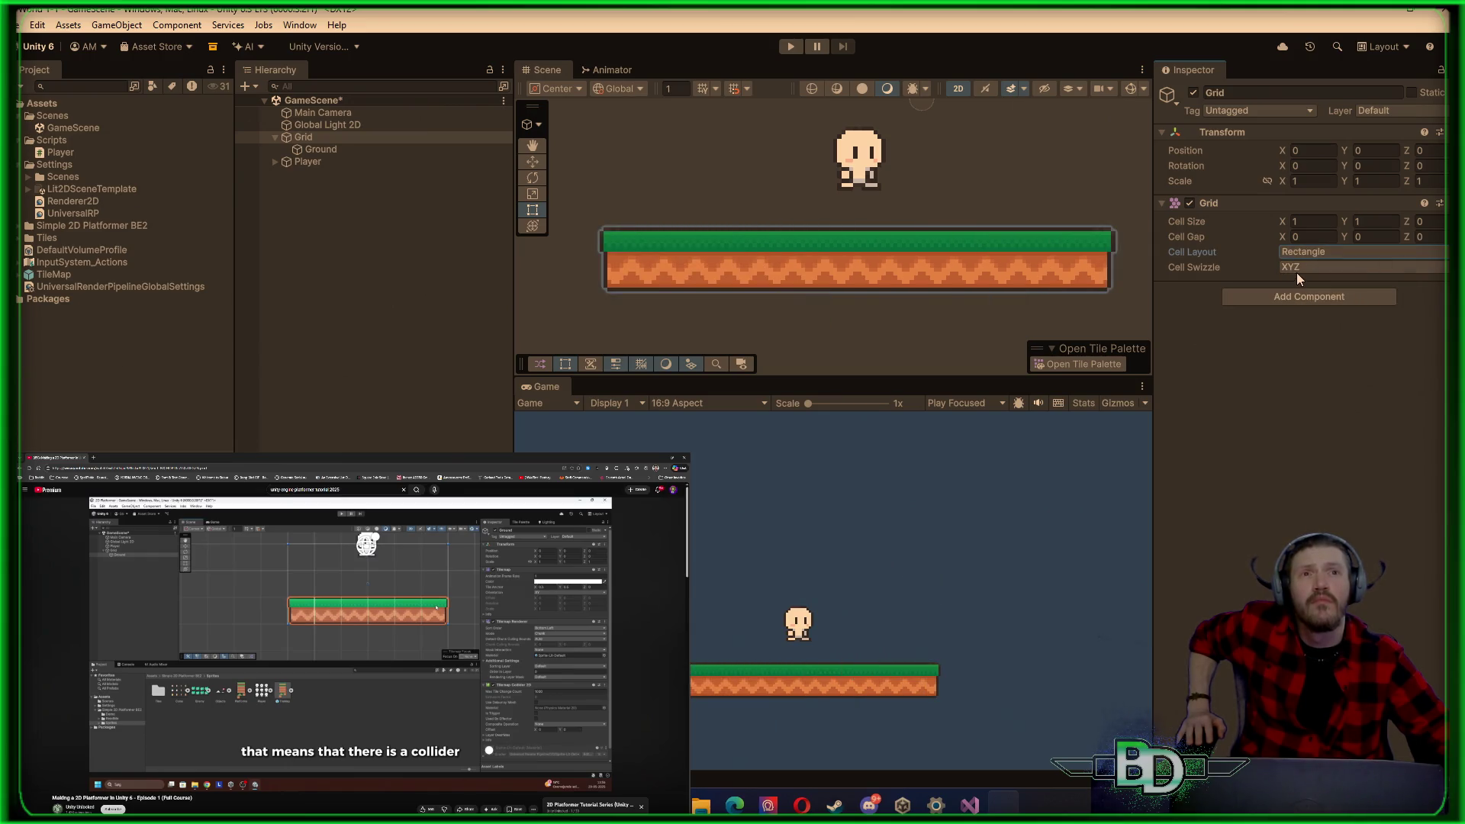
click(1296, 271)
click(1232, 346)
click(328, 149)
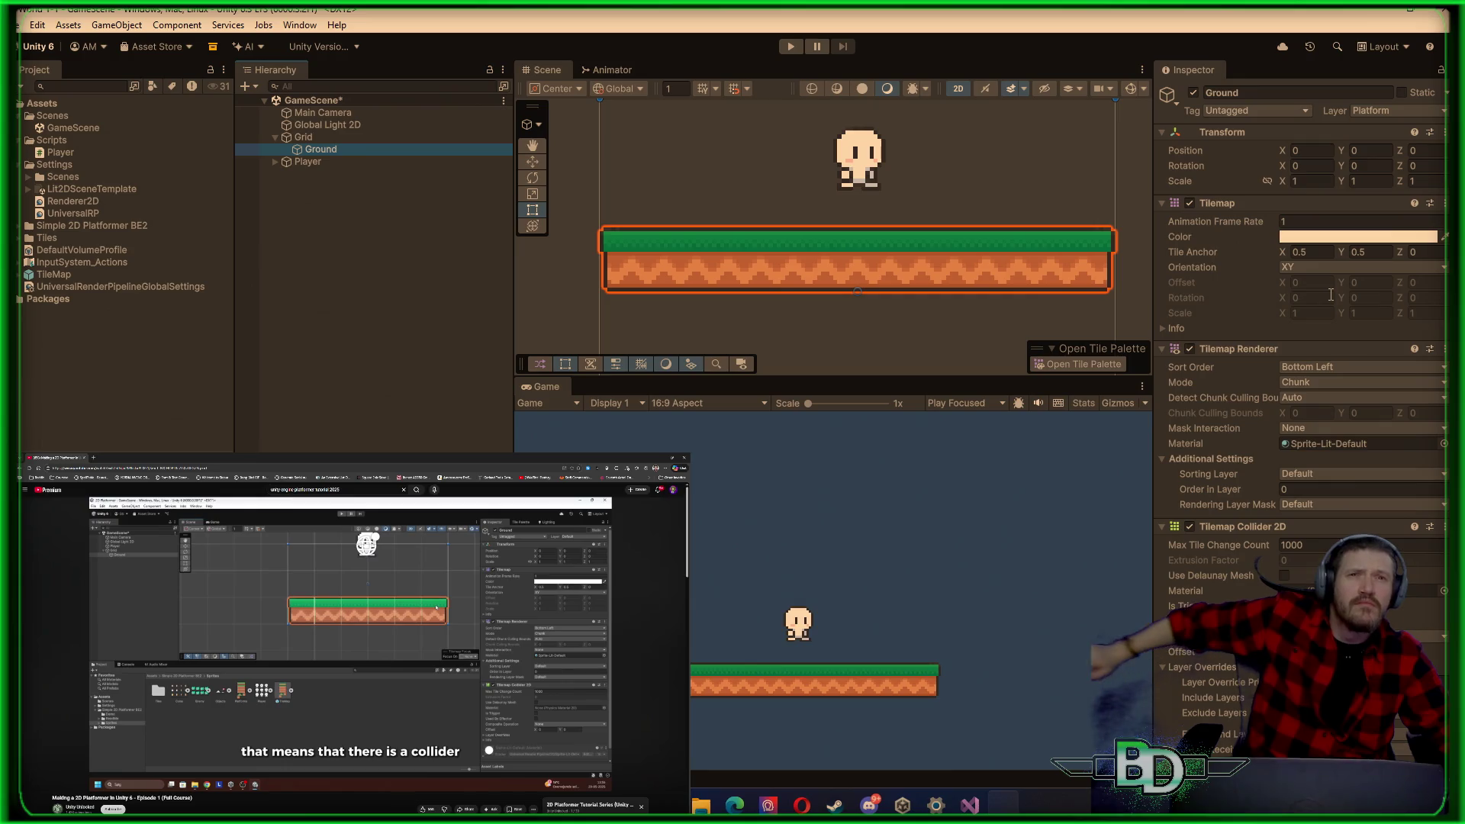
Step: Scroll the Inspector and collapse the existing Tilemap Collider 2D settings on Ground
scroll(1270, 496, down, 1)
scroll(1267, 493, down, 2)
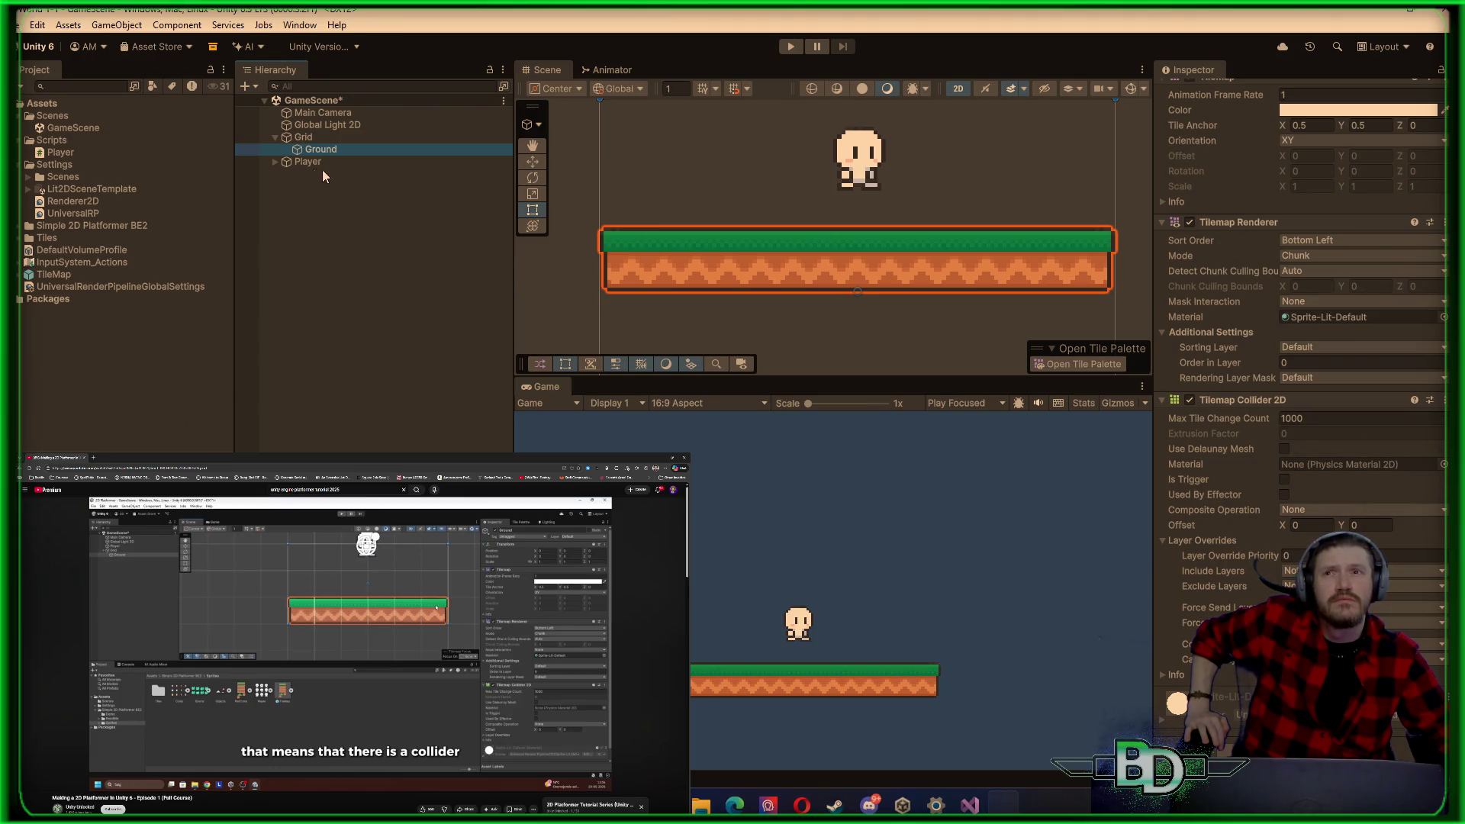
click(1343, 400)
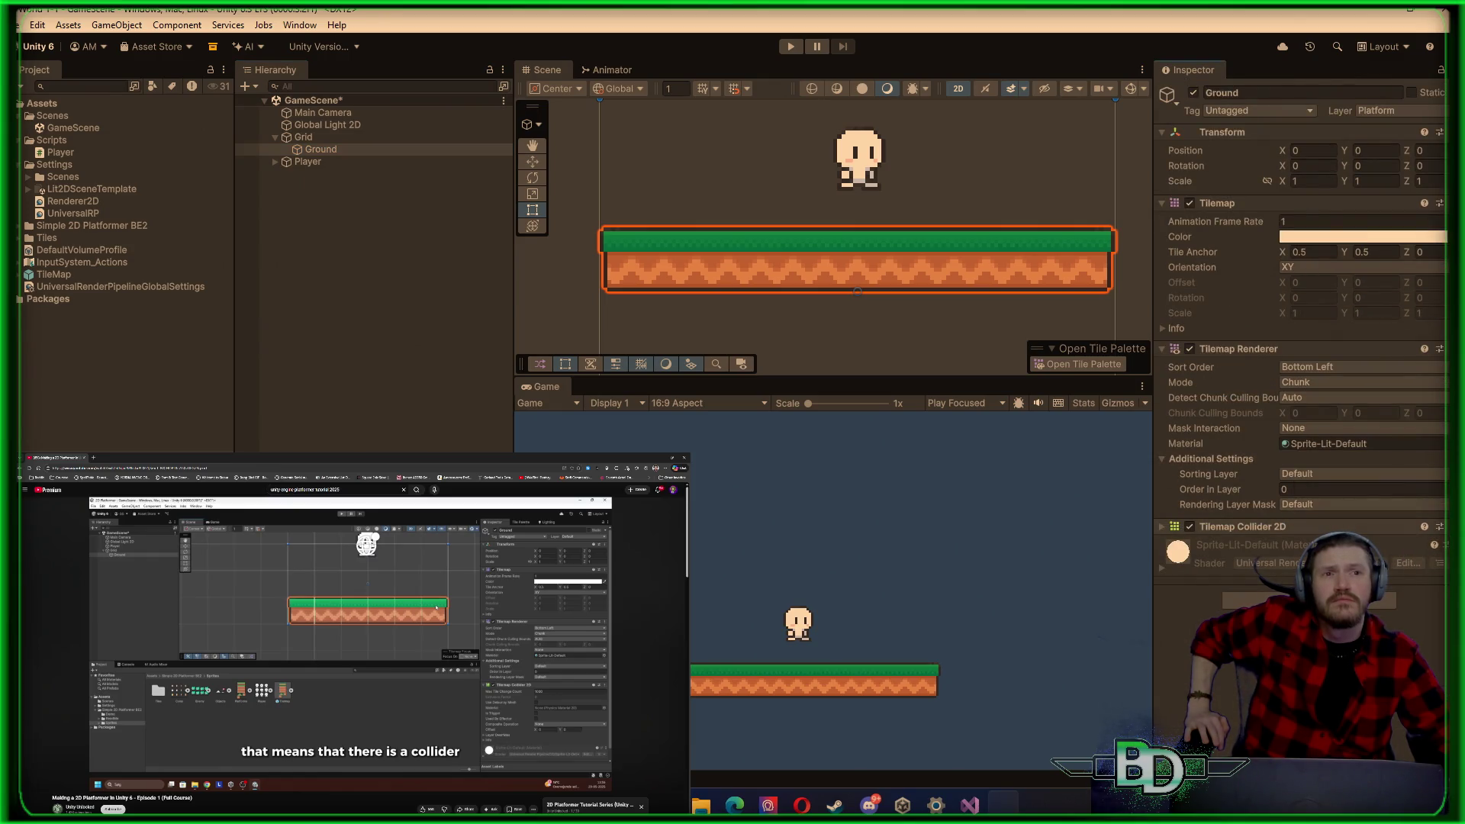
Step: Add a Tilemap Collider 2D to Ground via a 'tile' search, expand it, and turn on Scene gizmos
click(1373, 604)
text(box)
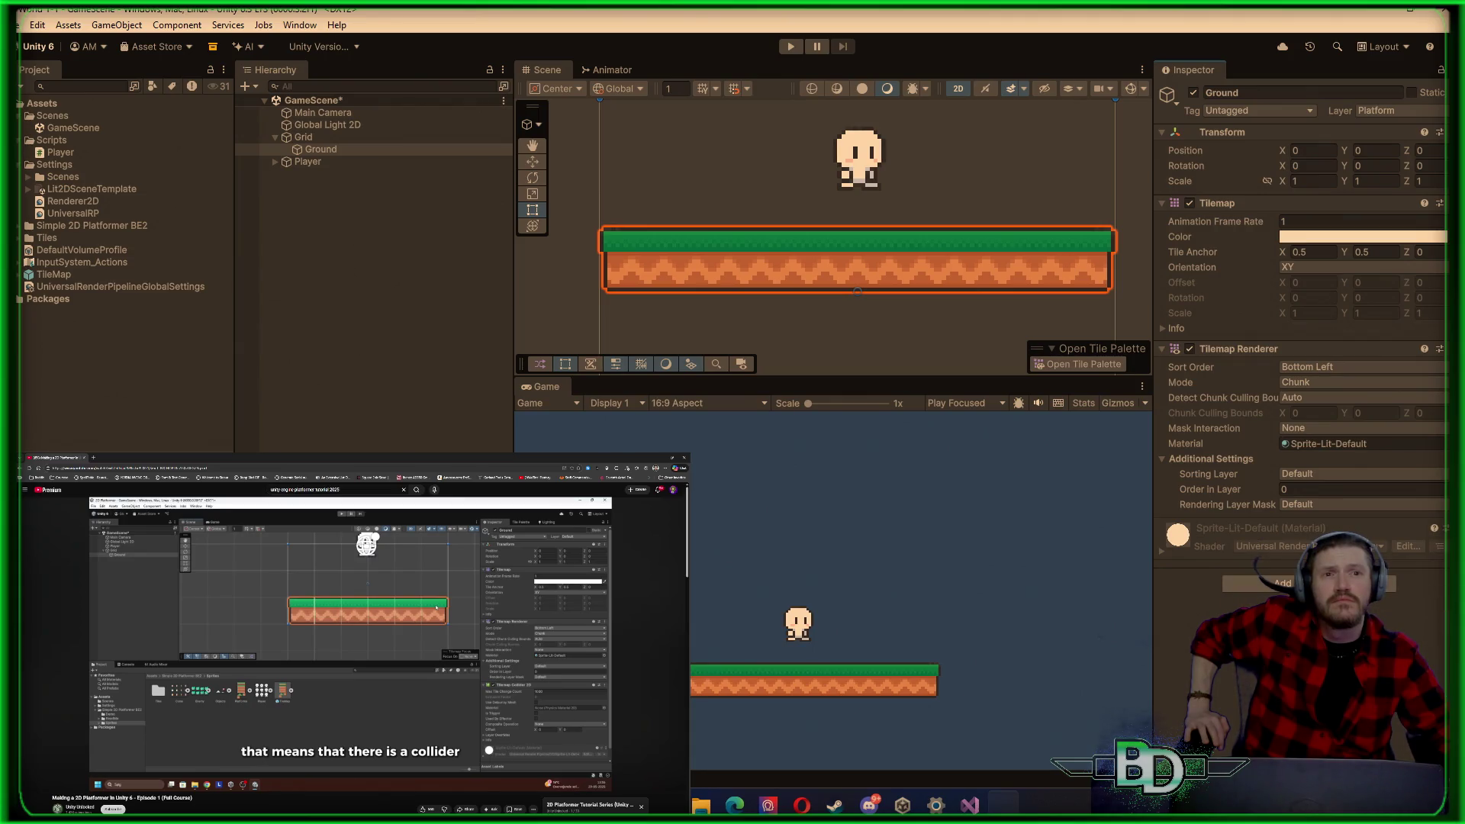
text(tile)
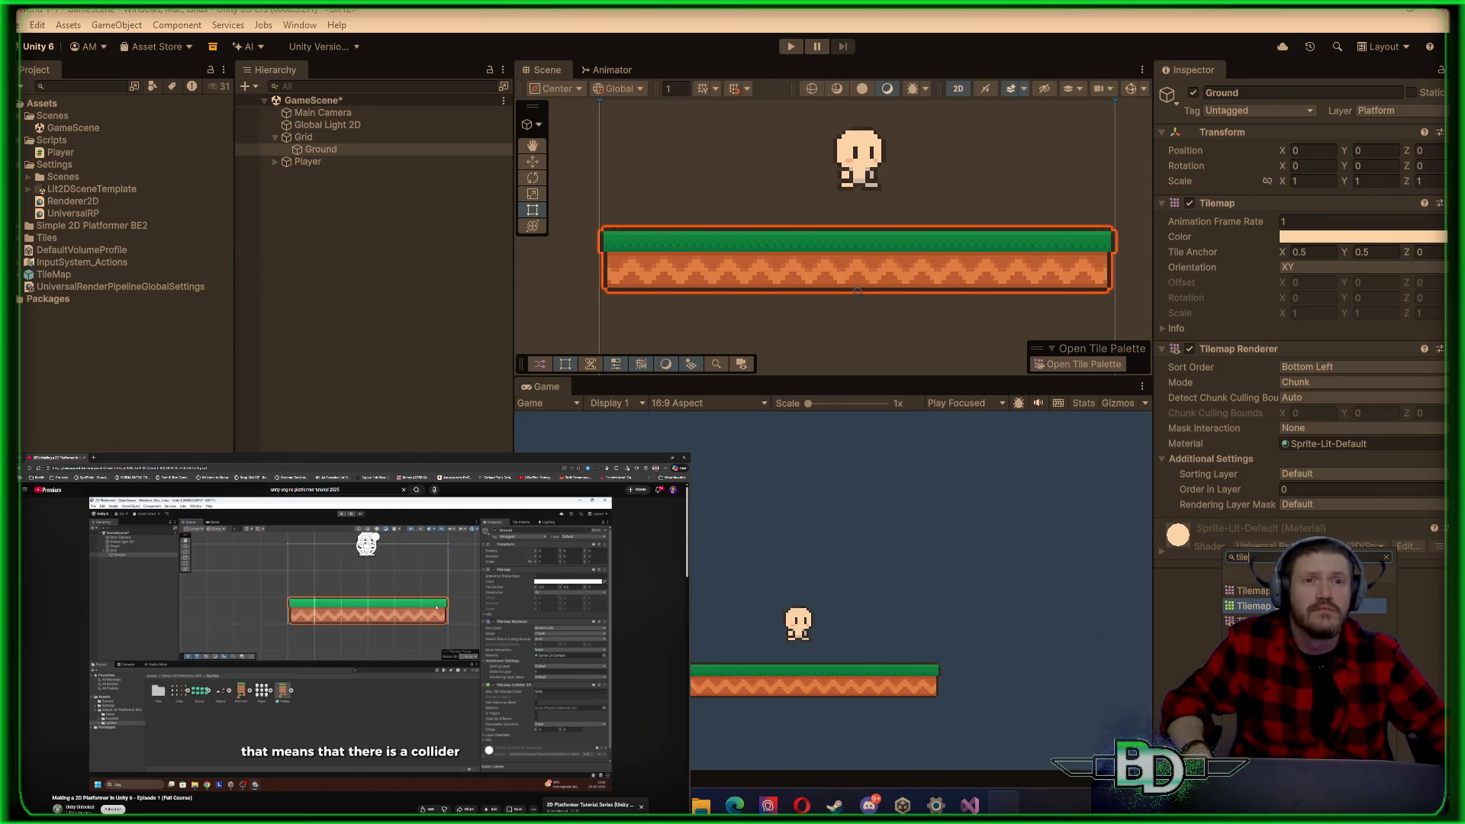
key(Return)
click(1271, 528)
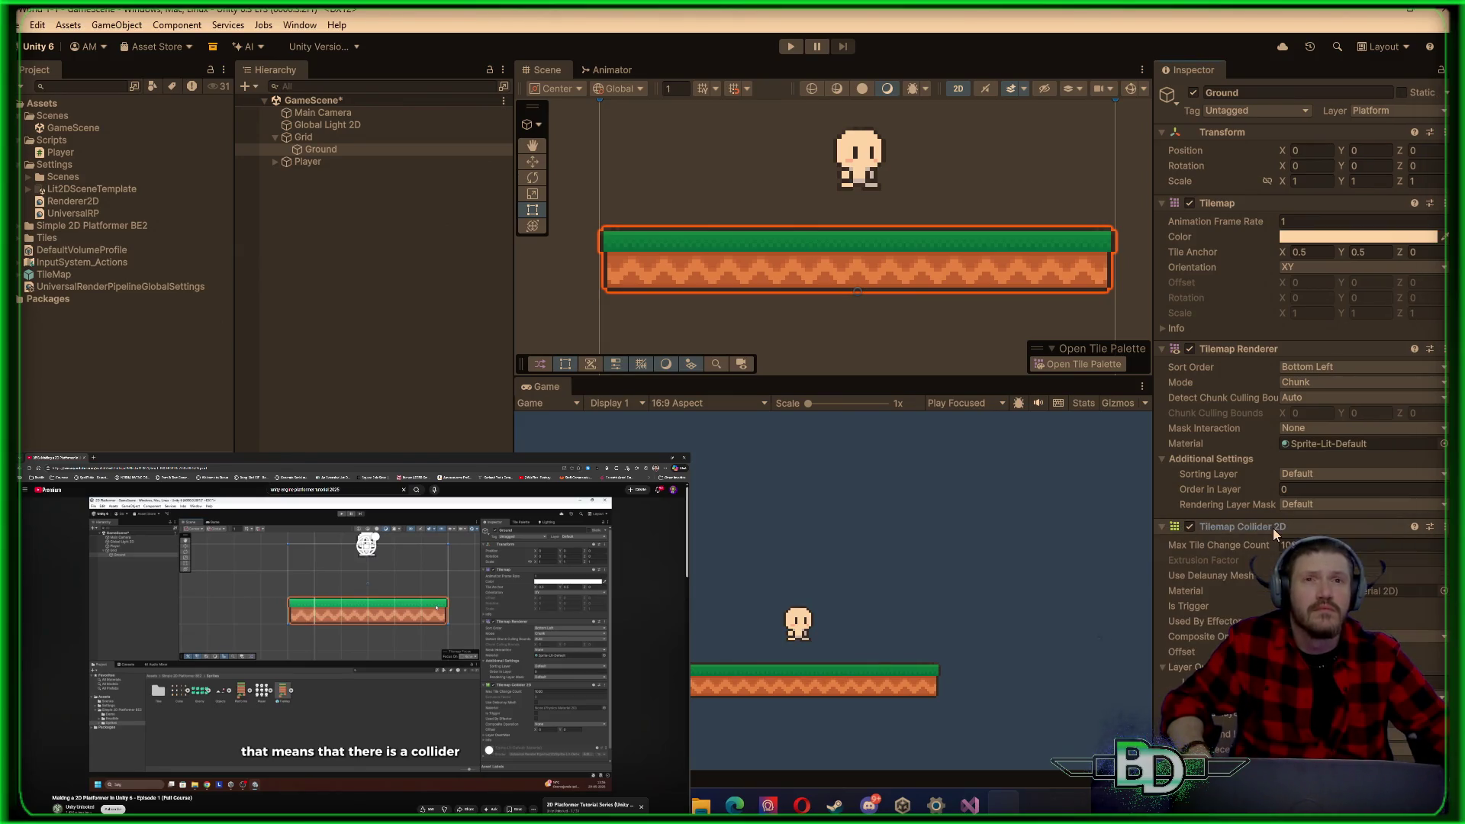
click(1132, 90)
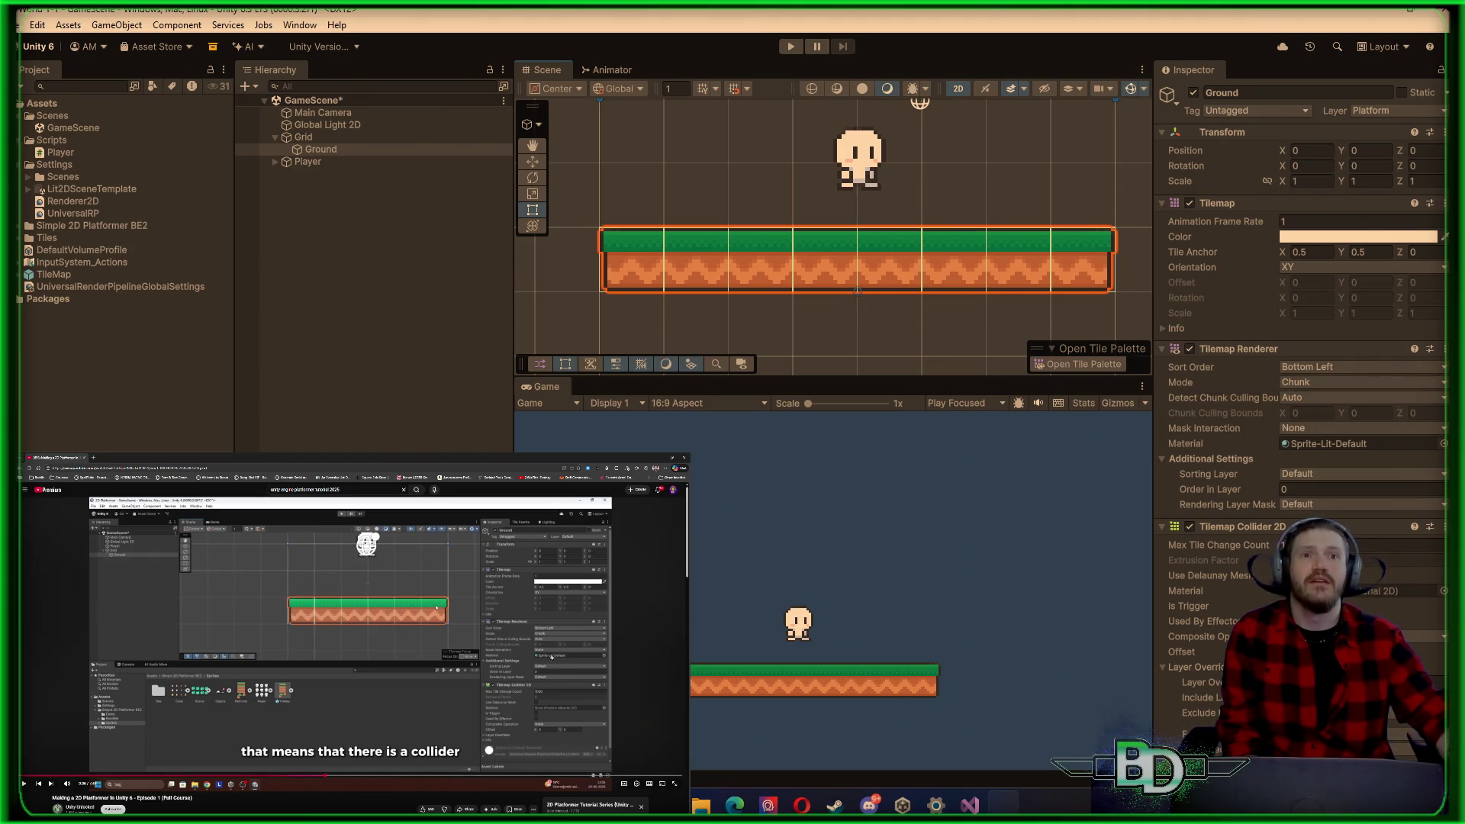
mouse_move(552, 678)
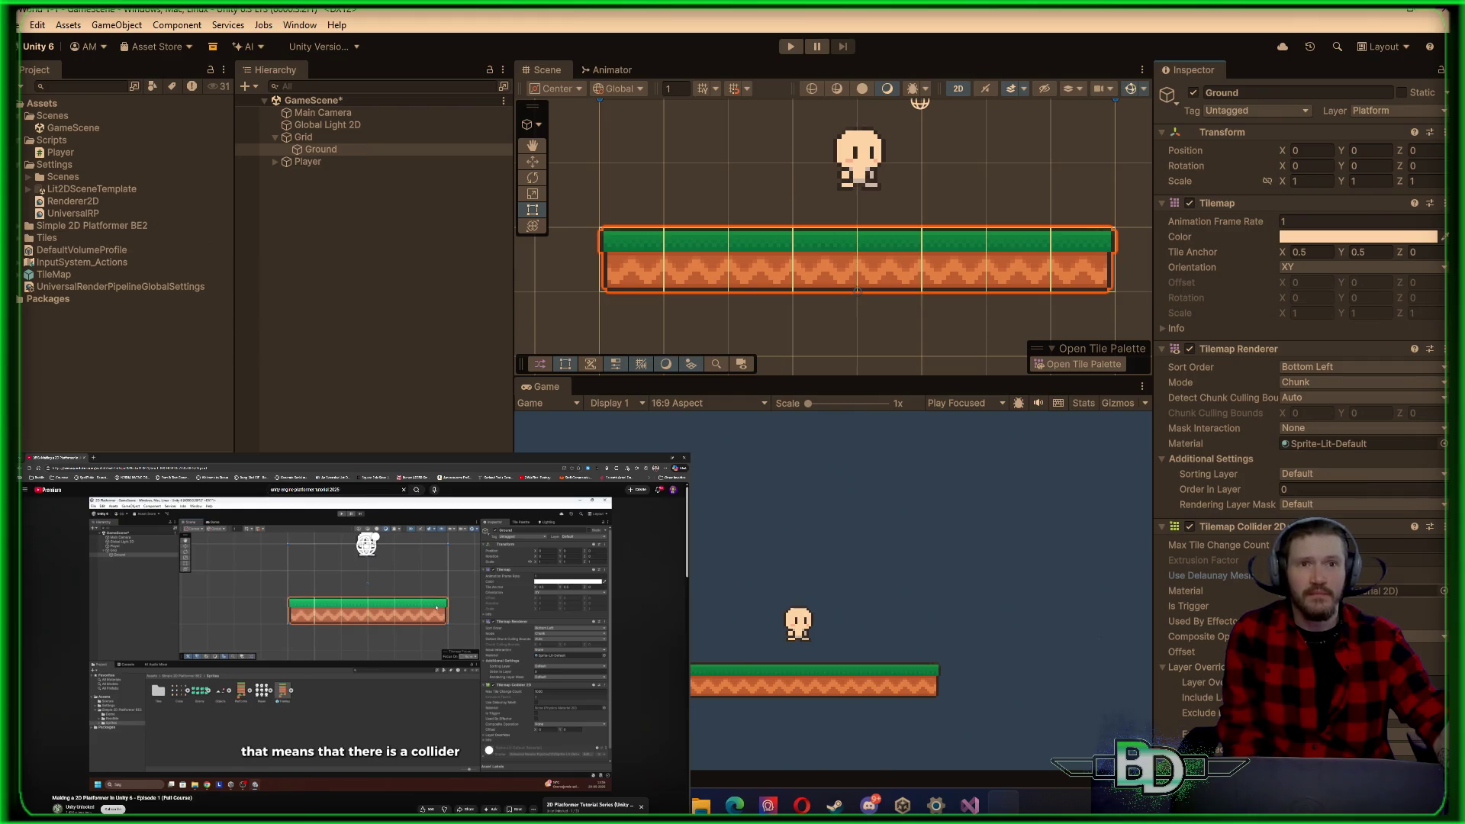
Step: Review the Tilemap Collider 2D in the Inspector and switch the tutorial to Episode 2 – Animations
scroll(1300, 419, down, 1)
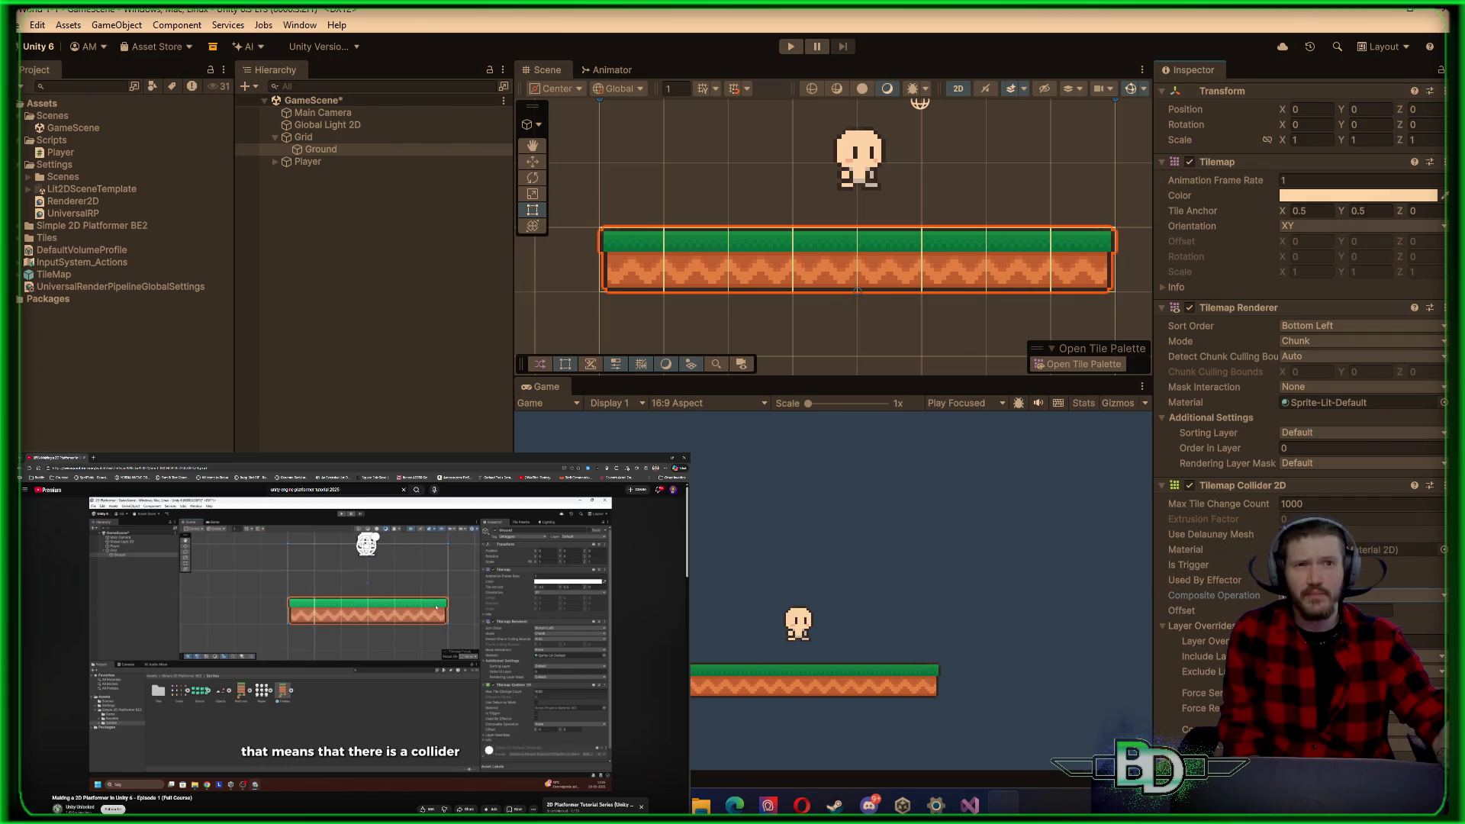
scroll(1300, 419, down, 2)
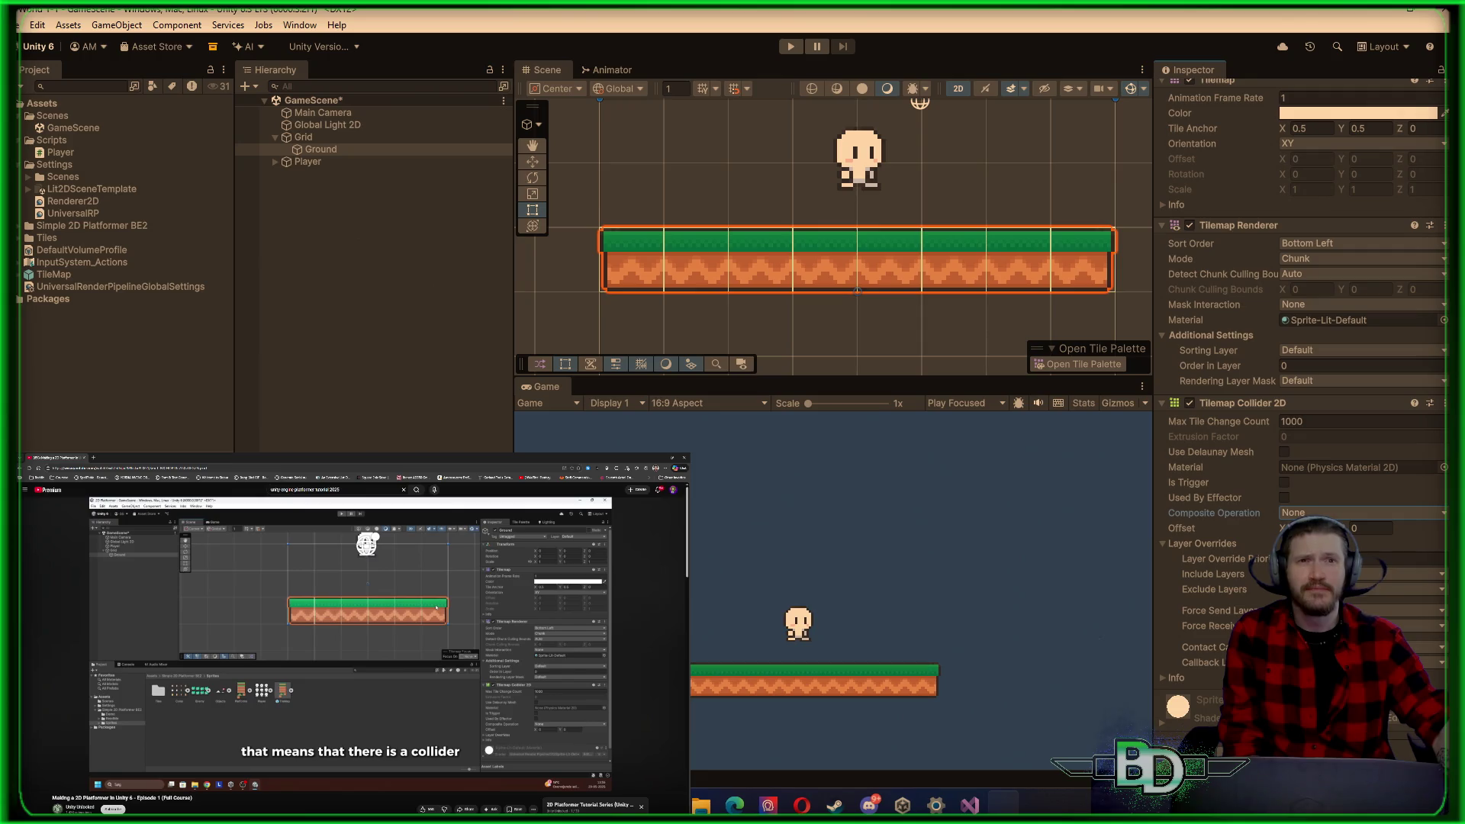
scroll(1301, 418, down, 1)
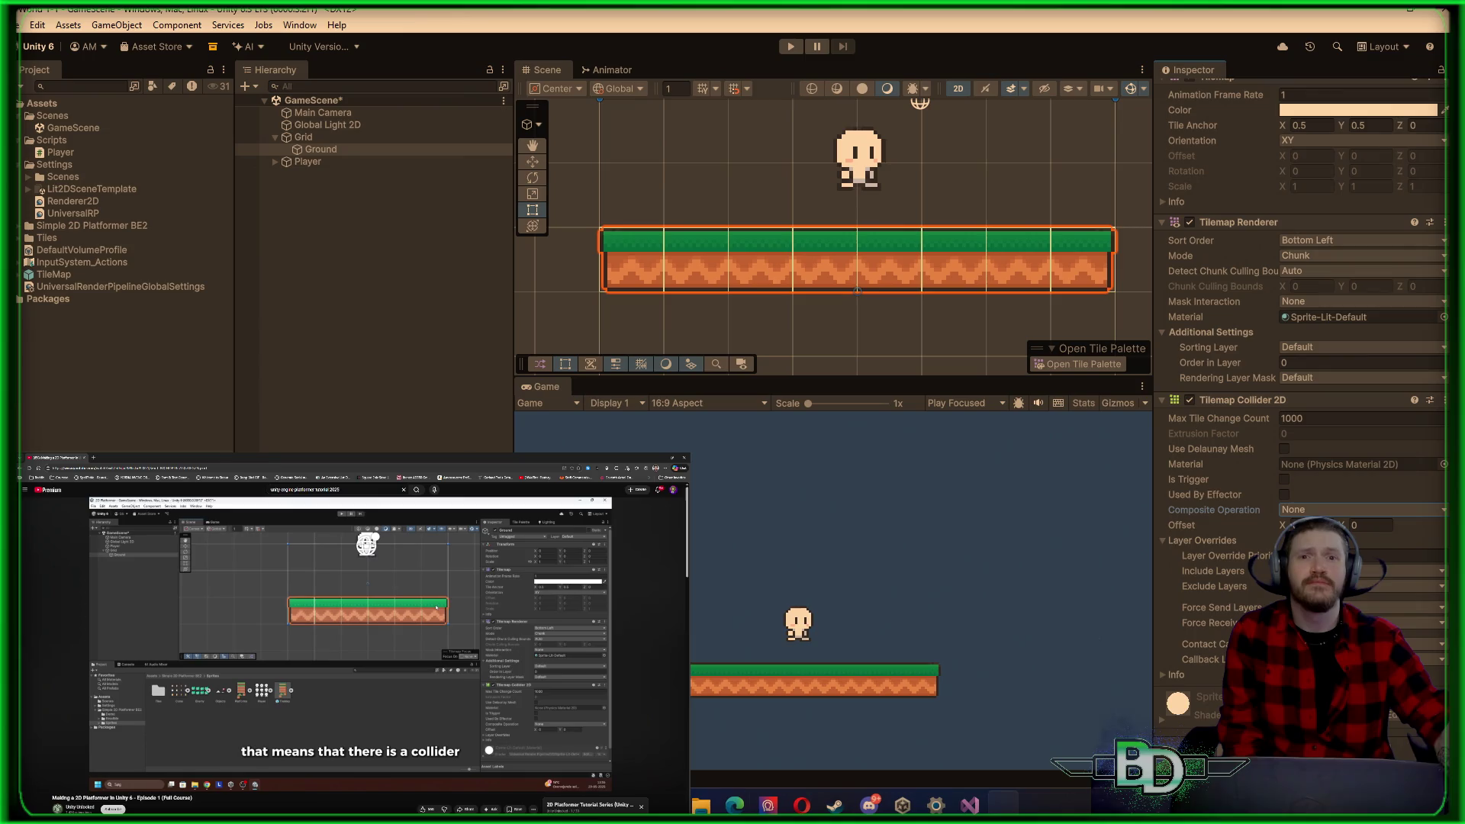
mouse_move(932, 809)
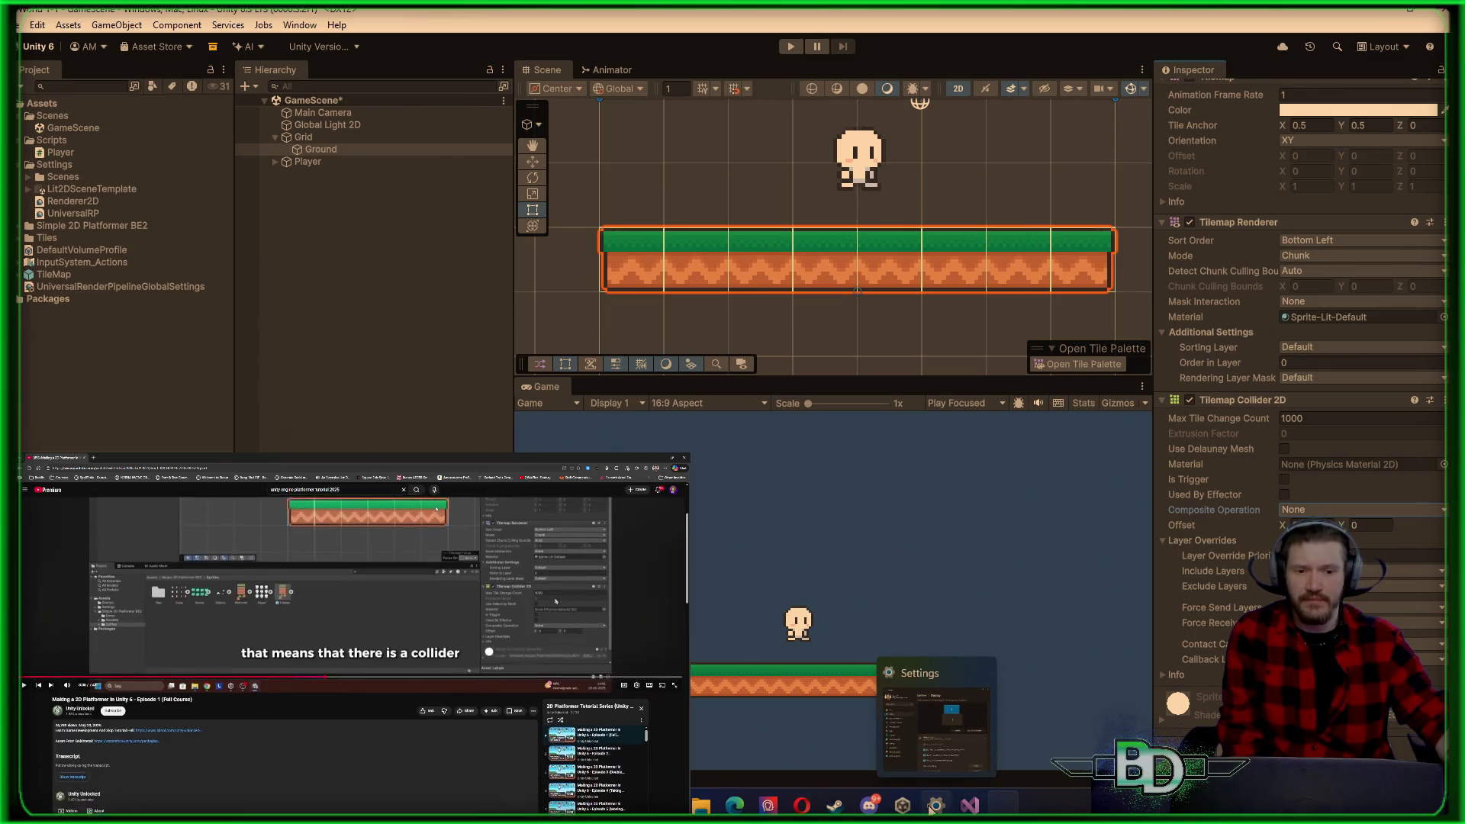
click(594, 750)
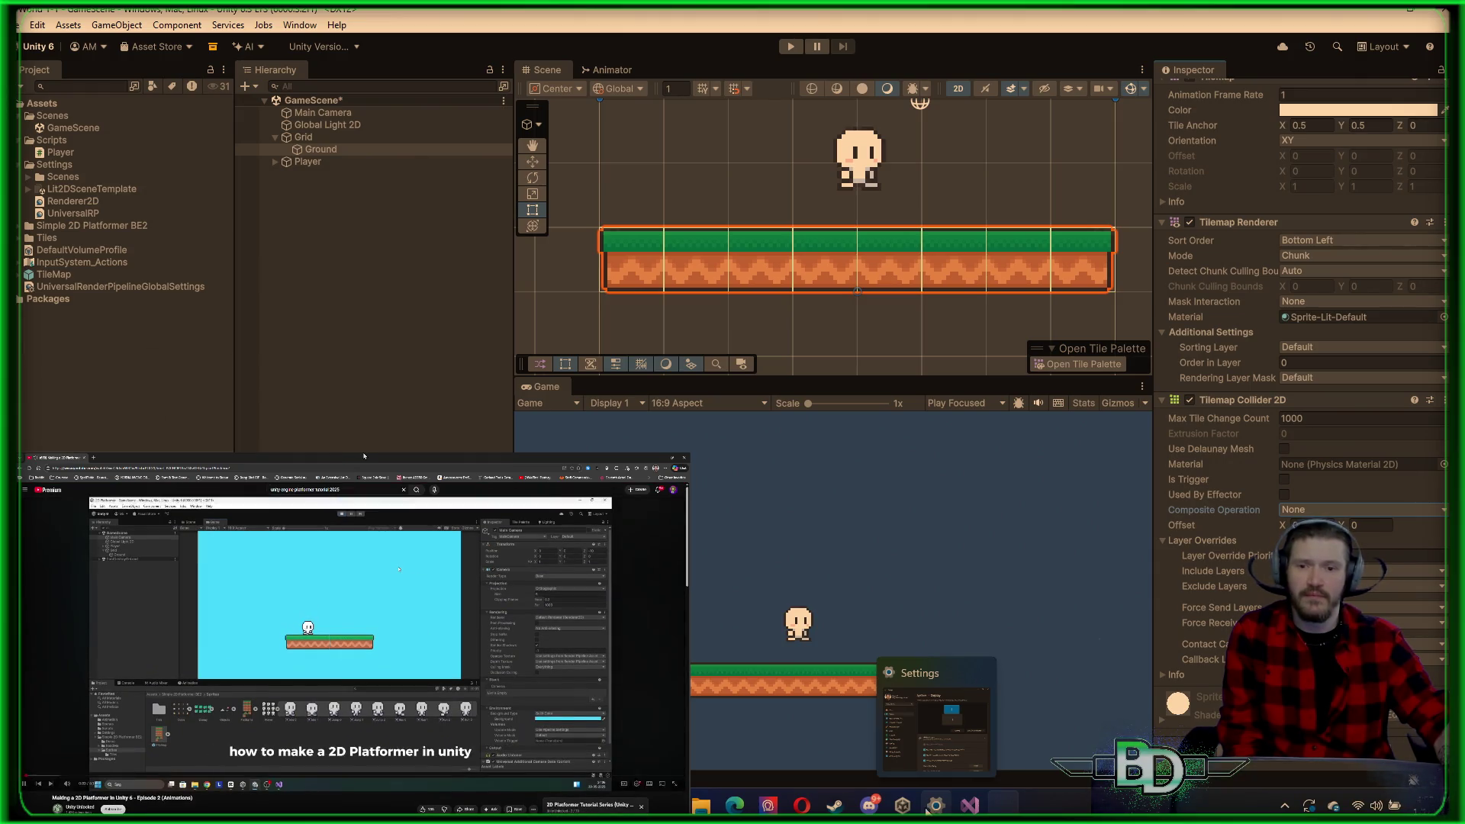
Step: Pan the Scene view to re-centre the ground and player
scroll(872, 615, up, 2)
scroll(871, 615, down, 1)
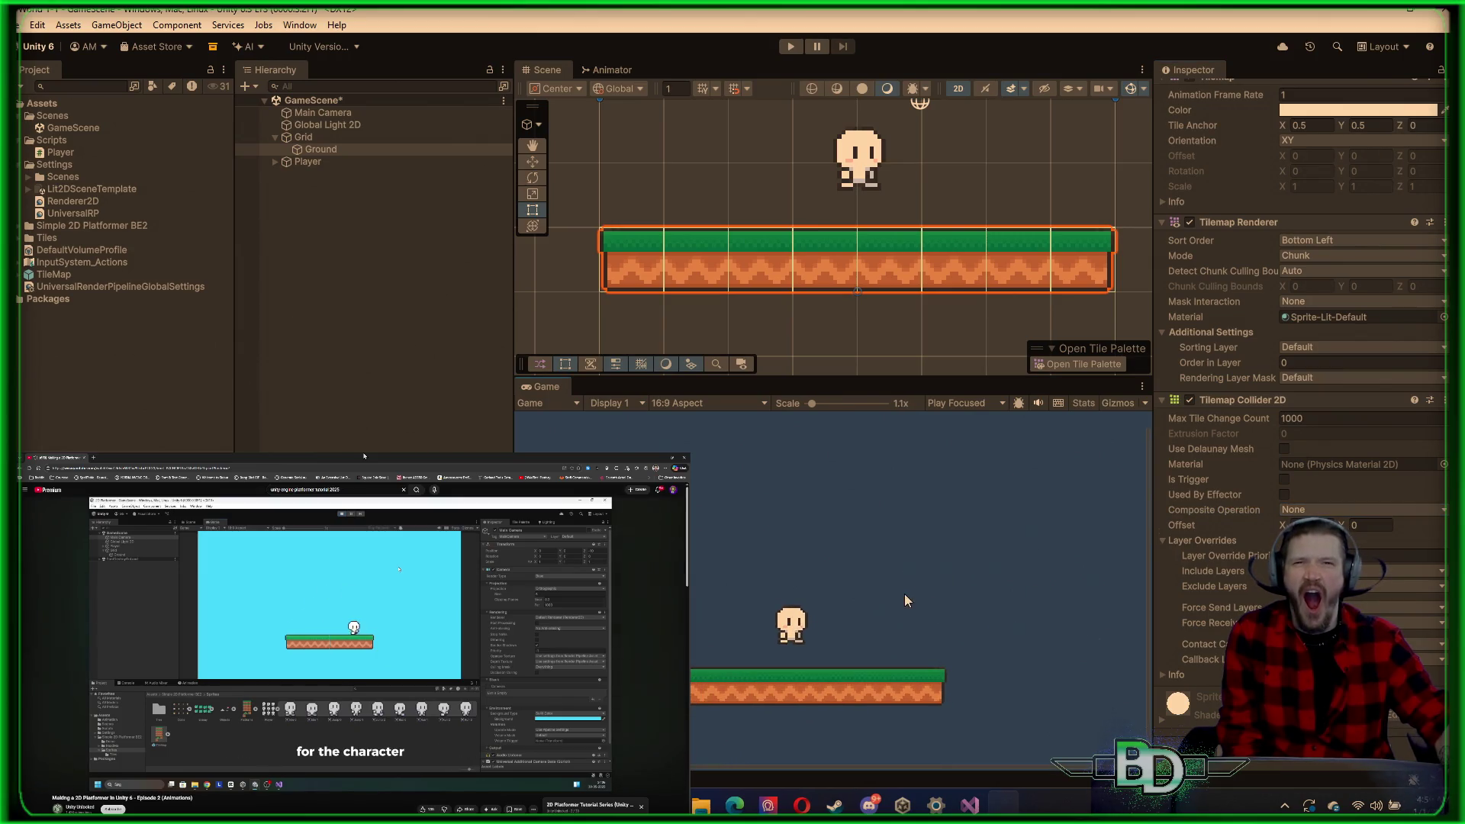
scroll(814, 487, down, 1)
scroll(881, 178, down, 3)
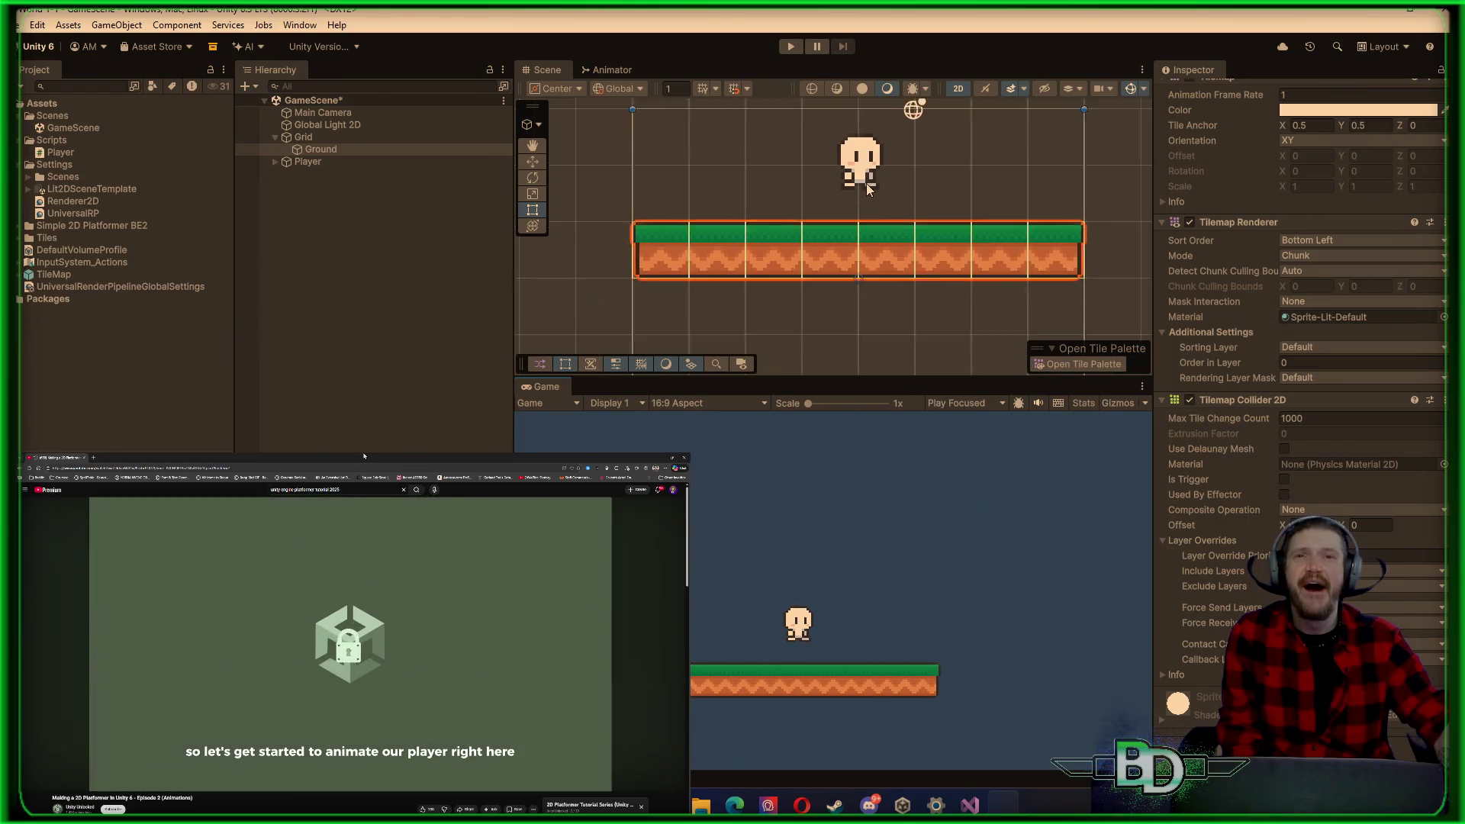
drag(881, 177, 890, 232)
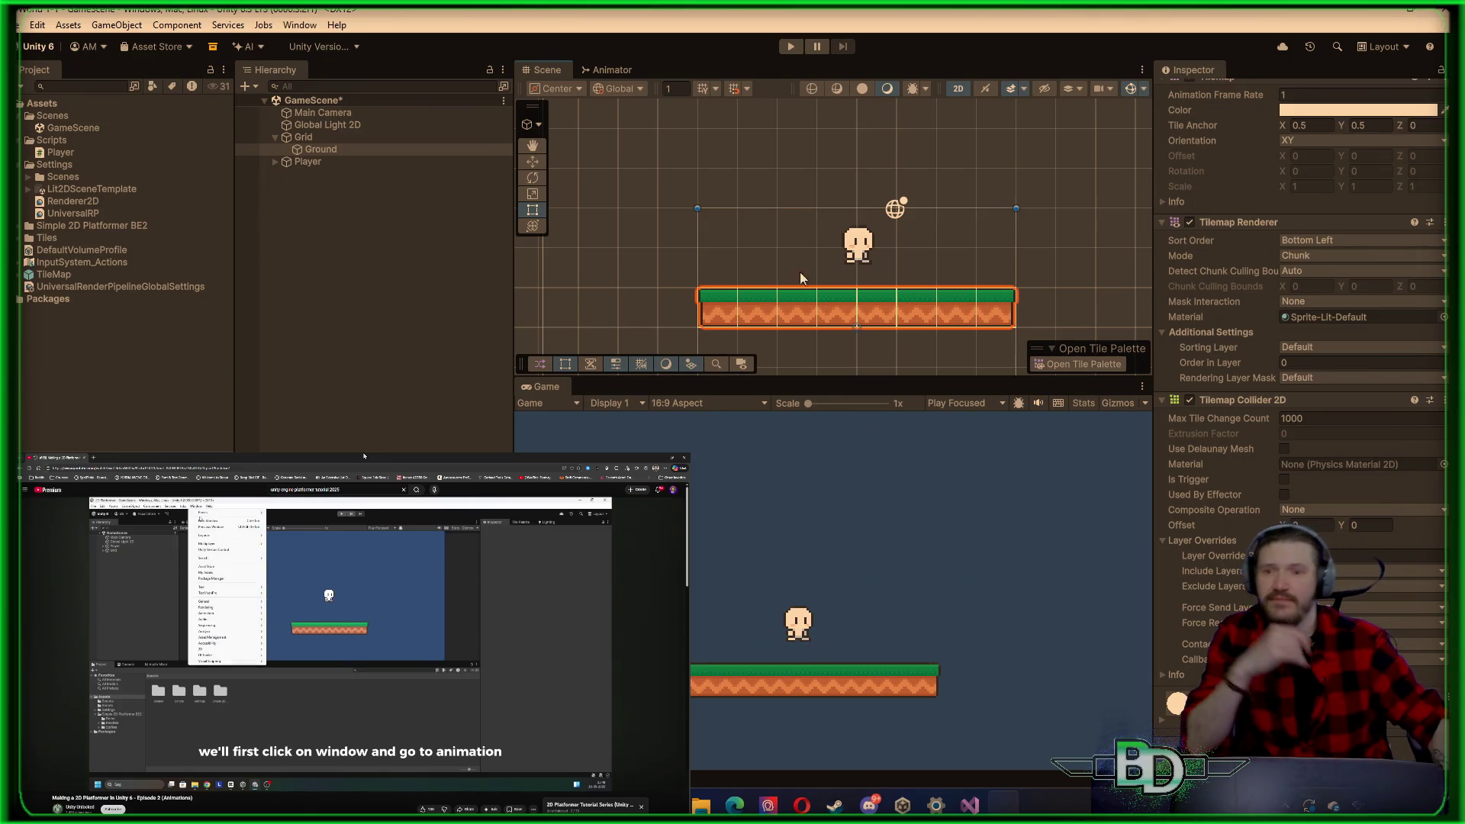
Step: Open the Animation window from Window > Animation > Animation and pause the reference tutorial
click(300, 25)
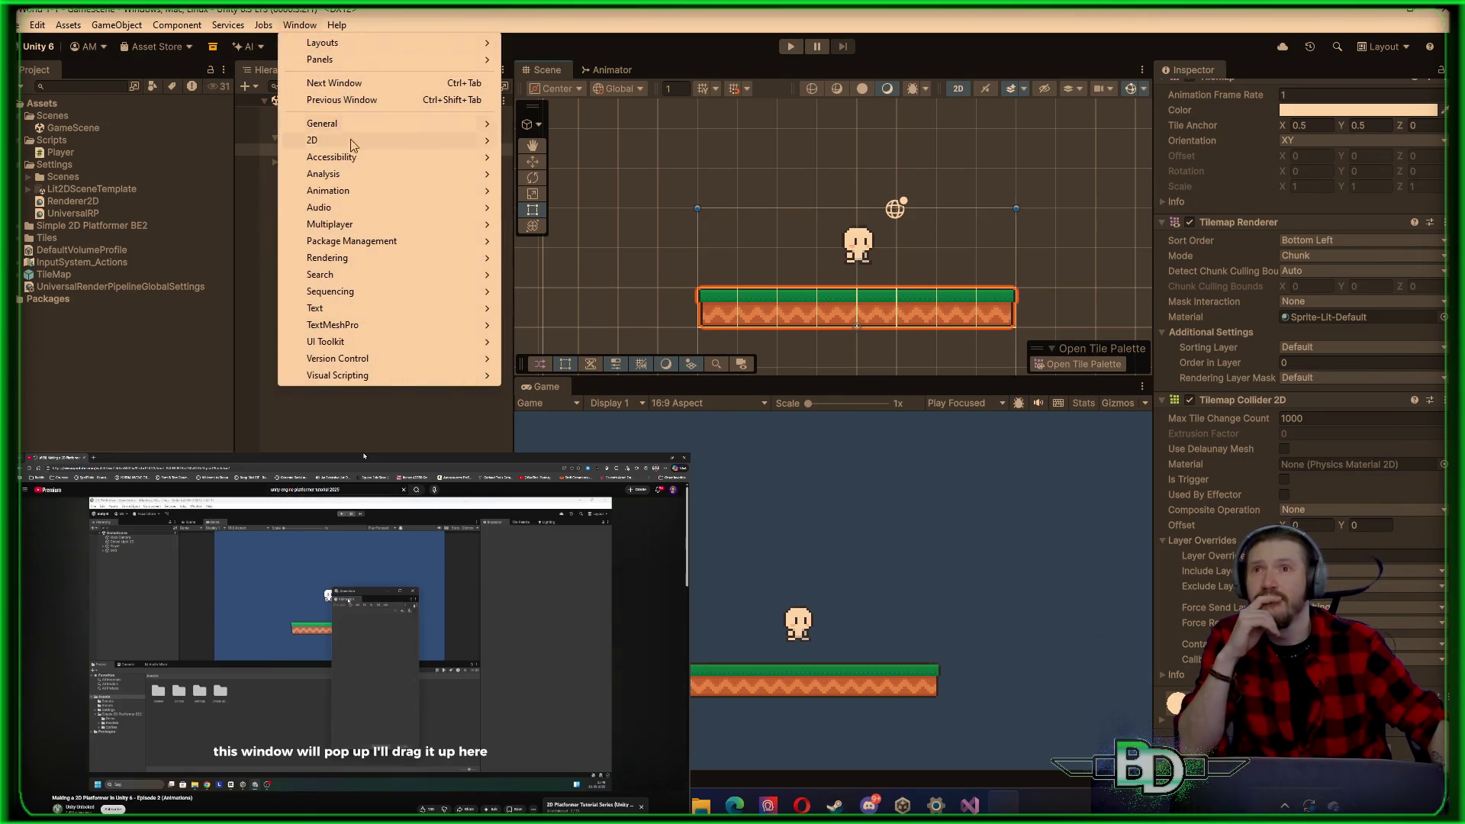
mouse_move(345, 194)
click(533, 193)
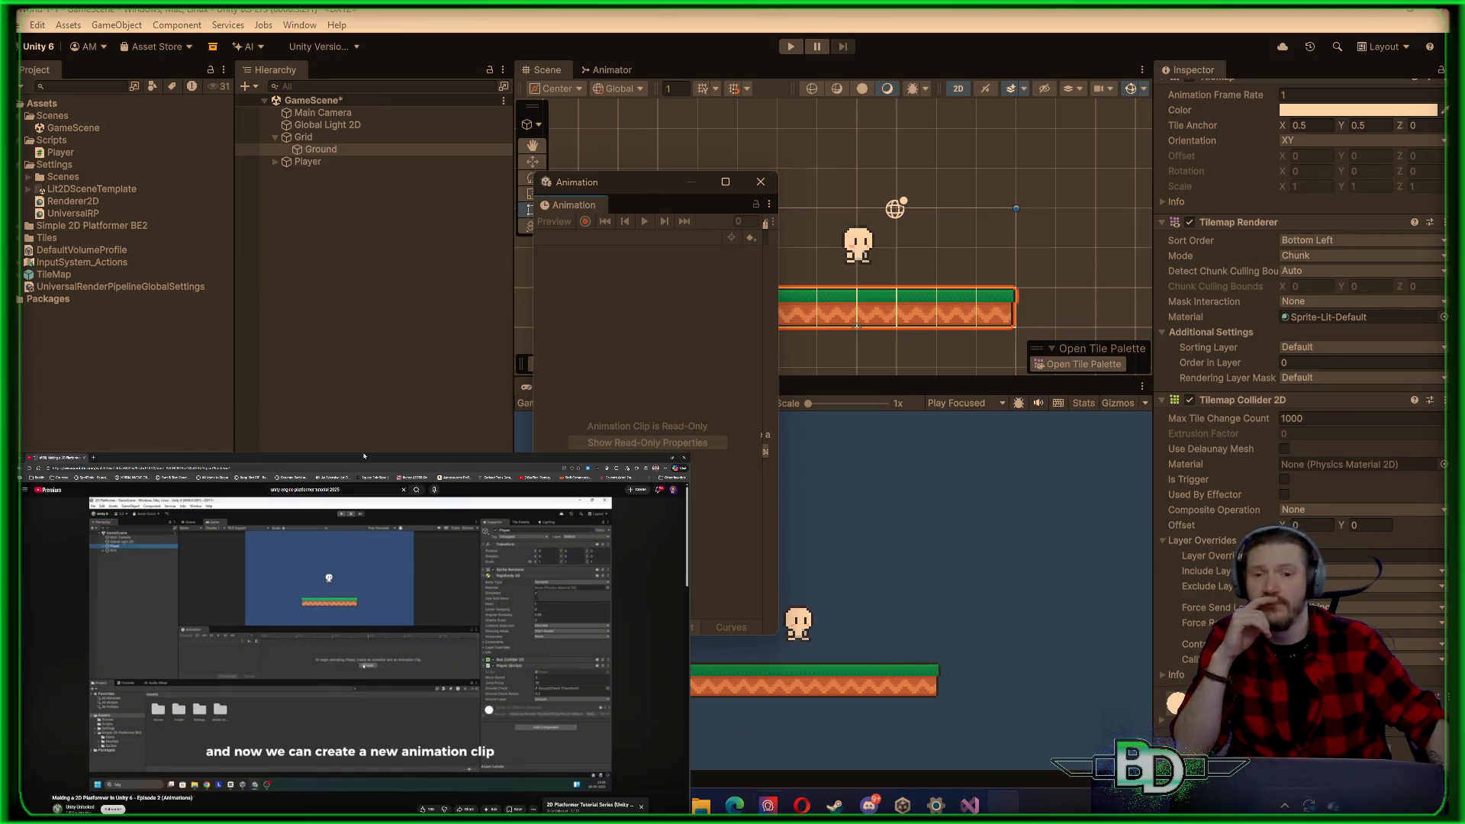
key(space)
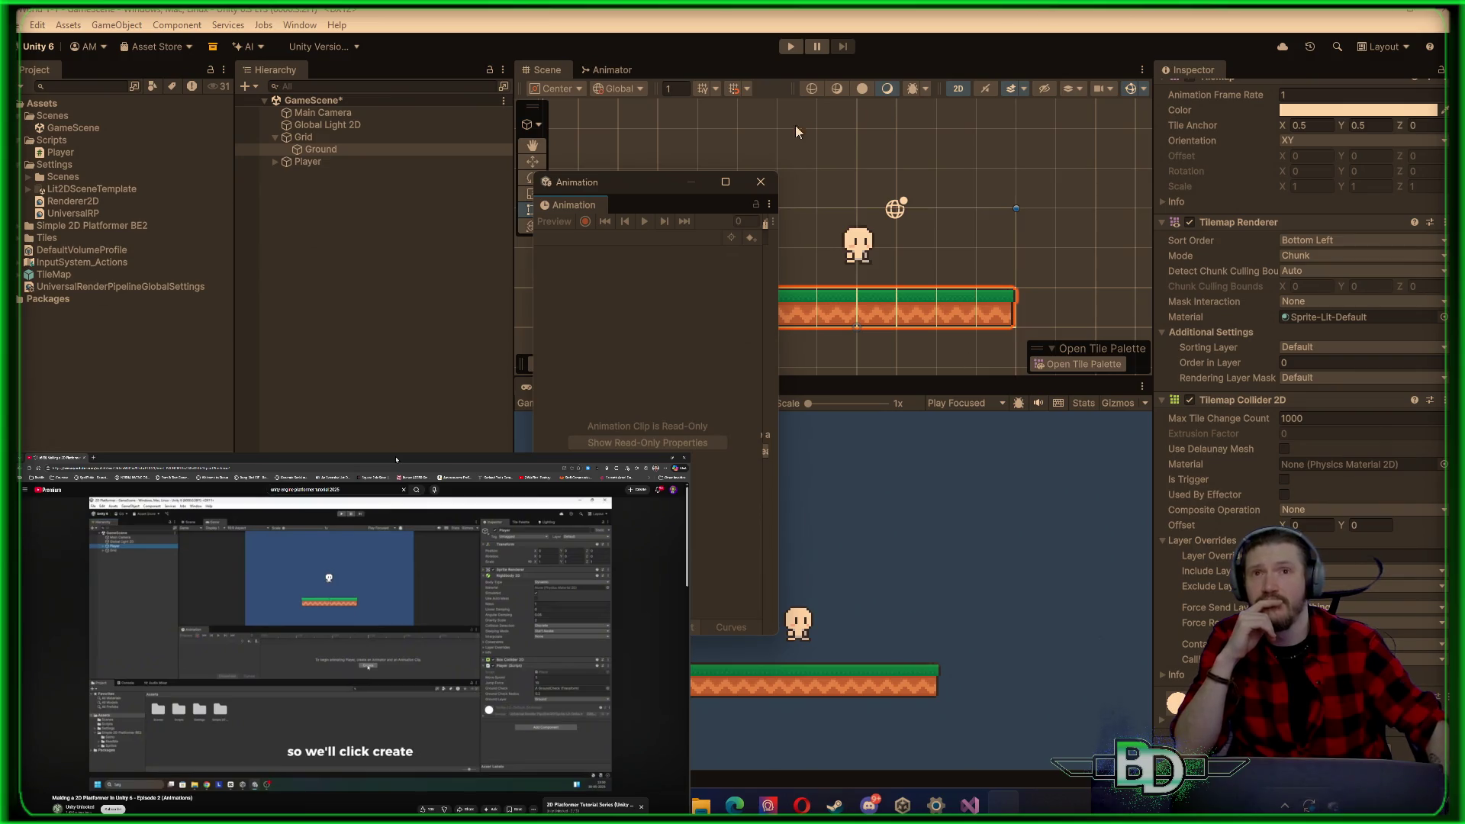
Step: Dock the Animation window as a tab beside the Game view and enlarge its panel
mouse_move(583, 202)
mouse_down()
mouse_move(705, 286)
mouse_move(616, 396)
mouse_move(827, 421)
mouse_up()
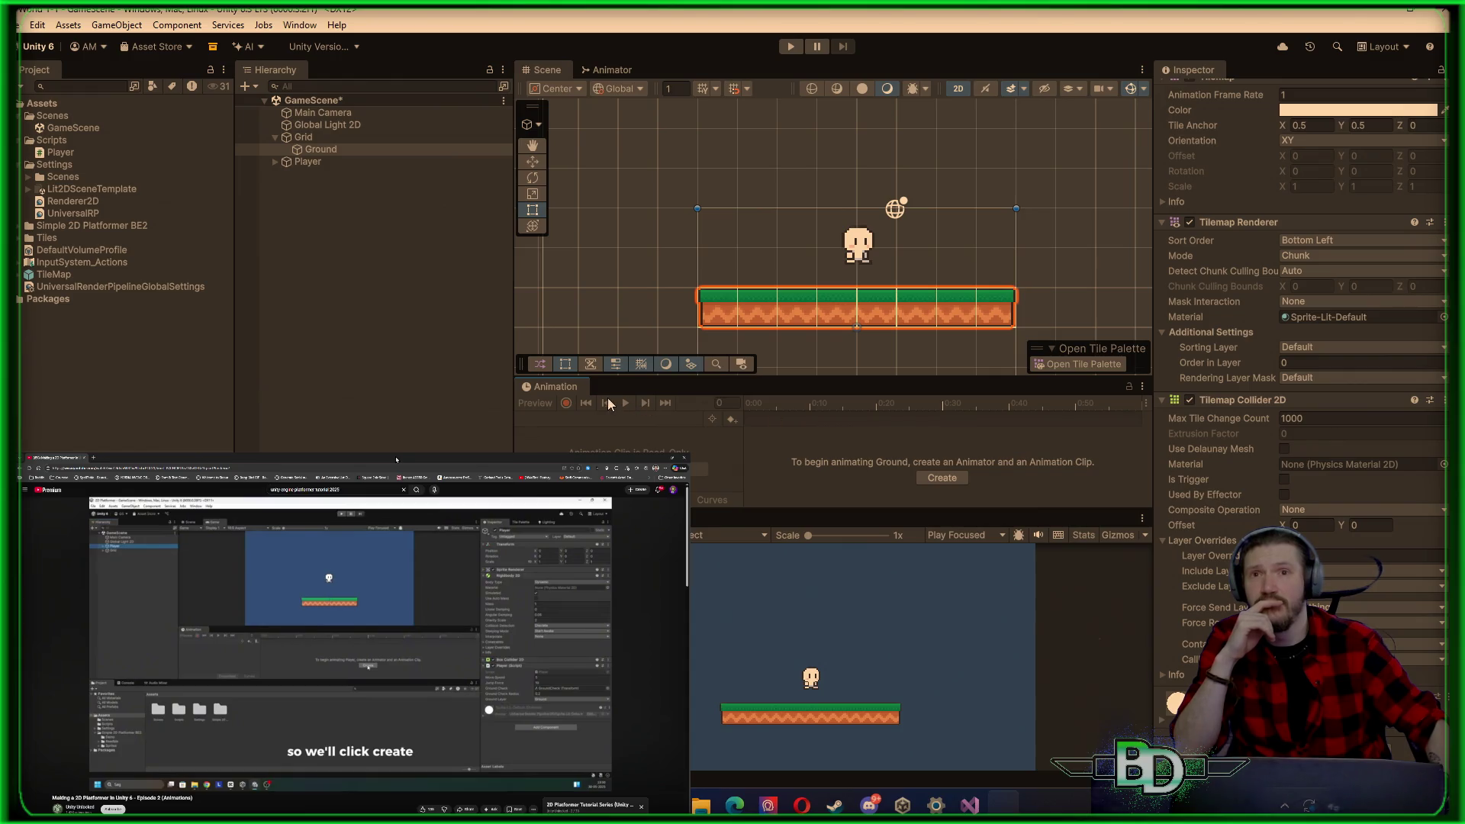
drag(561, 402, 732, 527)
mouse_move(721, 445)
mouse_down()
mouse_move(722, 386)
mouse_move(664, 371)
mouse_up()
click(529, 396)
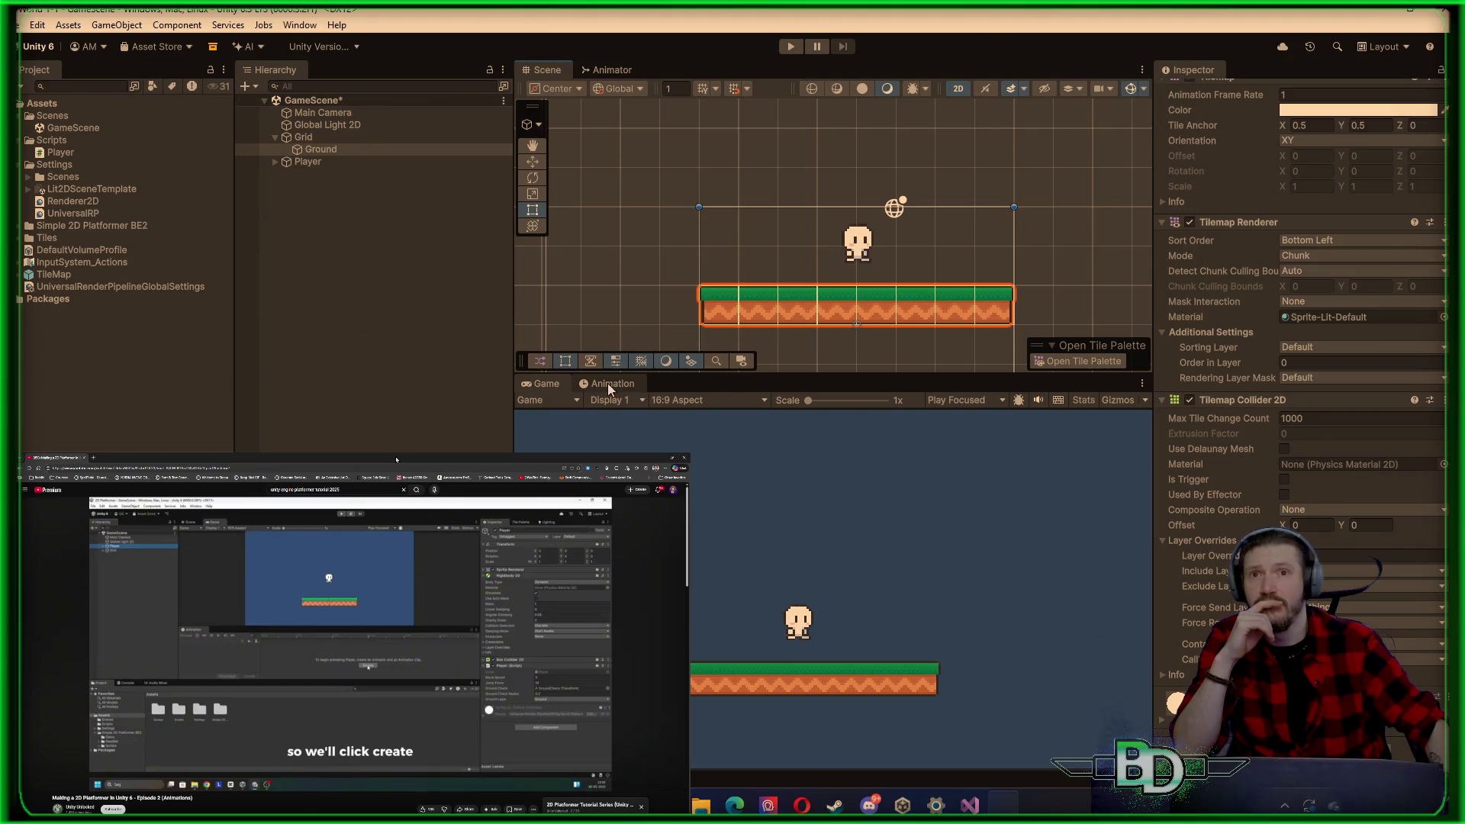
click(607, 383)
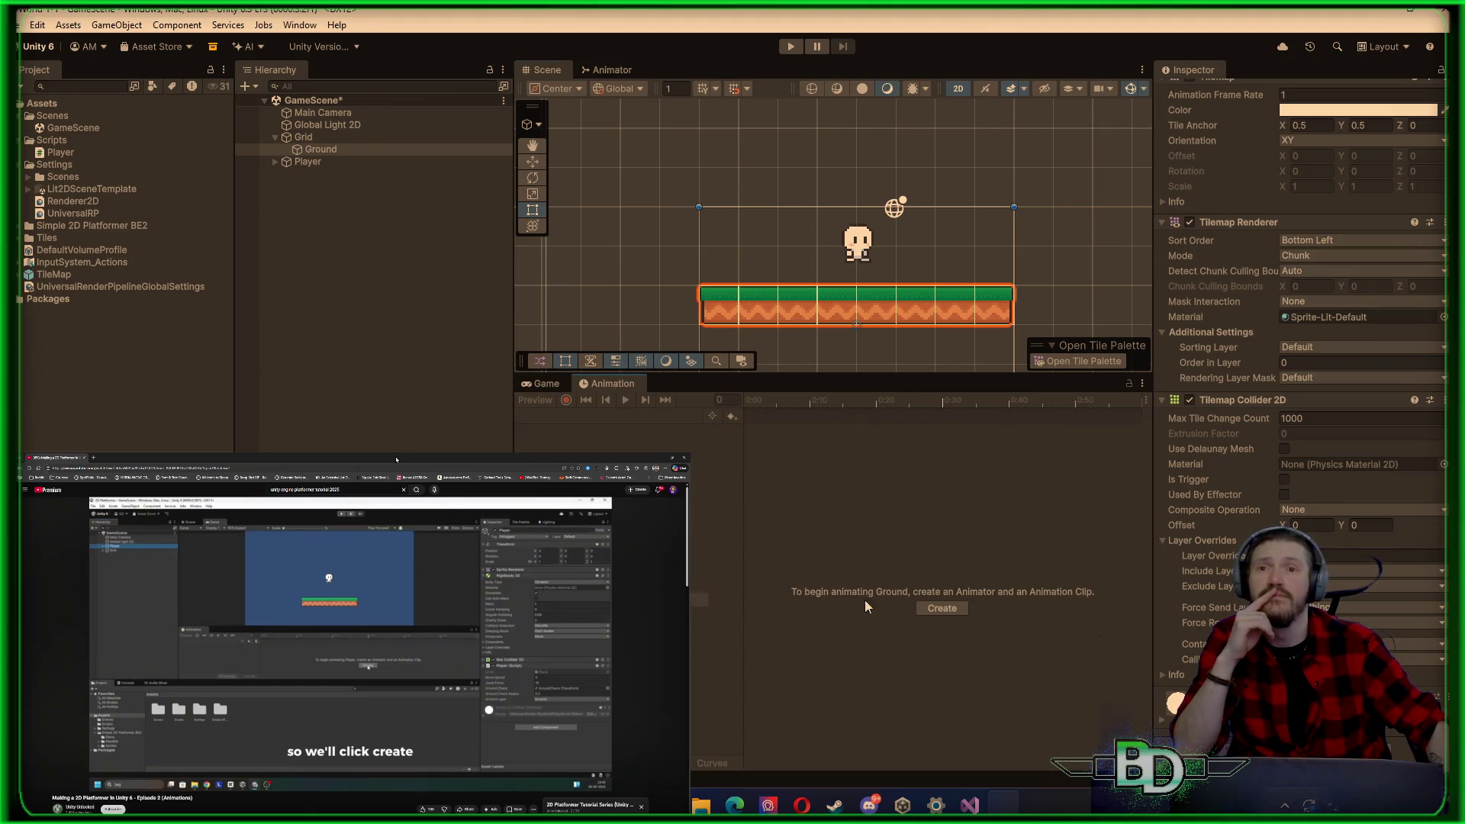
Step: Start a new animation clip and create and open an 'Animation' folder under Assets
click(937, 610)
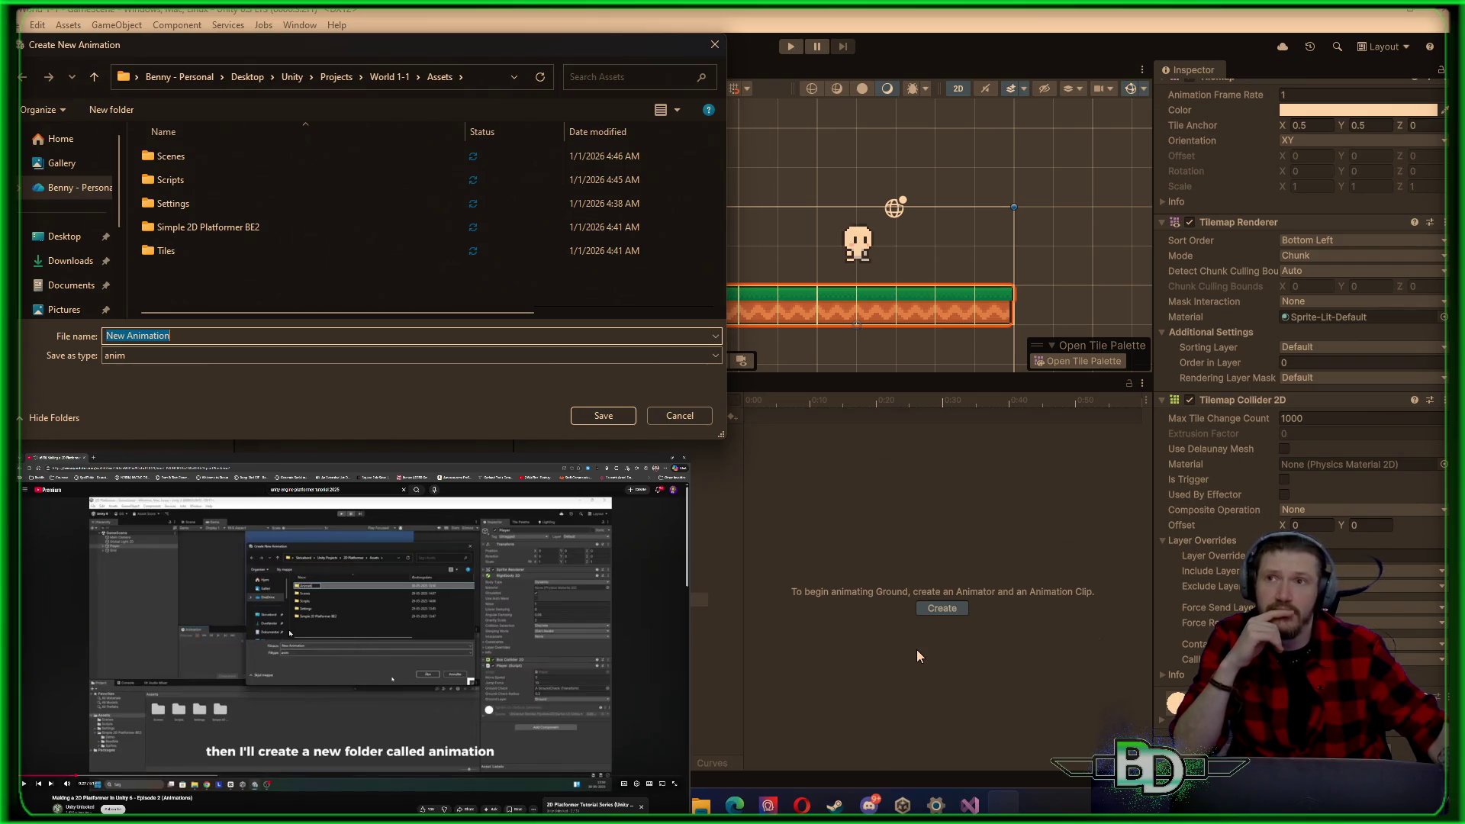
click(196, 279)
right_click(196, 280)
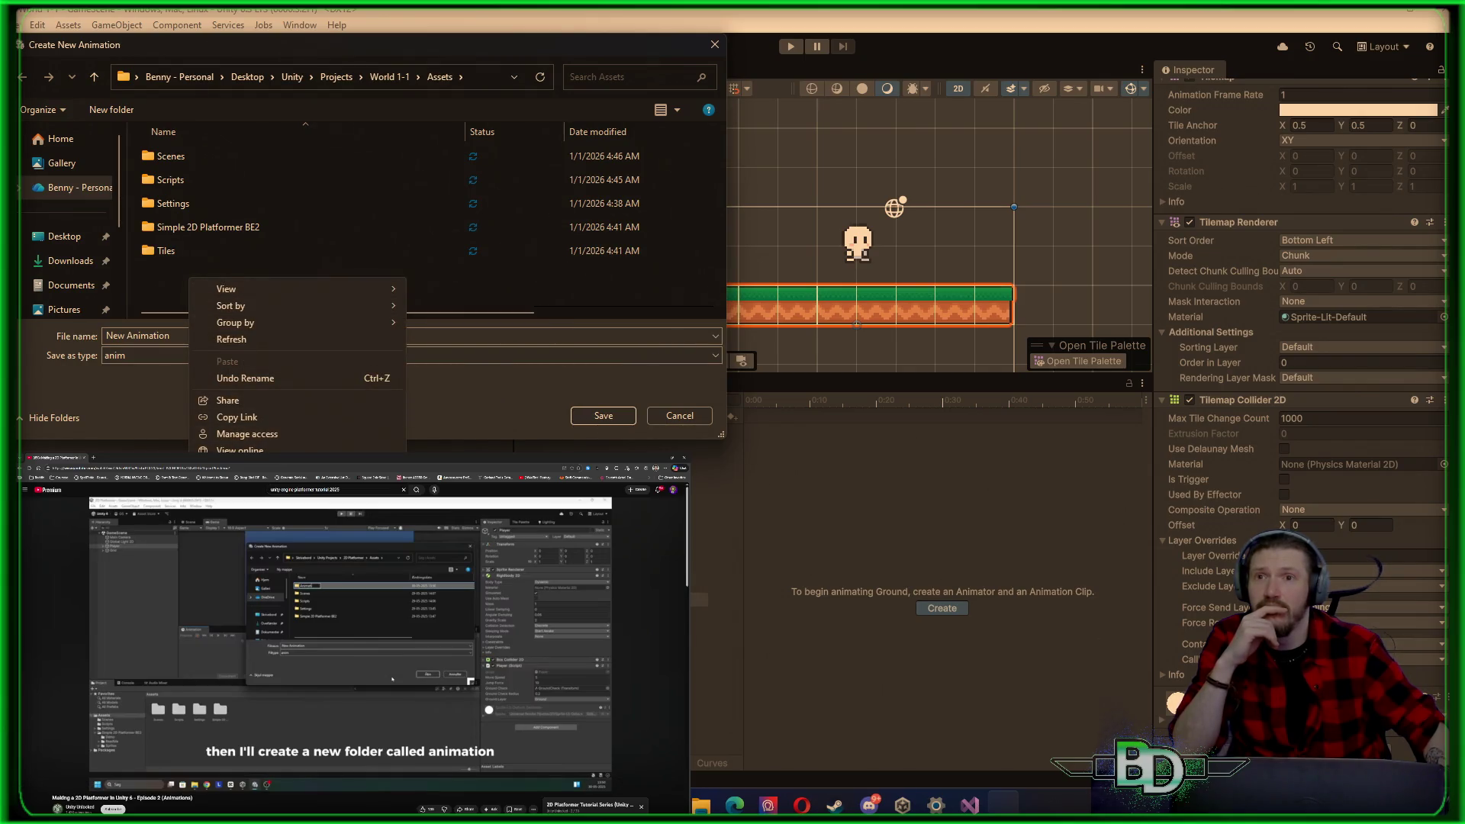
key(ctrl+shift+n)
text(Animation)
key(Return)
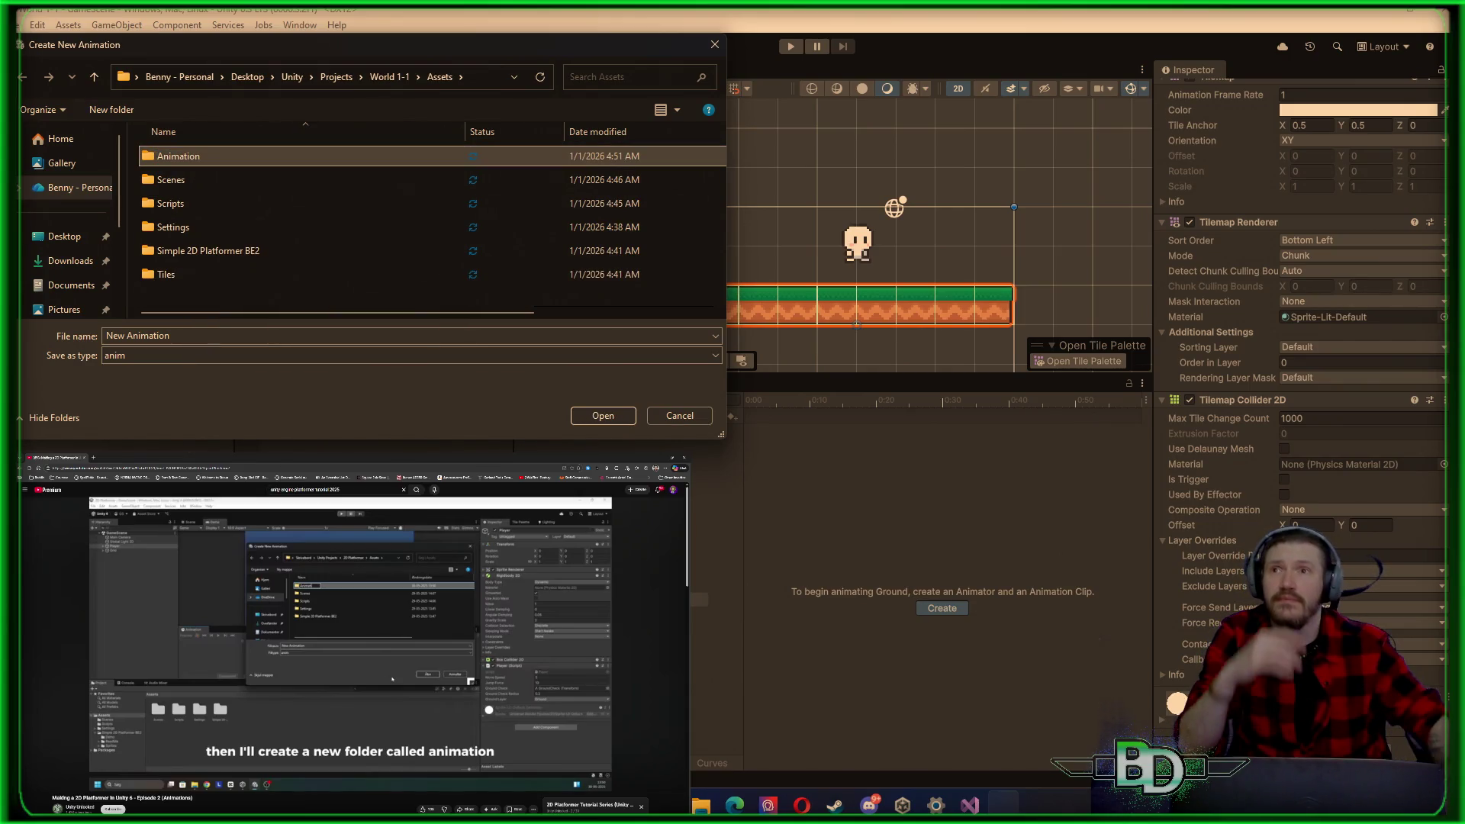
double_click(199, 154)
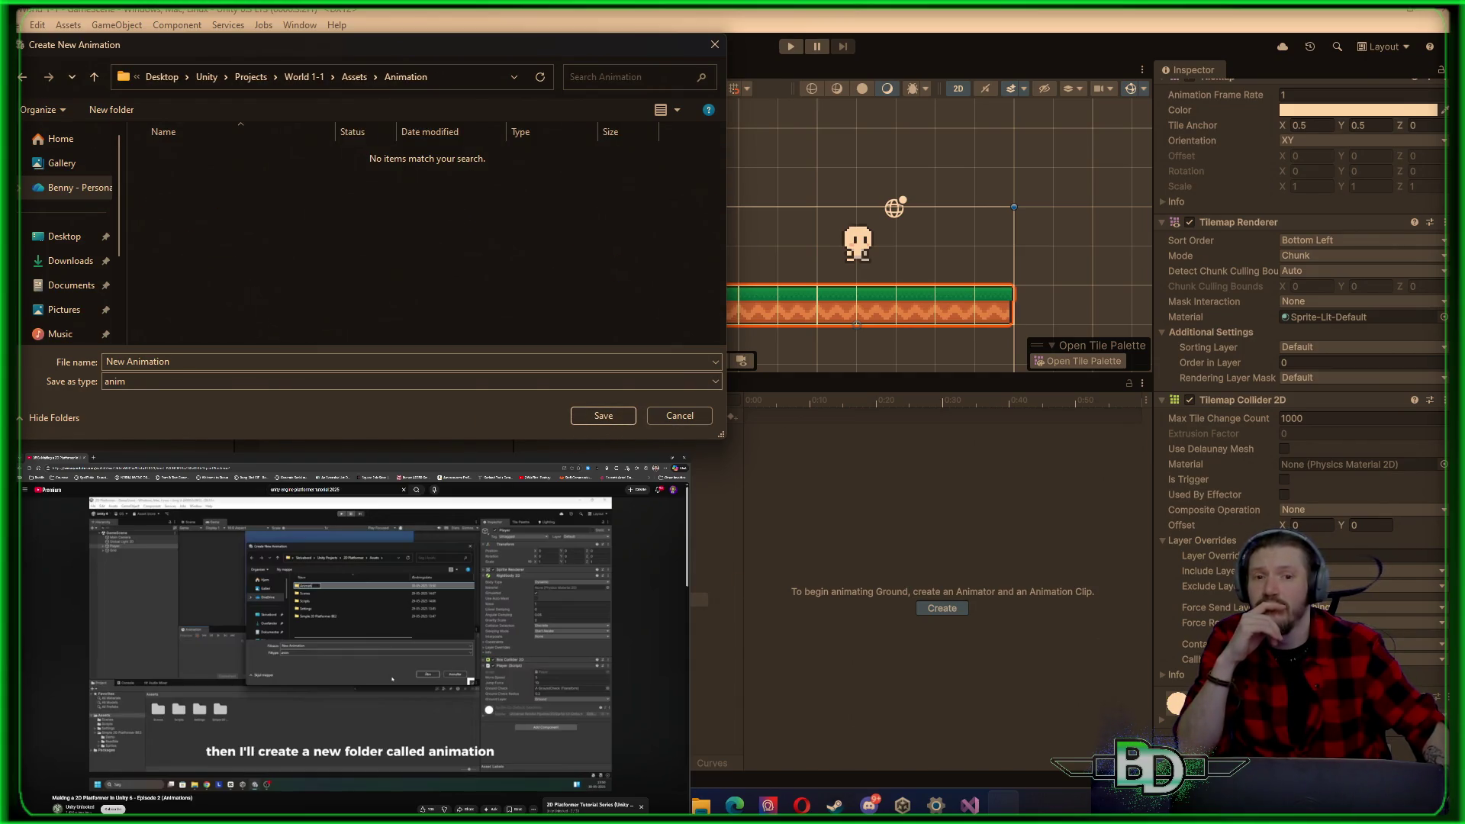
Step: Save the clip as Player_Idle in the Animation folder
mouse_move(479, 674)
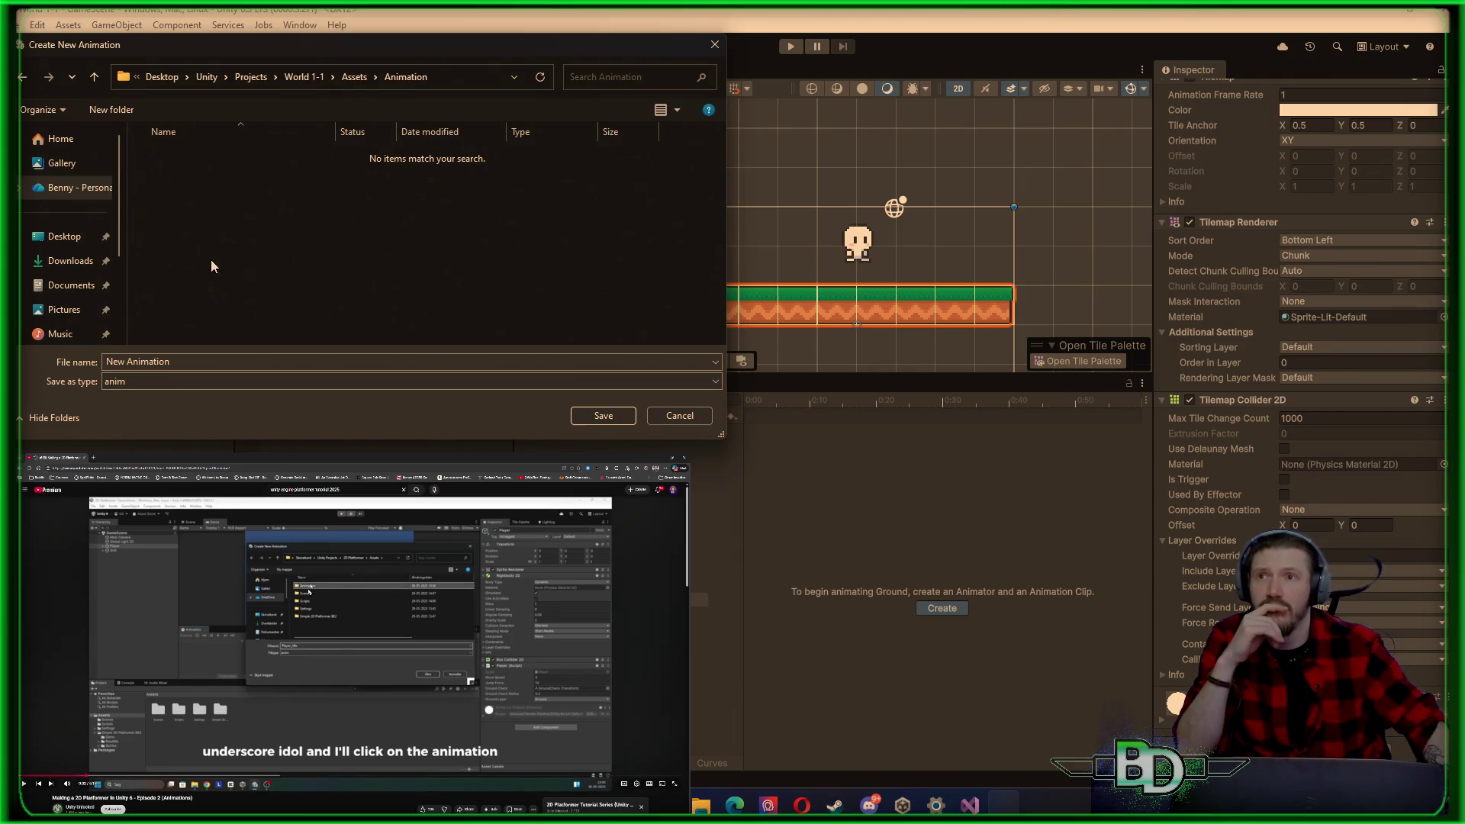
click(173, 363)
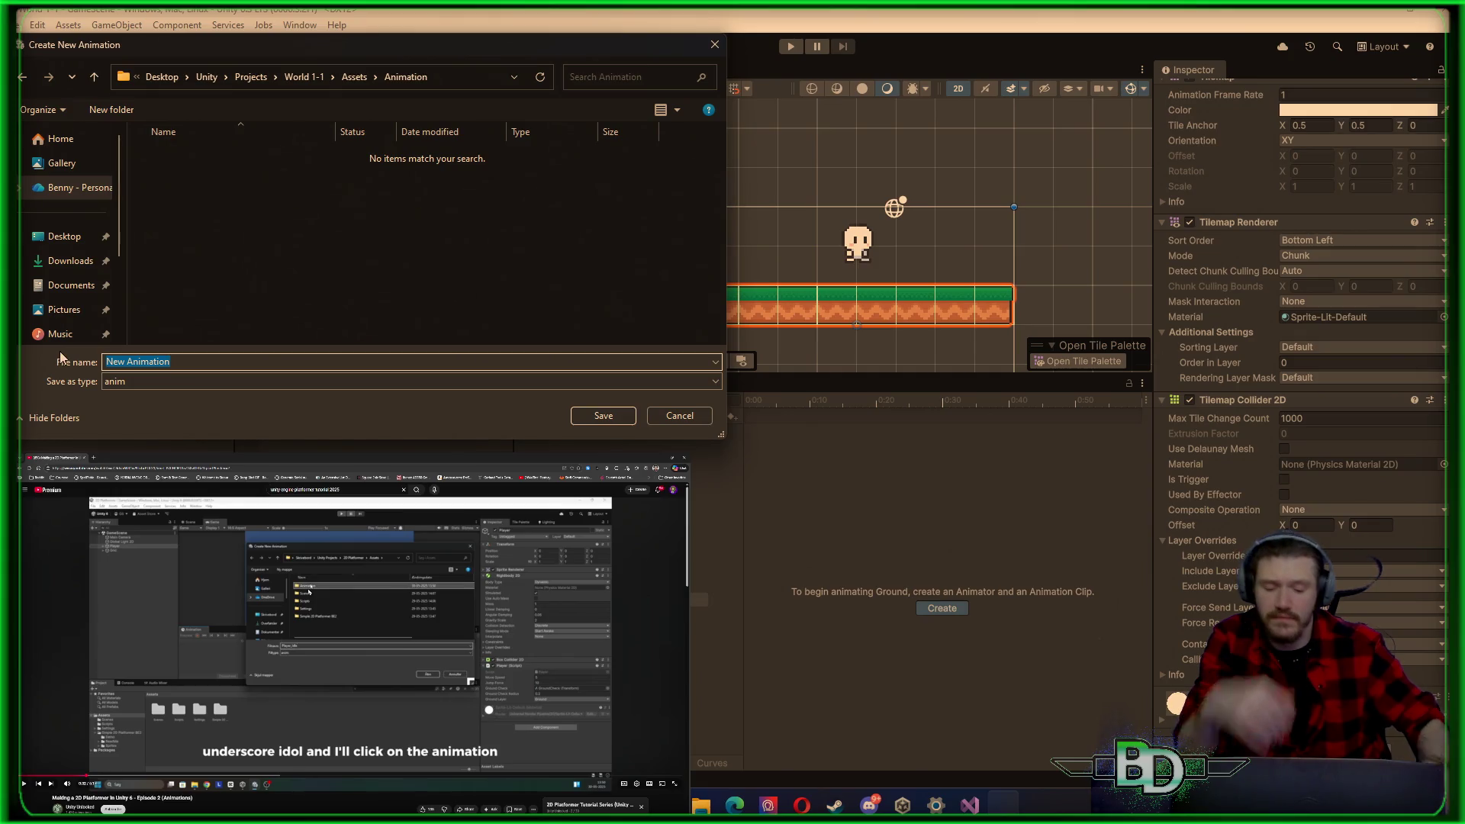
text(Player_Idle)
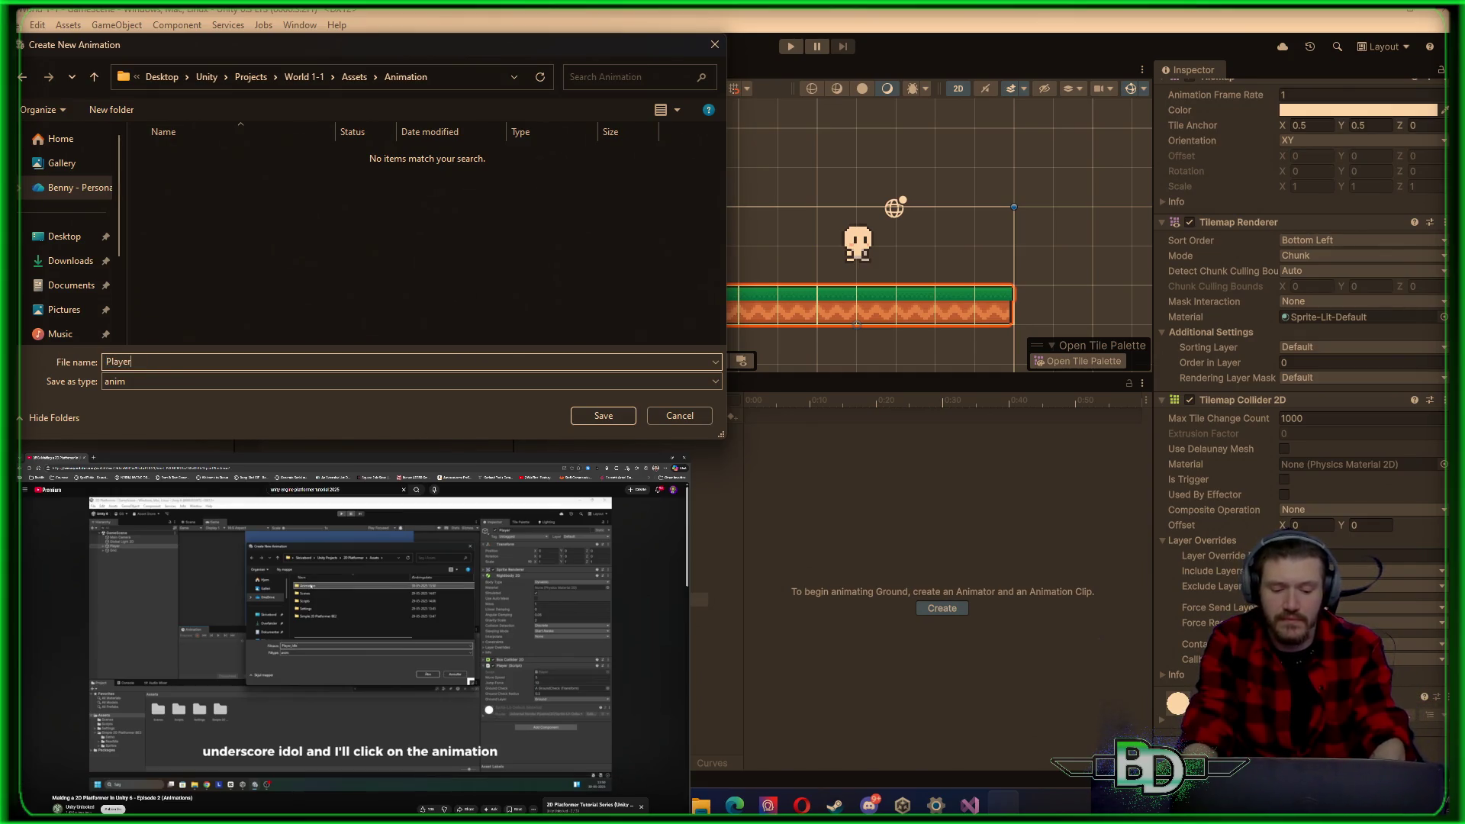
key(Return)
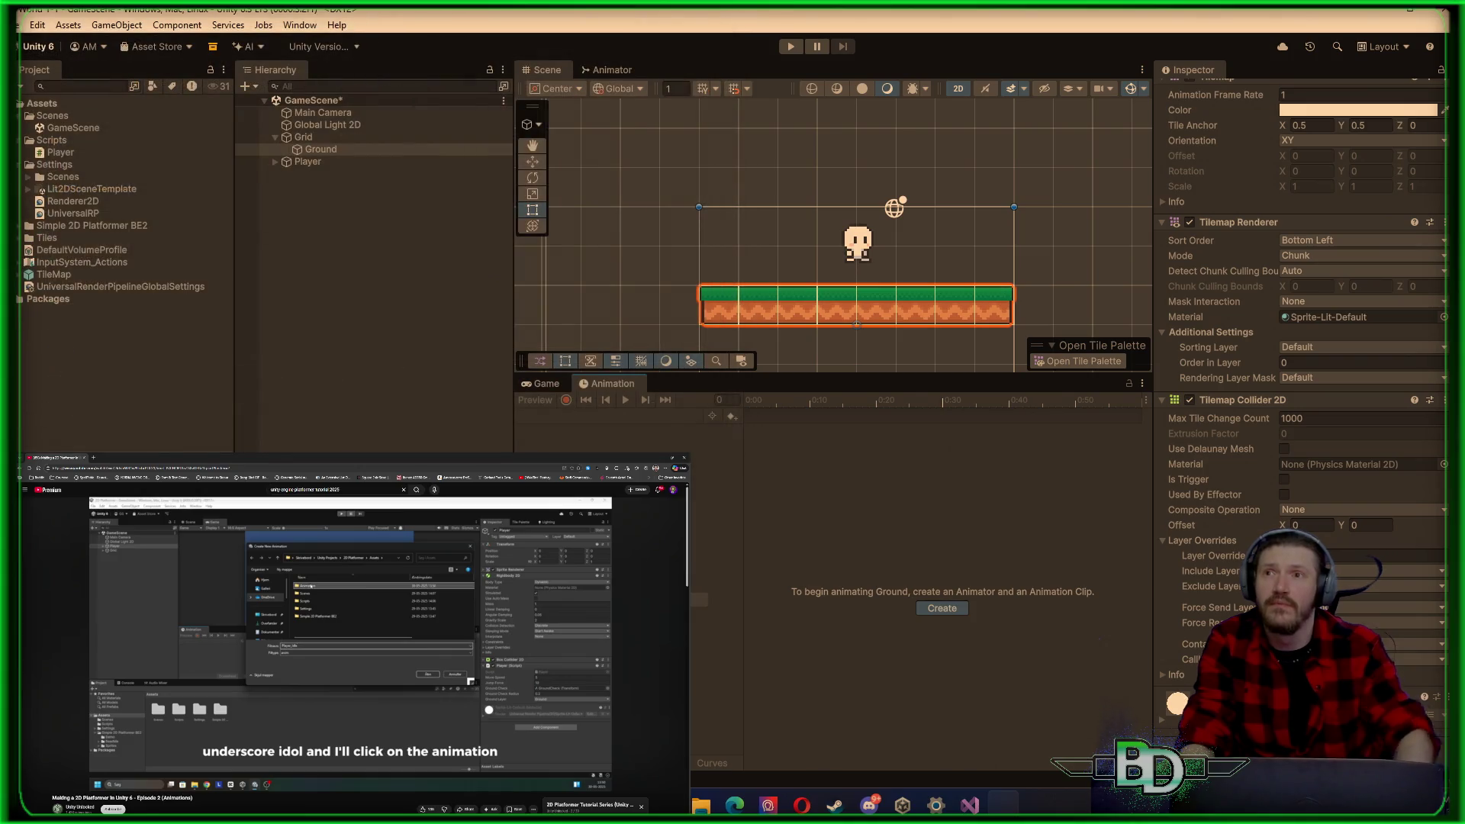
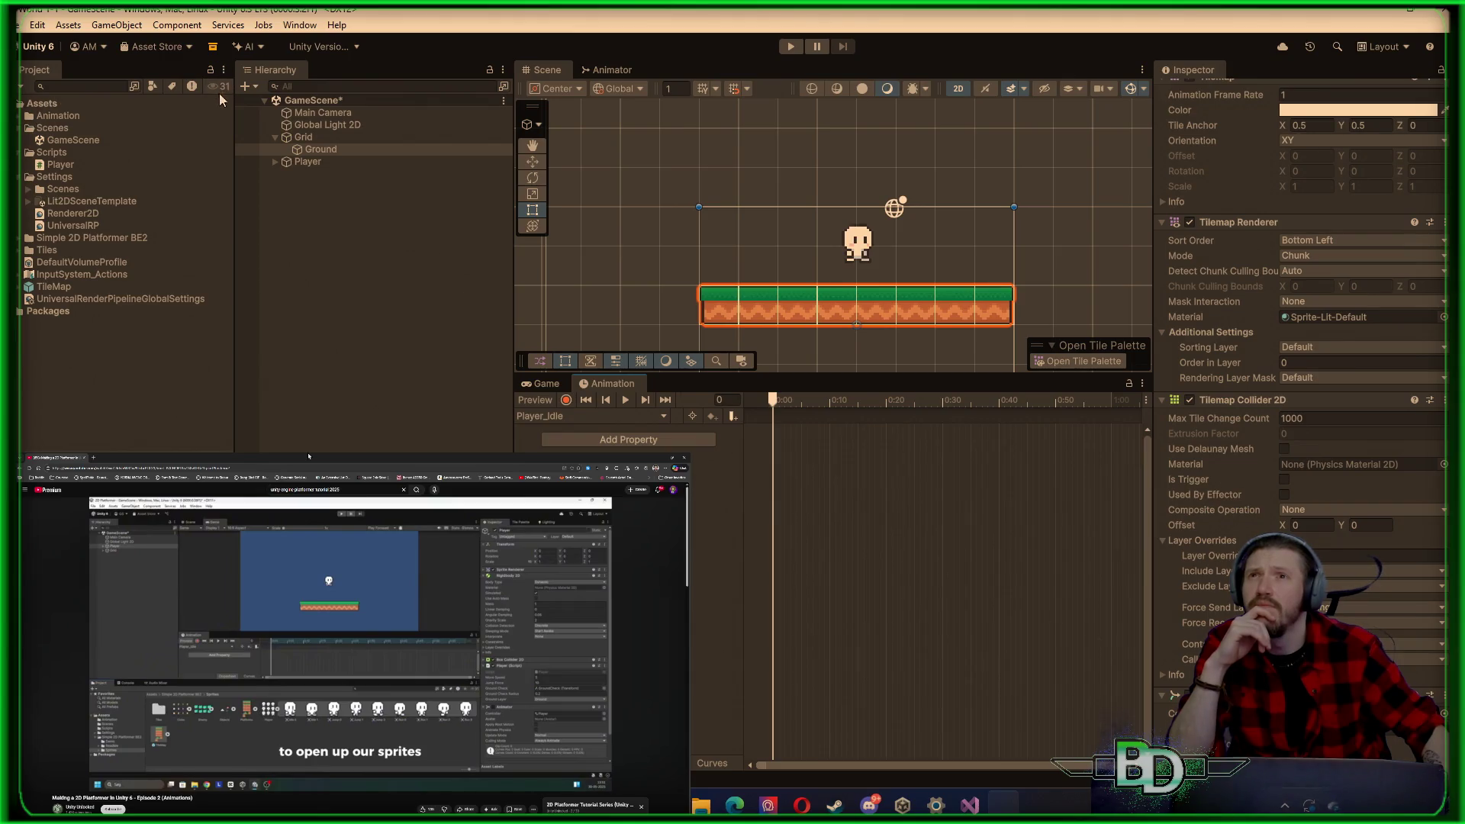
Step: Expand Simple 2D Platformer BE2 > Sprites > Player and select the Idle 0 sprite
mouse_move(236, 146)
mouse_down()
mouse_move(457, 202)
mouse_move(225, 200)
mouse_up()
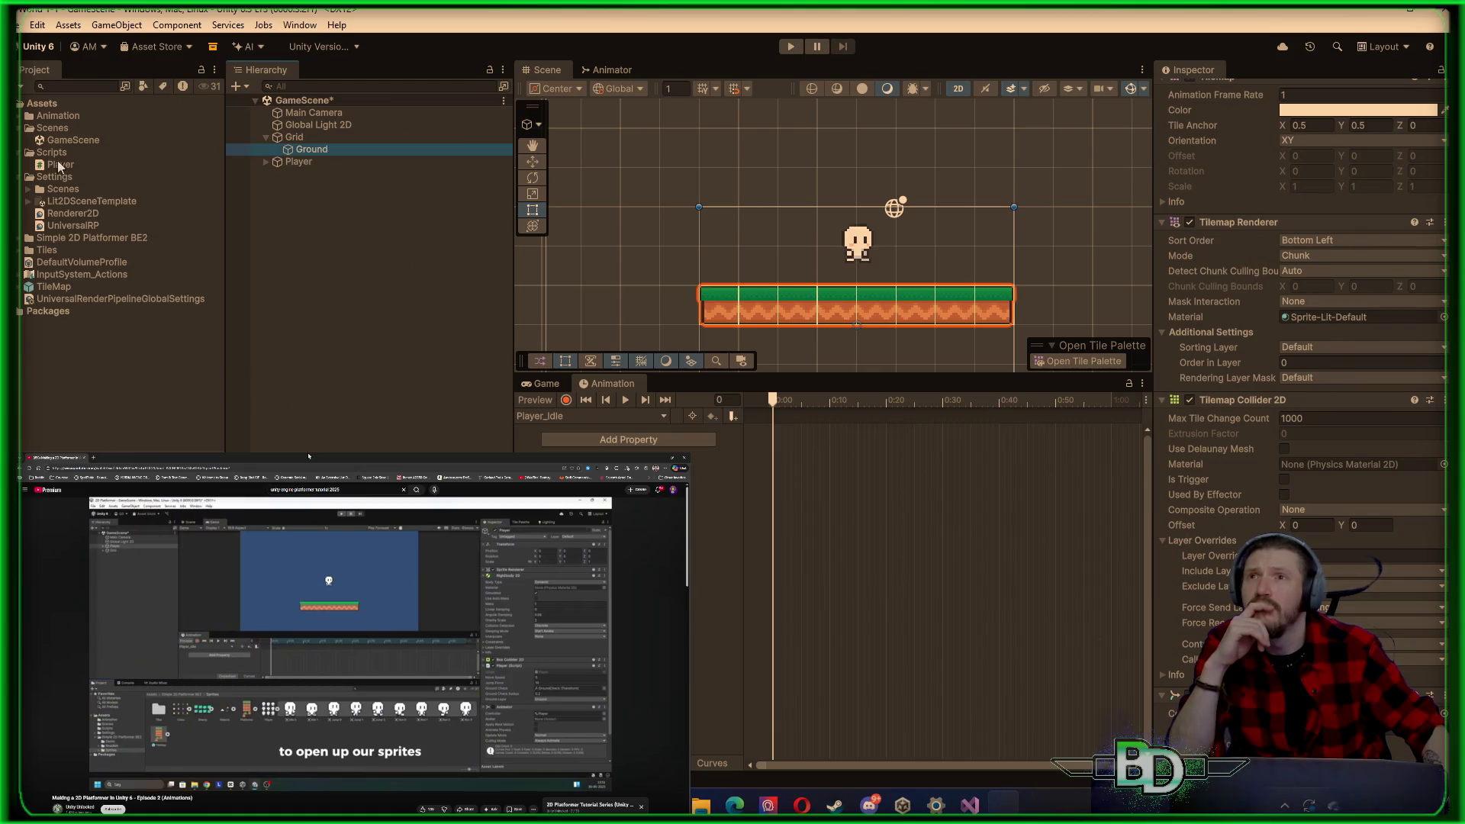
click(29, 237)
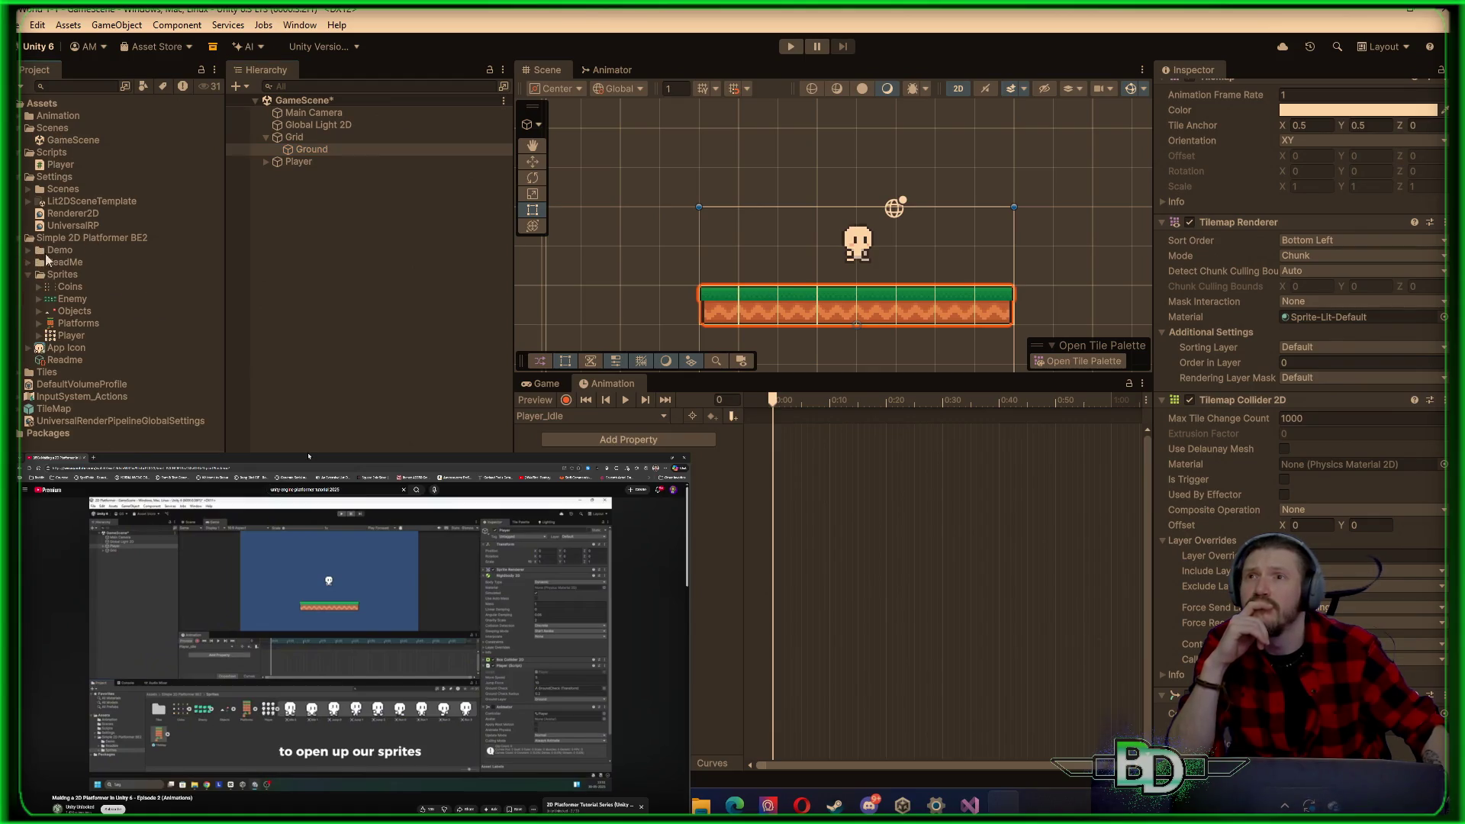
click(36, 339)
scroll(45, 347, down, 3)
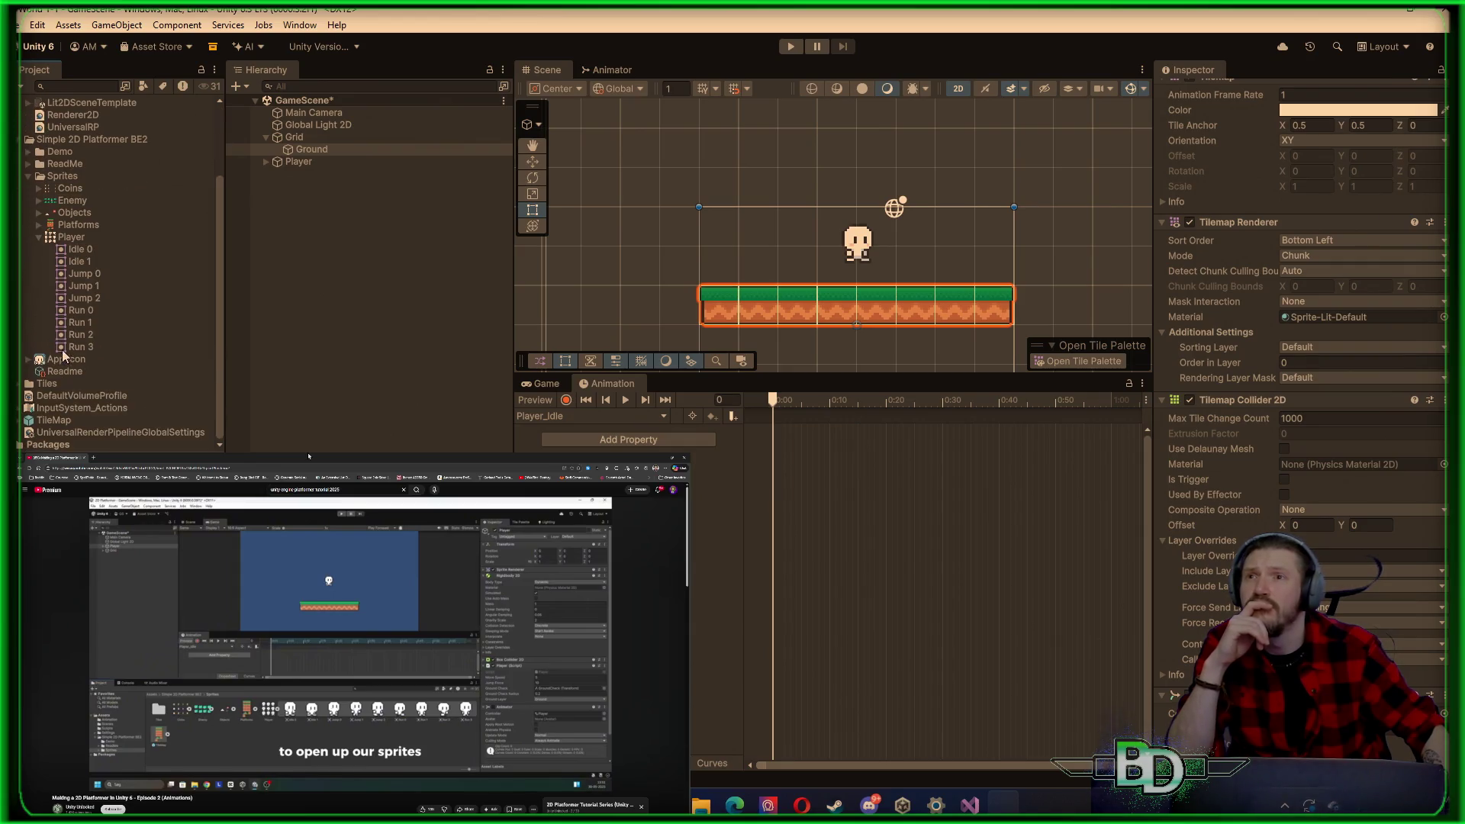
click(86, 254)
click(83, 260)
click(82, 251)
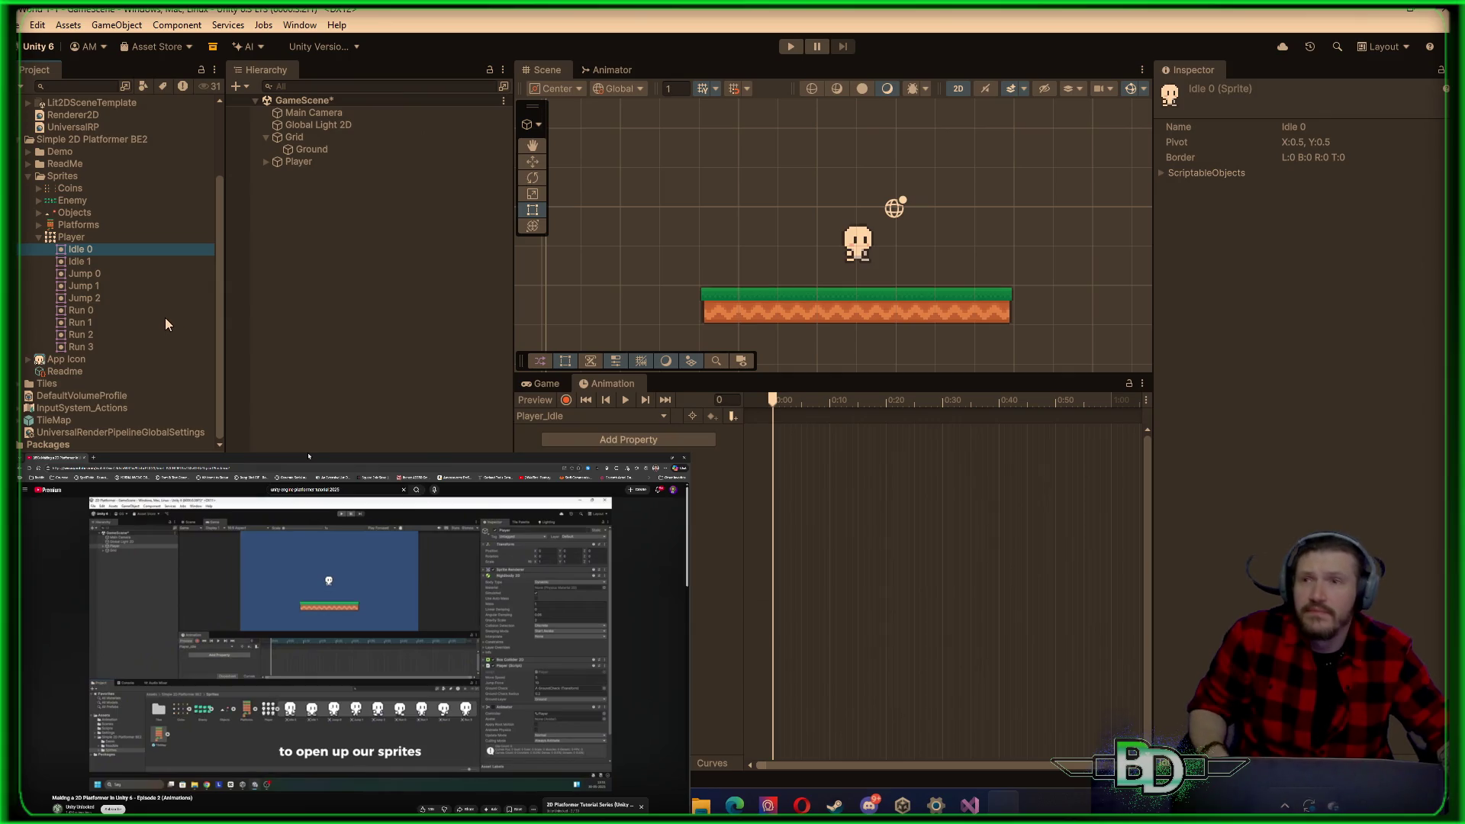
Step: Drop Idle 0 and Idle 1 onto the Player_Idle timeline as keyframes, checking the tutorial video
shift+click(86, 267)
mouse_move(84, 261)
mouse_down()
mouse_move(794, 492)
mouse_move(840, 478)
mouse_up()
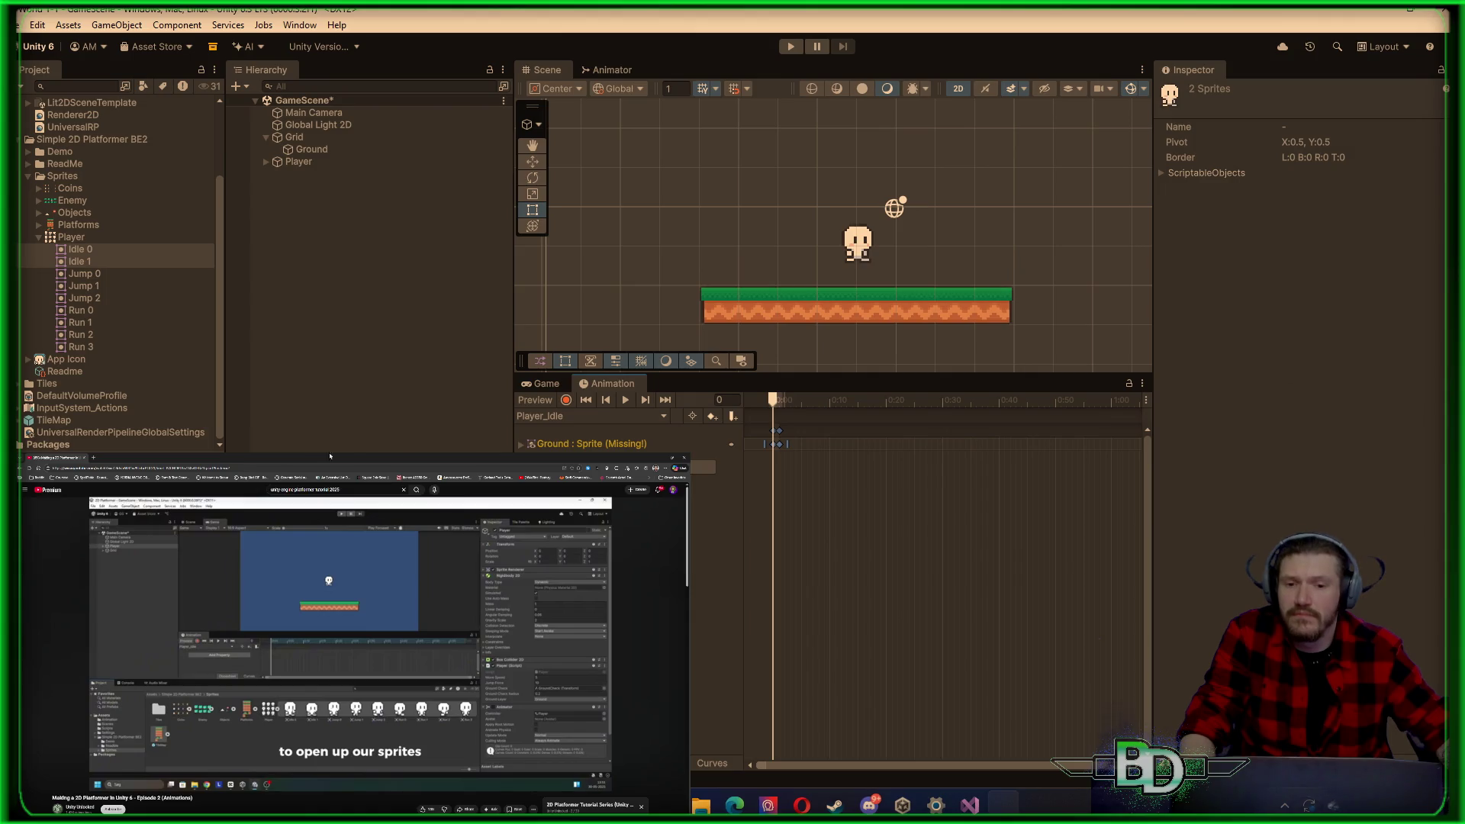
click(317, 668)
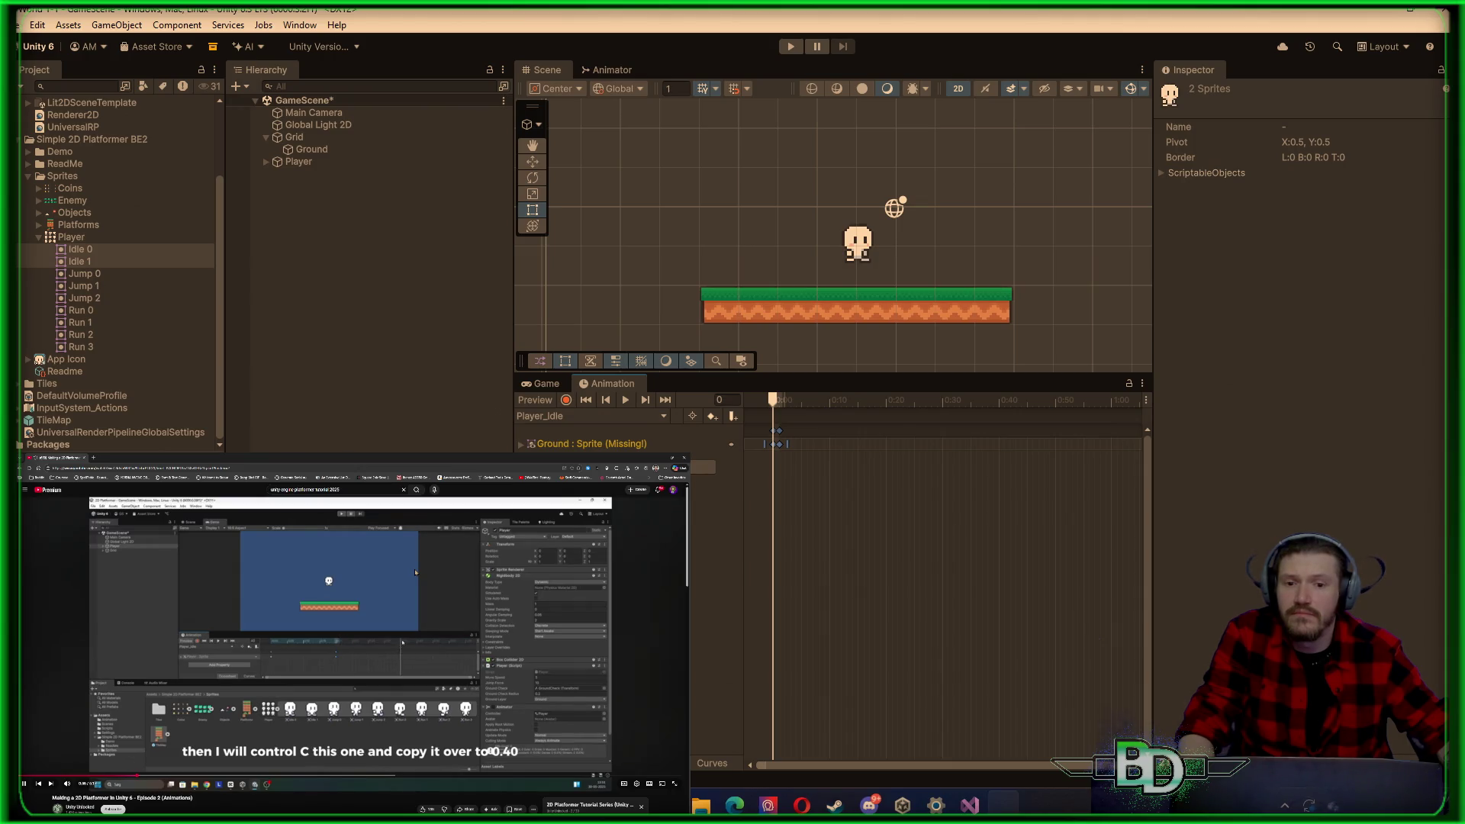
key(space)
key(space)
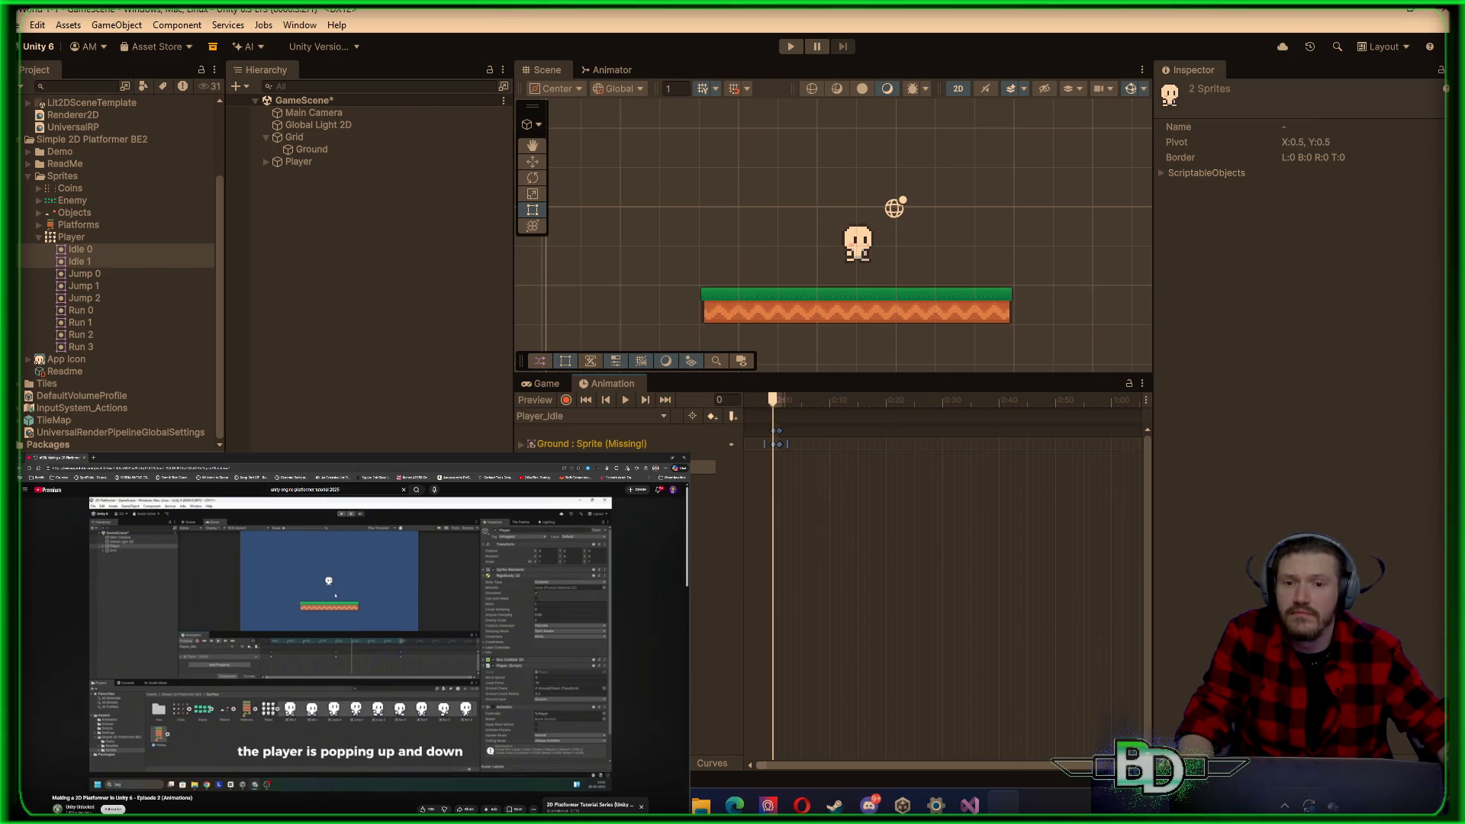
click(382, 613)
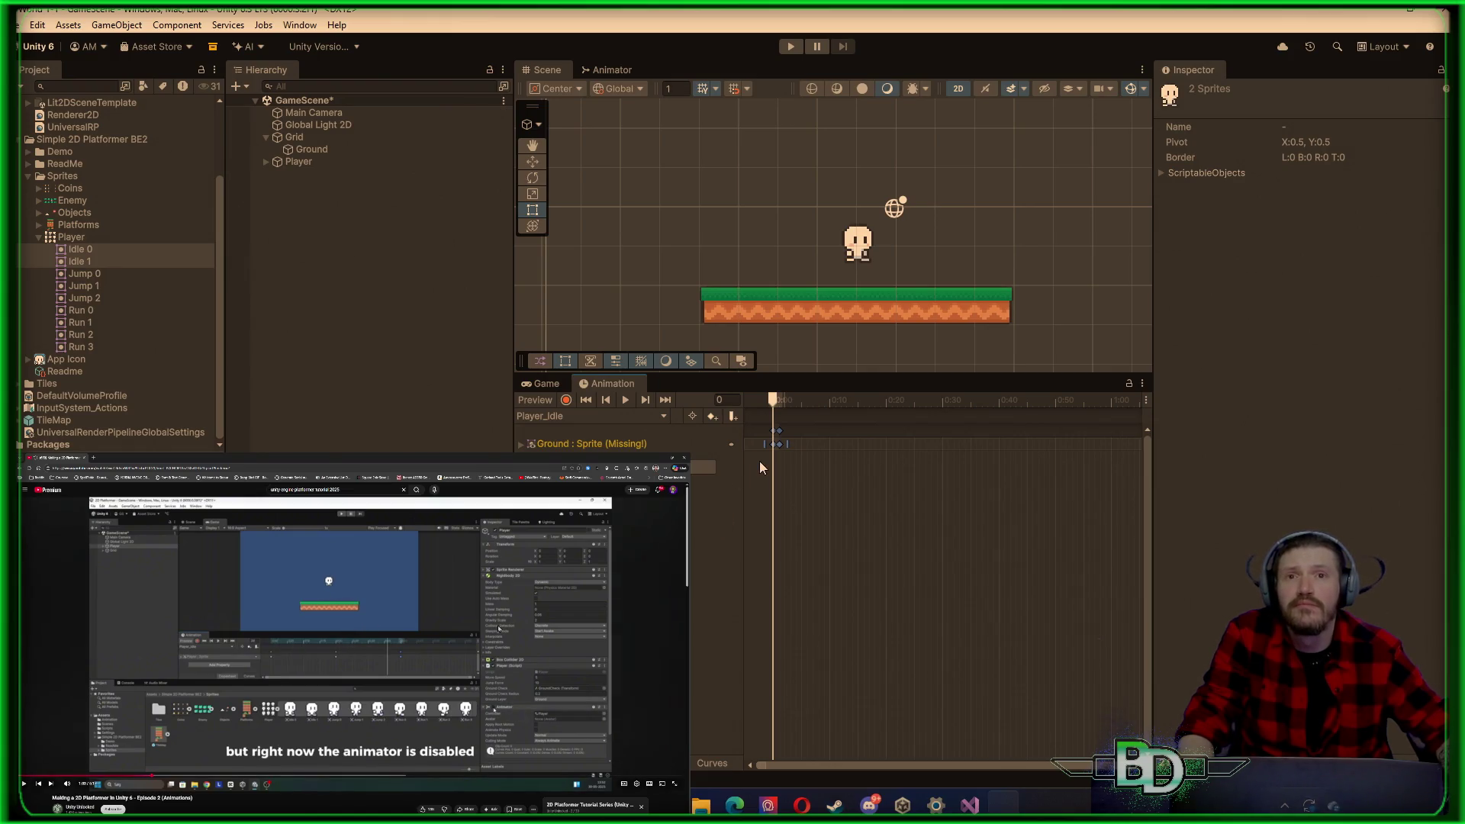
Step: Move the second sprite keyframe to about 0:20
mouse_move(779, 444)
mouse_down()
mouse_move(906, 468)
mouse_move(887, 472)
mouse_up()
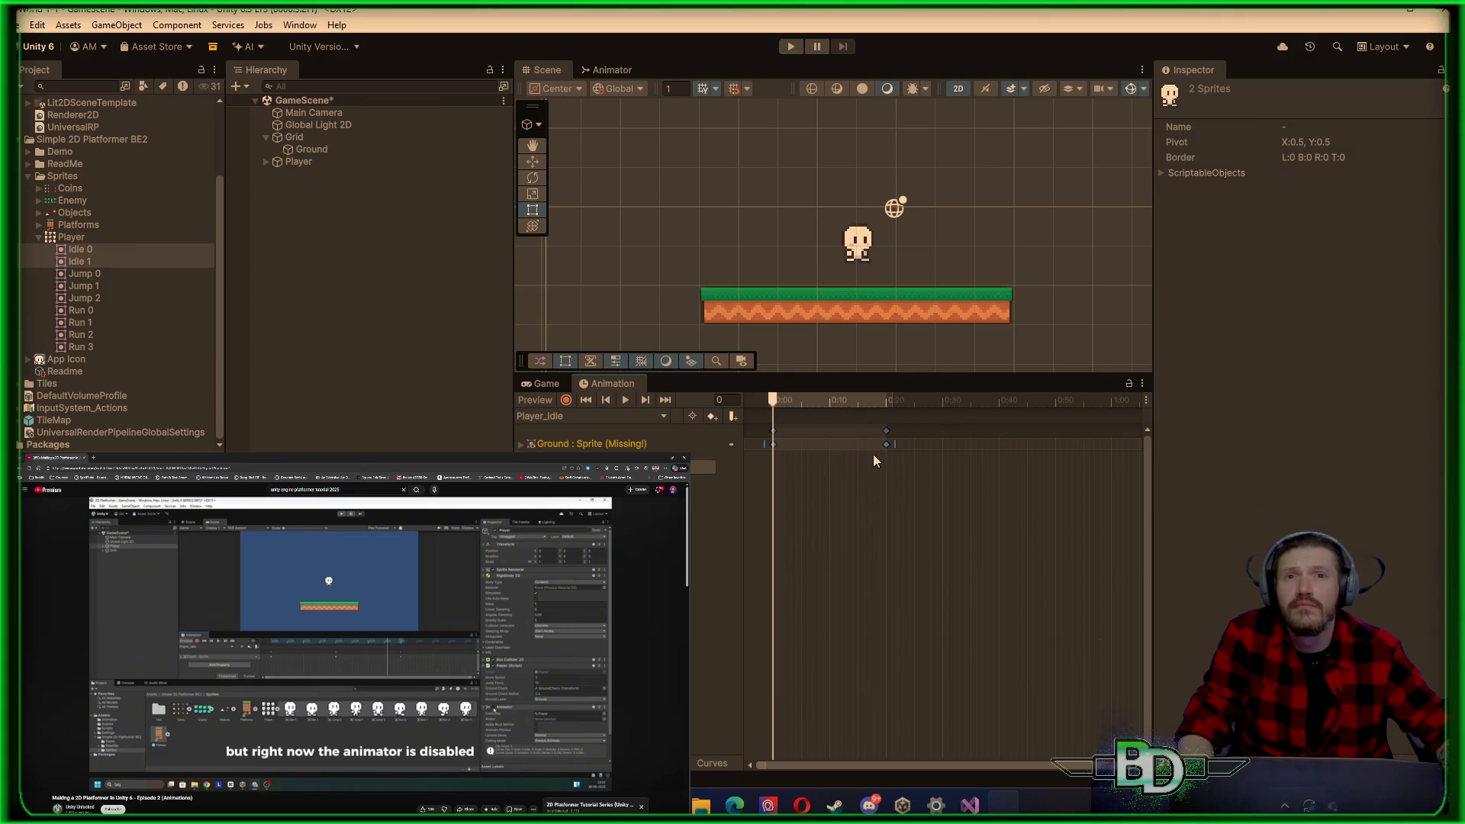
right_click(818, 449)
click(821, 489)
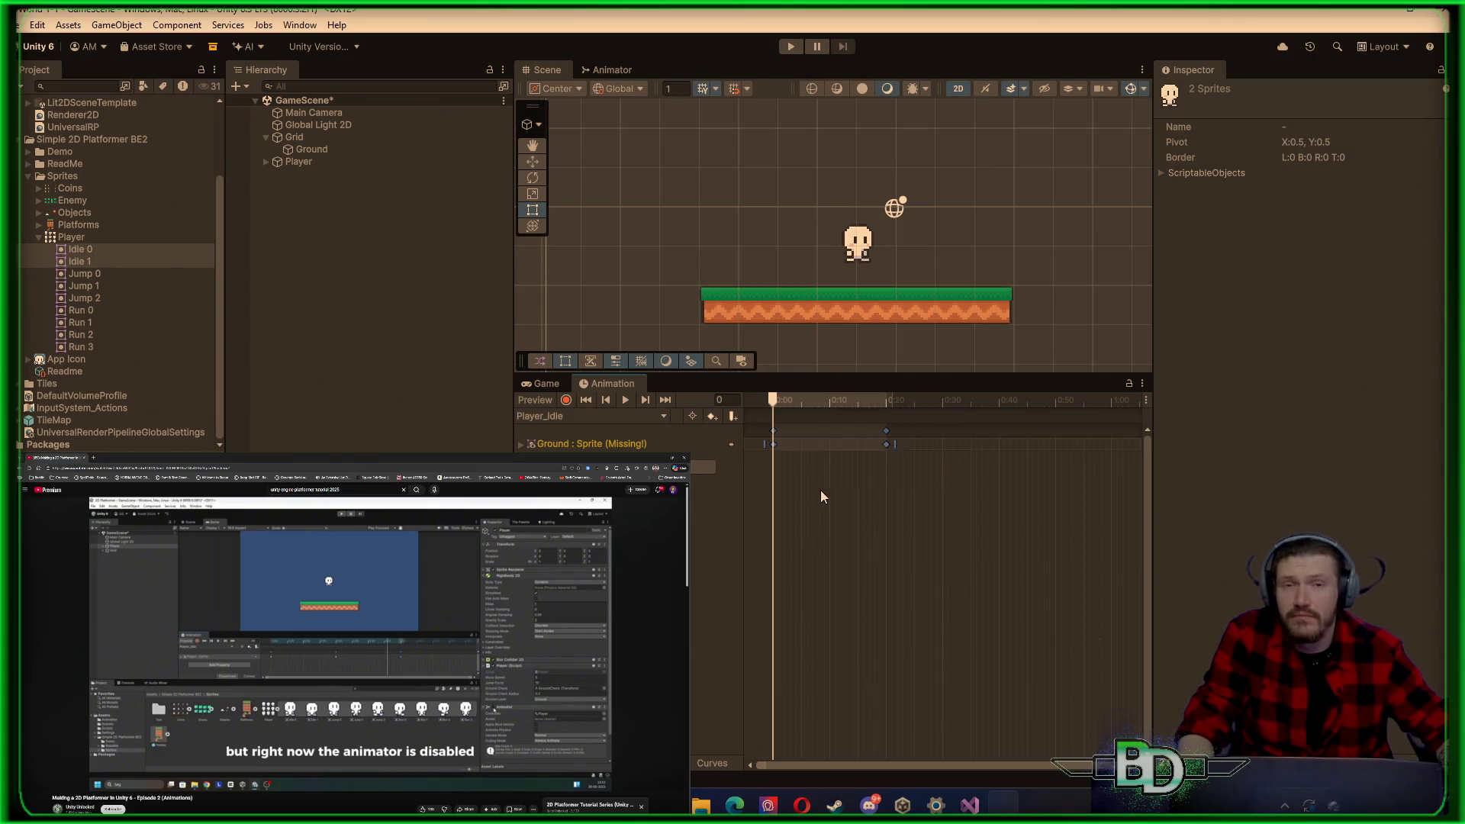
click(774, 442)
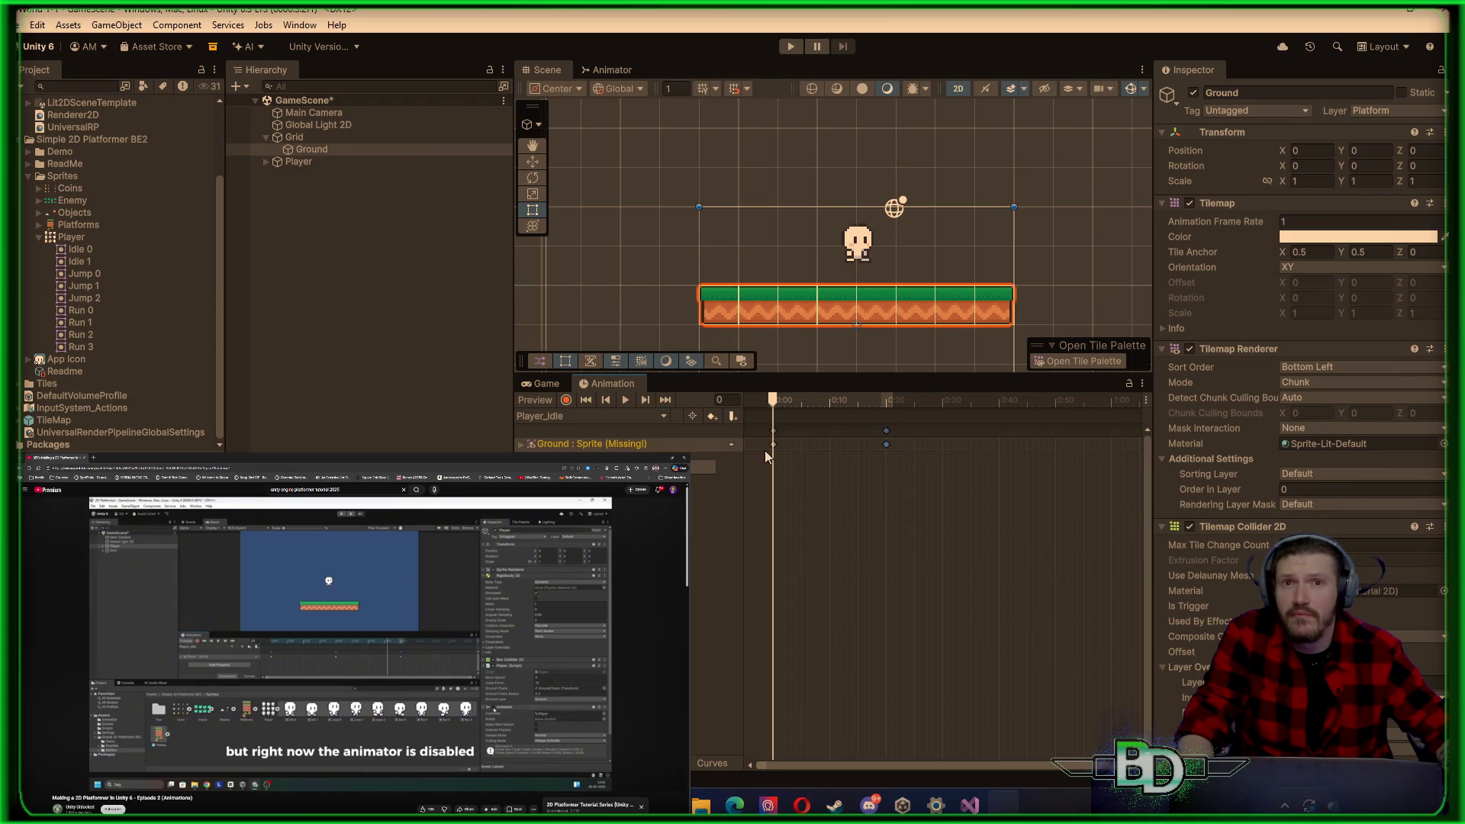
Step: Delete the missing Ground : Sprite track's keyframes with Delete
click(869, 453)
mouse_move(772, 447)
mouse_down()
mouse_move(883, 452)
mouse_move(745, 444)
mouse_up()
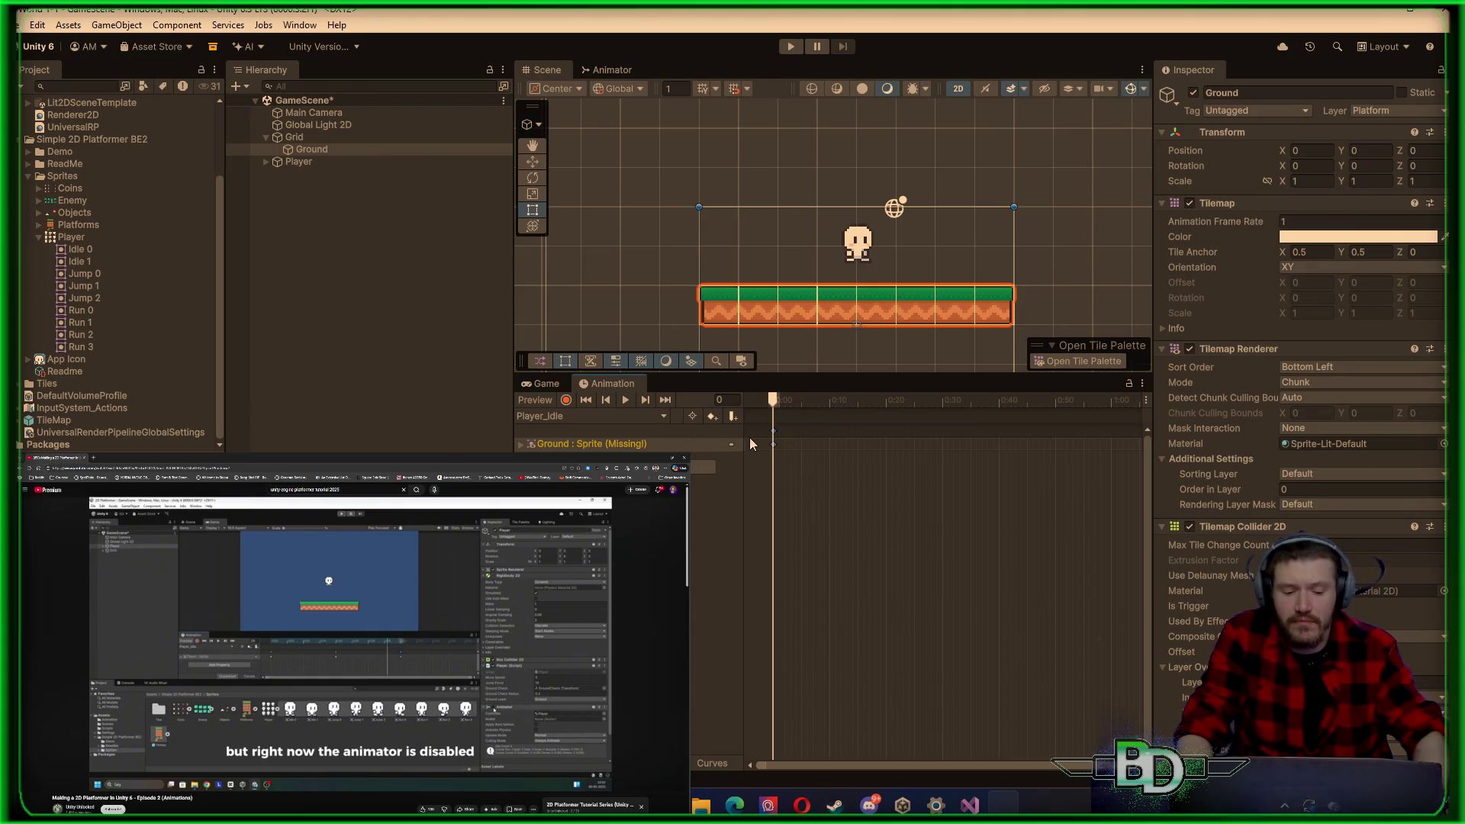
key(Delete)
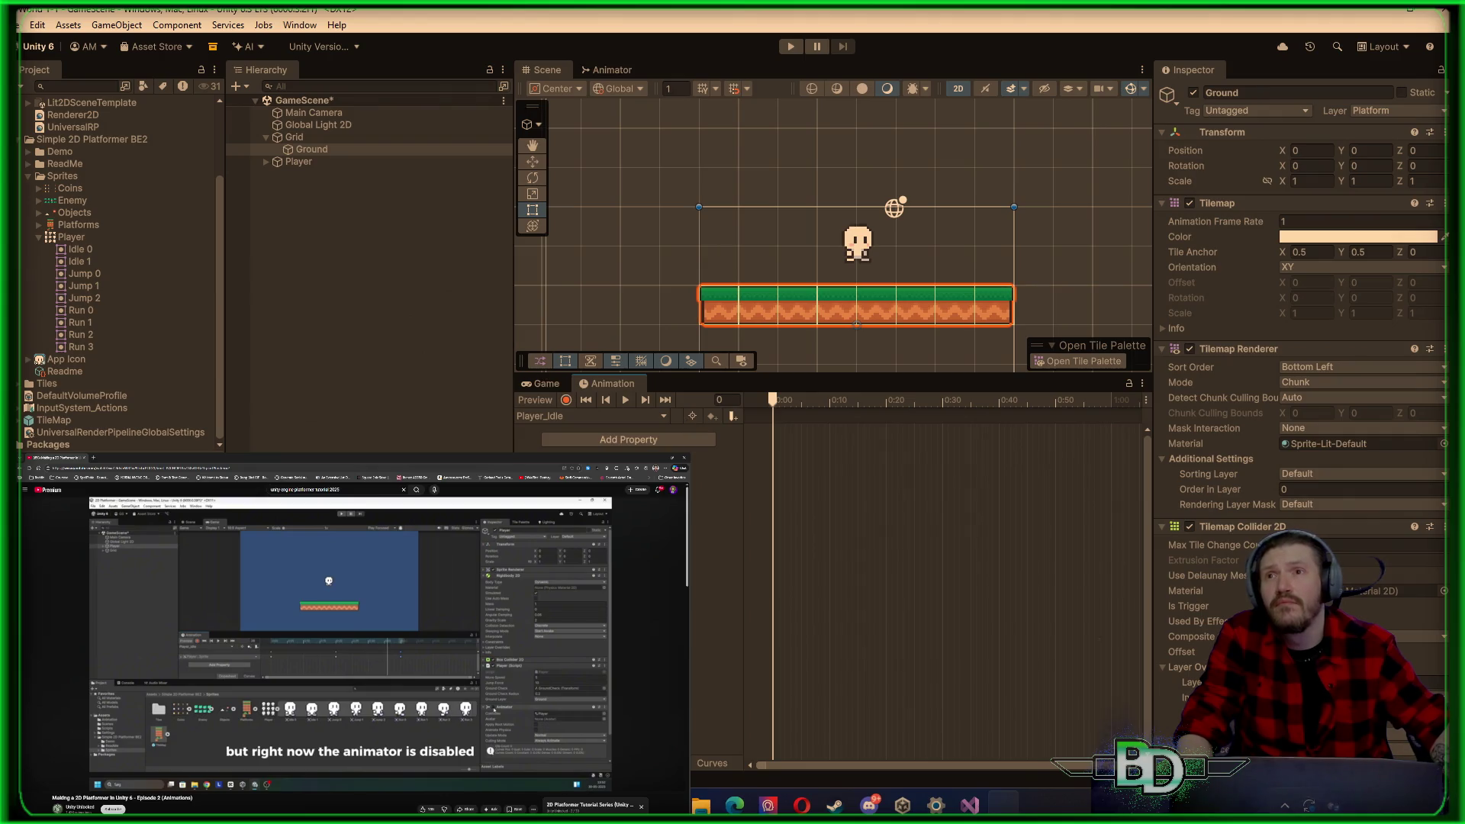
Step: Re-add Idle 0 and Idle 1 as keyframes in the Player_Idle clip
click(81, 250)
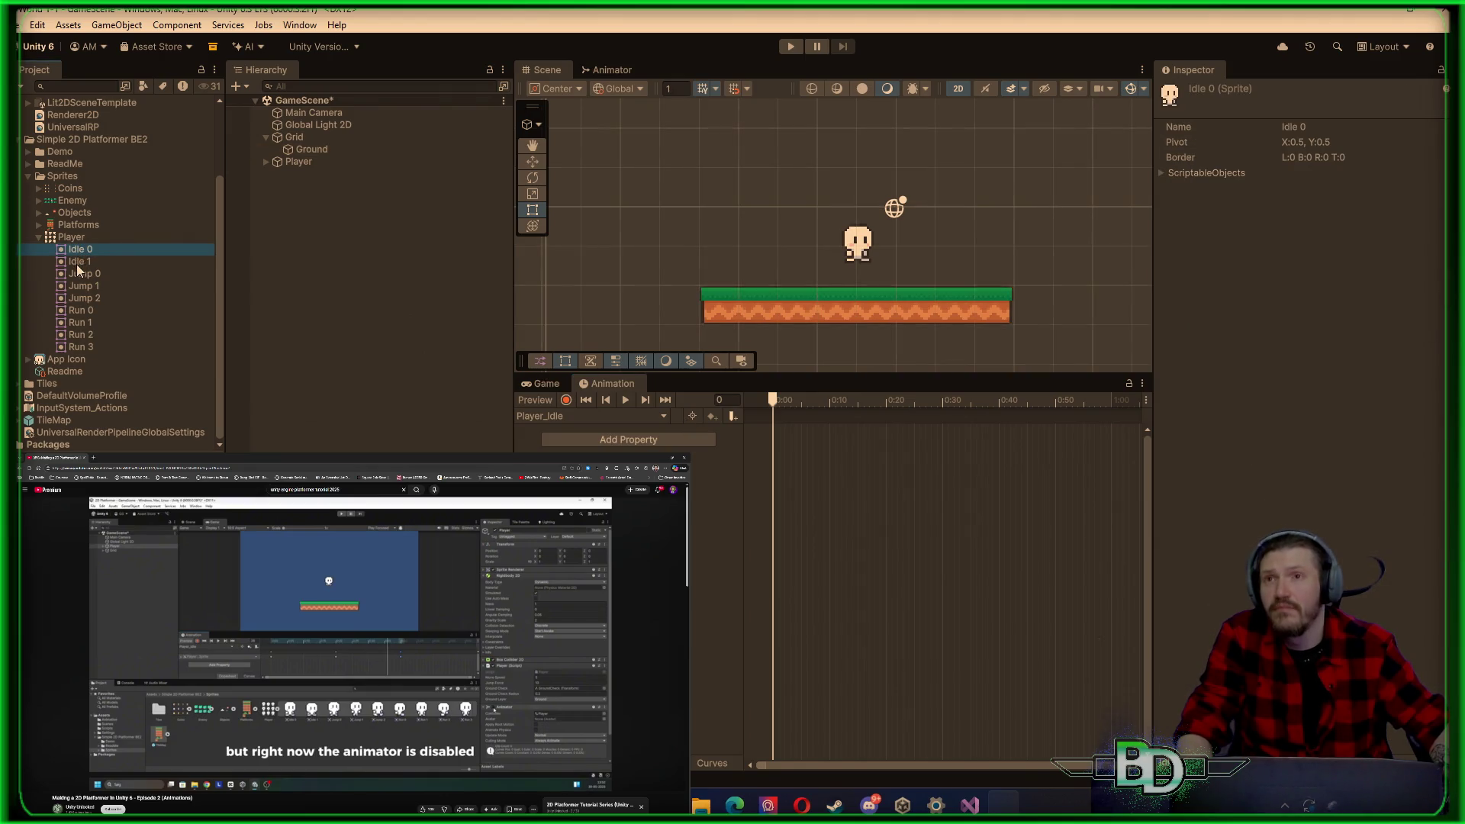
click(761, 441)
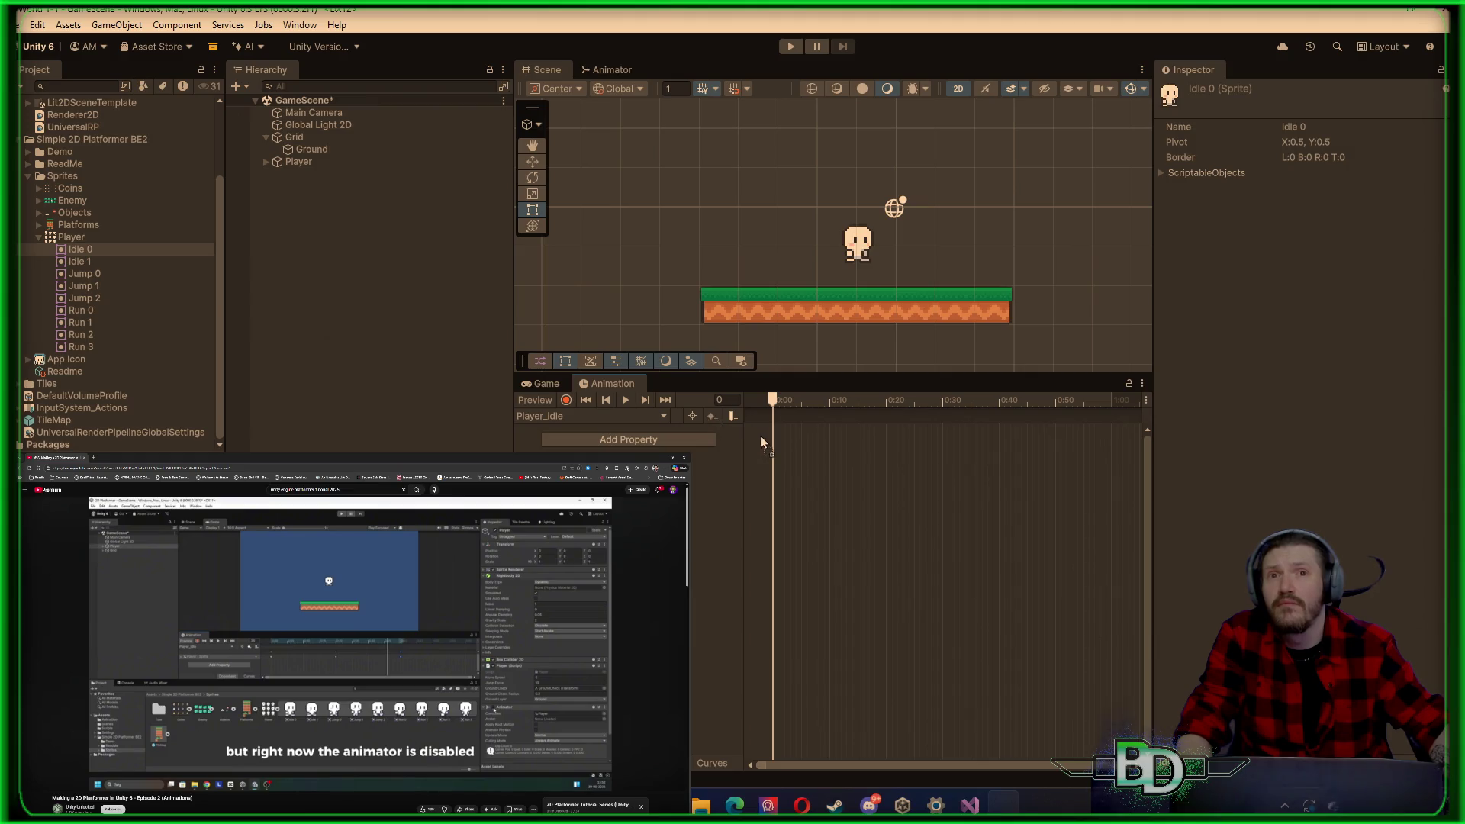
drag(774, 441, 772, 441)
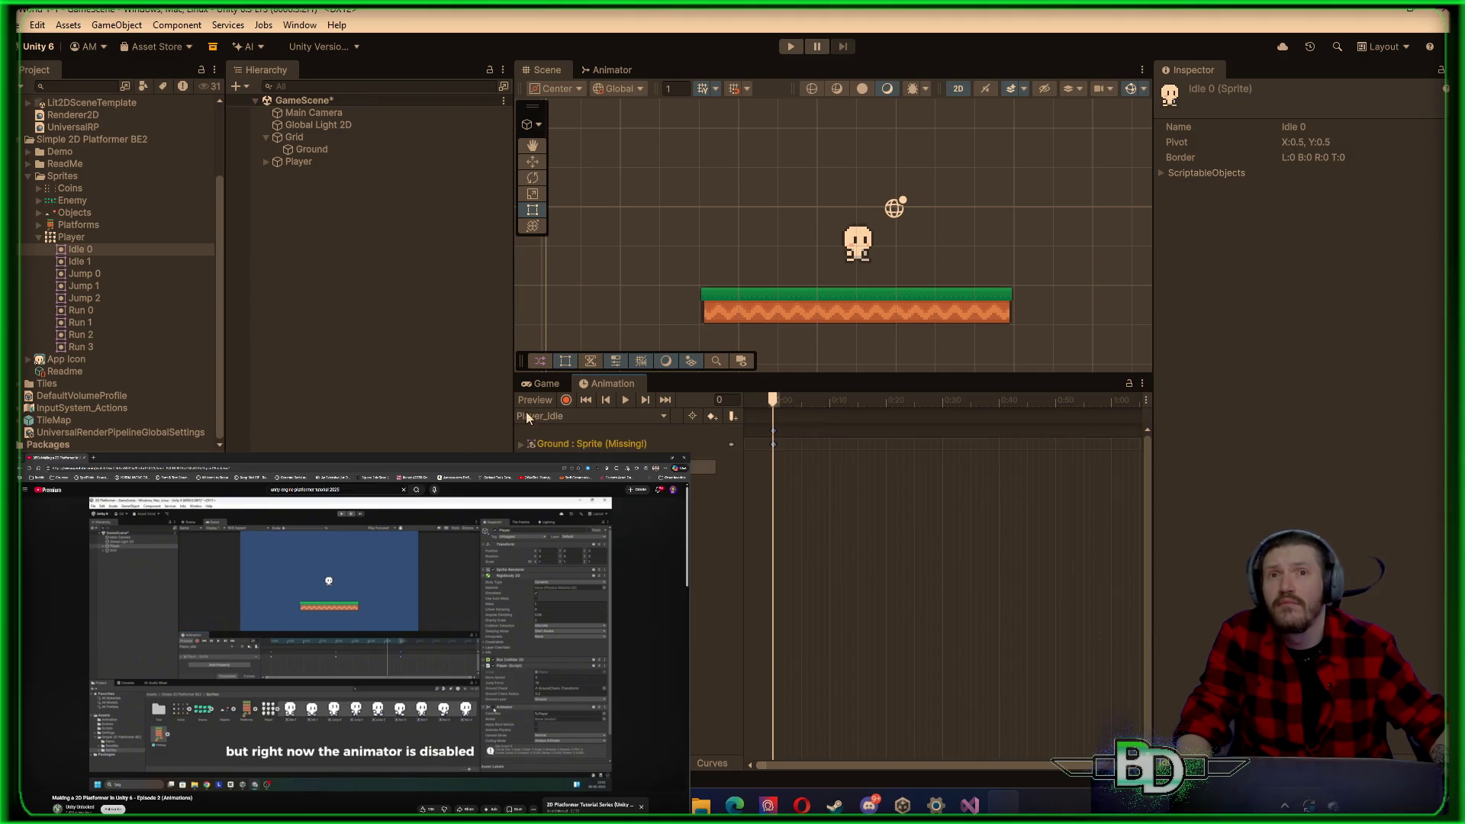
mouse_move(81, 268)
mouse_down()
mouse_move(229, 291)
mouse_move(837, 458)
mouse_up()
mouse_move(69, 267)
mouse_down()
mouse_move(802, 502)
mouse_move(890, 455)
mouse_move(877, 461)
mouse_move(778, 328)
mouse_move(759, 416)
mouse_up()
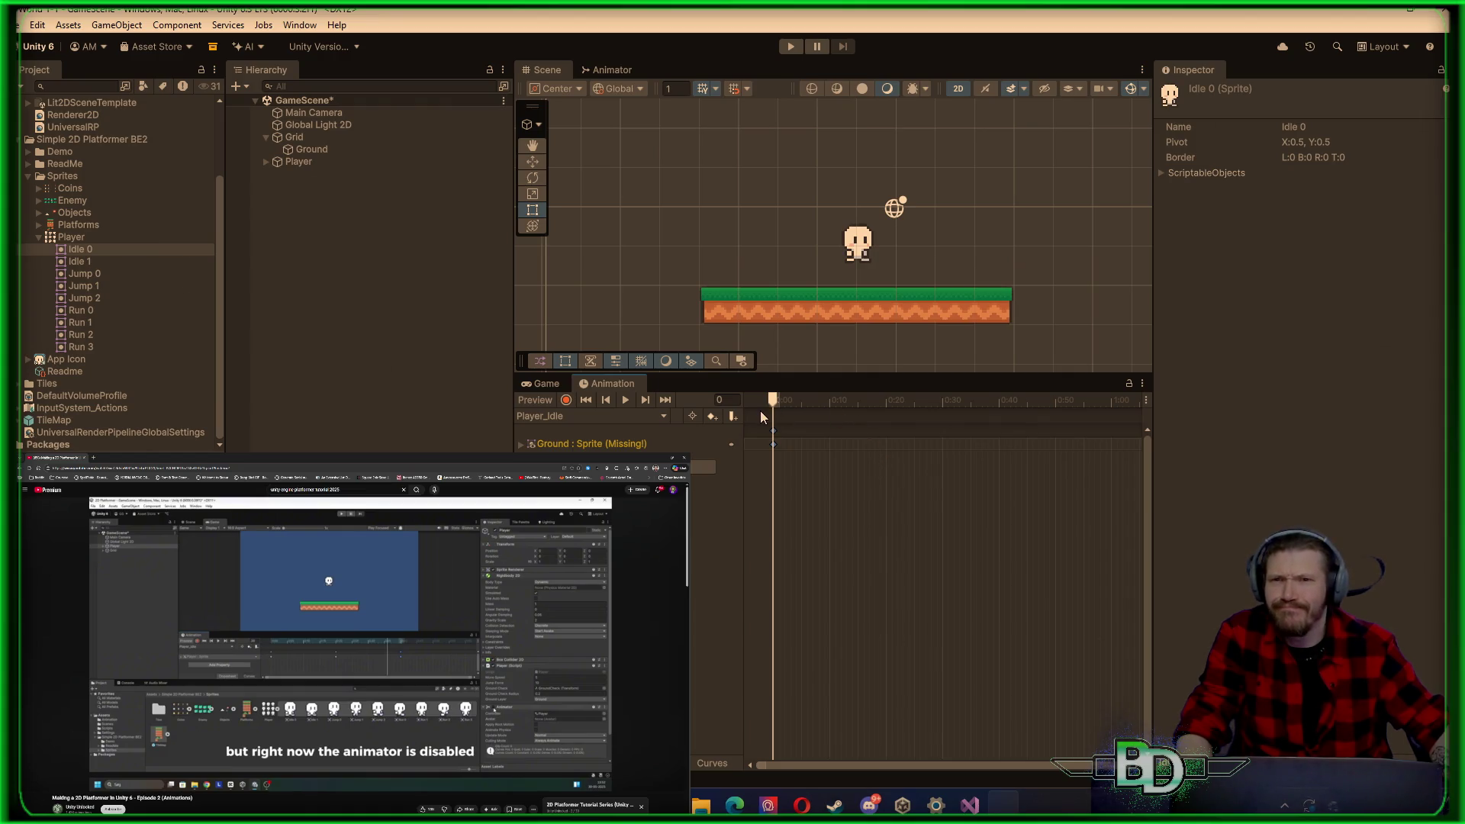
right_click(88, 264)
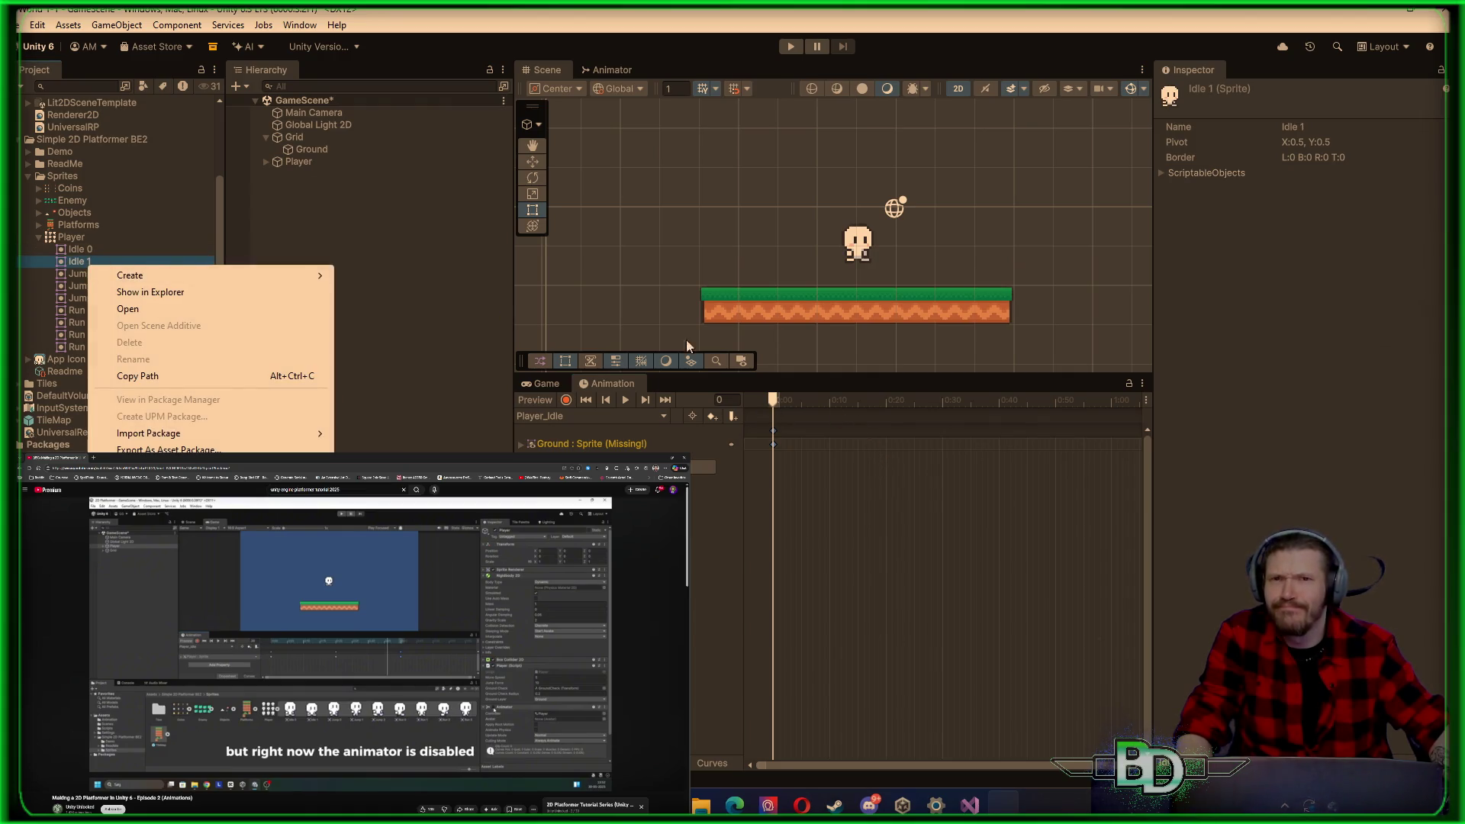
click(746, 478)
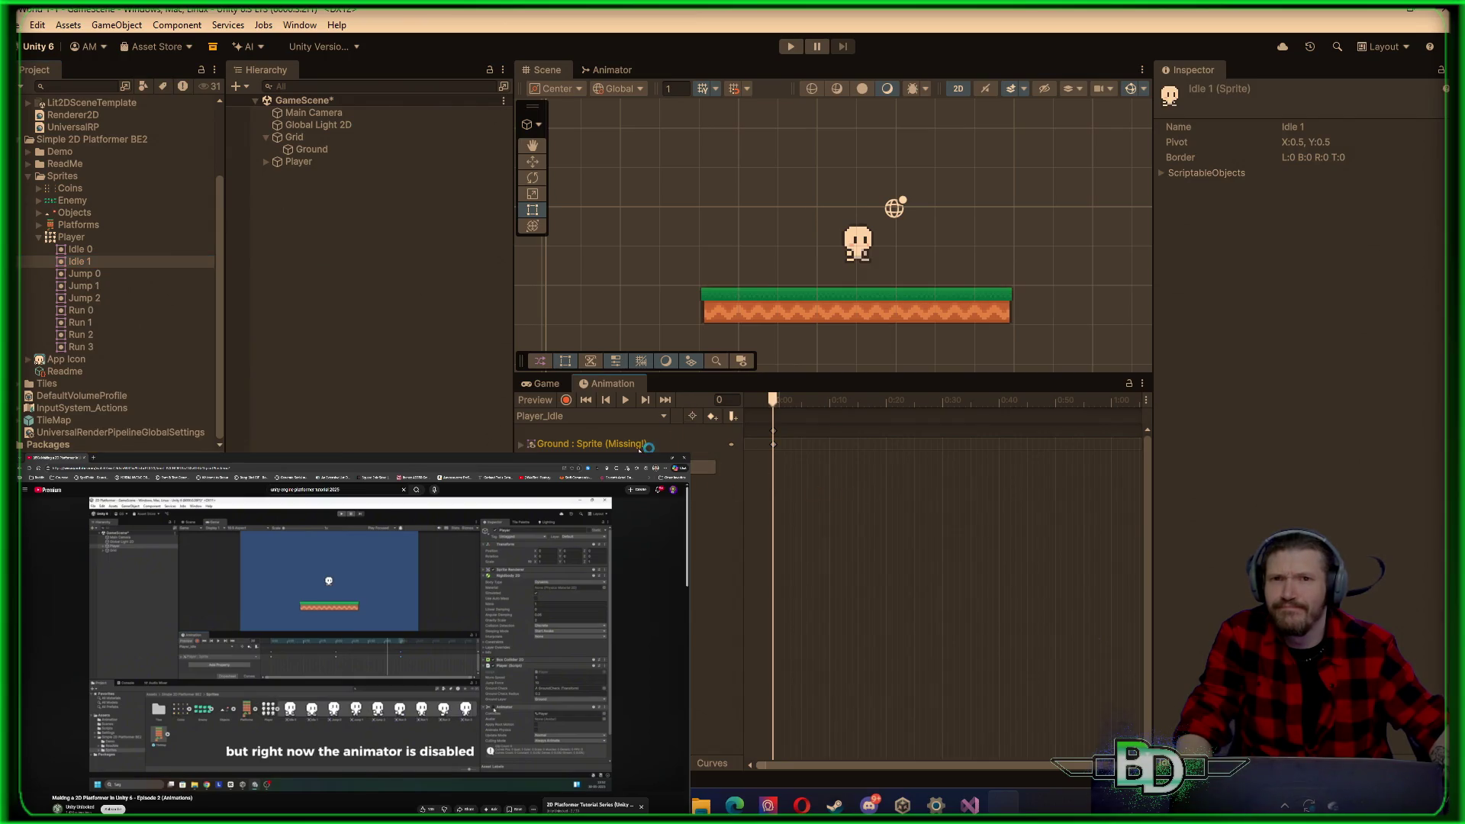
Step: Remove Property on the missing Ground sprite track, then reselect Idle 0 and Idle 1
right_click(728, 445)
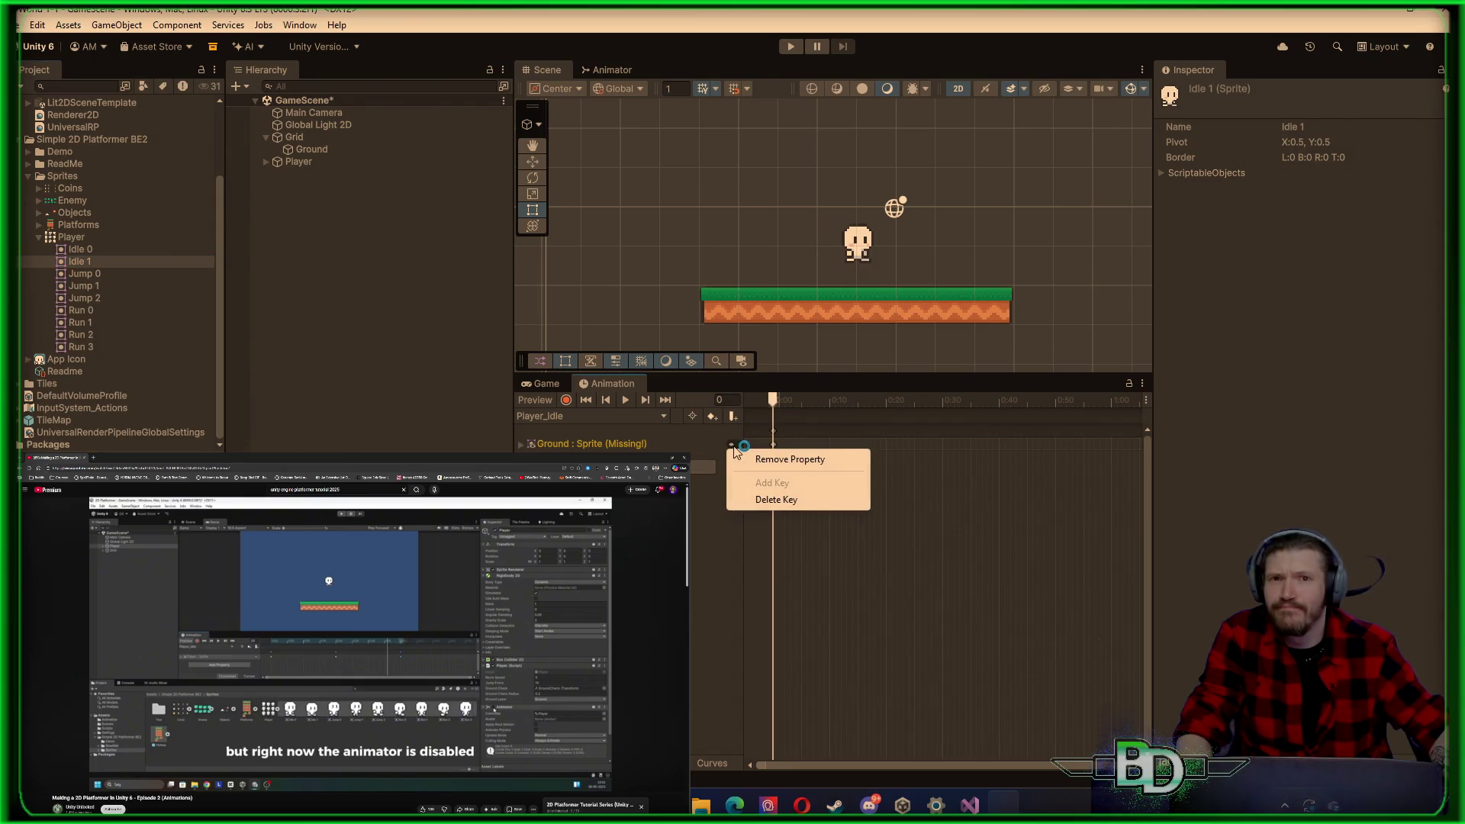
click(778, 458)
click(93, 251)
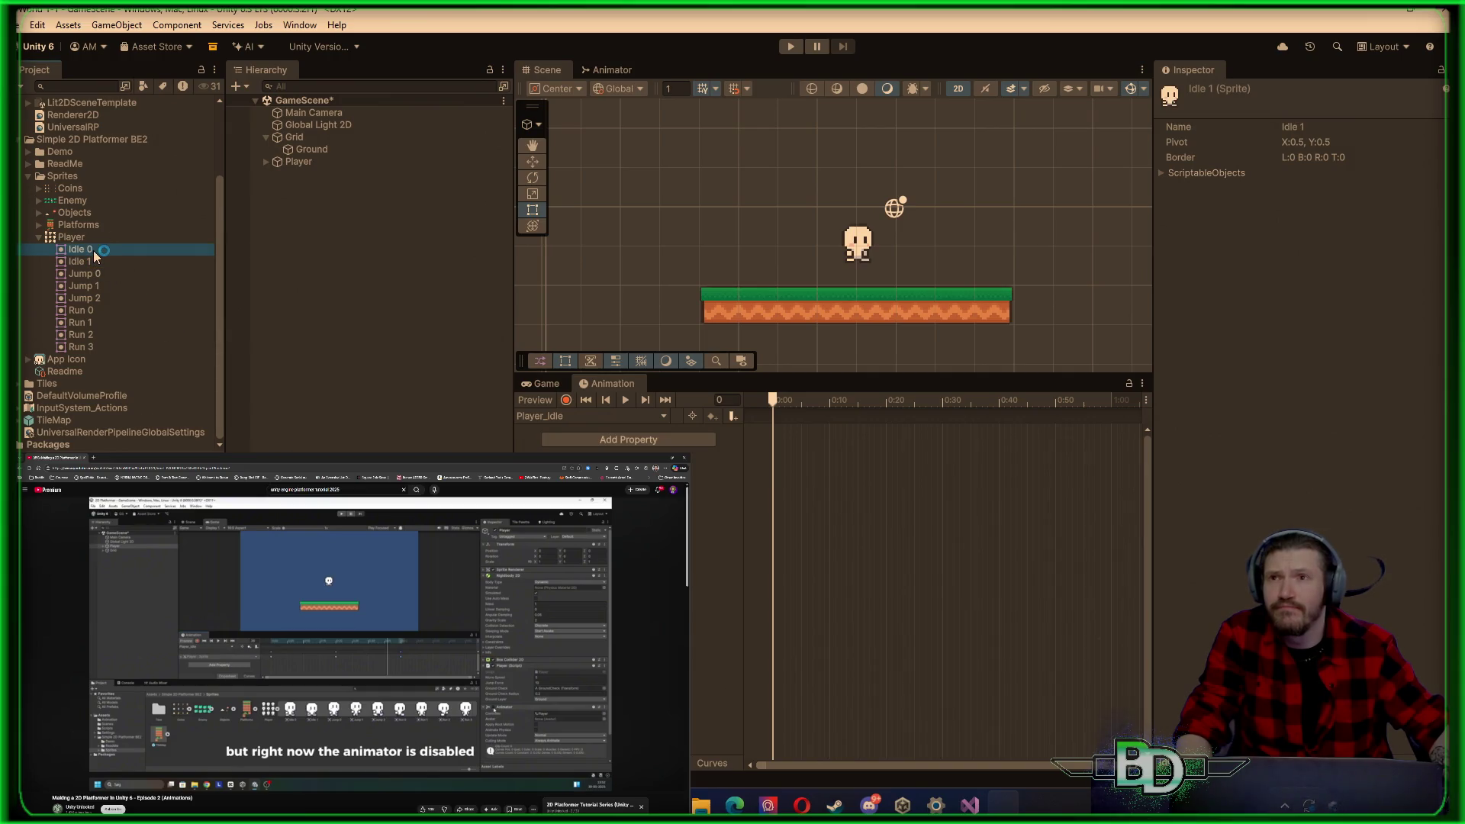
shift+click(93, 260)
Step: Add Idle 0 and Idle 1 to the timeline and preview Player_Idle, checking the tutorial
mouse_move(94, 257)
mouse_down()
mouse_move(830, 483)
mouse_move(771, 456)
mouse_move(887, 450)
mouse_up()
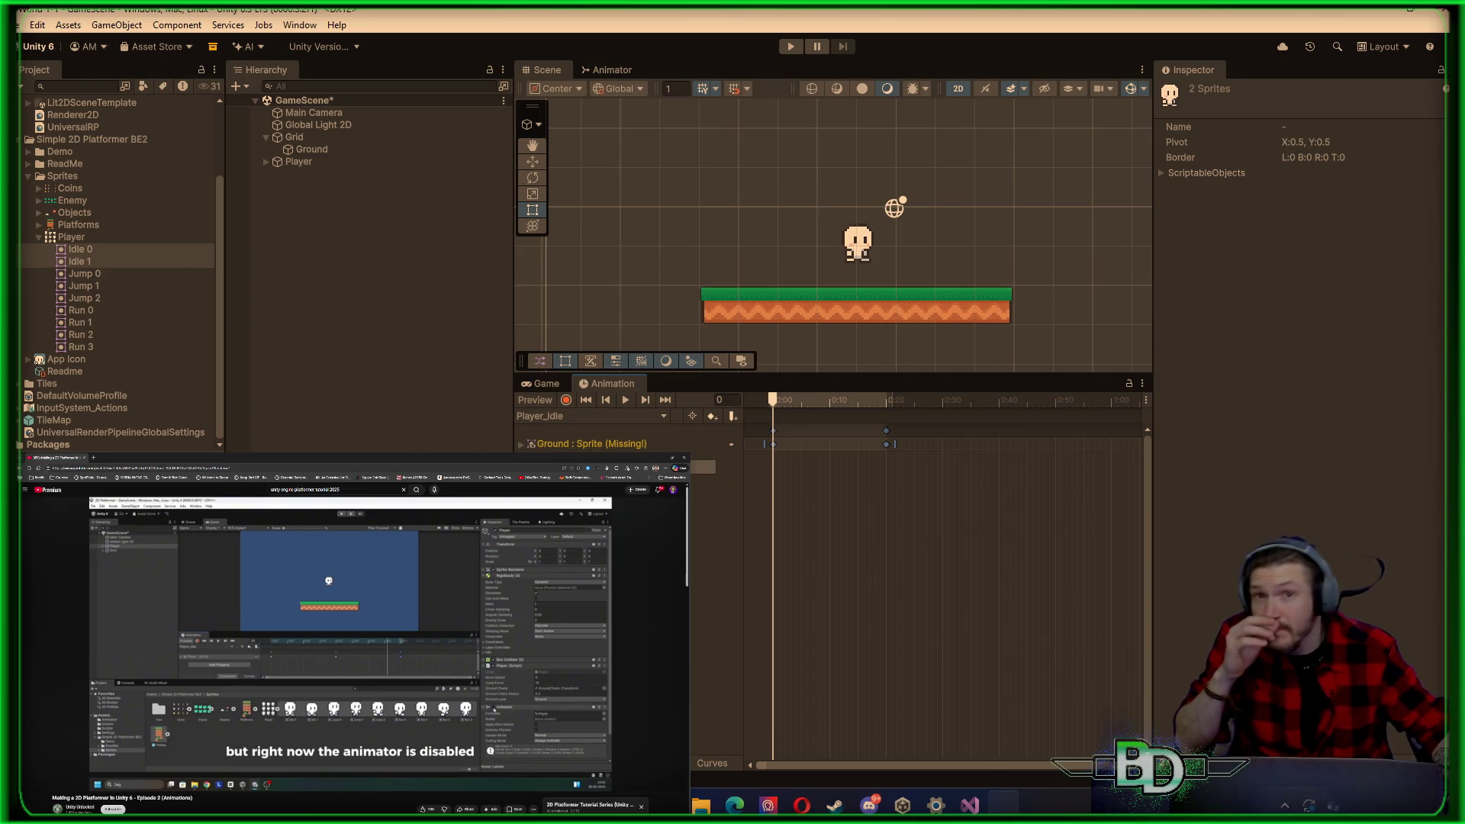
click(643, 444)
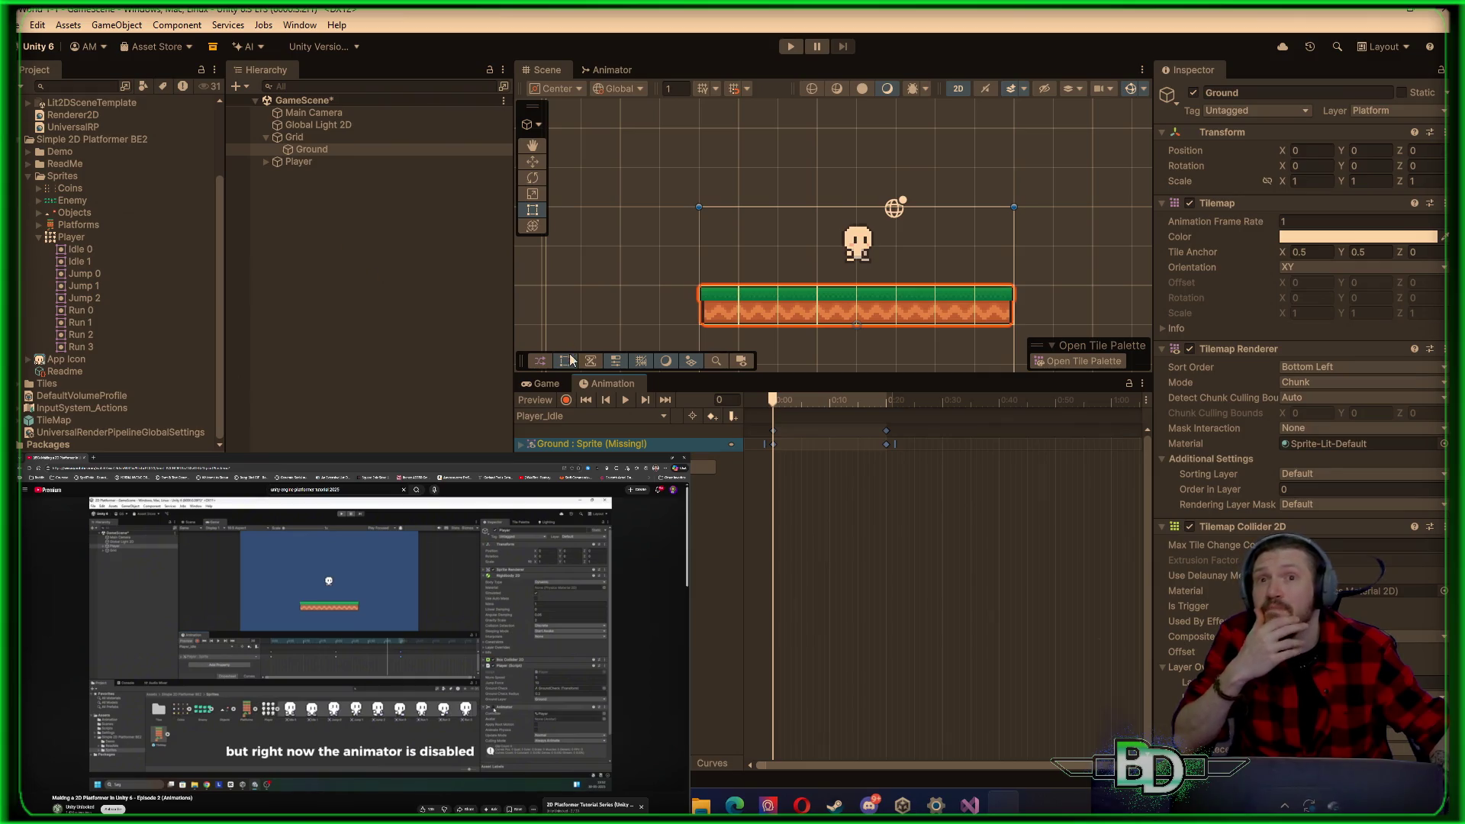
click(623, 401)
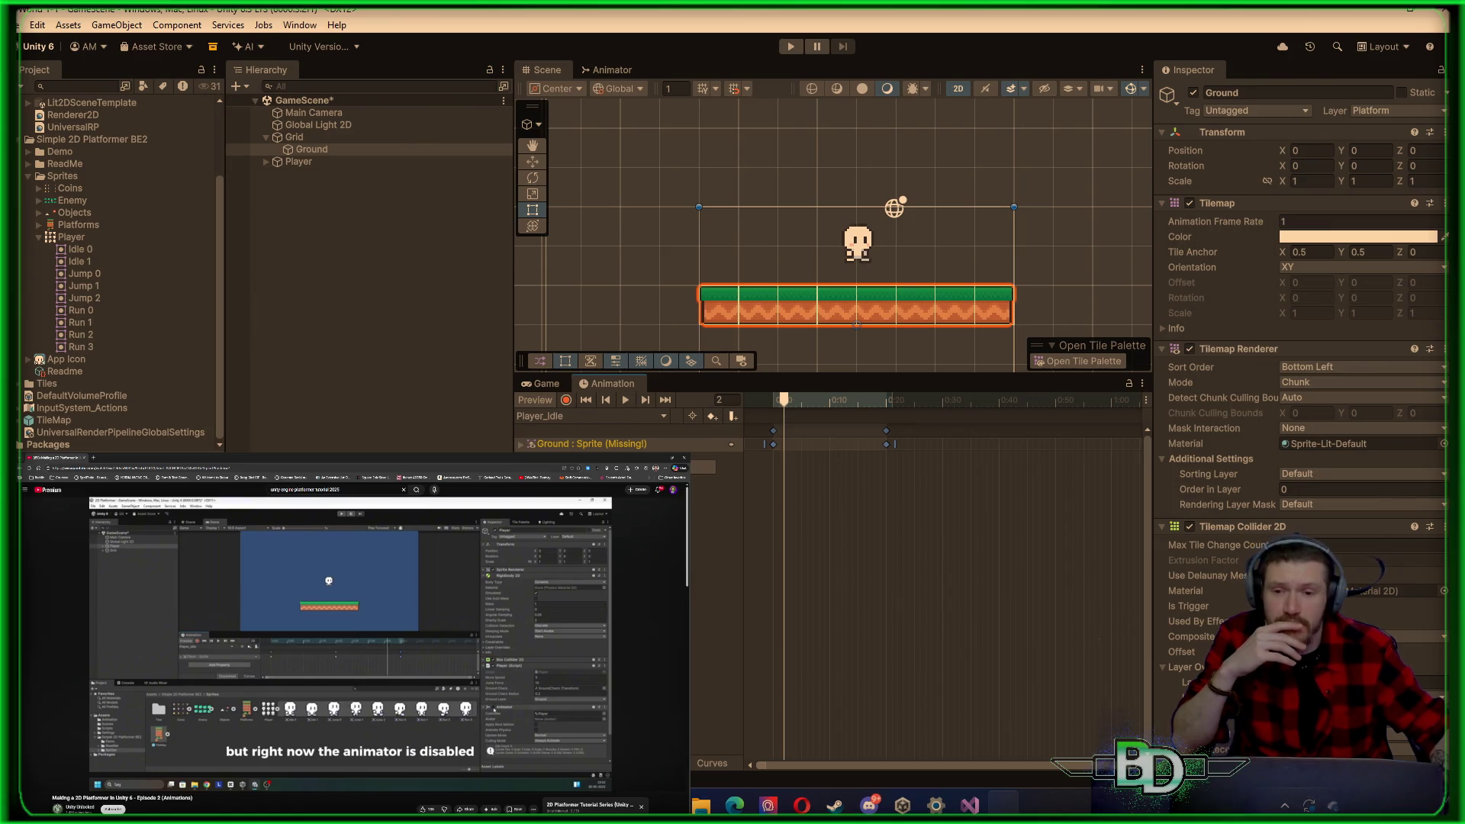
mouse_move(479, 645)
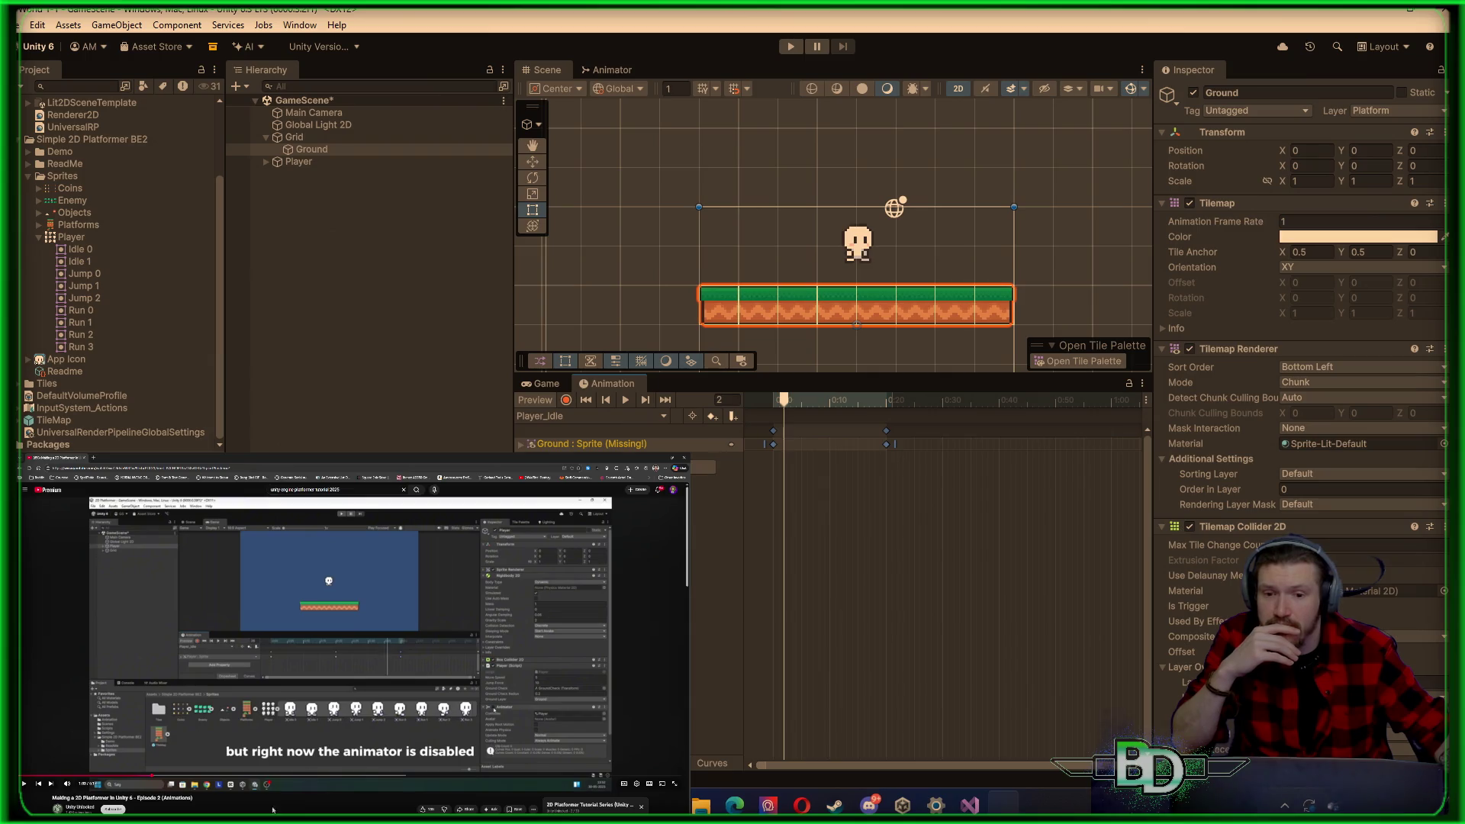
click(126, 775)
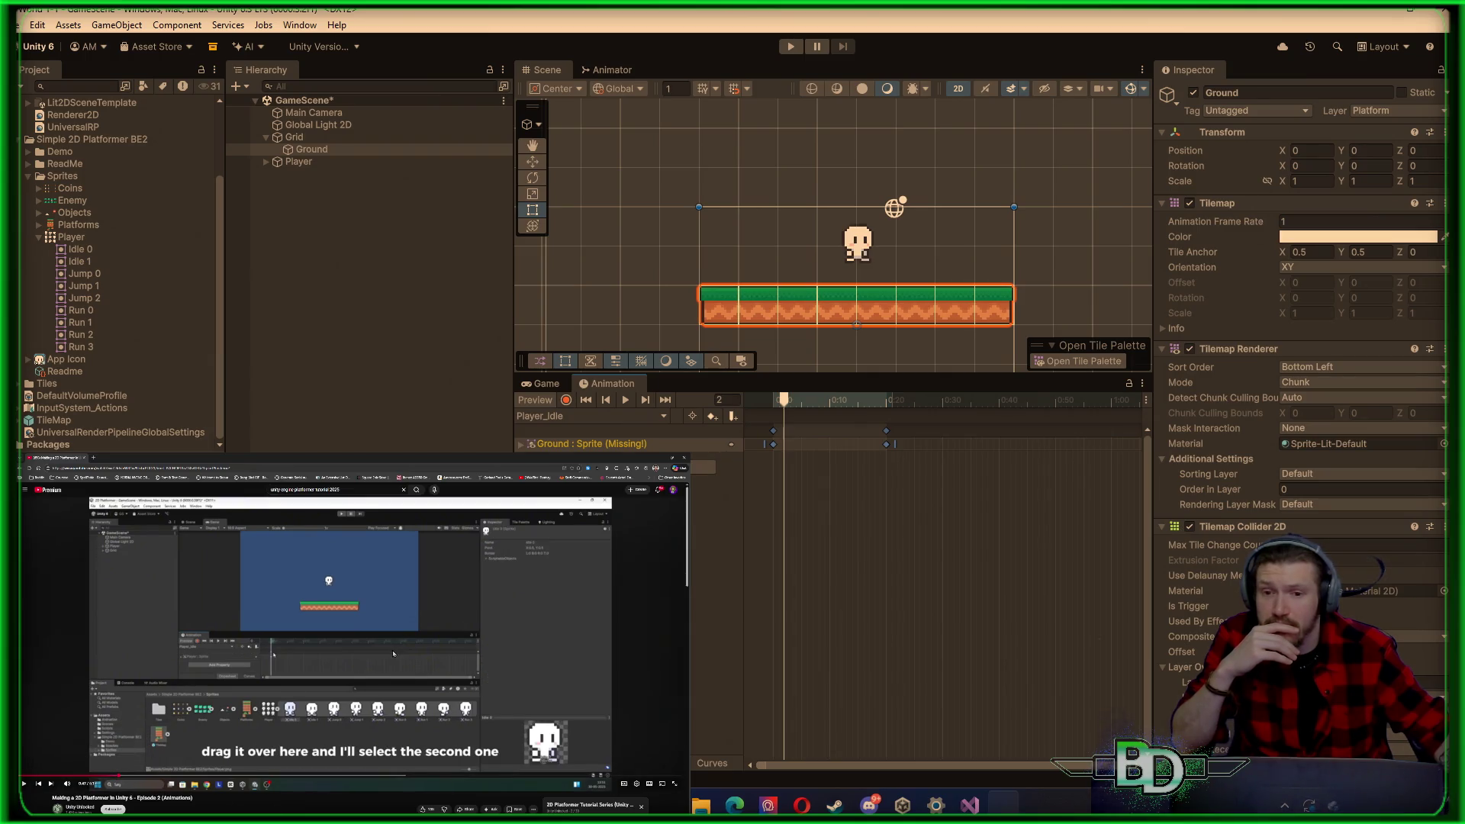
click(199, 768)
click(105, 776)
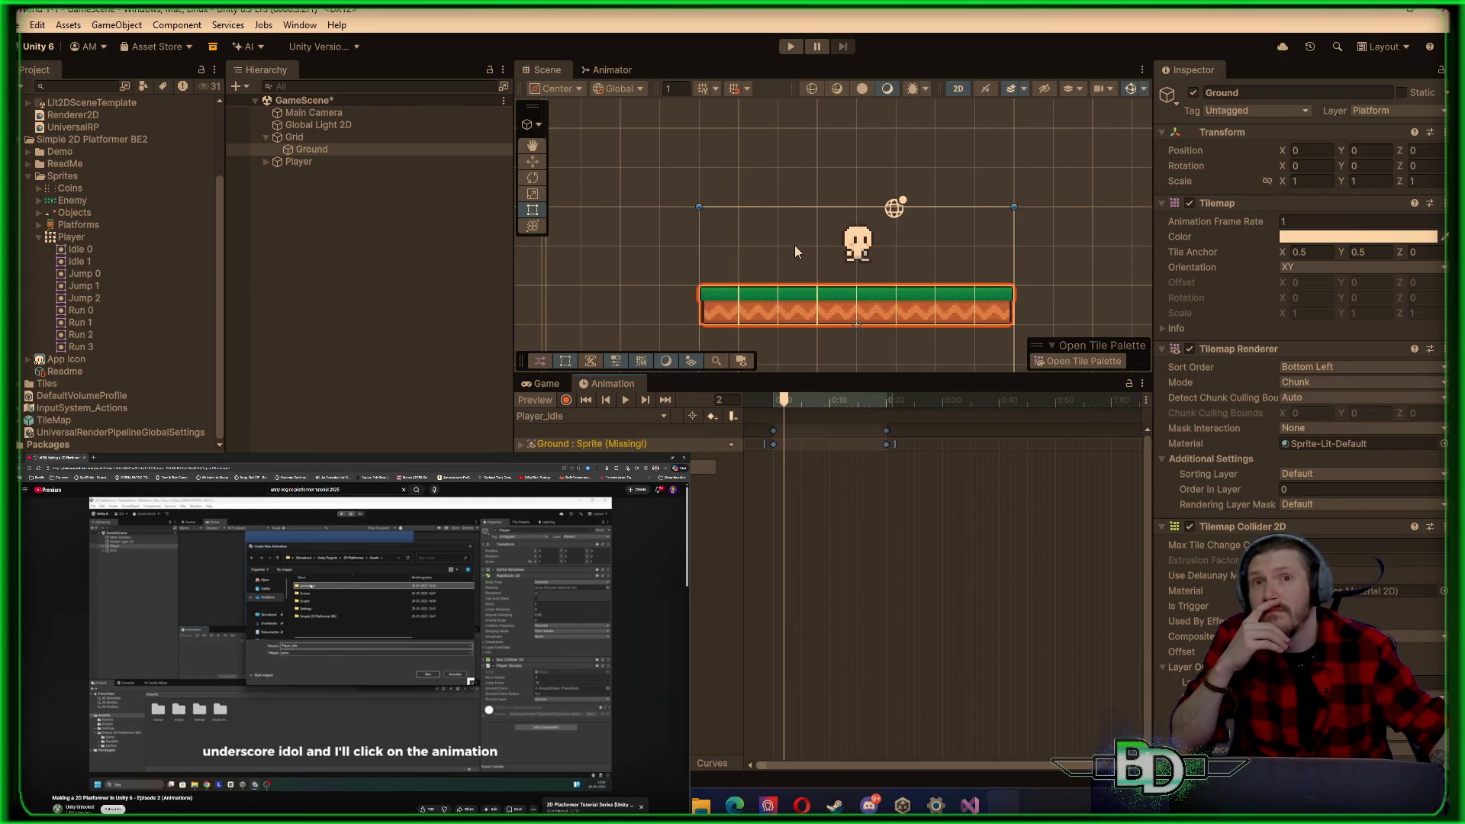
Step: Reselect Ground and open the Ground : Sprite (Missing!) row's options
click(326, 163)
click(326, 150)
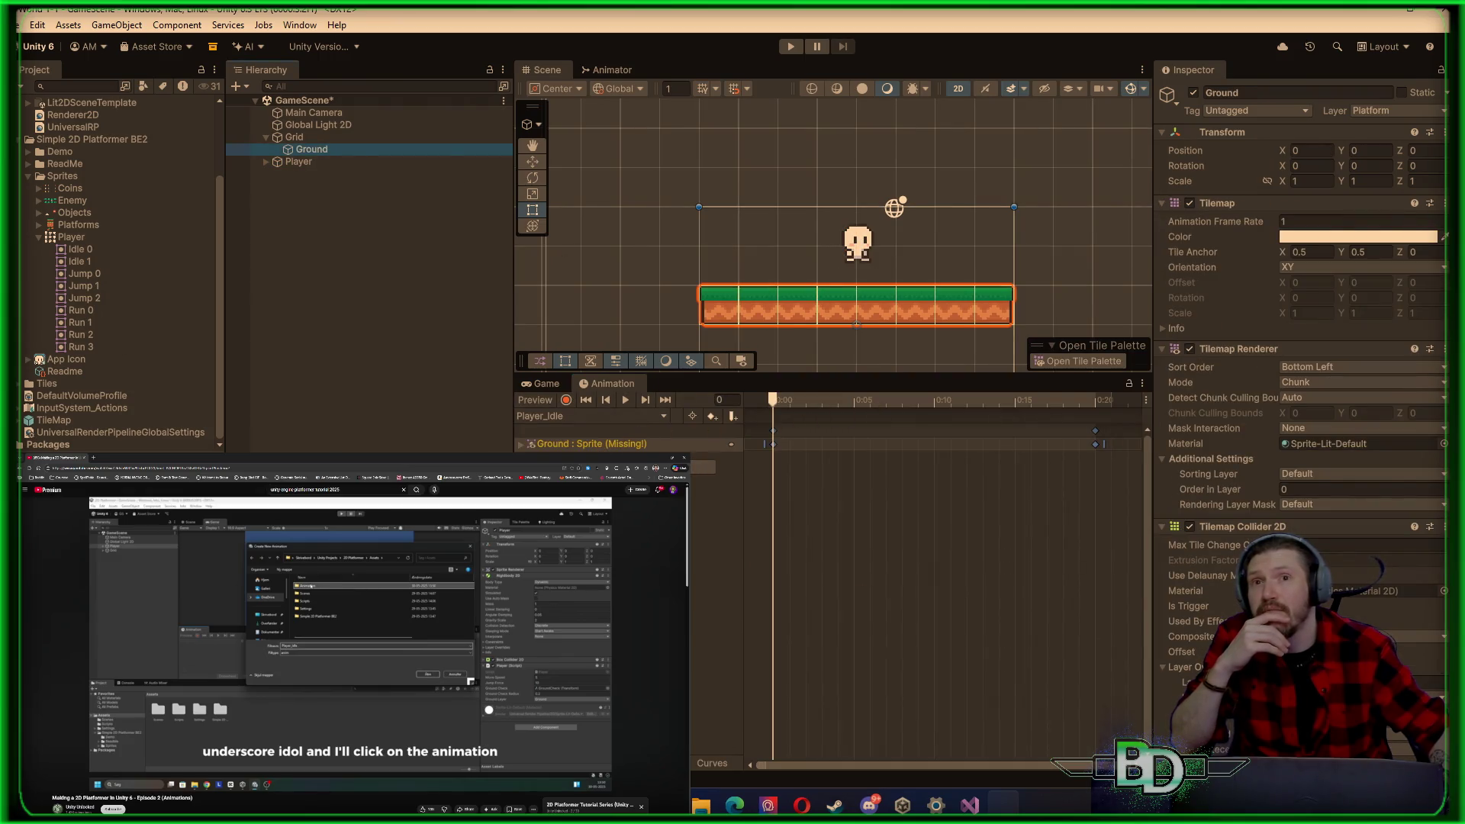
click(731, 444)
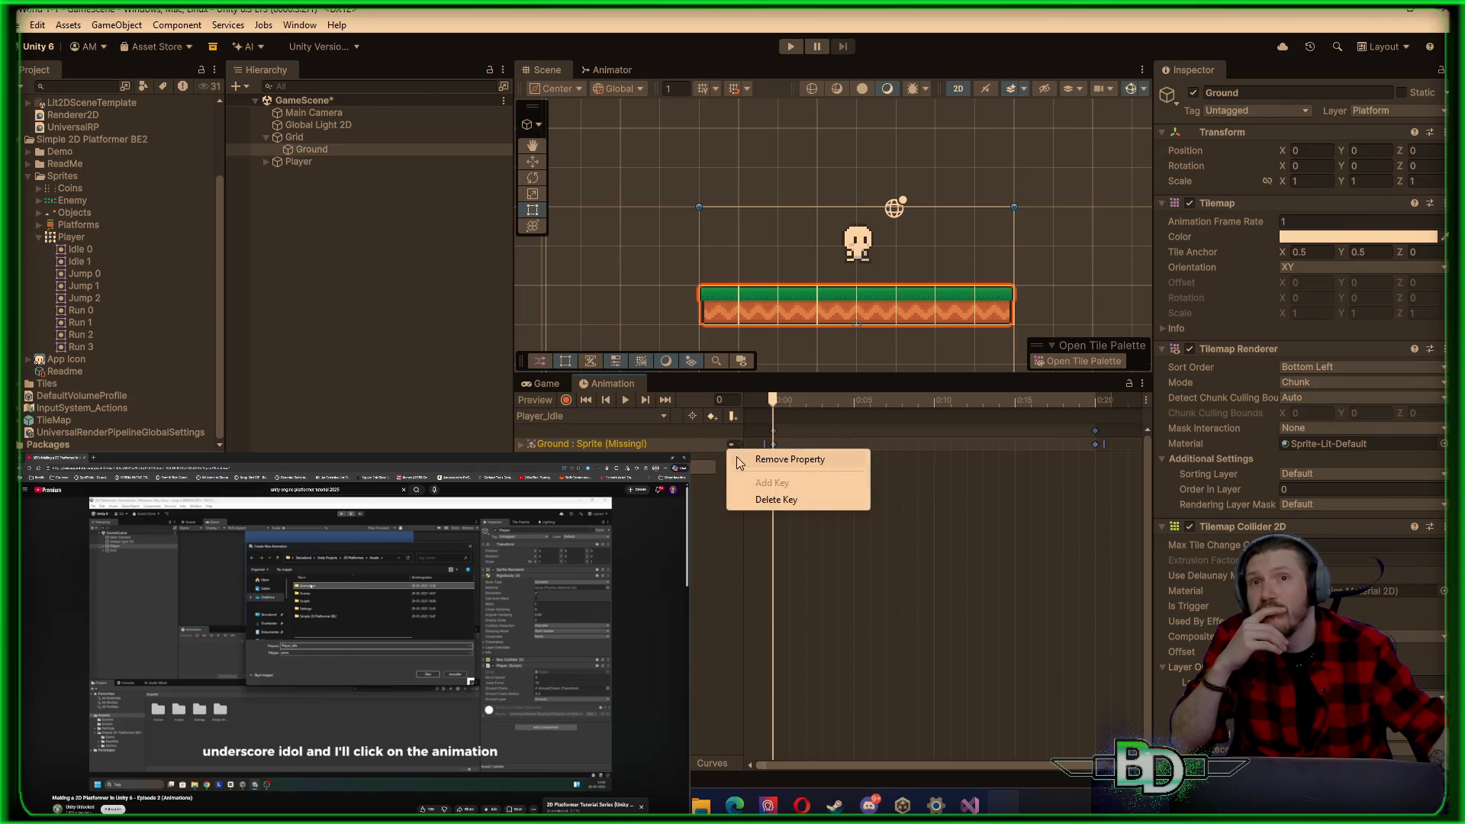
Step: Choose Remove Property for the missing track and check the clip list
click(770, 458)
click(662, 418)
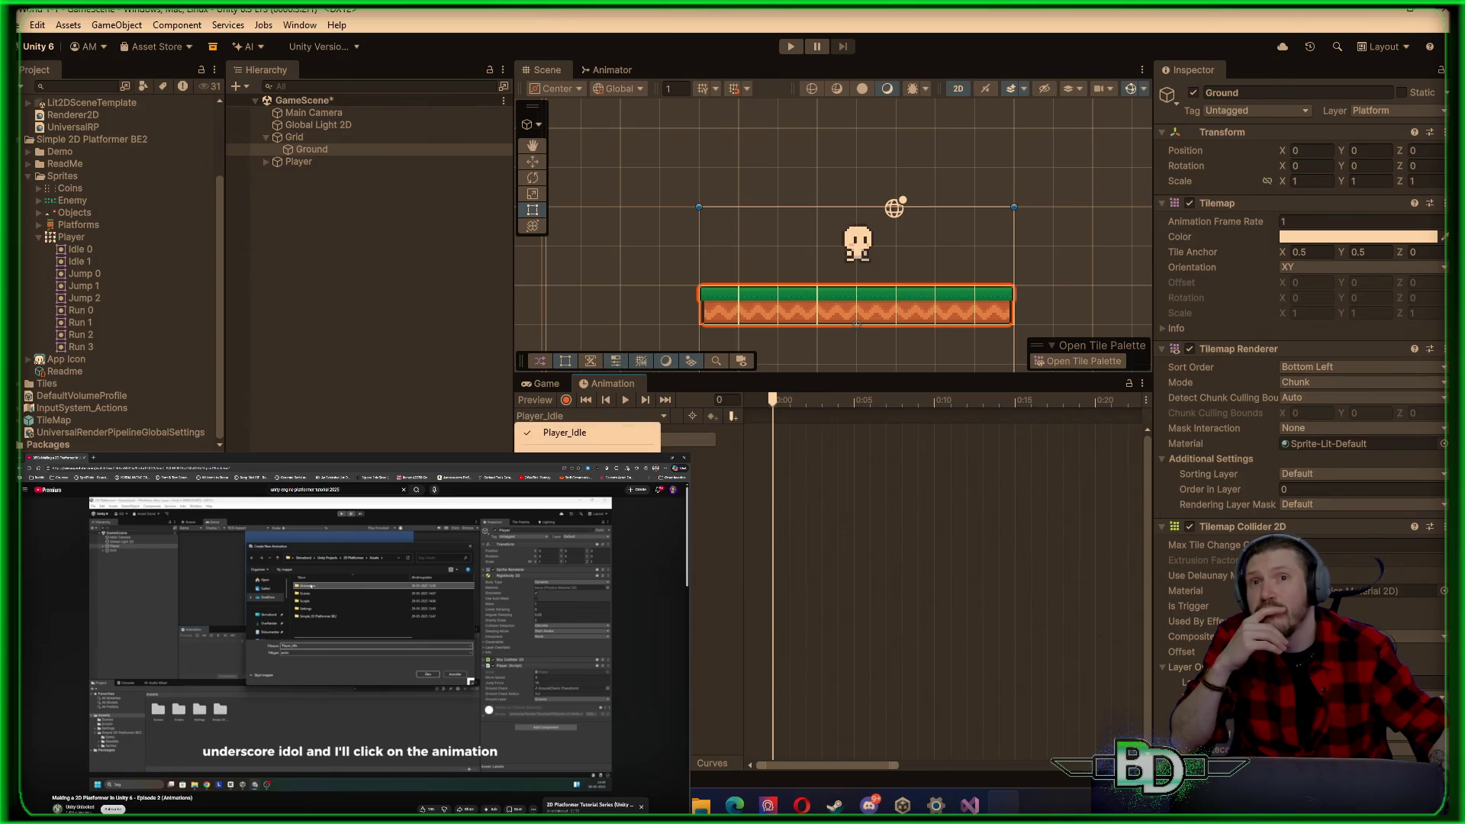
click(607, 433)
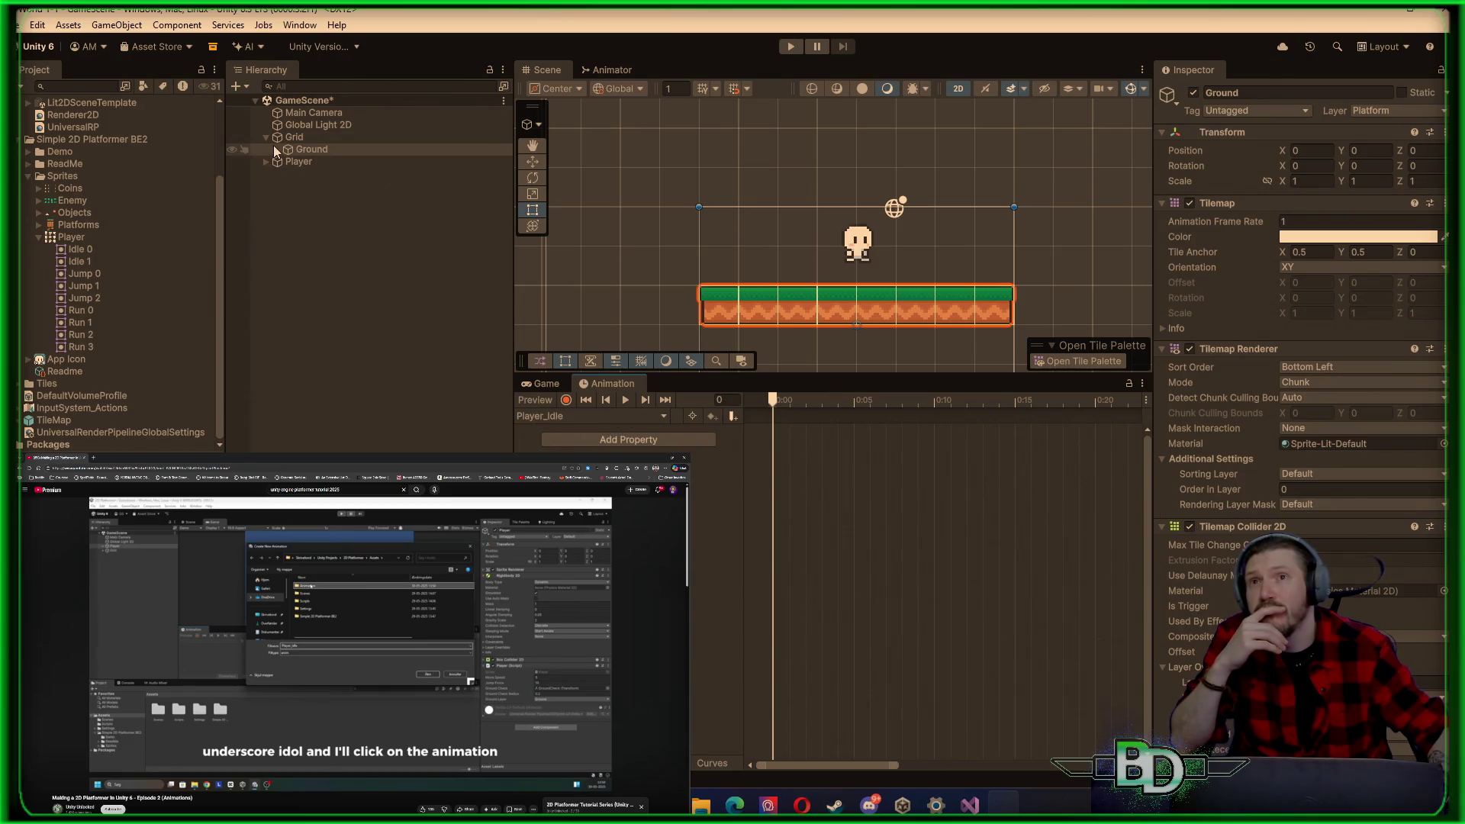
Step: Reselect Player then Ground, keep Player_Idle as the current clip, and scroll Project to the top
click(316, 160)
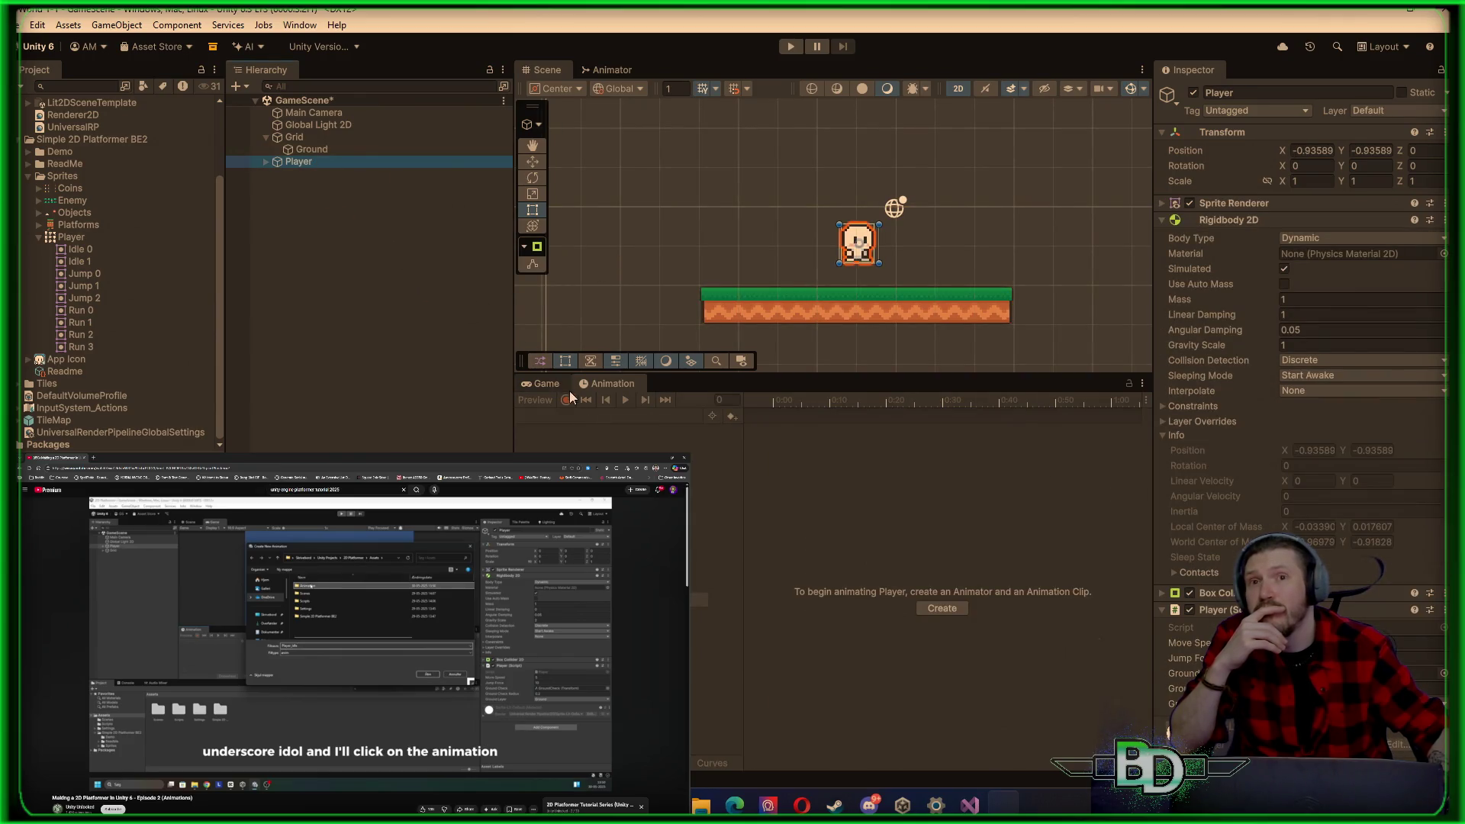
click(304, 149)
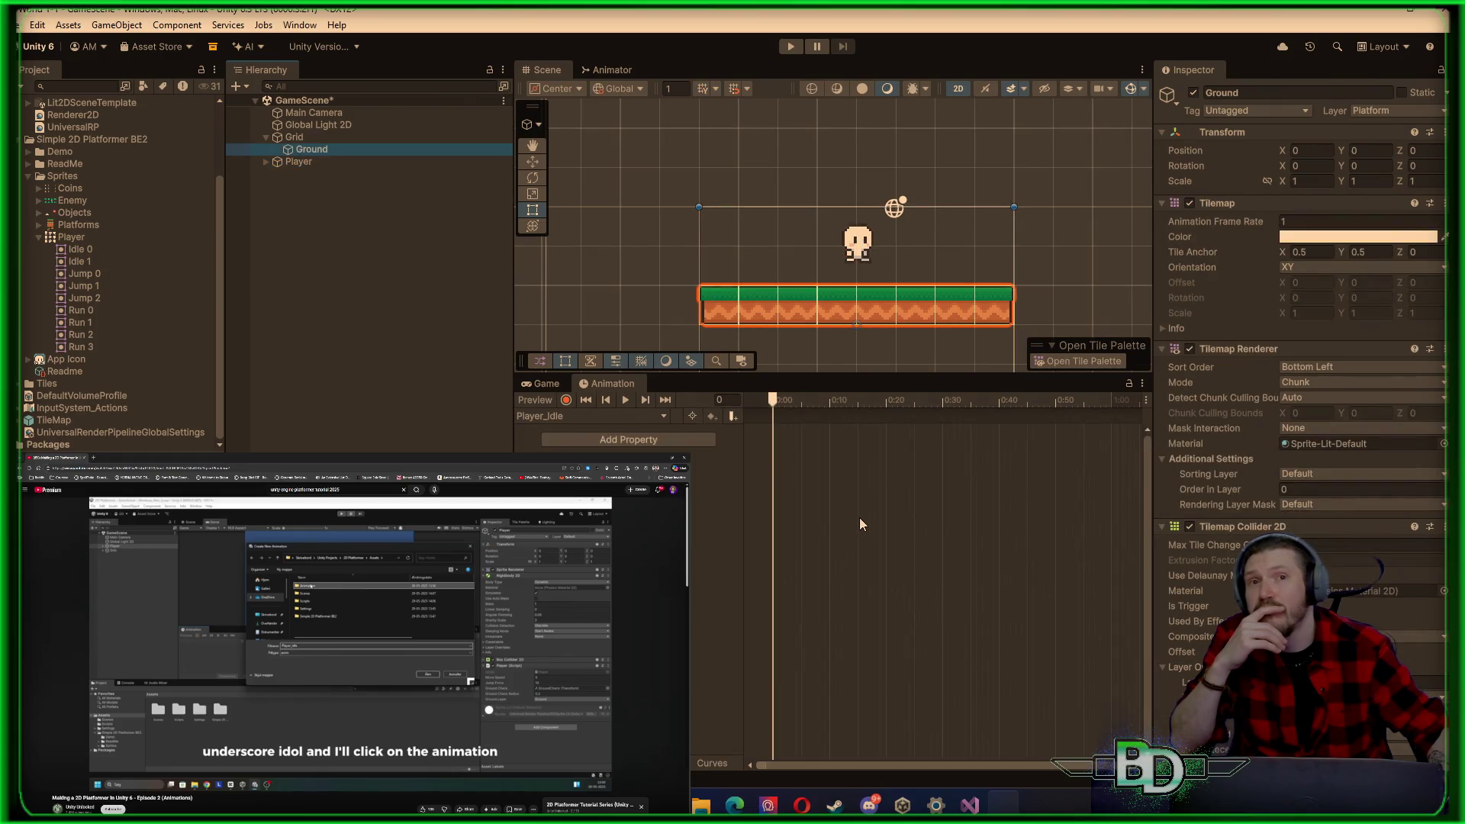
click(608, 422)
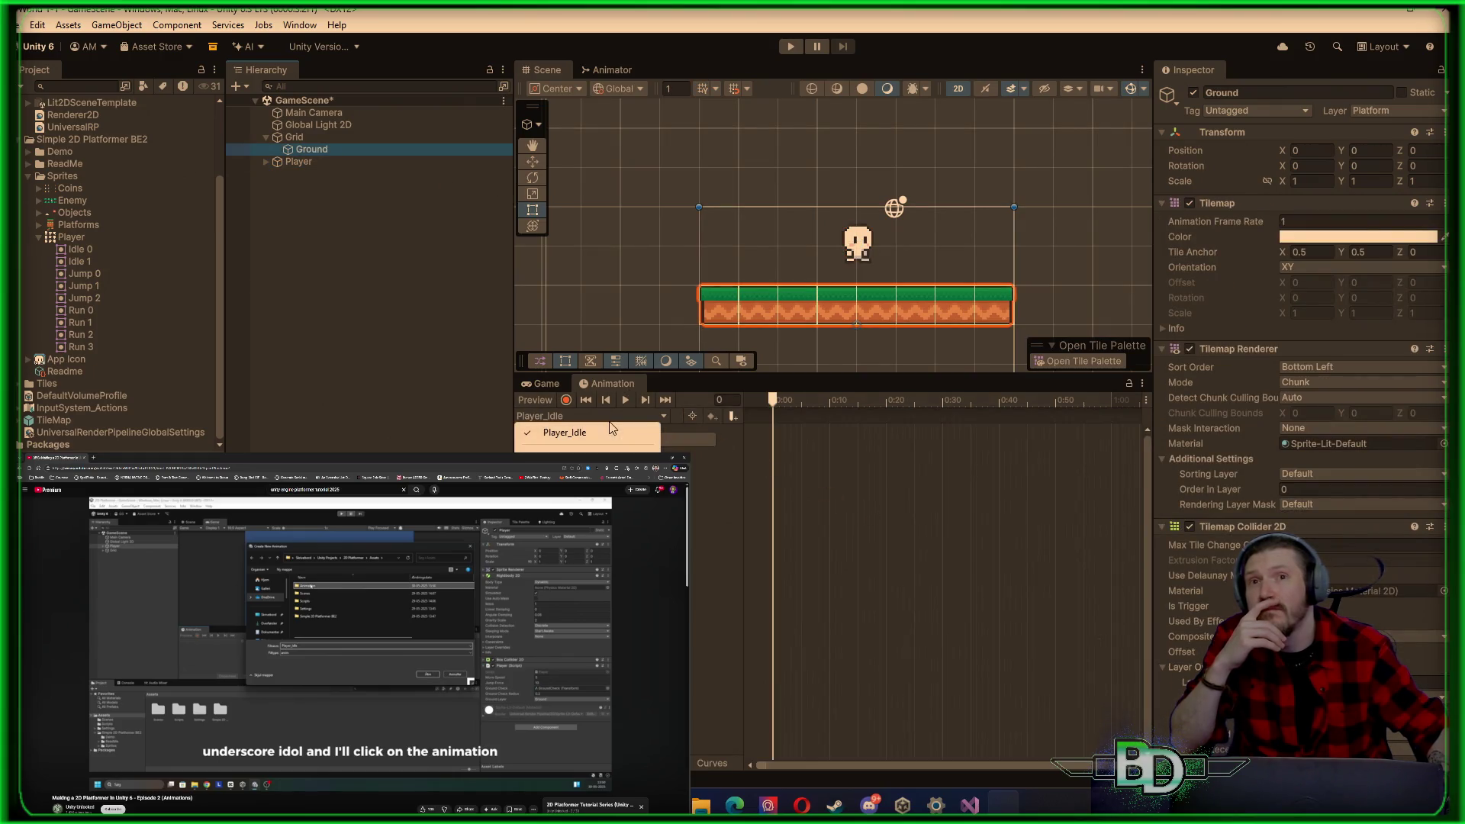
click(608, 432)
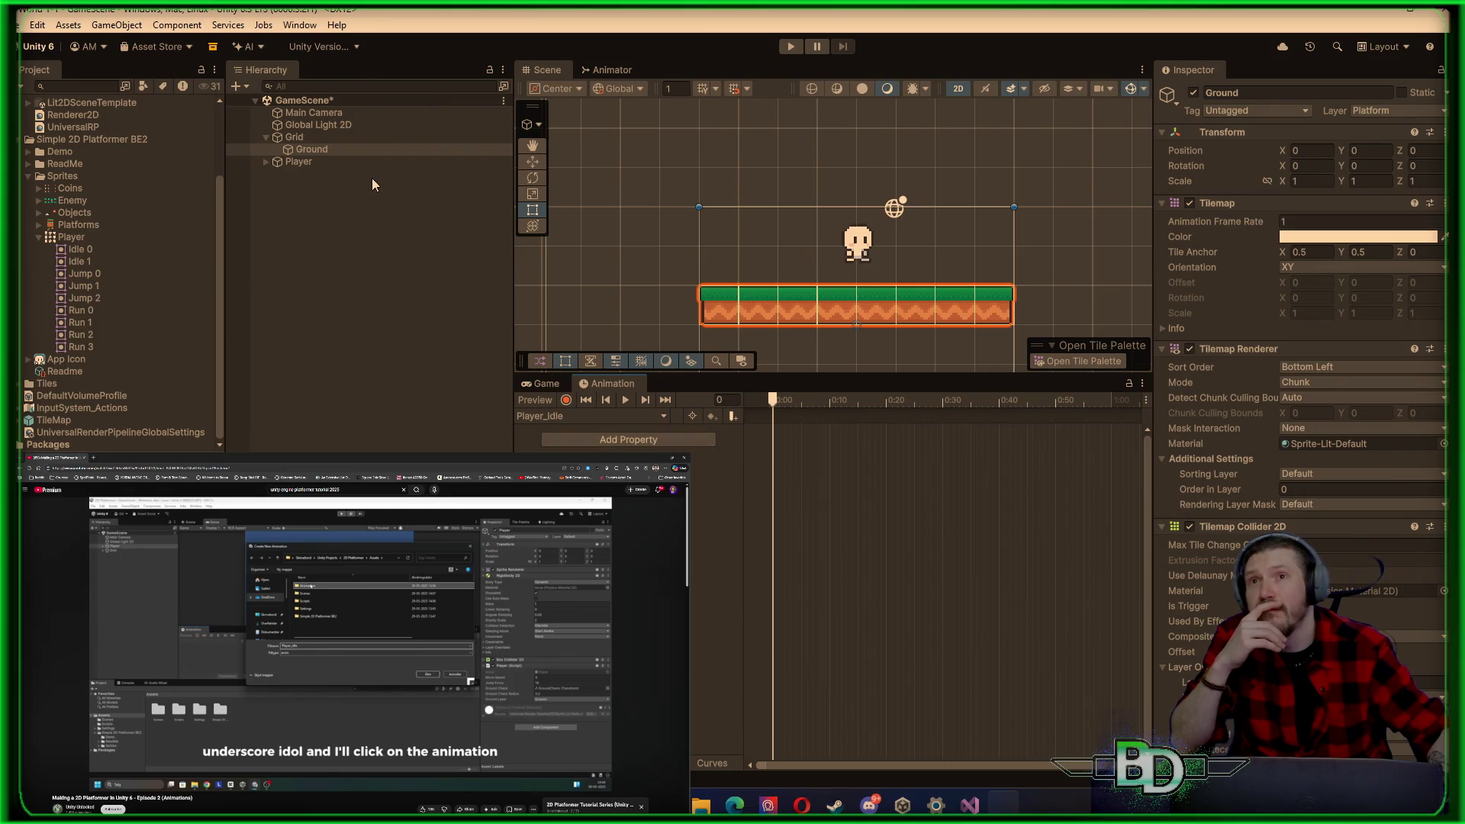
scroll(34, 122, up, 3)
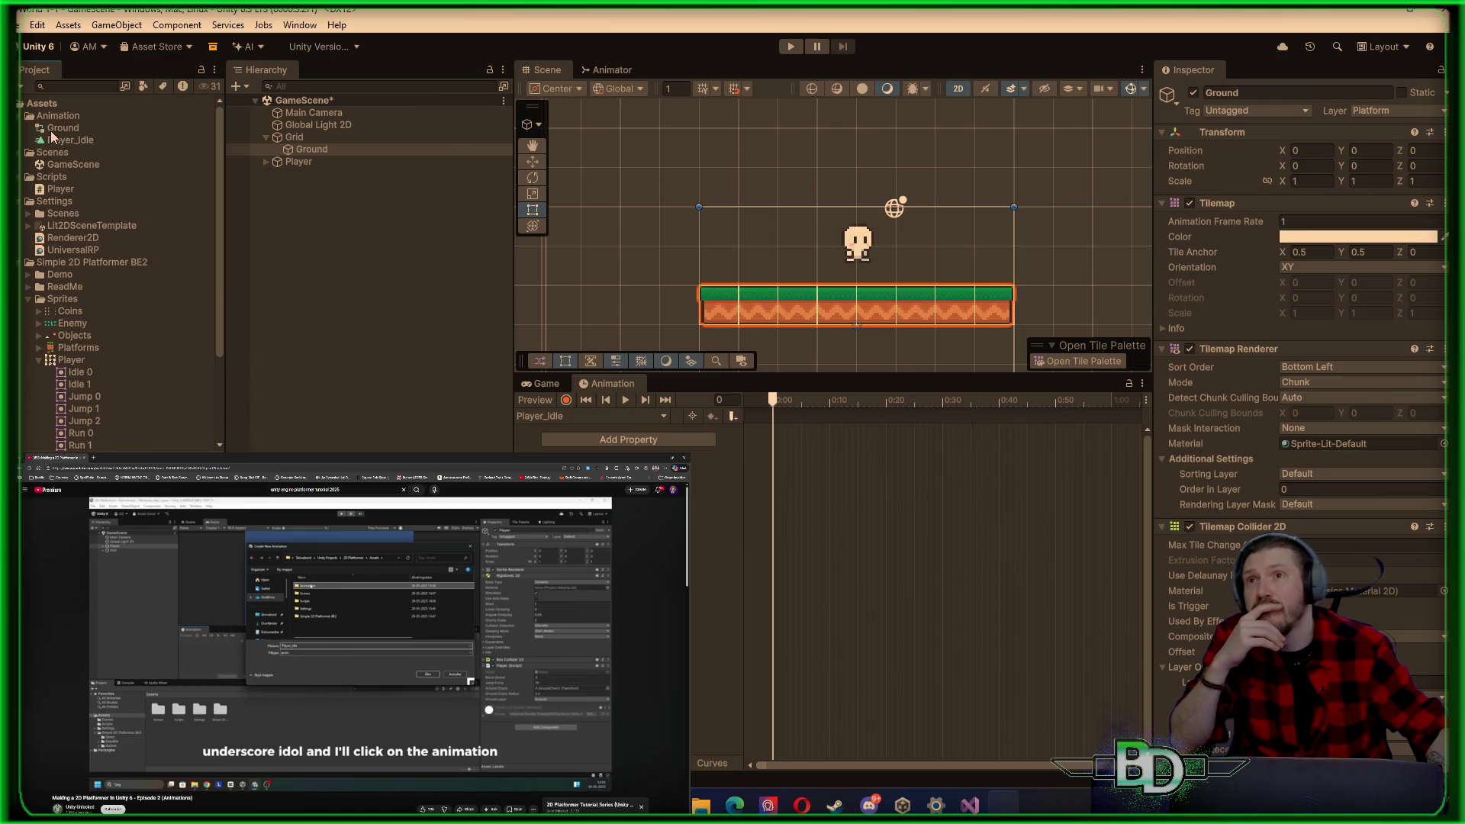
Step: Assign the Player_Idle clip to the Player object in the Hierarchy
click(65, 141)
click(62, 129)
right_click(61, 131)
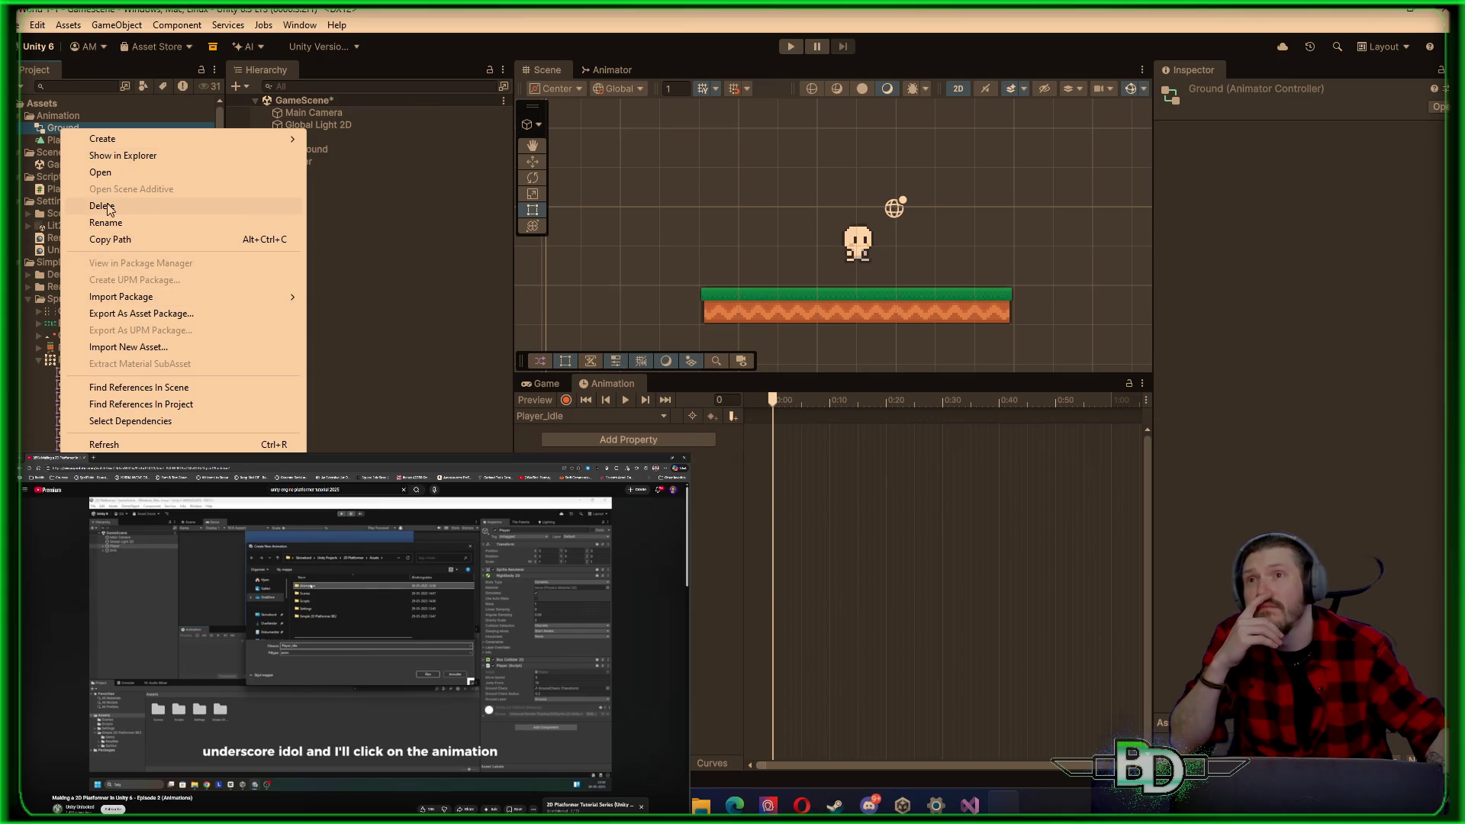
click(426, 226)
click(299, 162)
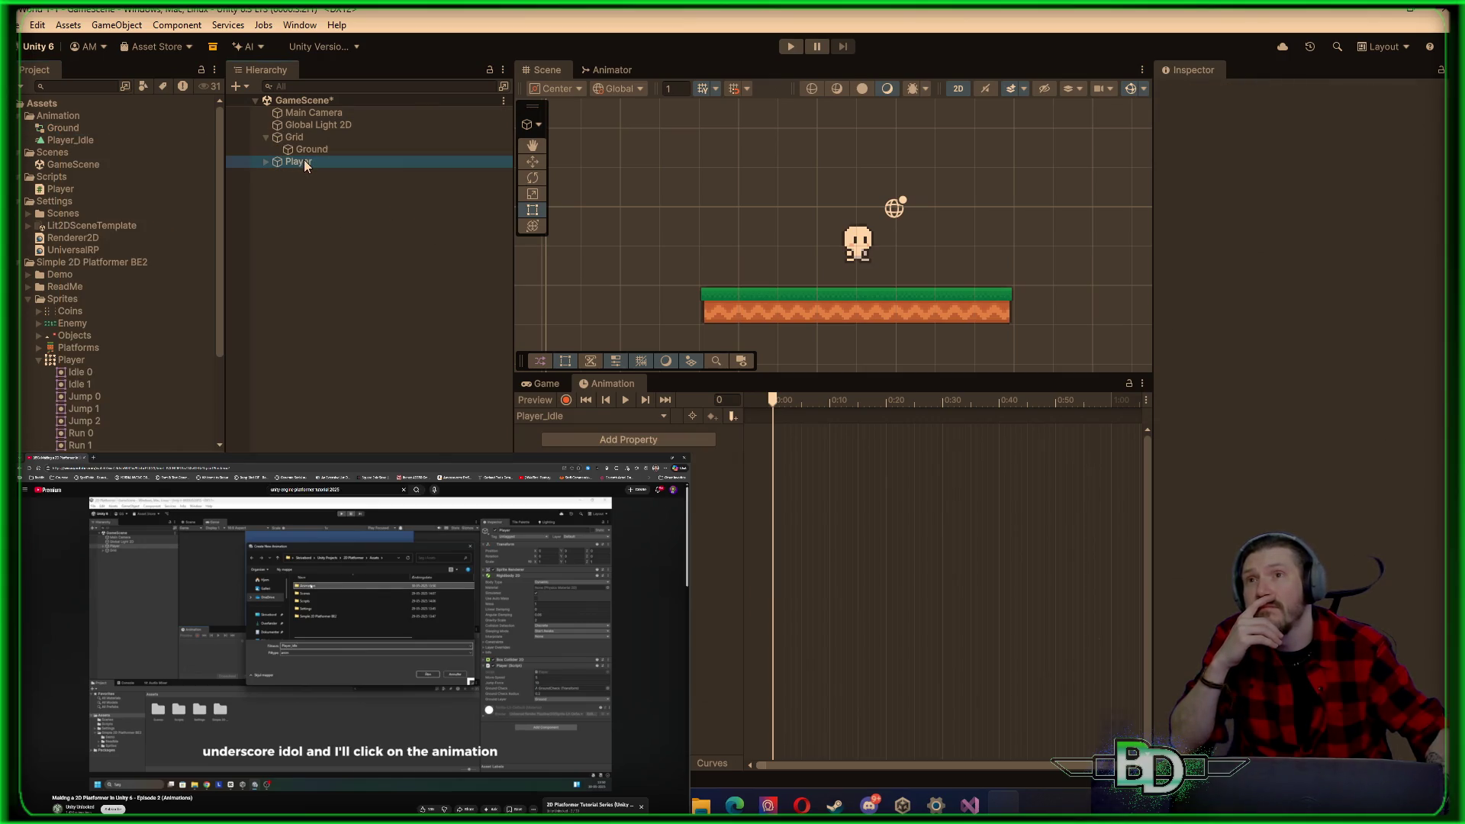
mouse_move(65, 141)
mouse_down()
mouse_move(249, 205)
mouse_move(305, 158)
mouse_up()
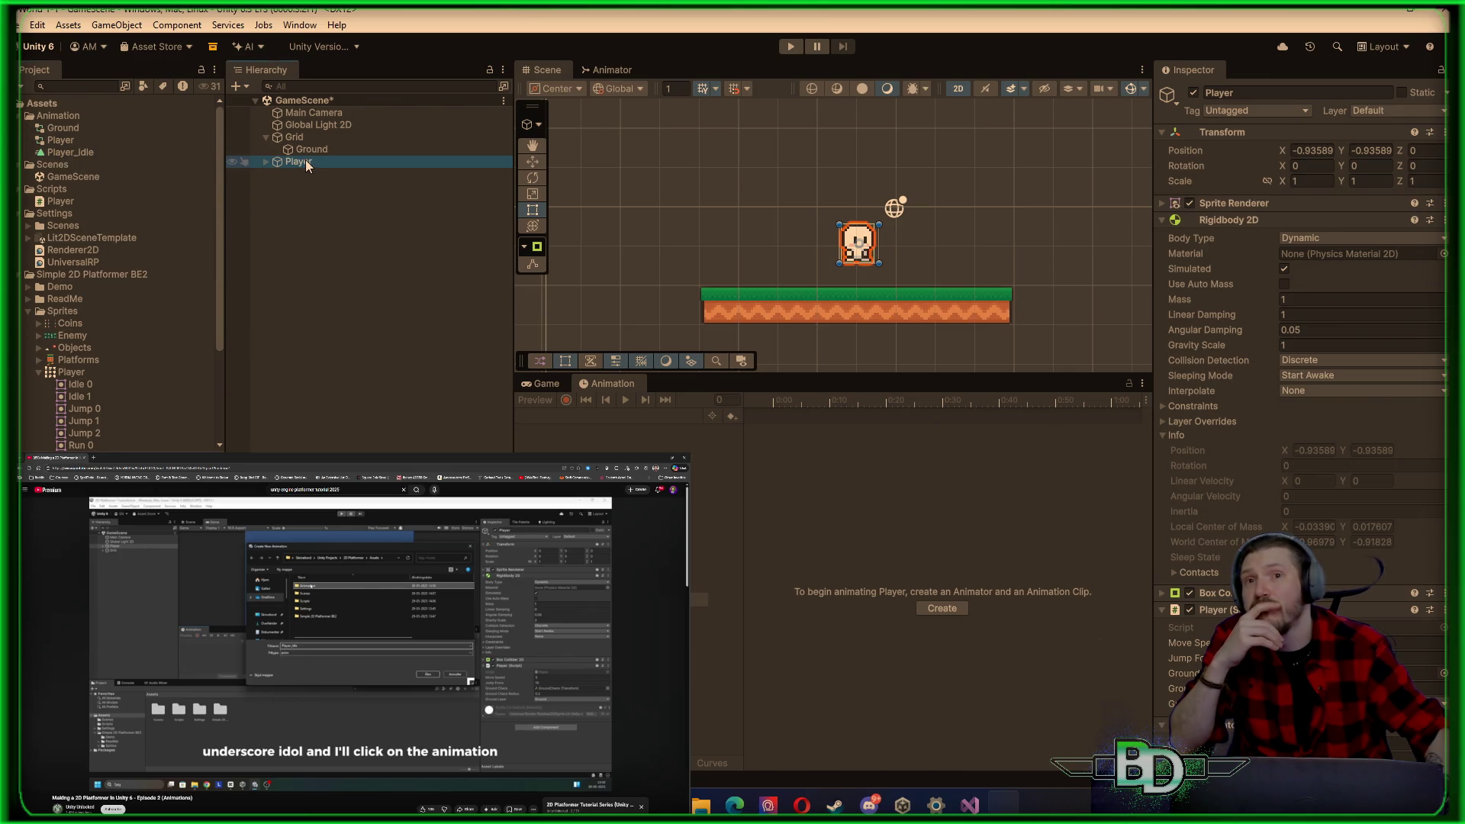
Step: Delete the Ground animator controller asset and confirm
right_click(62, 131)
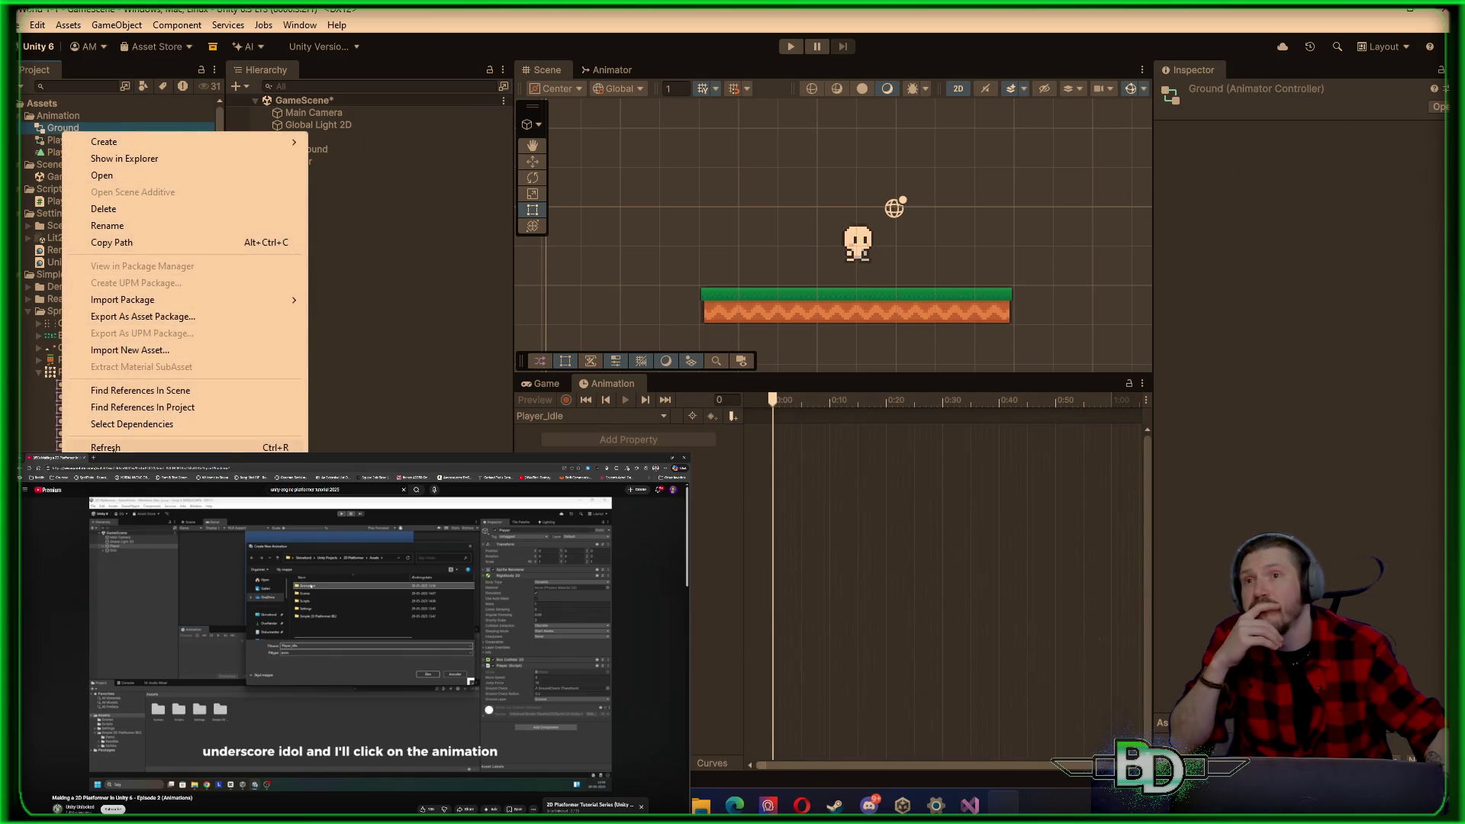
click(104, 209)
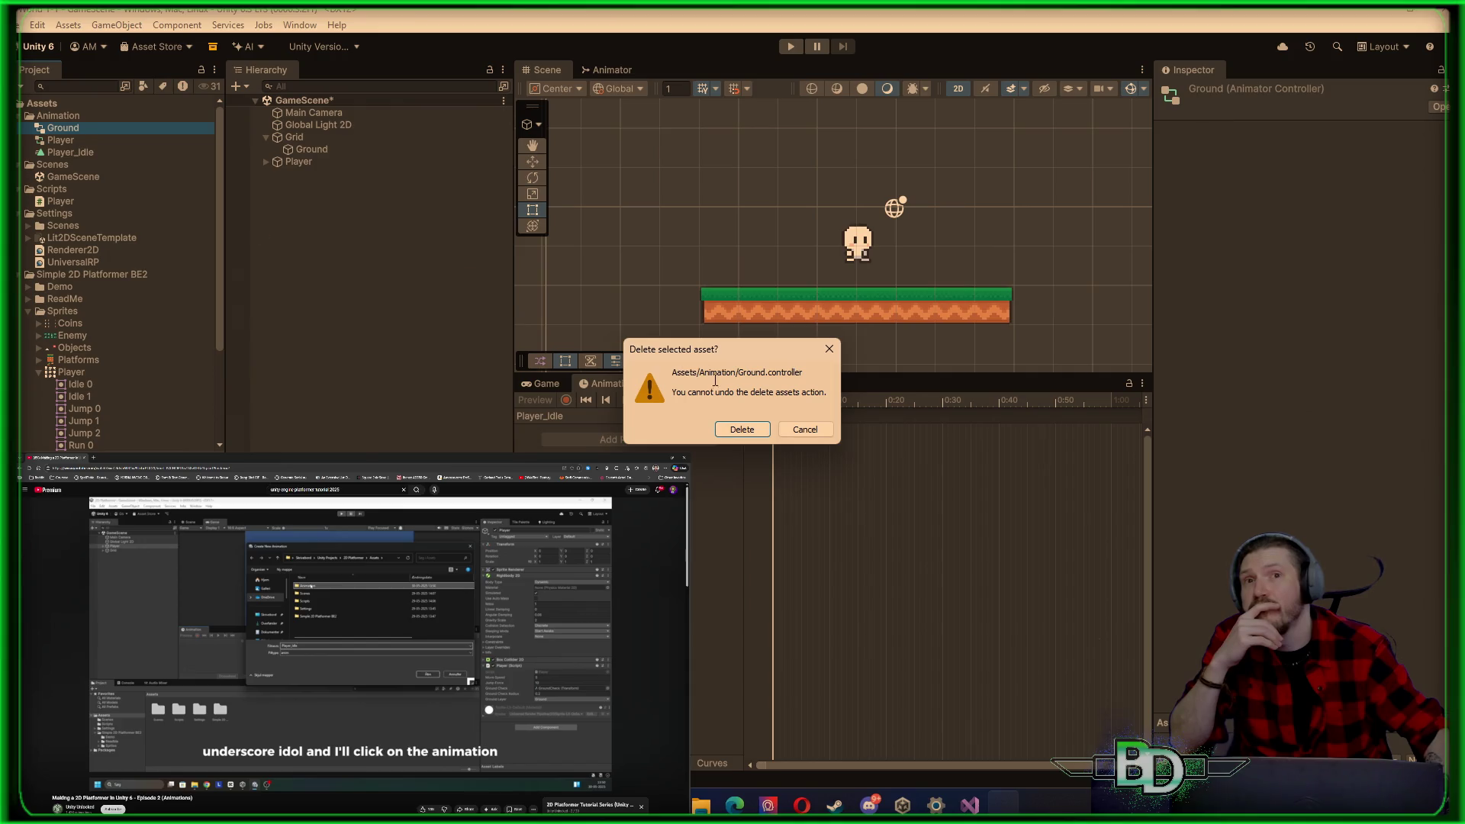
click(743, 429)
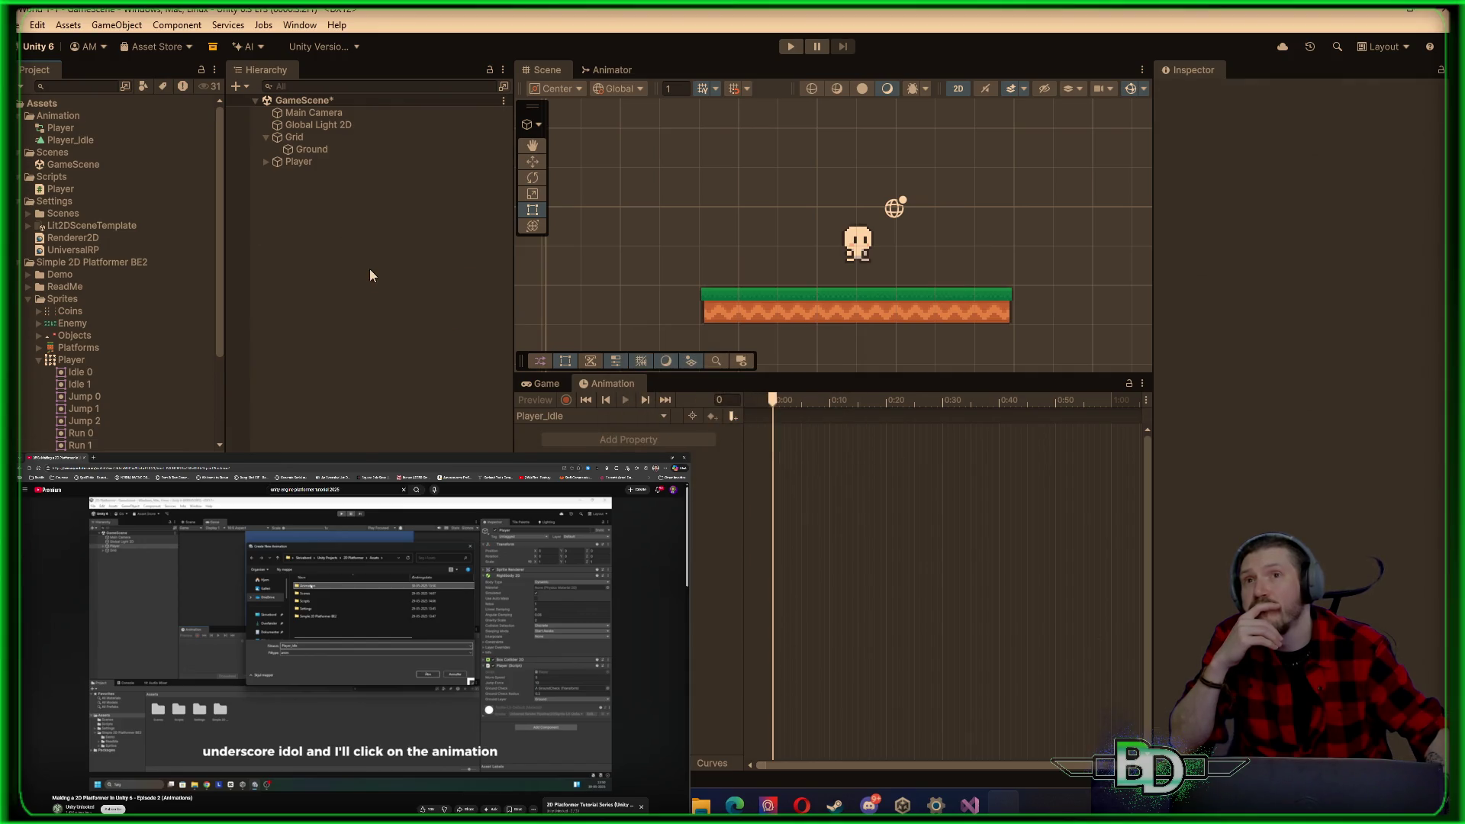
click(266, 161)
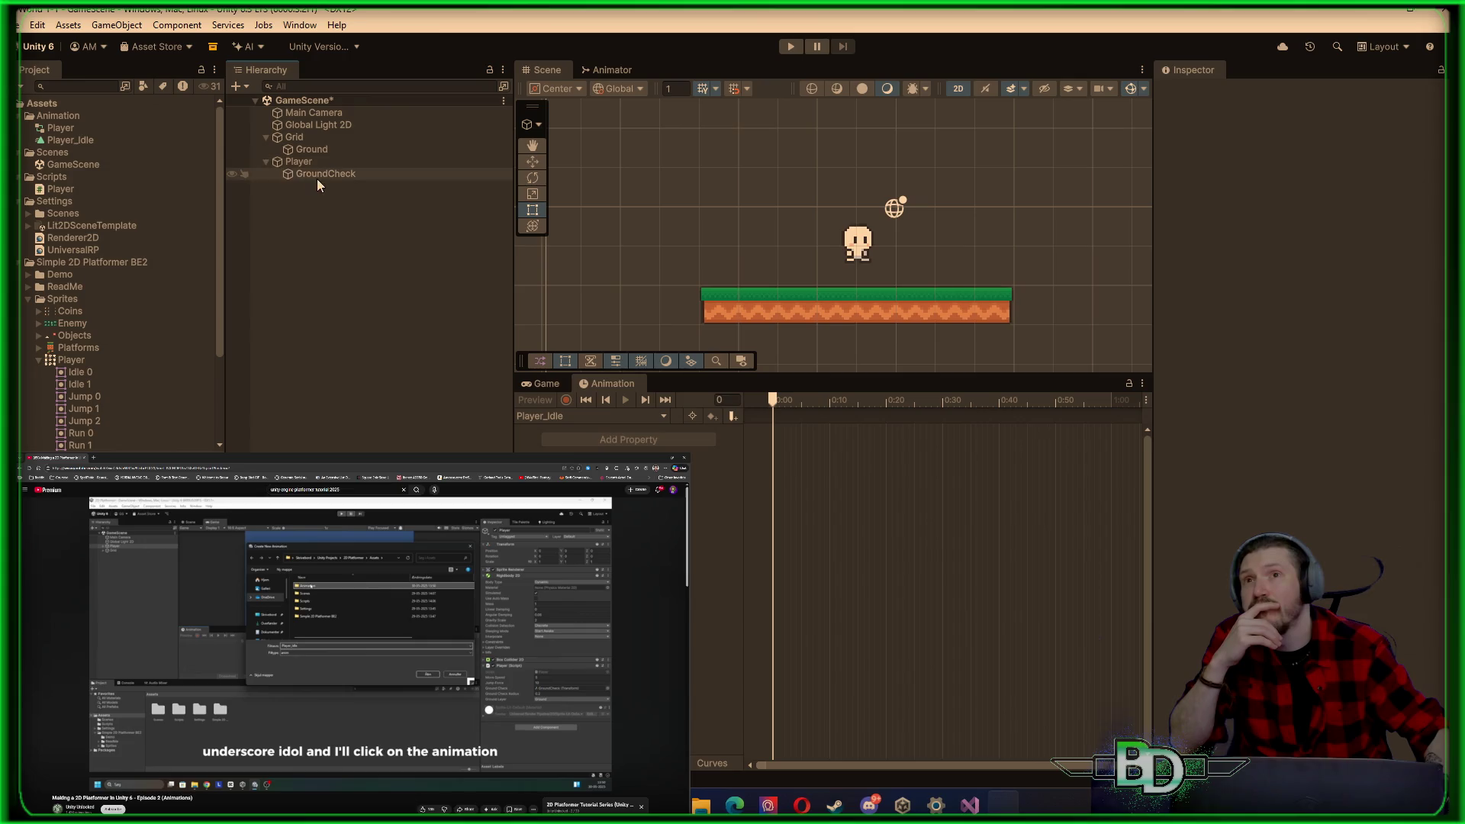
Step: With Player selected, drop Idle 0 at 0:00 and Idle 1 at 0:20 on a Player : Sprite track
click(304, 162)
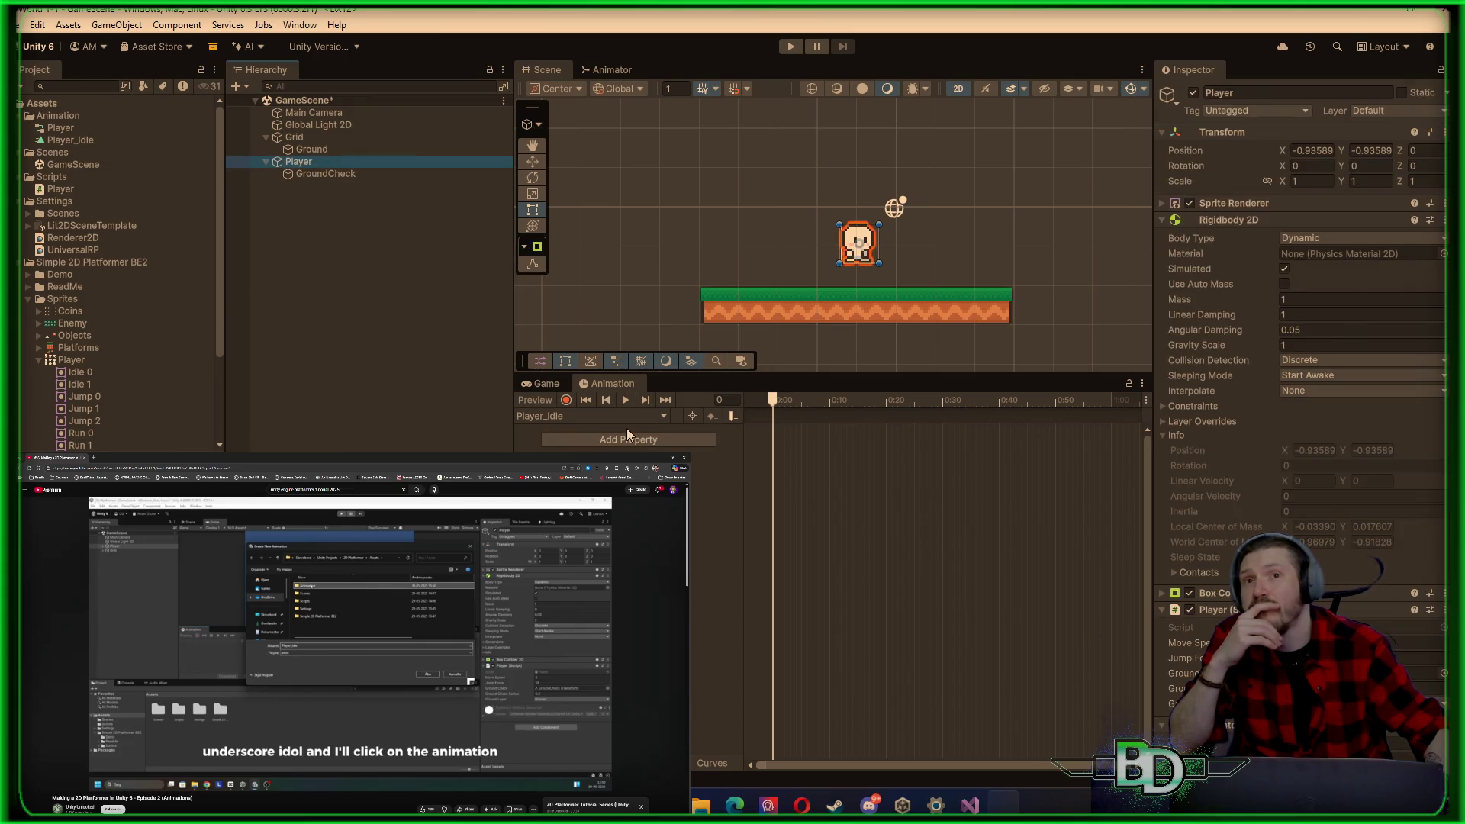
click(331, 148)
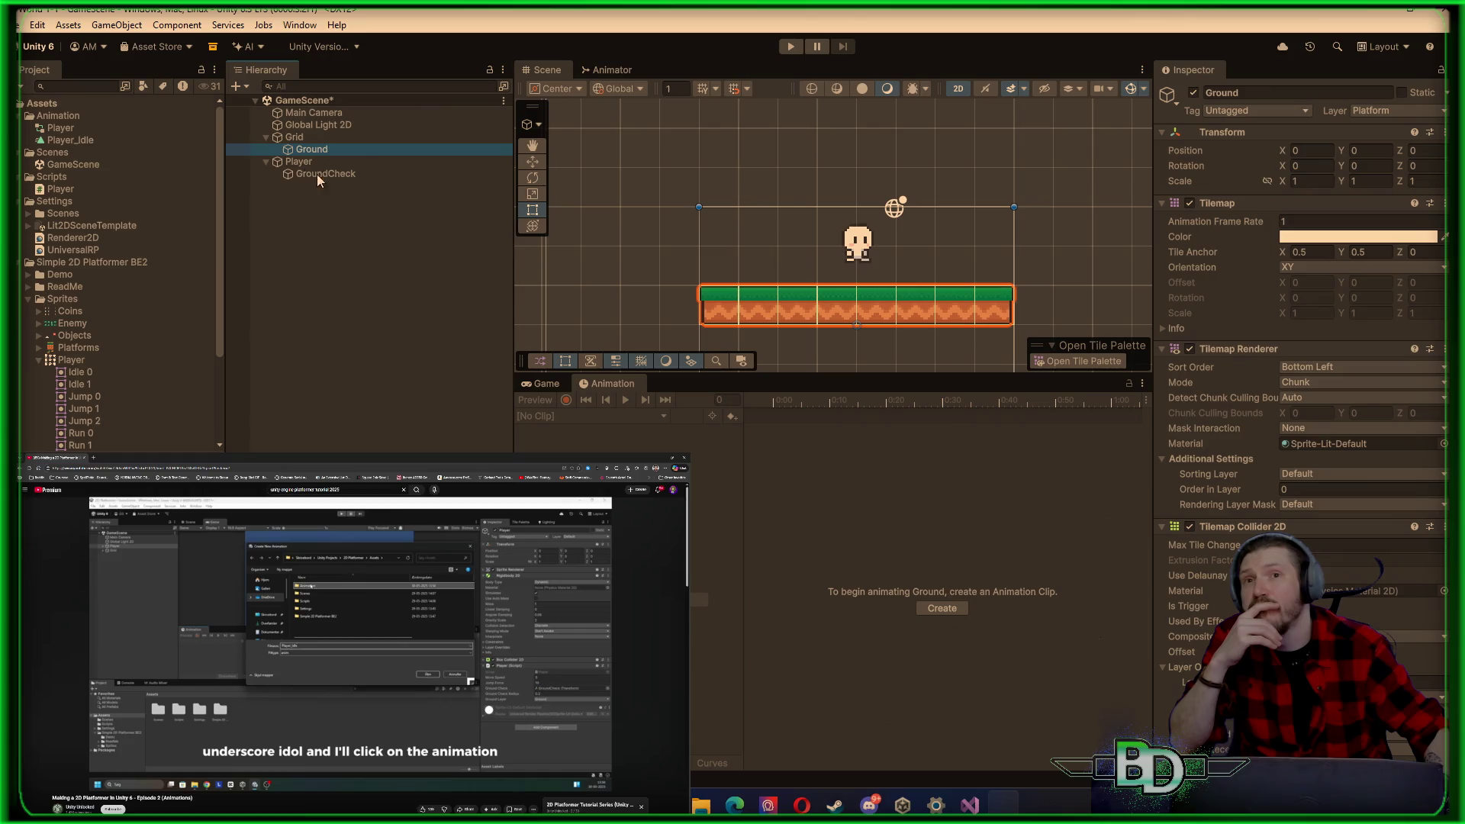
click(296, 161)
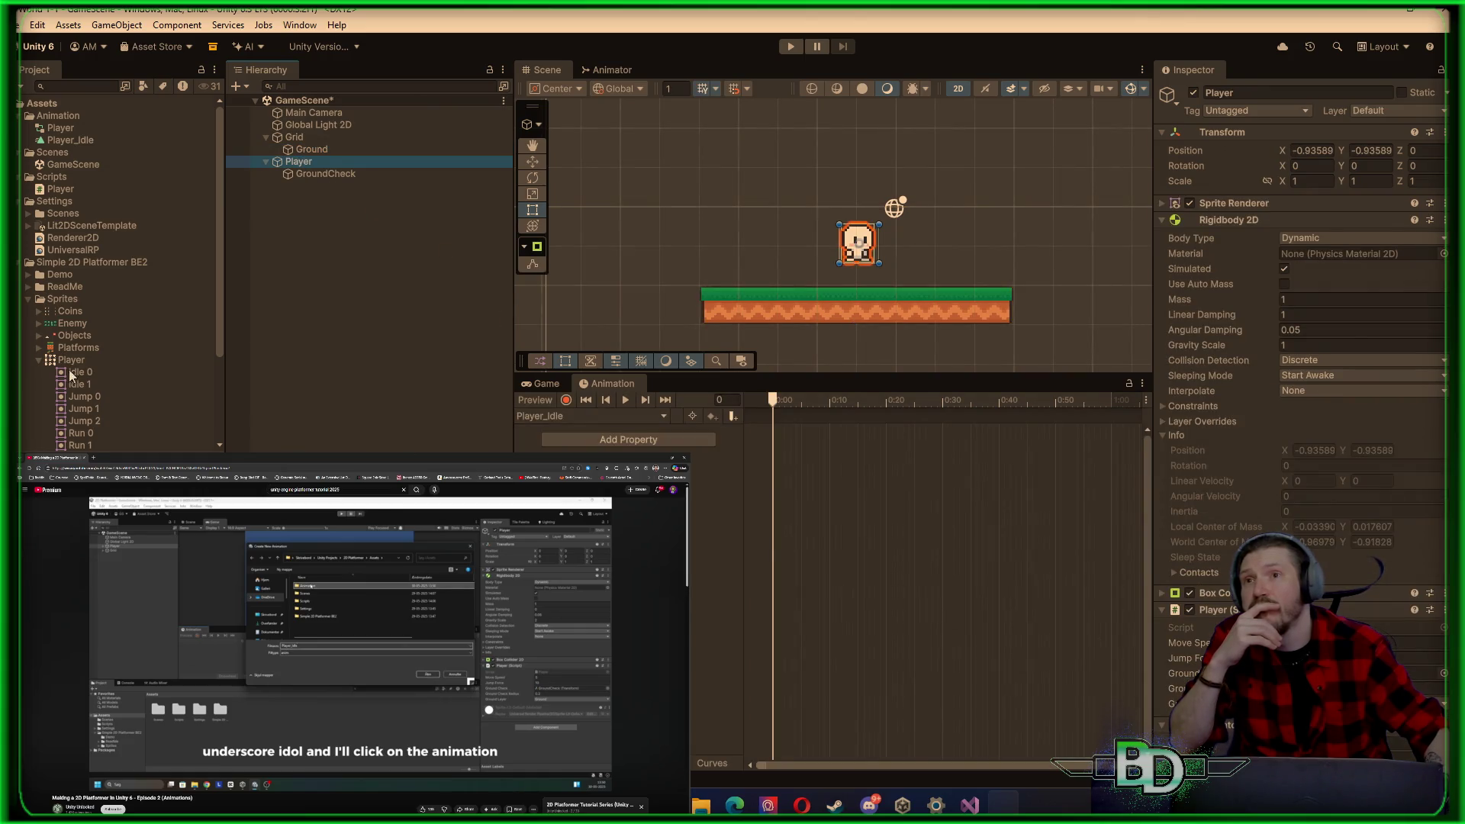
mouse_move(71, 372)
mouse_down()
mouse_move(404, 431)
mouse_move(772, 434)
mouse_up()
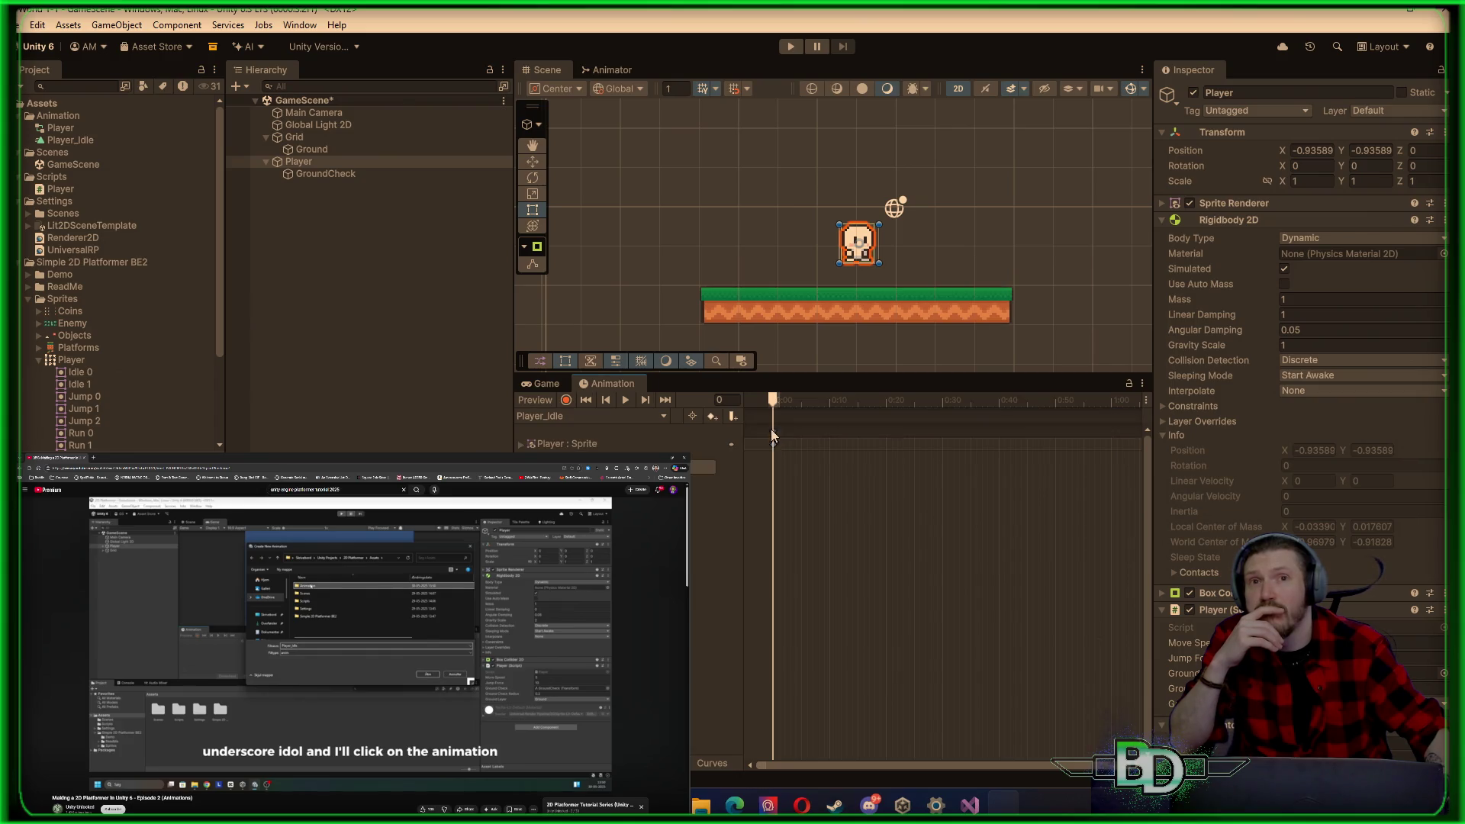
drag(71, 384, 884, 458)
drag(887, 447, 885, 449)
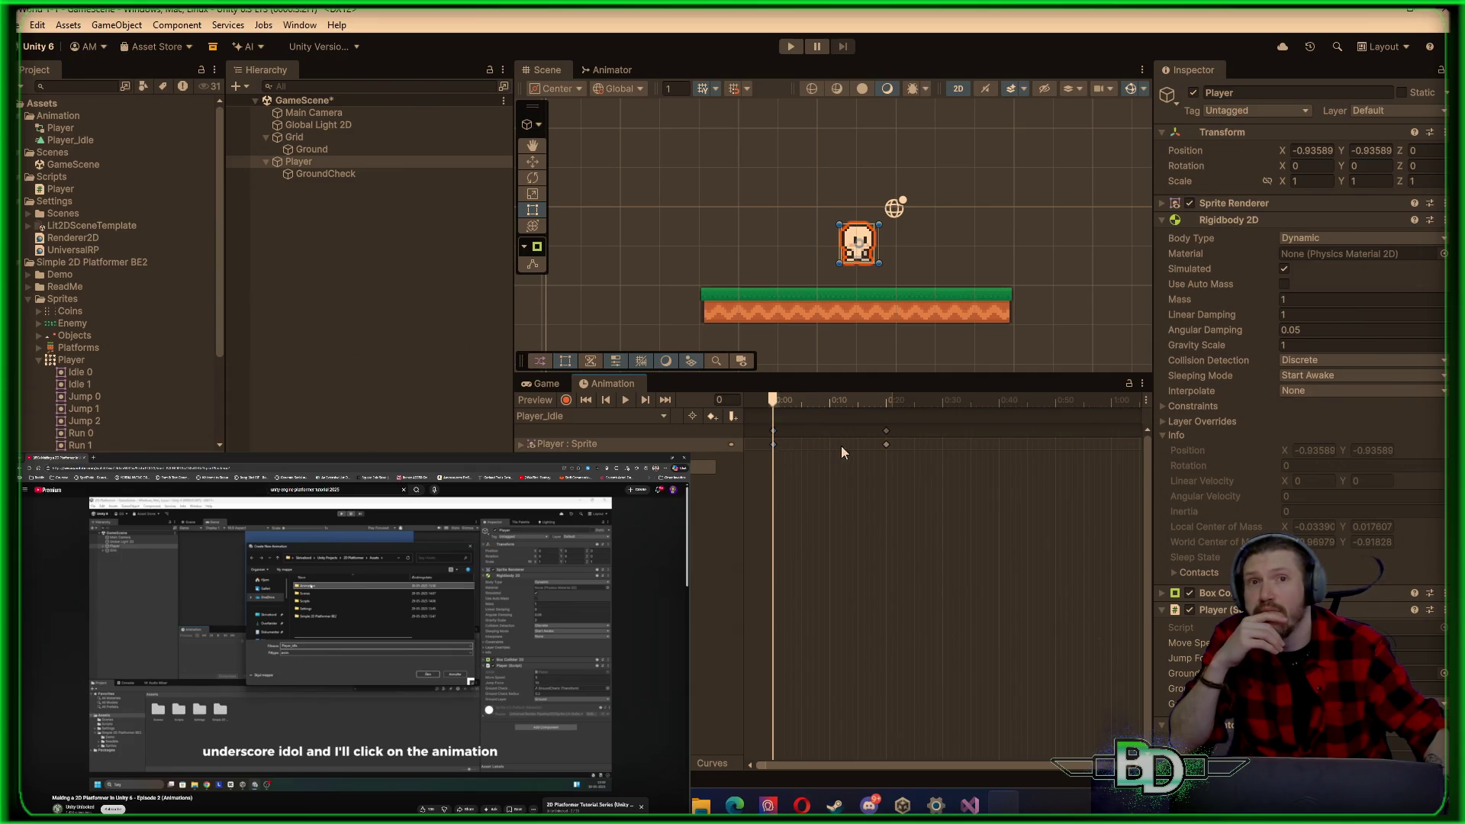
click(886, 446)
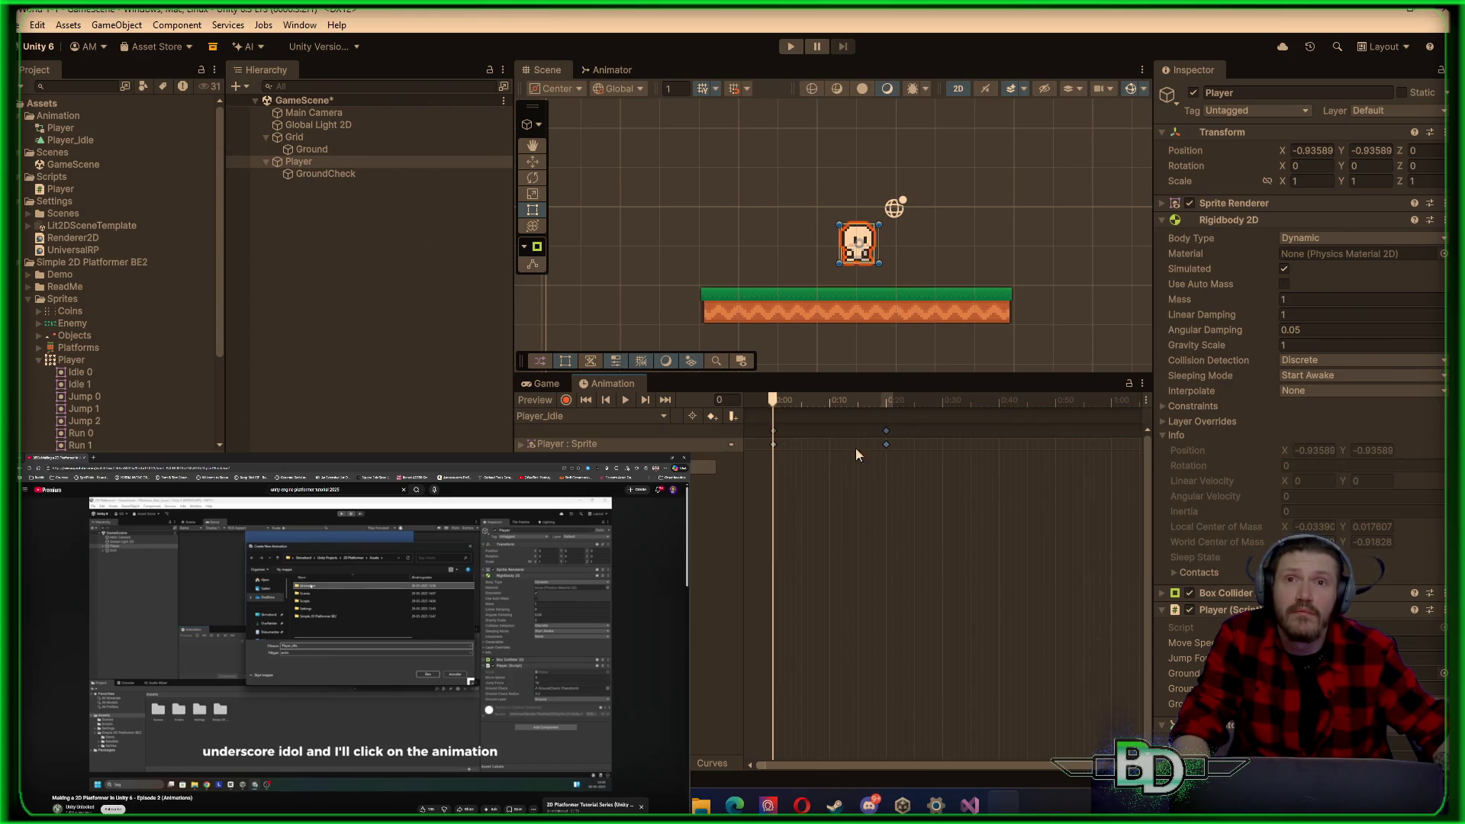
Step: Experiment with selecting, shifting and pasting the sprite keyframes, then undo the paste
mouse_move(843, 473)
mouse_down()
mouse_move(816, 432)
mouse_move(767, 425)
mouse_up()
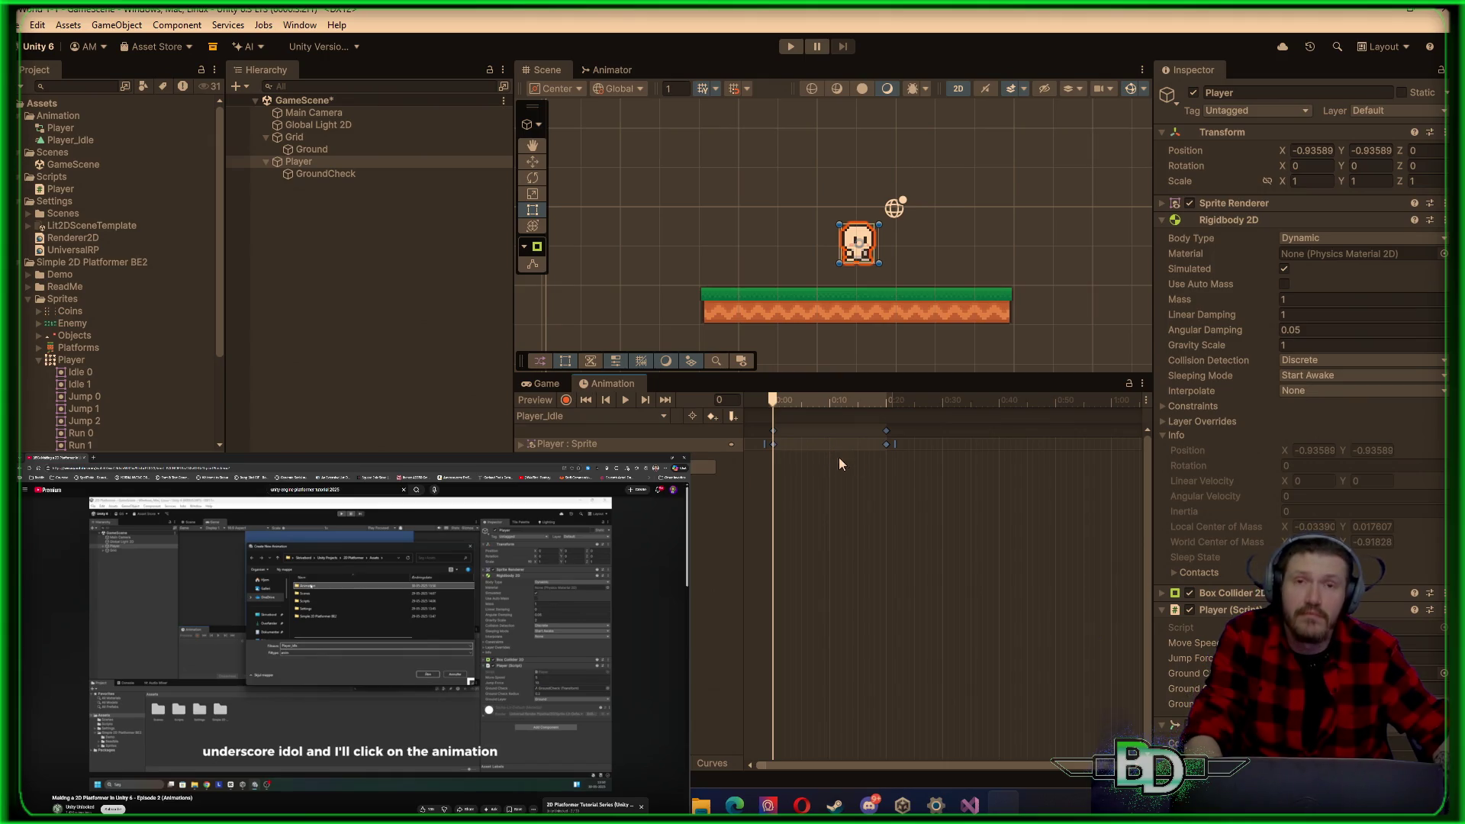
click(1000, 445)
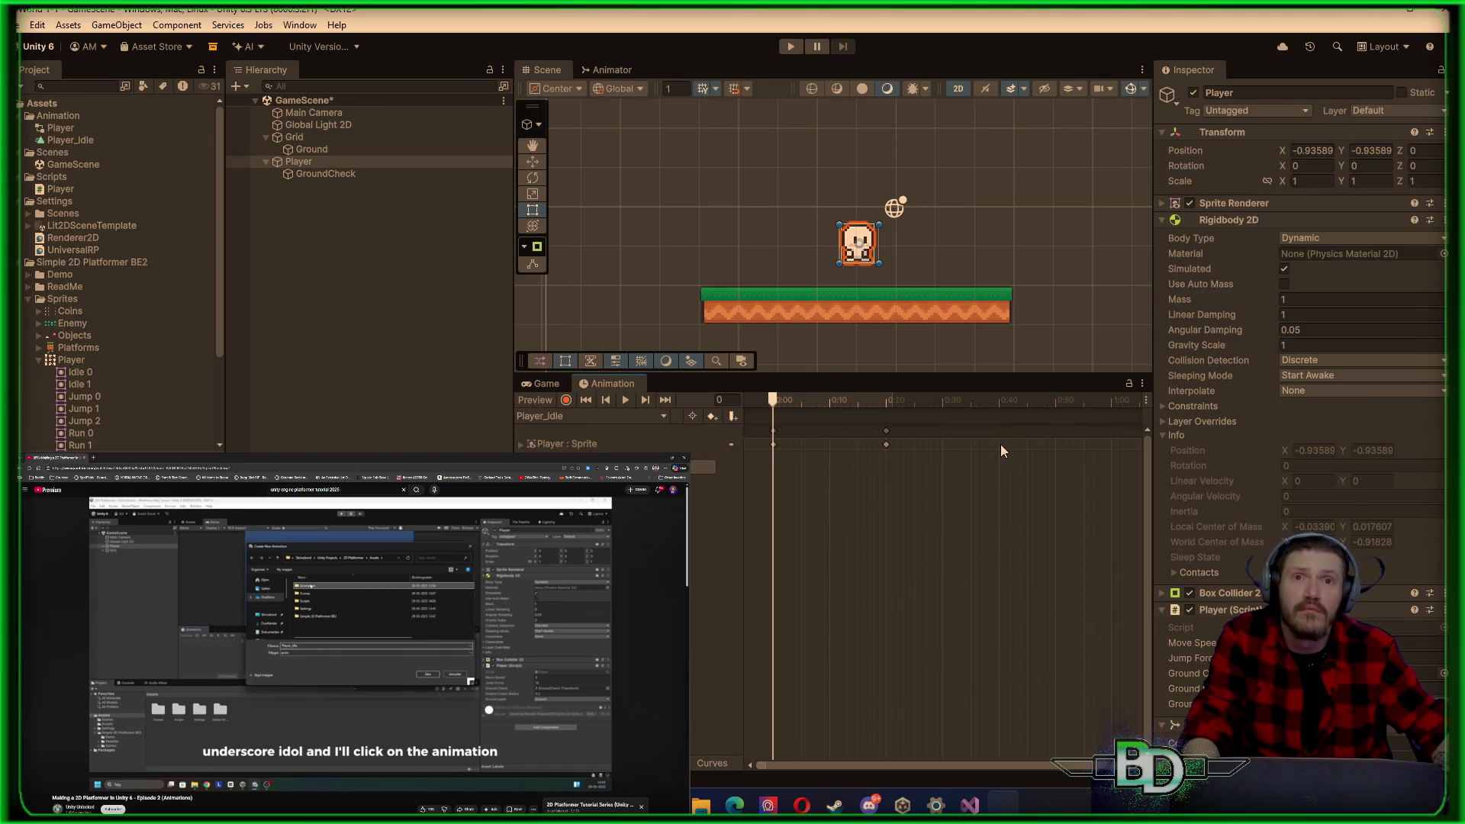
key(ctrl+a)
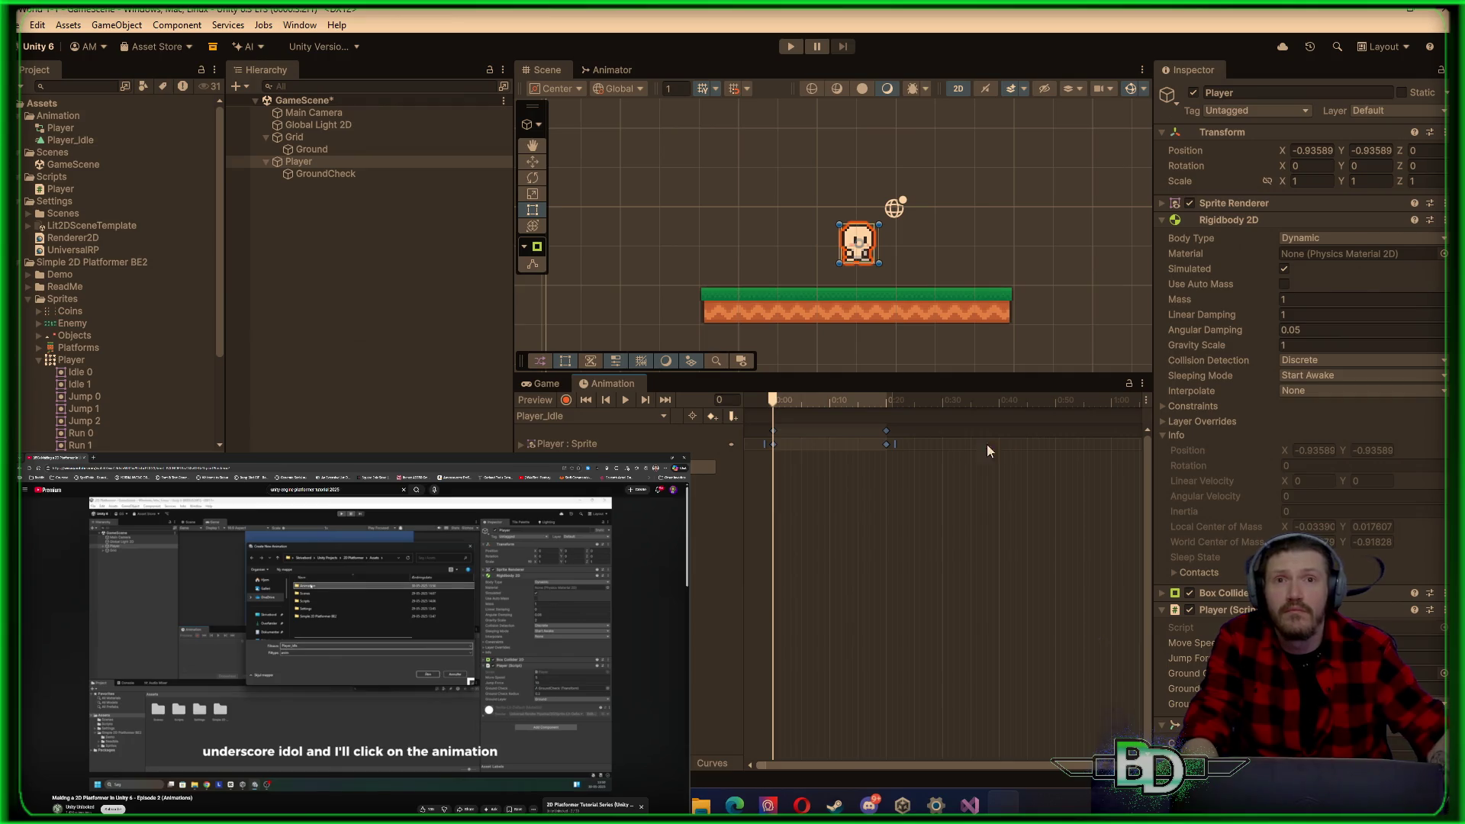
mouse_move(836, 430)
mouse_down()
mouse_move(898, 440)
mouse_move(827, 451)
mouse_move(893, 445)
mouse_up()
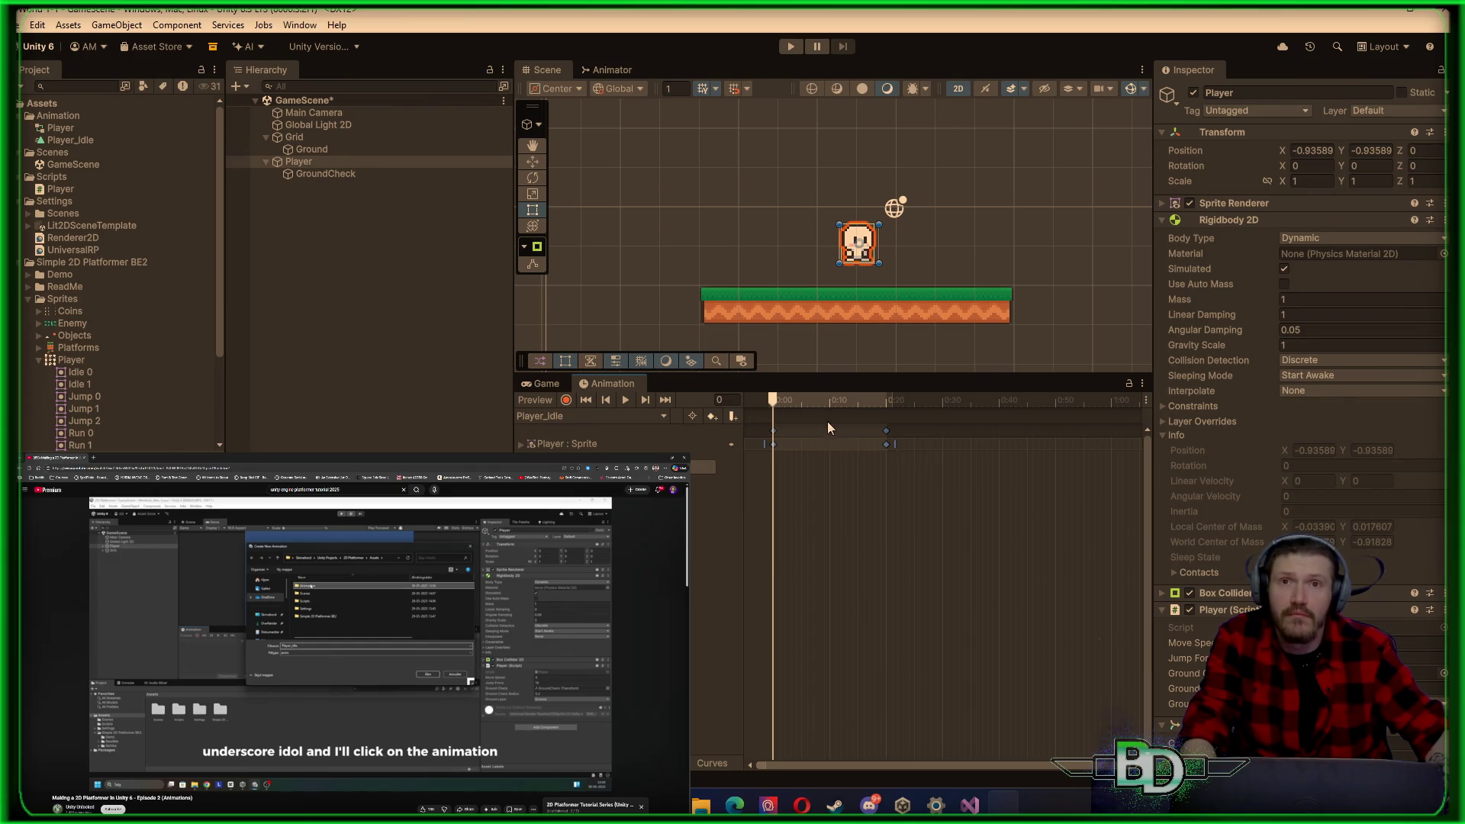
drag(776, 396, 996, 424)
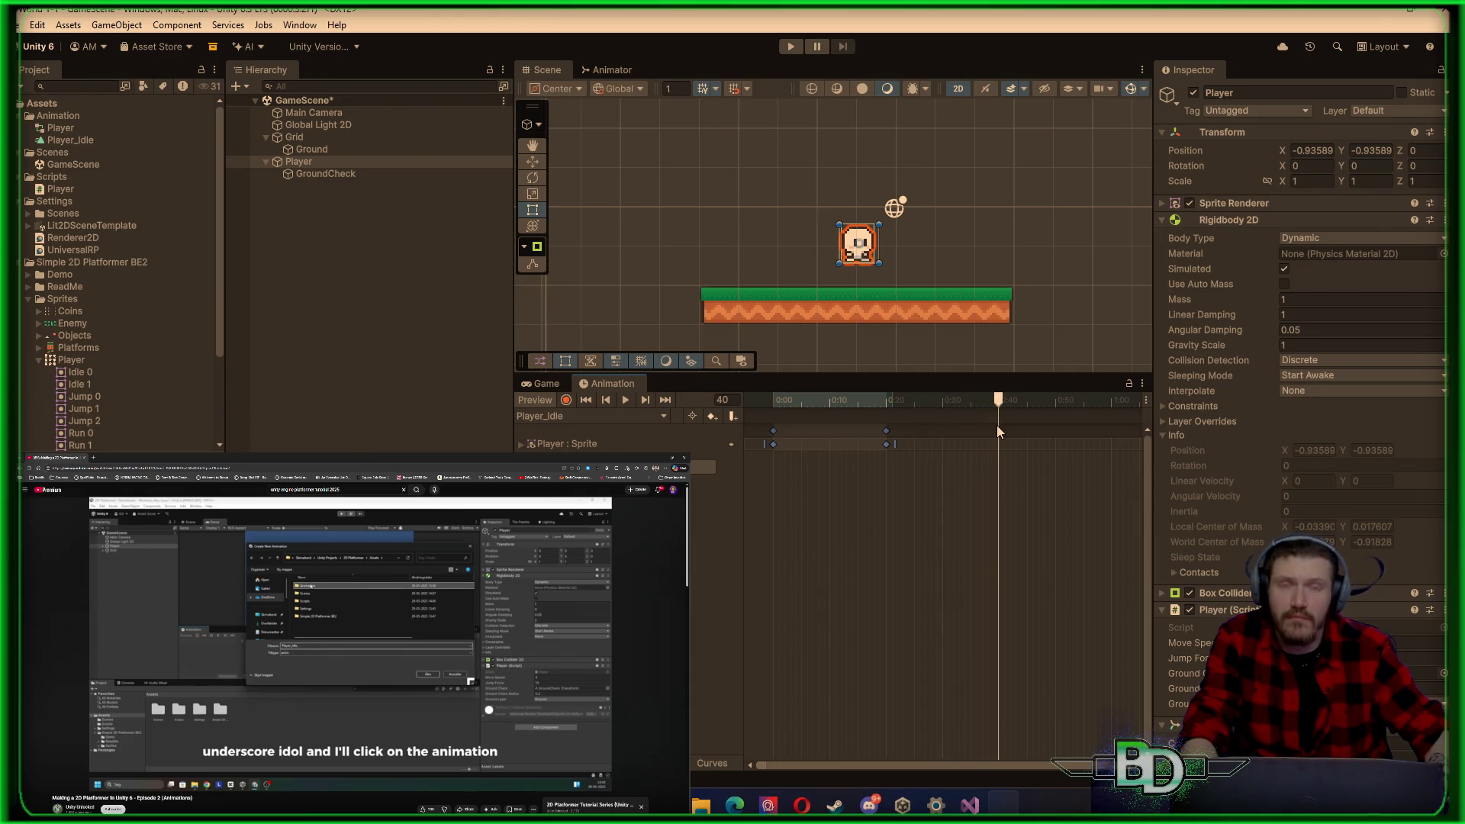
key(ctrl+v)
drag(999, 404, 919, 404)
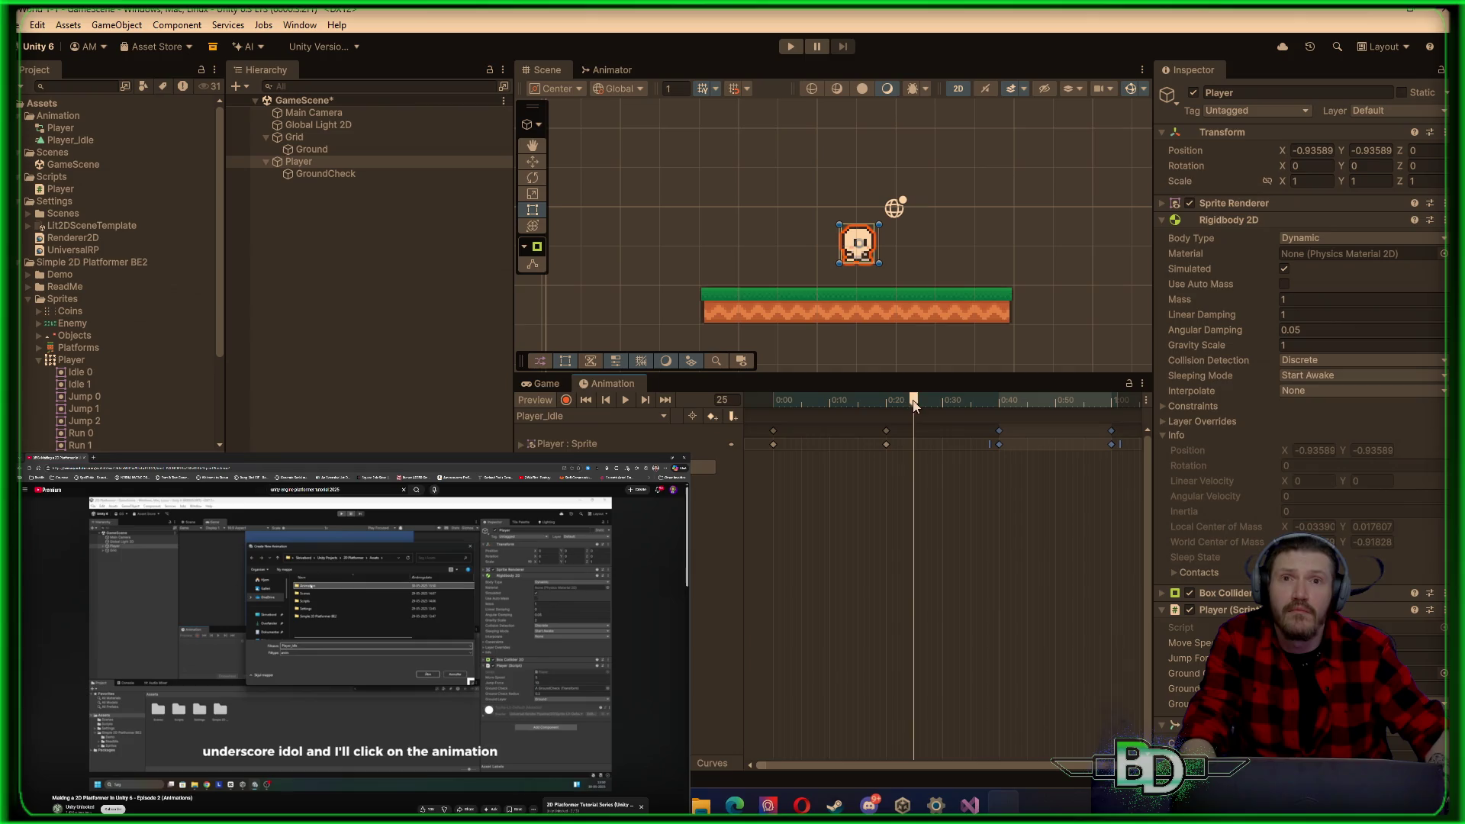
key(ctrl+z)
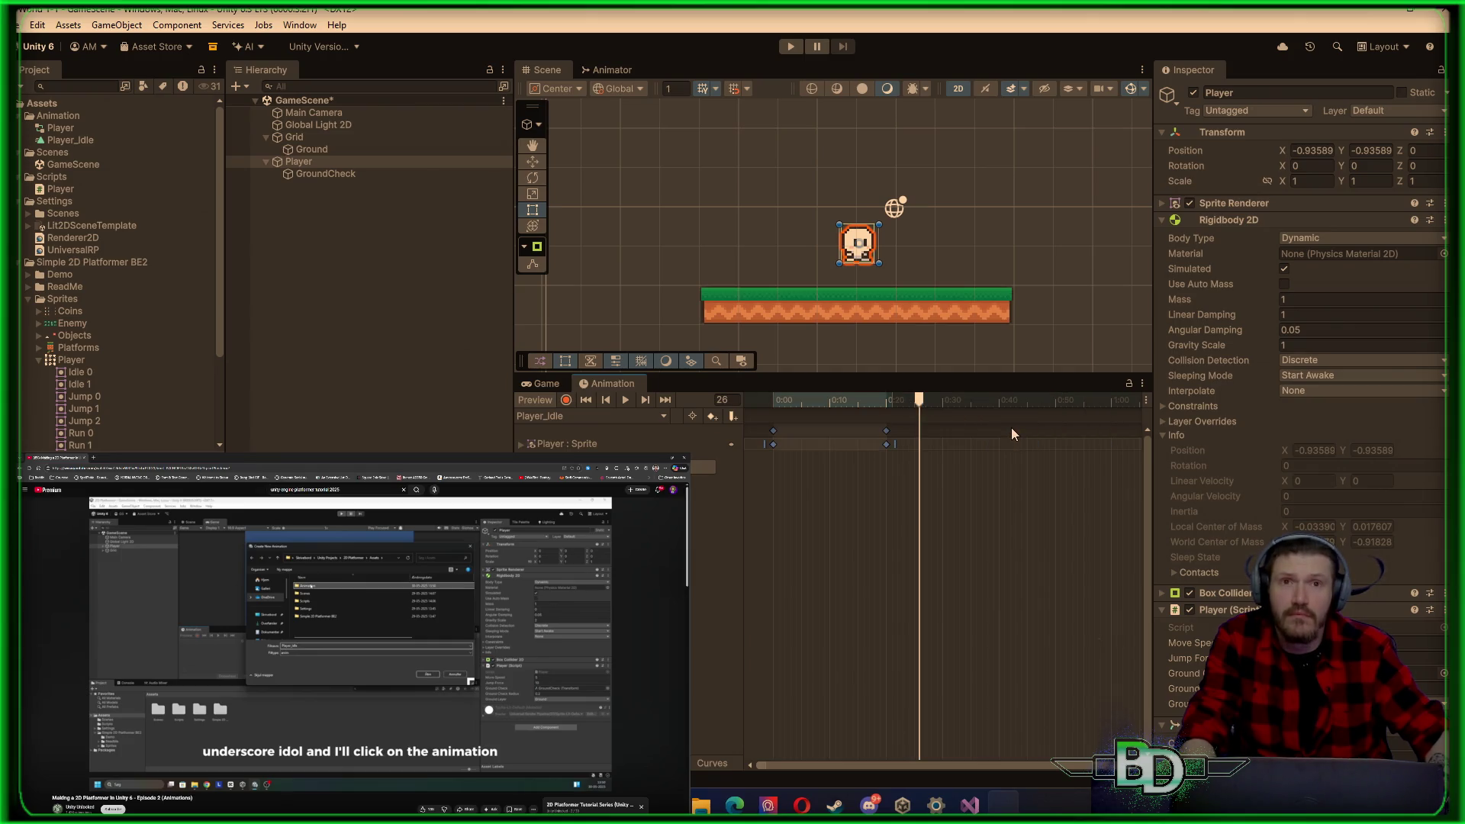
Step: Add a third sprite keyframe at frame 40 and preview the idle loop from 0
click(896, 473)
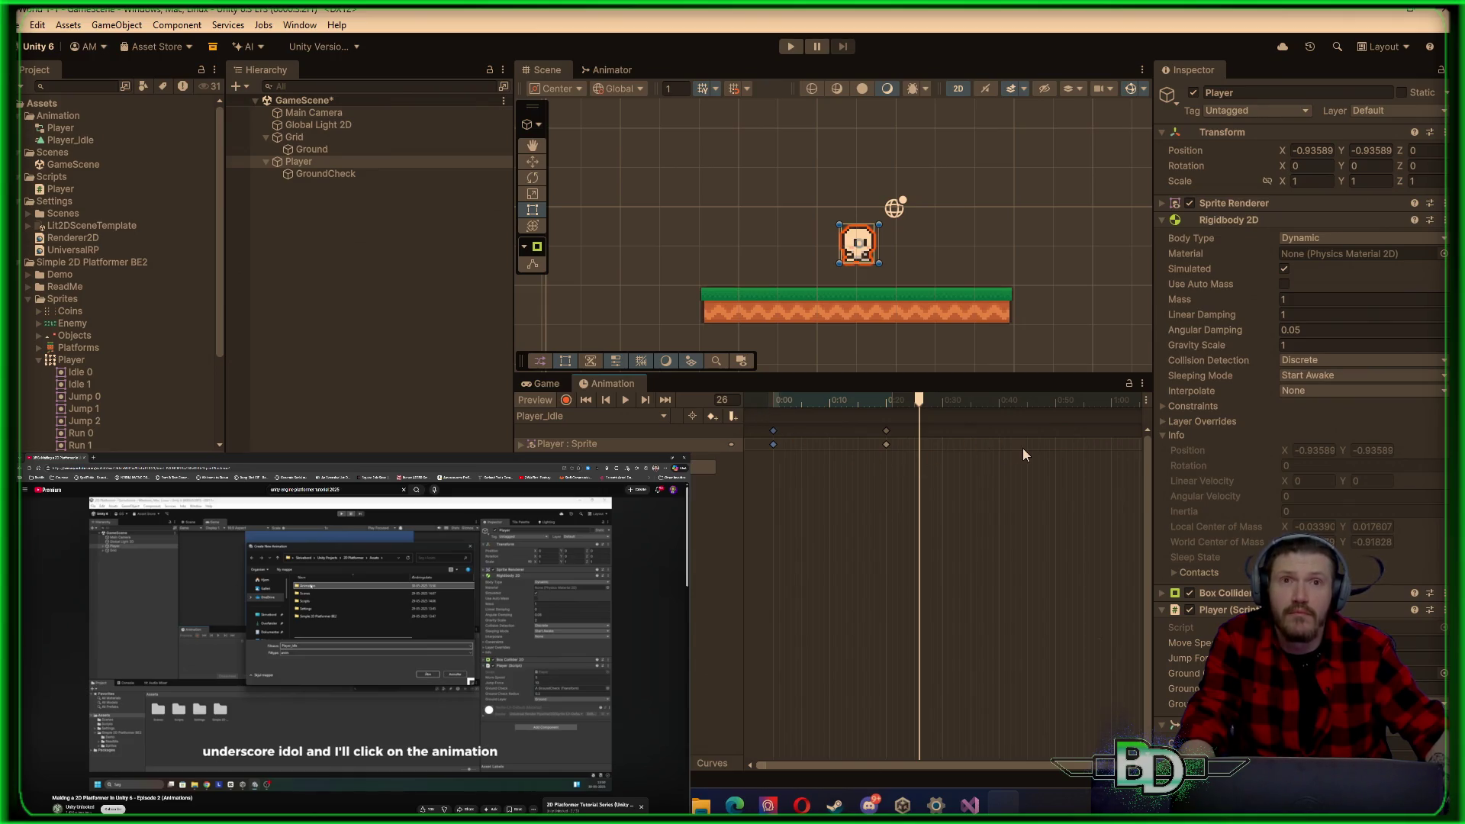
click(999, 406)
double_click(997, 444)
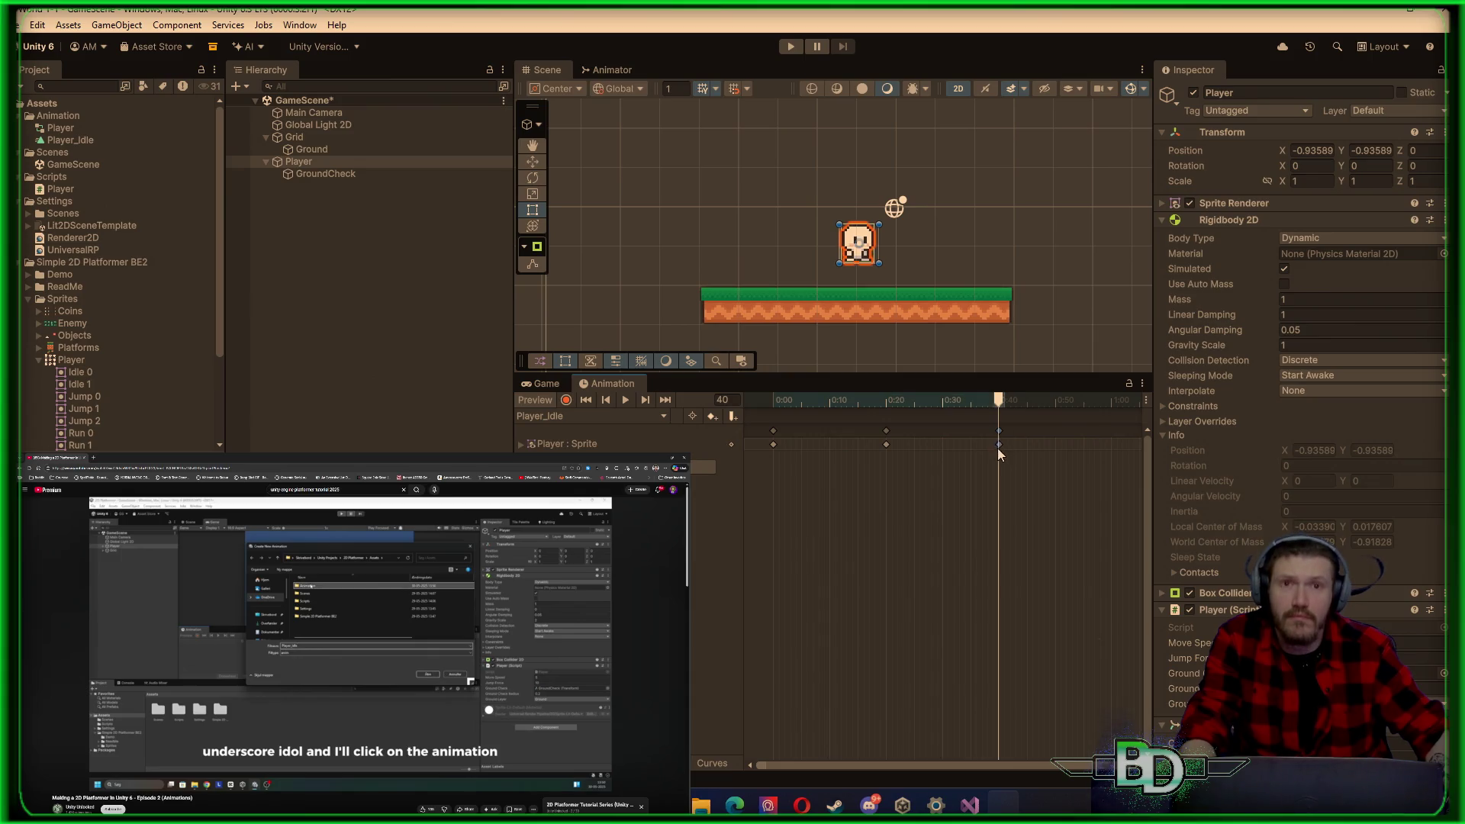
drag(998, 401, 765, 374)
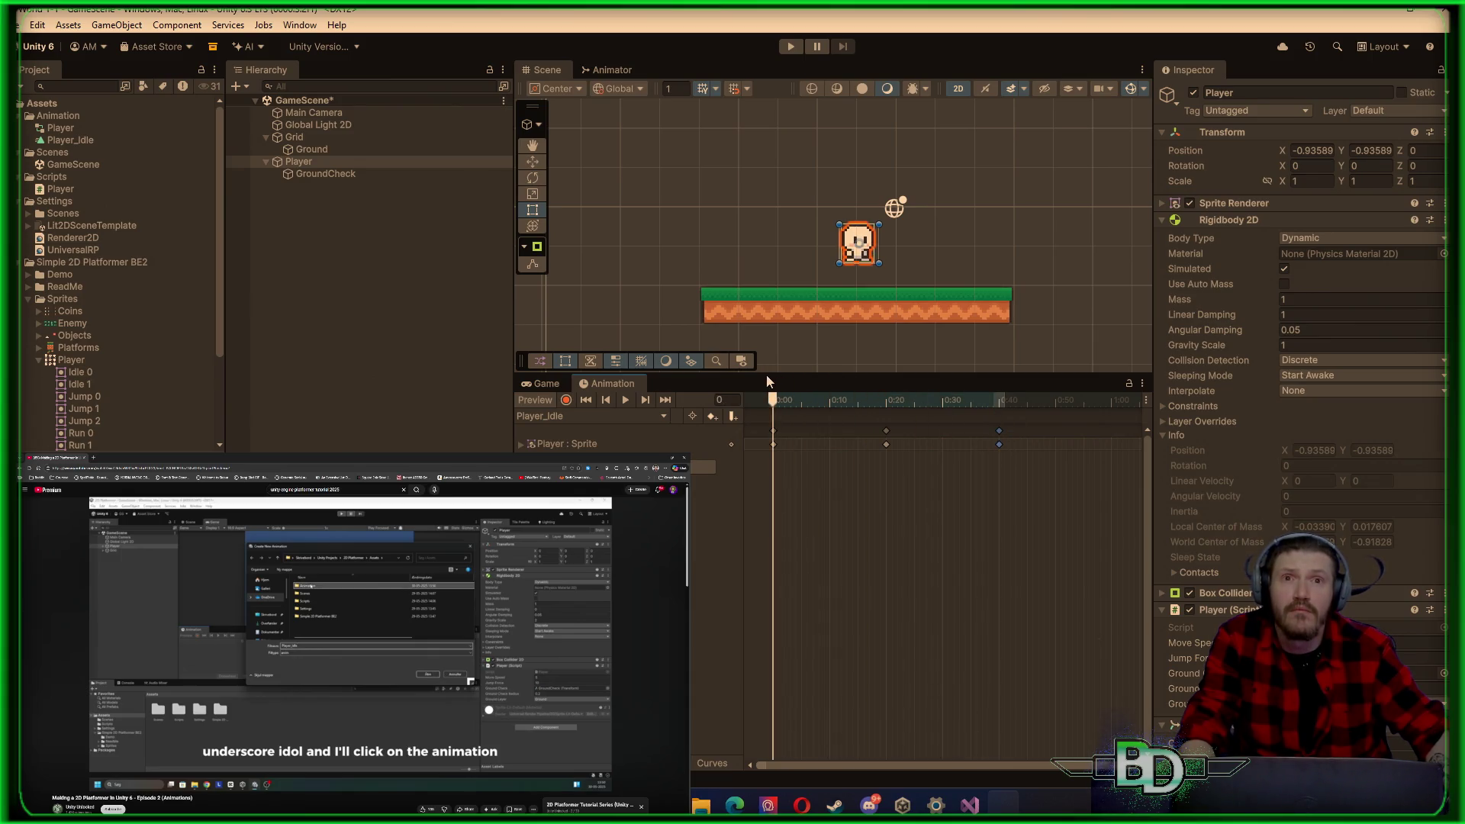
click(625, 398)
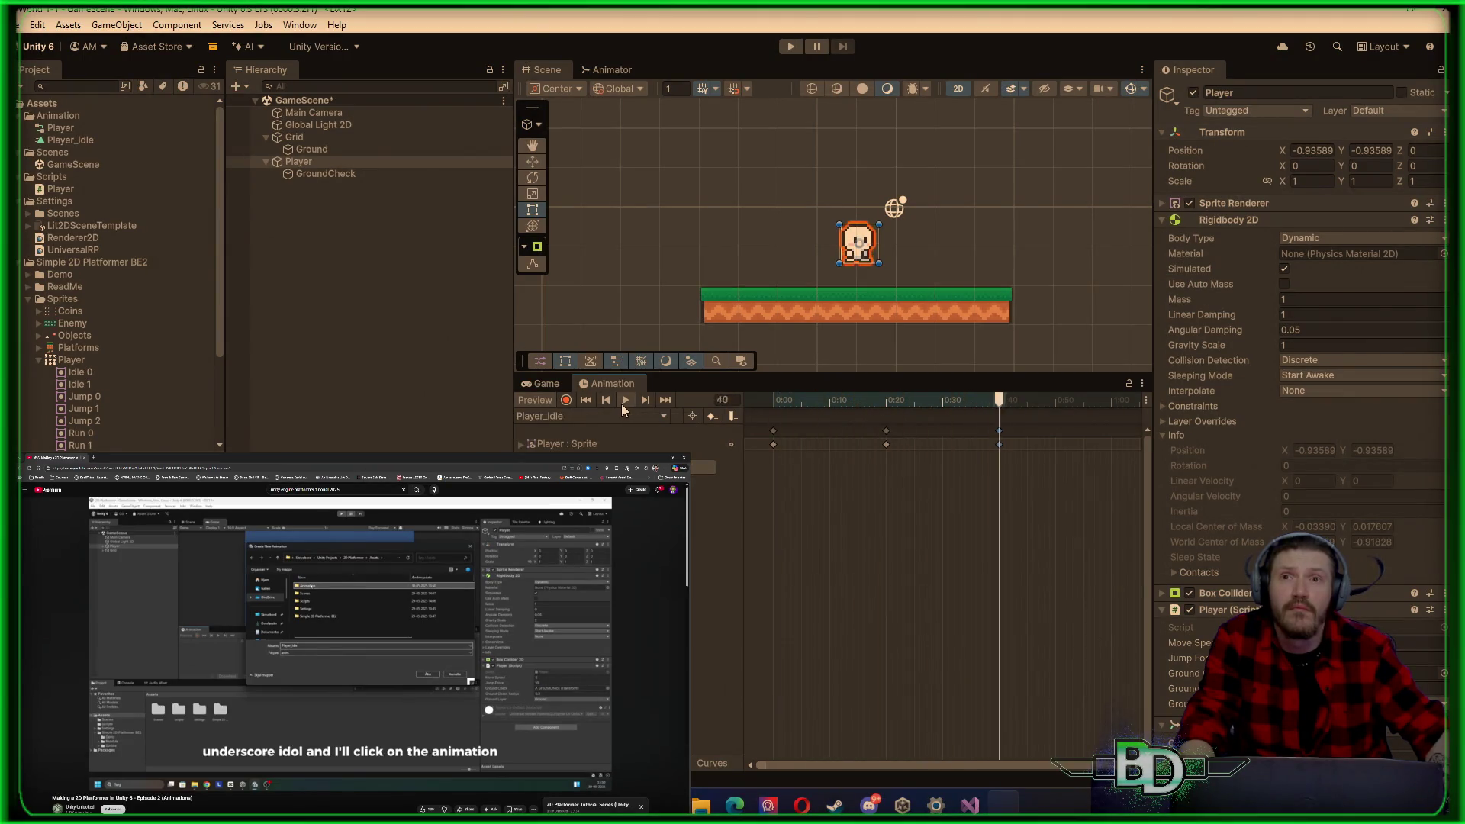
click(625, 399)
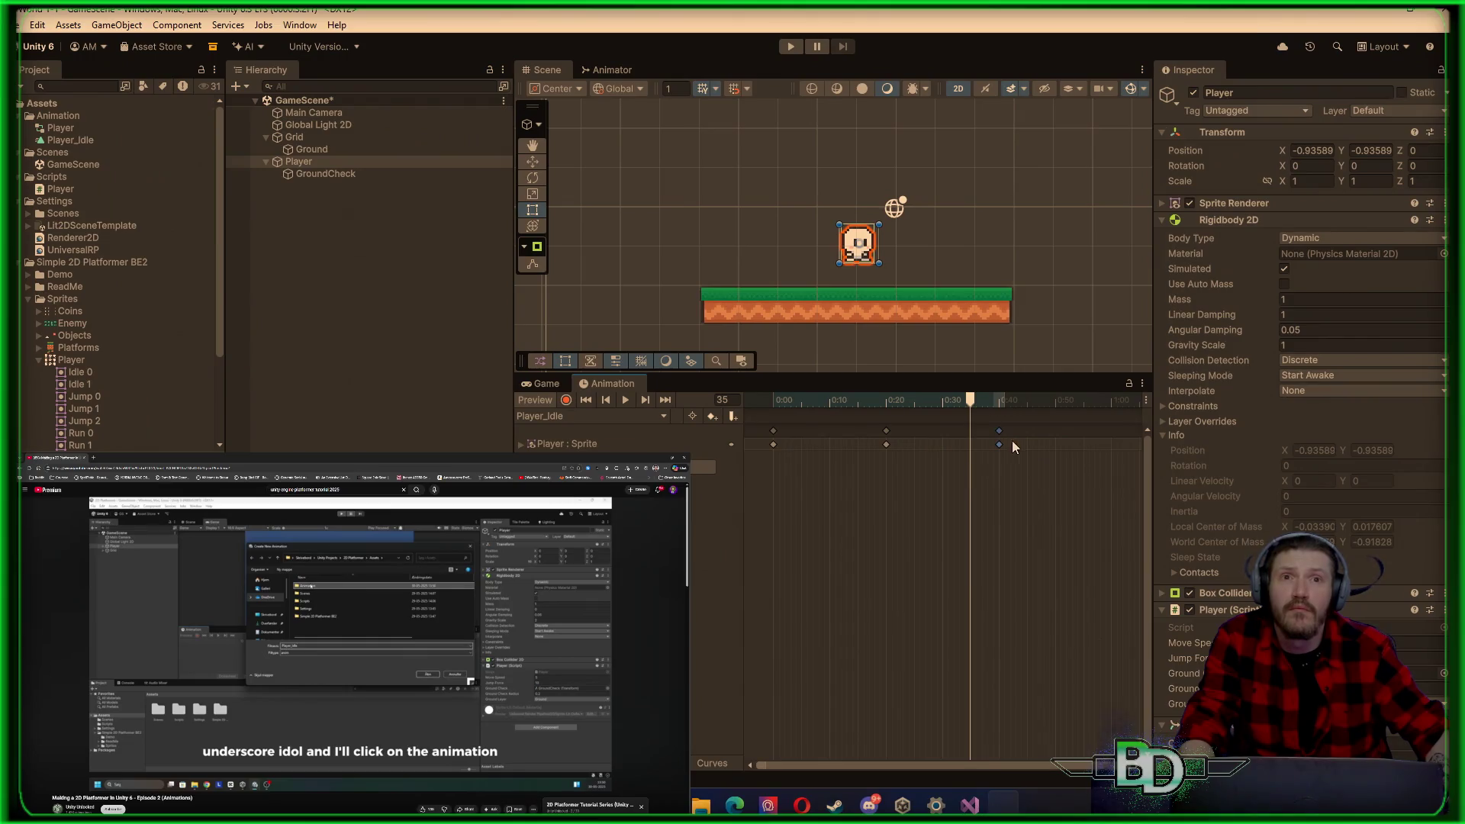
Step: Try the middle key at 0:34 and the last at 0:50, then preview
drag(997, 430, 1110, 442)
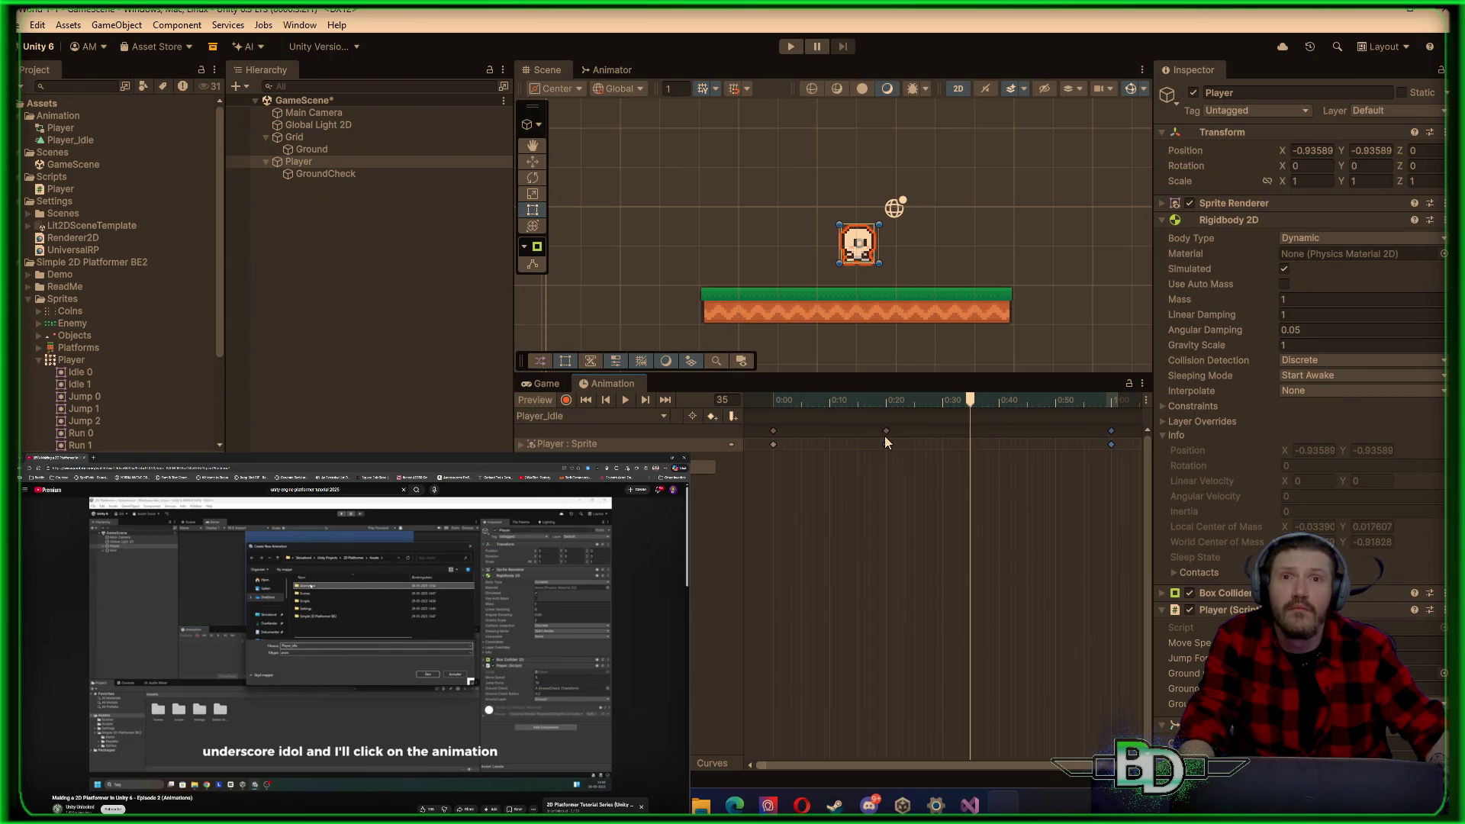
mouse_move(884, 432)
mouse_down()
mouse_move(1063, 441)
mouse_move(960, 450)
mouse_up()
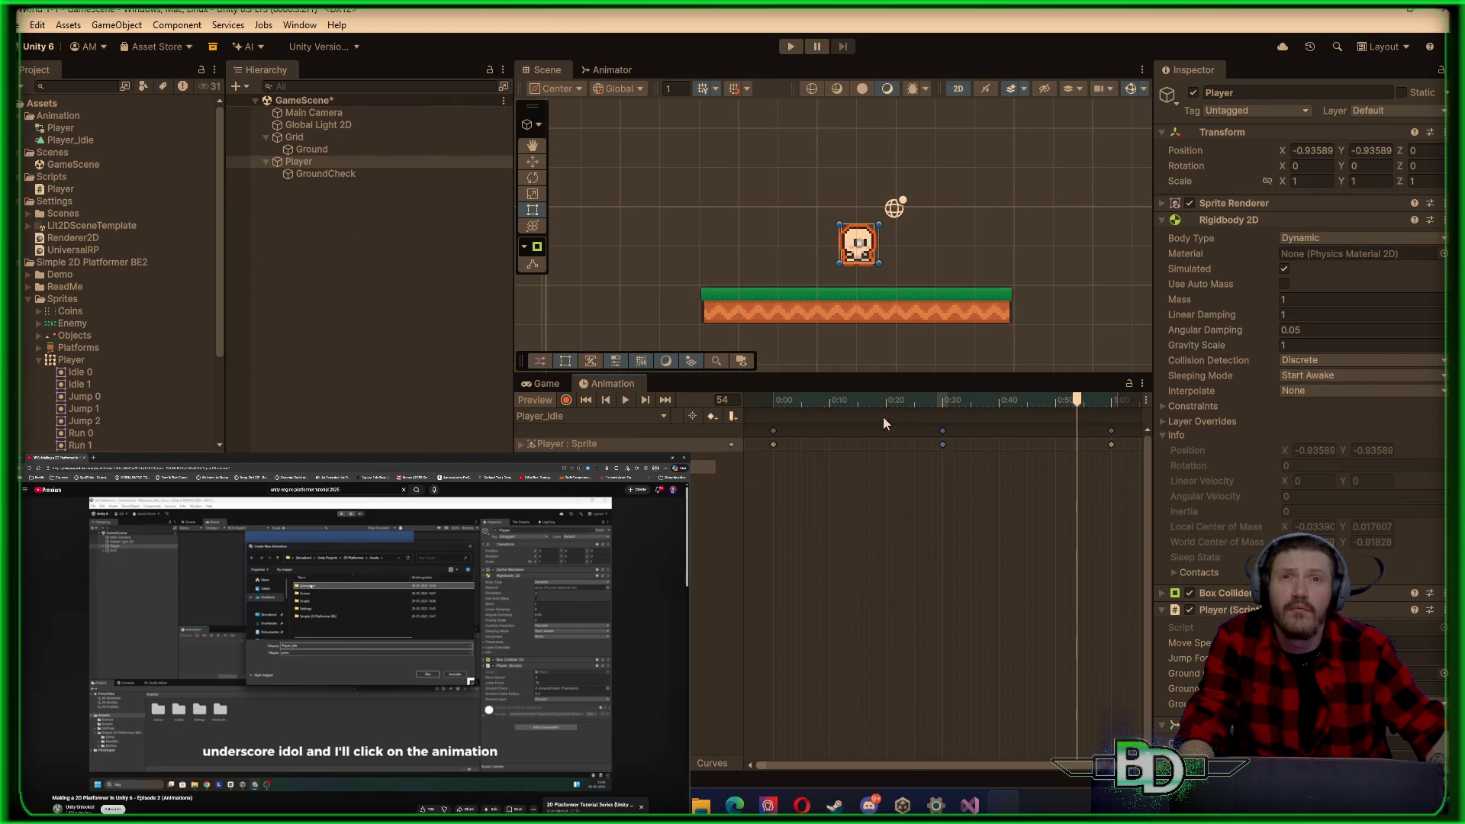
mouse_move(941, 407)
mouse_down()
mouse_move(909, 406)
mouse_move(914, 433)
mouse_up()
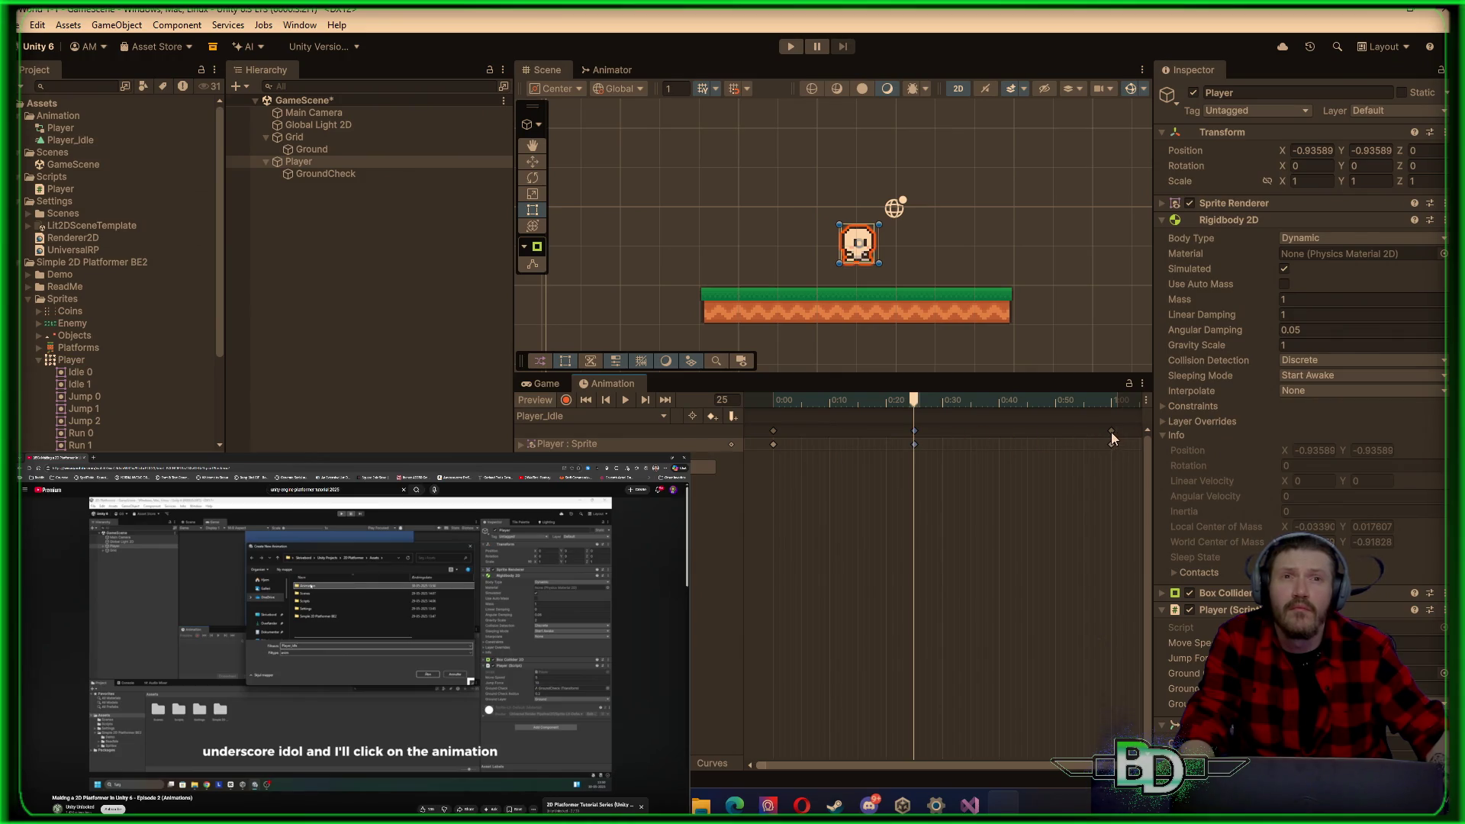
drag(1053, 441, 1049, 440)
click(630, 404)
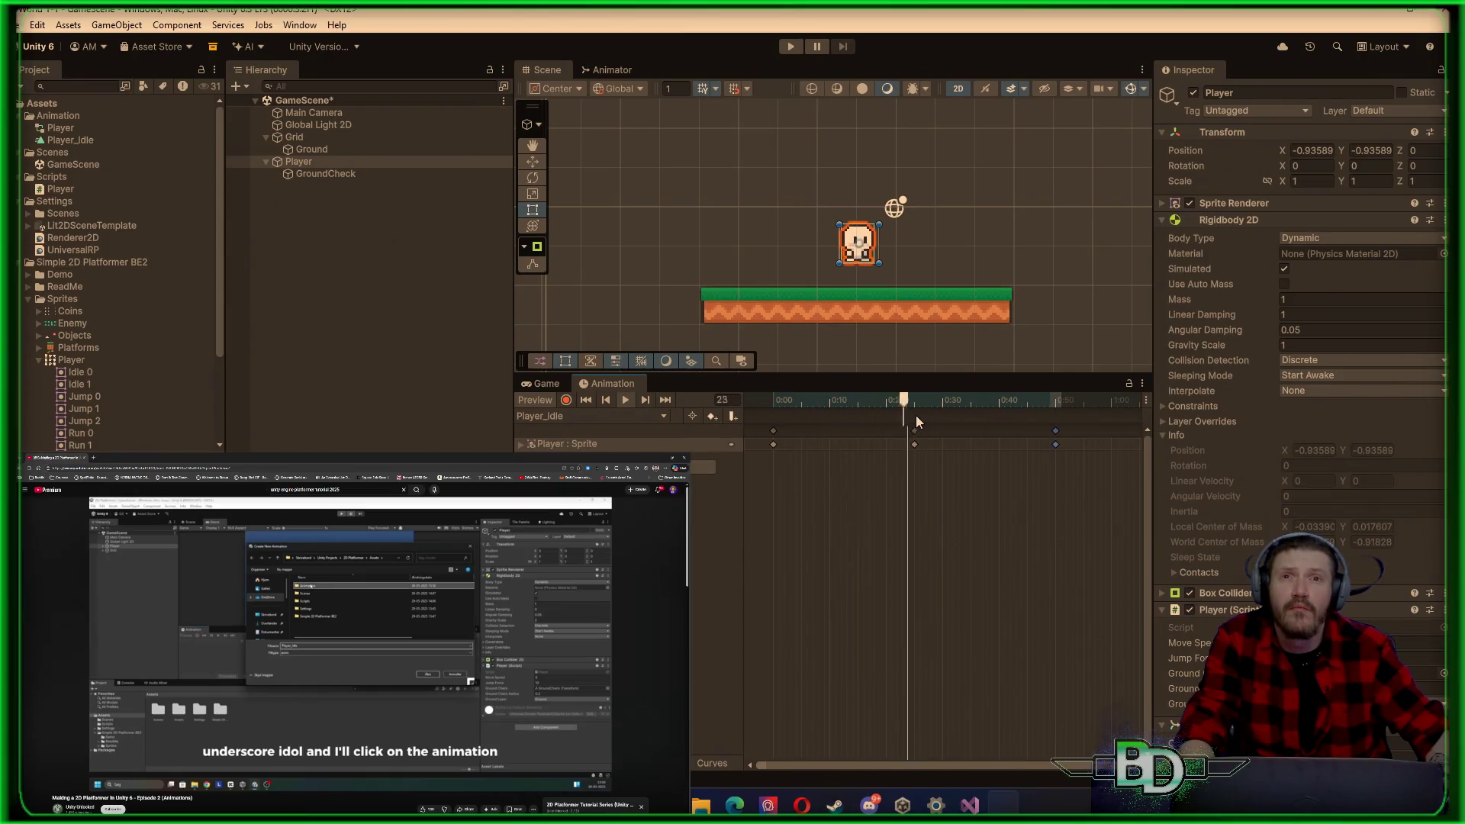
Step: Settle the middle keyframe at about 0:20 and the last at about 0:40
drag(915, 432, 859, 433)
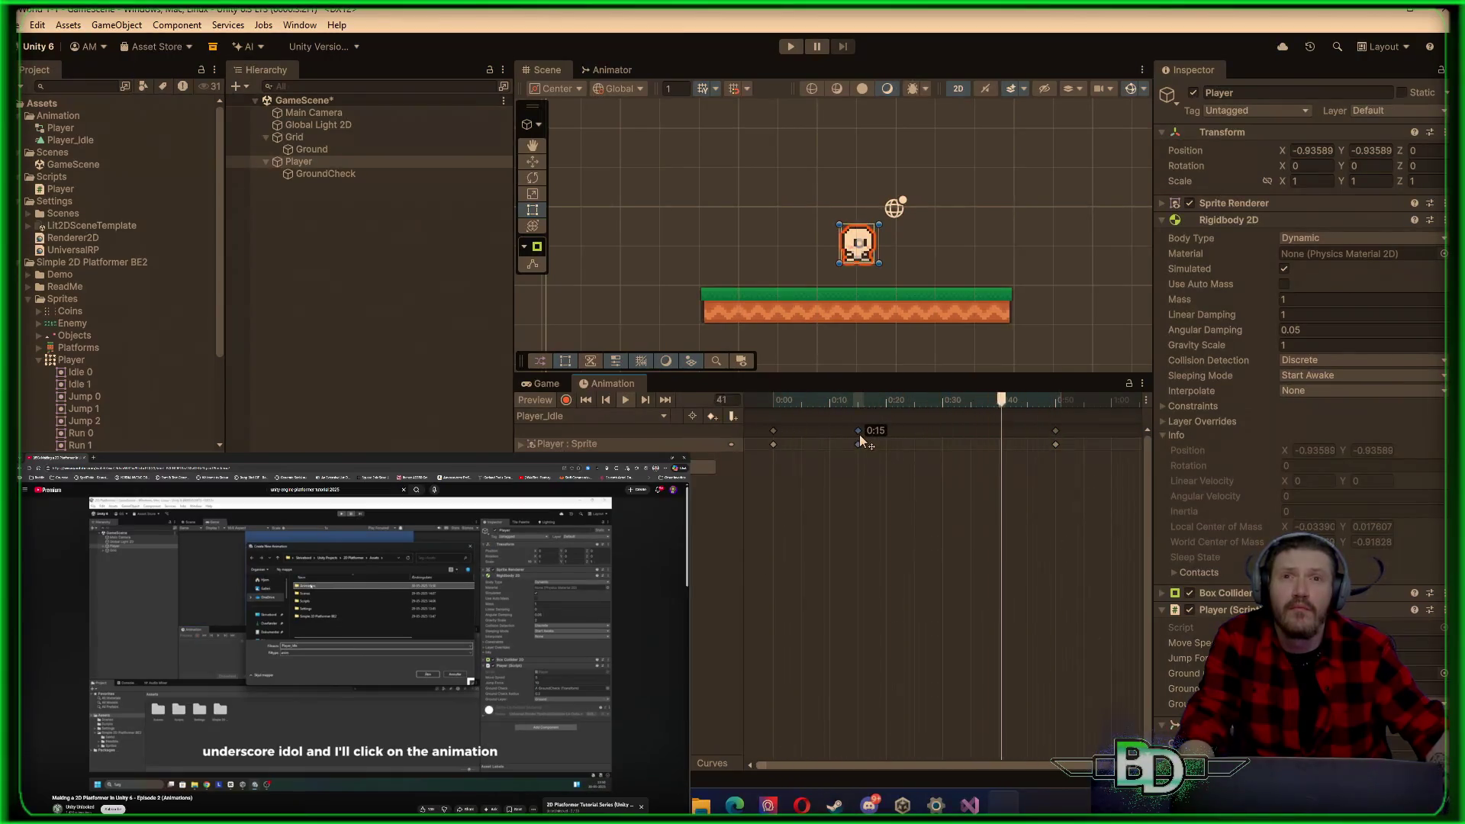
mouse_move(1055, 434)
mouse_down()
mouse_move(941, 432)
mouse_move(1026, 444)
mouse_up()
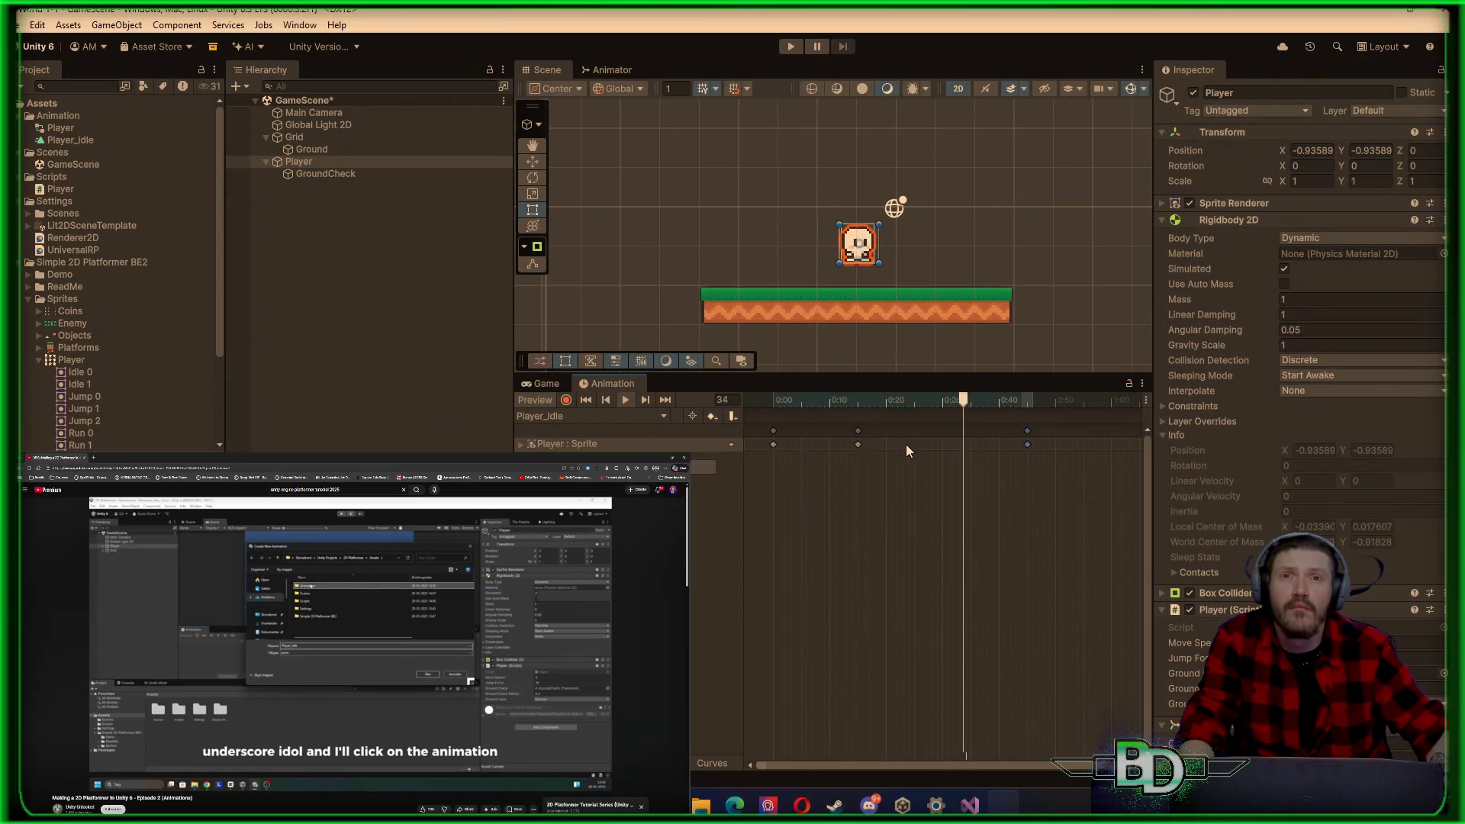
mouse_move(858, 444)
mouse_down()
mouse_move(918, 445)
mouse_move(904, 441)
mouse_up()
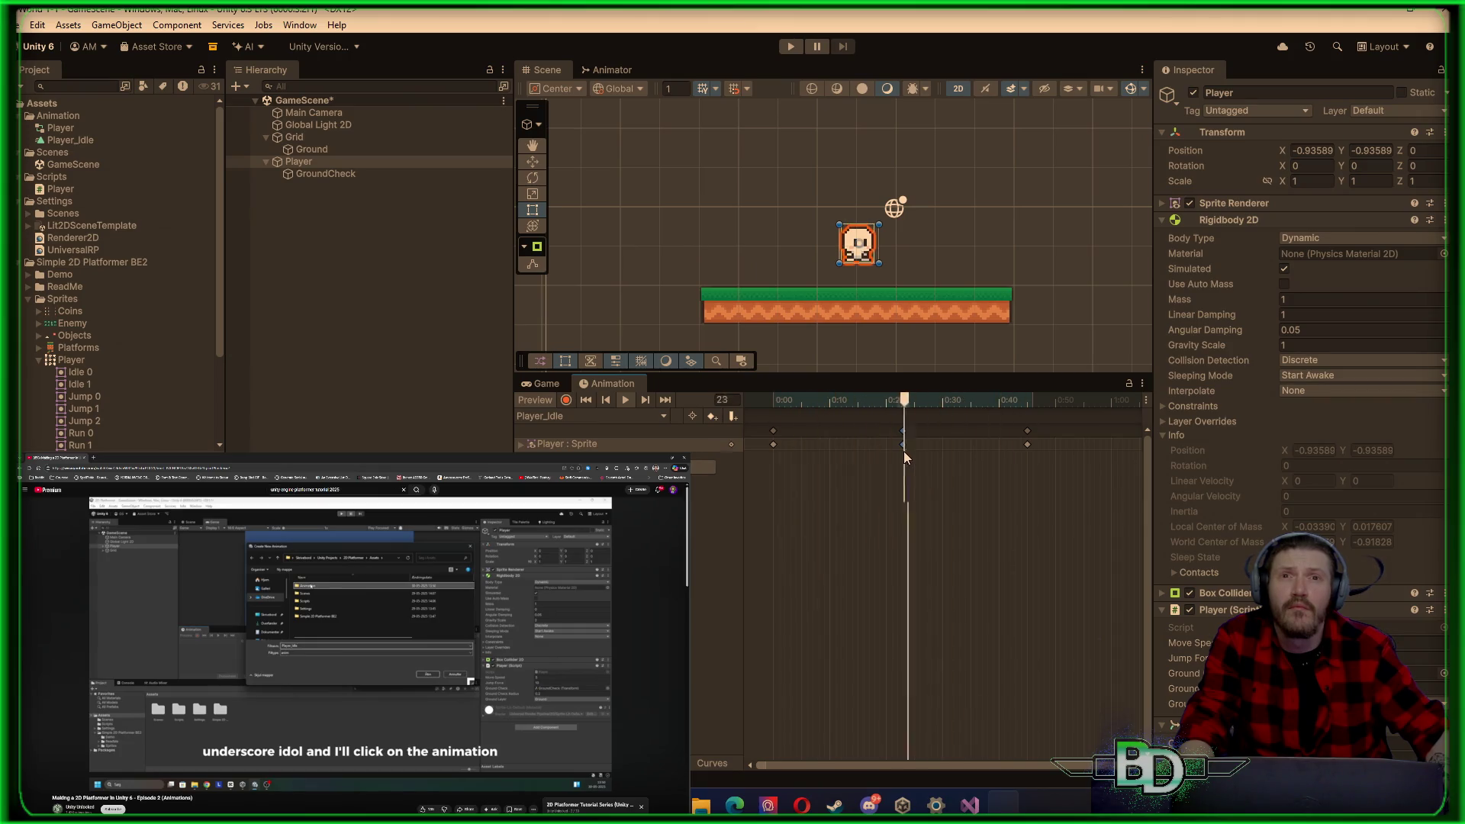
drag(903, 450, 886, 443)
drag(1026, 432, 998, 434)
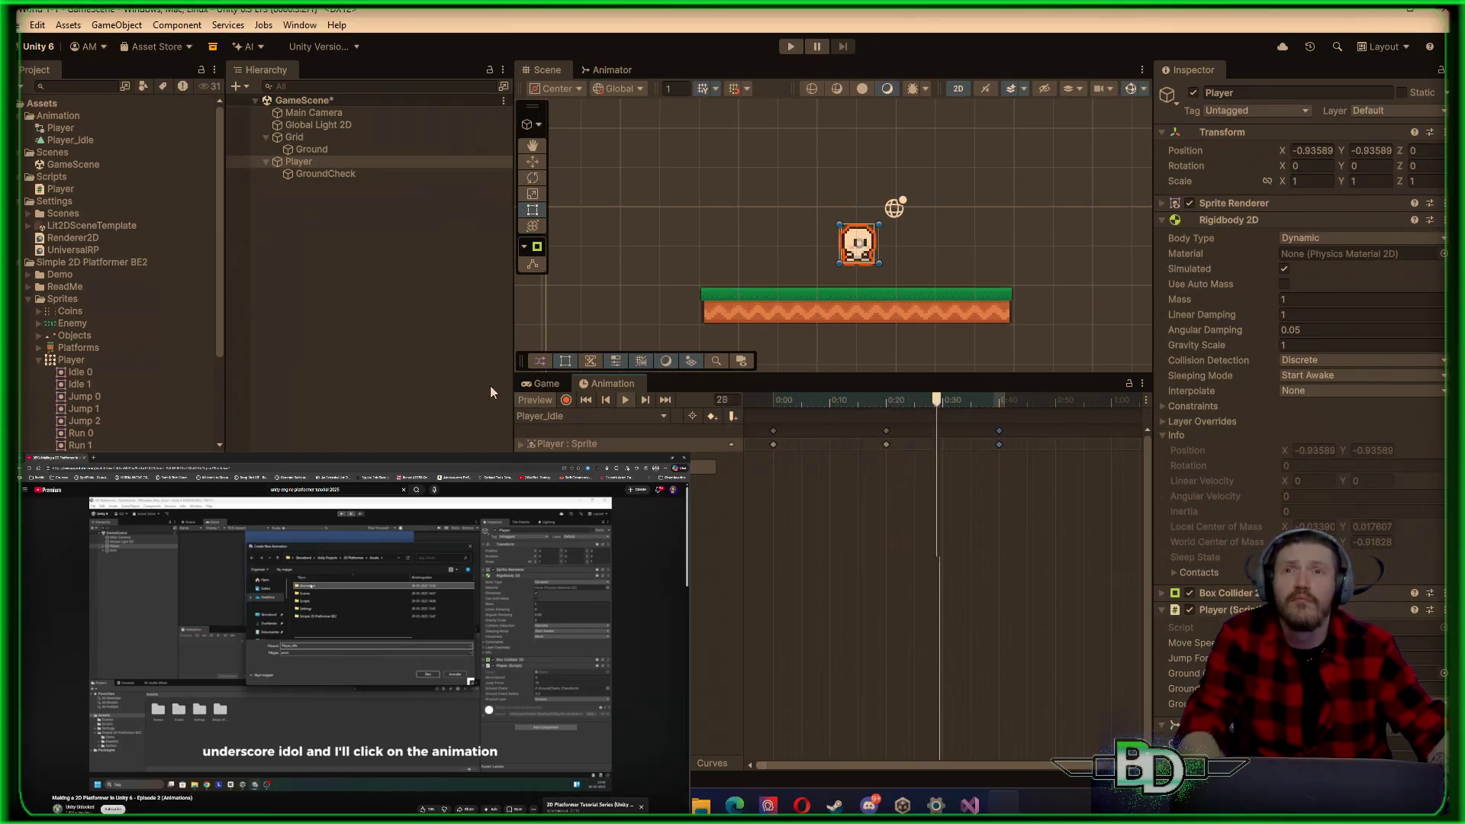
click(449, 368)
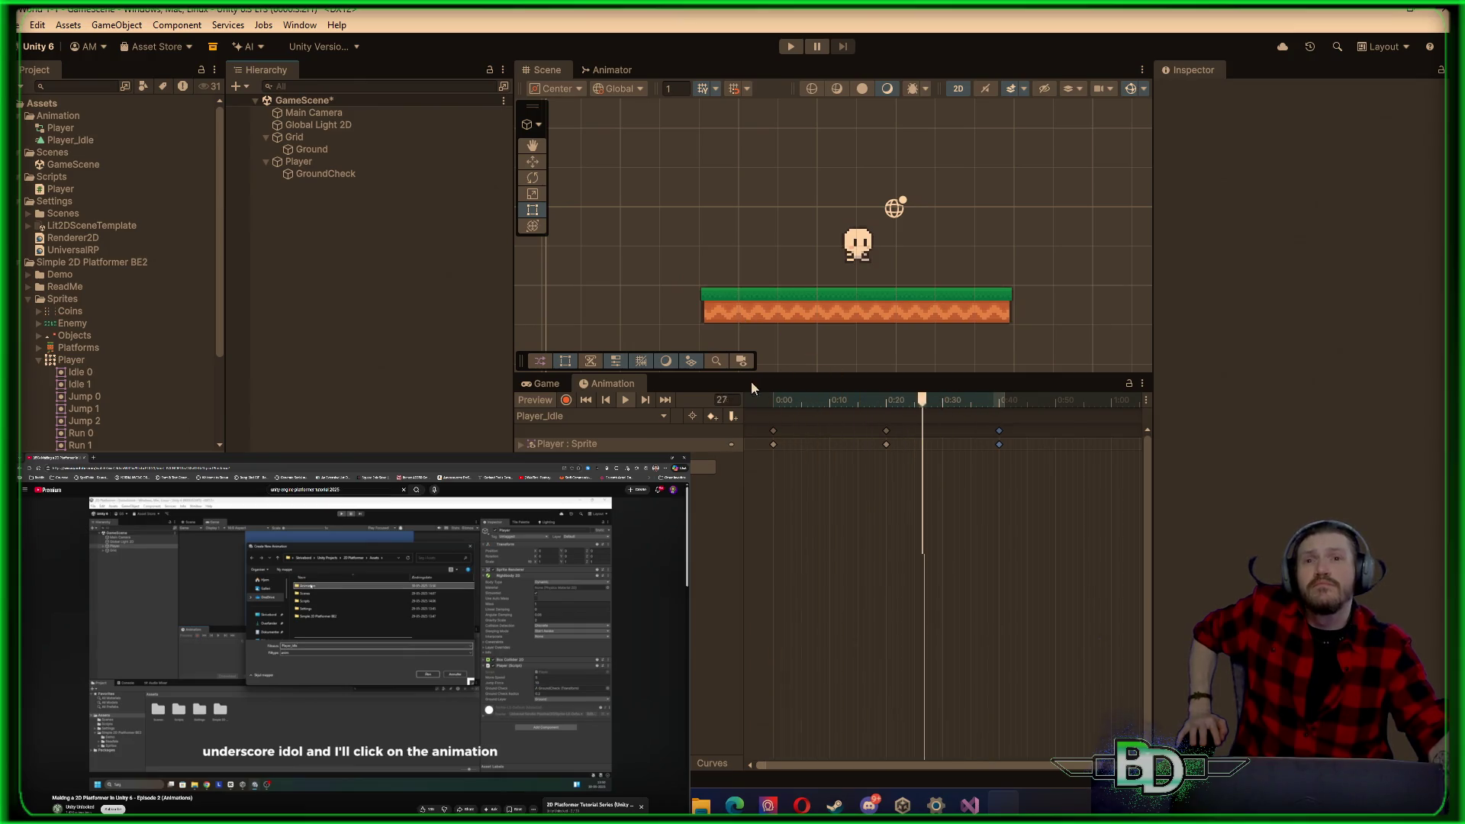
Step: Stop the preview, switch to the Game view, and run then stop Play mode
click(624, 401)
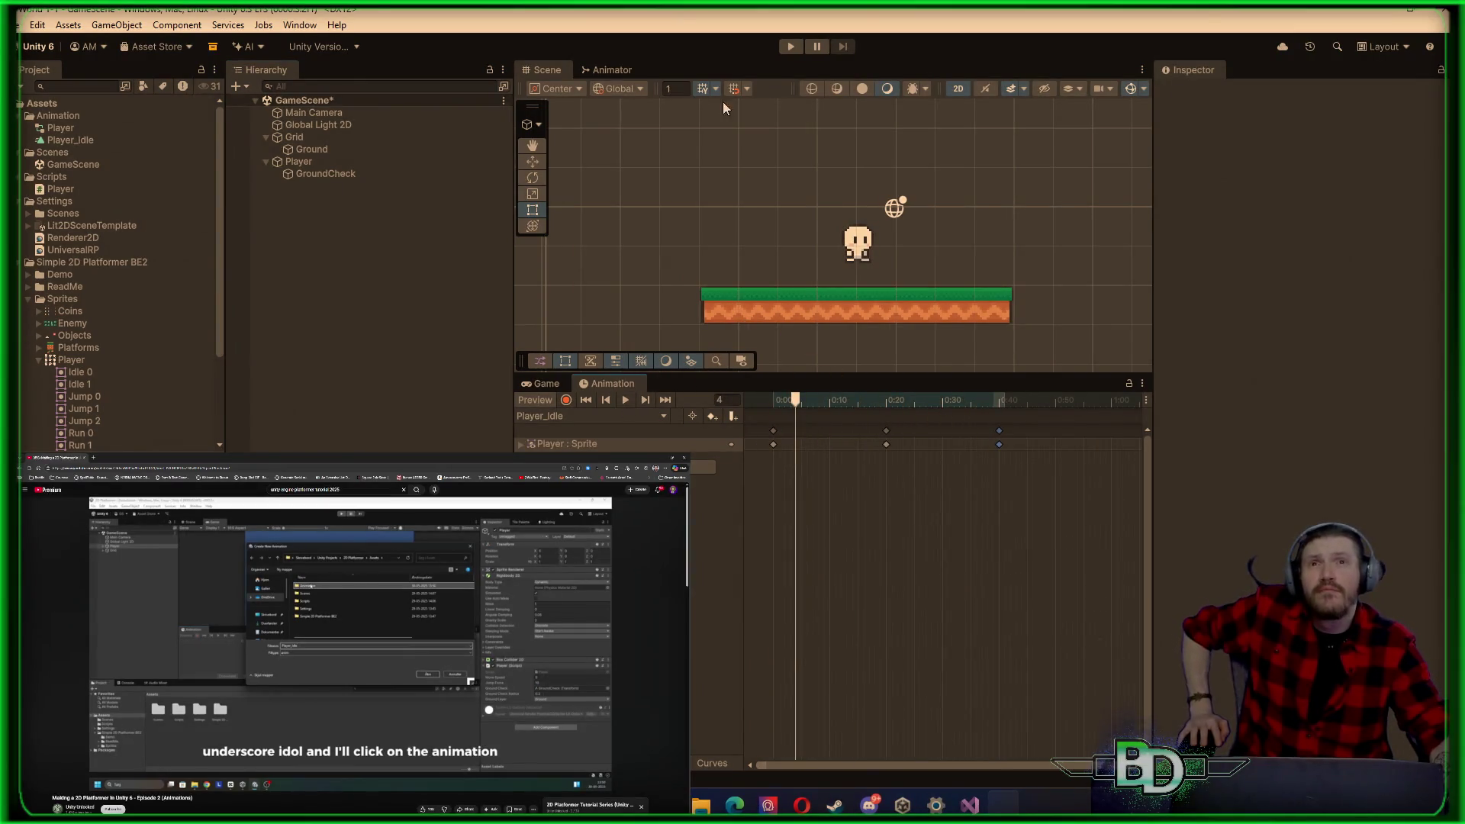
click(531, 388)
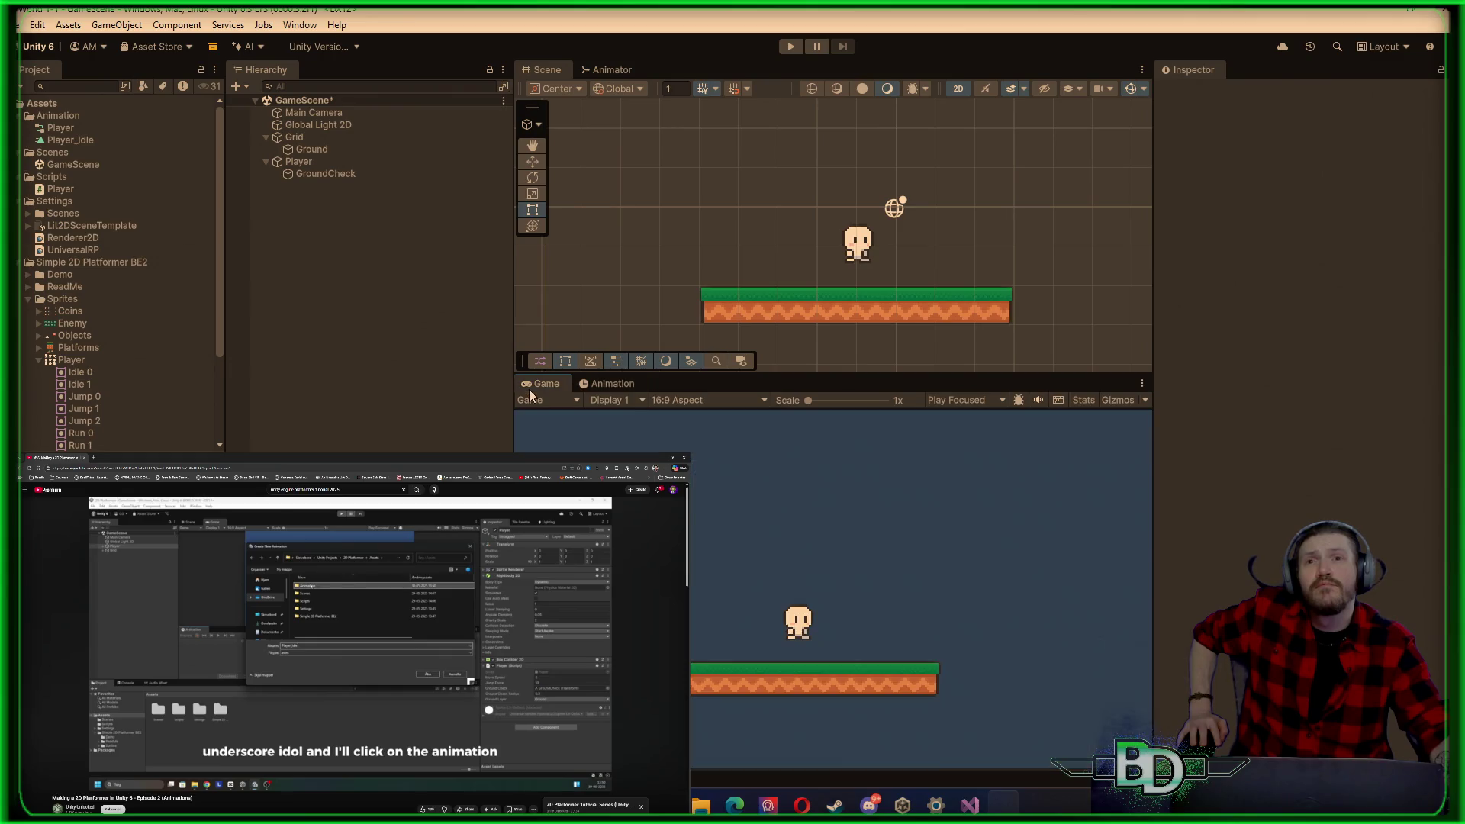
click(789, 47)
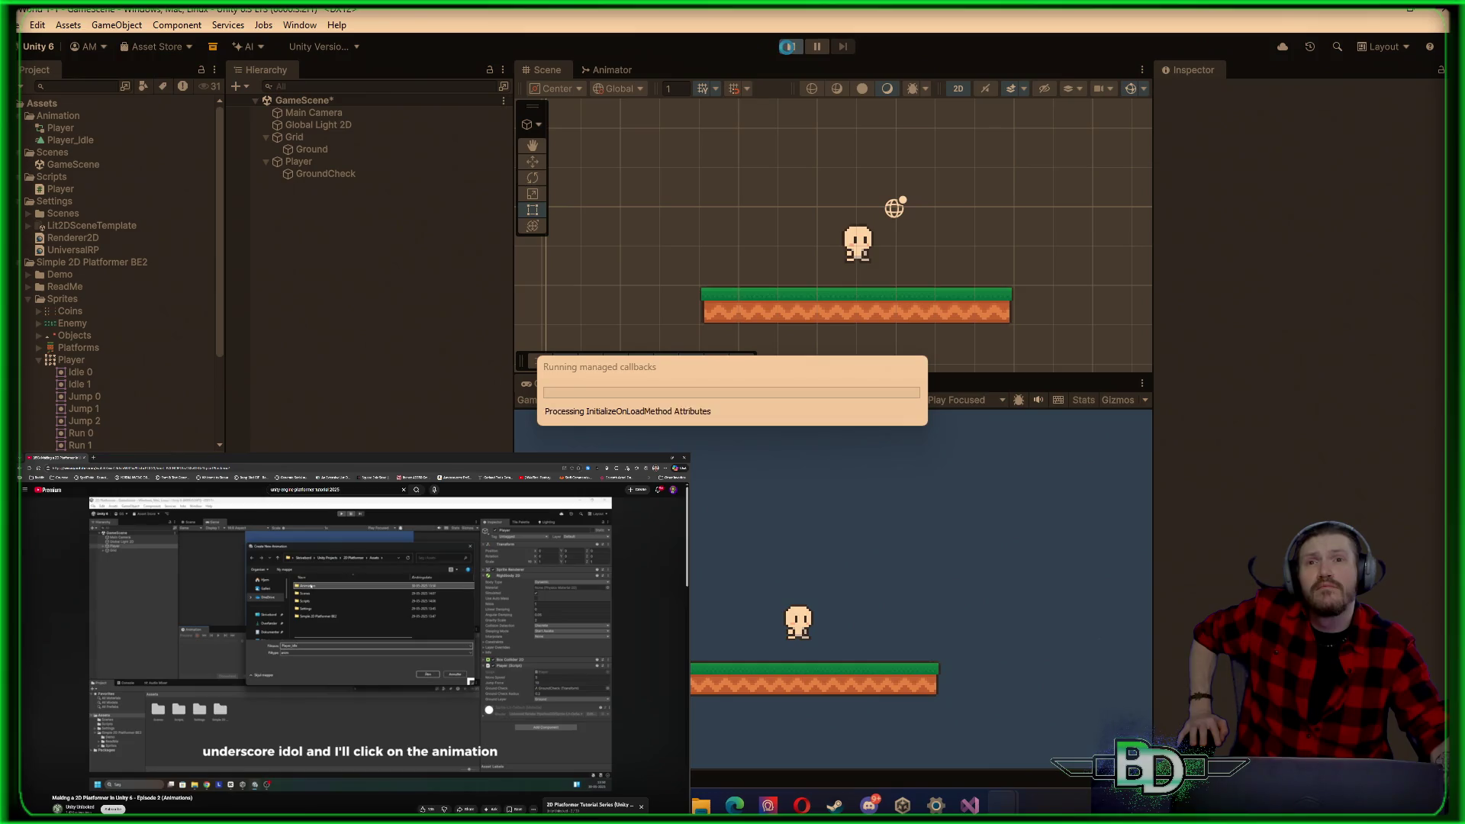
click(798, 50)
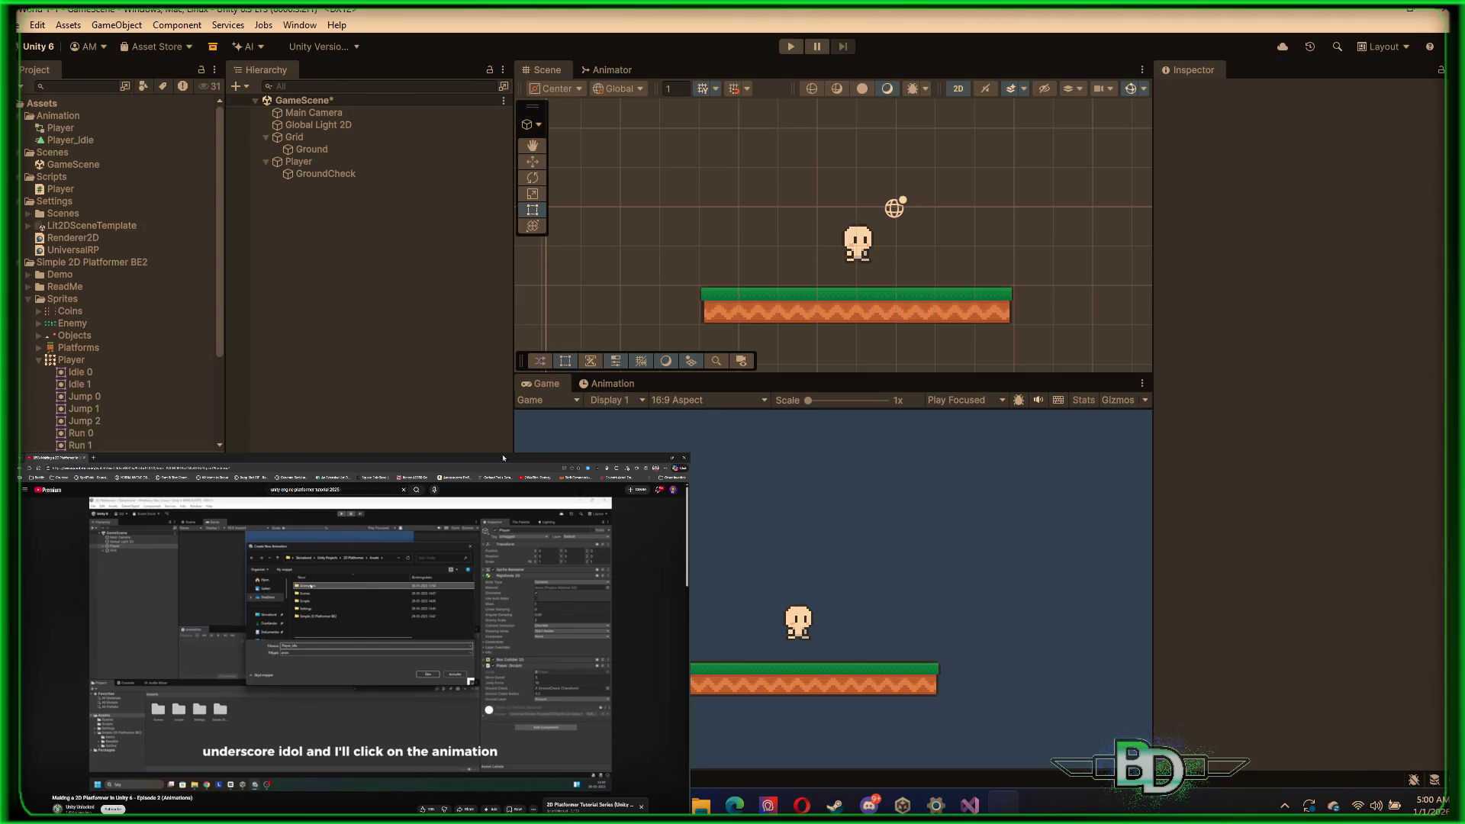
key(space)
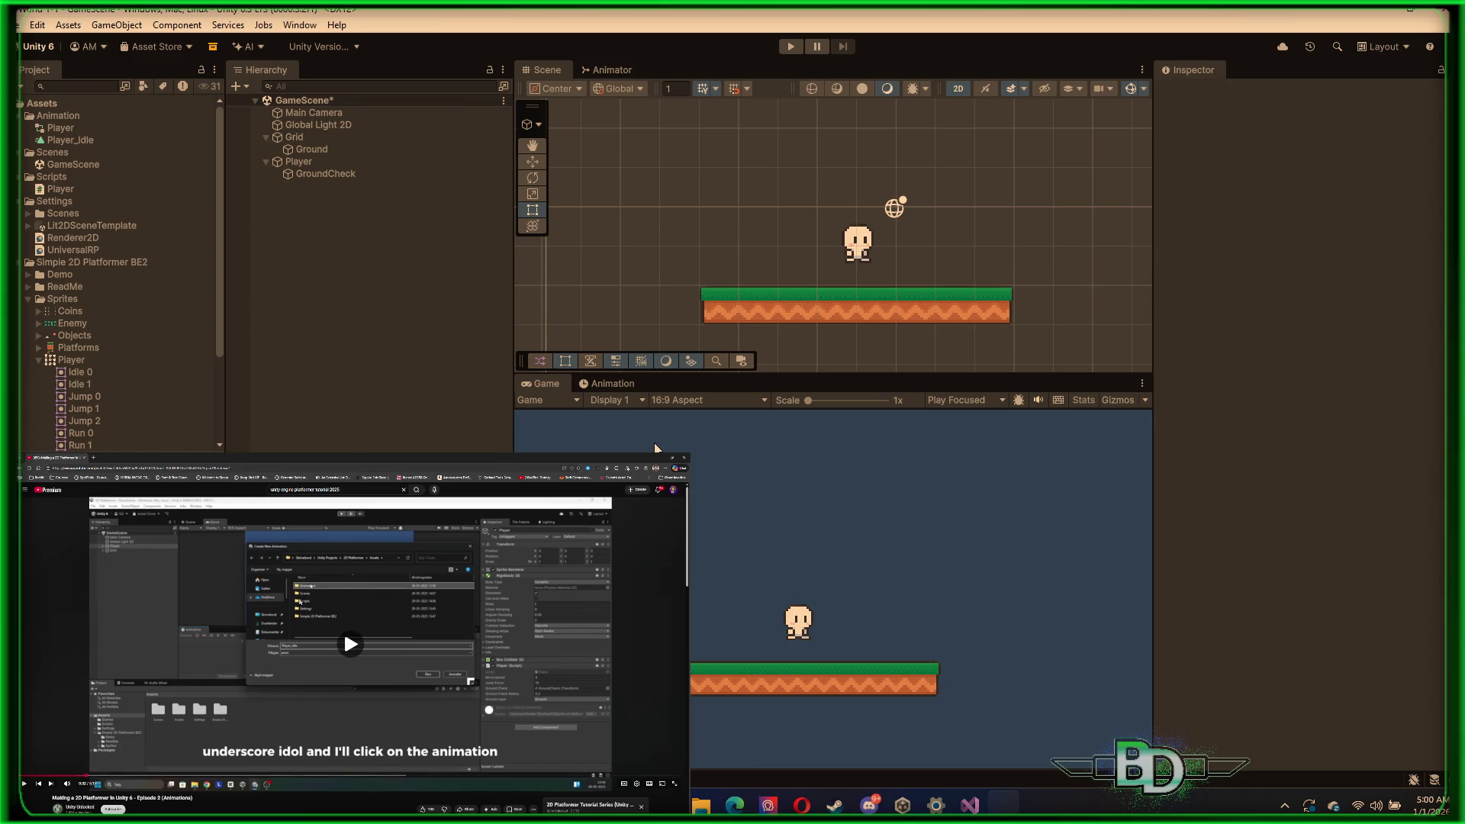
key(space)
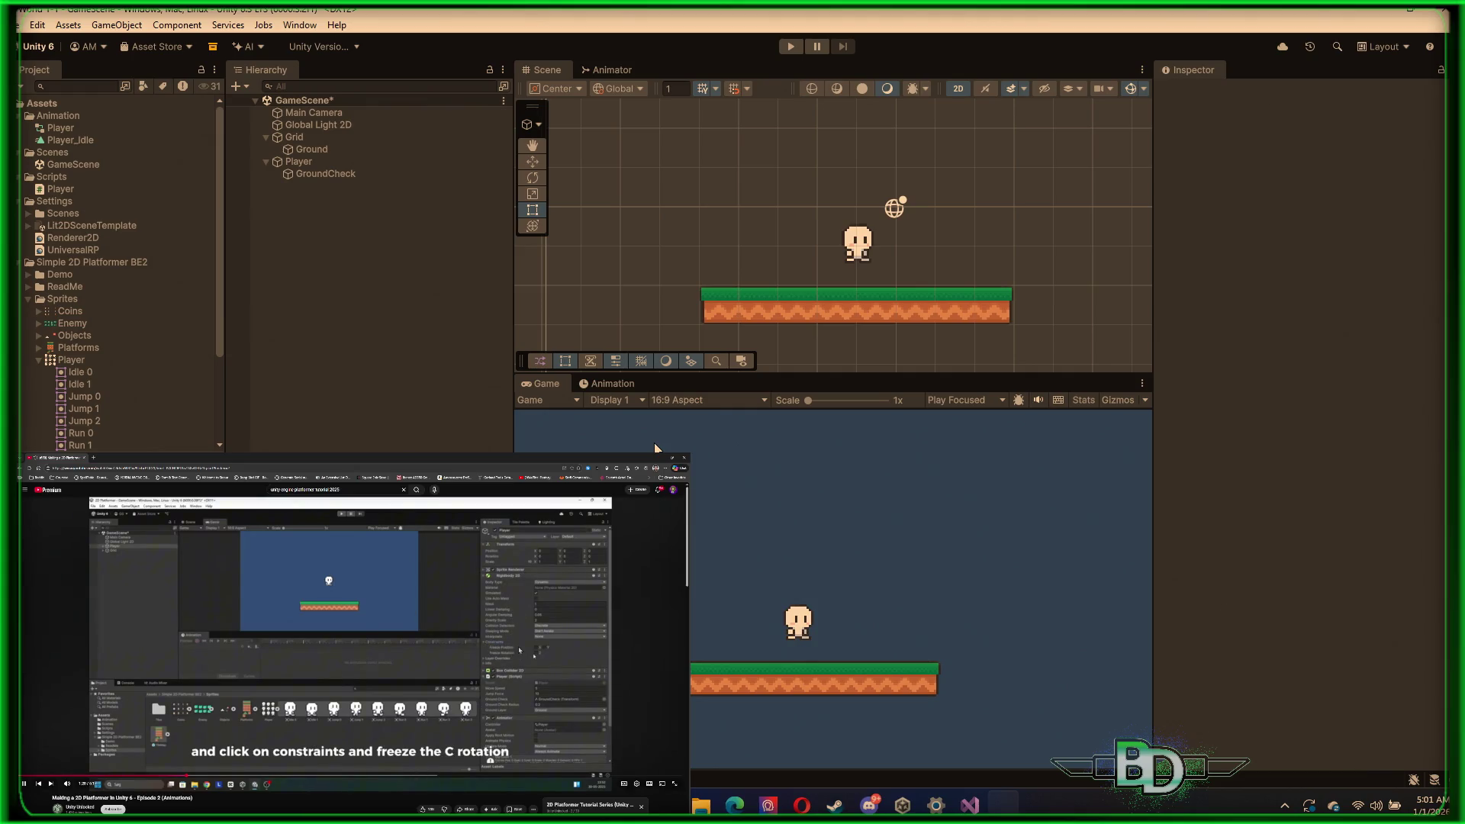
key(space)
key(space)
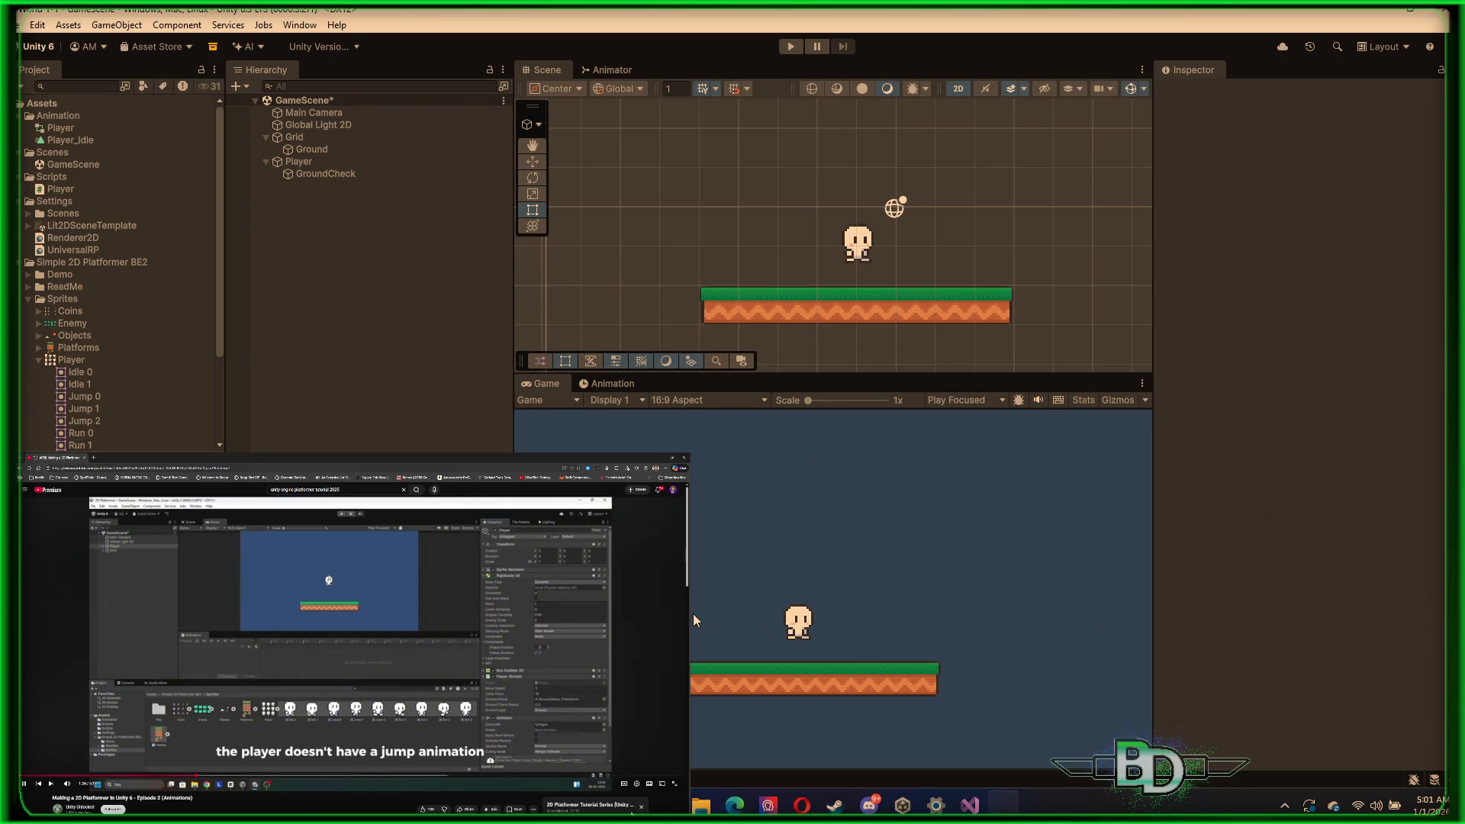
Step: Watch the tutorial past its jump and run animation intro, then select the Player object
click(636, 784)
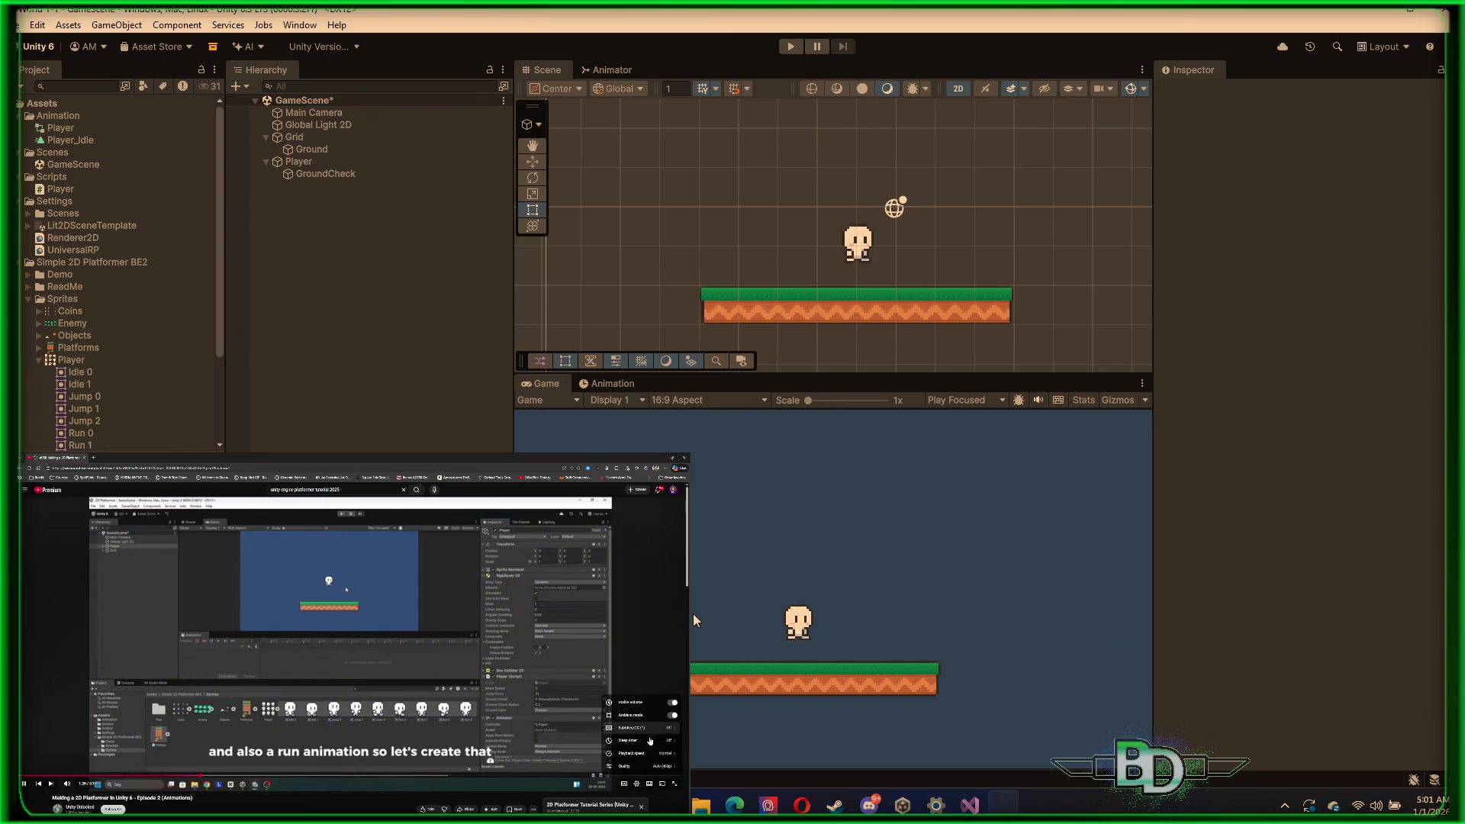
click(636, 783)
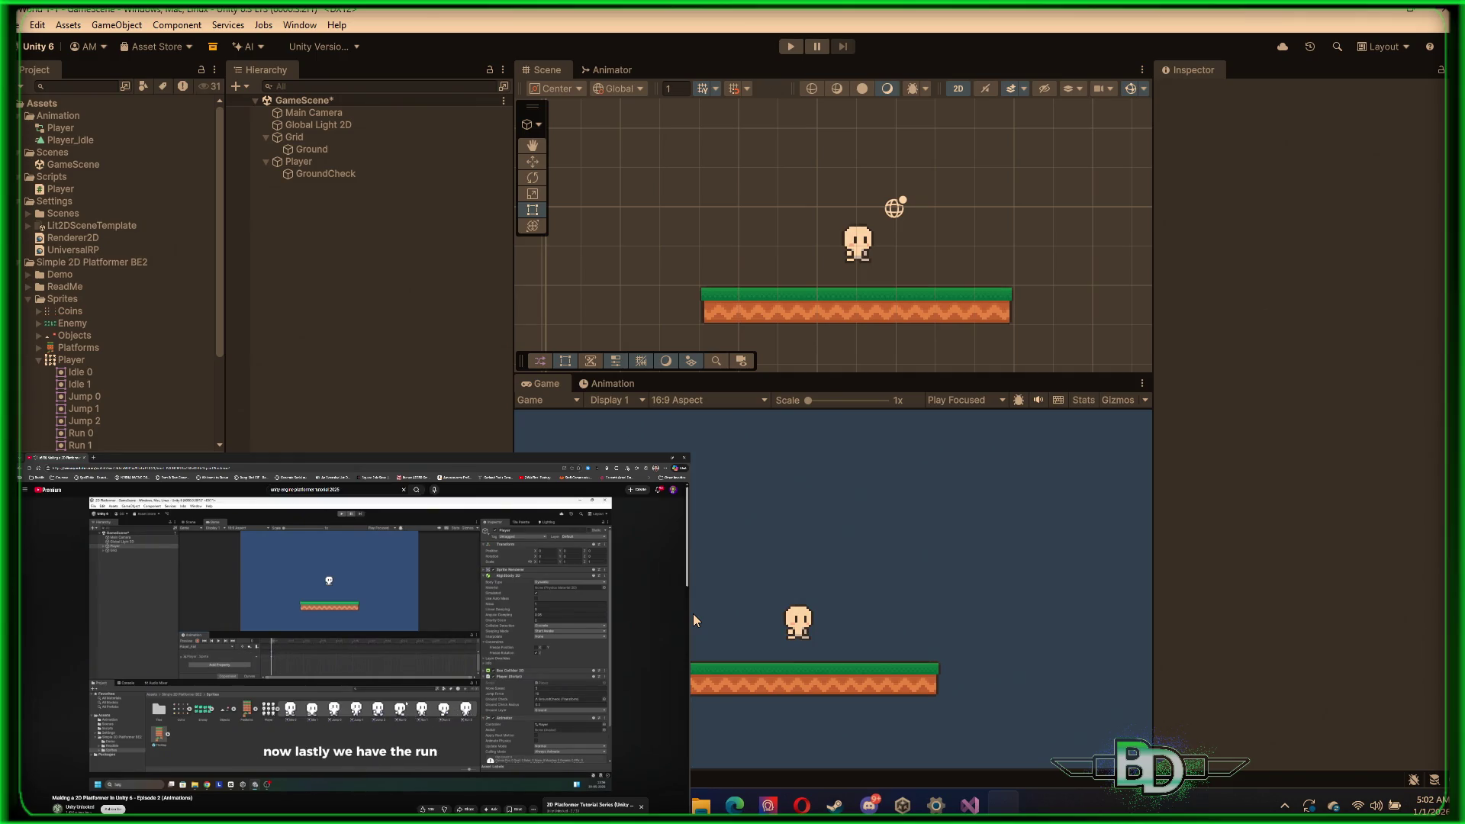
key(space)
key(space)
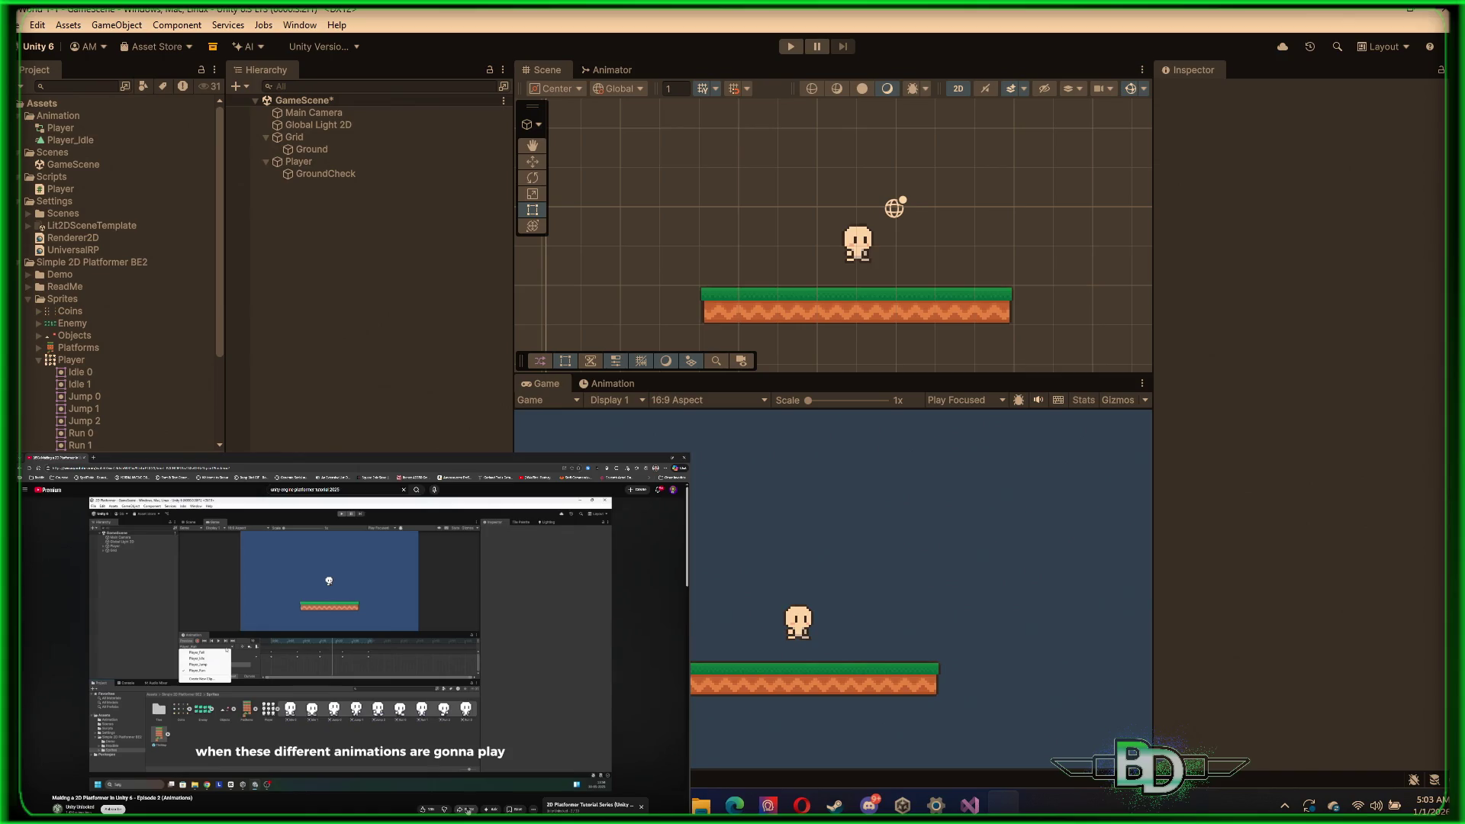
mouse_move(567, 703)
scroll(97, 388, down, 4)
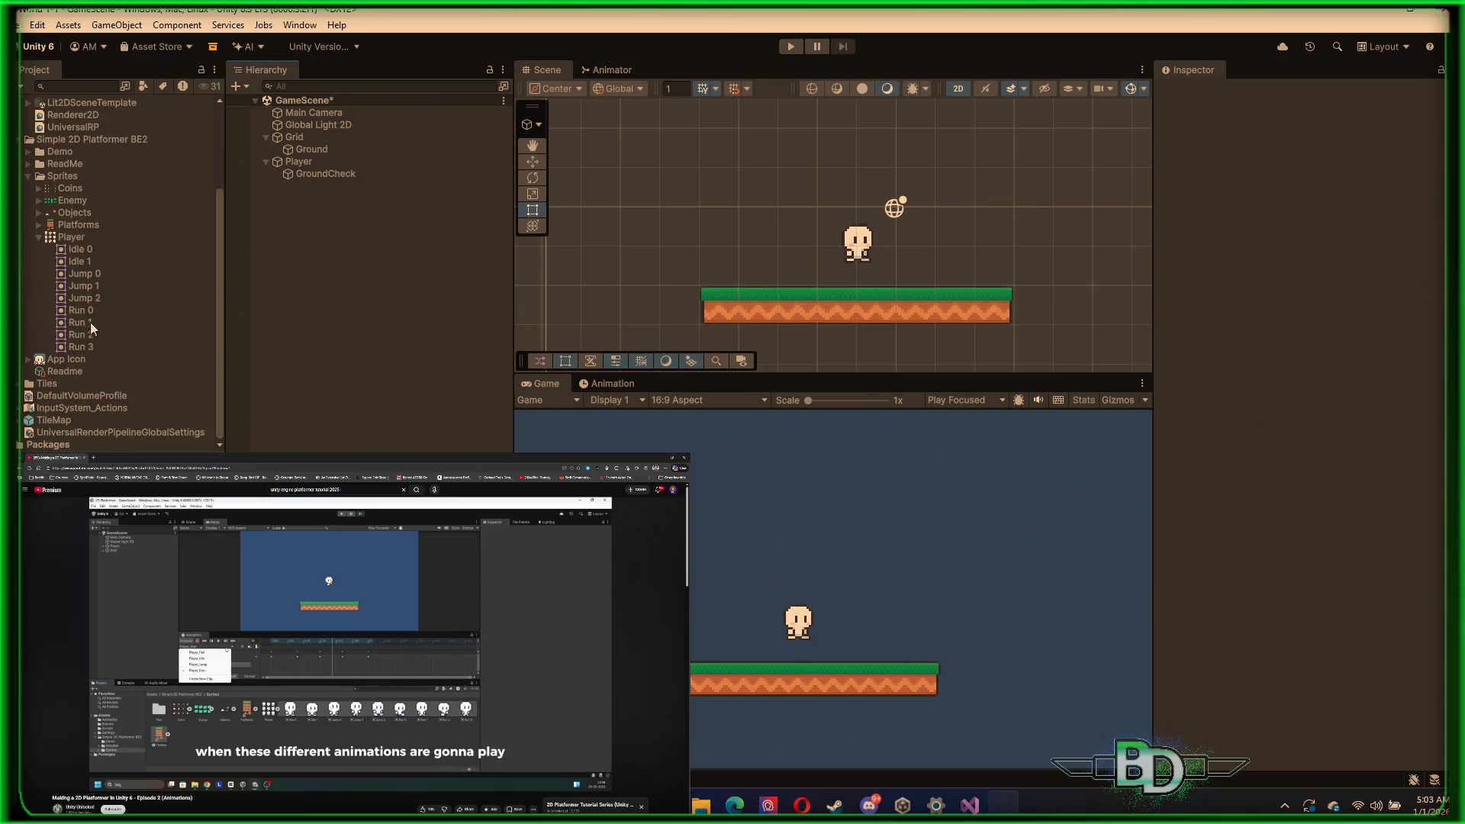
click(309, 161)
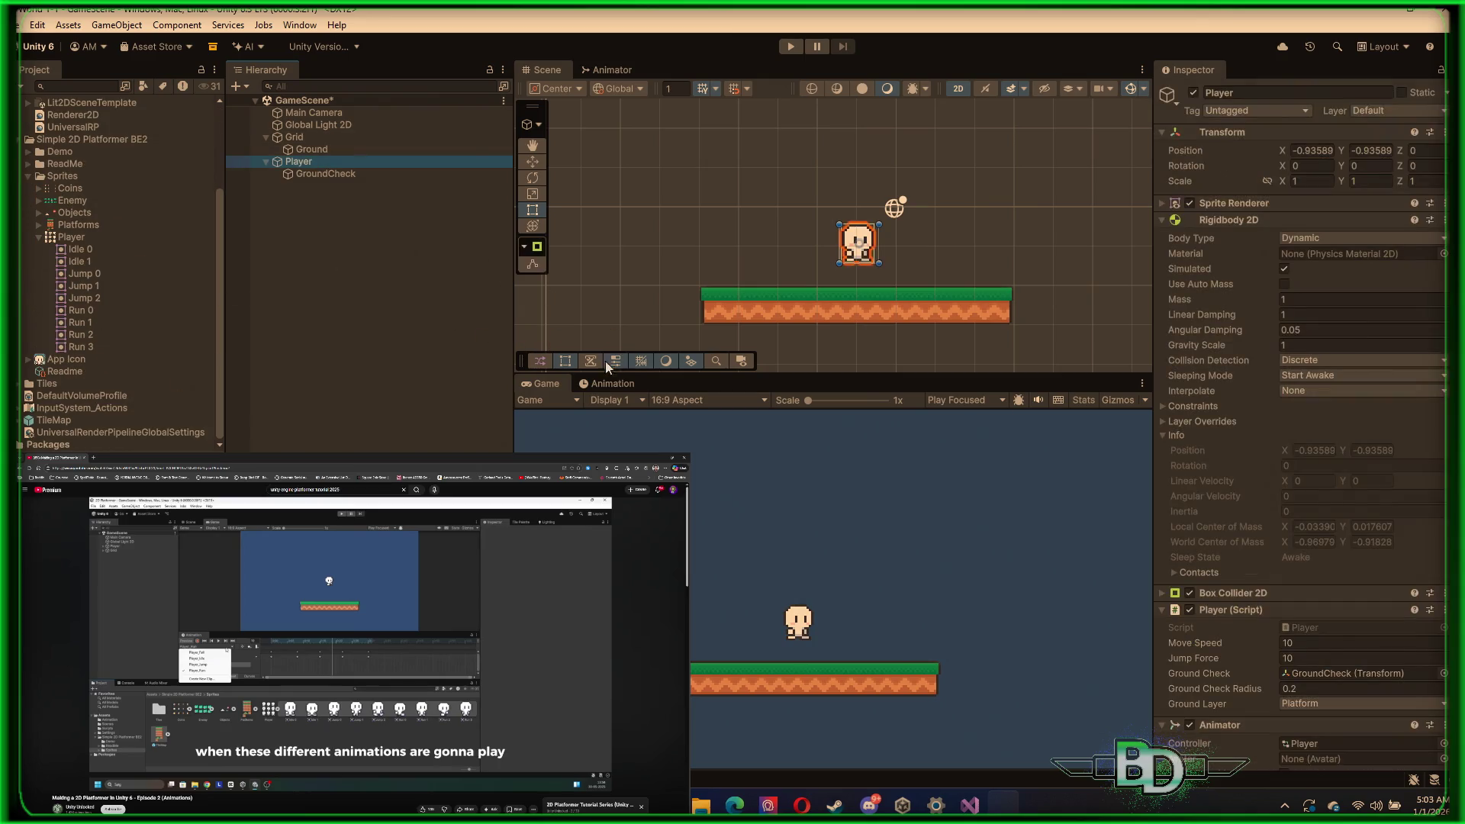
Step: Reopen the Player_Idle timeline, select the 0:40 keyframe, and enter Play mode to test the idle animation
click(595, 386)
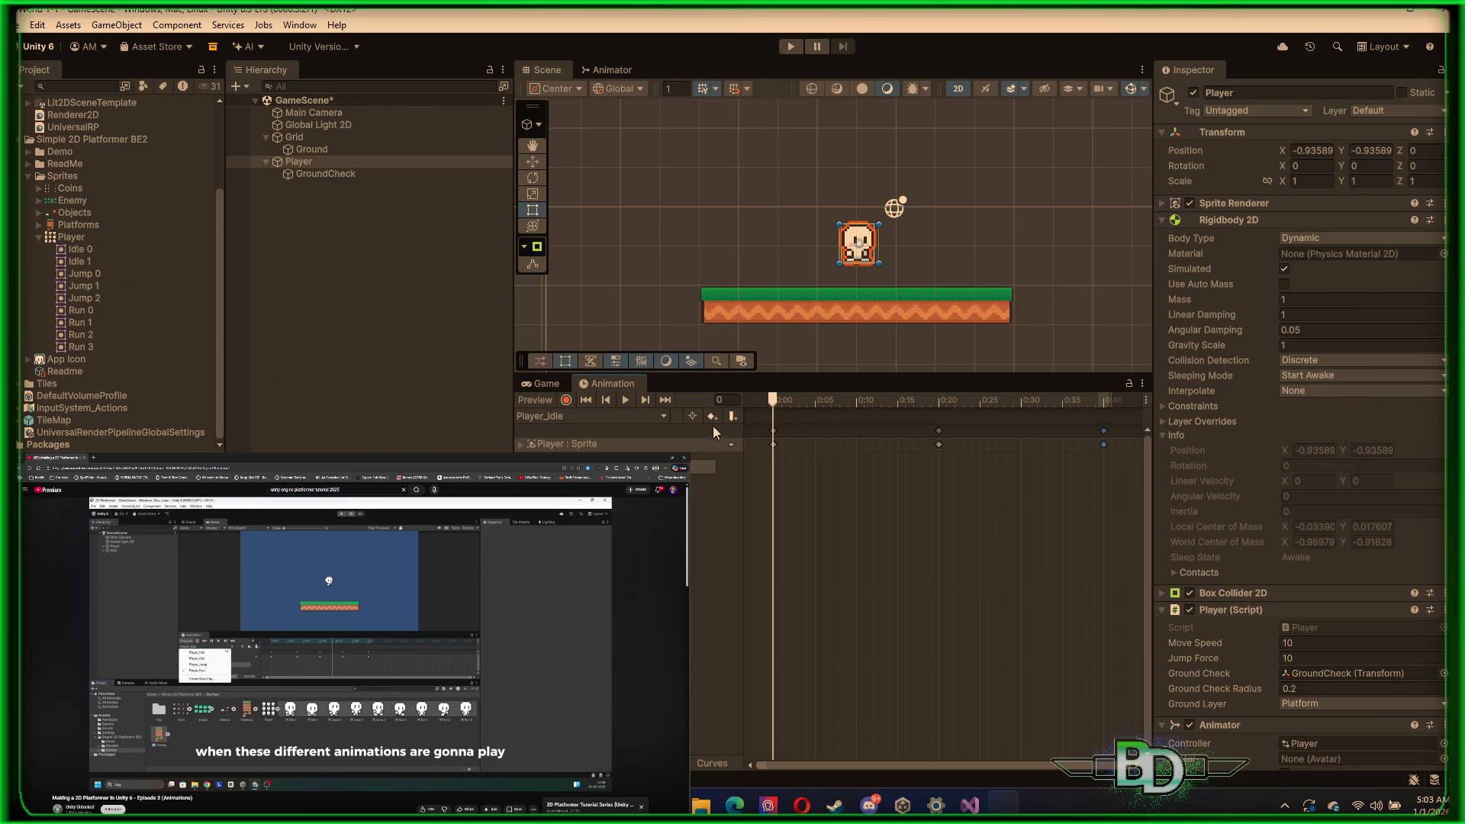
click(1104, 445)
click(786, 47)
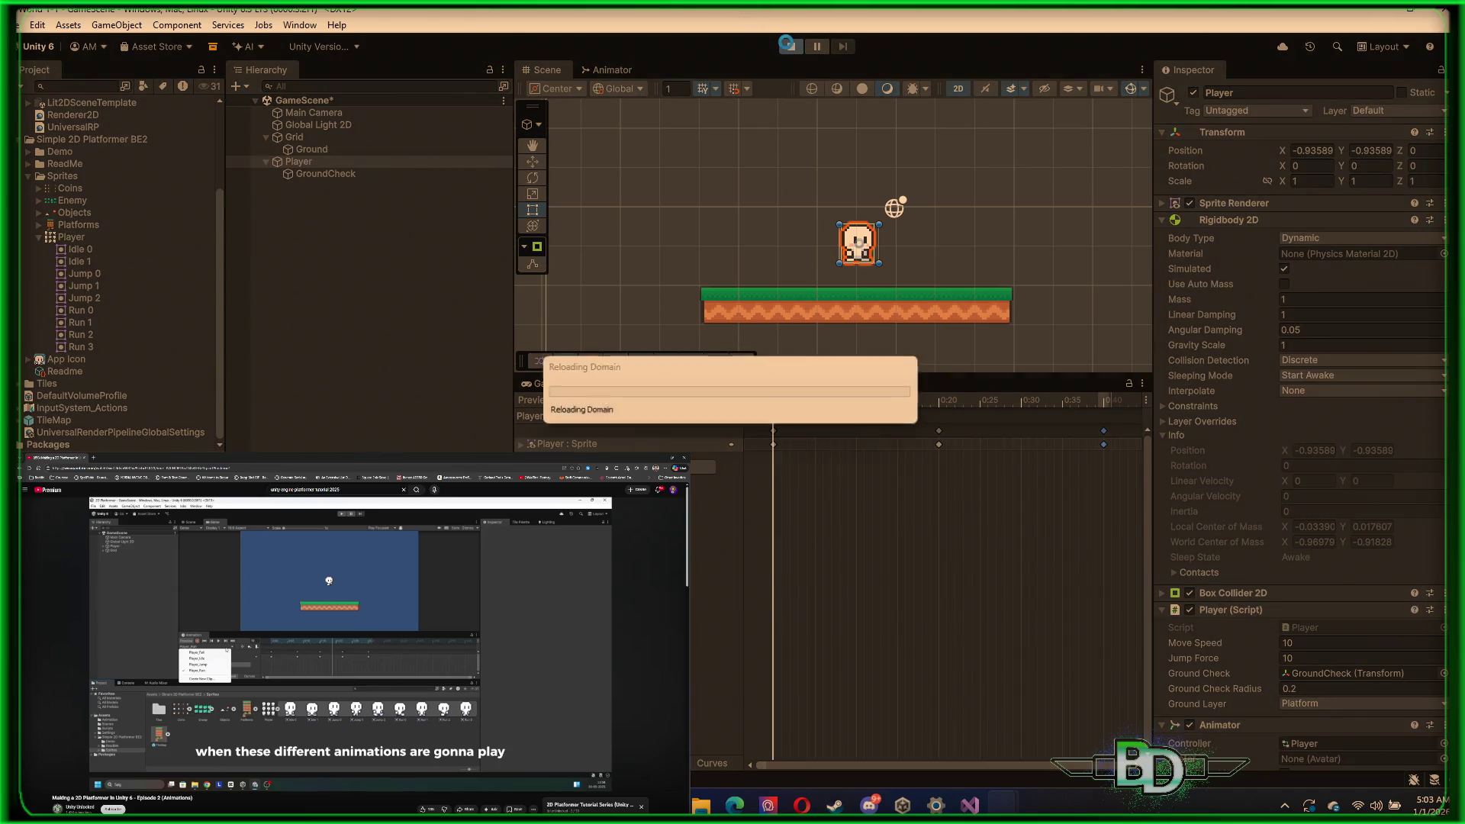